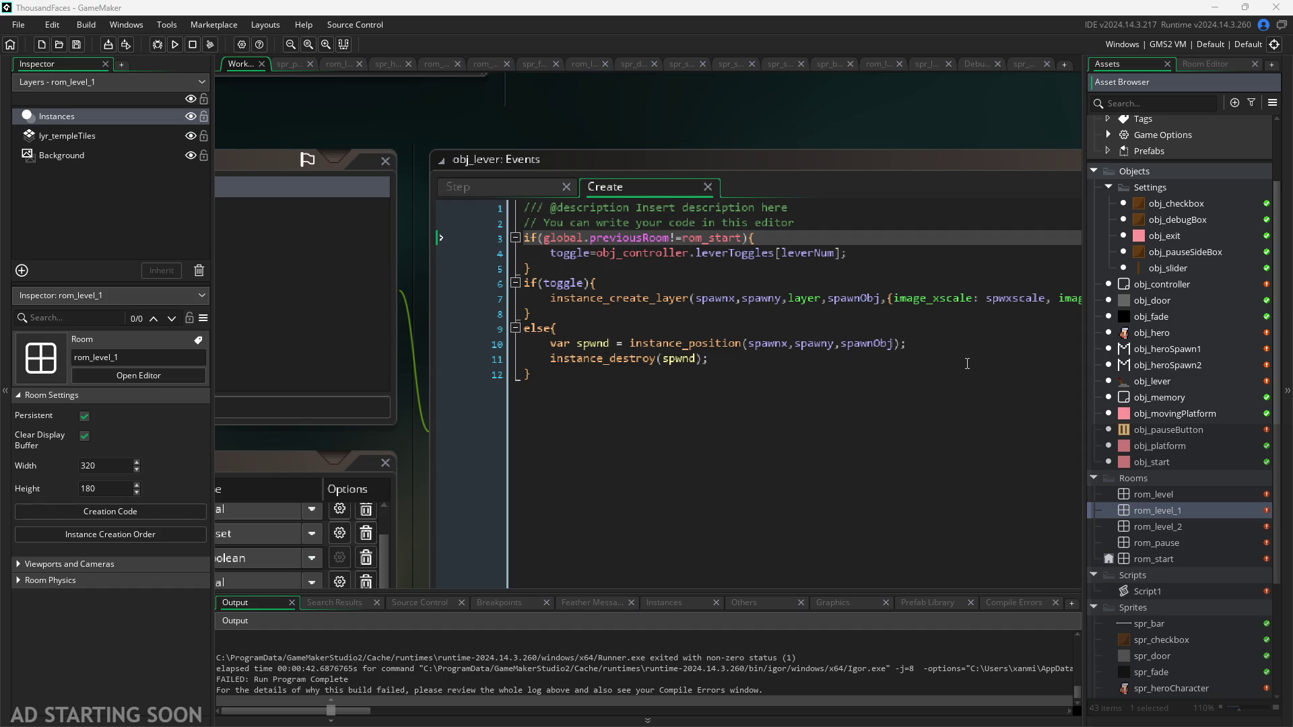
Place the caret at the end of line 11 in obj_lever's Create code, then open obj_controller's event code
click(912, 355)
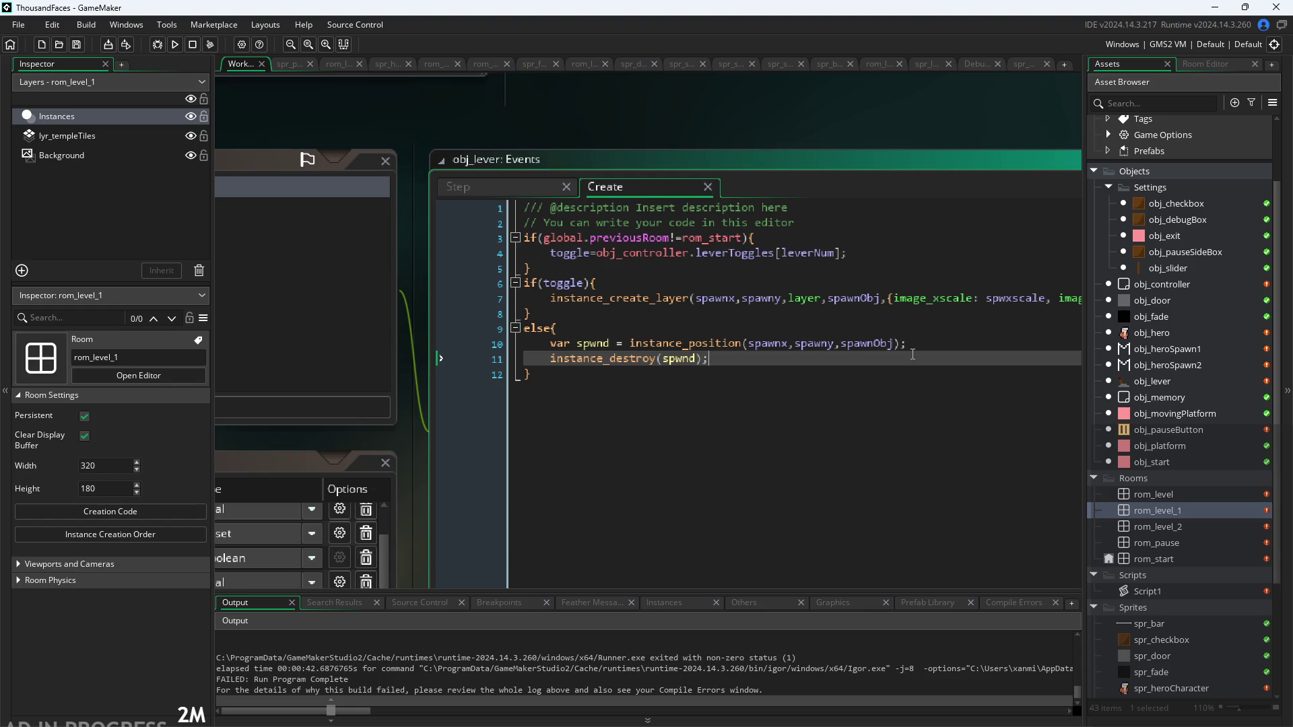
double_click(1162, 284)
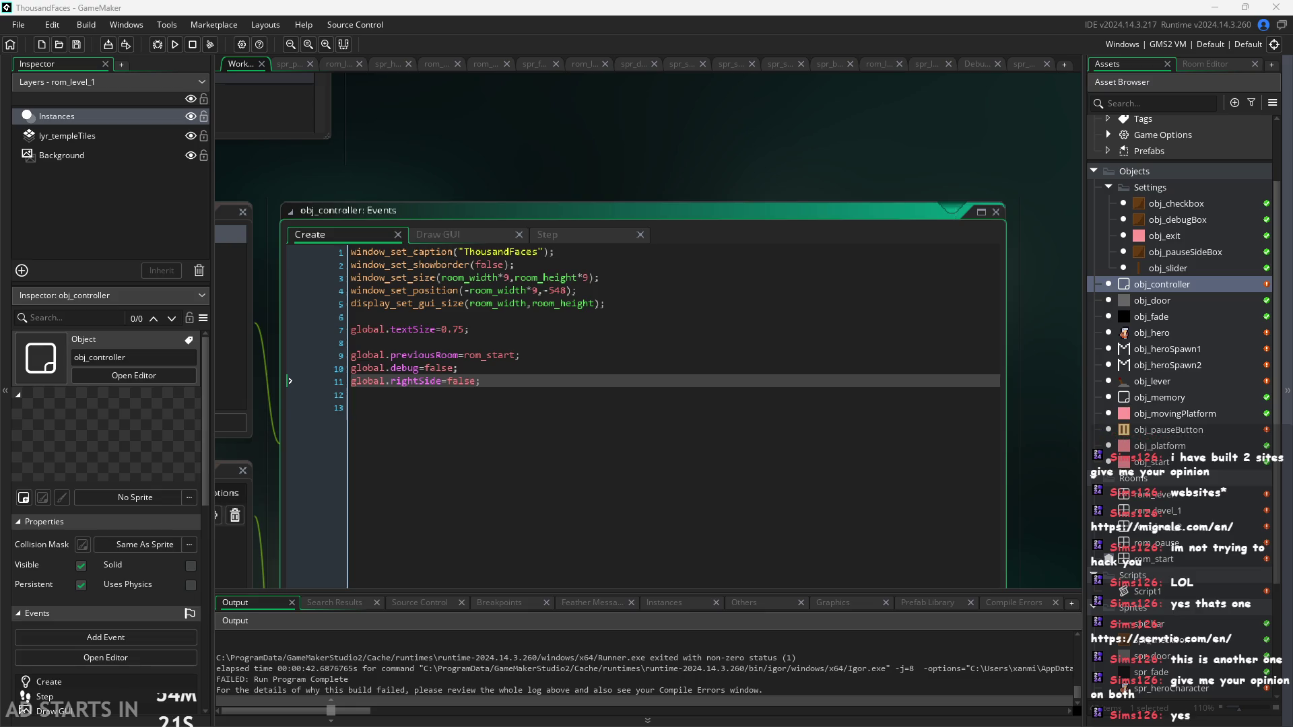
mouse_move(590, 169)
mouse_down()
mouse_move(645, 158)
mouse_move(776, 173)
mouse_up()
scroll(774, 172, up, 2)
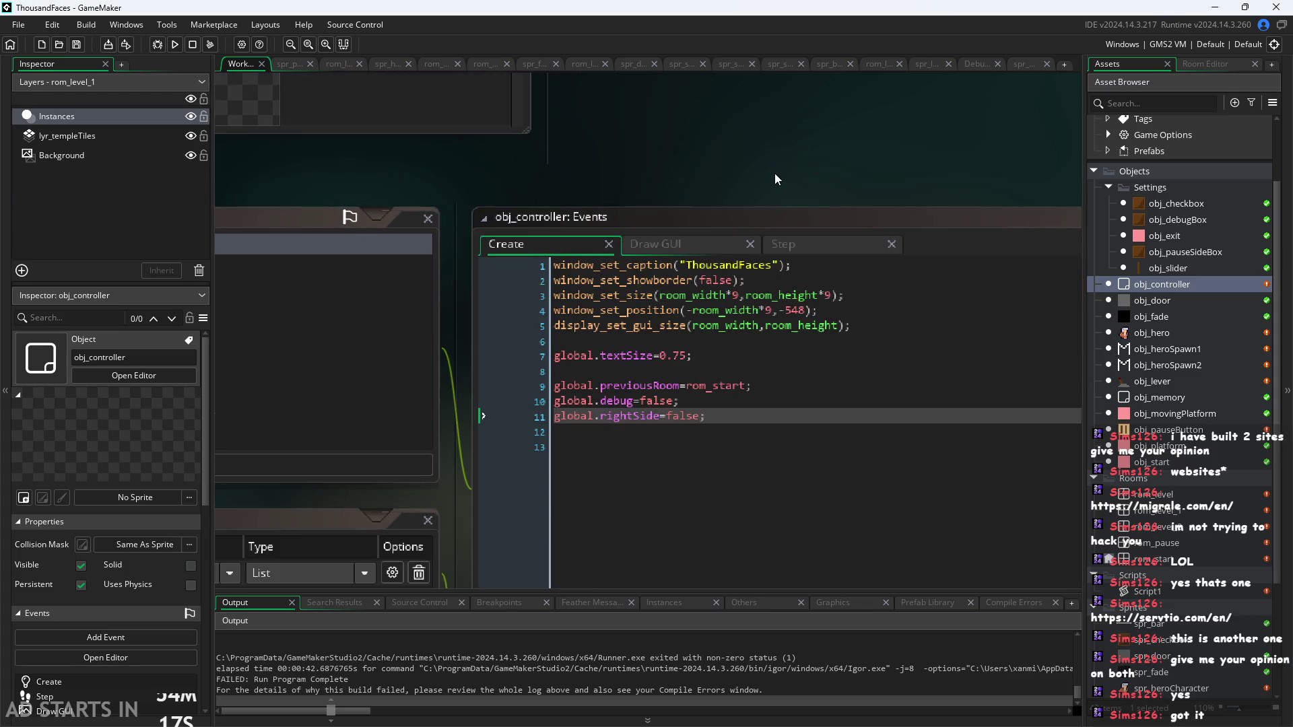
drag(685, 165, 410, 169)
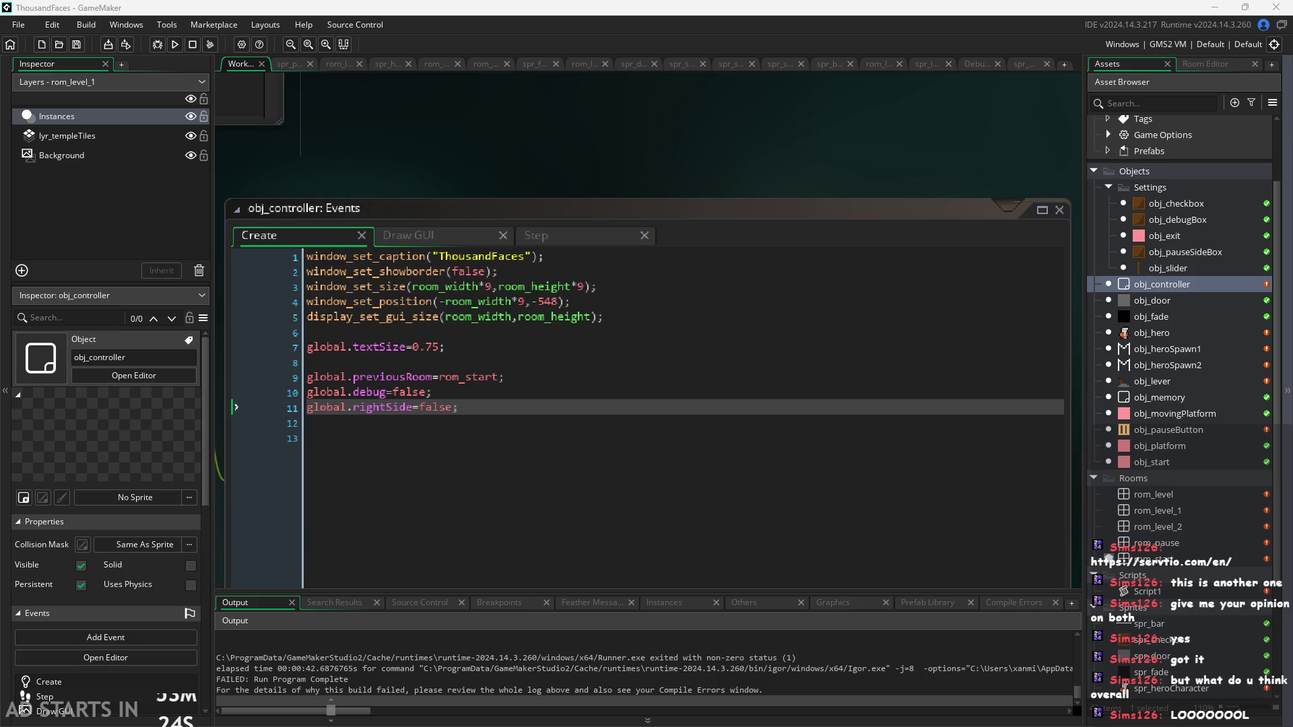
scroll(641, 156, down, 2)
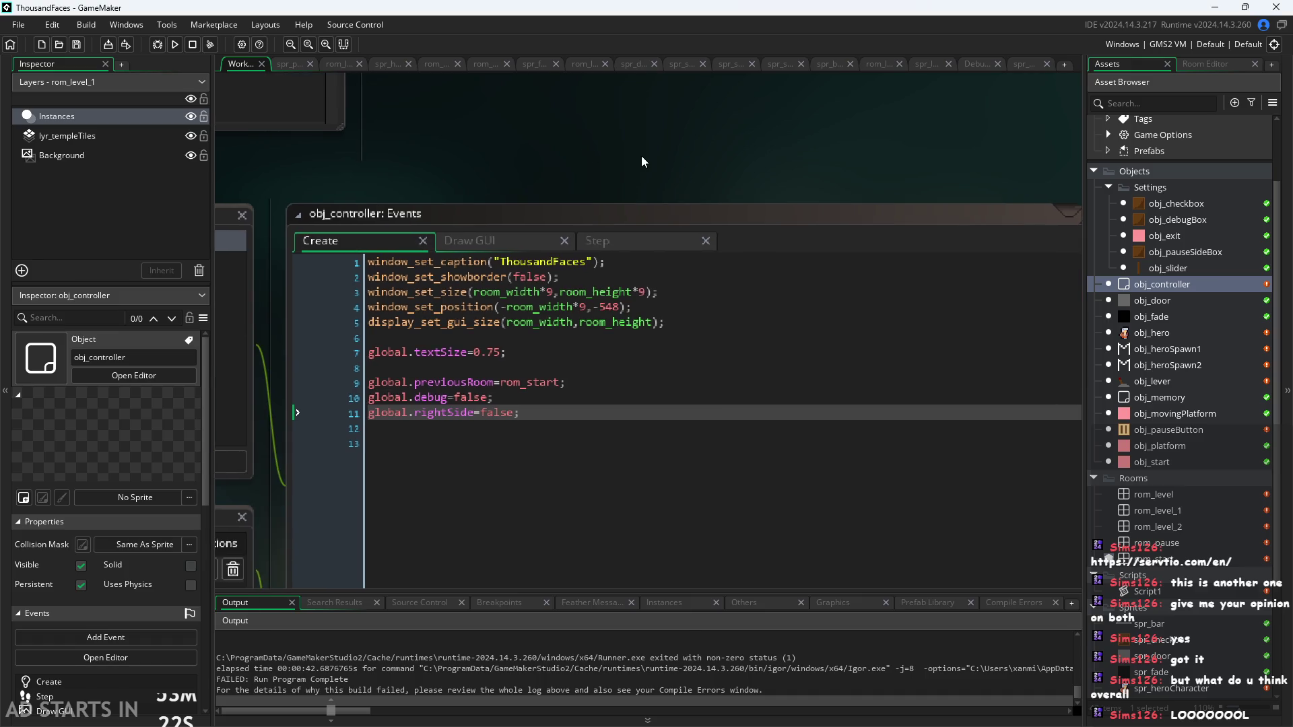
drag(641, 155, 686, 169)
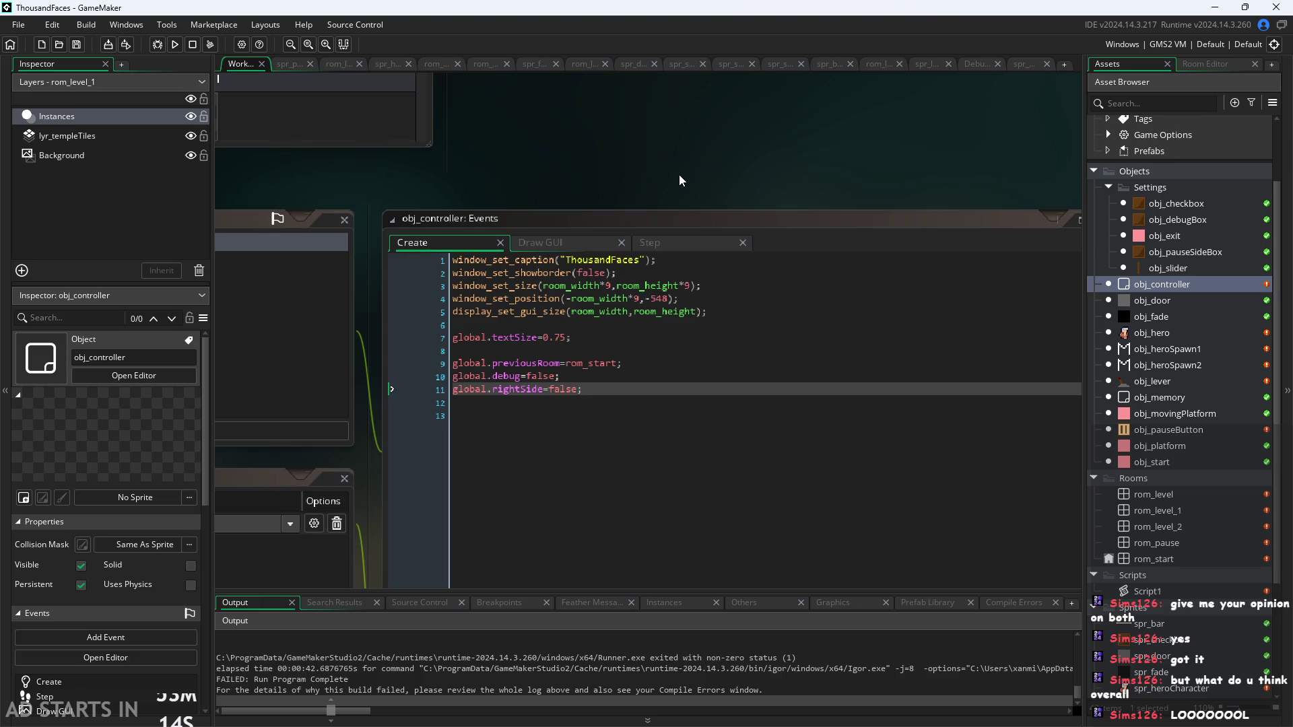
drag(674, 179, 696, 176)
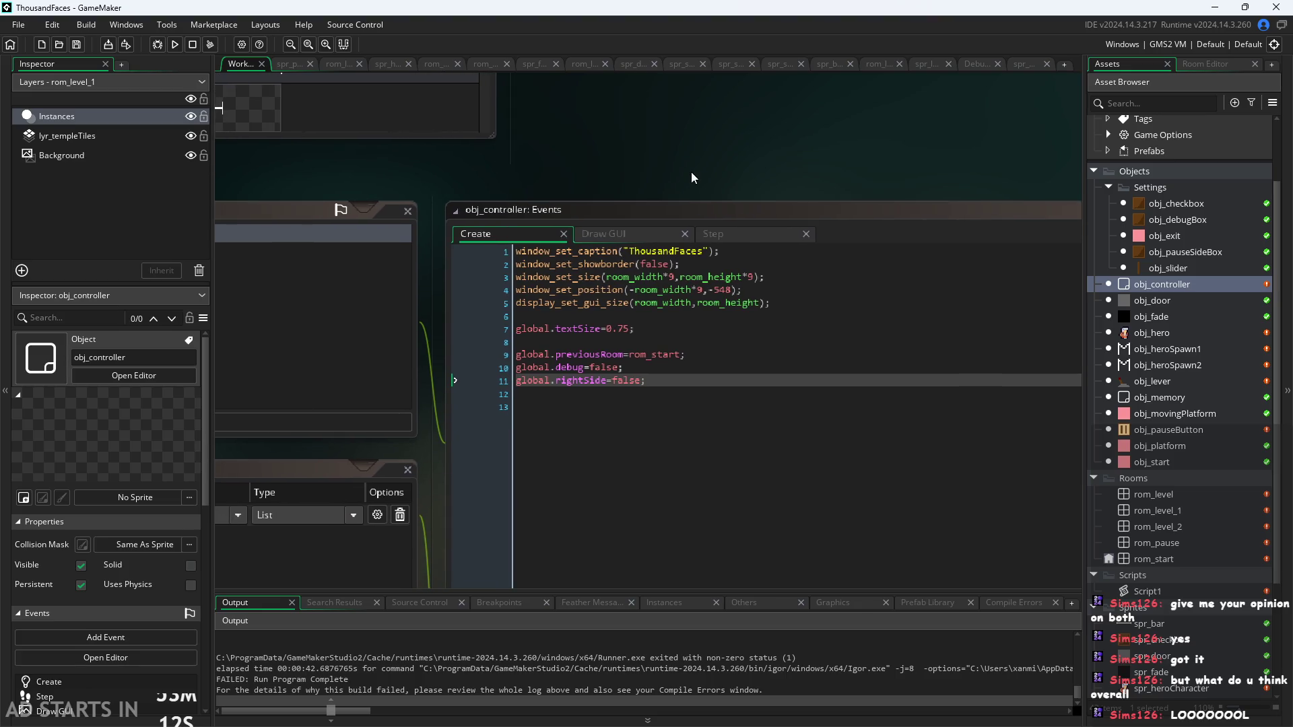
scroll(673, 162, up, 2)
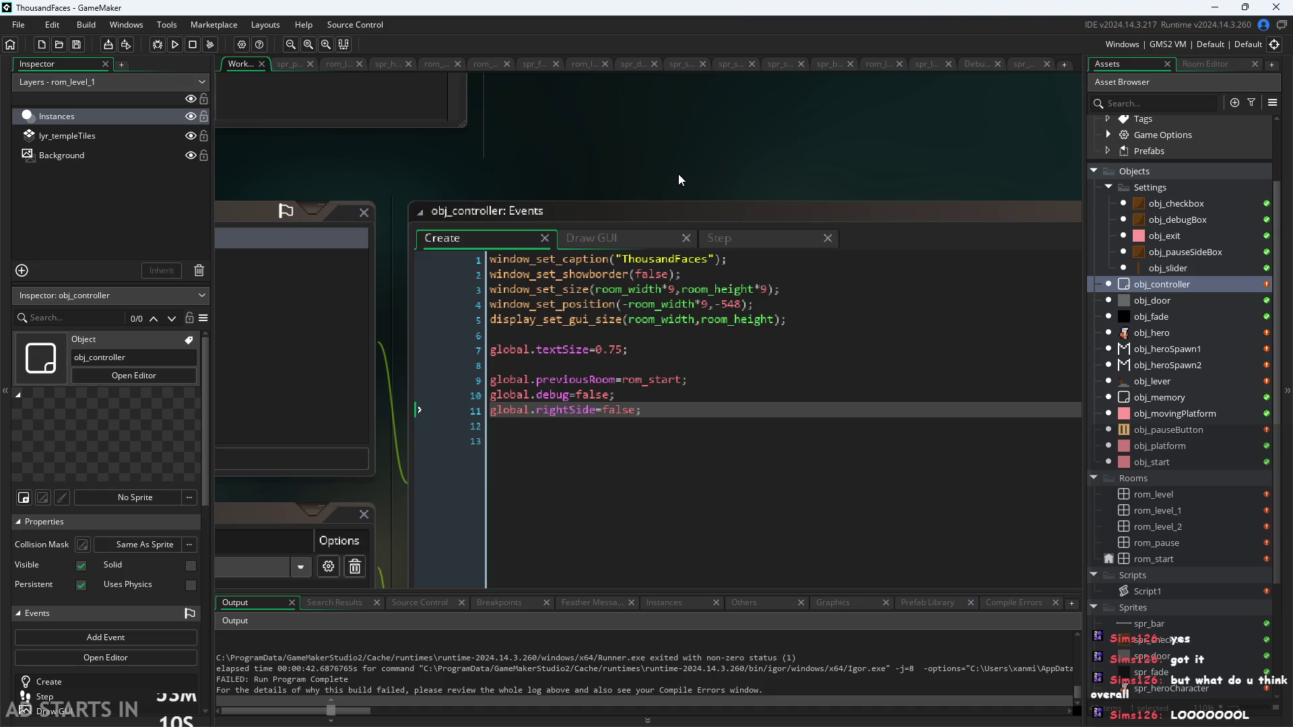
scroll(680, 177, up, 1)
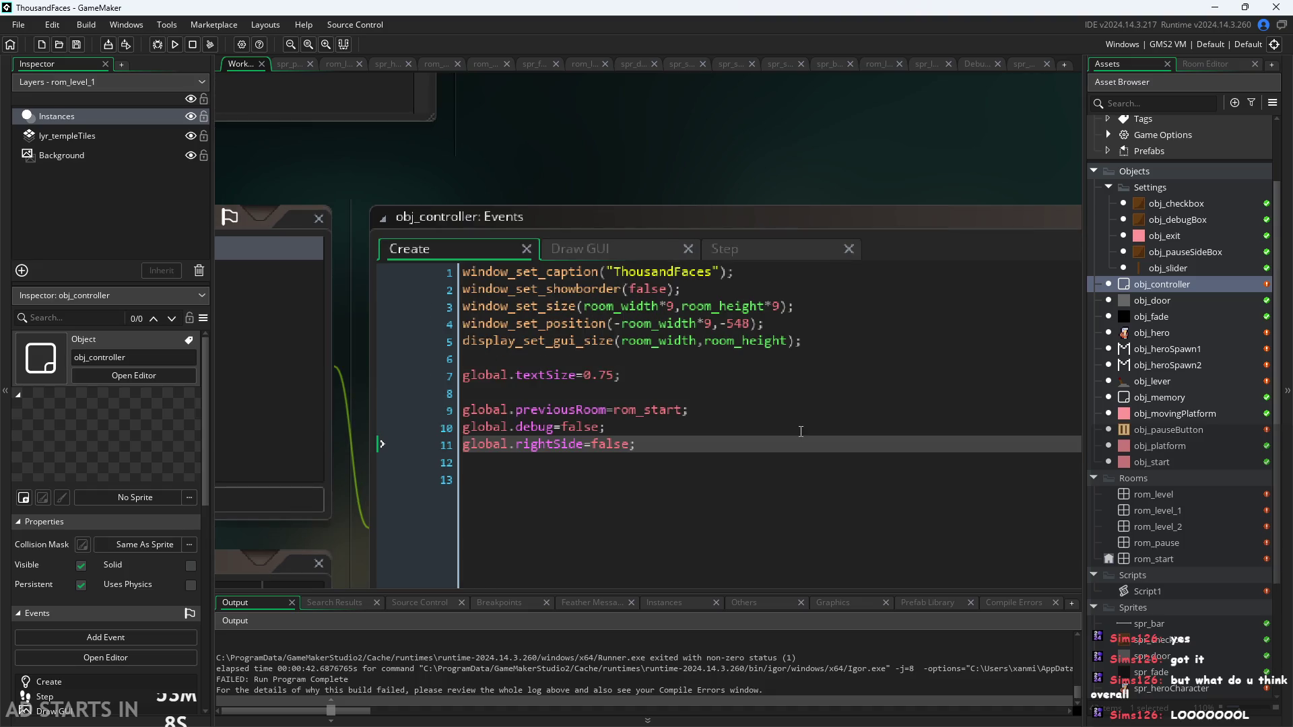
click(820, 425)
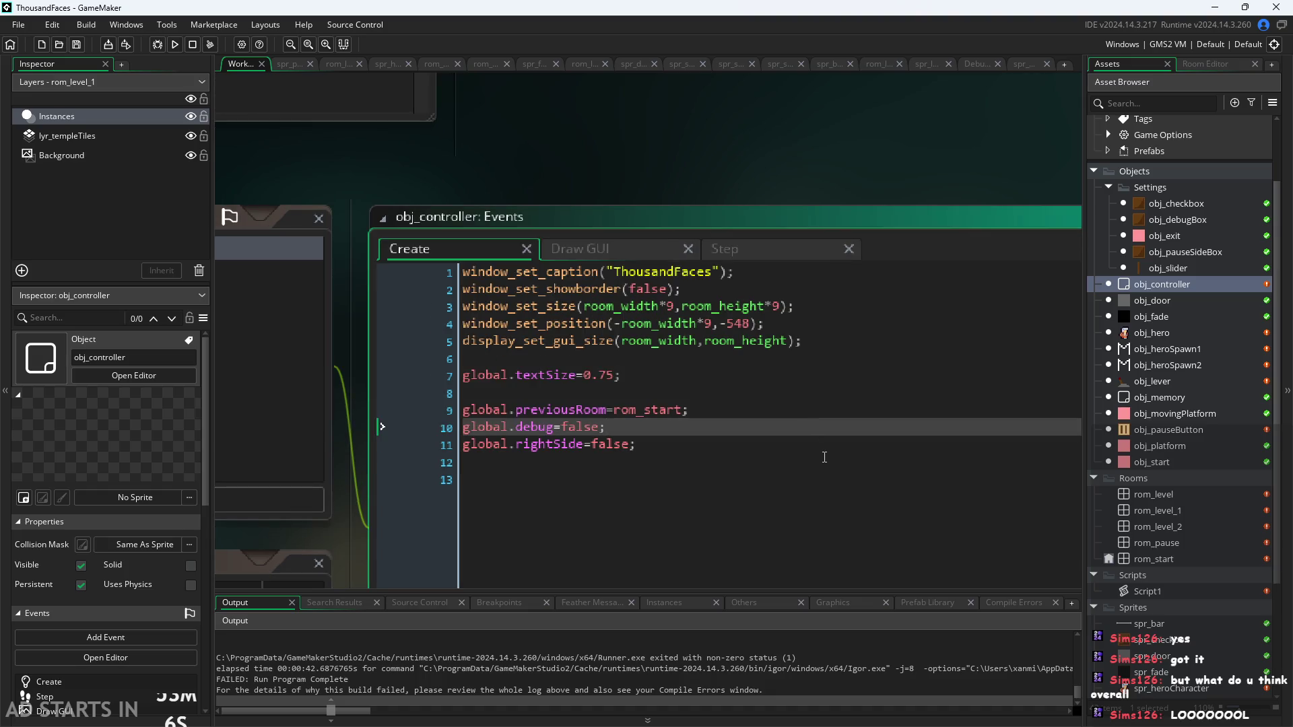
click(824, 457)
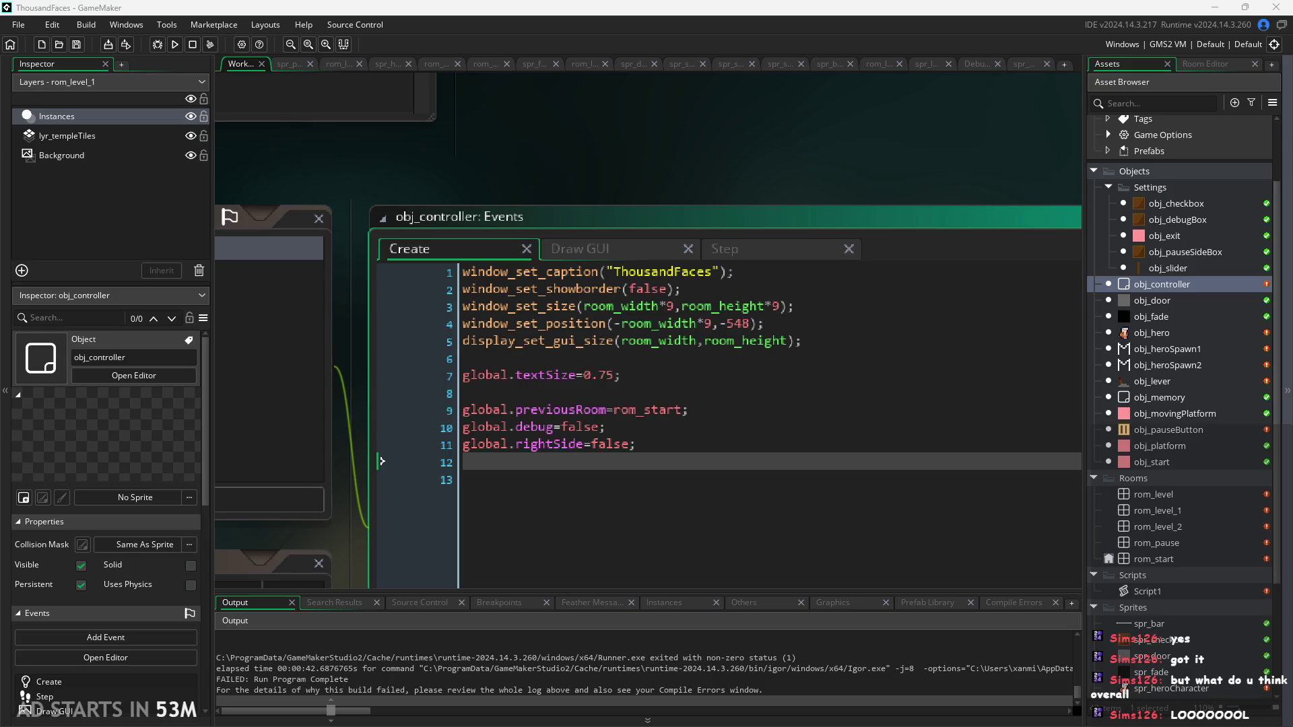
scroll(676, 185, up, 1)
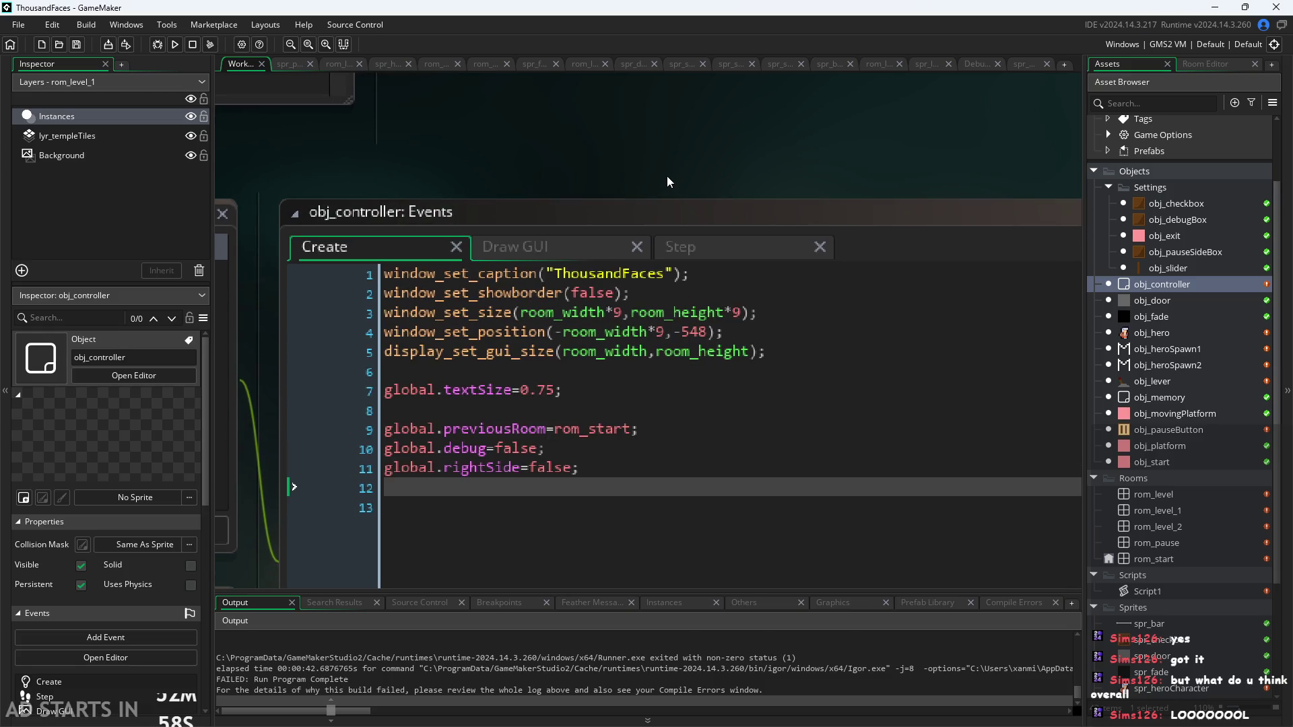
scroll(666, 175, down, 2)
scroll(527, 170, down, 2)
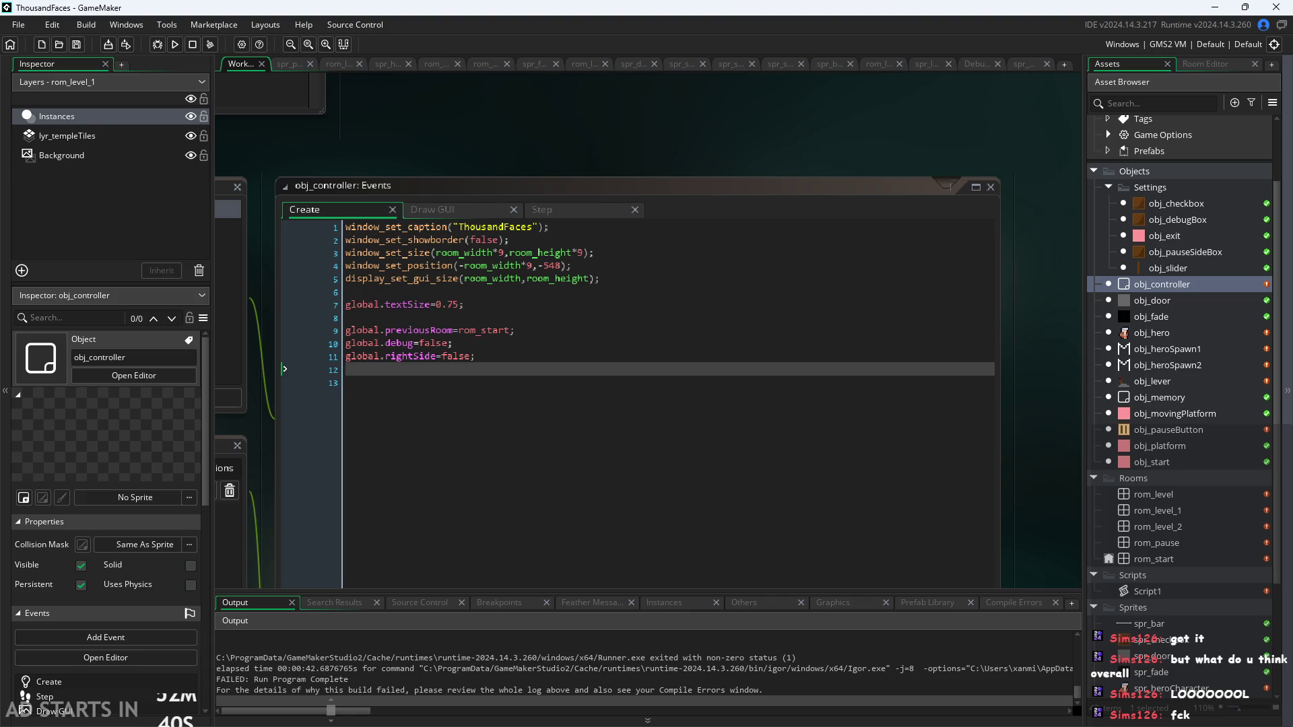
mouse_move(601, 158)
mouse_down()
mouse_move(702, 133)
mouse_move(621, 137)
mouse_up()
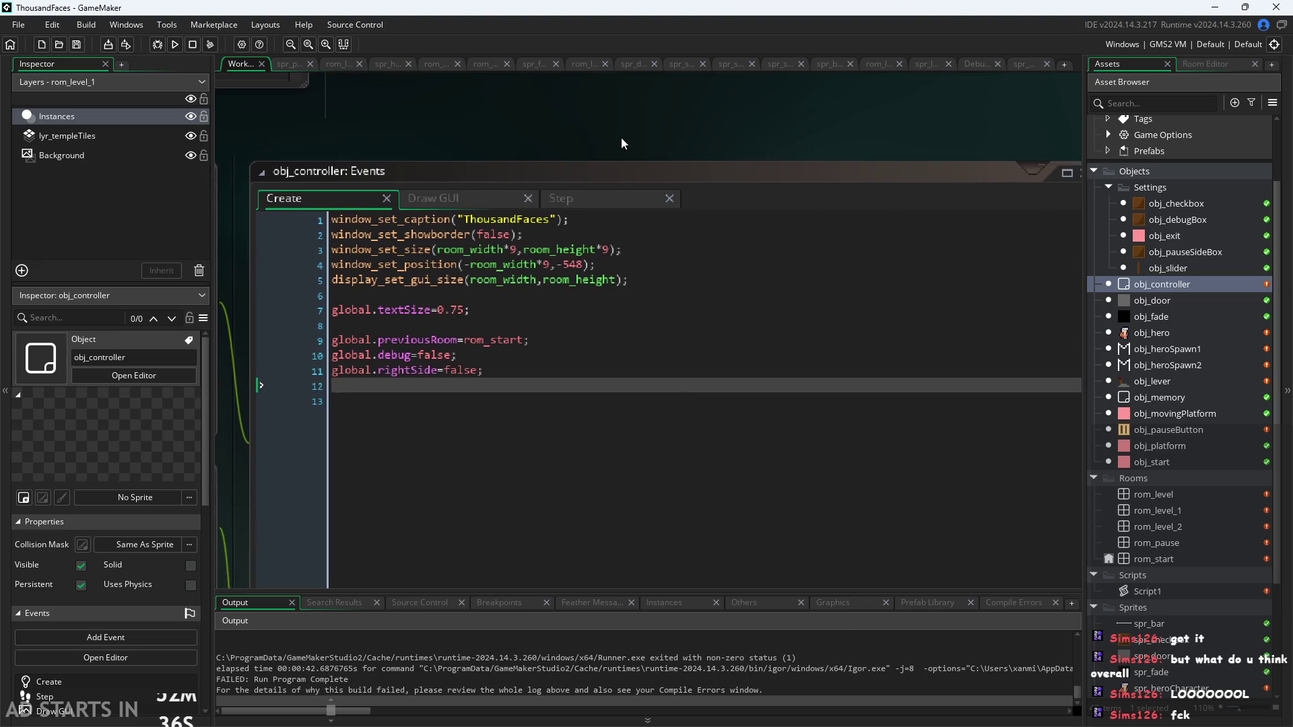
scroll(620, 137, up, 1)
Insert a new blank line after line 11 in obj_controller's Create code
click(650, 309)
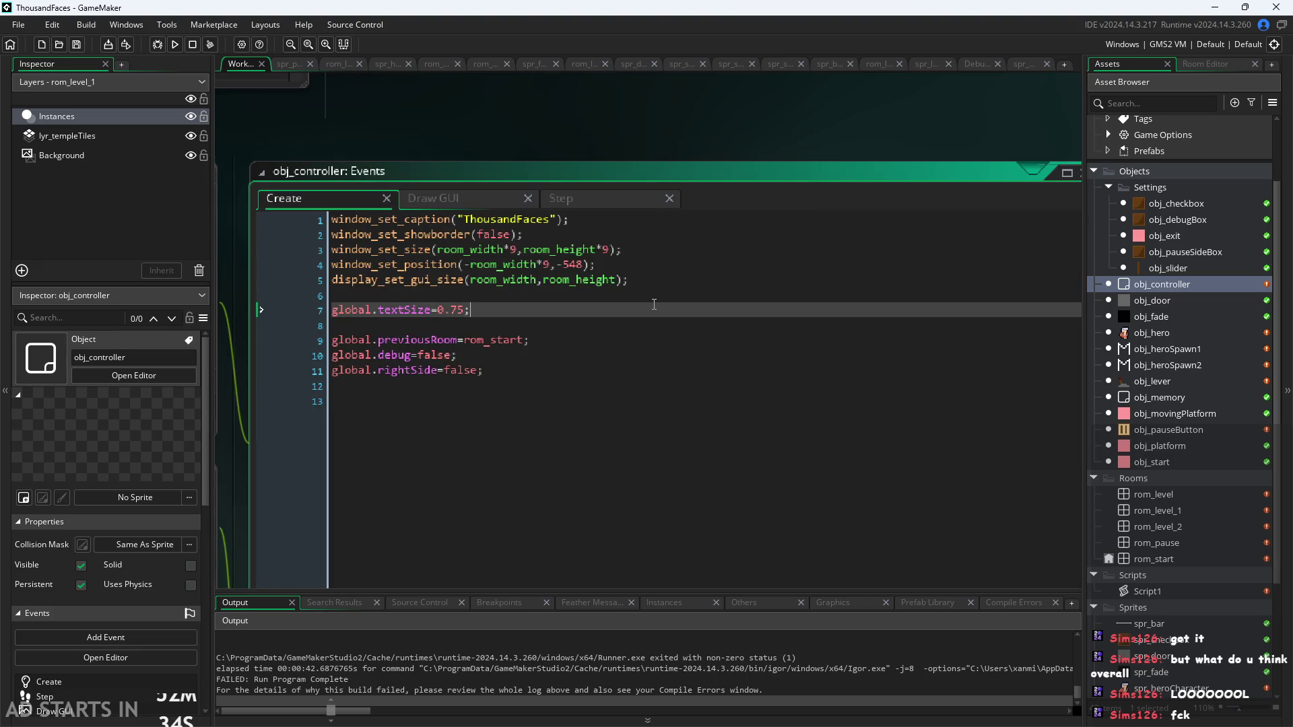
click(618, 369)
click(569, 355)
click(532, 337)
click(531, 311)
click(537, 372)
key(Return)
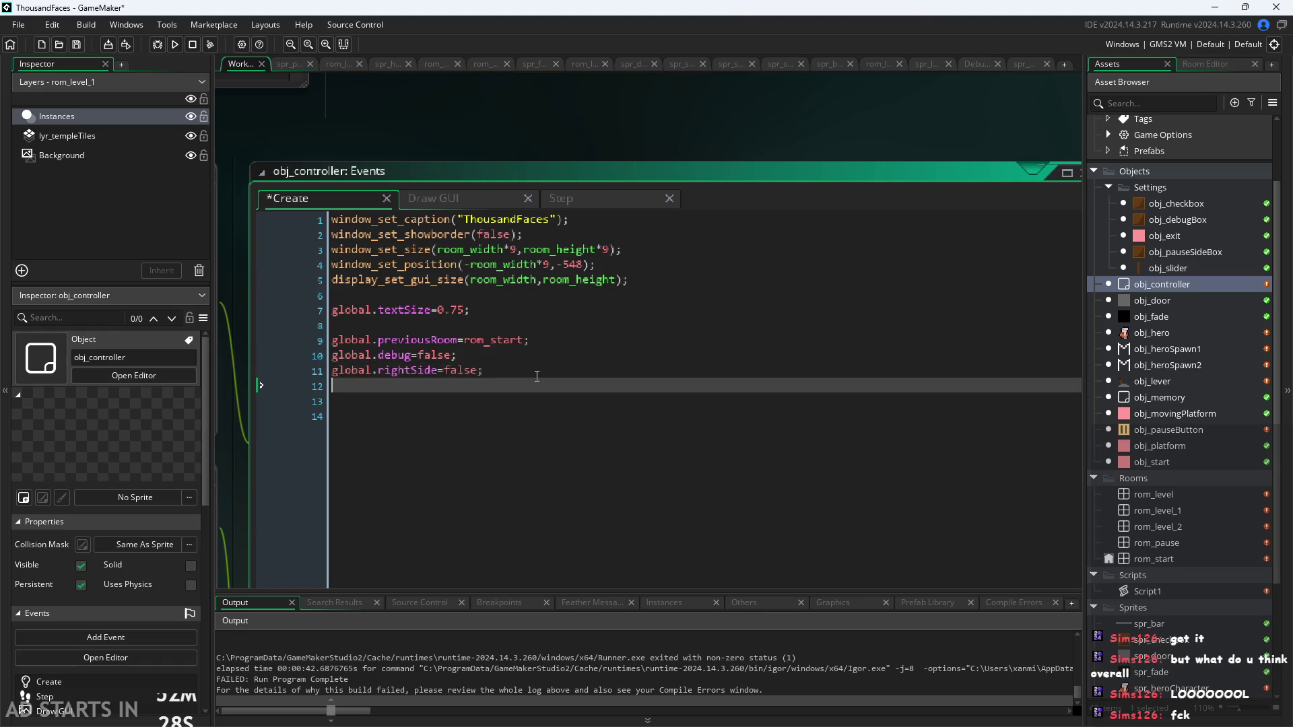
key(Down)
key(Down)
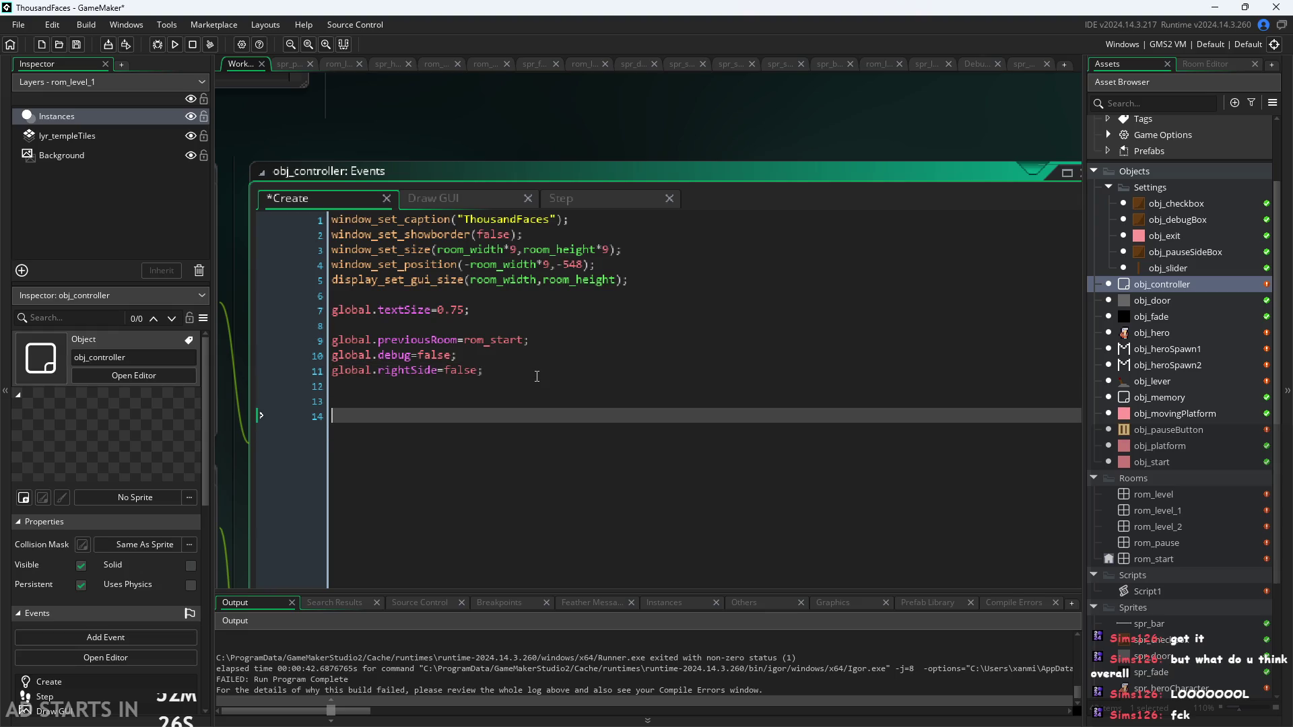
key(BackSpace)
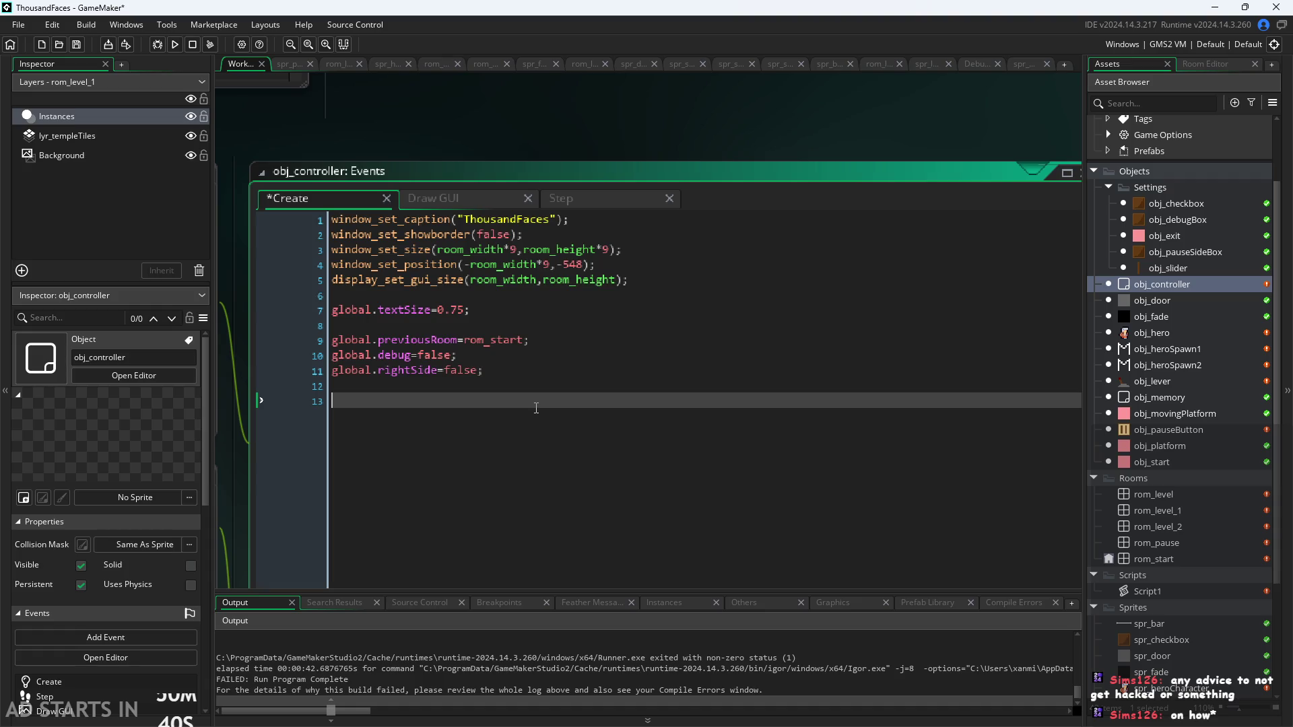
Type progress=[]; on line 13 to declare an empty progress array
text(g)
key(BackSpace)
scroll(575, 183, down, 2)
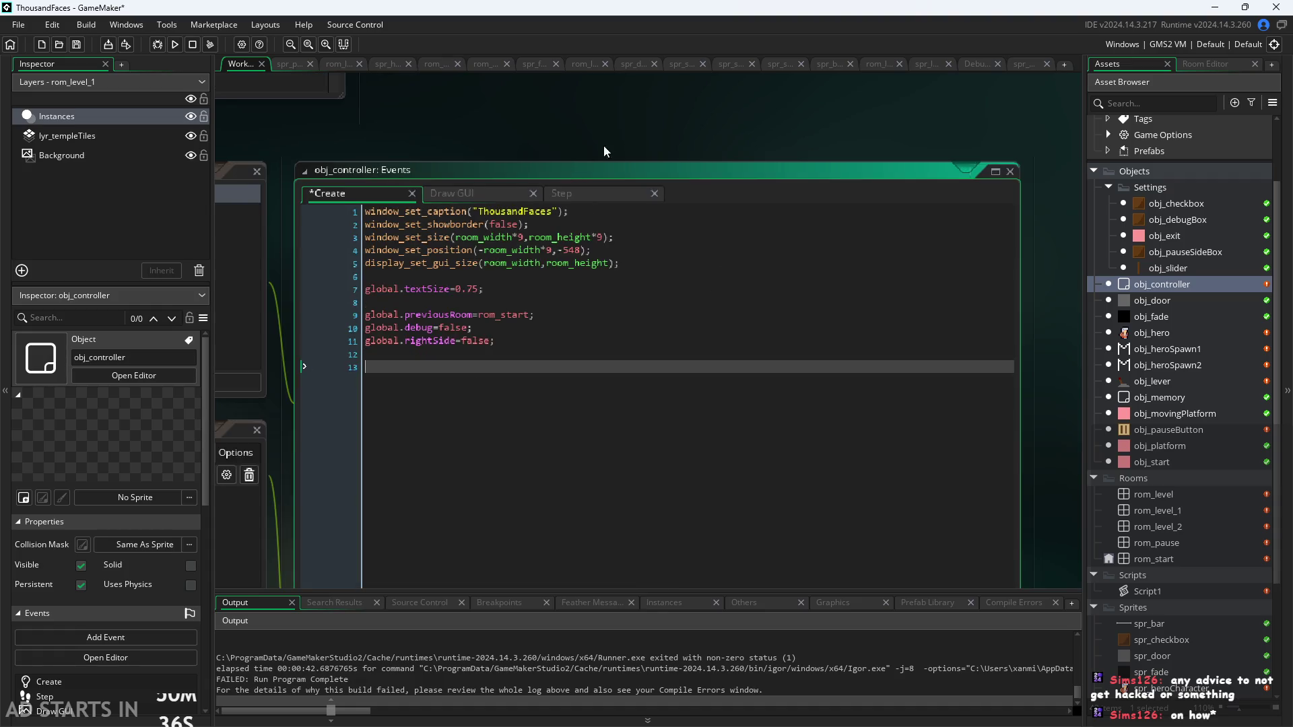
scroll(630, 350, up, 2)
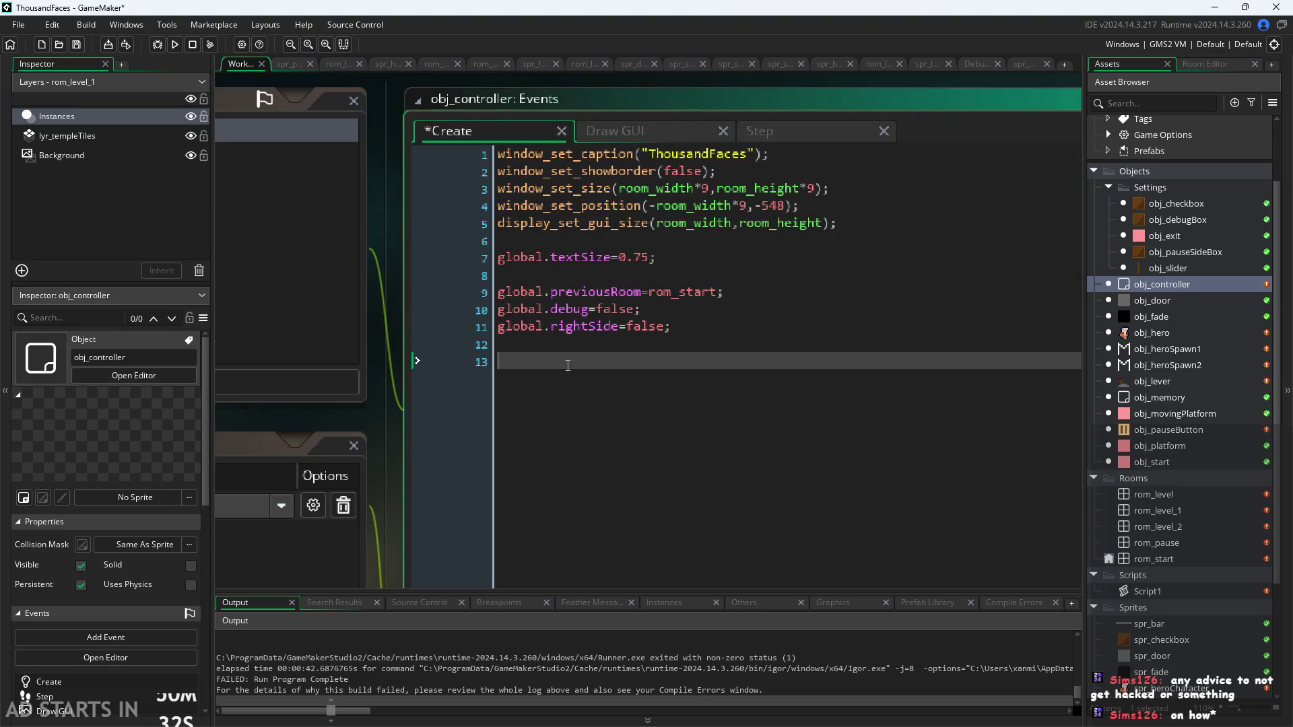
text(progress)
text(=[];)
key(Left)
key(Left)
Open the rom_level room and its creation code
double_click(1173, 499)
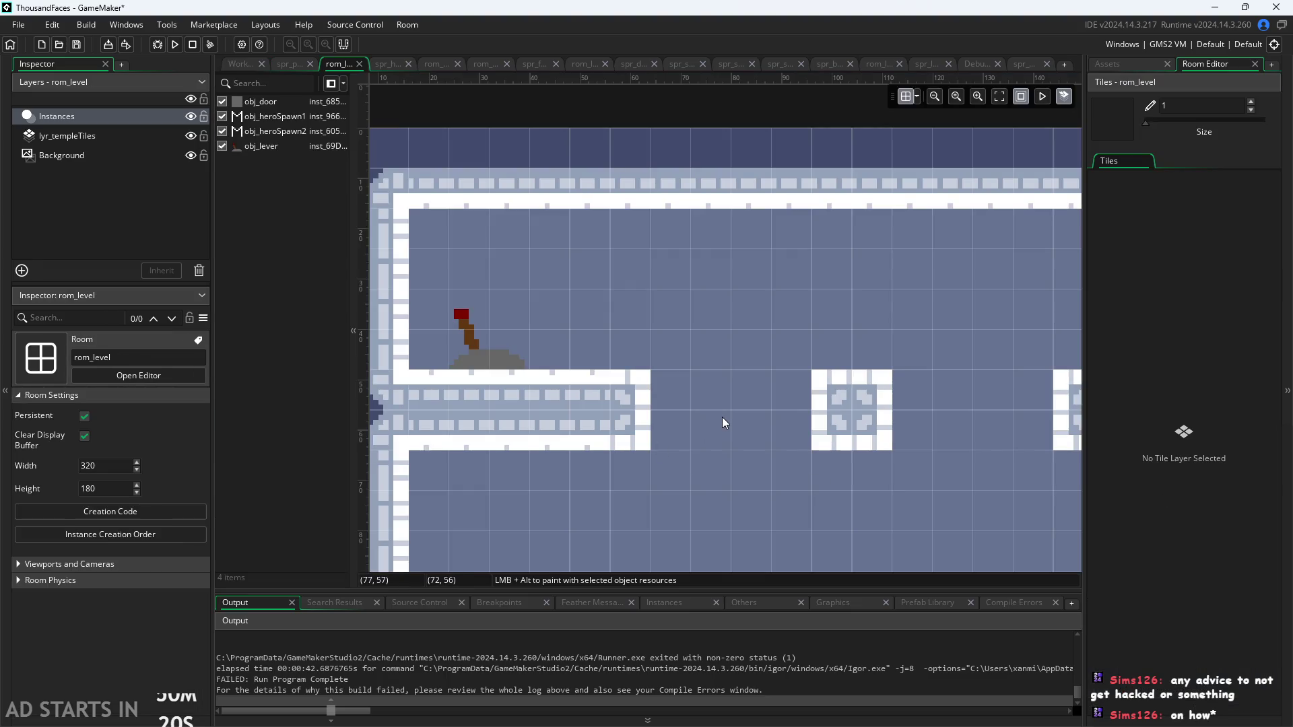
scroll(722, 417, down, 5)
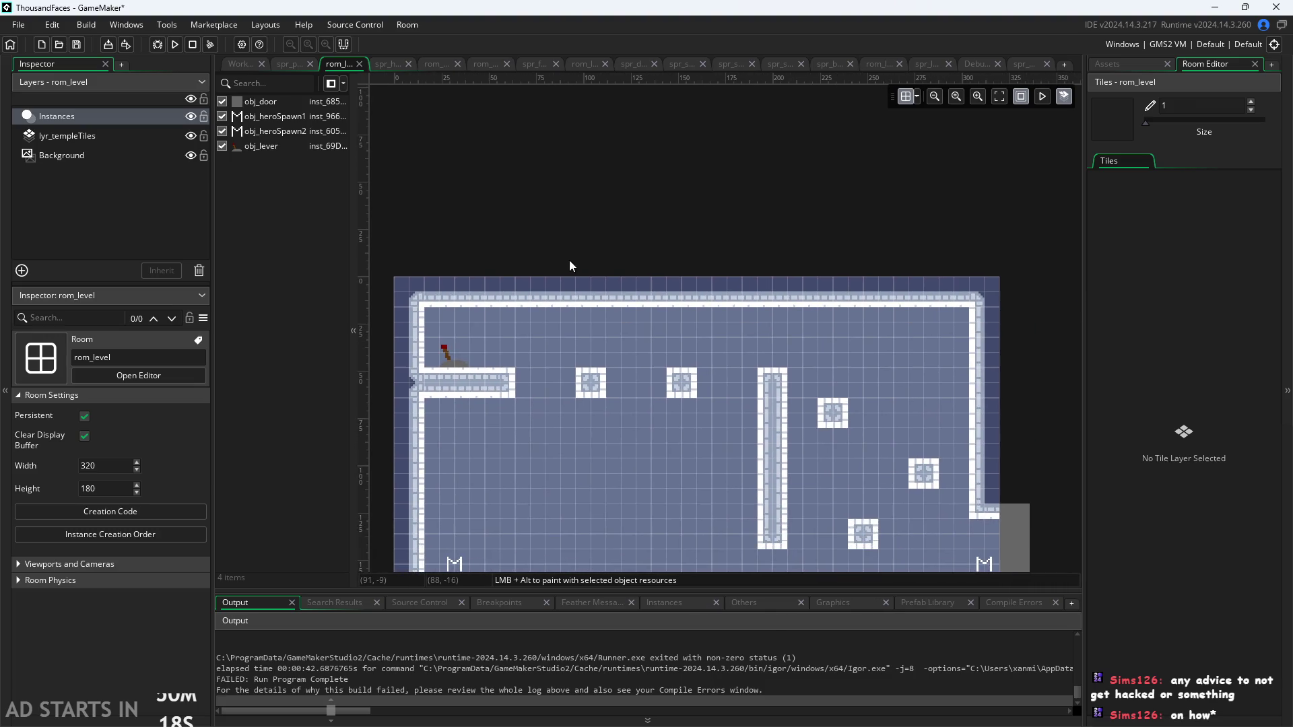
click(128, 566)
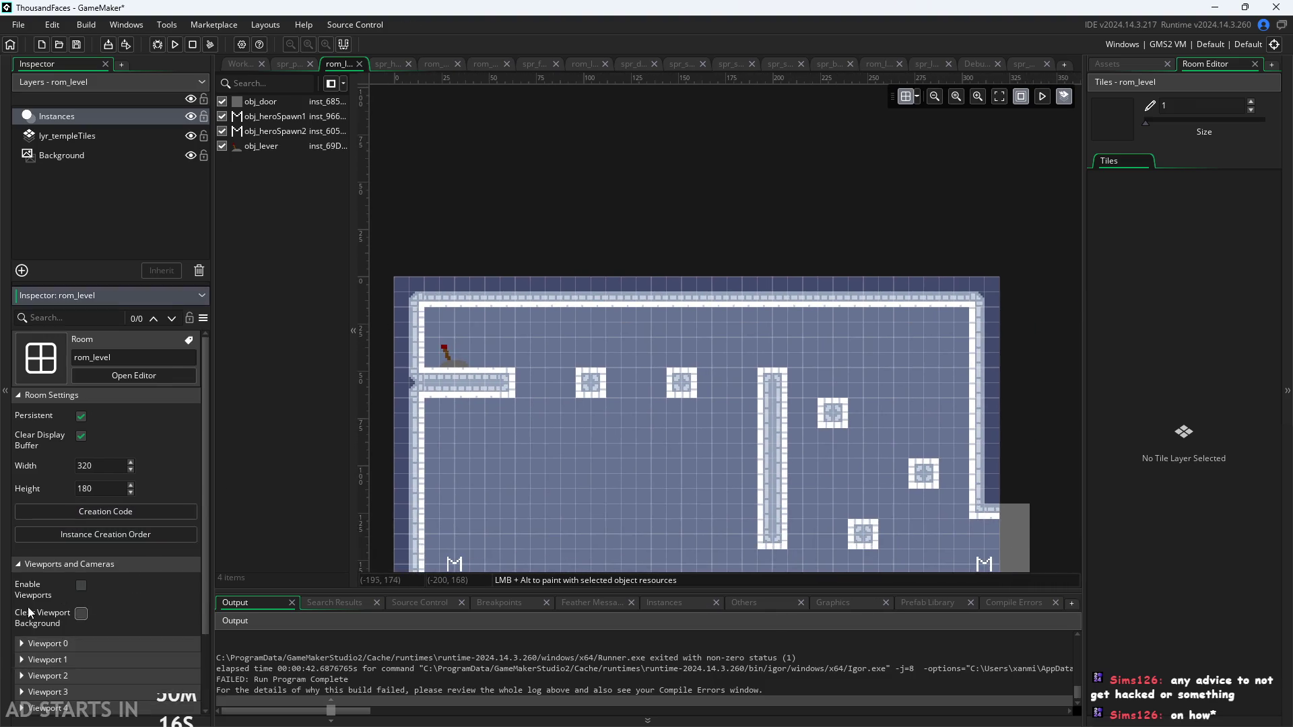
click(21, 565)
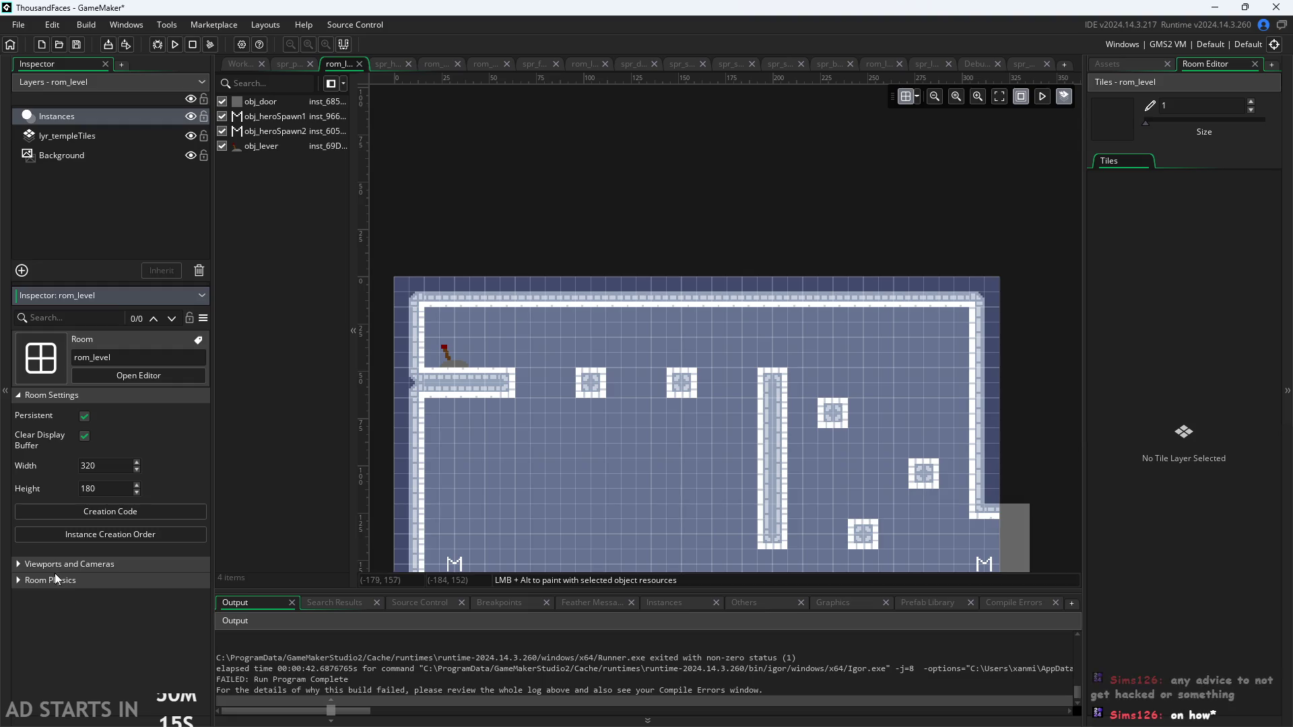
click(129, 511)
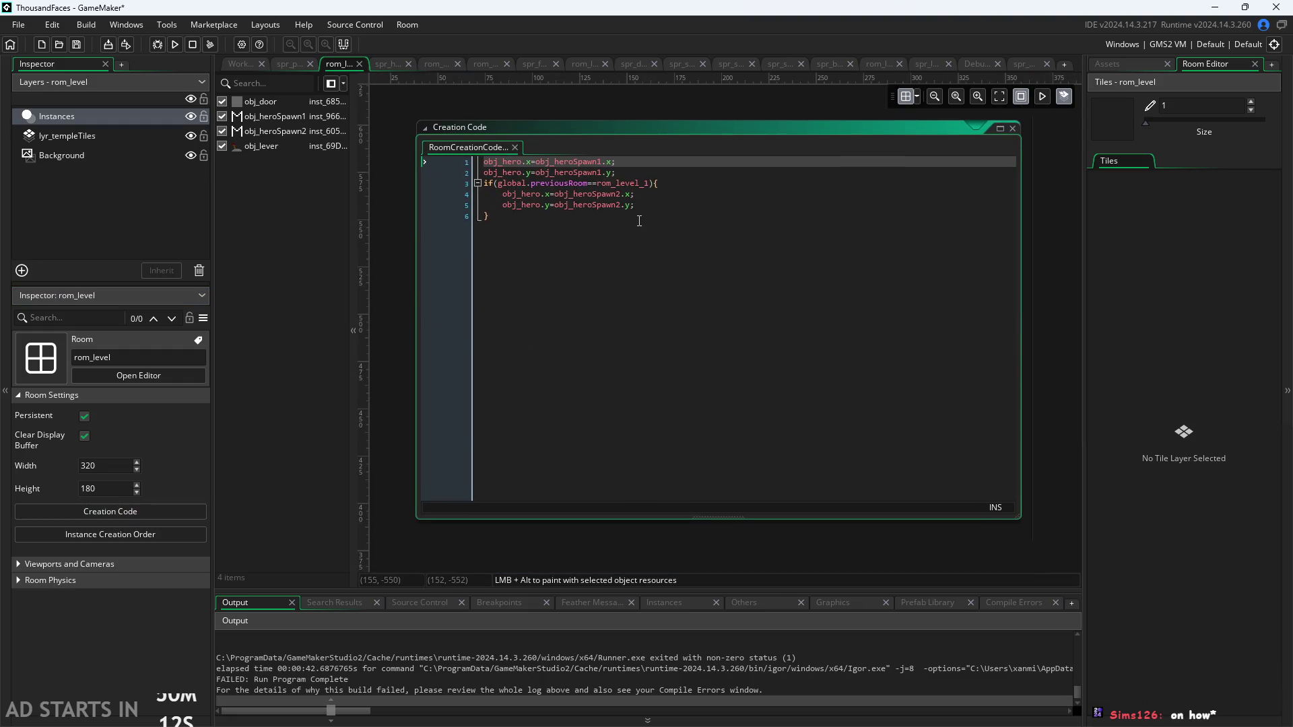
Add line 7 to the room creation code referencing obj_controller, then go to the pink sprite editor
click(626, 271)
key(Return)
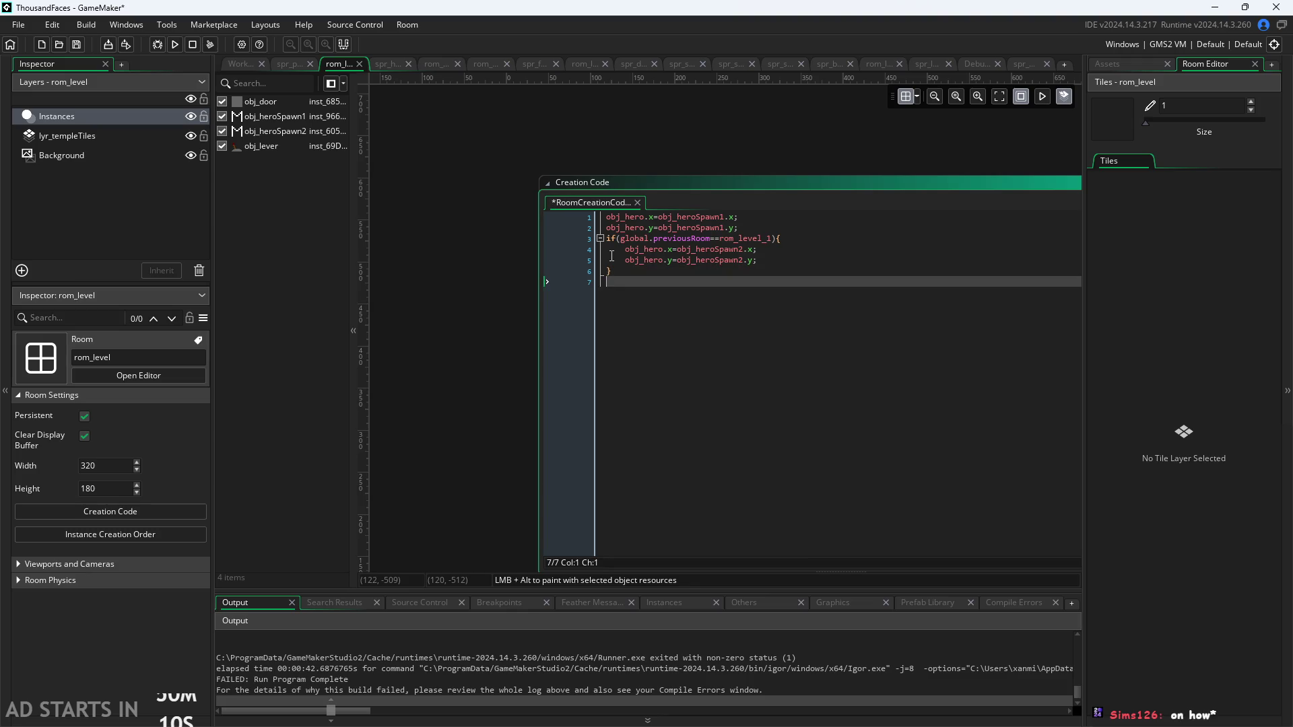
text(controller.)
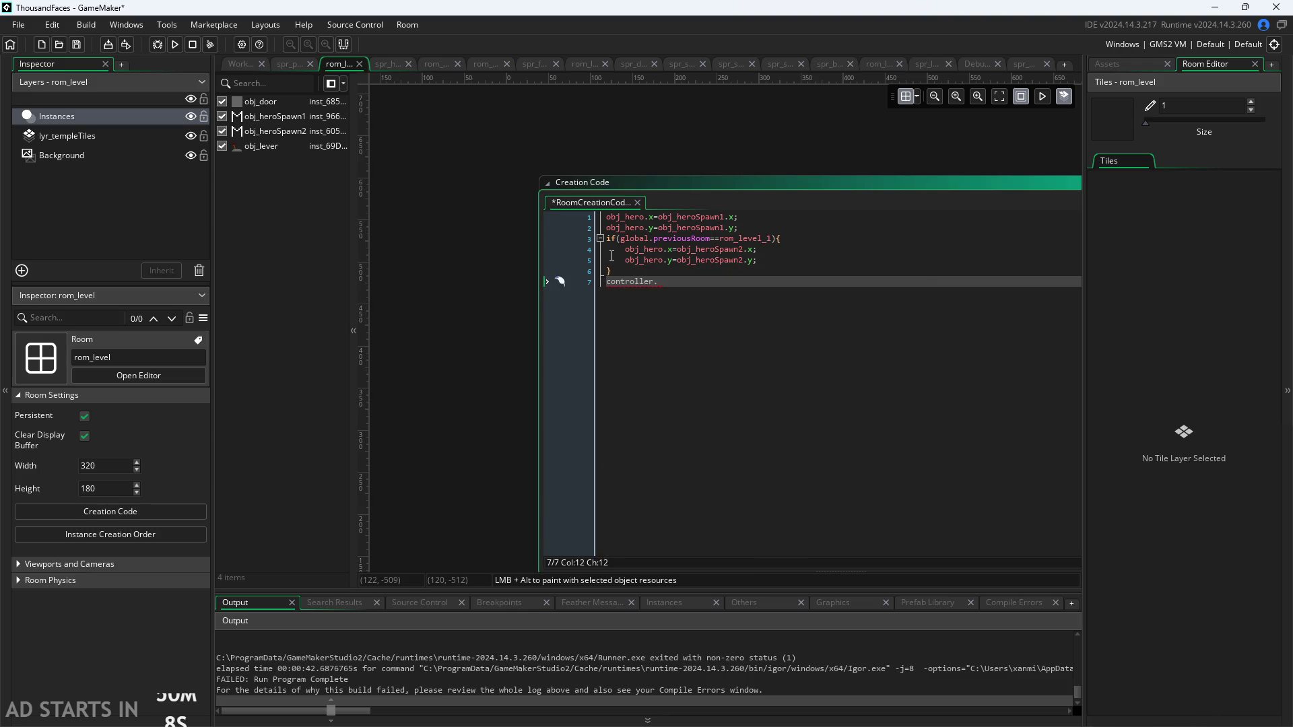
text(ind)
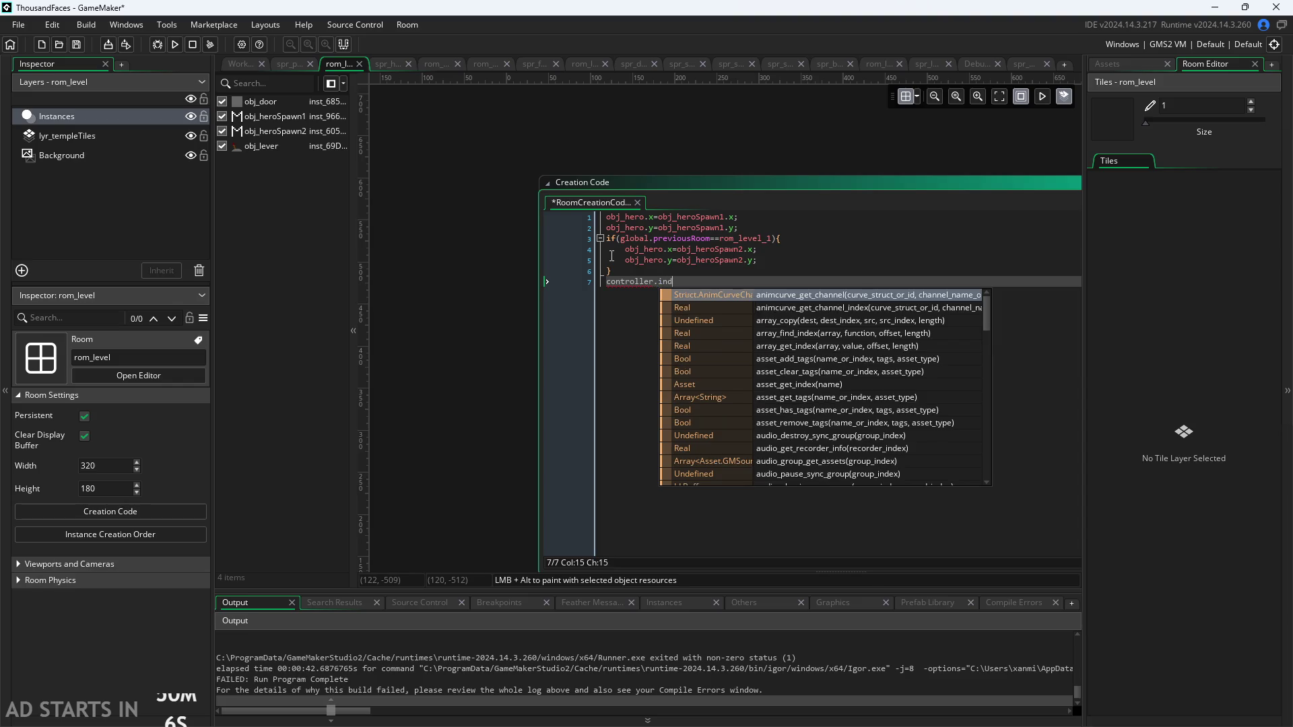
text(ex)
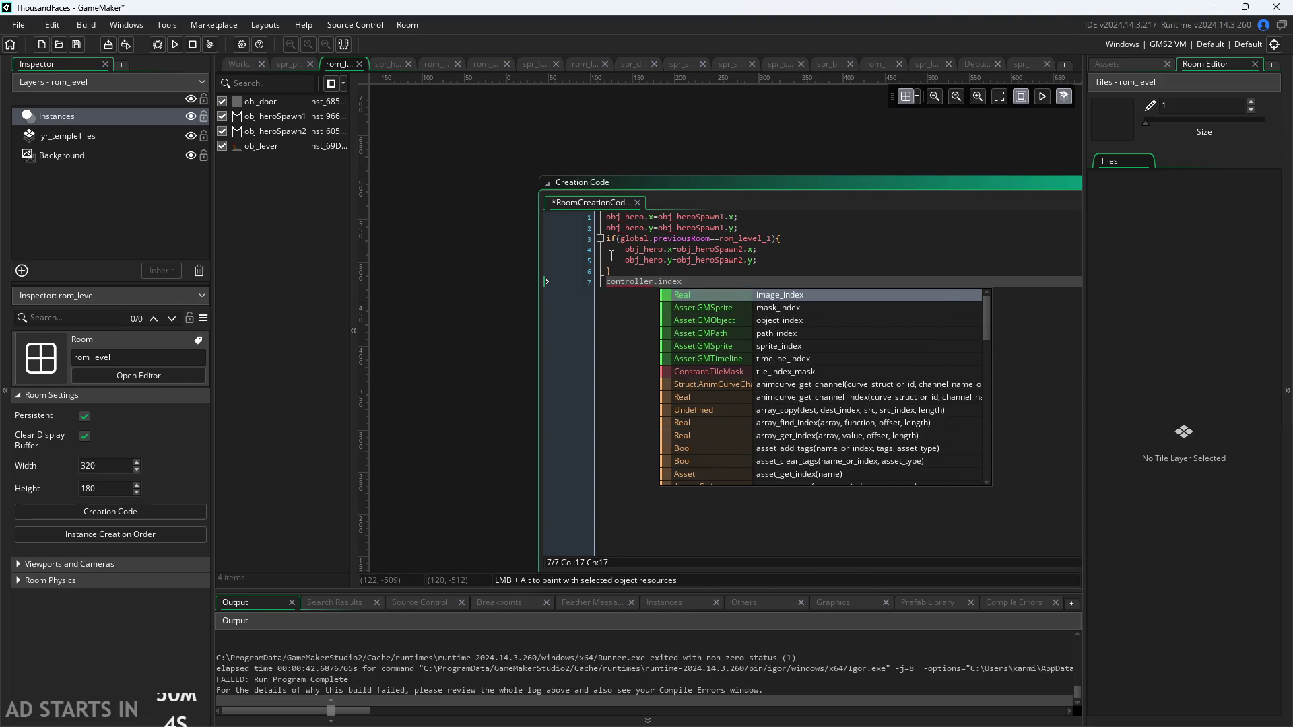
key(BackSpace)
key(BackSpace)
key(BackSpace)
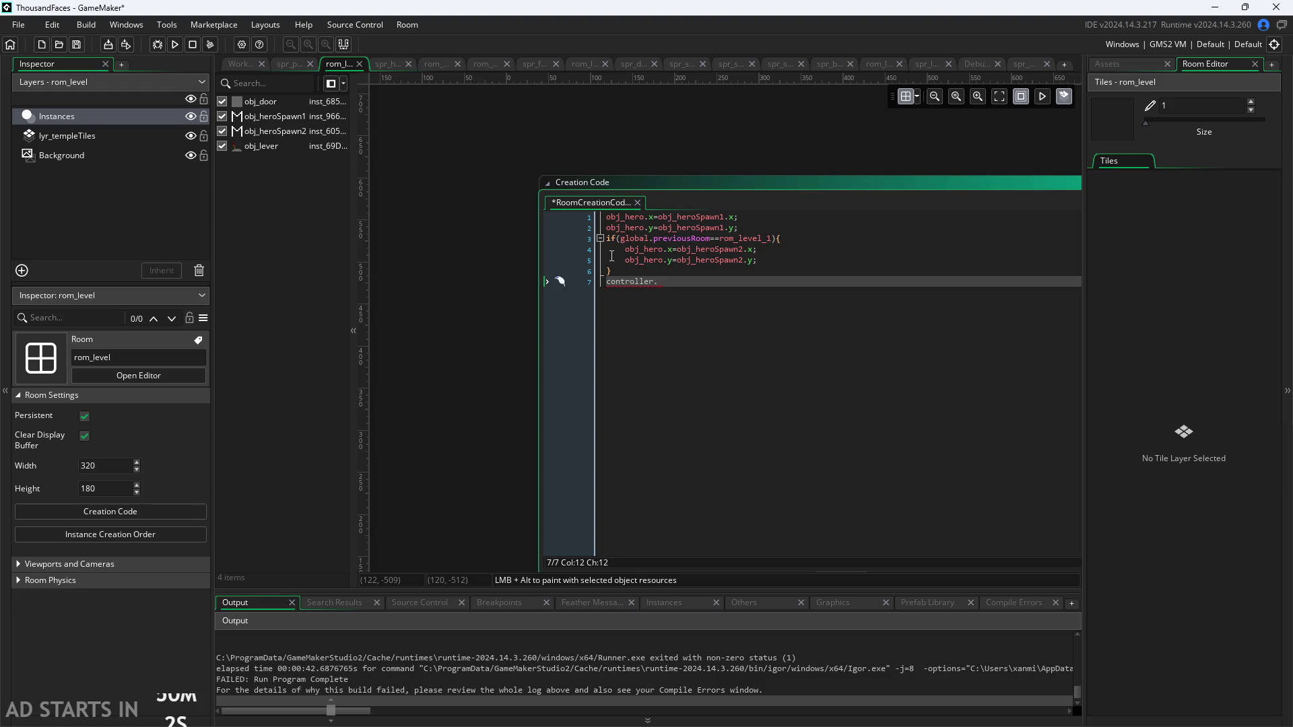
key(BackSpace)
key(BackSpace)
key(BackSpace)
text(c)
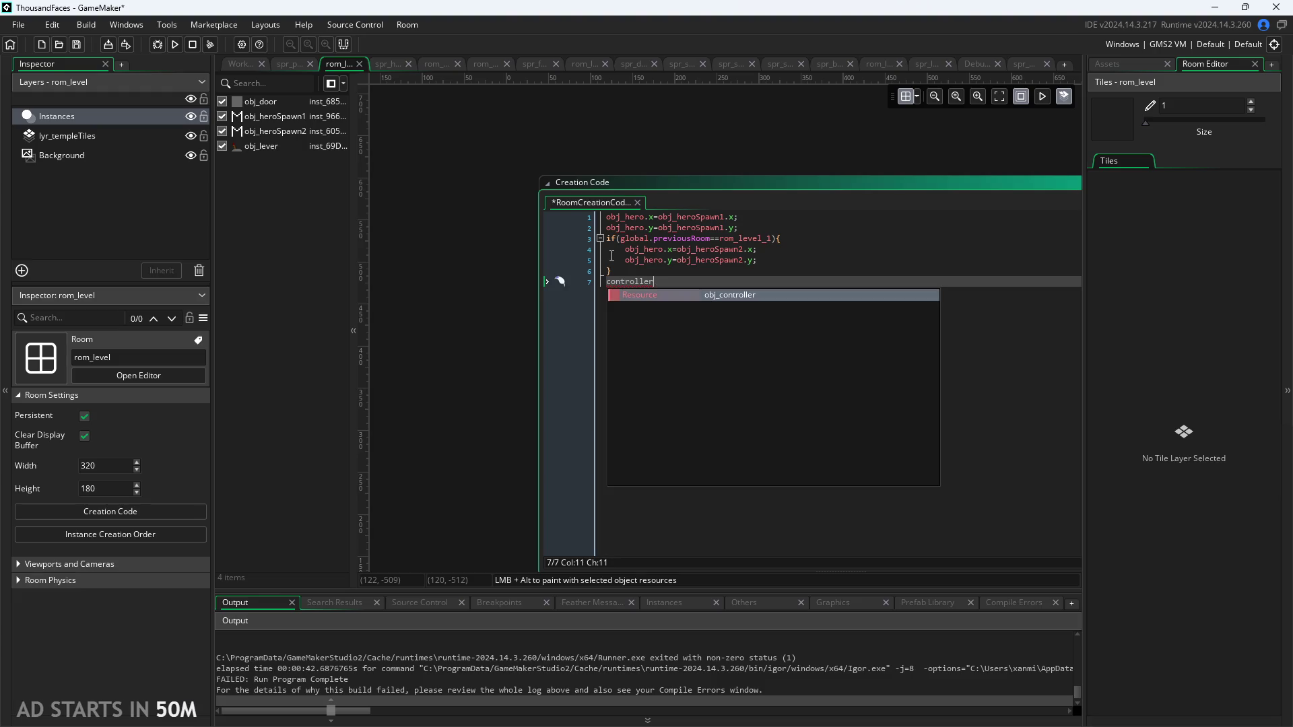
text(bj_con)
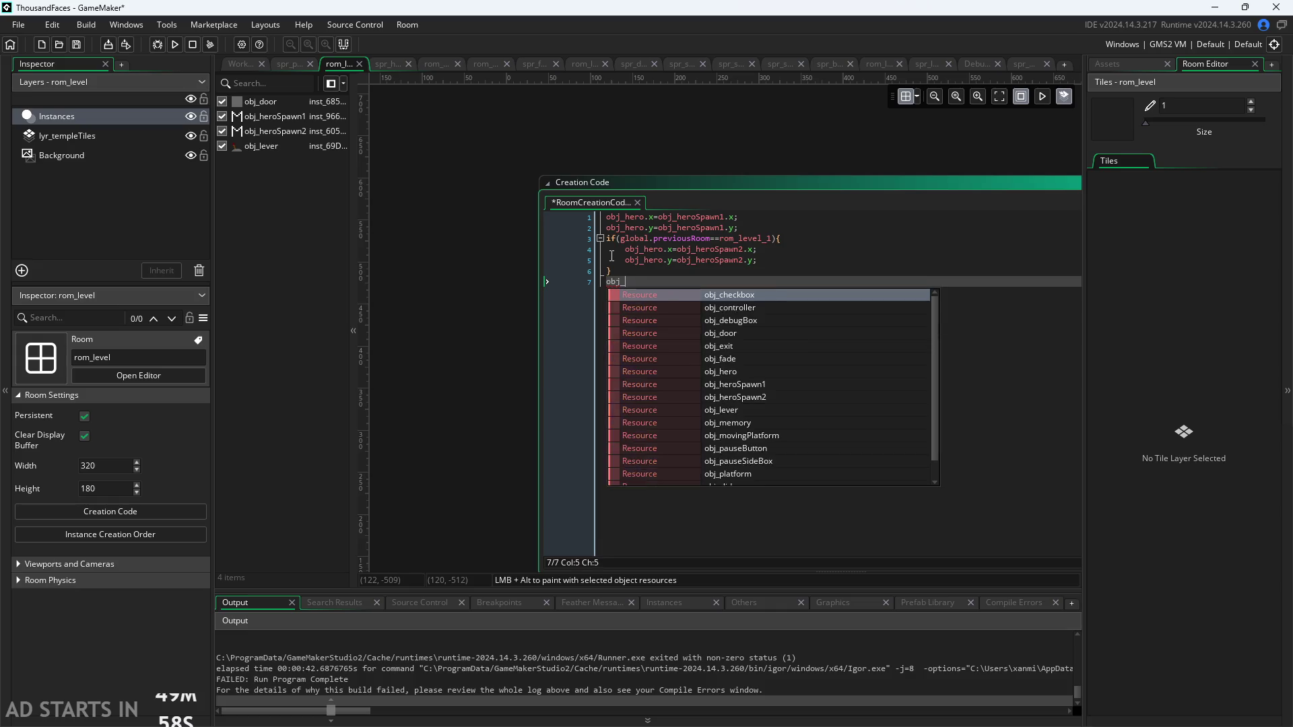
key(Return)
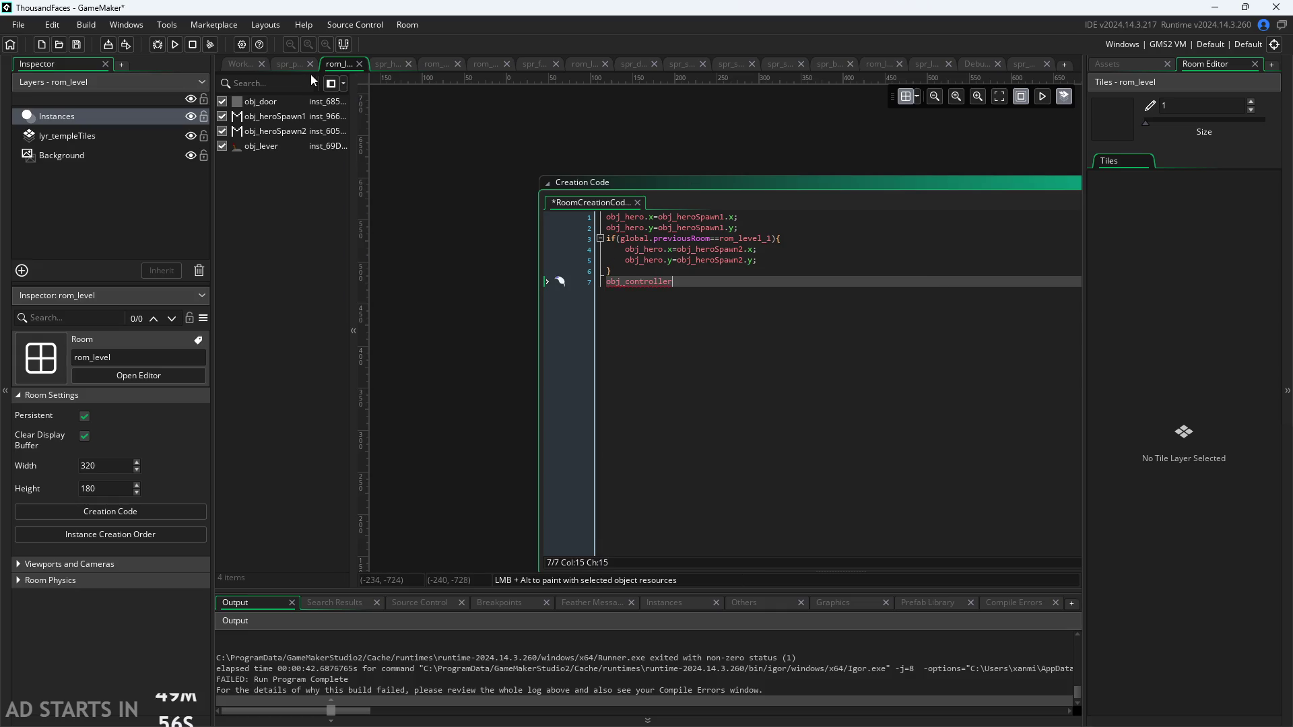
click(290, 64)
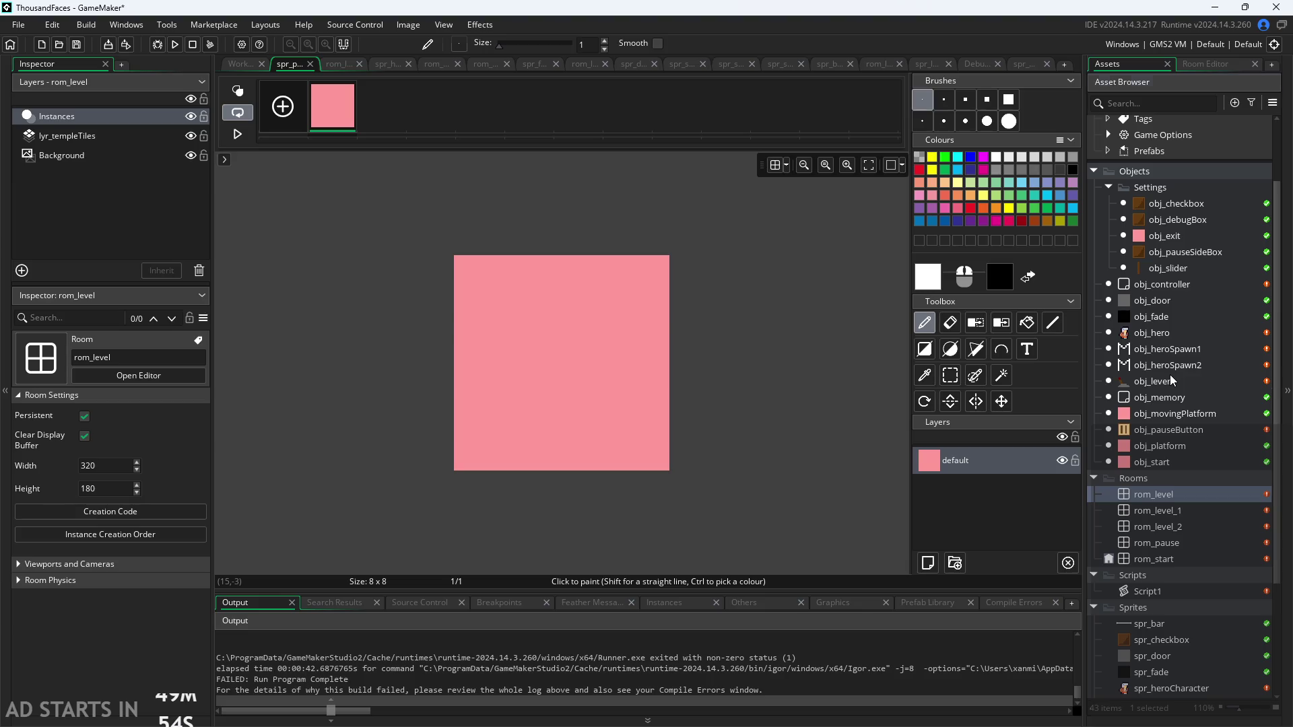
Review obj_lever's Step and Create code, then reopen the rom_level room
double_click(1169, 375)
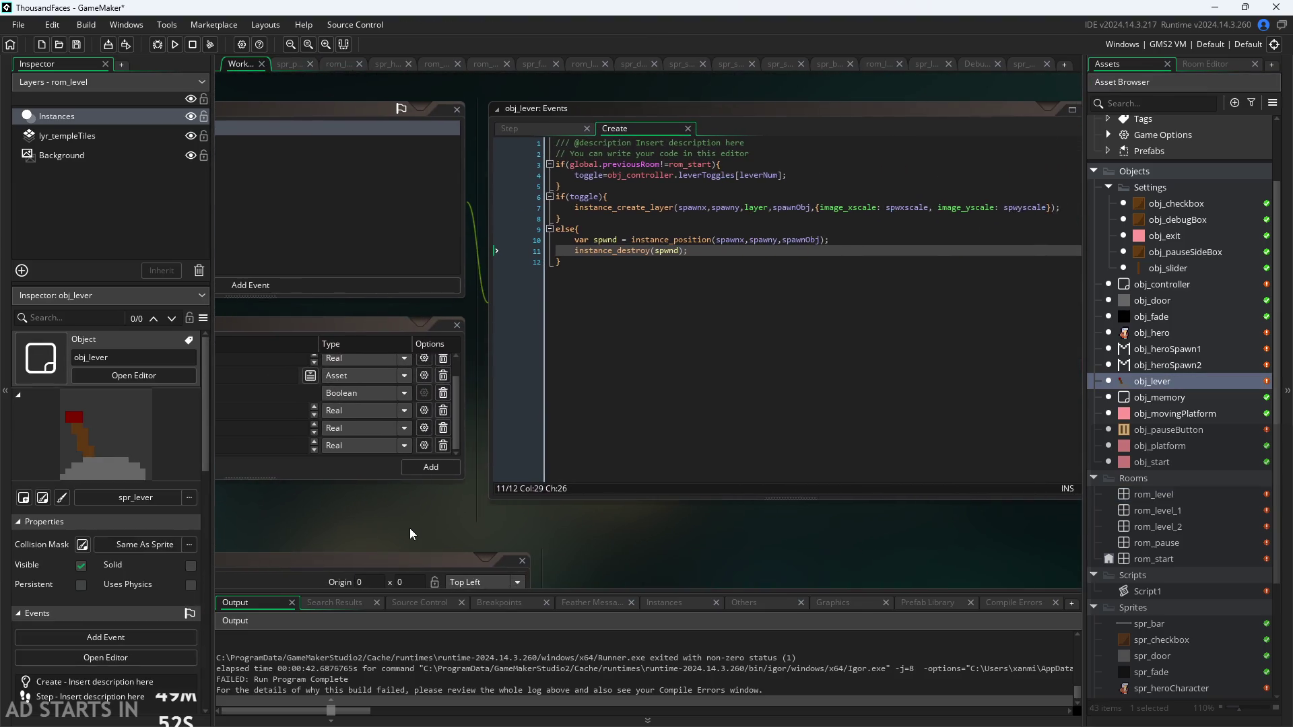
ctrl+scroll(710, 383, up, 2)
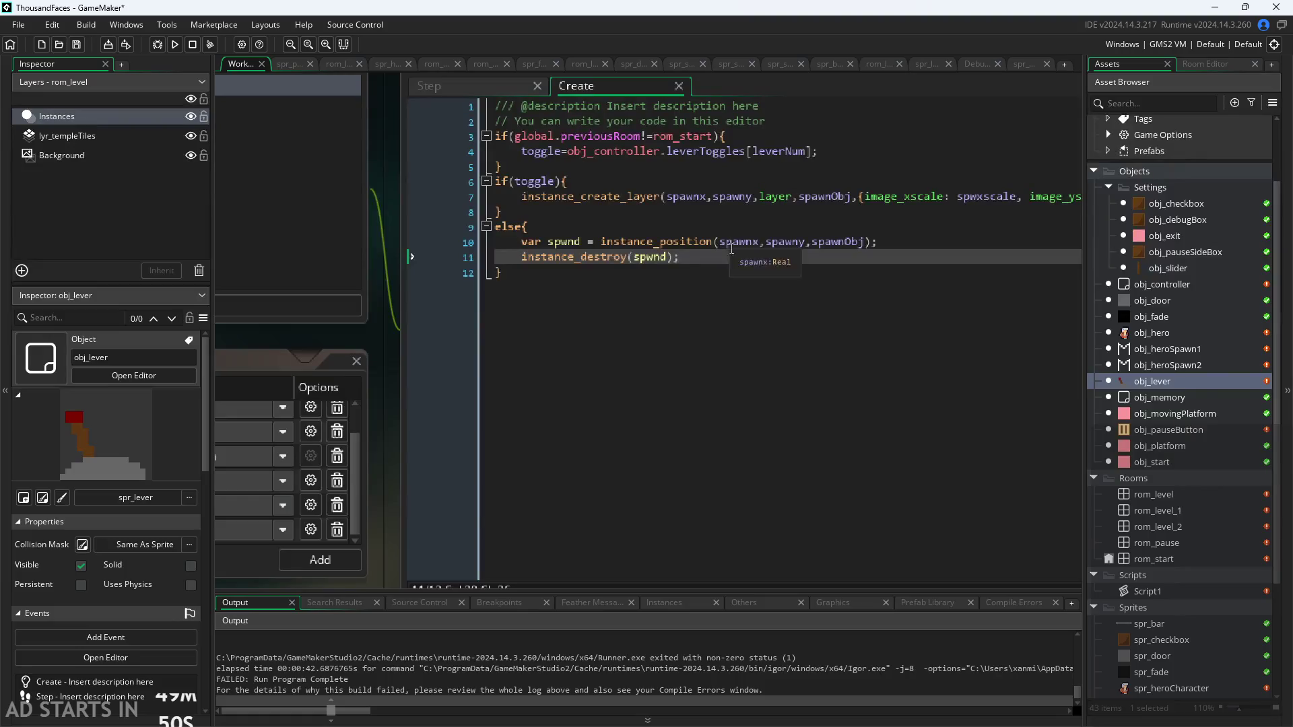
ctrl+scroll(313, 446, down, 2)
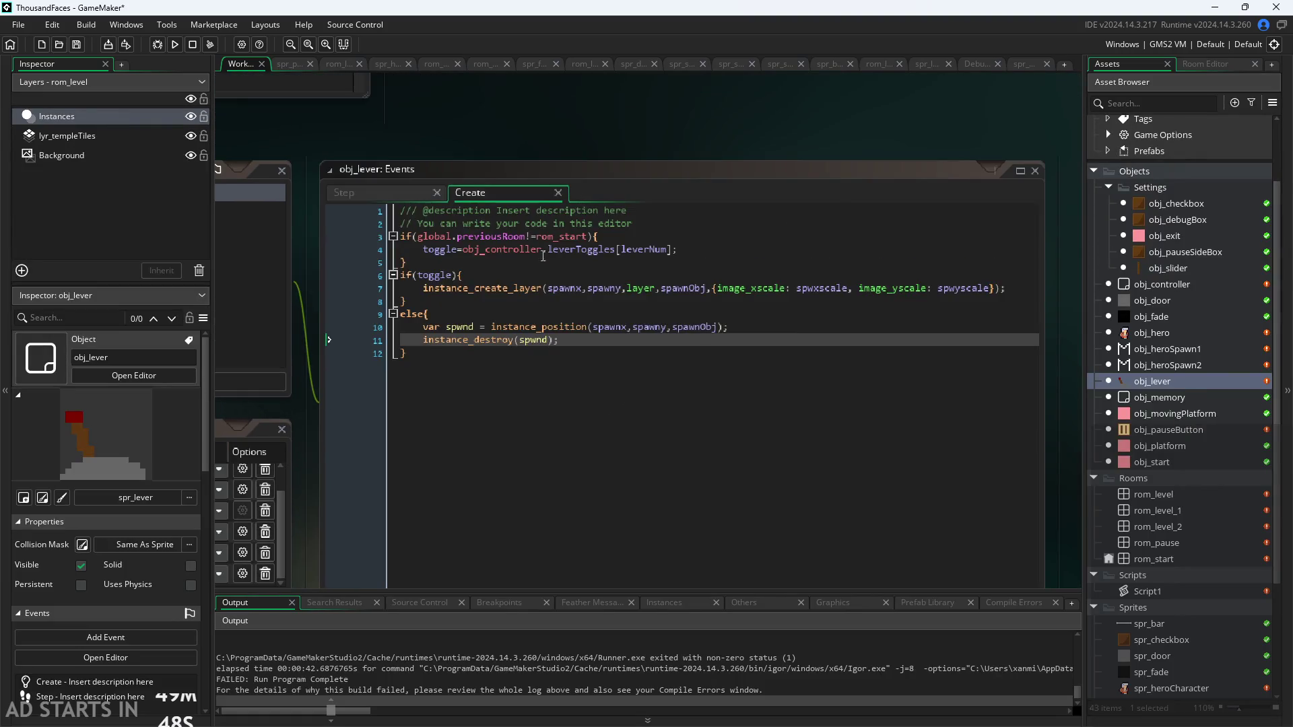
click(366, 186)
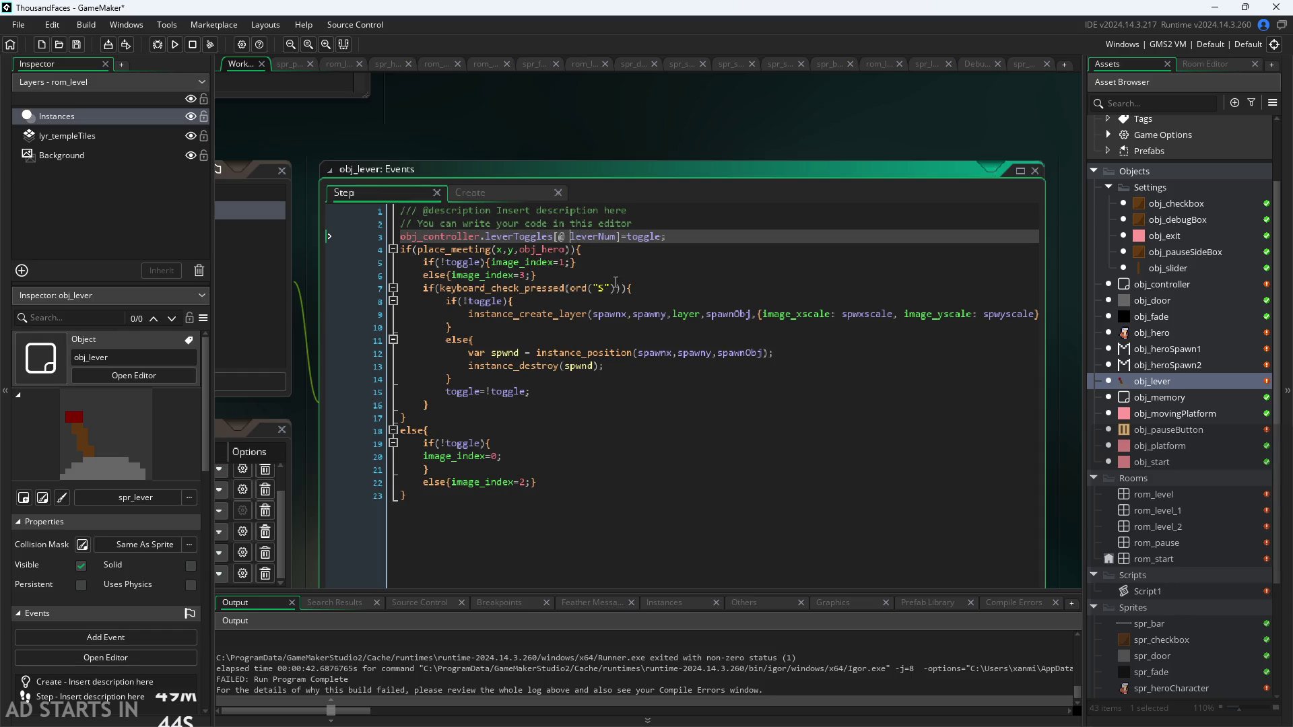
drag(765, 155, 651, 165)
click(451, 297)
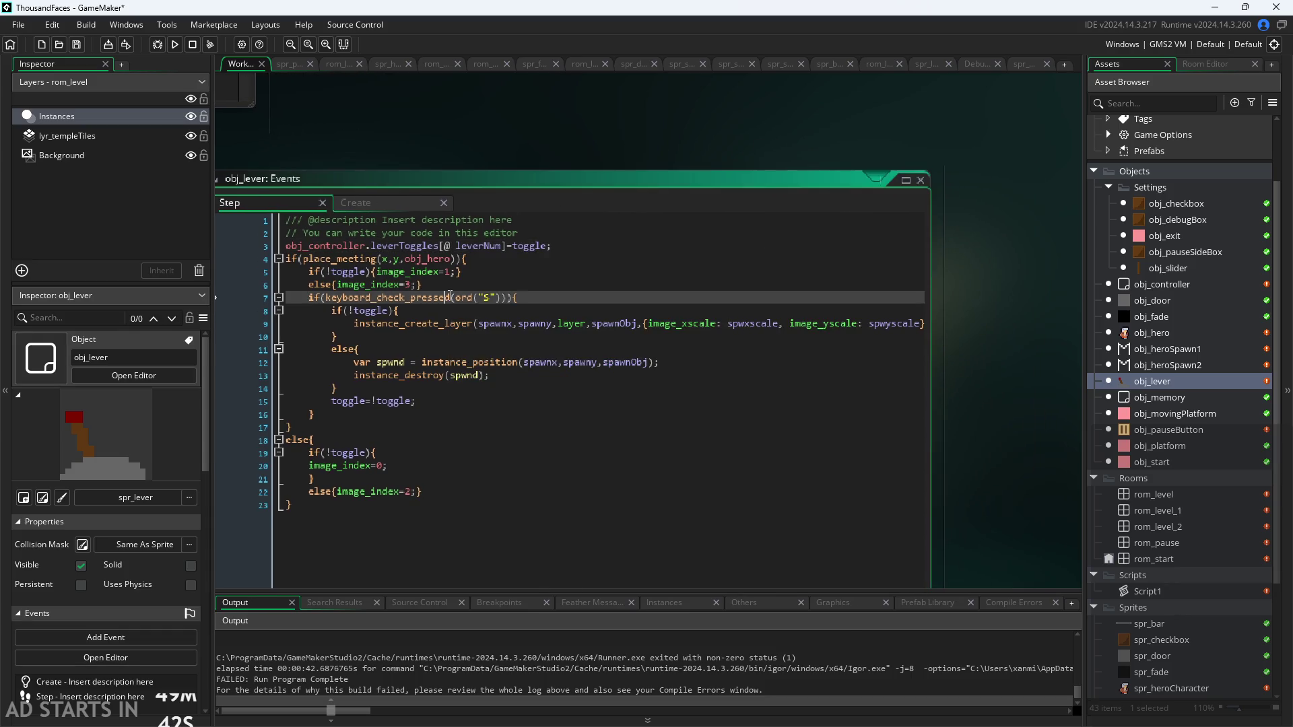
click(379, 203)
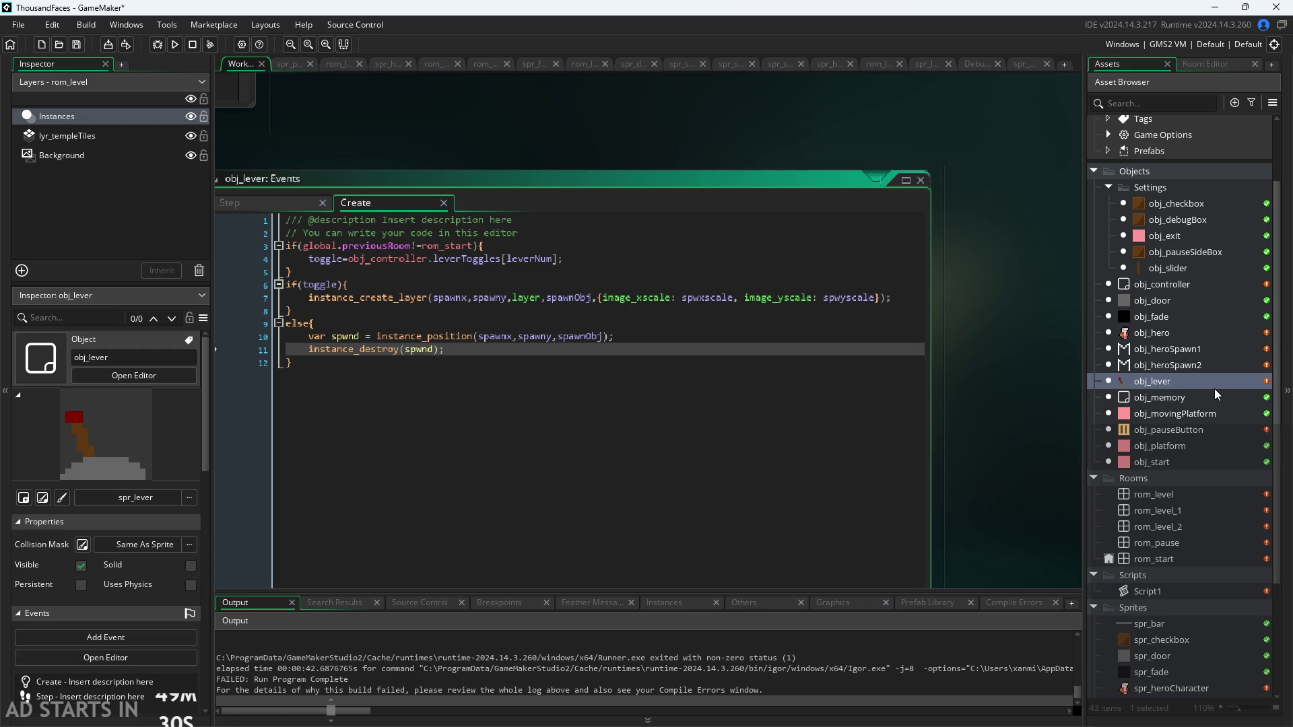
double_click(1173, 494)
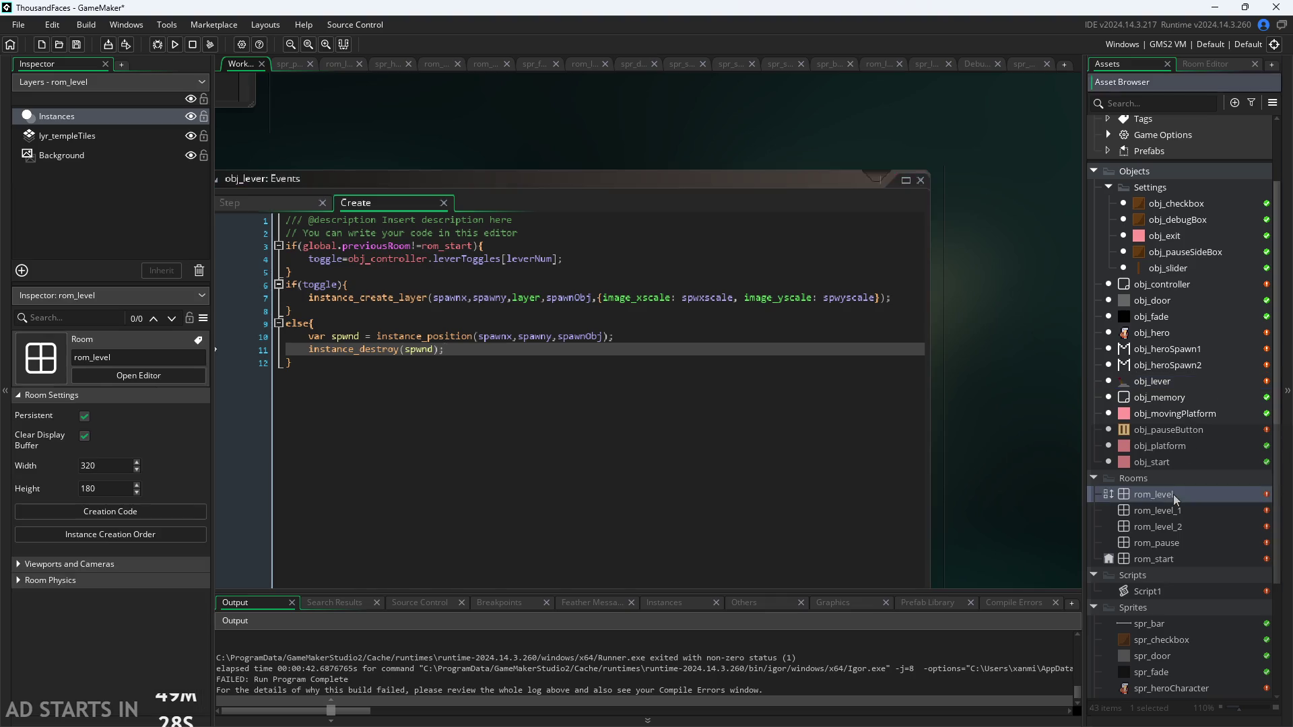
Complete line 7 of rom_level's creation code as obj_controller.progress[0]=true;
click(726, 279)
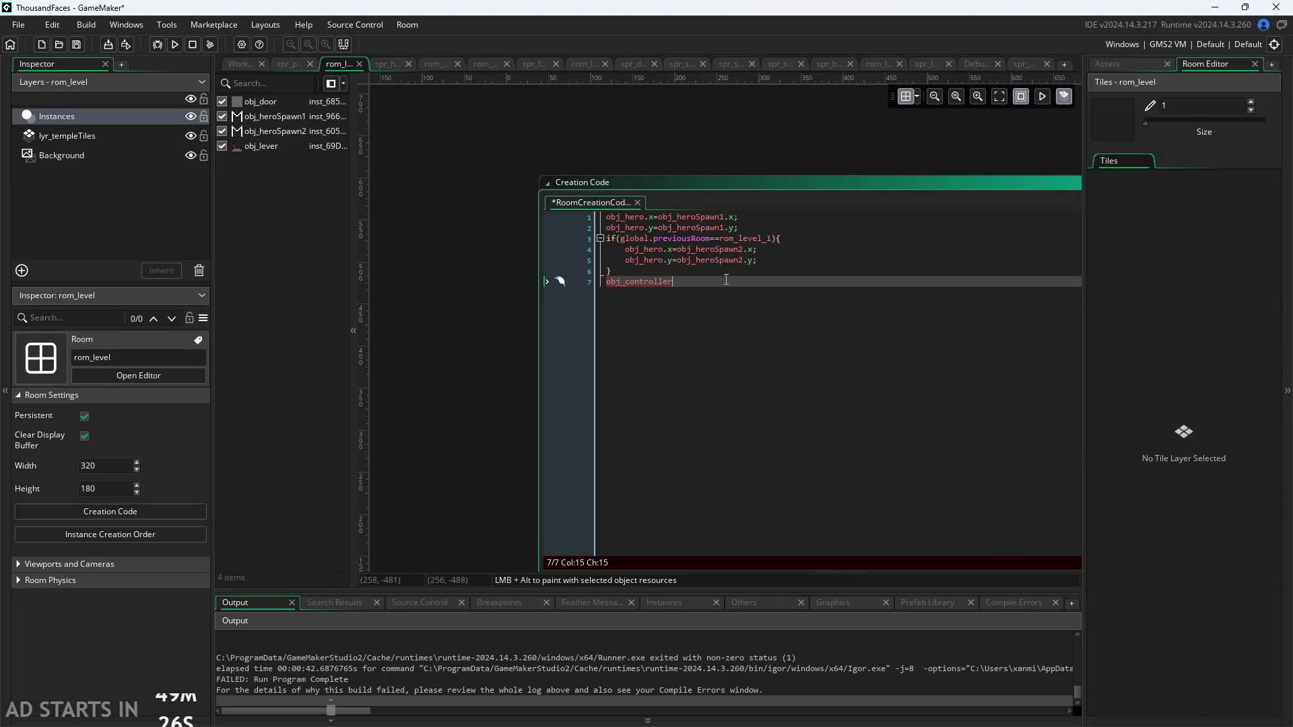
text(.)
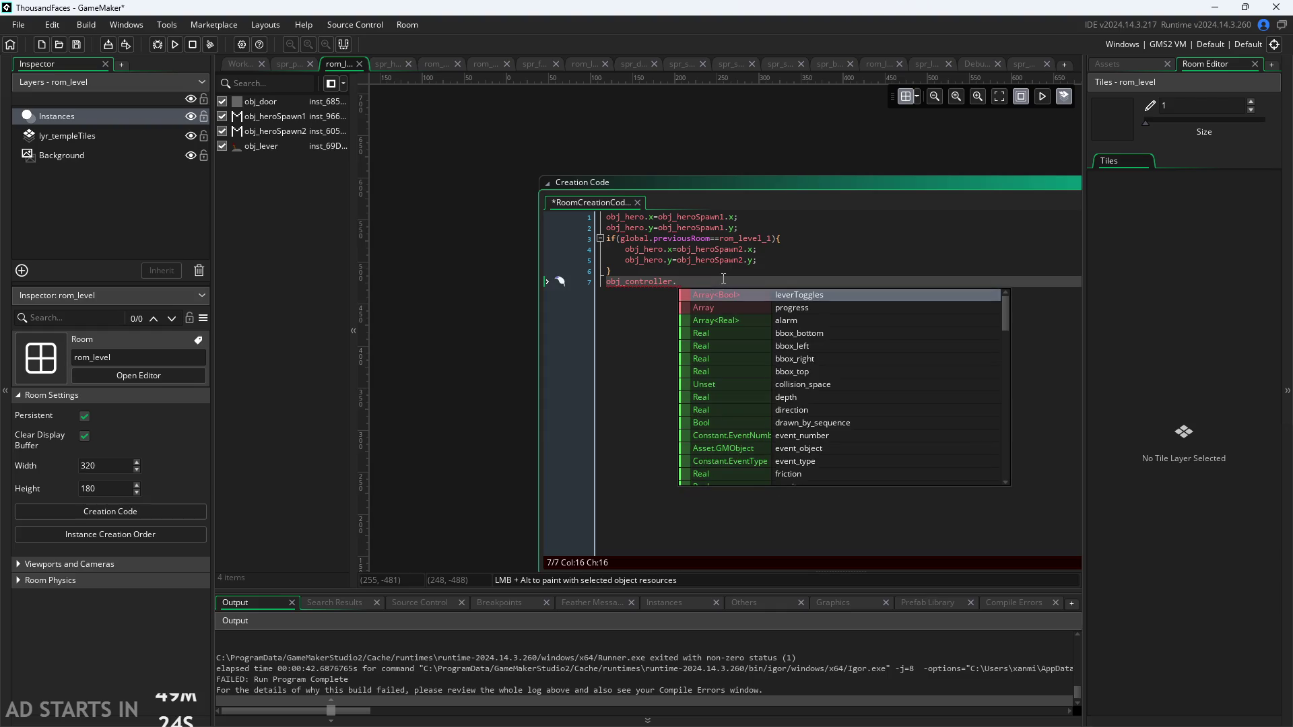
double_click(769, 307)
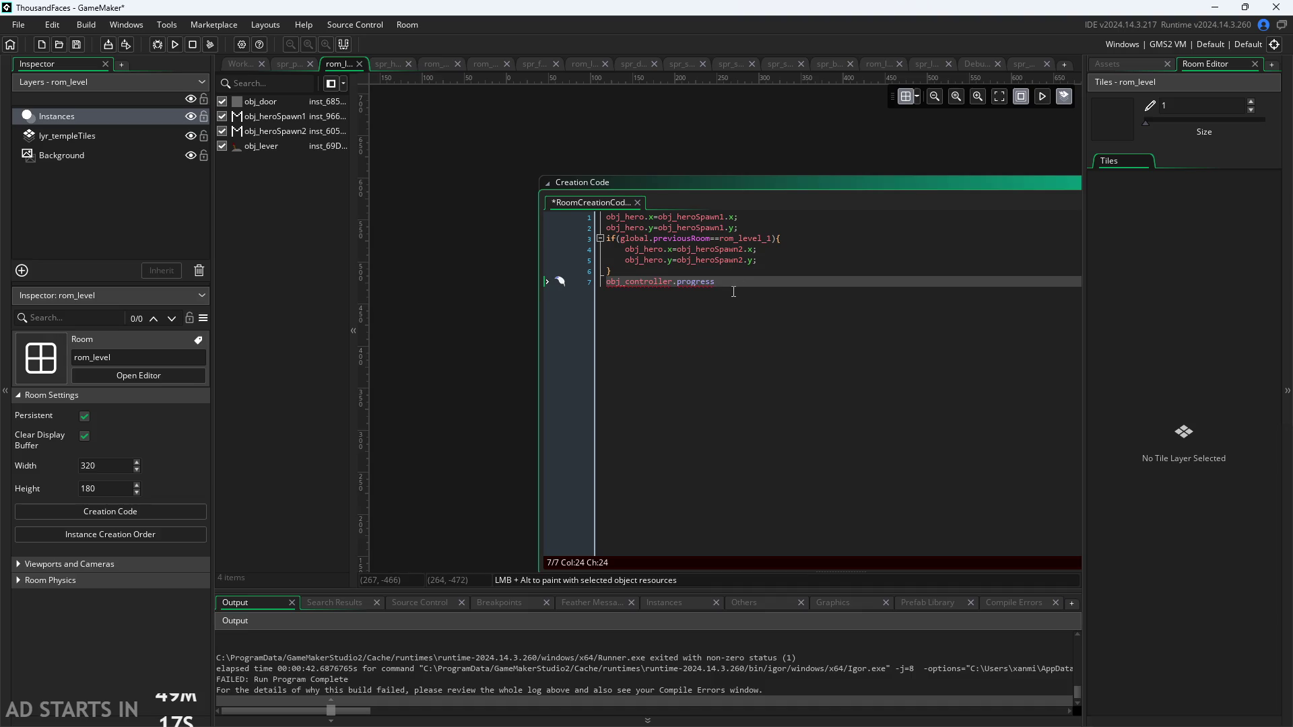
text([0]=t)
text(rue;)
scroll(487, 270, down, 3)
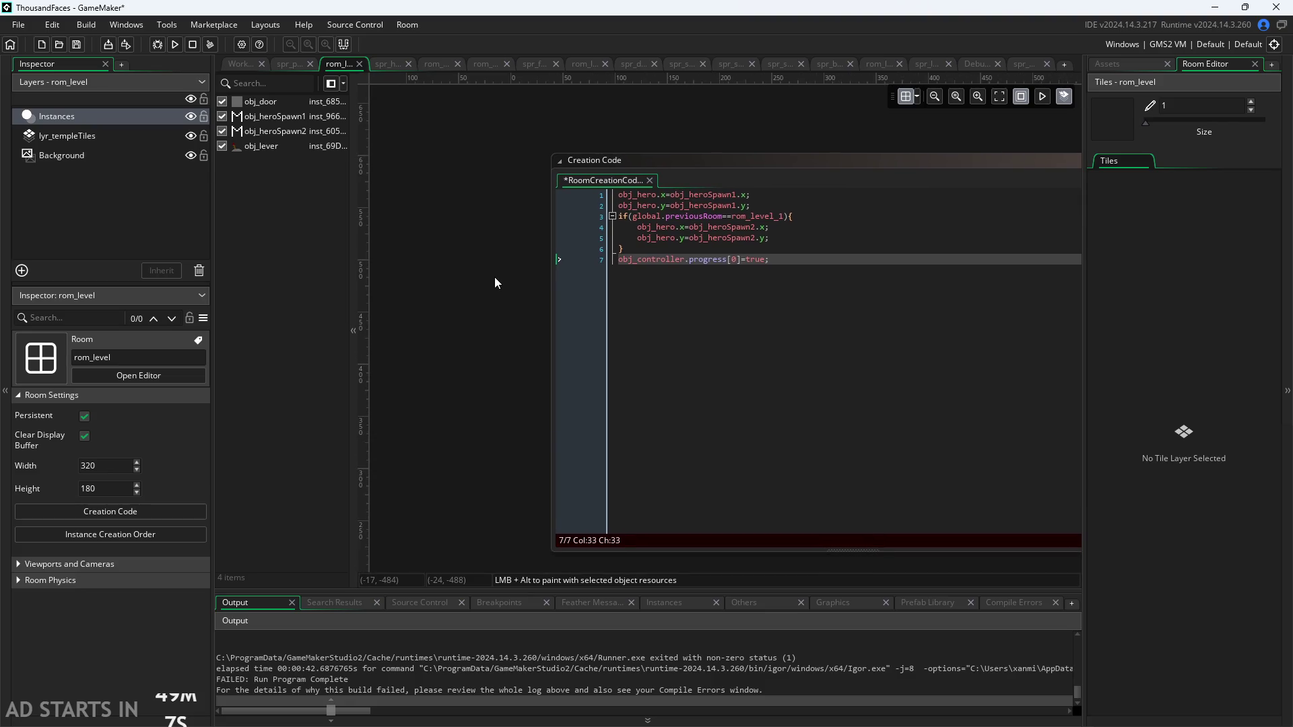
mouse_move(477, 321)
mouse_down()
mouse_move(463, 288)
mouse_move(470, 165)
mouse_move(426, 227)
mouse_up()
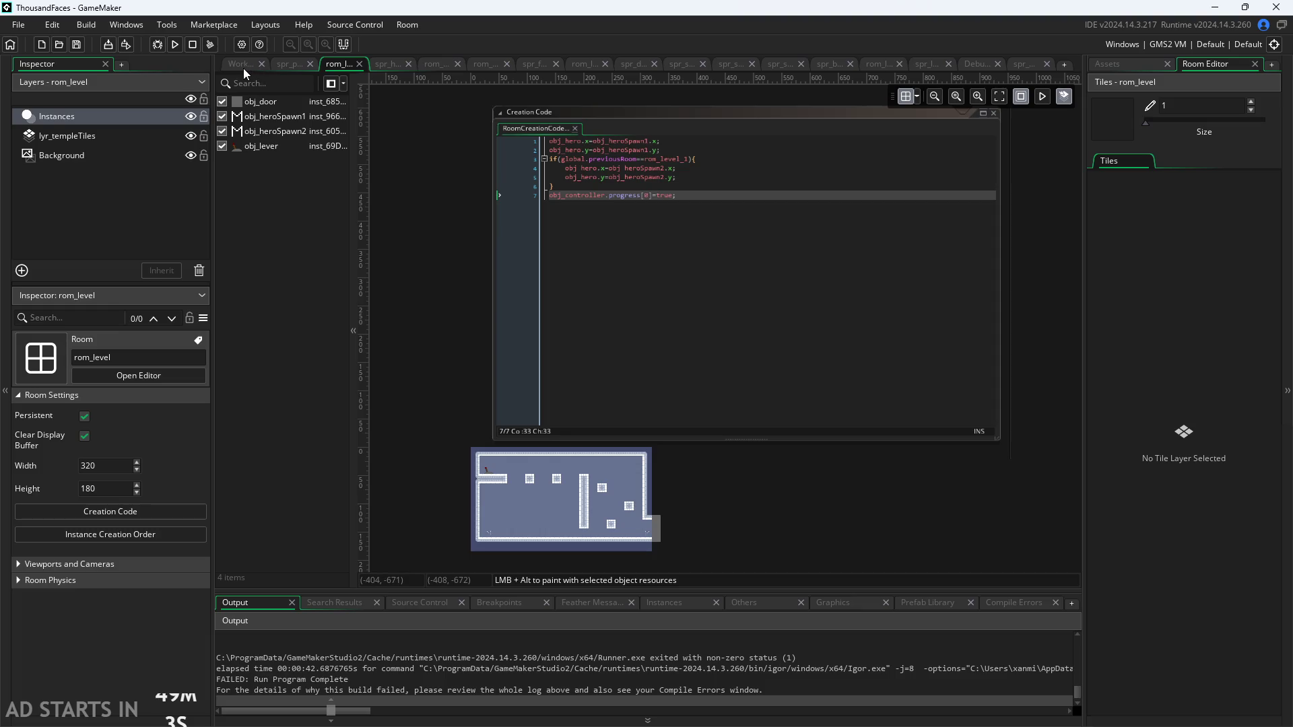
click(243, 67)
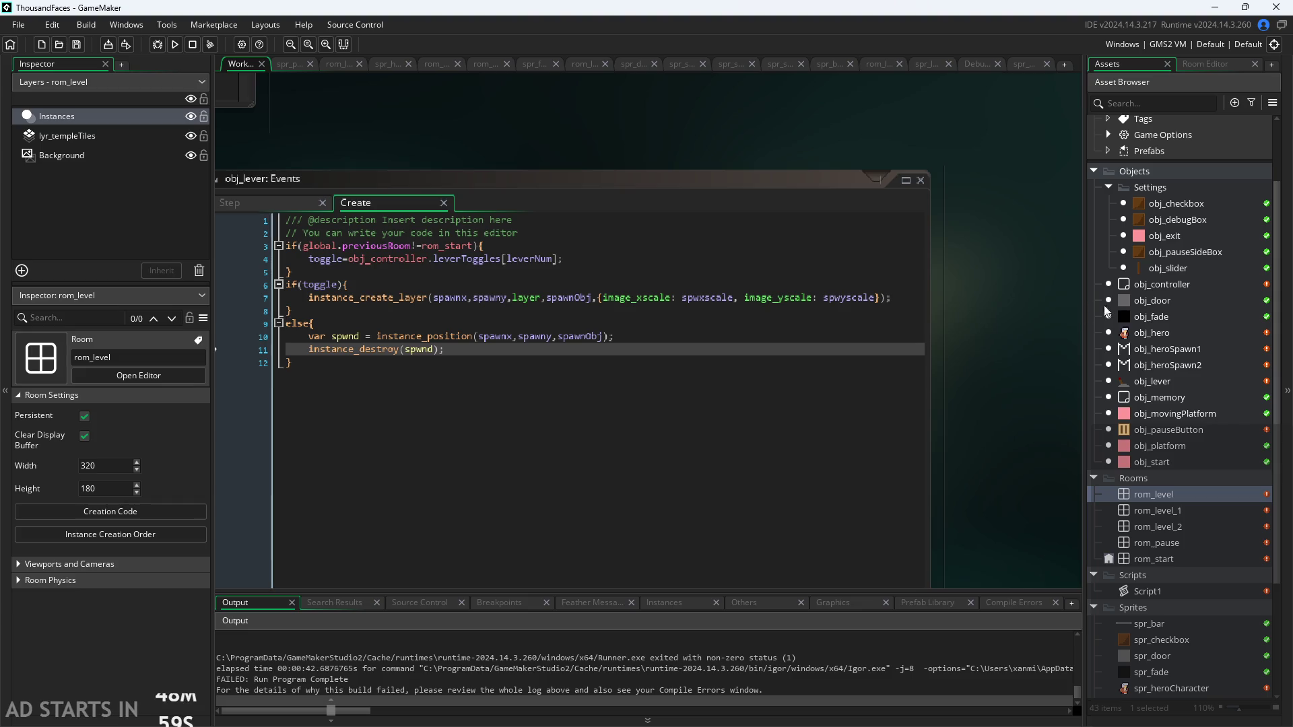
Check obj_controller's Step and Create event code
double_click(1160, 285)
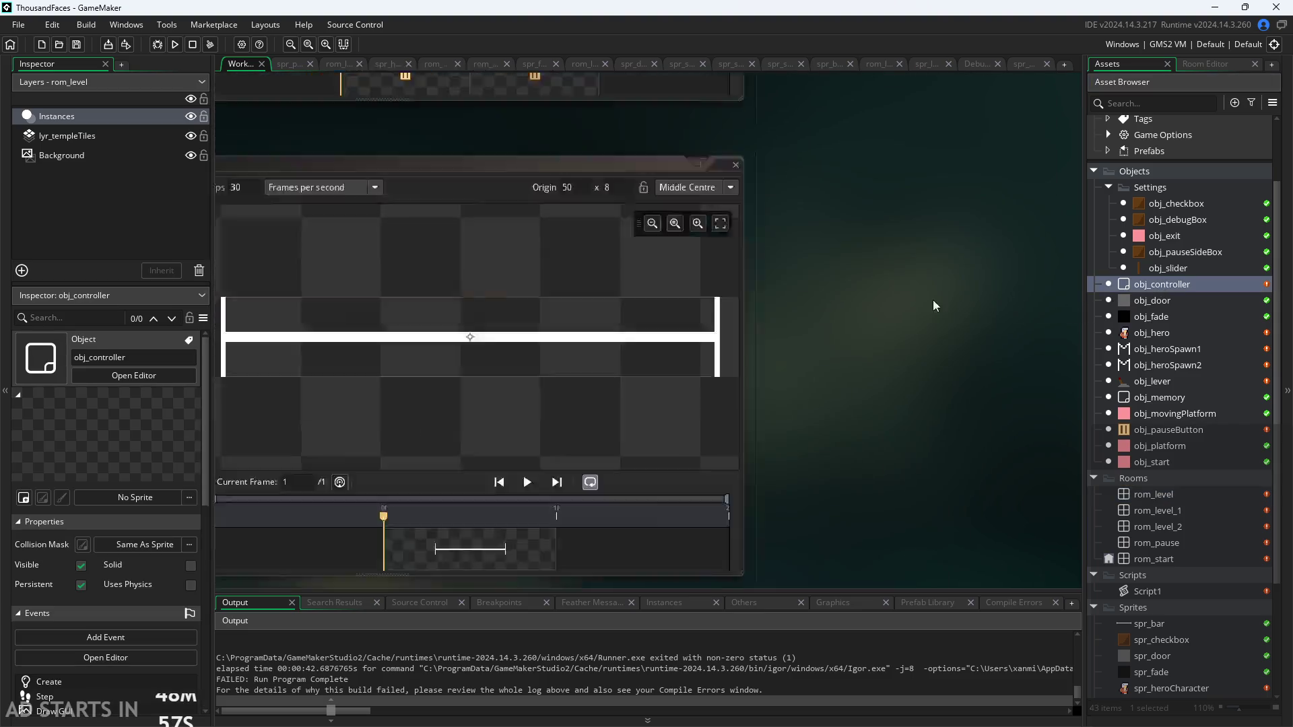
drag(862, 321, 676, 434)
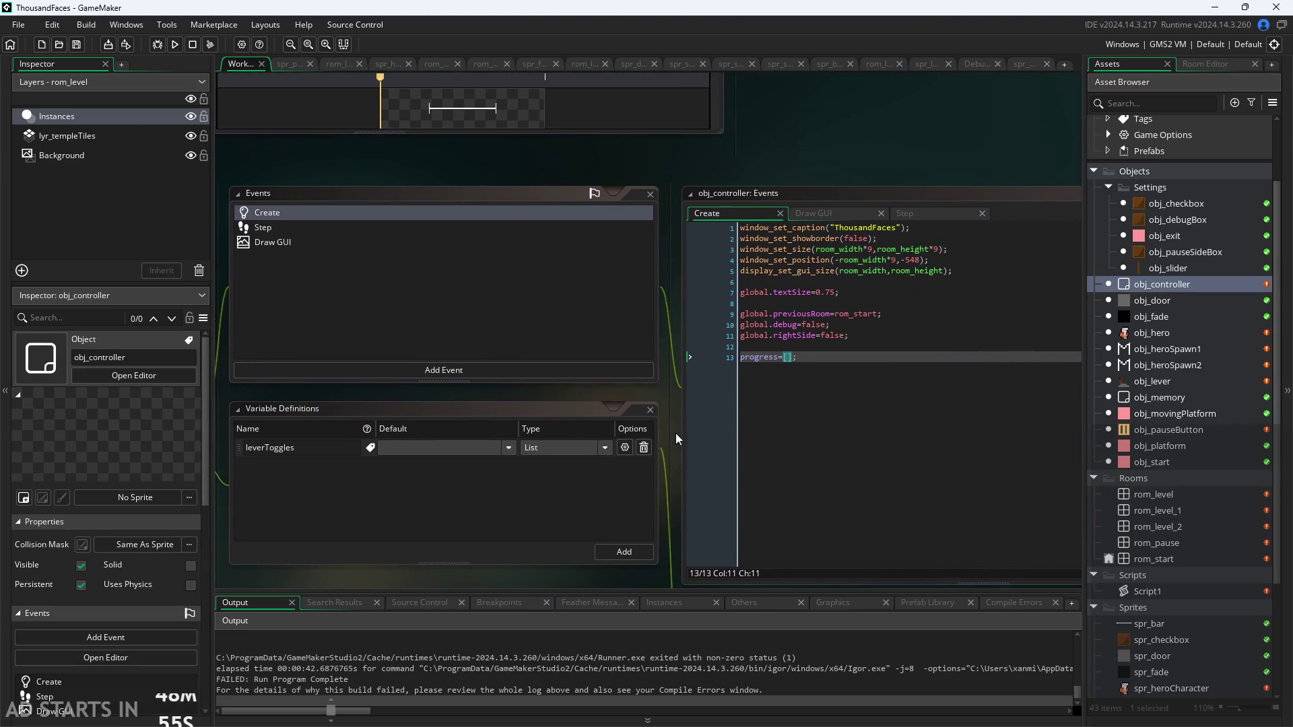
click(909, 213)
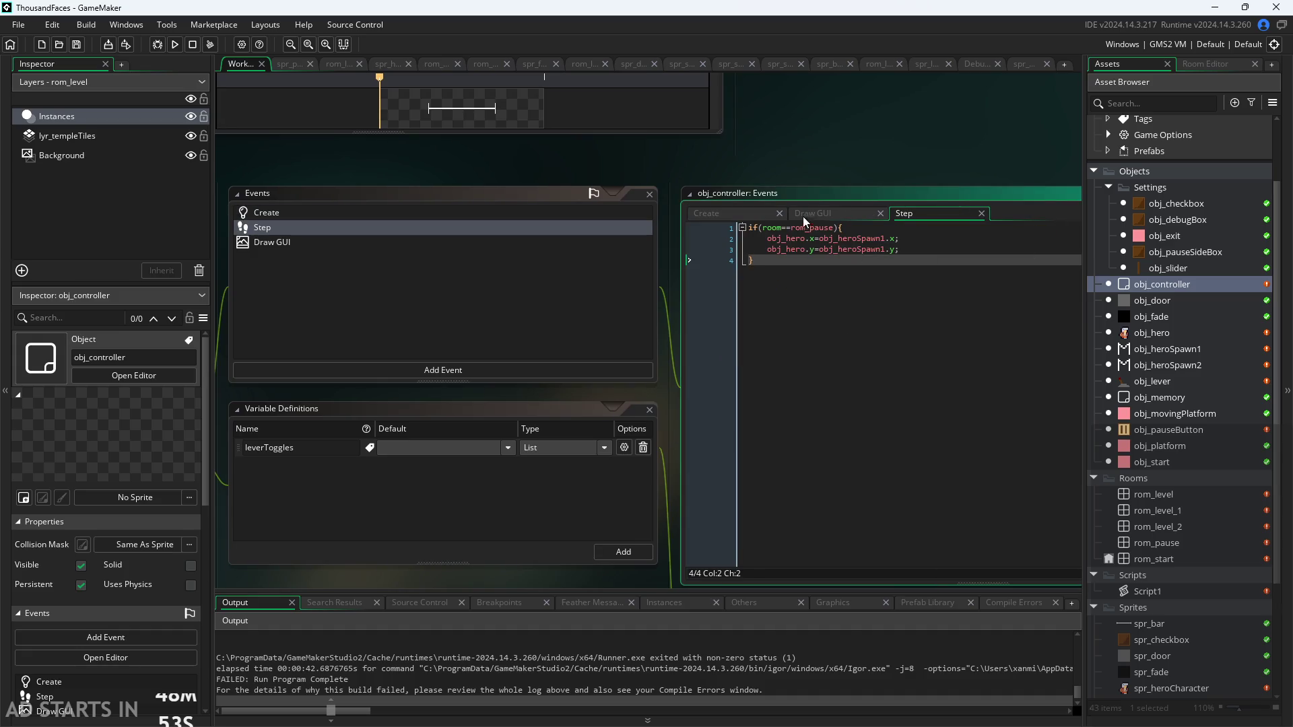
click(863, 165)
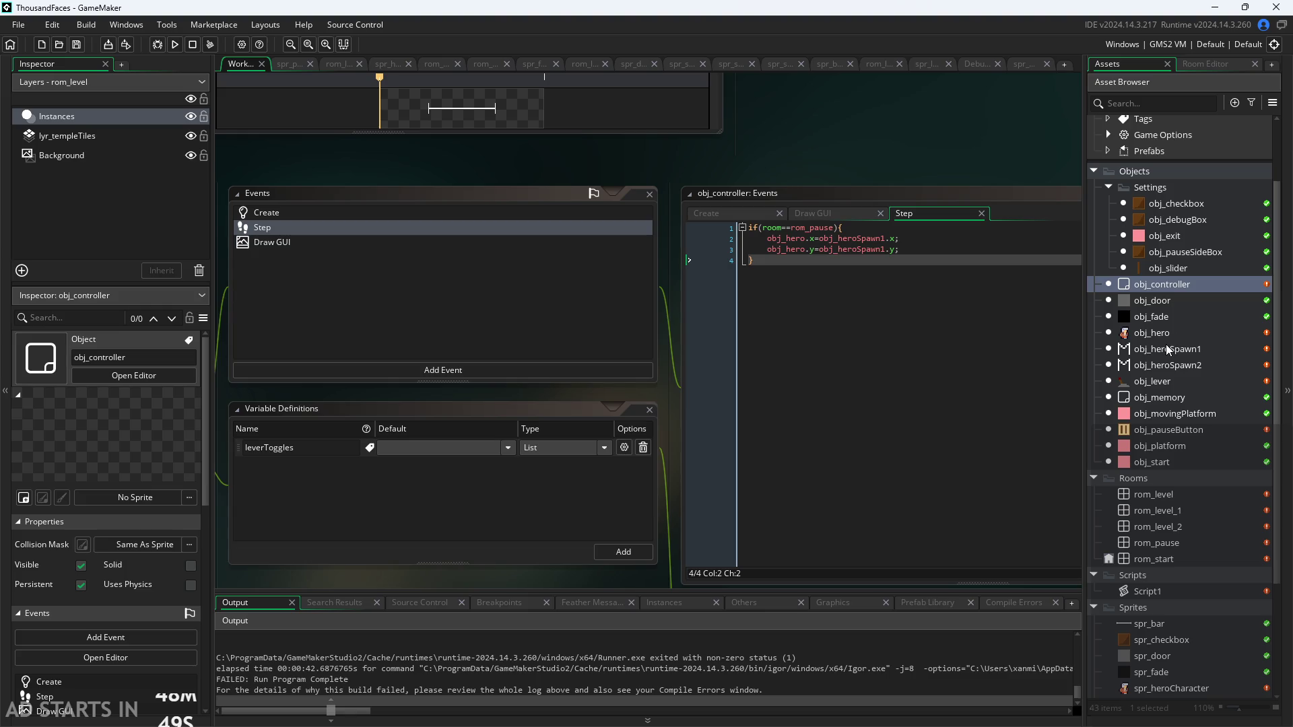
click(825, 214)
click(753, 214)
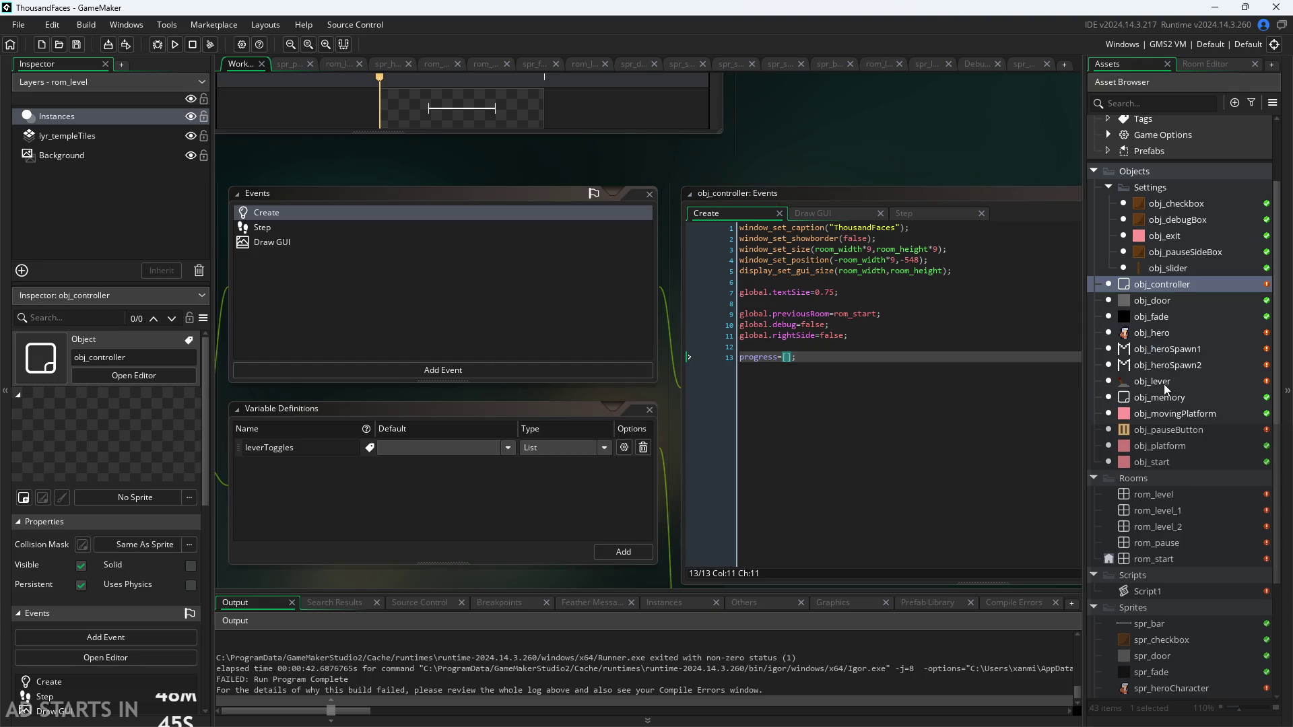
Inspect lines 3–4 of obj_lever's Create code, then run the game
double_click(1183, 383)
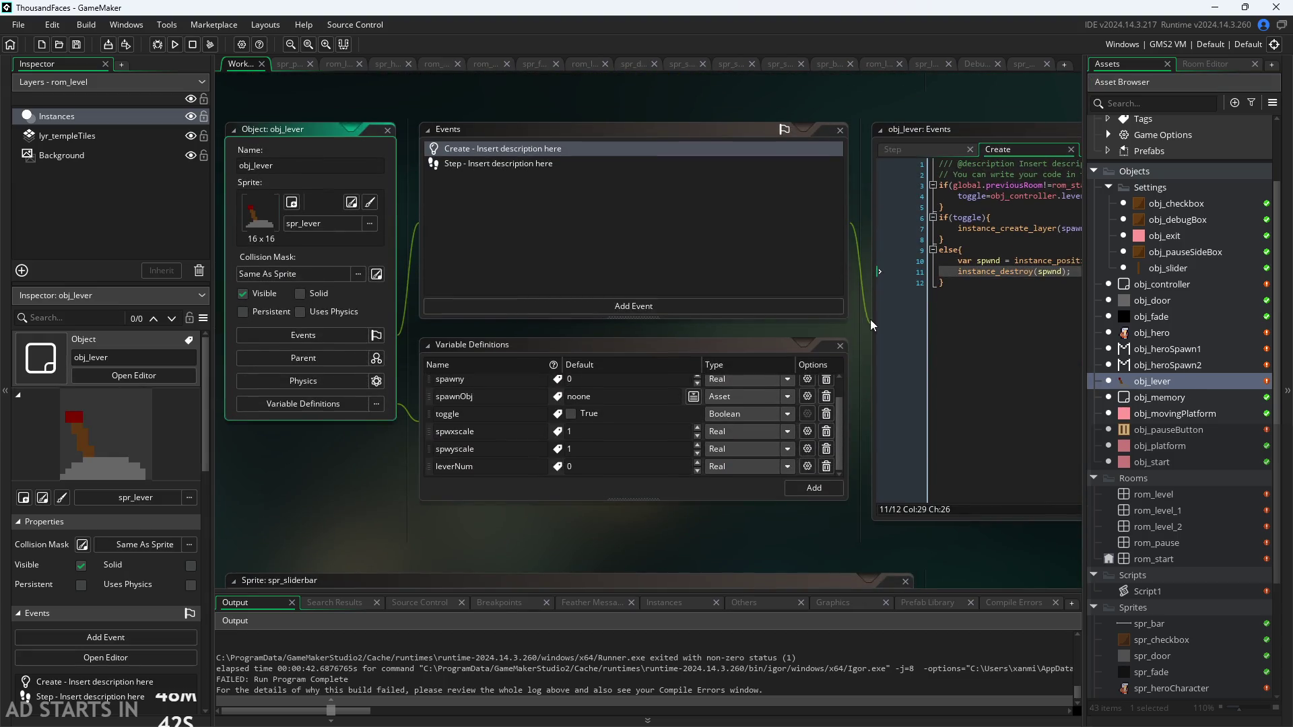
click(572, 328)
click(588, 315)
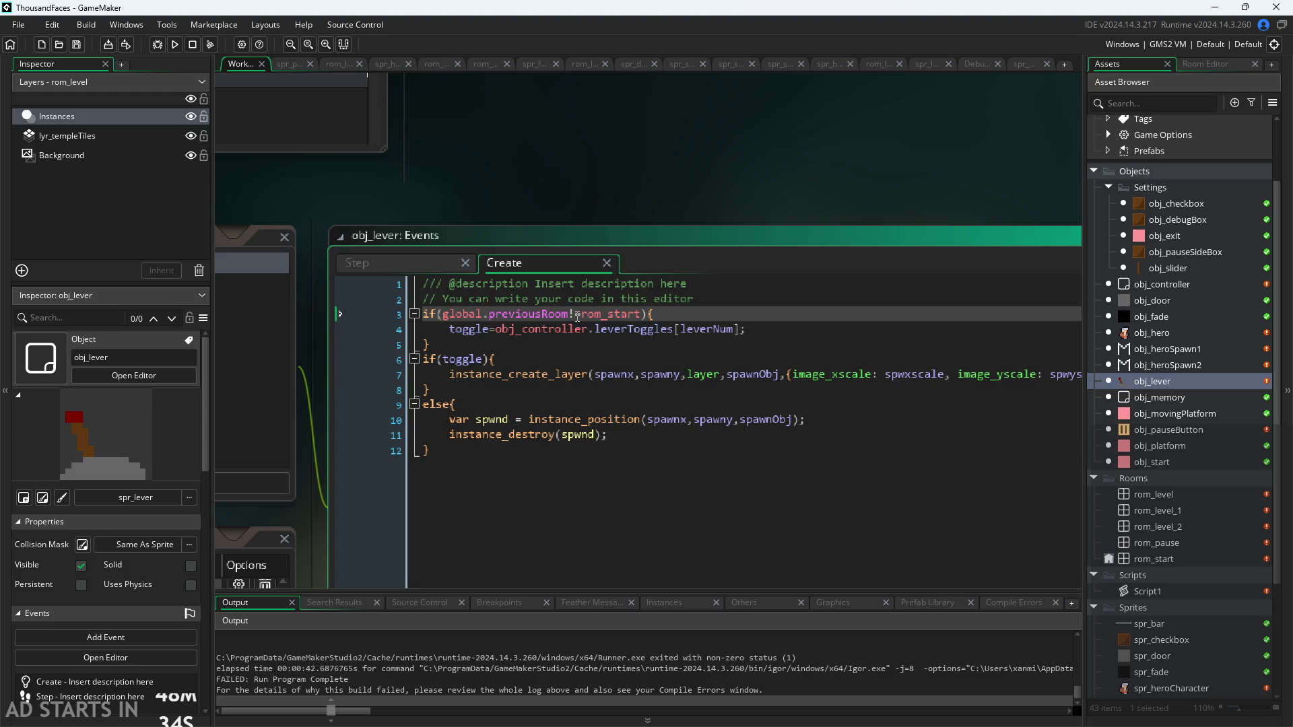
click(688, 159)
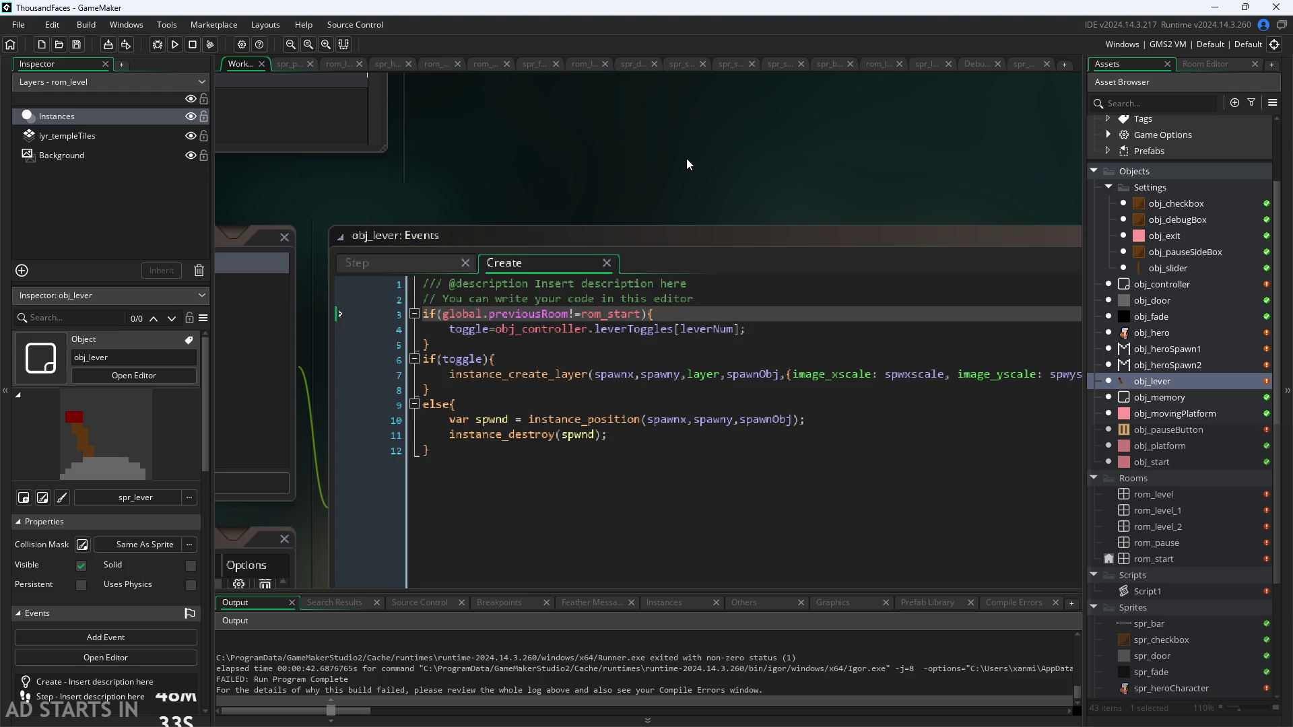
click(175, 47)
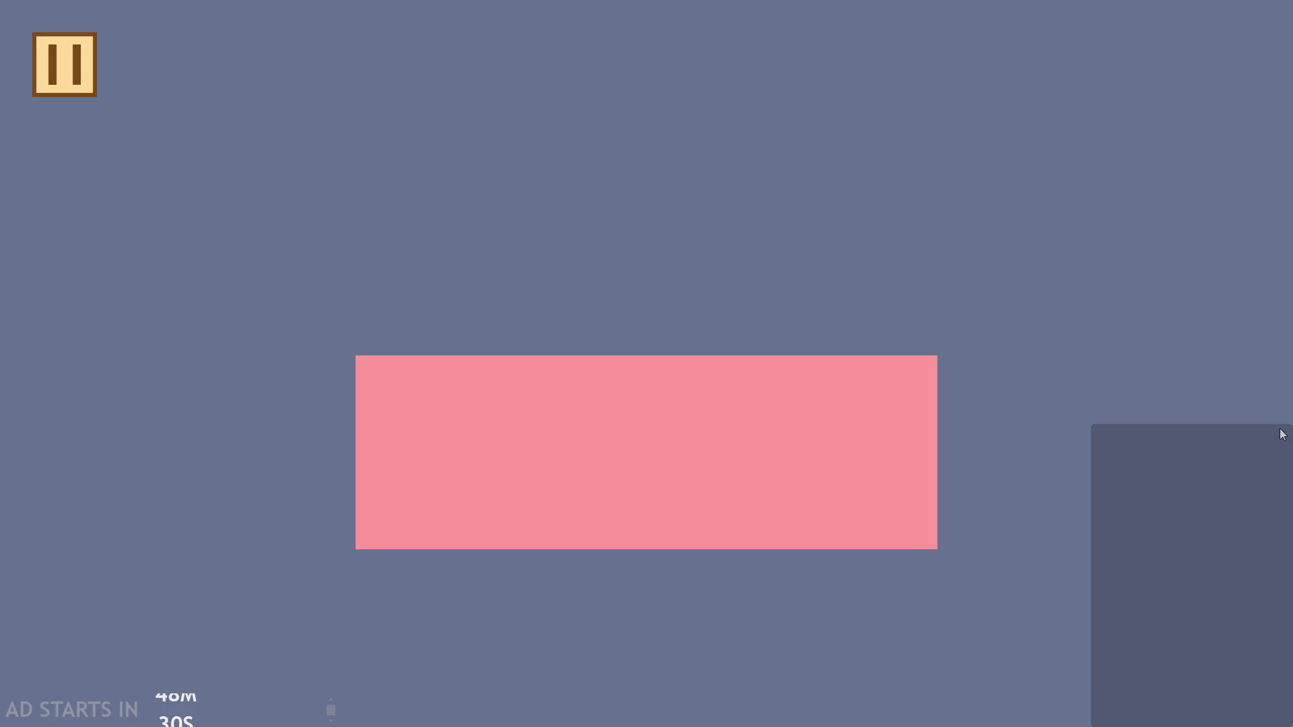
Walk and jump the hero across the blocks to reach and flip the lever
key(Right)
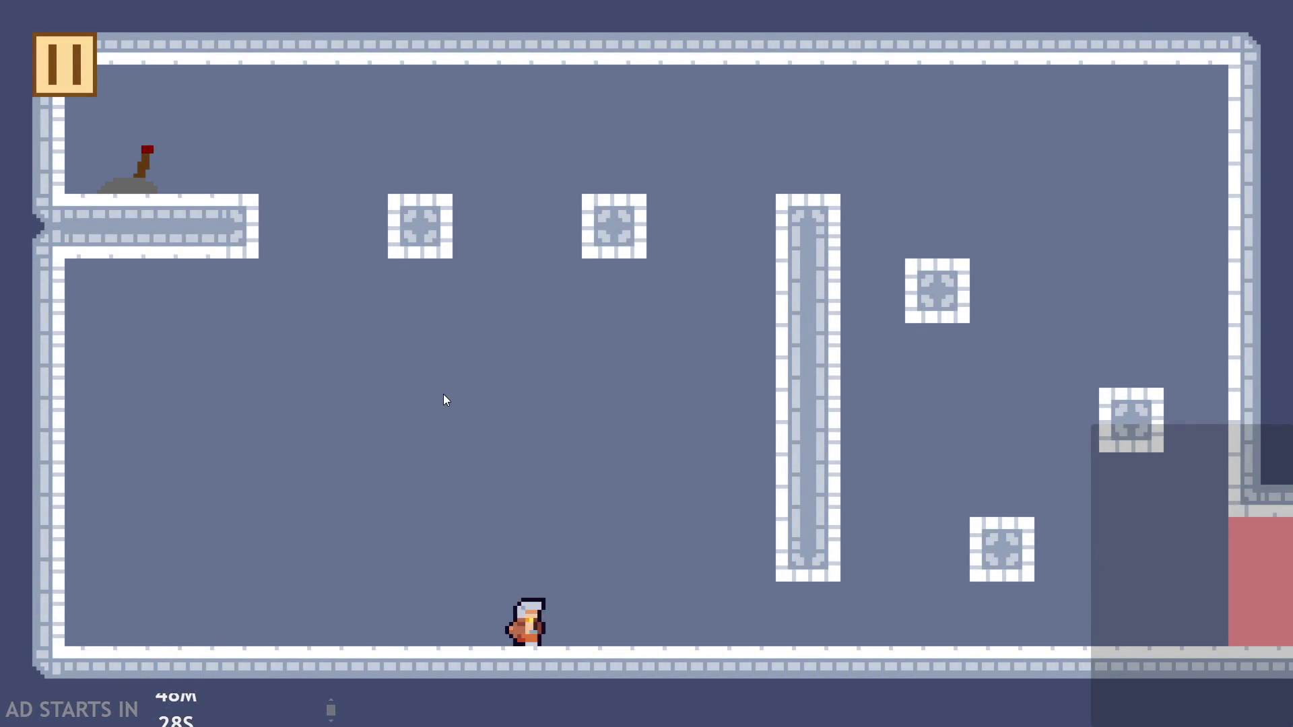
key(Up)
key(Left)
key(Right)
key(Up)
key(Left)
key(Up)
key(Up)
key(Left)
key(Right)
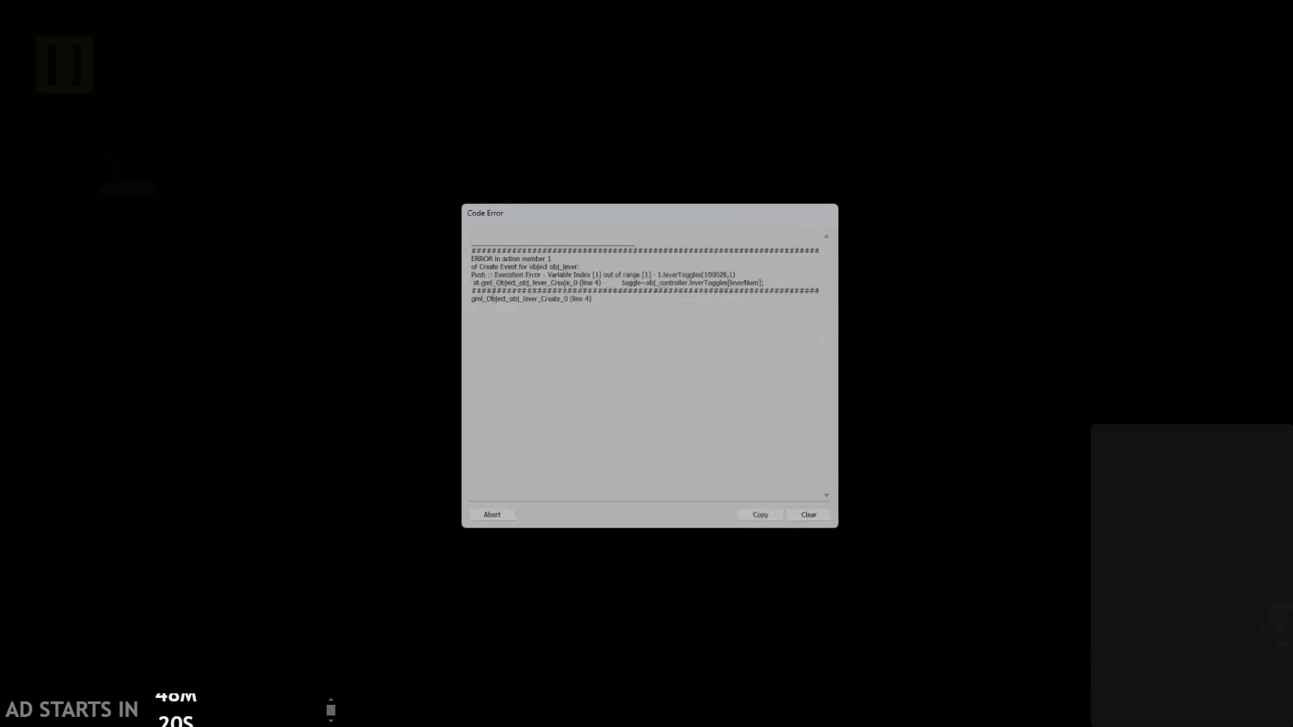
Read the 'Variable Index out of range' error for leverToggles, then abort the game
click(539, 283)
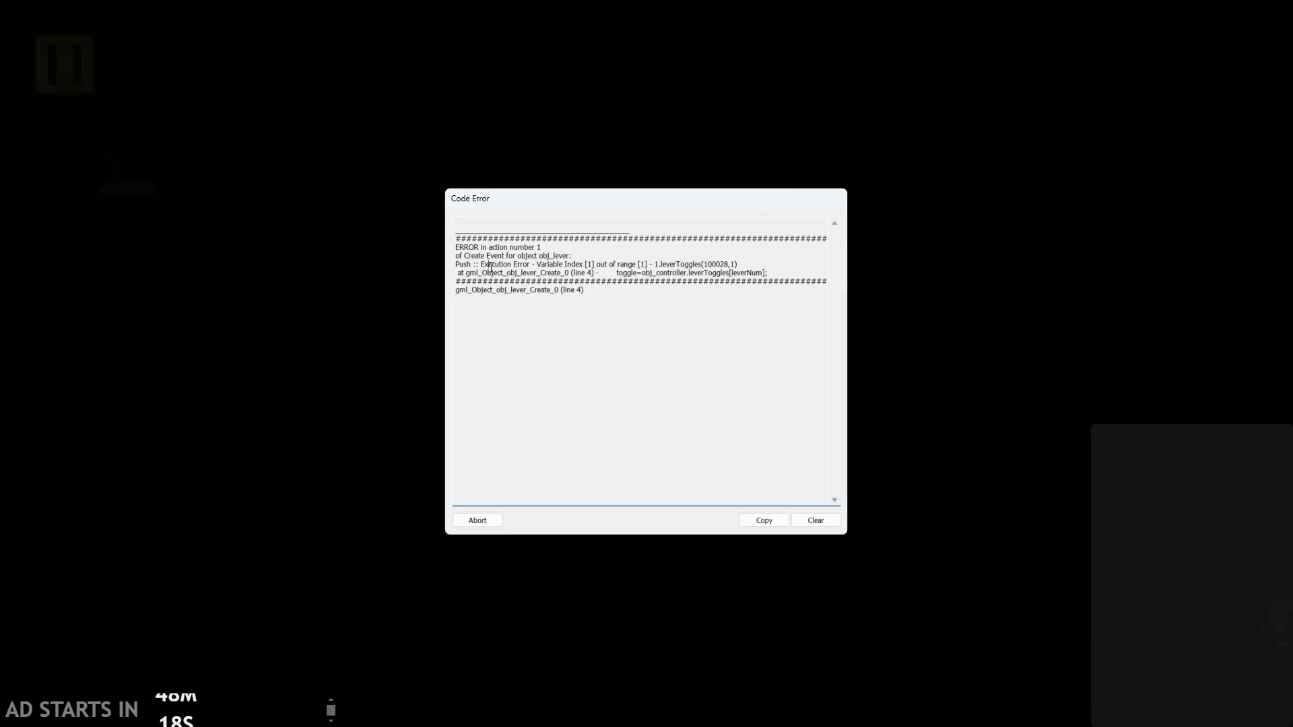
double_click(556, 256)
click(566, 255)
mouse_move(614, 273)
mouse_down()
mouse_move(584, 290)
mouse_move(779, 272)
mouse_move(891, 292)
mouse_up()
mouse_move(785, 289)
mouse_down()
mouse_move(784, 273)
mouse_move(565, 257)
mouse_move(512, 267)
mouse_move(737, 264)
mouse_move(740, 274)
mouse_move(750, 262)
mouse_up()
click(768, 273)
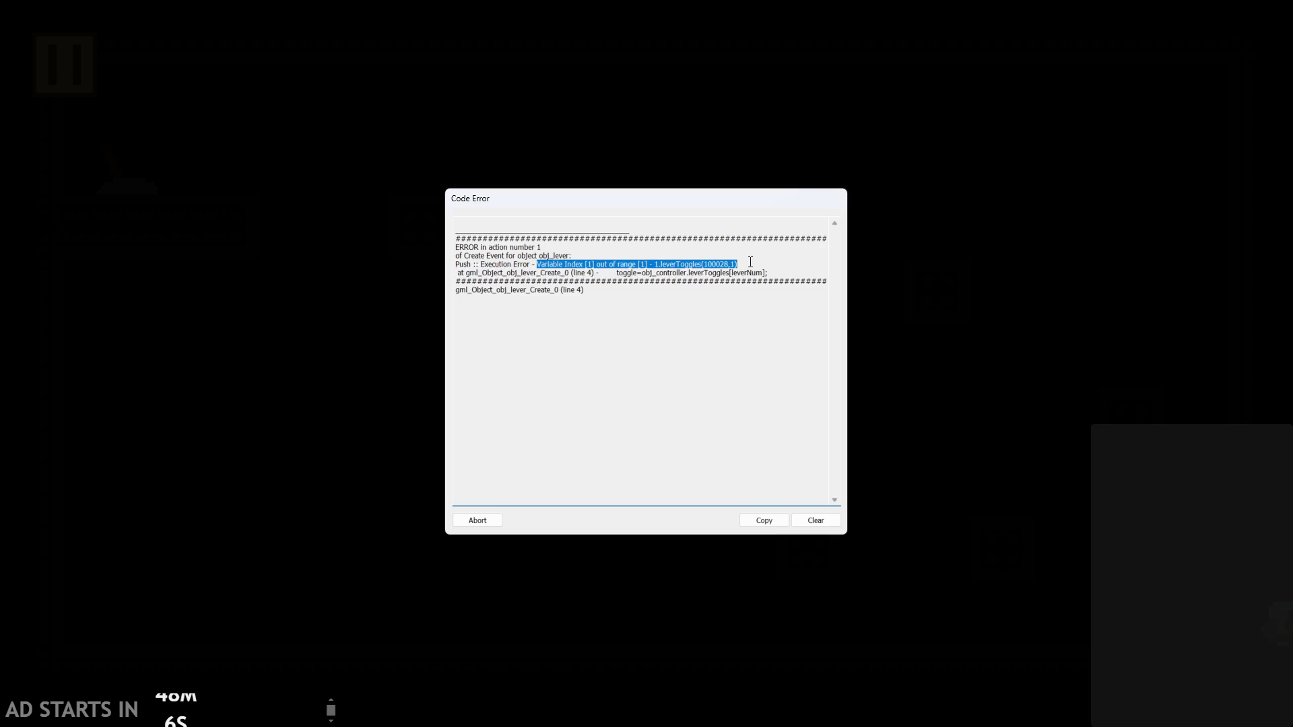
click(605, 264)
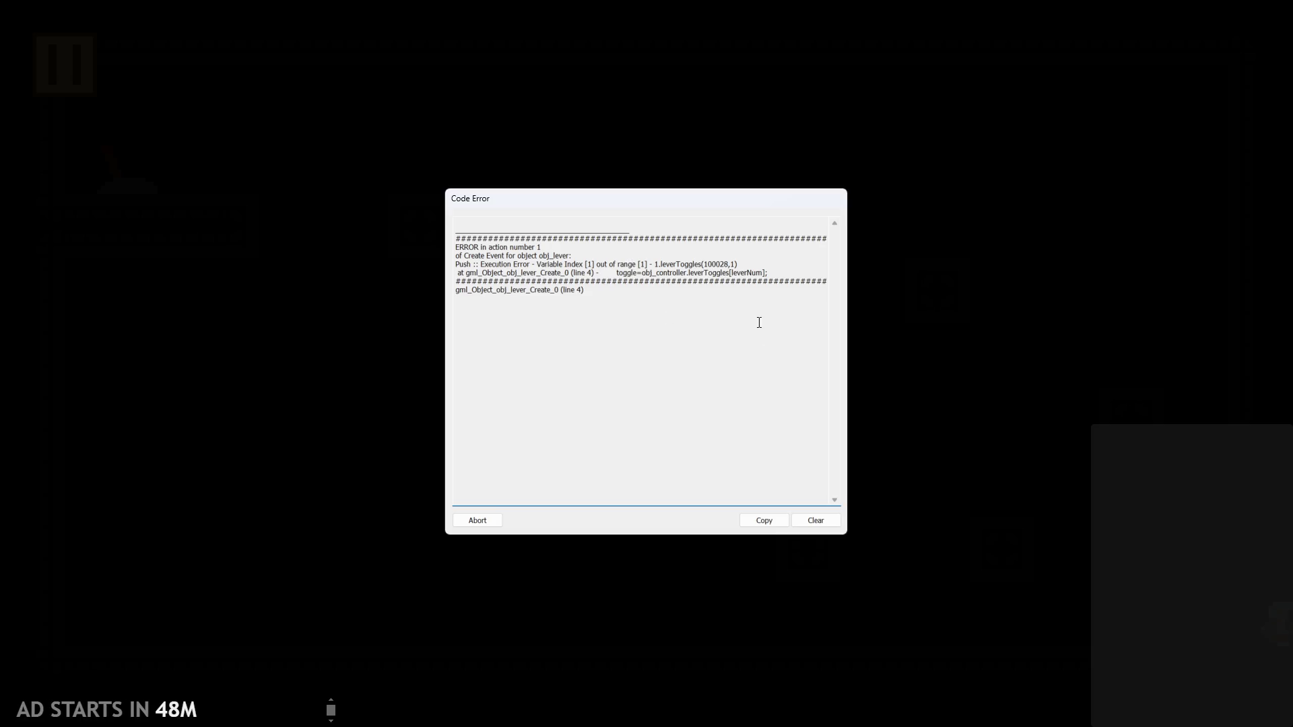
click(485, 517)
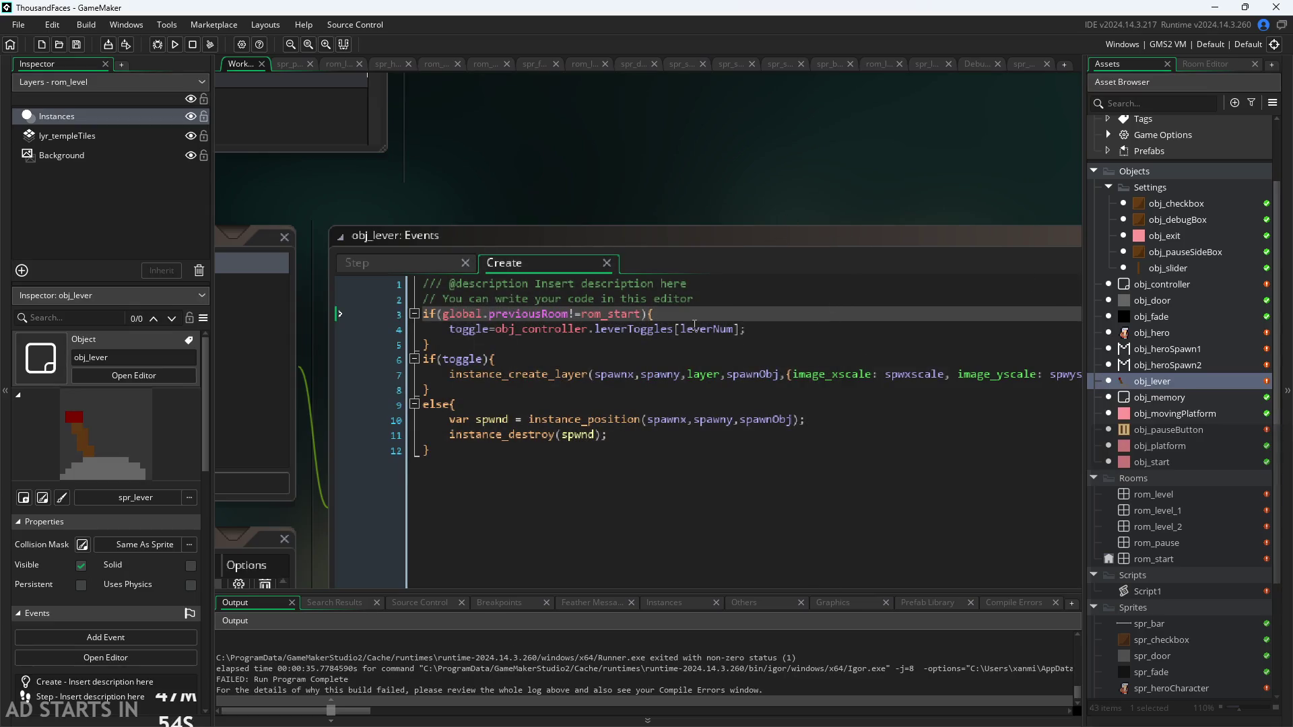
Inspect the leverToggles[leverNum] lookup on line 4 of obj_lever's Create code
click(694, 328)
click(734, 319)
click(732, 330)
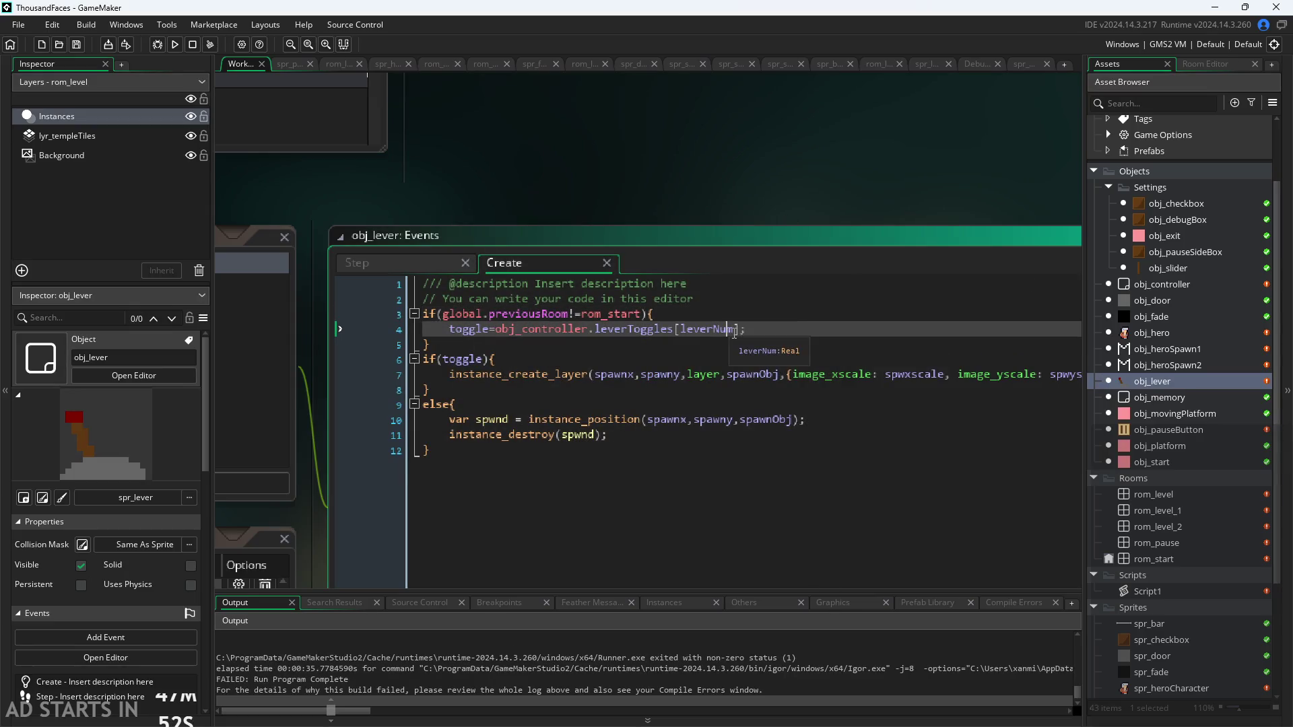
drag(676, 330, 736, 334)
scroll(776, 144, down, 1)
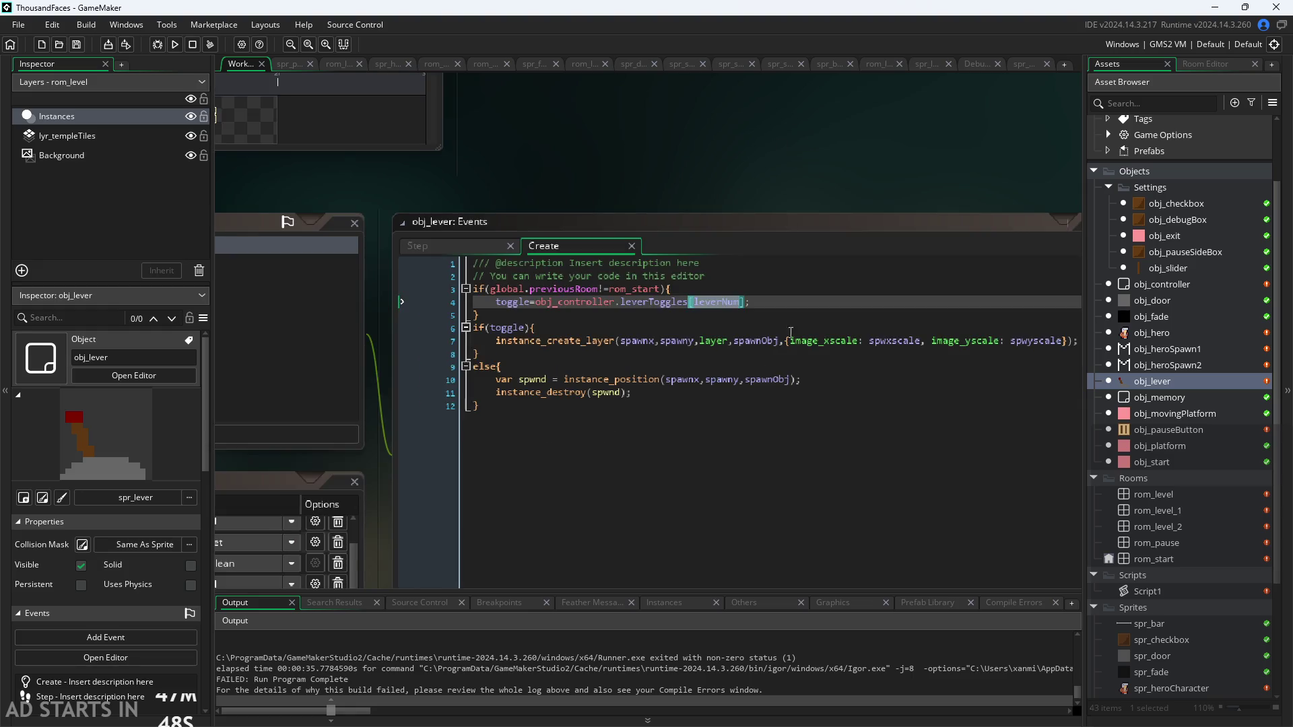
click(800, 340)
scroll(810, 216, up, 3)
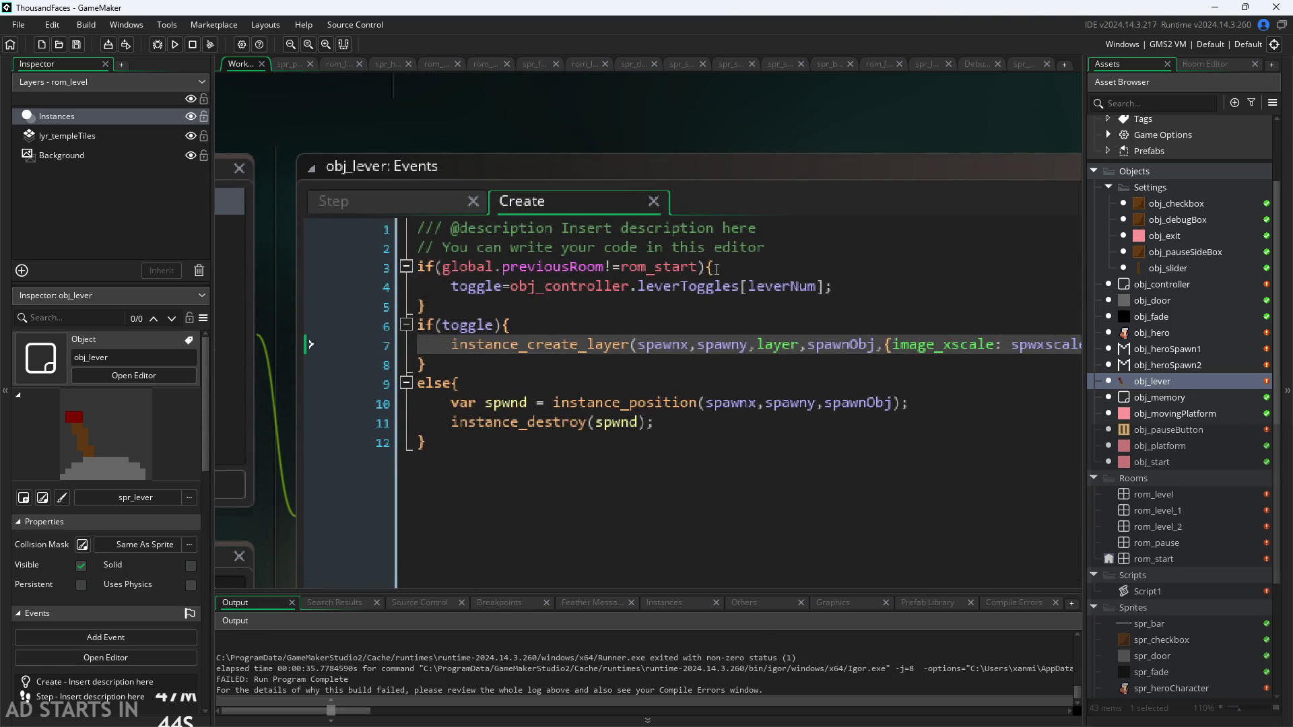
Examine the previousRoom rom_start check on line 3, then switch to the Paint notes
click(696, 270)
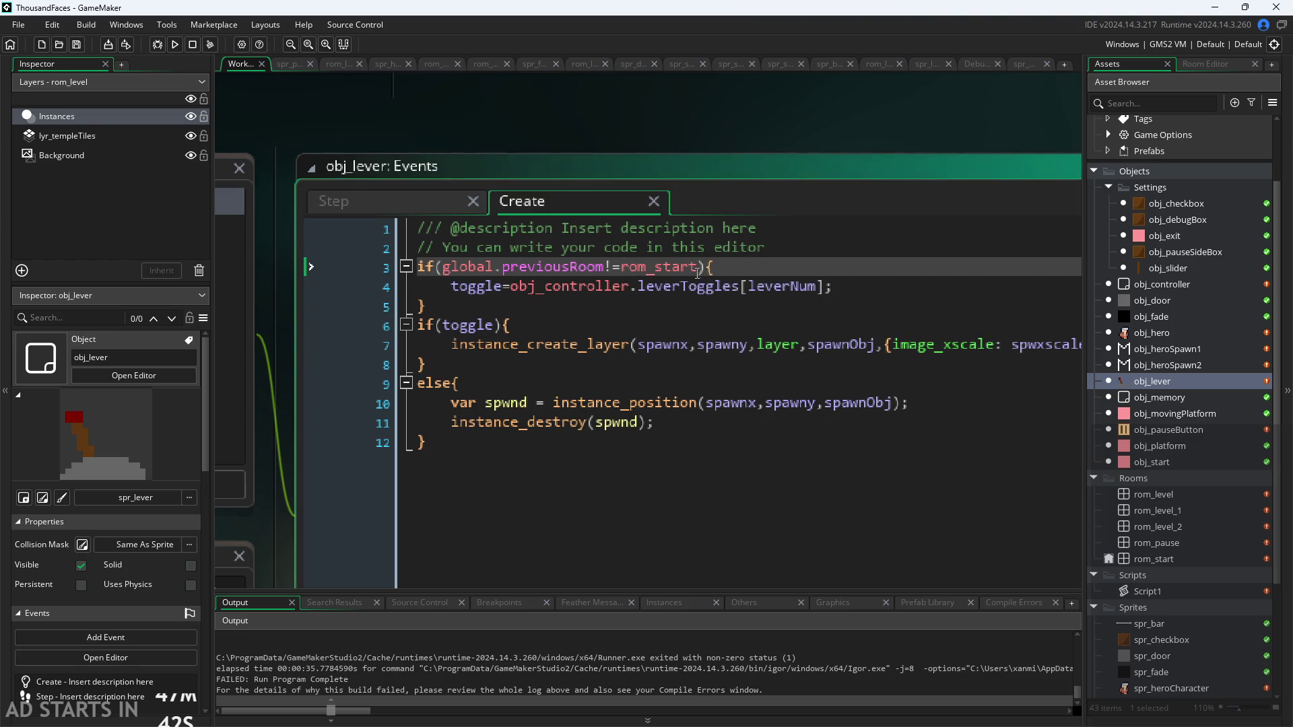
drag(697, 269, 451, 275)
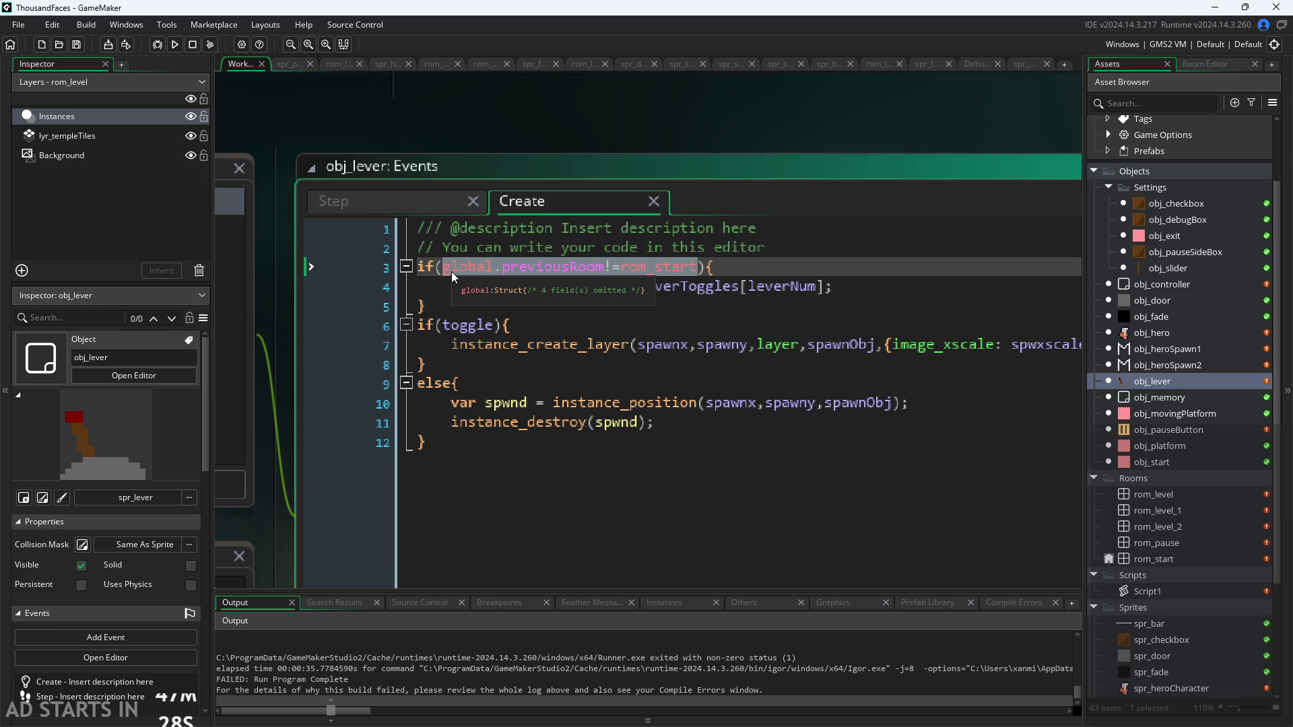
click(553, 267)
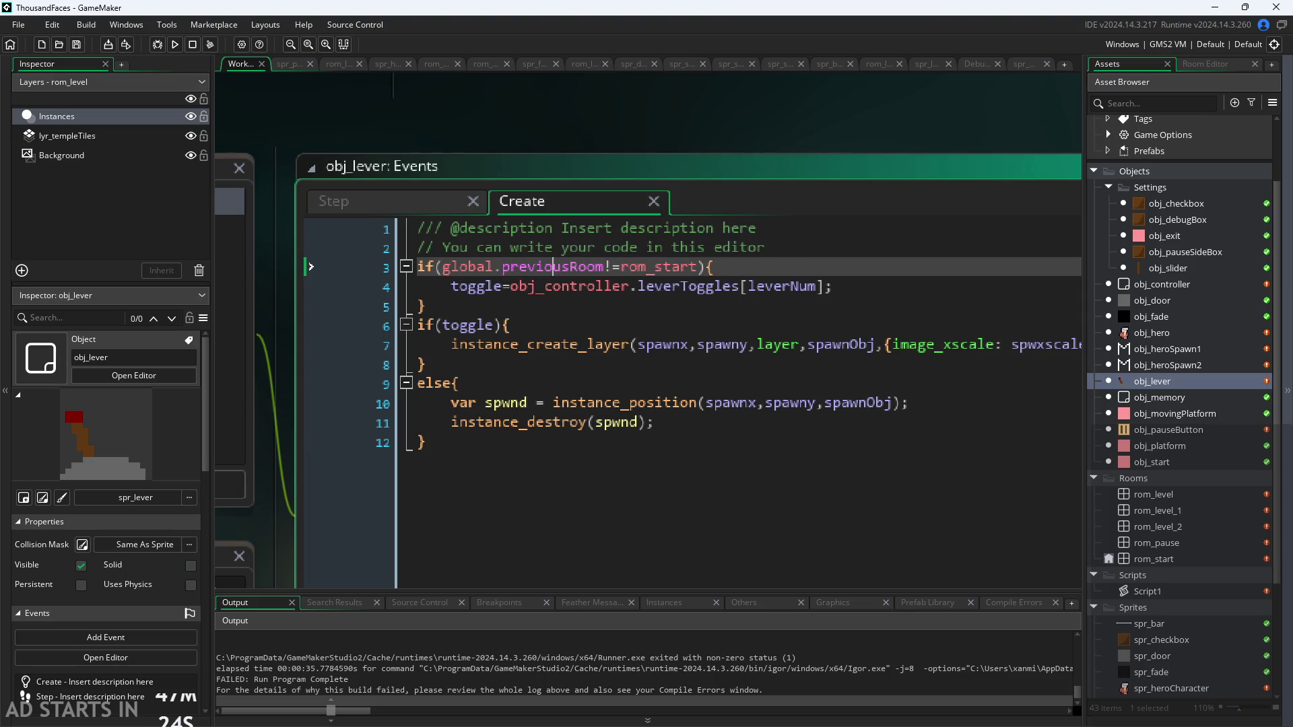
scroll(852, 154, down, 2)
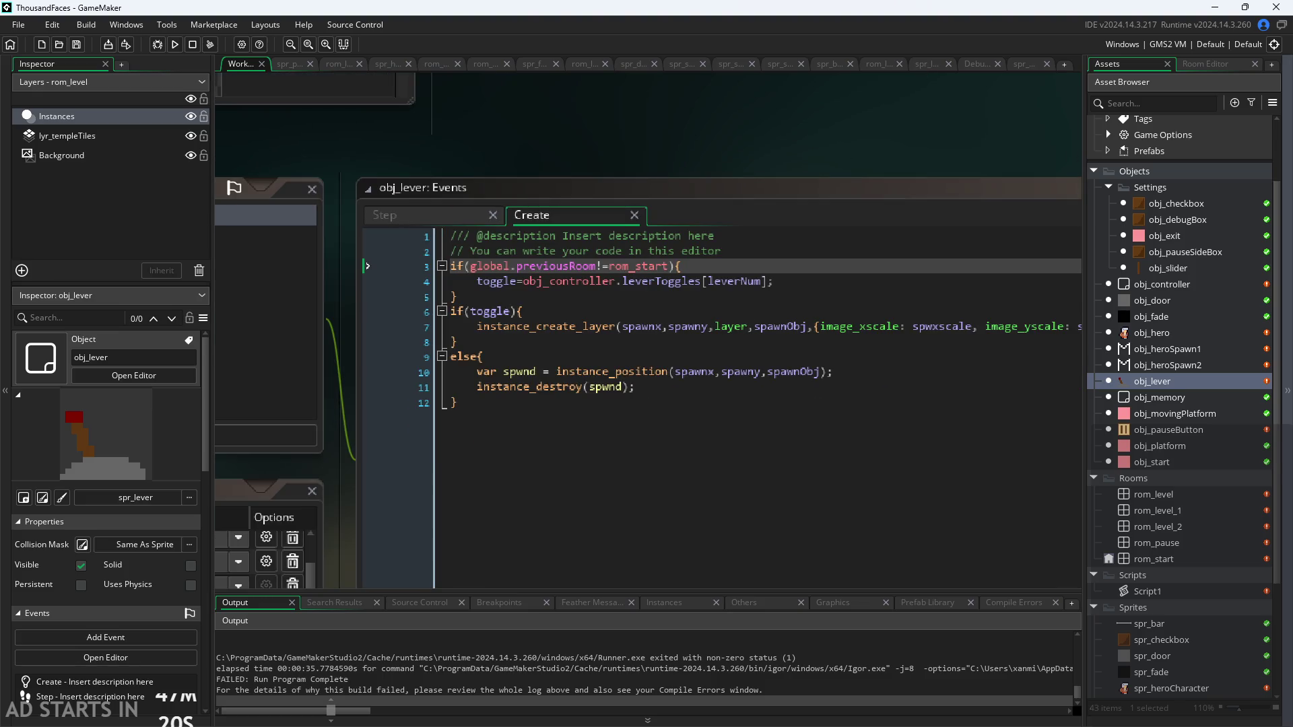
key(alt+Tab)
scroll(646, 404, down, 3)
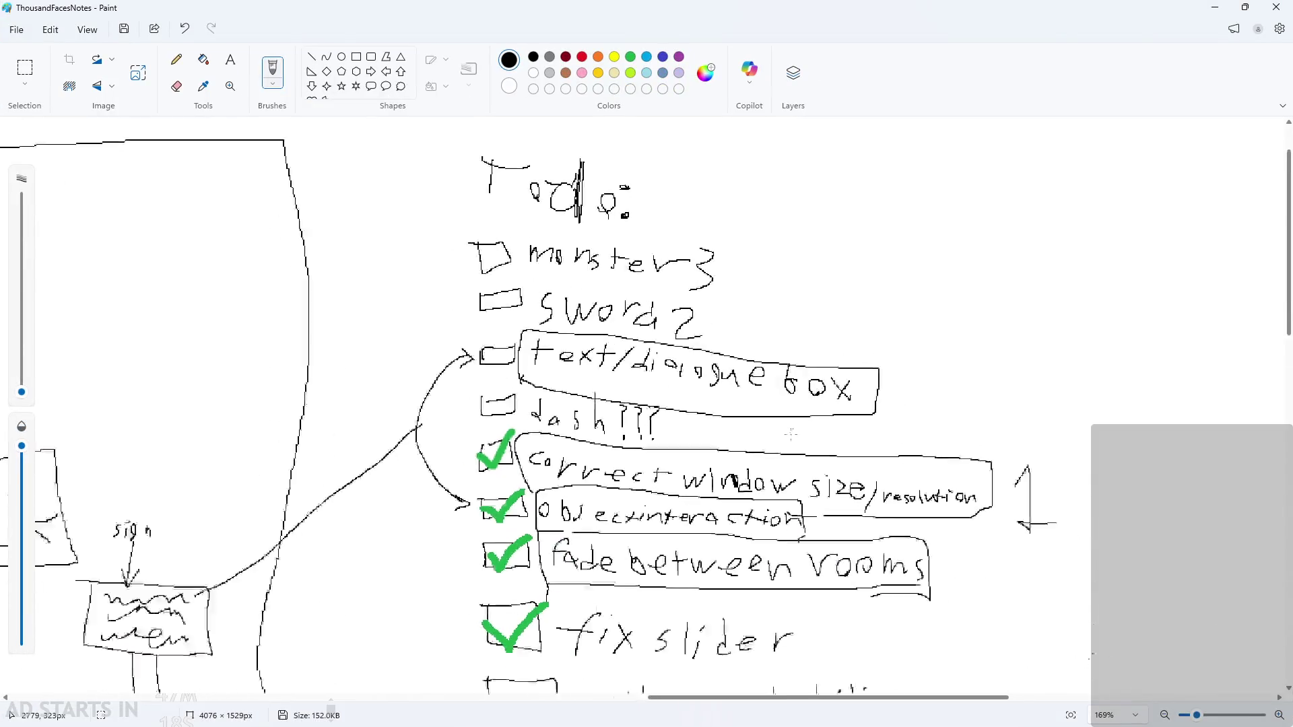
Handwrite a question mark, an arrow and 'ctrl' below the hatched box
scroll(804, 325, down, 3)
scroll(1177, 511, up, 10)
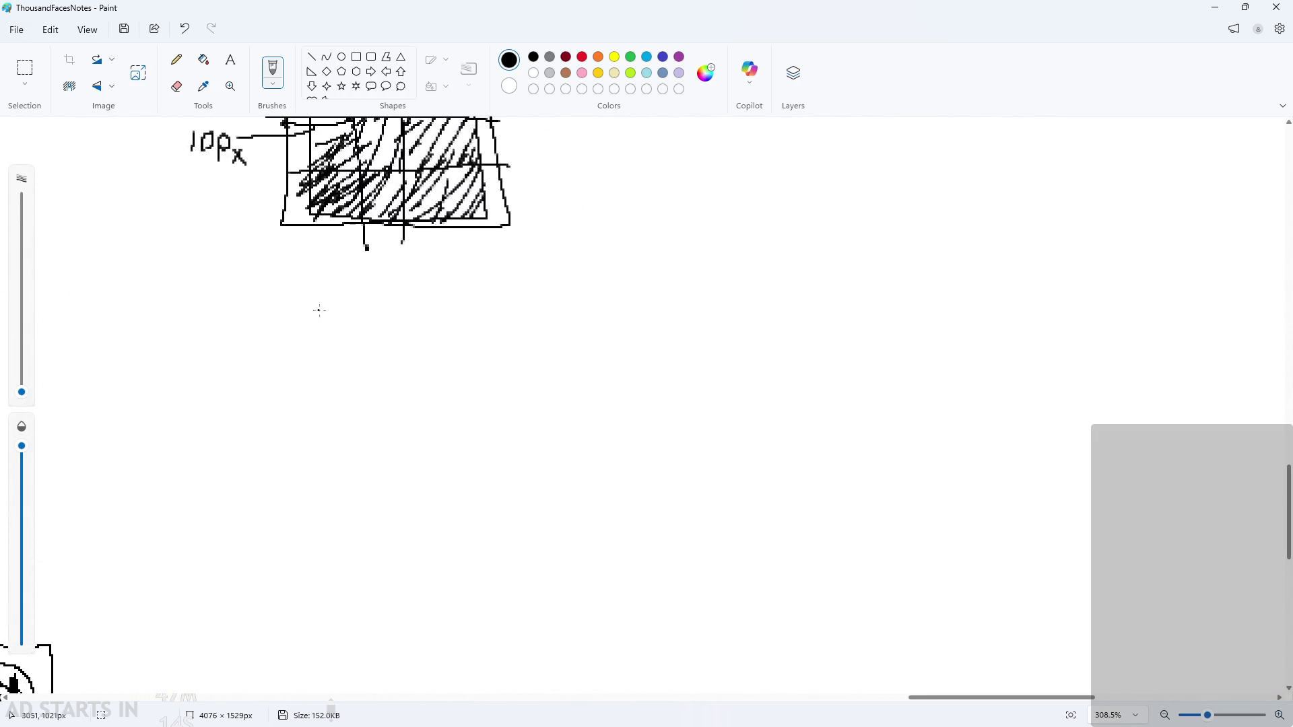
drag(337, 333, 317, 358)
key(ctrl+z)
mouse_move(369, 297)
mouse_down()
mouse_move(375, 347)
mouse_move(355, 340)
mouse_move(380, 366)
mouse_up()
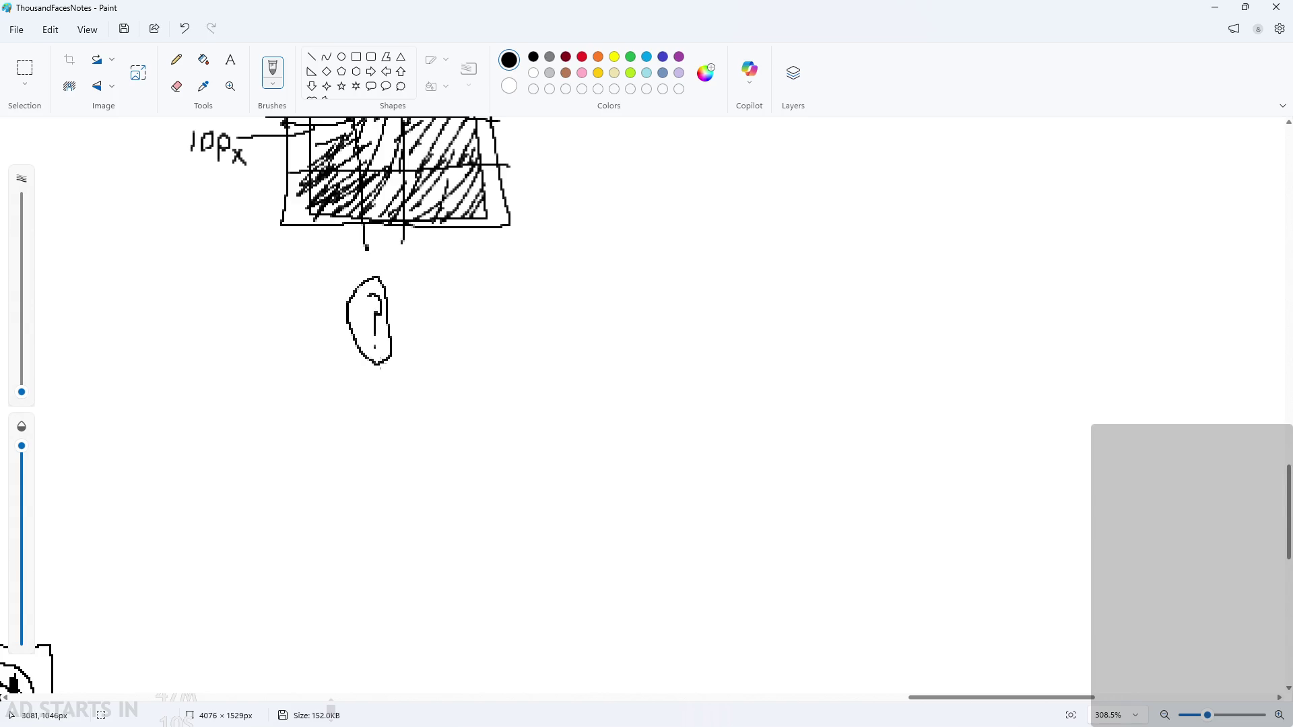
mouse_move(268, 335)
mouse_down()
mouse_move(286, 344)
mouse_move(270, 362)
mouse_move(185, 384)
mouse_move(195, 366)
mouse_up()
mouse_move(196, 382)
mouse_down()
mouse_move(213, 367)
mouse_move(219, 389)
mouse_up()
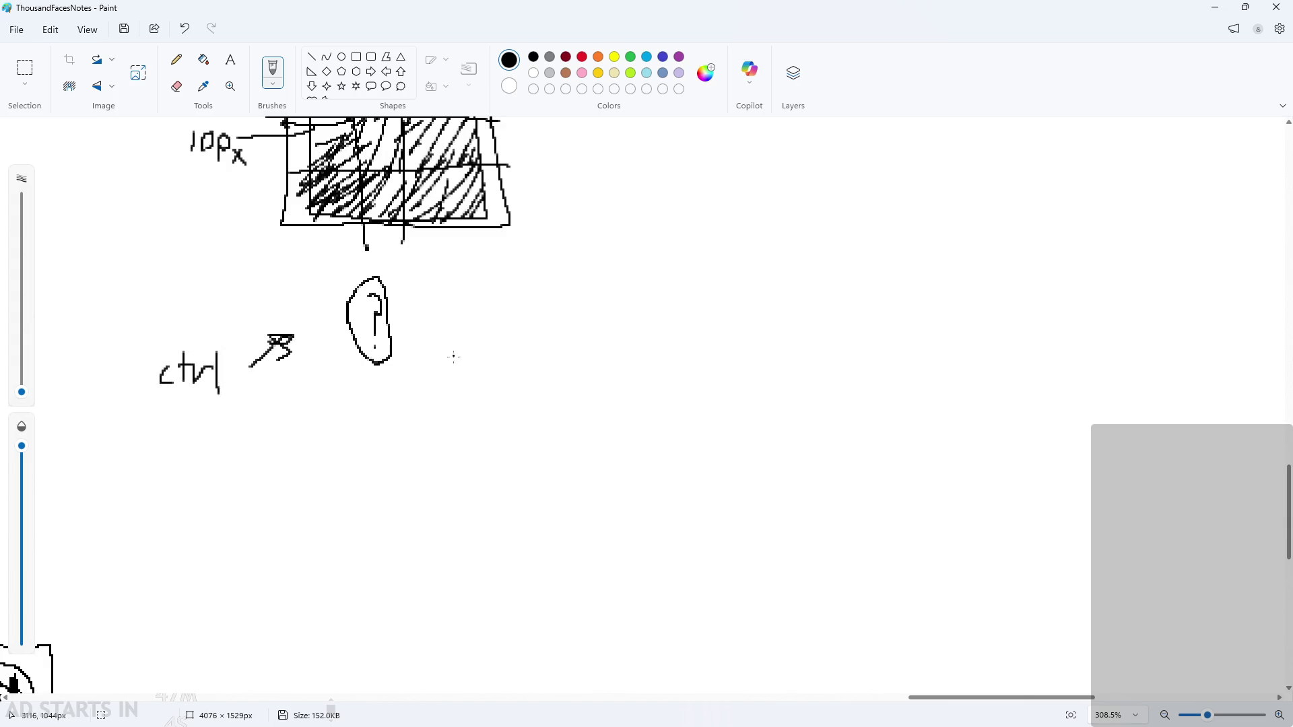
Write 'lever =' beside the question mark
scroll(495, 327, up, 3)
drag(417, 247, 415, 297)
mouse_move(426, 282)
mouse_down()
mouse_move(448, 278)
mouse_move(450, 297)
mouse_up()
mouse_move(453, 271)
mouse_down()
mouse_move(466, 286)
mouse_move(491, 264)
mouse_up()
mouse_move(512, 270)
mouse_down()
mouse_move(506, 283)
mouse_move(537, 293)
mouse_up()
drag(539, 273, 605, 258)
drag(577, 289, 619, 287)
Write the list opening '[true, true', undoing botched strokes
mouse_move(677, 239)
mouse_down()
mouse_move(647, 249)
mouse_move(686, 319)
mouse_up()
mouse_move(692, 250)
mouse_down()
mouse_move(692, 291)
mouse_move(725, 268)
mouse_move(774, 309)
mouse_move(810, 308)
mouse_move(825, 322)
mouse_up()
drag(831, 323, 809, 365)
drag(867, 262, 864, 324)
mouse_move(841, 303)
mouse_down()
mouse_move(895, 295)
mouse_move(946, 307)
mouse_move(970, 357)
mouse_up()
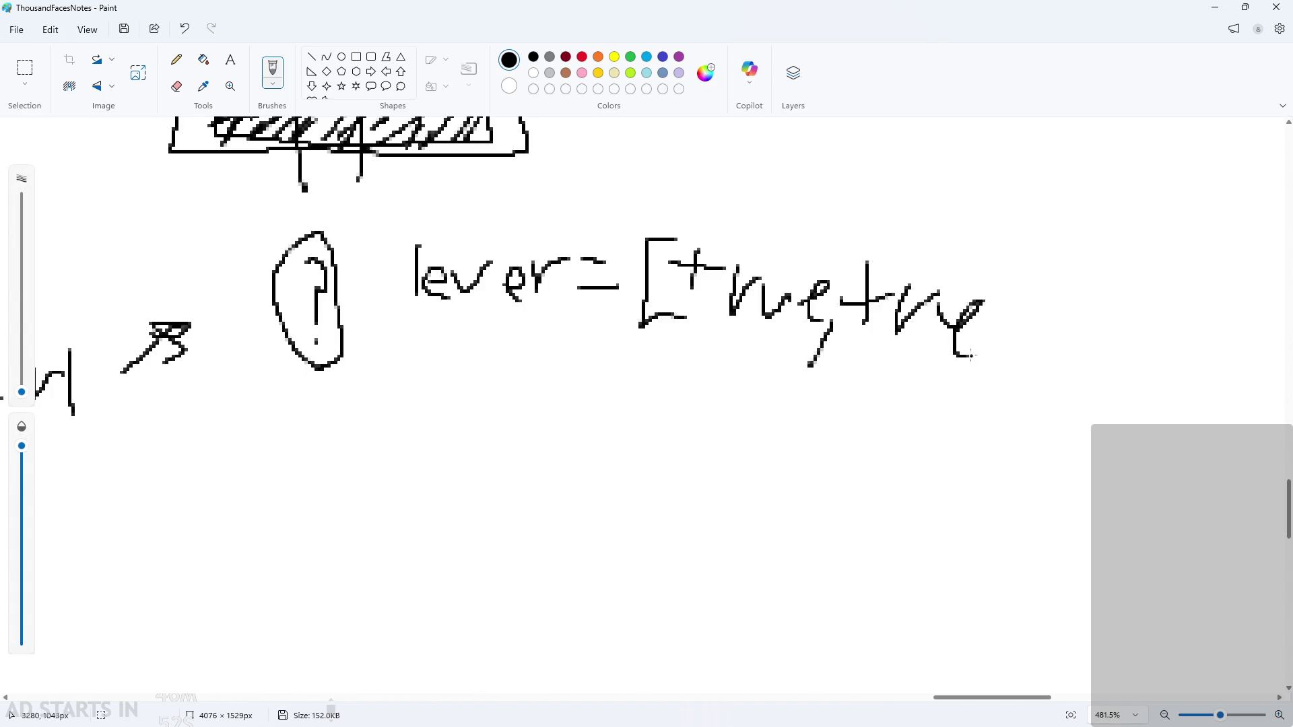
key(ctrl+z)
key(ctrl+z)
drag(903, 296, 937, 287)
mouse_move(943, 283)
mouse_down()
mouse_move(955, 322)
mouse_move(970, 280)
mouse_up()
mouse_move(980, 306)
mouse_down()
mouse_move(1003, 322)
mouse_move(976, 338)
mouse_up()
key(ctrl+z)
key(ctrl+z)
key(ctrl+z)
key(ctrl+z)
mouse_move(900, 291)
mouse_down()
mouse_move(969, 291)
mouse_move(1003, 333)
mouse_move(961, 375)
mouse_up()
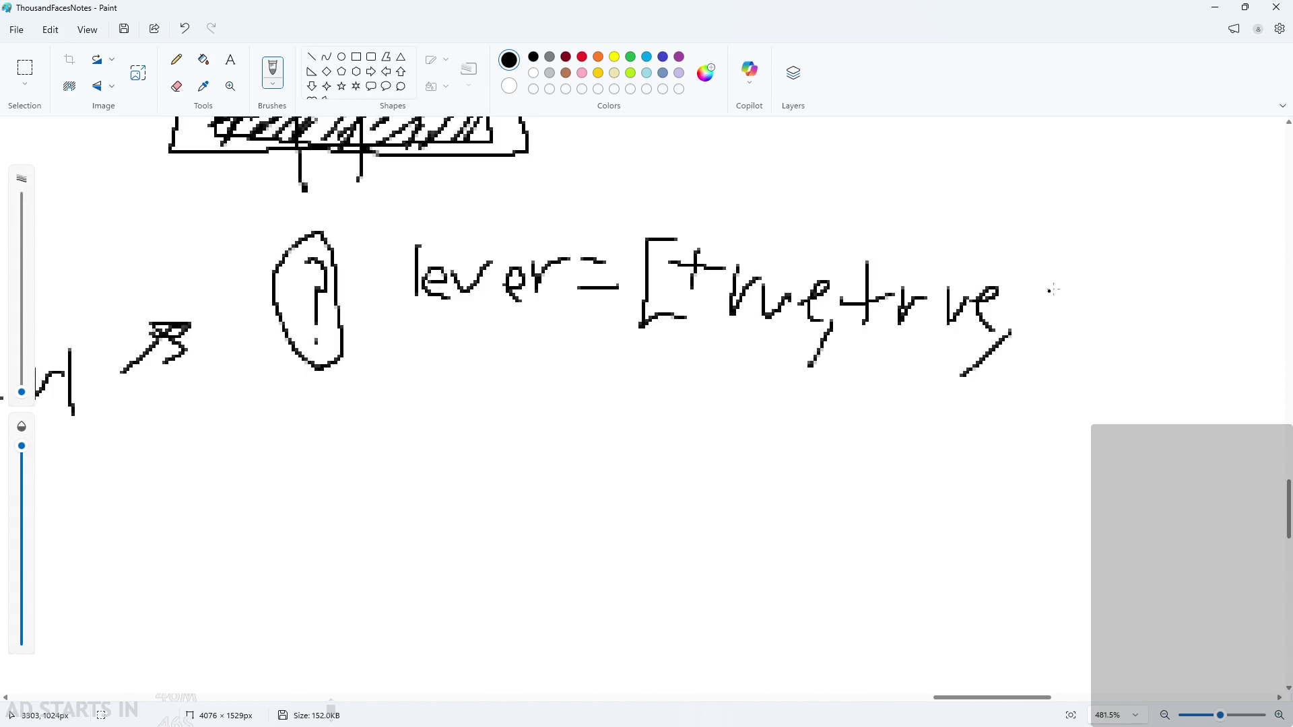
Finish the list with ', ... false]'
drag(1033, 347, 1045, 336)
mouse_move(1103, 272)
mouse_down()
mouse_move(1146, 273)
mouse_move(1113, 342)
mouse_up()
key(ctrl+z)
mouse_move(1138, 298)
mouse_down()
mouse_move(1126, 334)
mouse_move(1162, 311)
mouse_up()
mouse_move(1129, 319)
mouse_down()
mouse_move(1168, 317)
mouse_move(1203, 340)
mouse_up()
mouse_move(1237, 322)
mouse_down()
mouse_move(1224, 347)
mouse_move(1264, 332)
mouse_move(1254, 354)
mouse_up()
mouse_move(1248, 301)
mouse_down()
mouse_move(1278, 310)
mouse_move(1245, 375)
mouse_up()
Add small touch-up strokes including an 'n' above the last element, then minimize Paint
ctrl+scroll(1138, 404, down, 1)
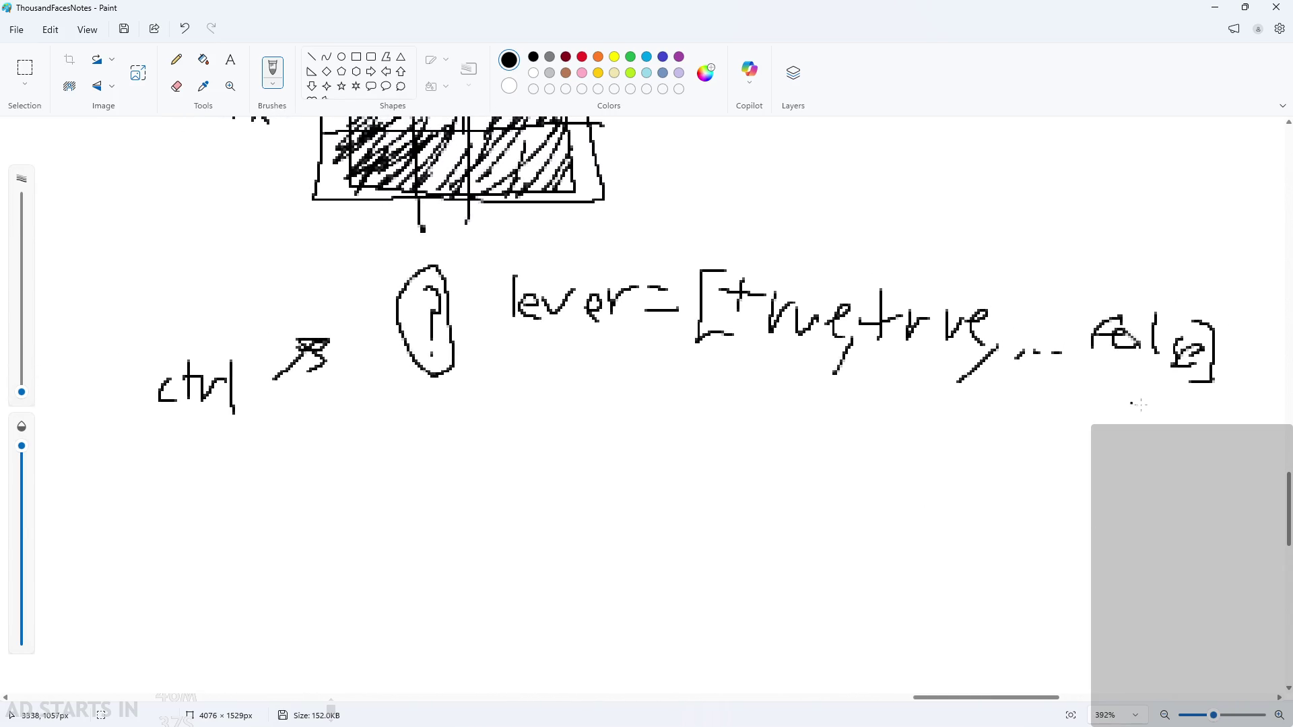
scroll(666, 400, down, 3)
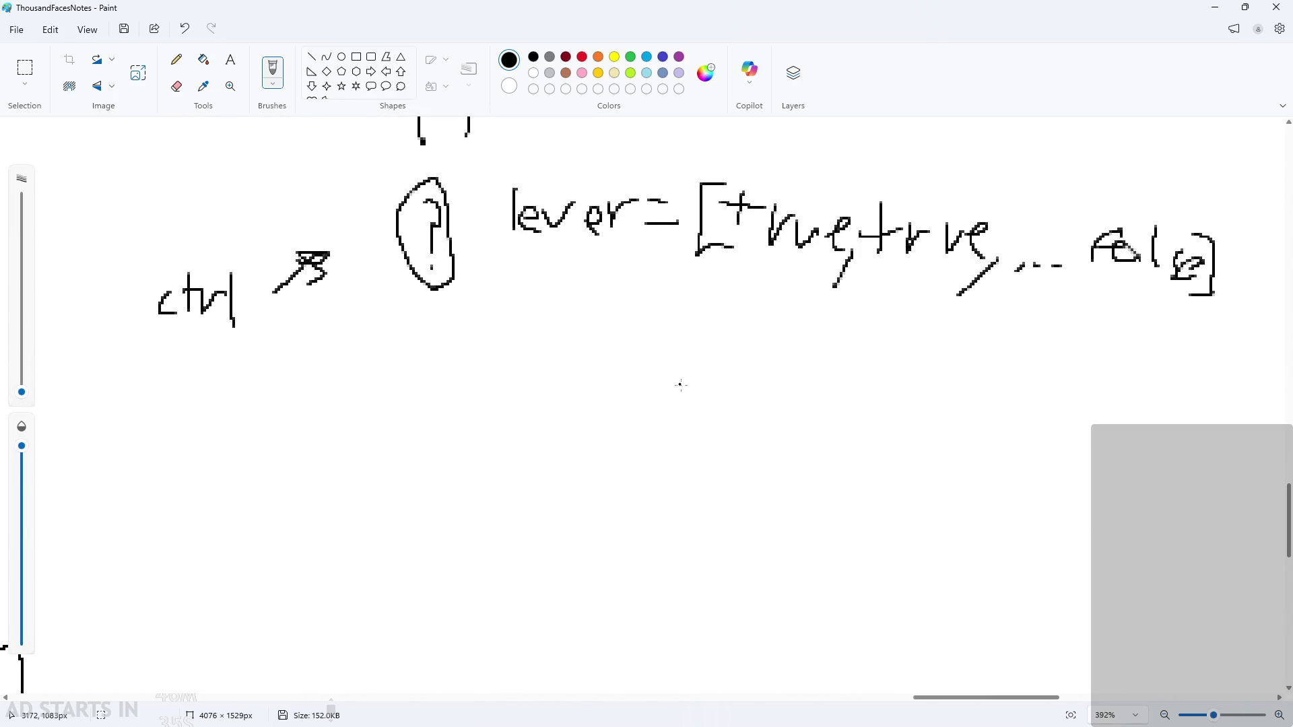
scroll(692, 344, up, 2)
mouse_move(780, 243)
mouse_down()
mouse_move(787, 222)
mouse_move(798, 229)
mouse_up()
drag(926, 213, 928, 256)
drag(1138, 237, 1159, 267)
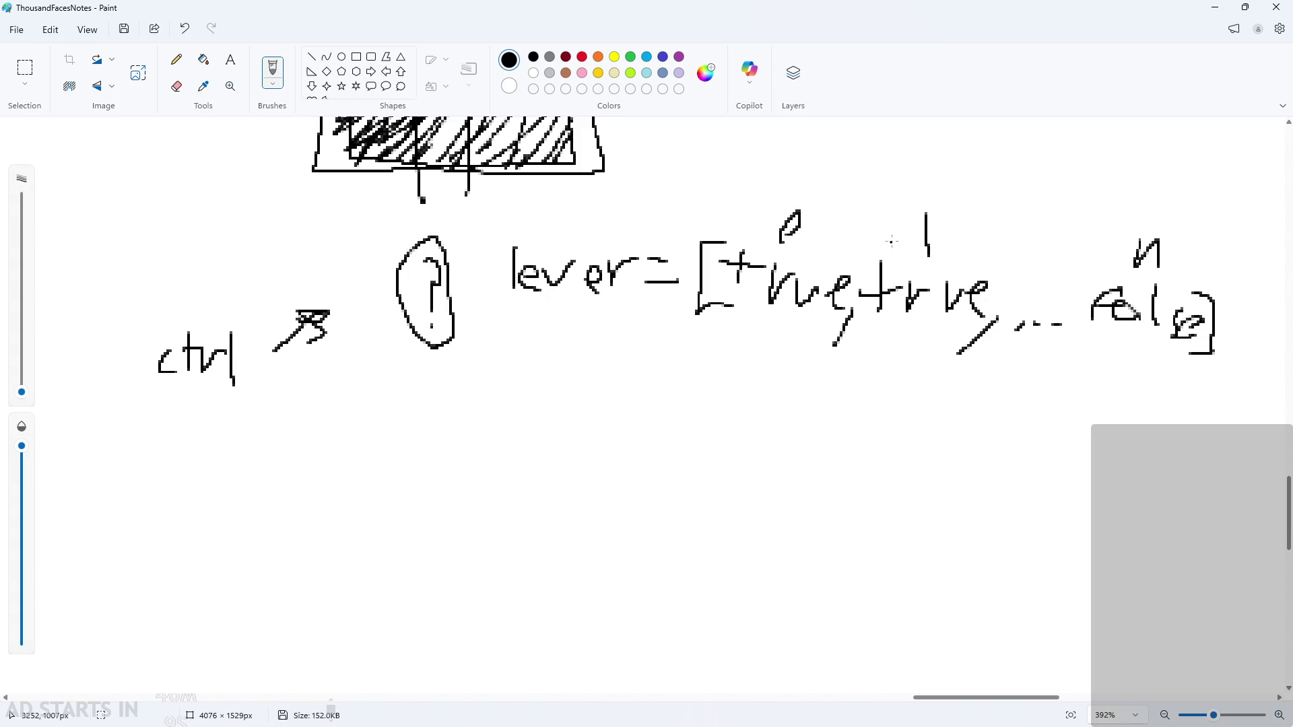
scroll(728, 214, down, 2)
scroll(728, 214, up, 2)
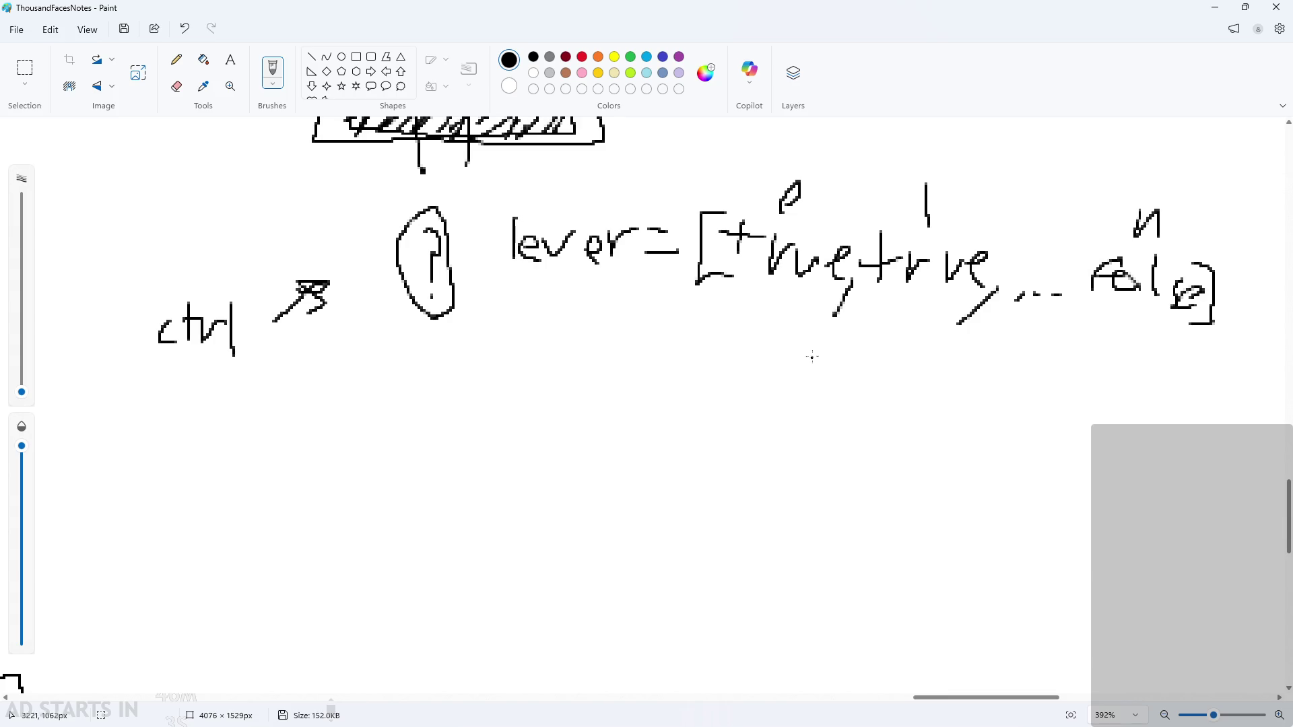
scroll(1077, 256, up, 2)
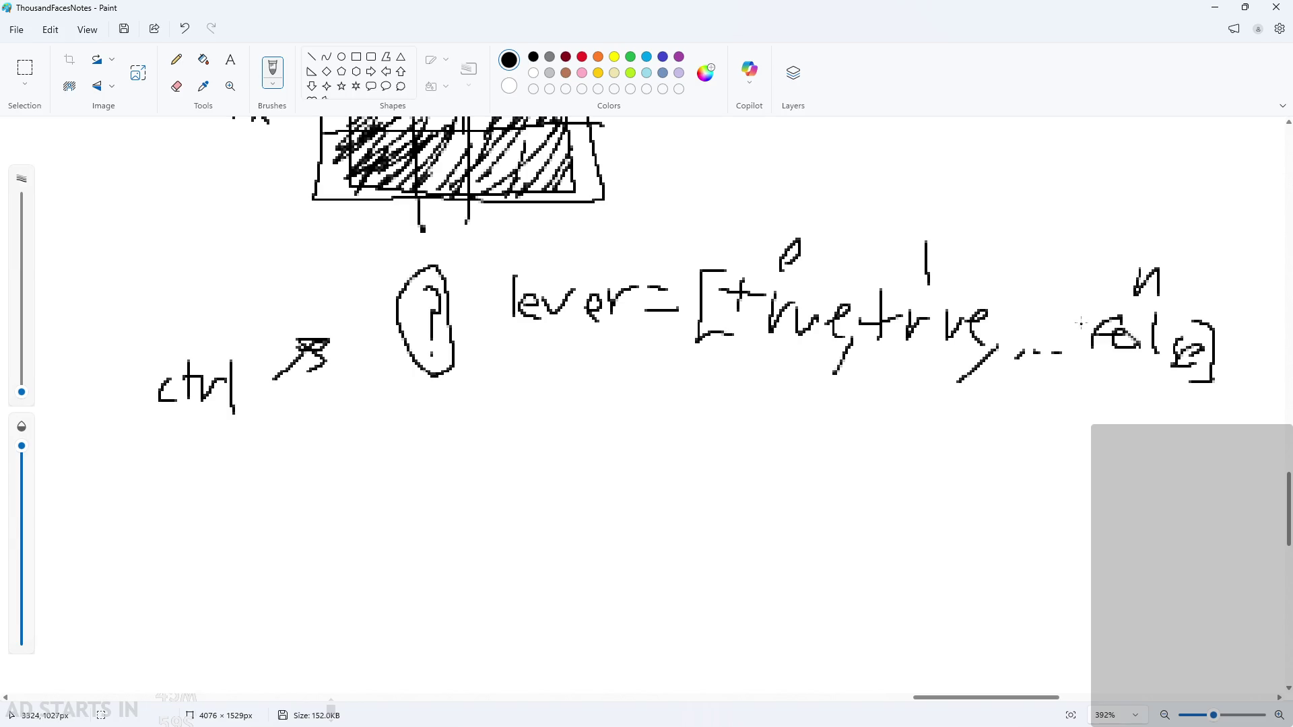
scroll(1077, 382, up, 3)
scroll(1077, 381, down, 1)
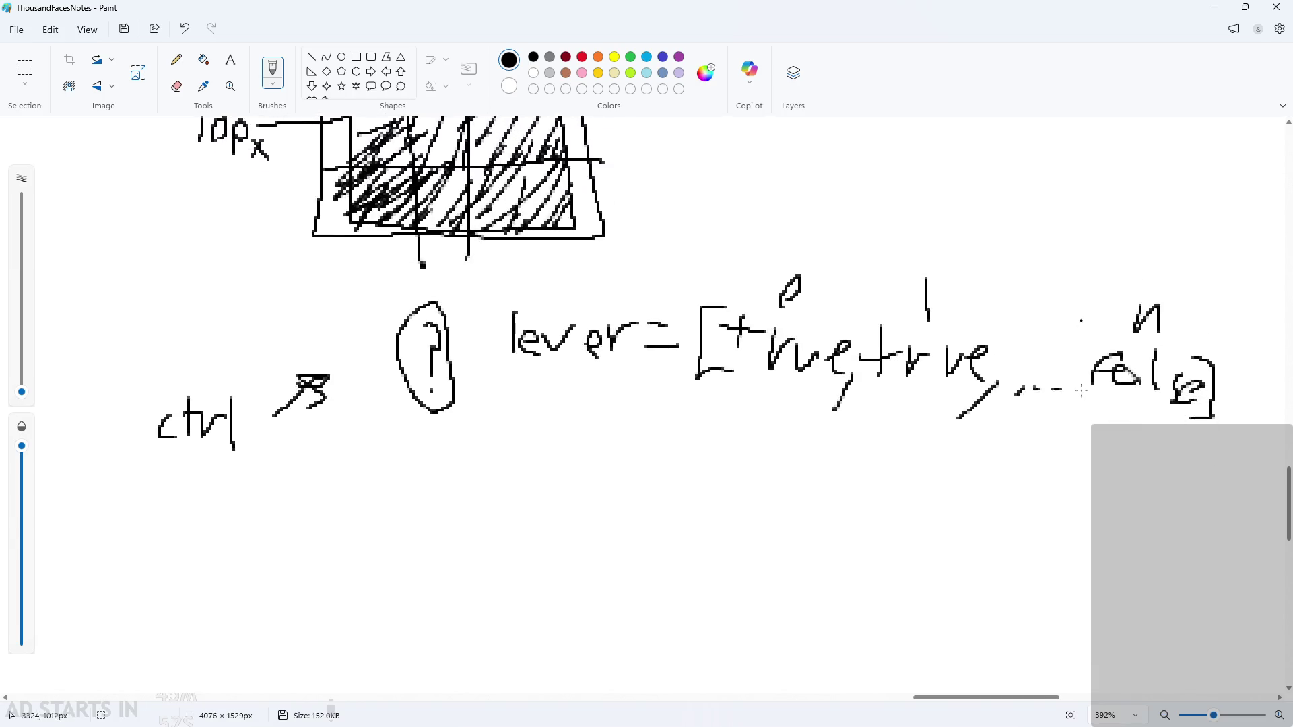
ctrl+scroll(1078, 382, up, 1)
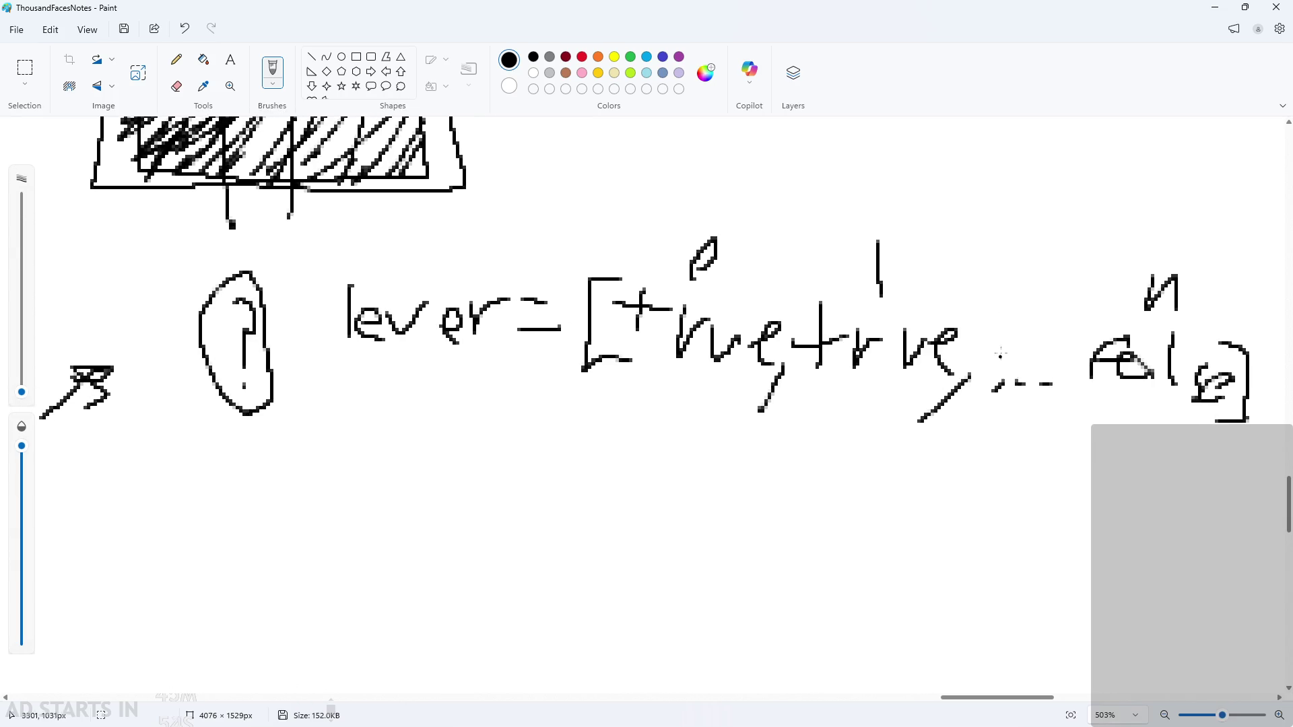
click(1209, 12)
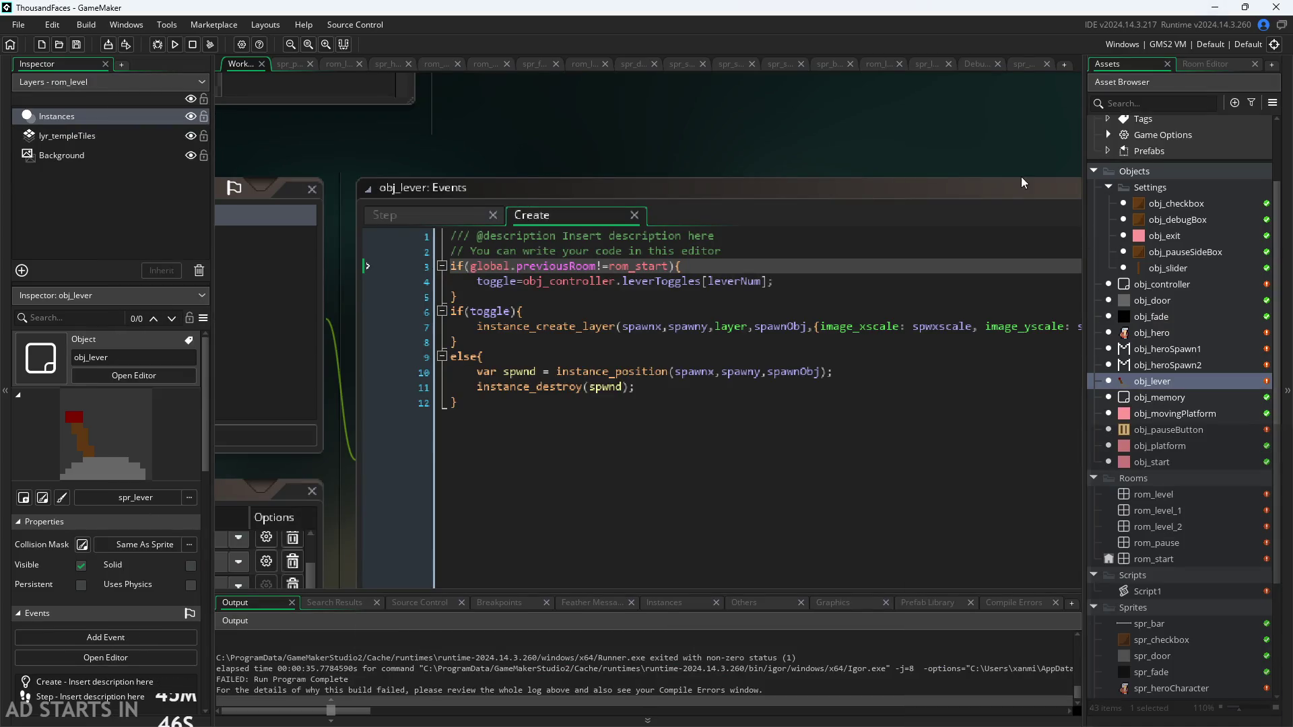
Open obj_controller from the Asset Browser and delete the progress=[]; line from its Create code
ctrl+scroll(954, 151, down, 3)
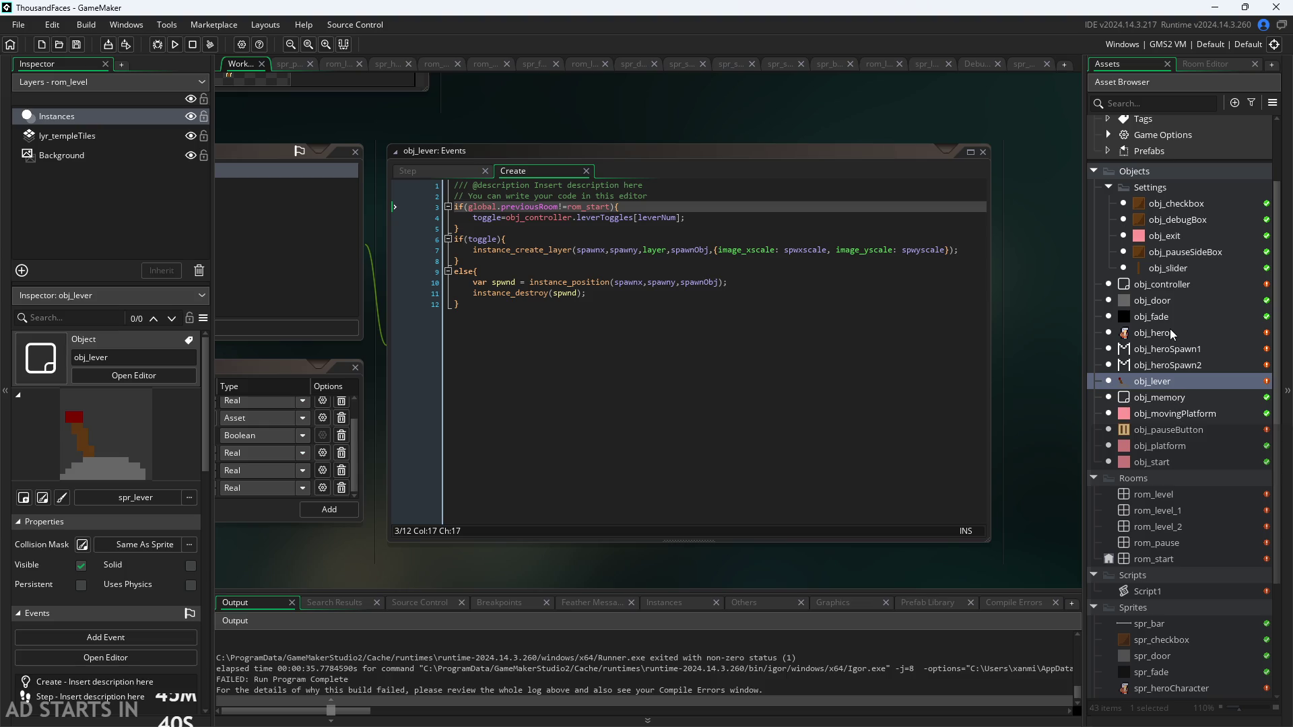
double_click(1153, 381)
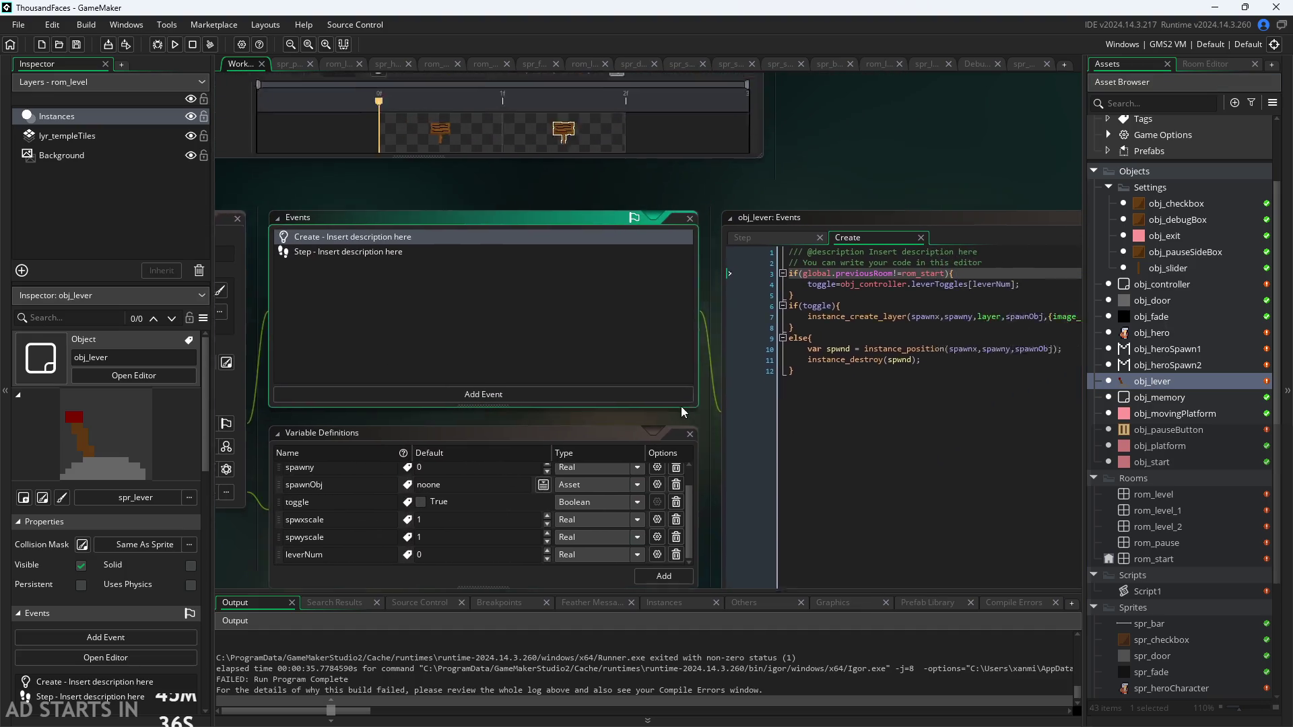
click(1152, 284)
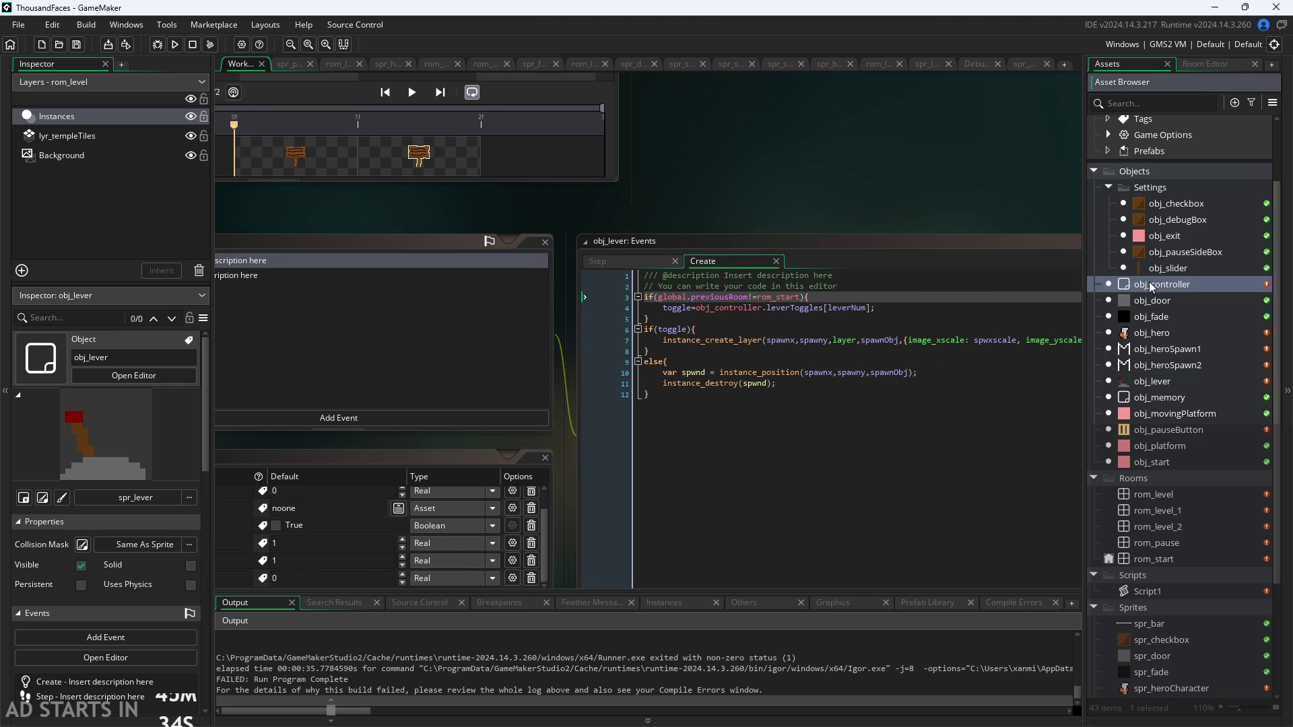
double_click(1151, 285)
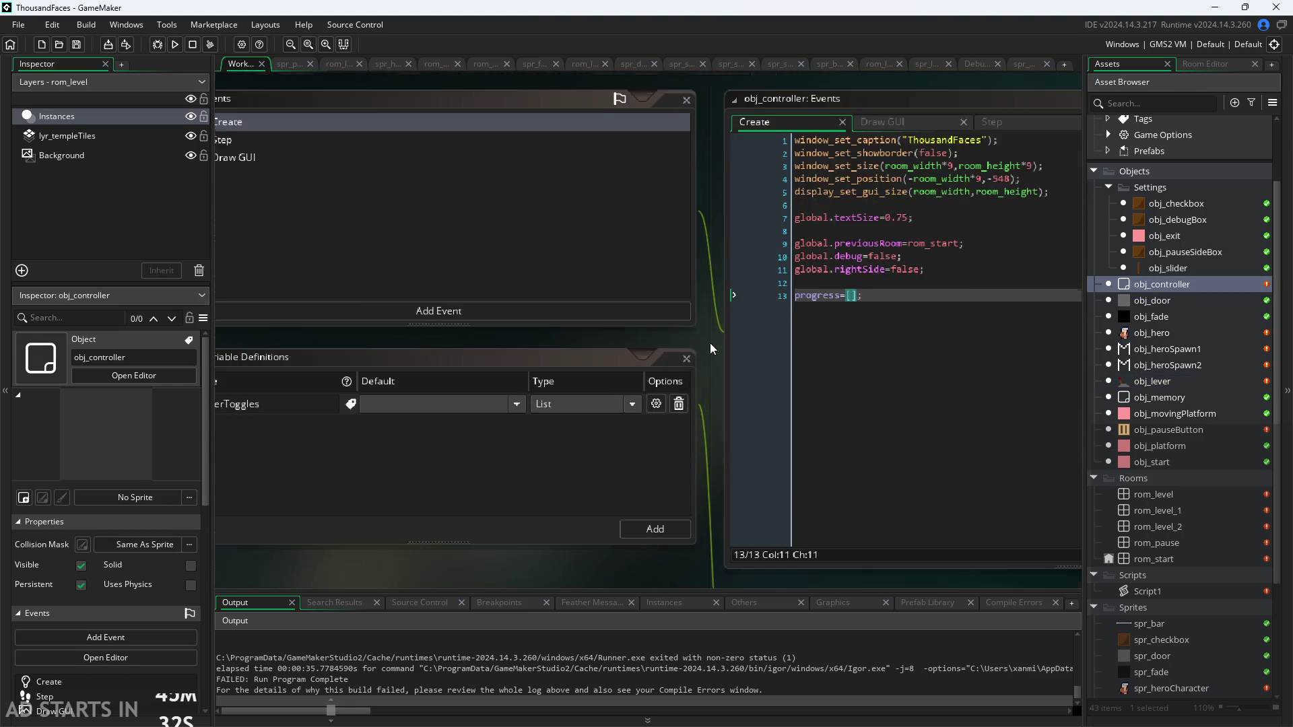
drag(710, 342, 527, 423)
key(BackSpace)
key(BackSpace)
Look through obj_controller's Draw GUI, Step and Create event code
click(717, 204)
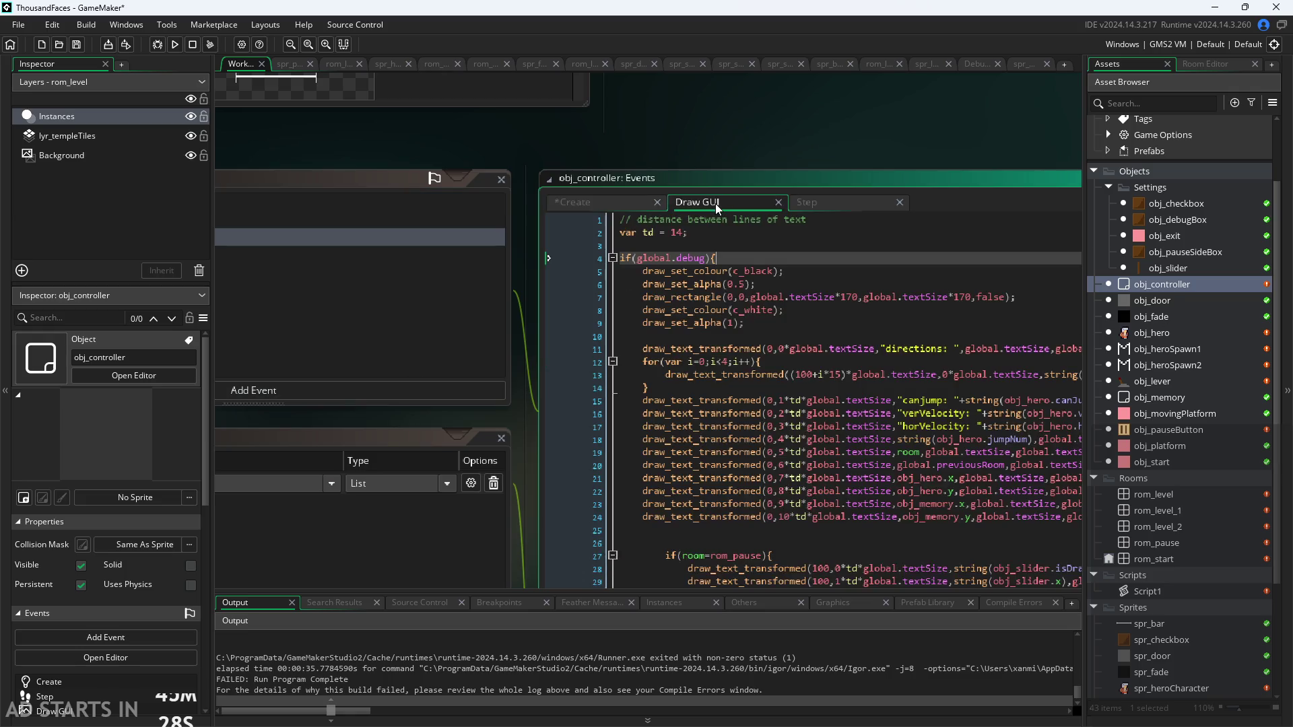
click(767, 190)
click(514, 190)
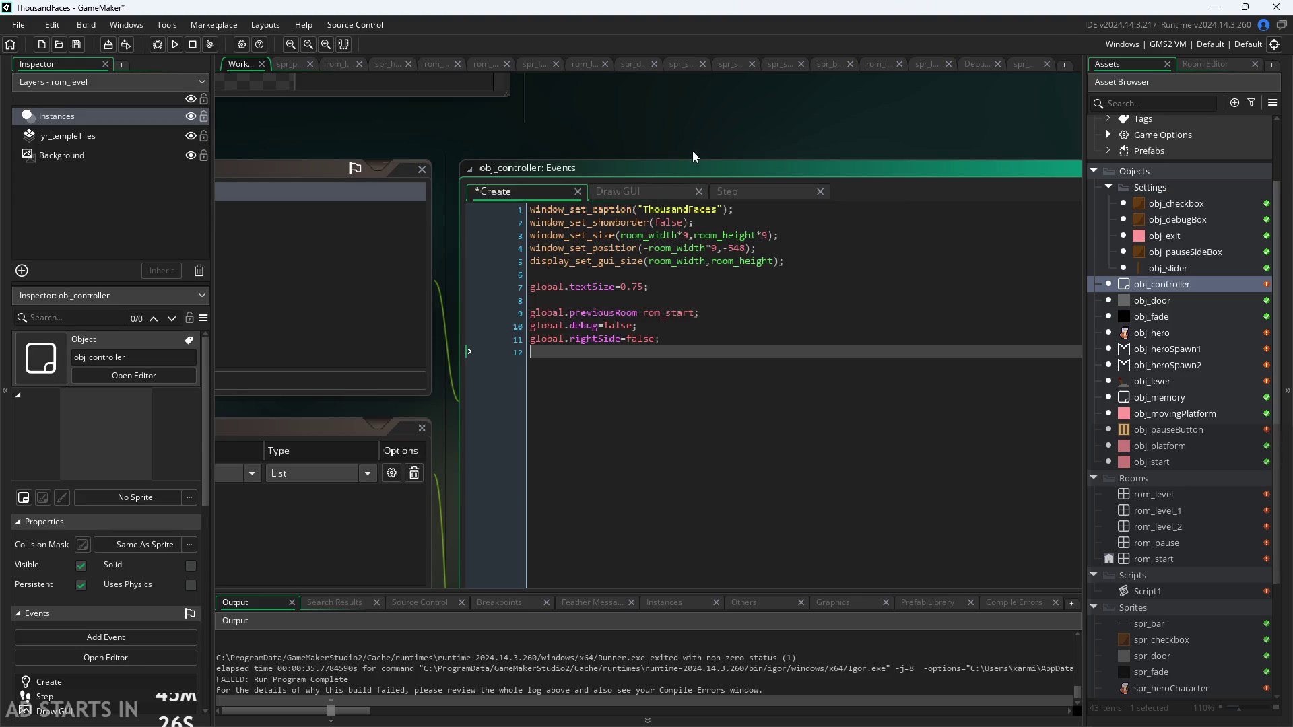
drag(693, 151, 729, 92)
click(687, 135)
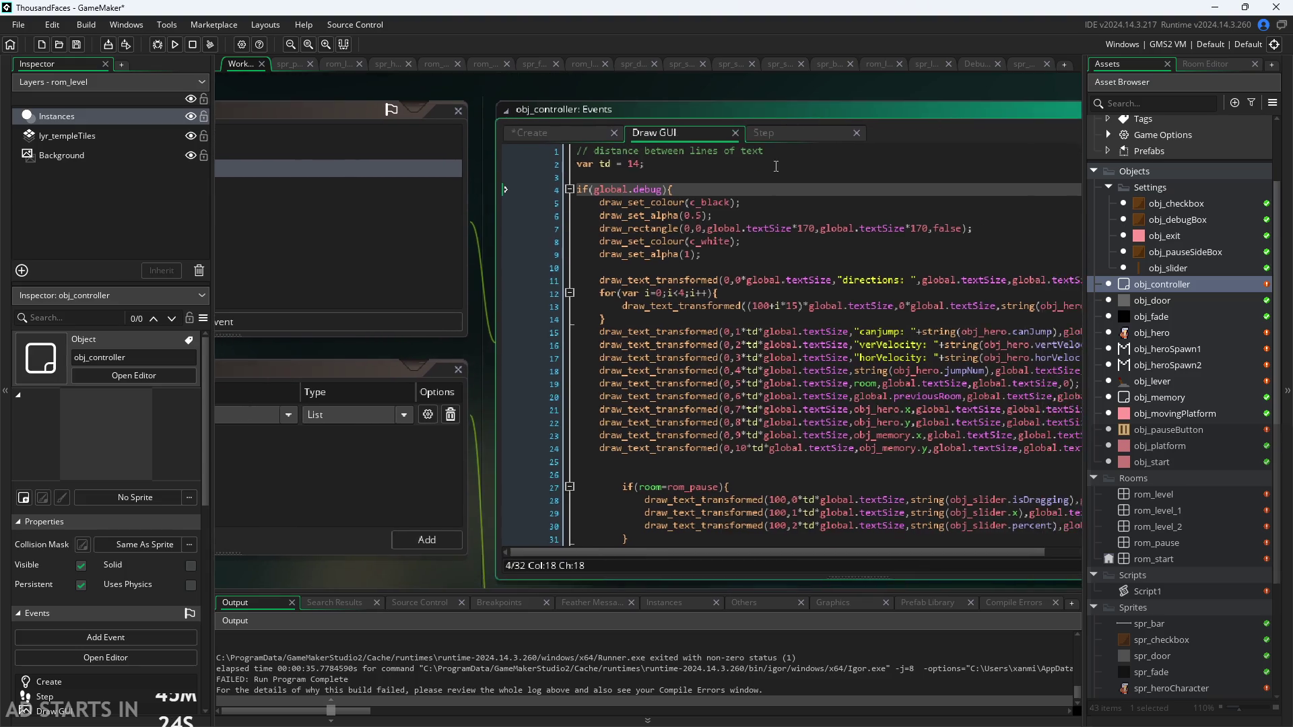
Bring obj_controller's Create code into view with the caret on line 8
scroll(775, 167, down, 3)
scroll(728, 462, left, 5)
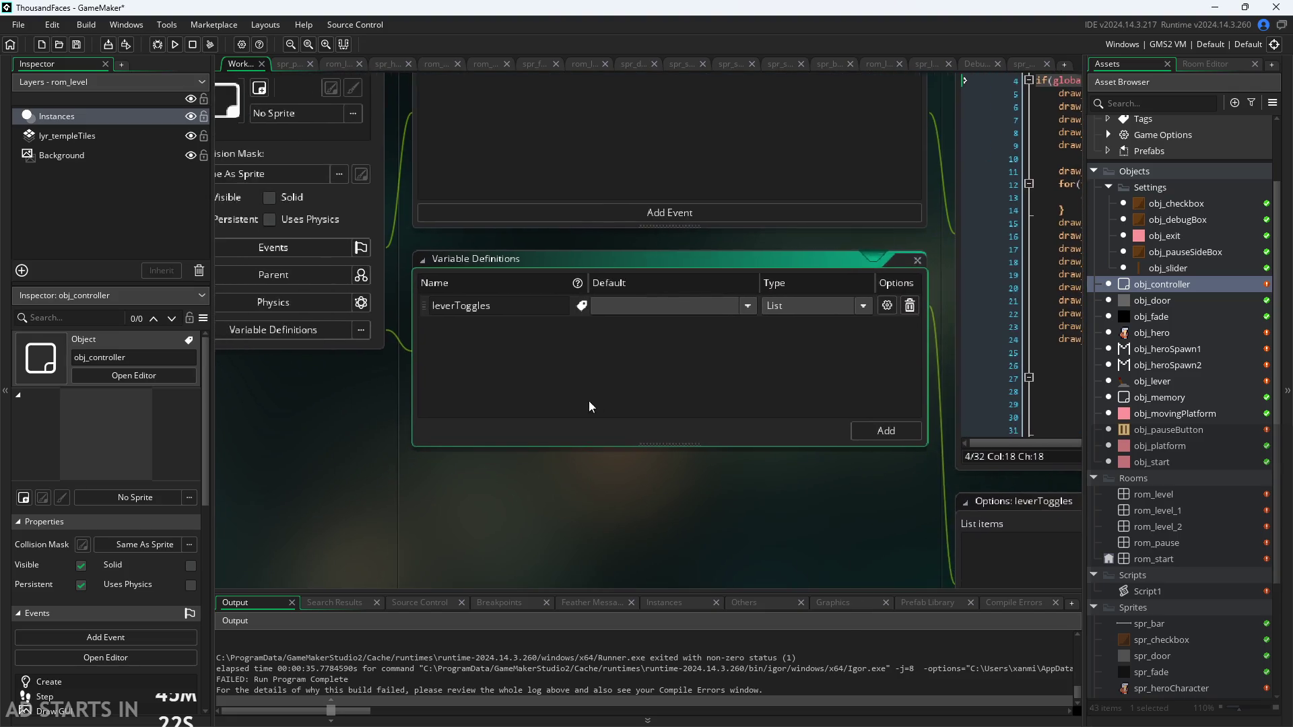
mouse_move(667, 449)
mouse_down()
mouse_move(490, 510)
mouse_move(387, 522)
mouse_up()
click(752, 103)
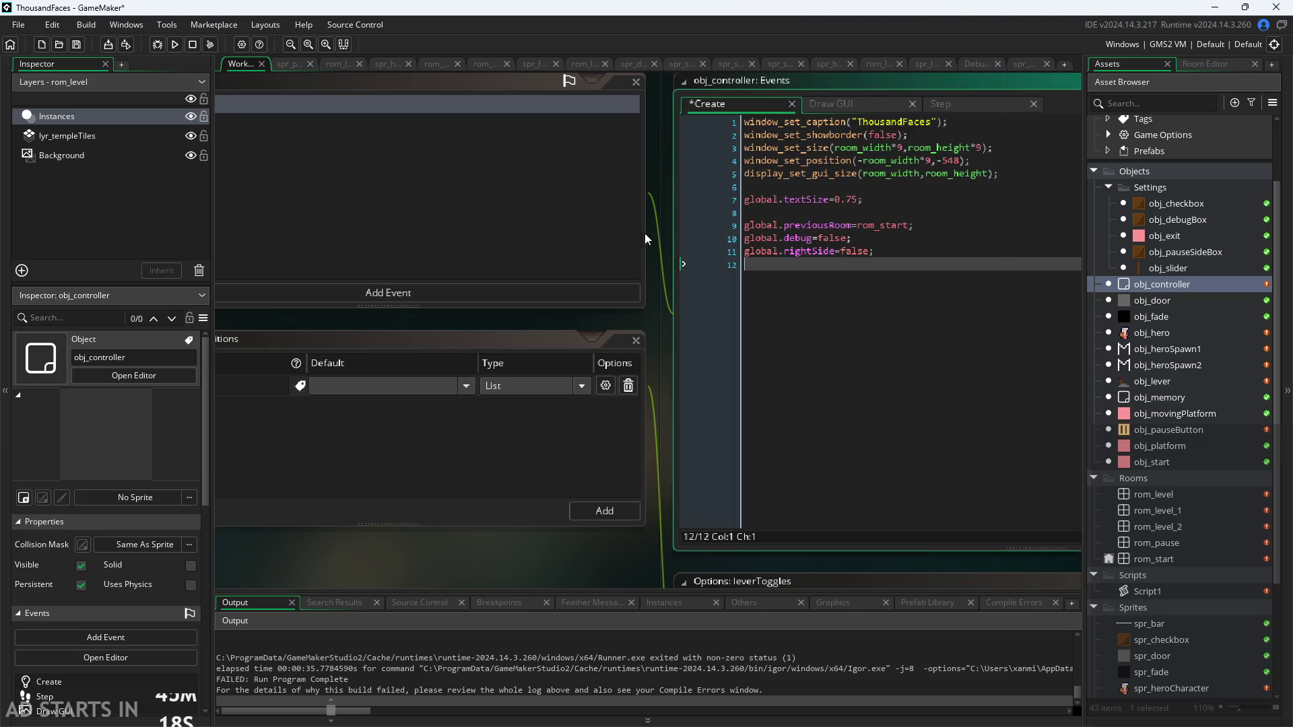
scroll(647, 236, down, 3)
click(755, 220)
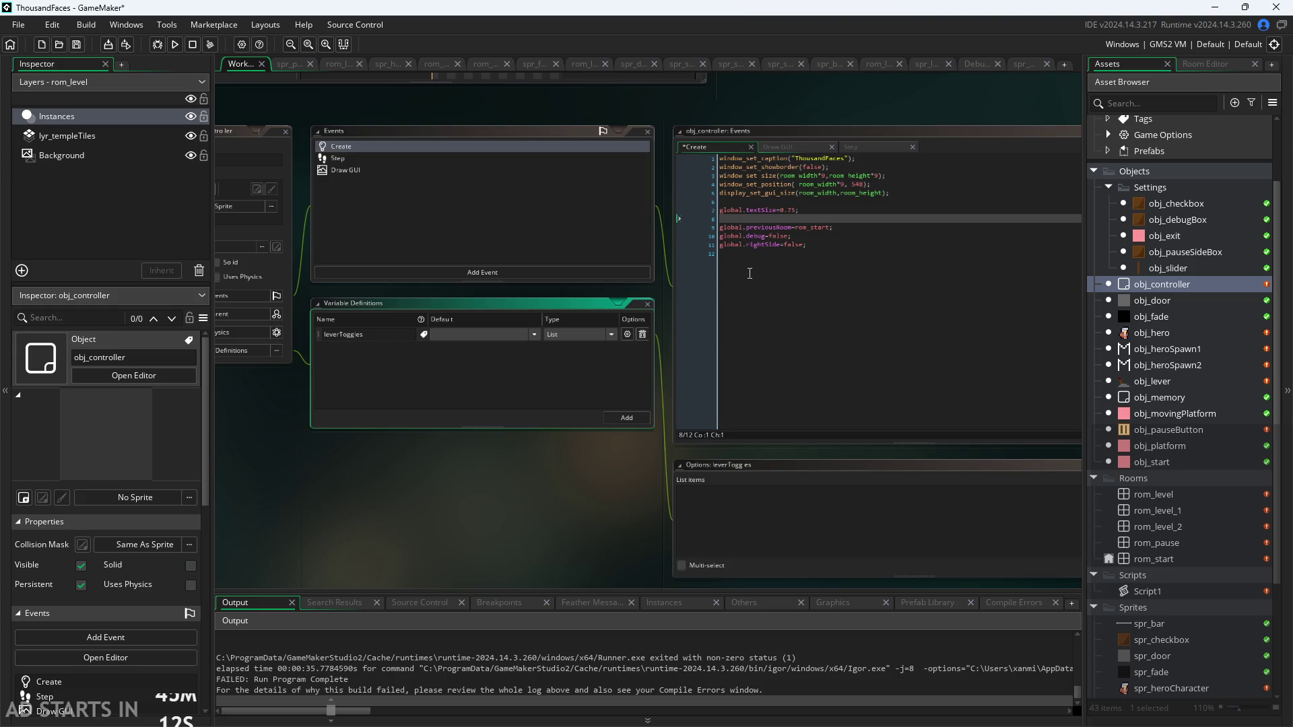
ctrl+scroll(479, 414, up, 3)
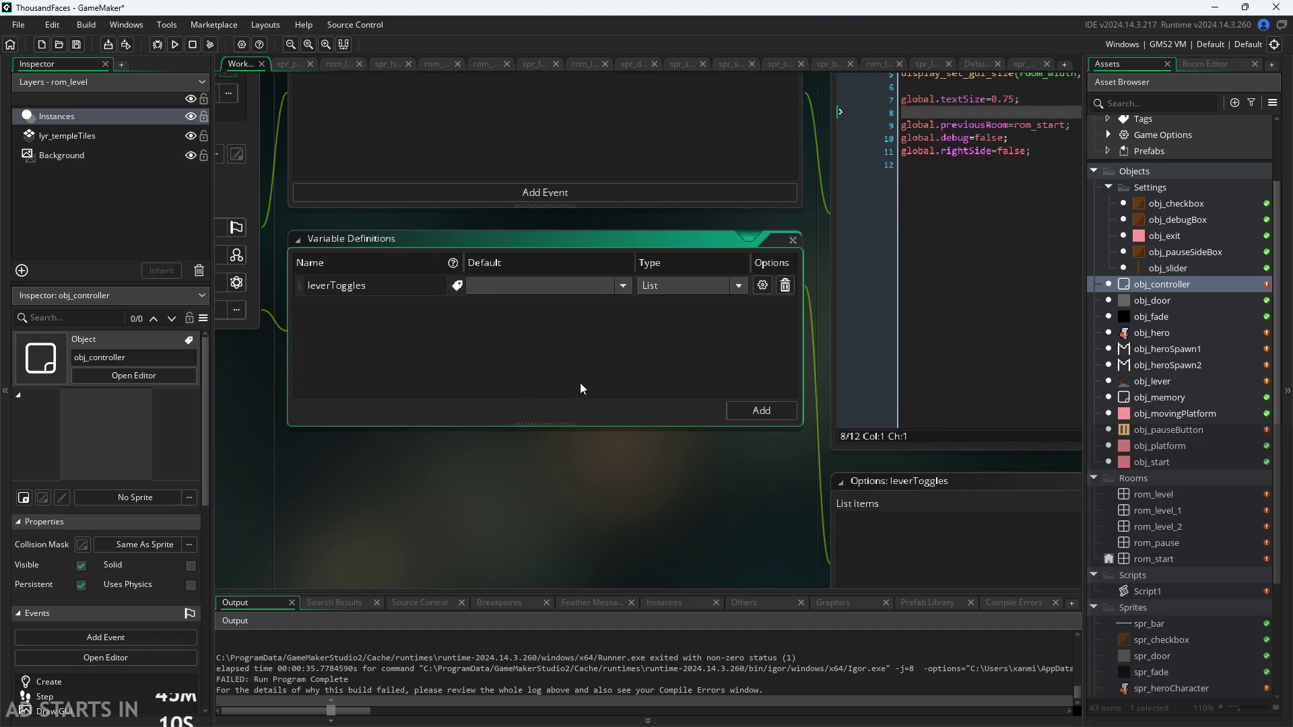
Inspect the leverToggles variable definition, keep its type as List, and close its list options
click(428, 286)
drag(581, 308, 504, 341)
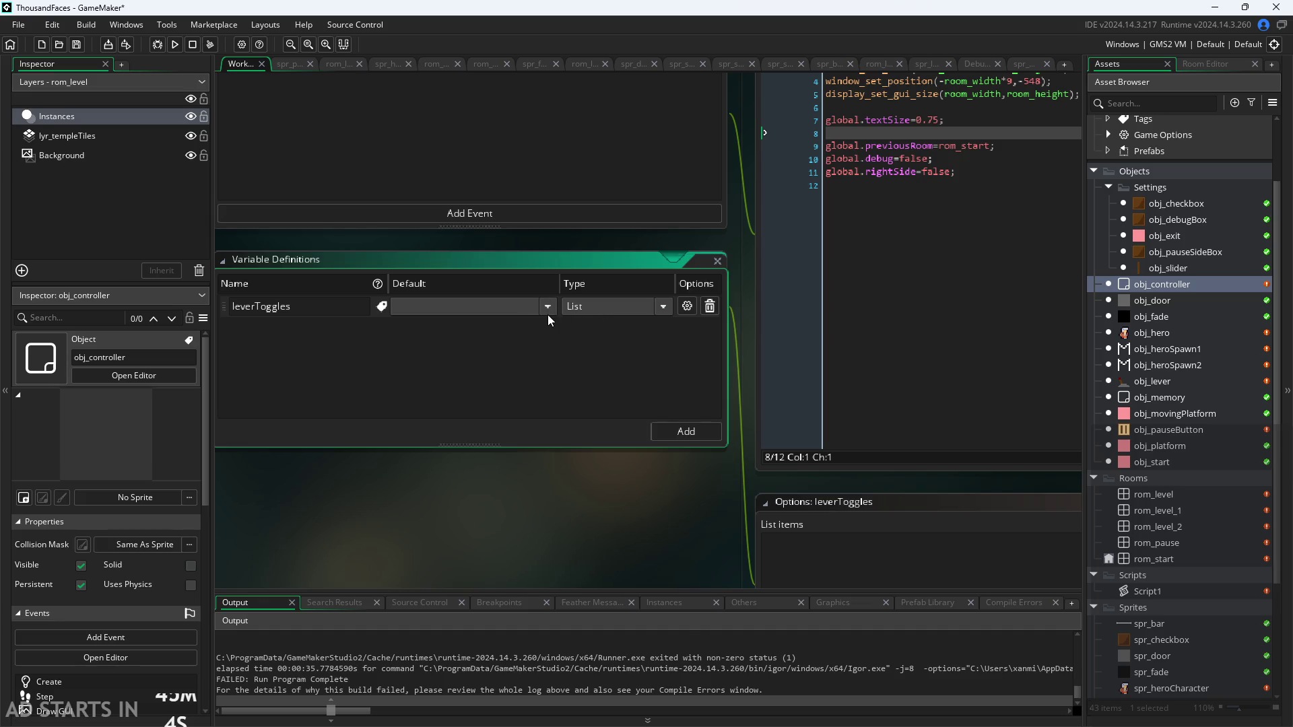
click(665, 313)
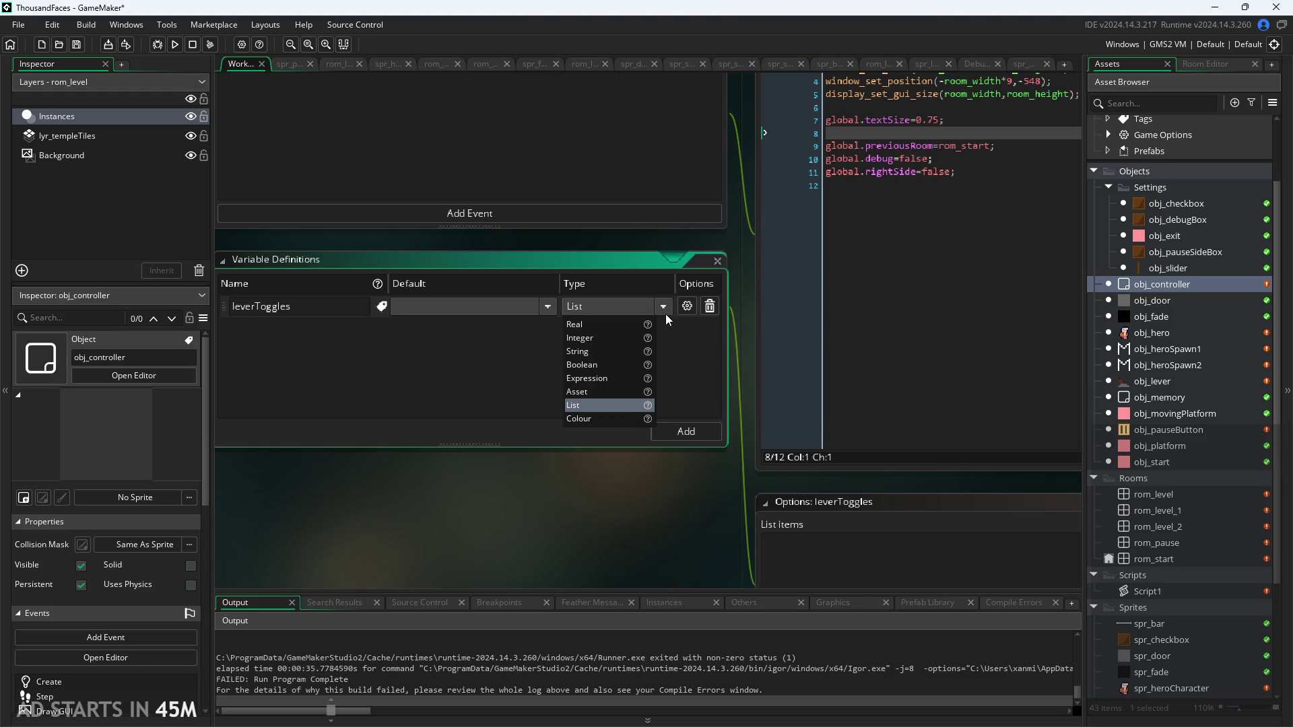
click(657, 316)
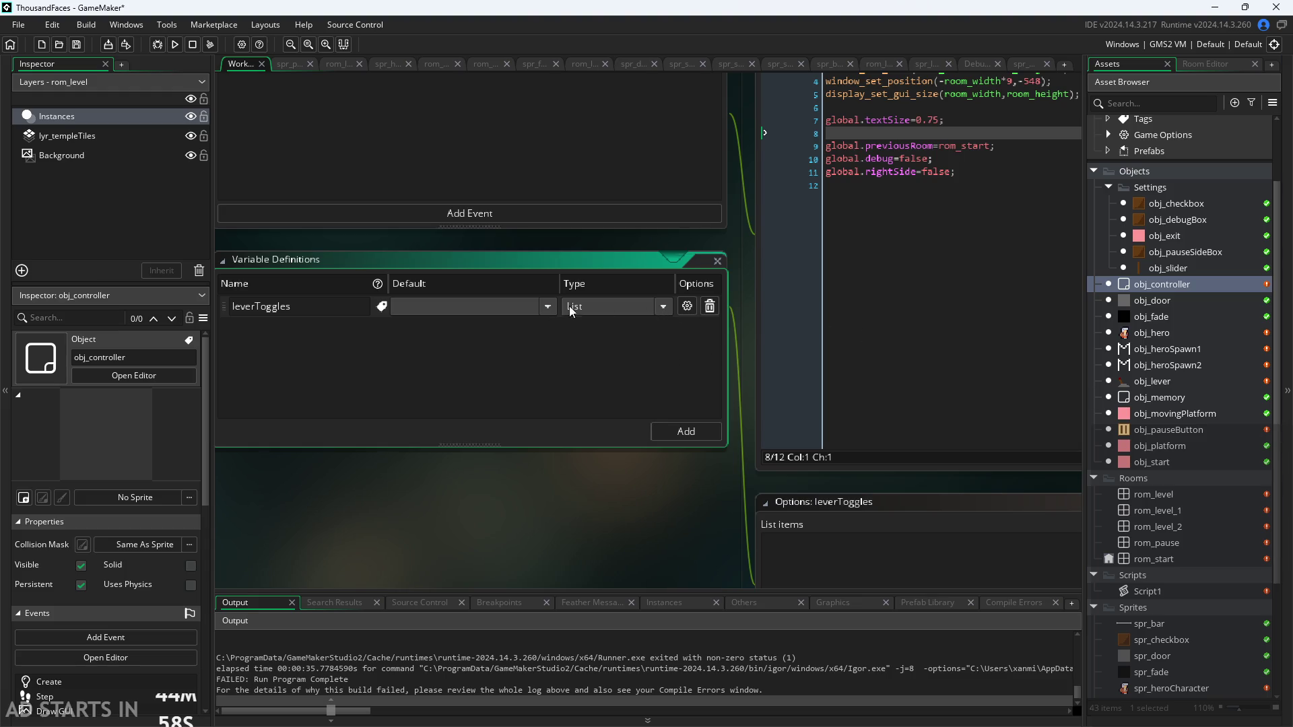
click(687, 307)
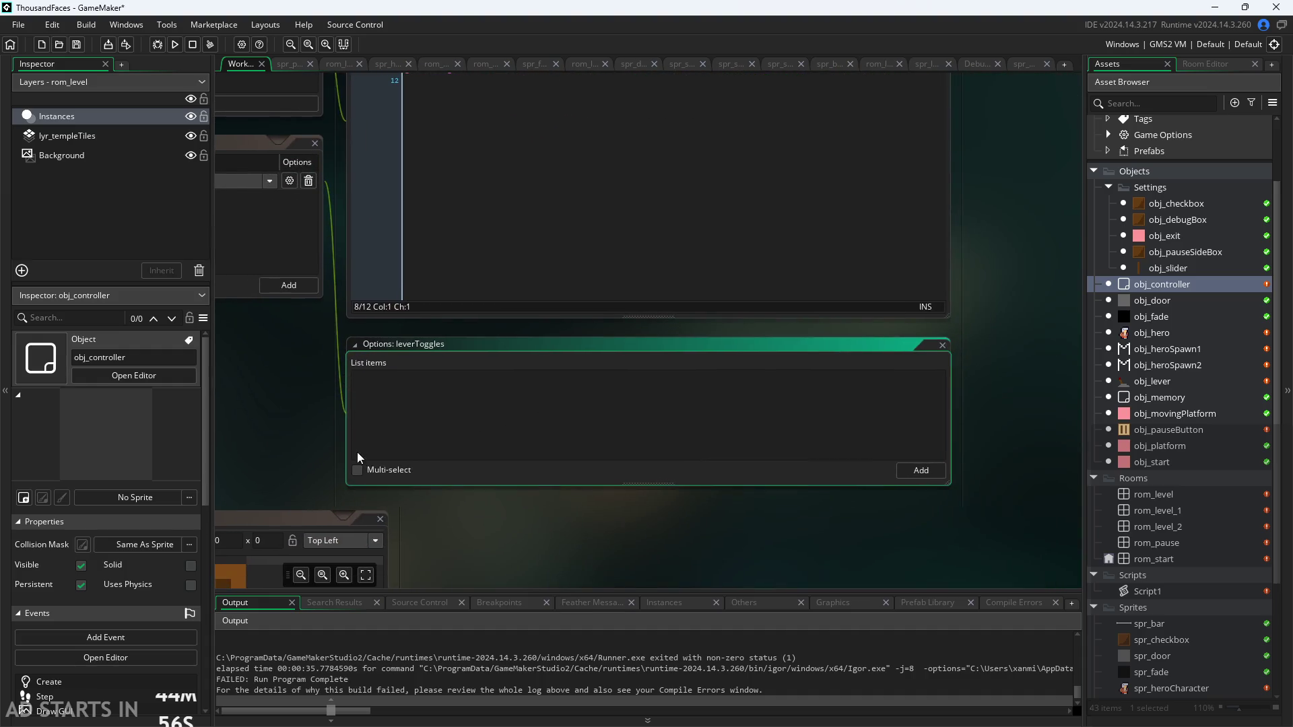
click(271, 181)
mouse_move(268, 280)
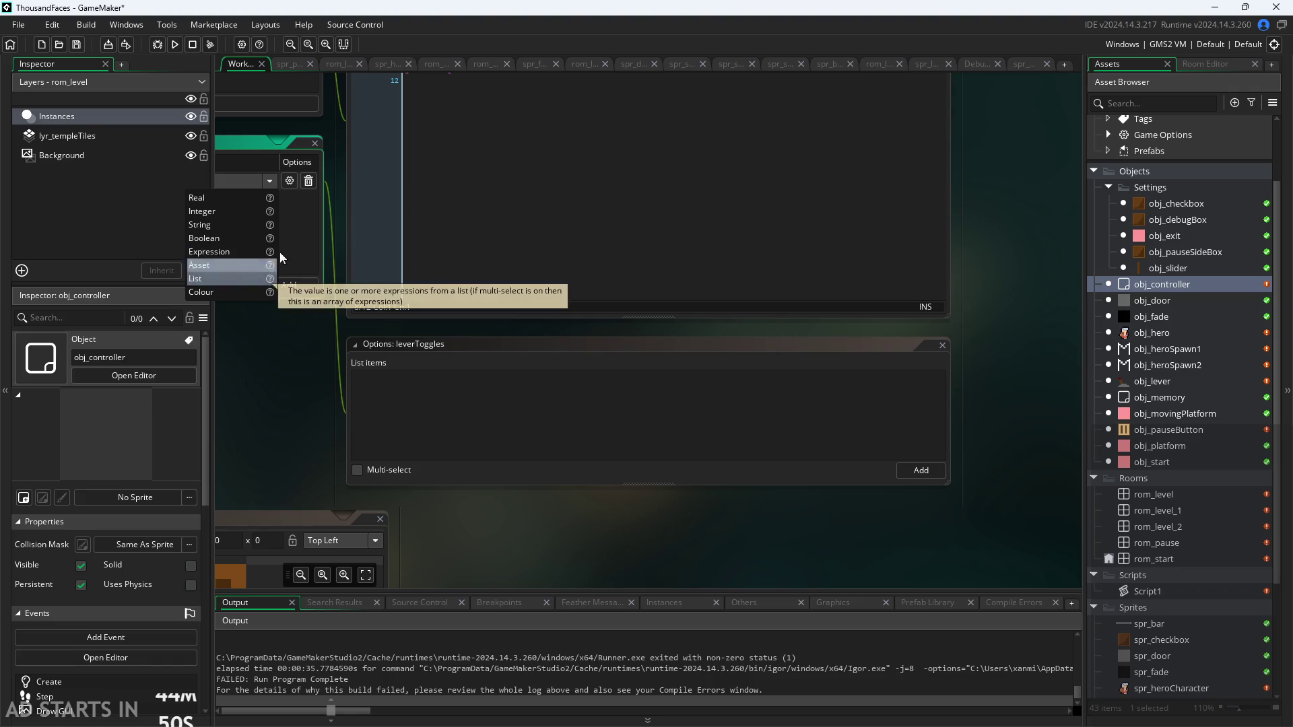
click(273, 184)
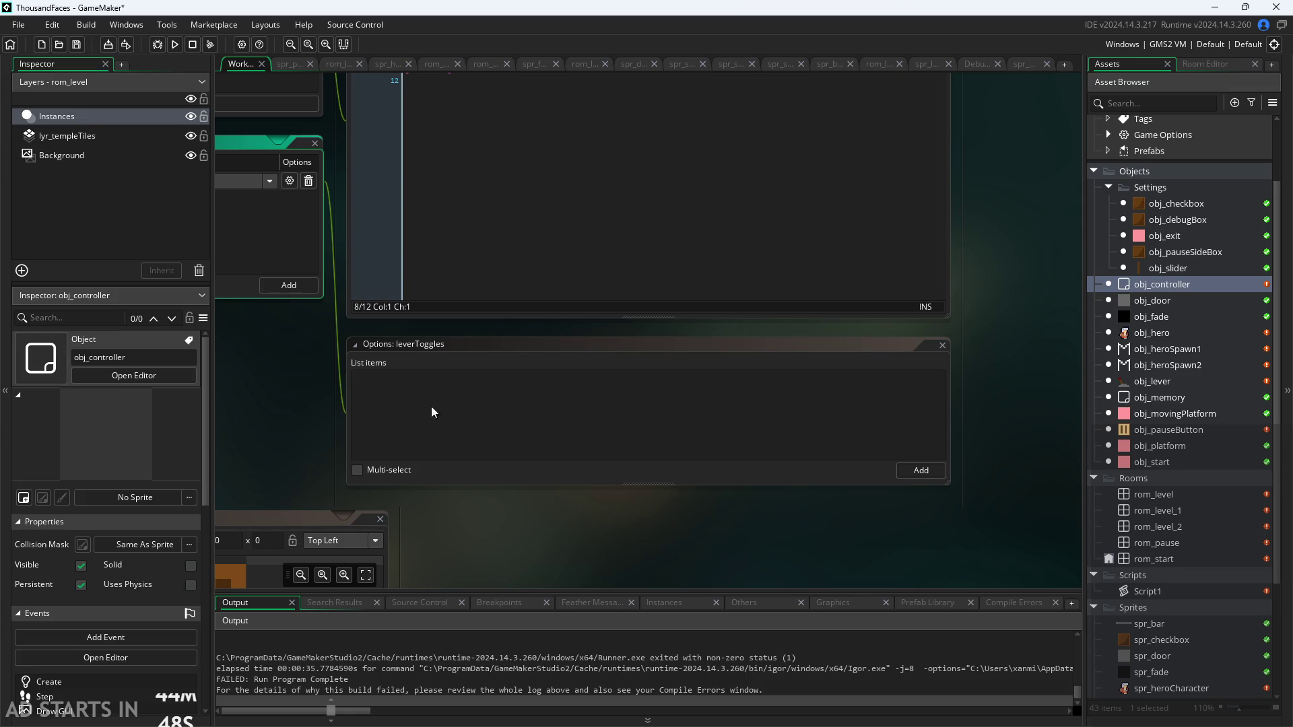
click(943, 346)
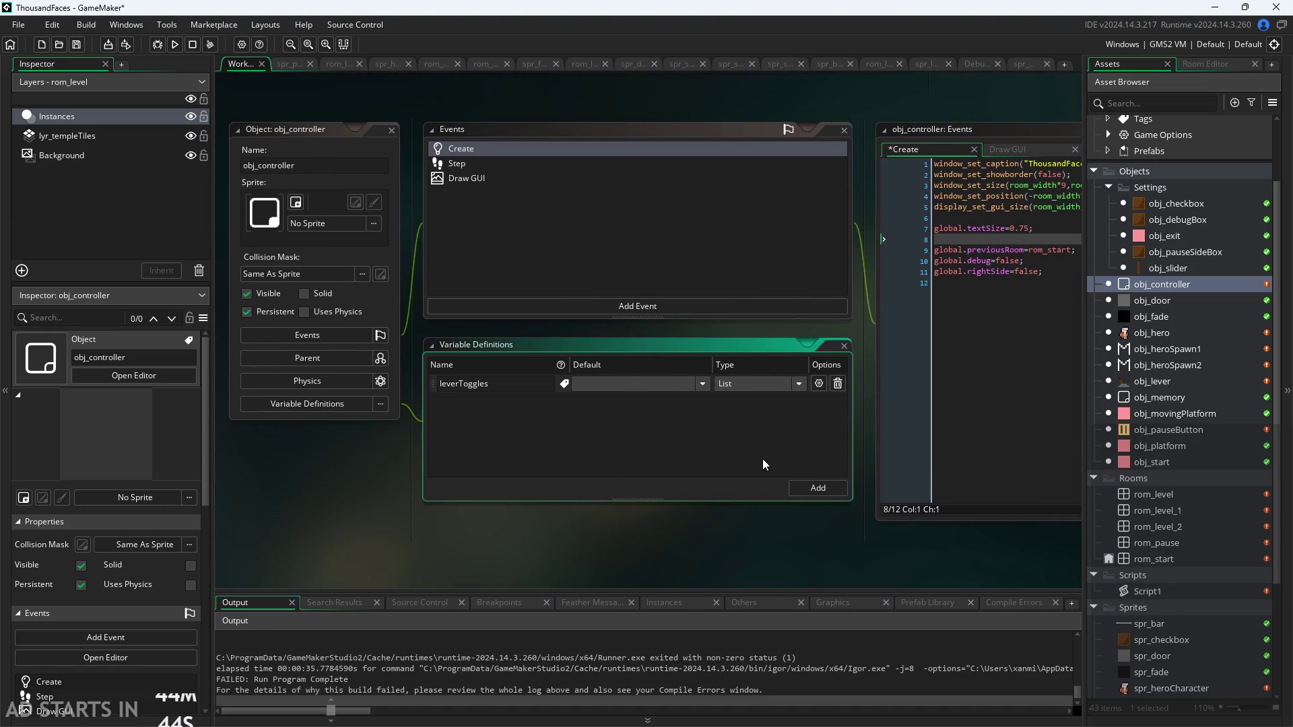
scroll(645, 481, up, 2)
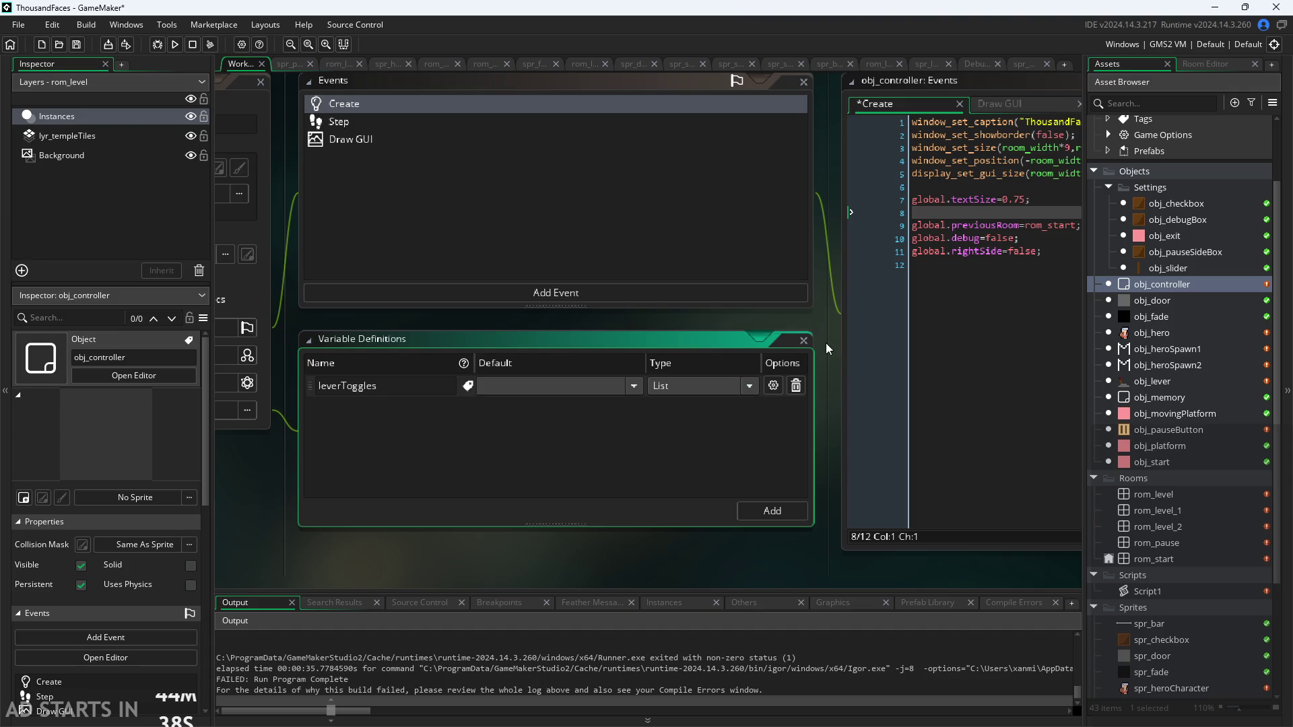
Open obj_lever and review its Create code reading toggle from obj_controller.leverToggles[leverNum]
double_click(1161, 382)
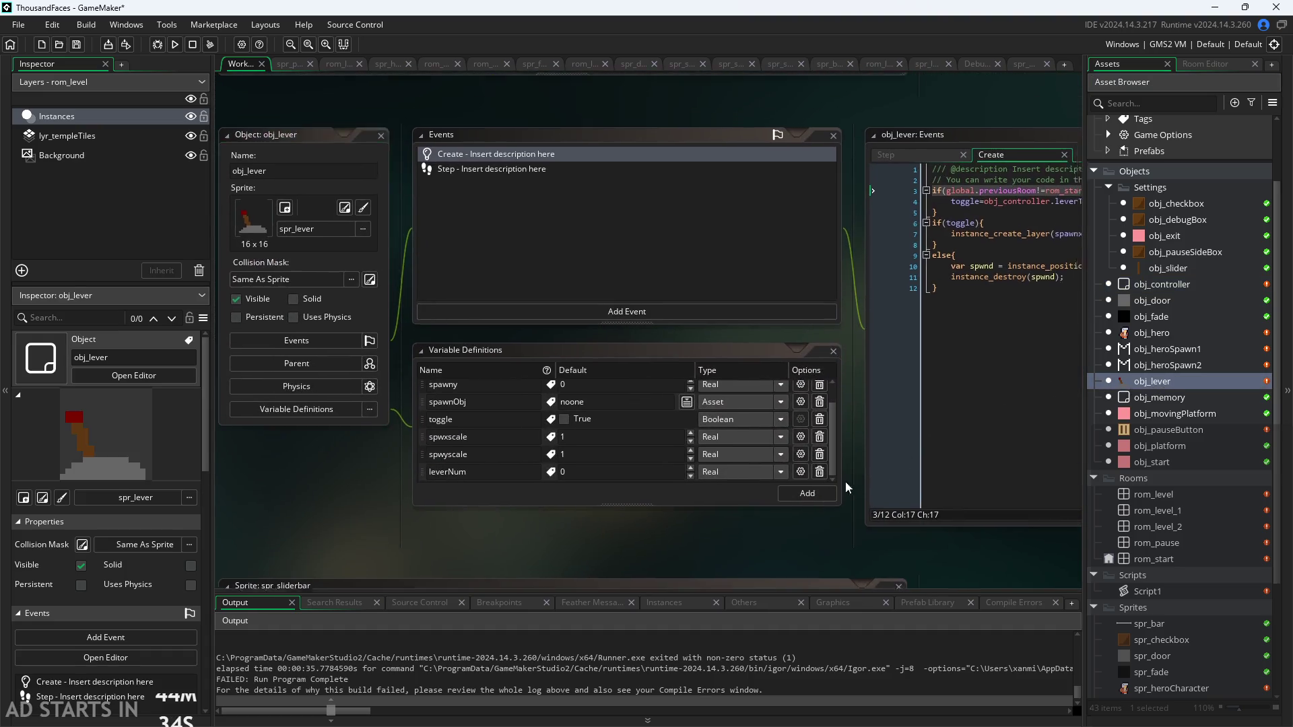
ctrl+scroll(583, 579, up, 4)
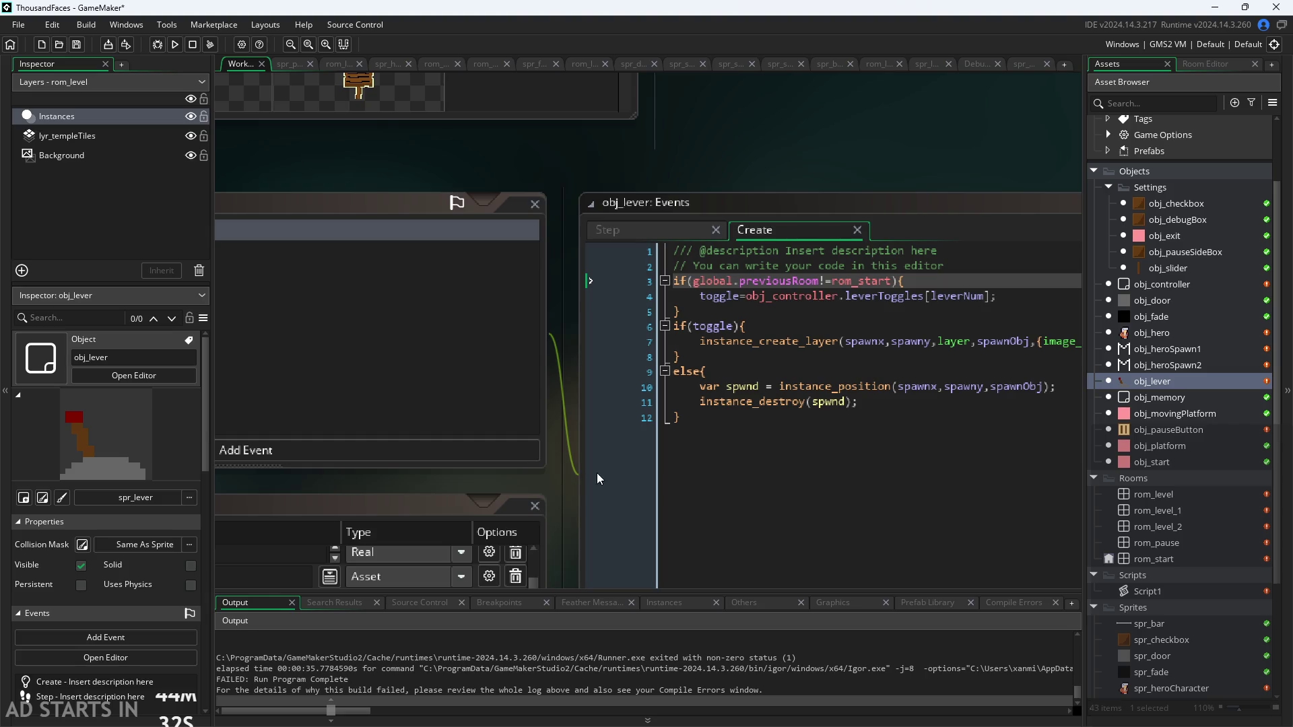
ctrl+scroll(463, 535, up, 3)
ctrl+scroll(690, 375, up, 1)
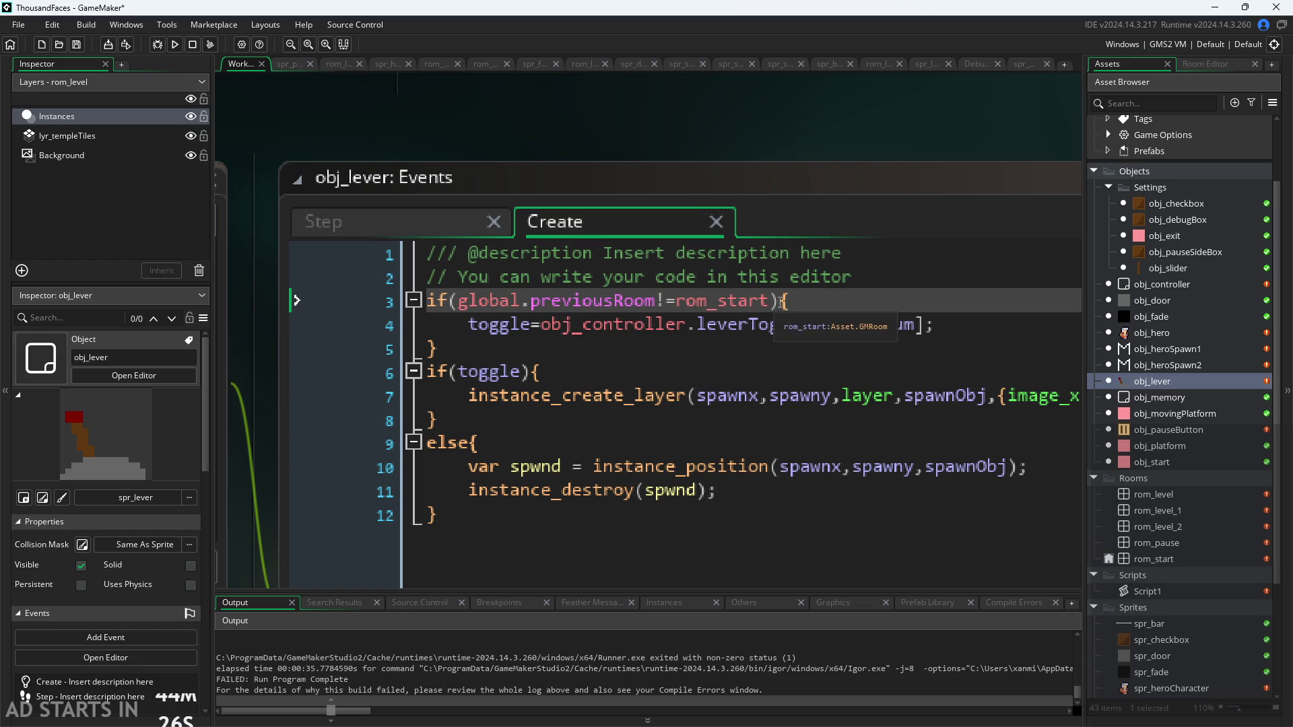
click(772, 301)
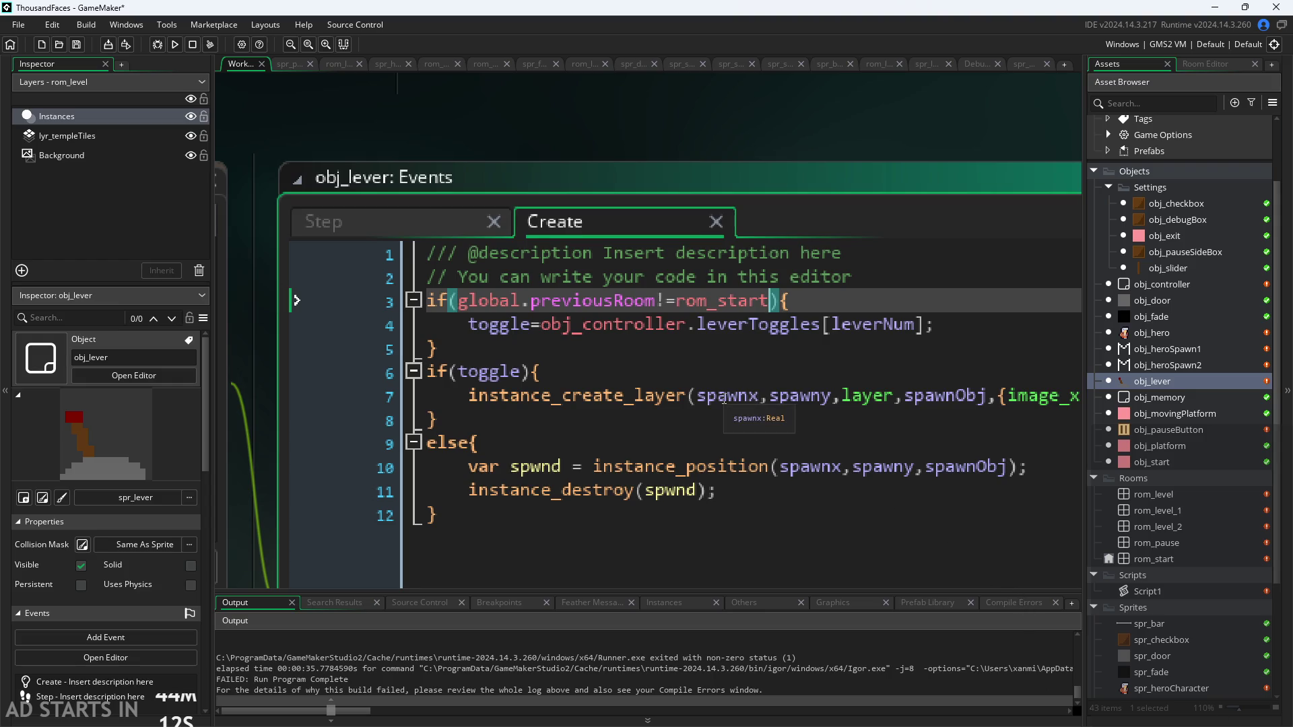
scroll(665, 419, down, 2)
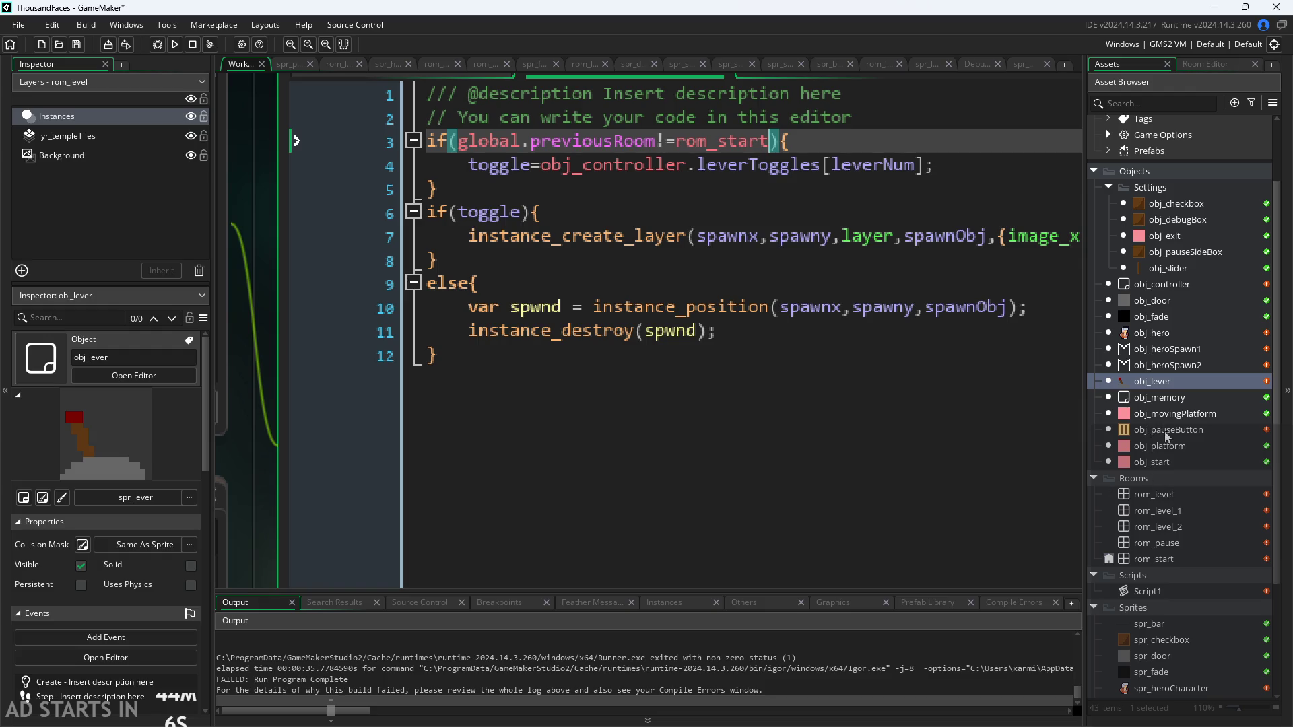
scroll(877, 352, up, 1)
Step through lines 3–5 of obj_lever's Create code, checking the leverToggles[leverNum] lookup and if(toggle) block
click(772, 247)
click(772, 295)
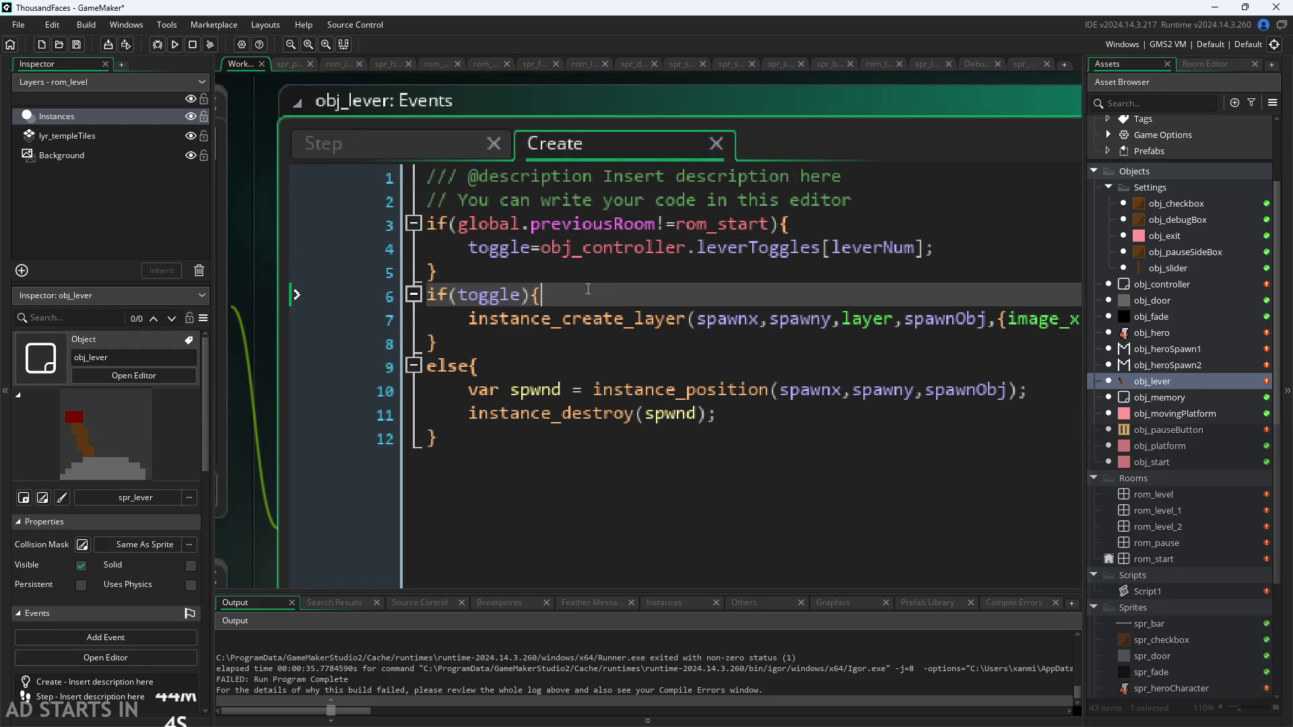
click(772, 274)
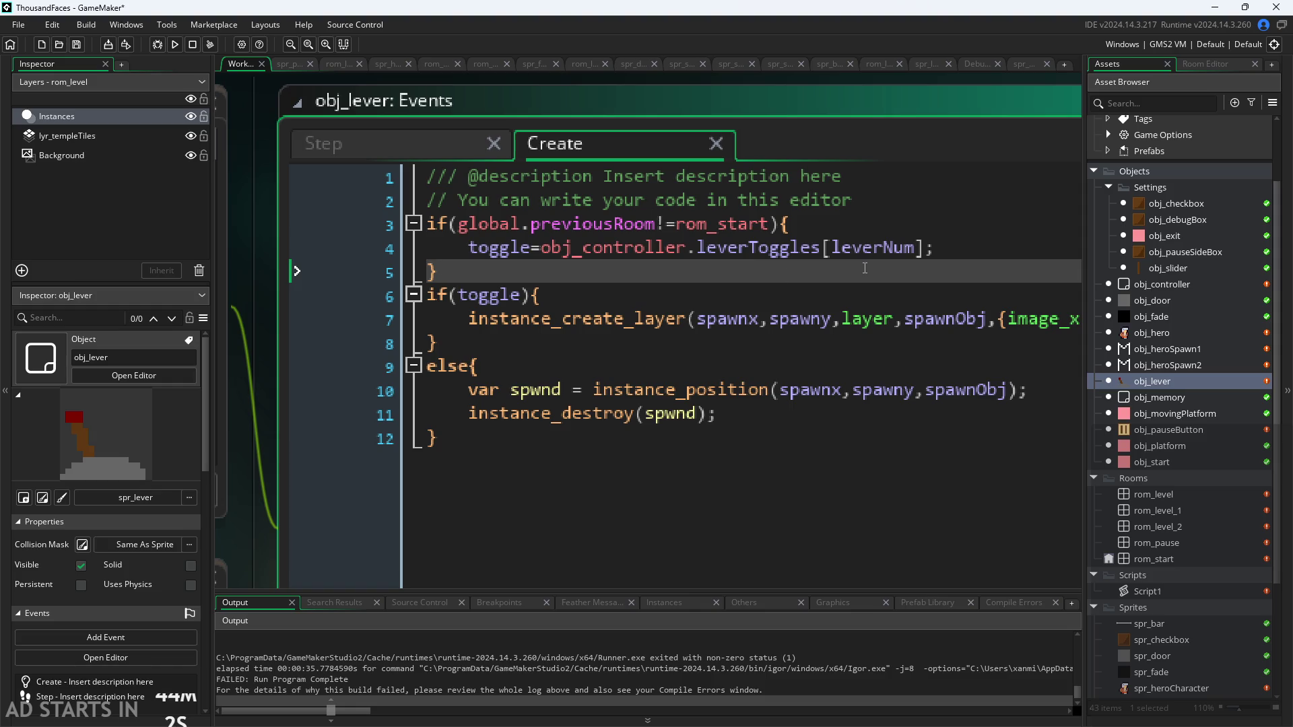
click(924, 247)
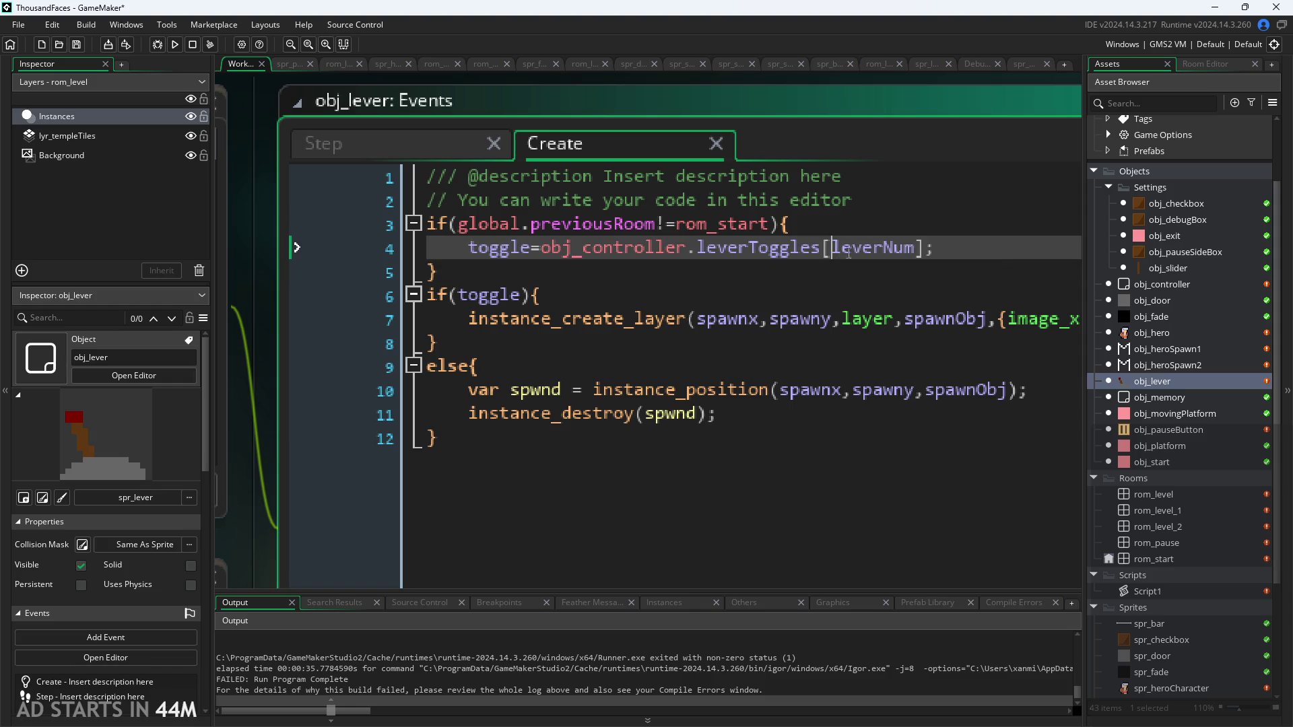
click(833, 247)
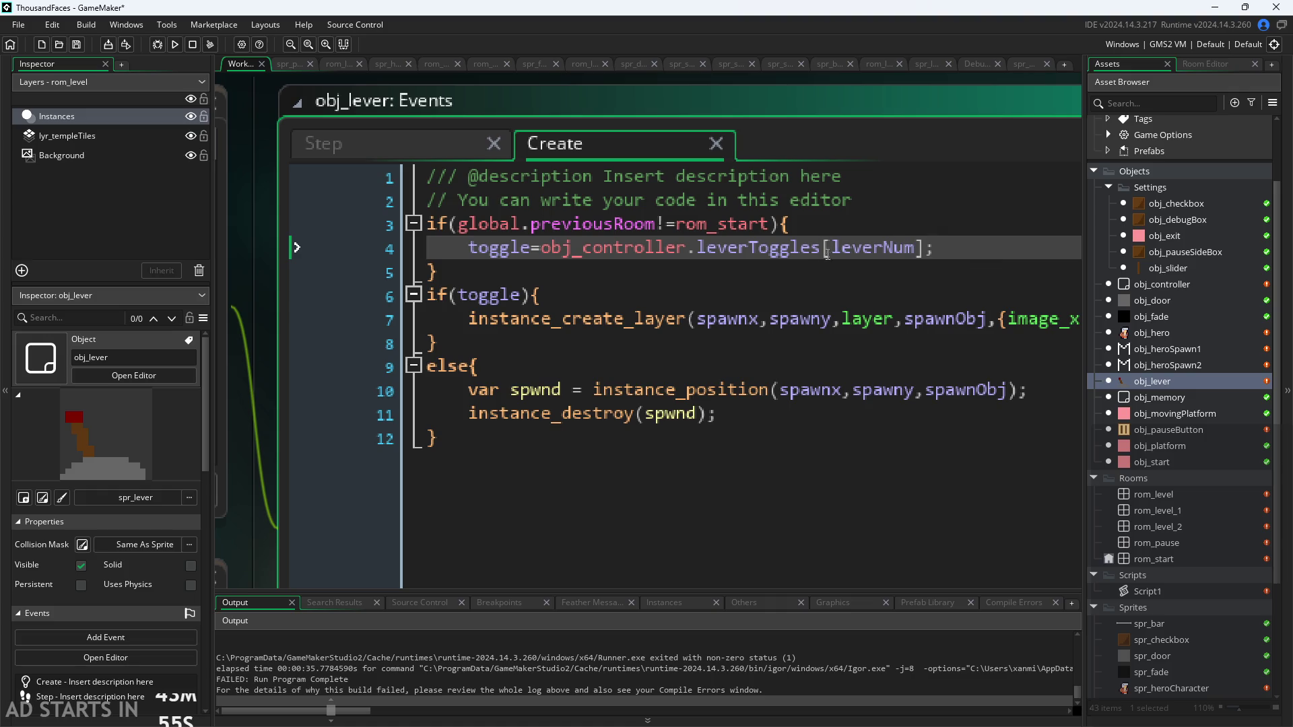
key(ctrl+Right)
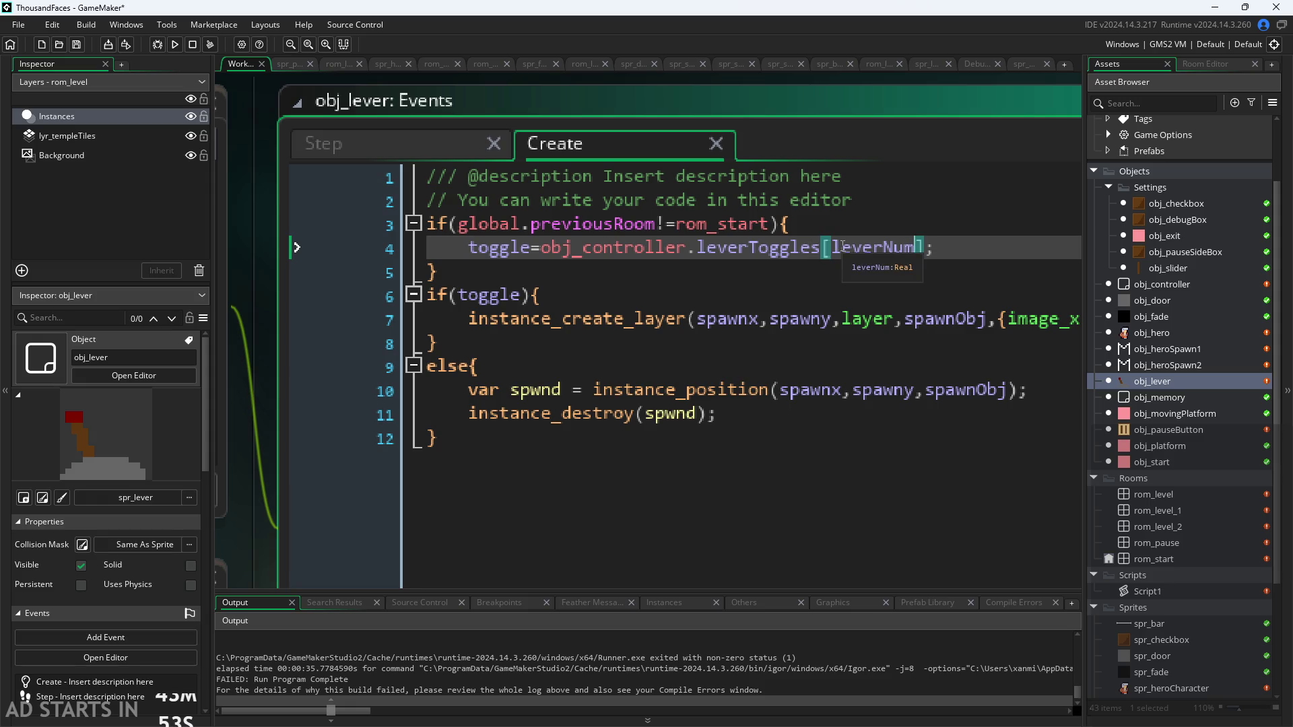
key(Up)
key(Down)
key(Down)
key(Up)
key(Up)
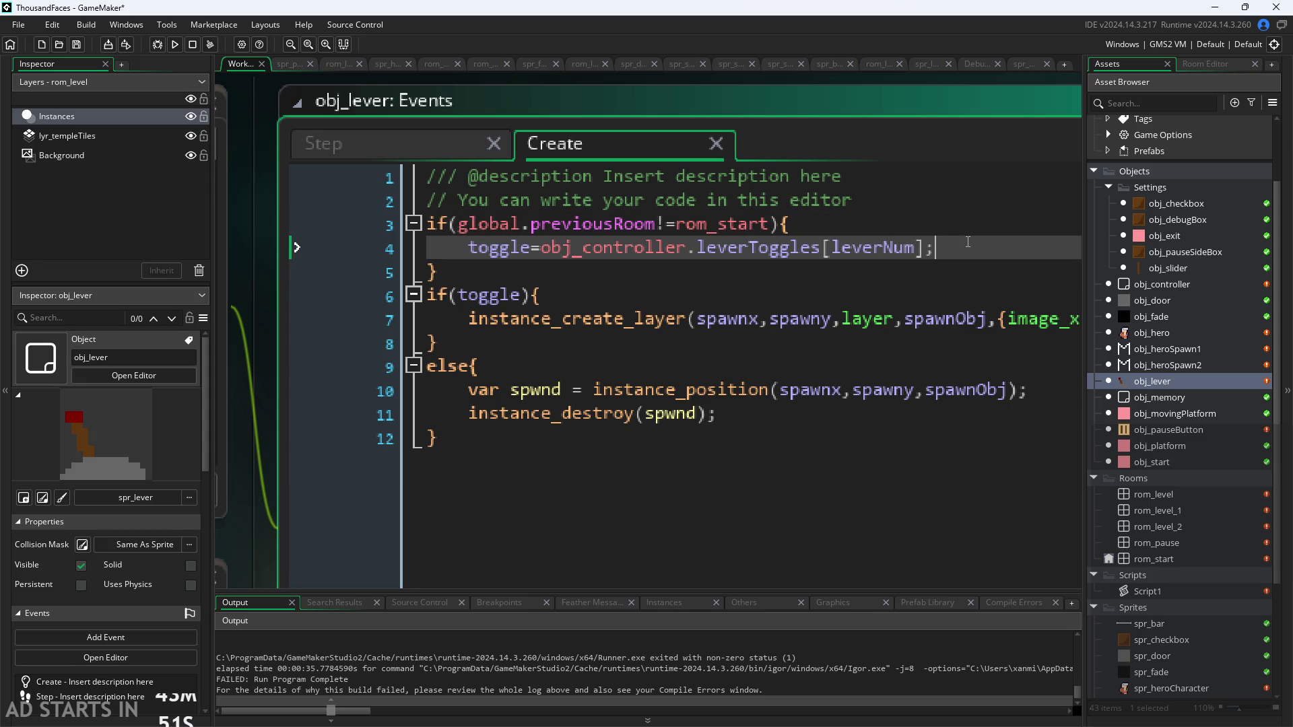
key(Down)
click(977, 233)
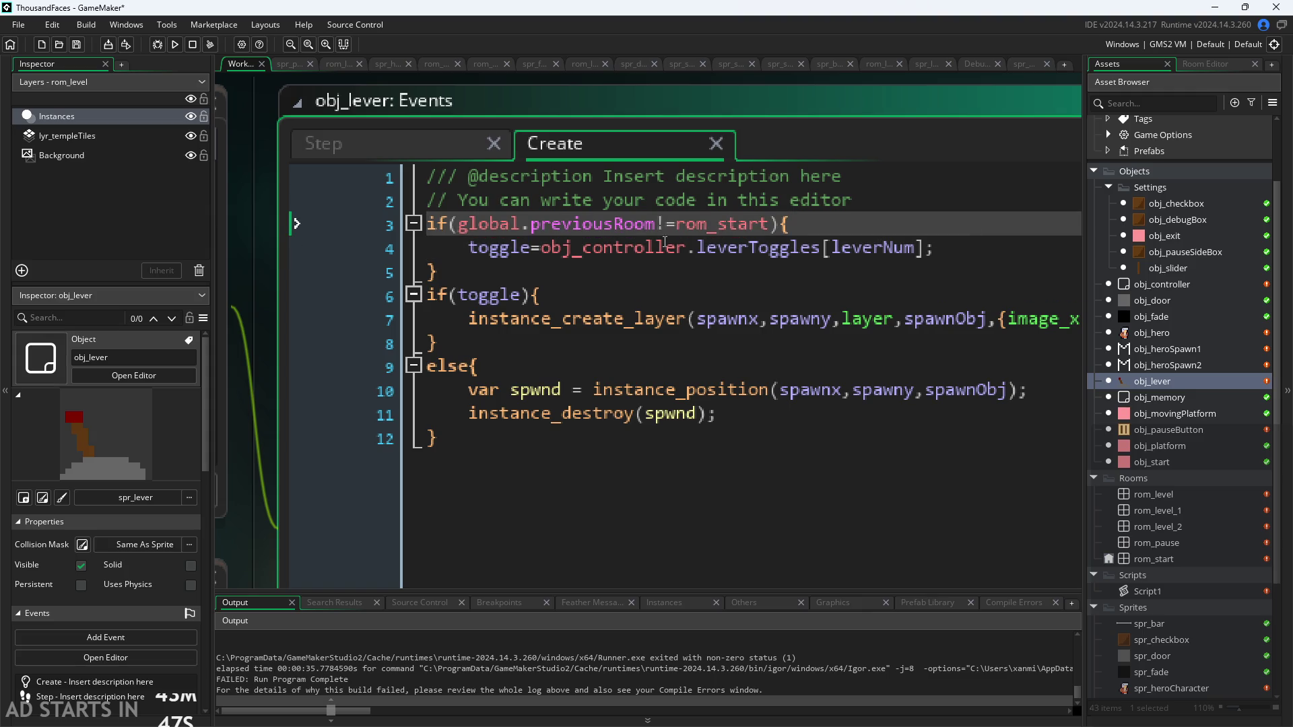
Check the global.previousRoom and rom_start condition on line 3, then reopen obj_controller
click(551, 223)
mouse_move(684, 223)
click(771, 224)
scroll(284, 362, down, 3)
scroll(558, 345, up, 2)
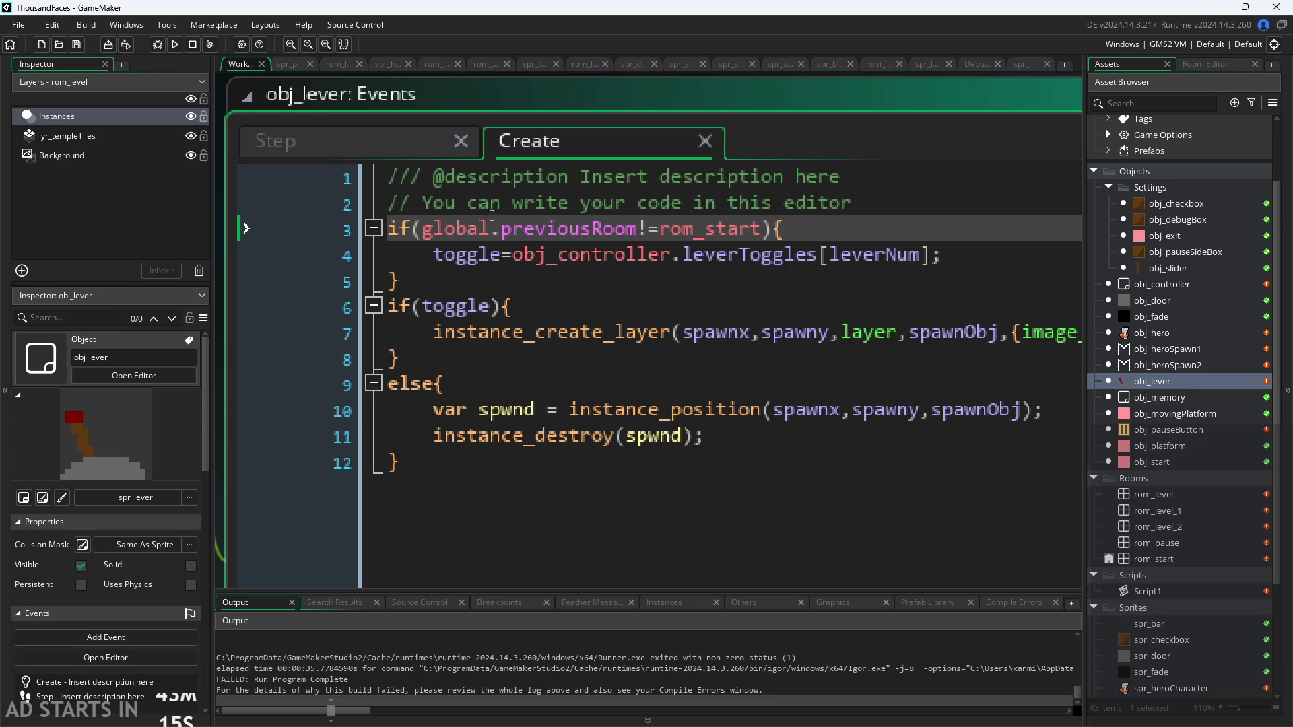
click(494, 228)
click(641, 228)
key(Right)
key(Right)
key(Right)
key(Right)
key(Right)
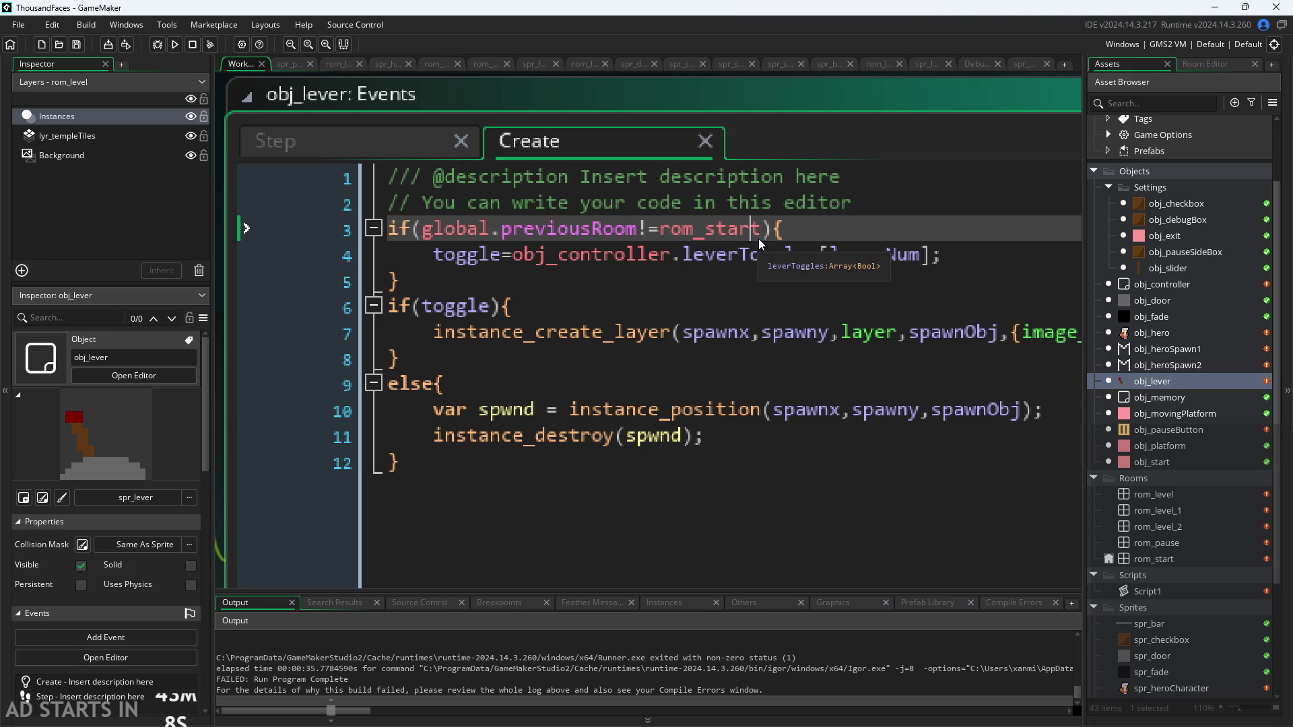
key(Left)
key(Left)
key(Left)
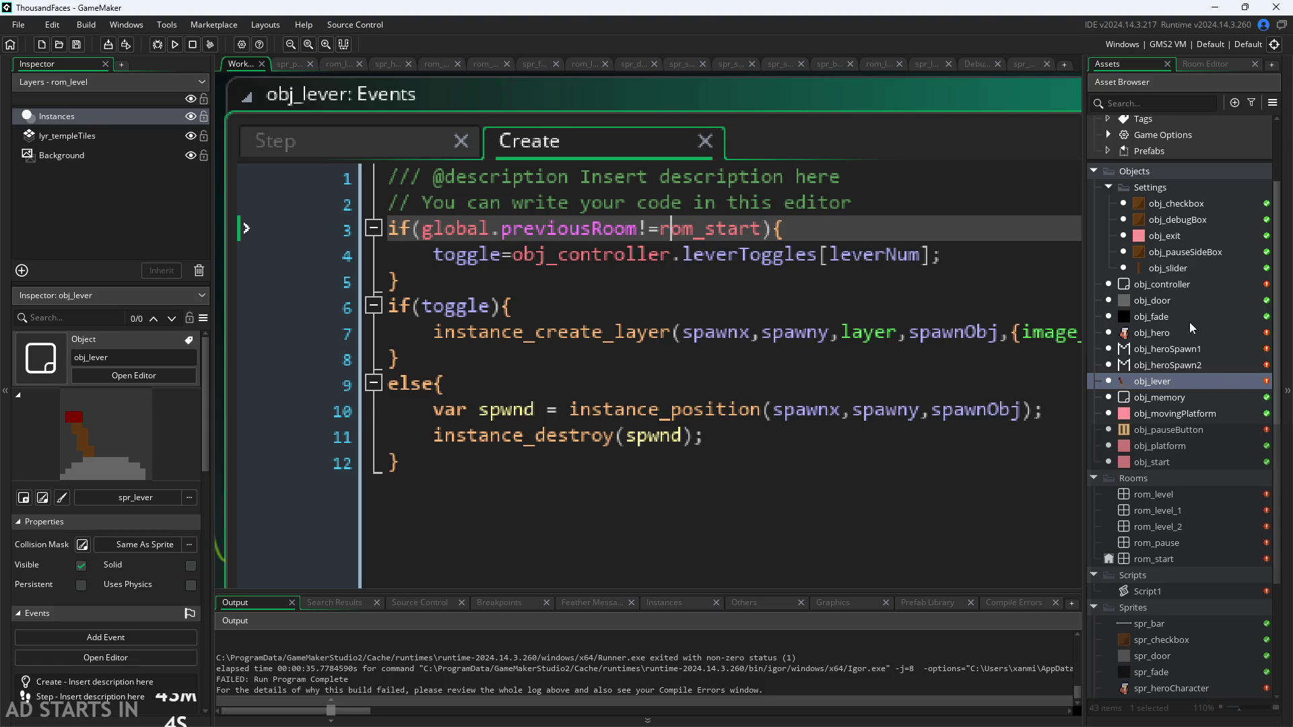
double_click(1180, 287)
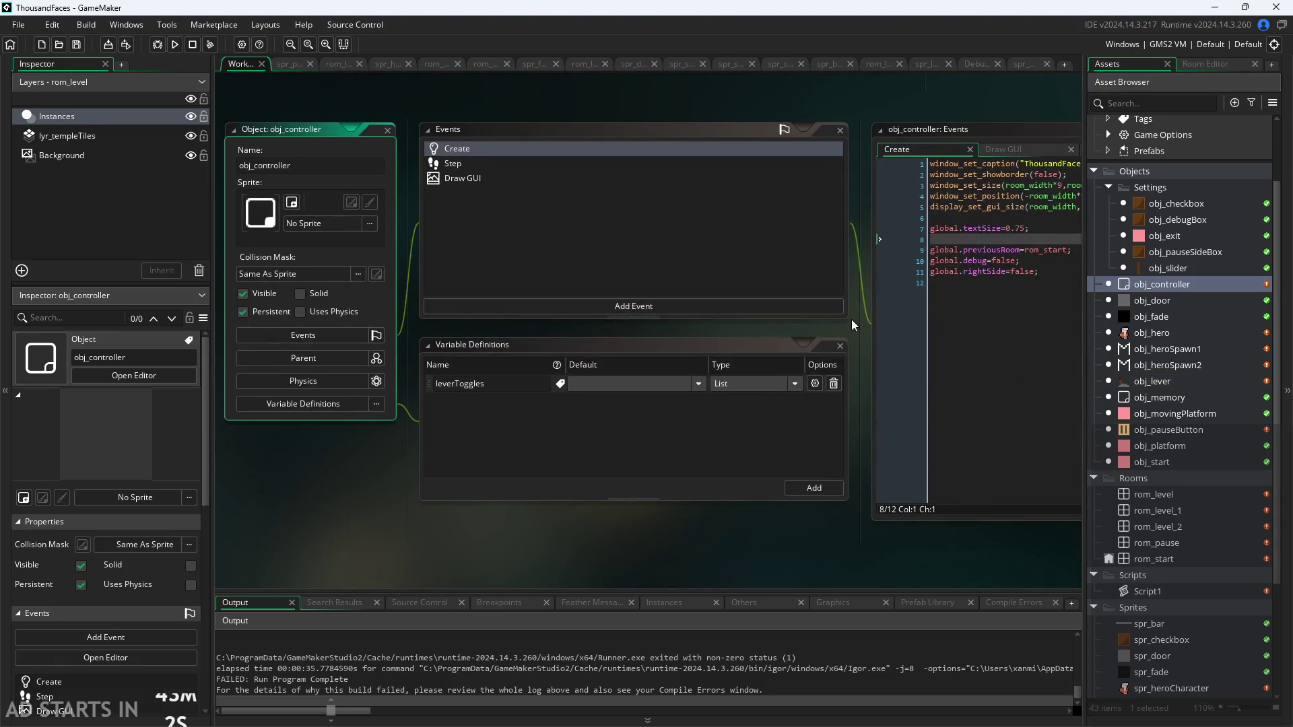
Add progress=[]; as the new last line (line 13) of obj_controller's Create event
click(847, 297)
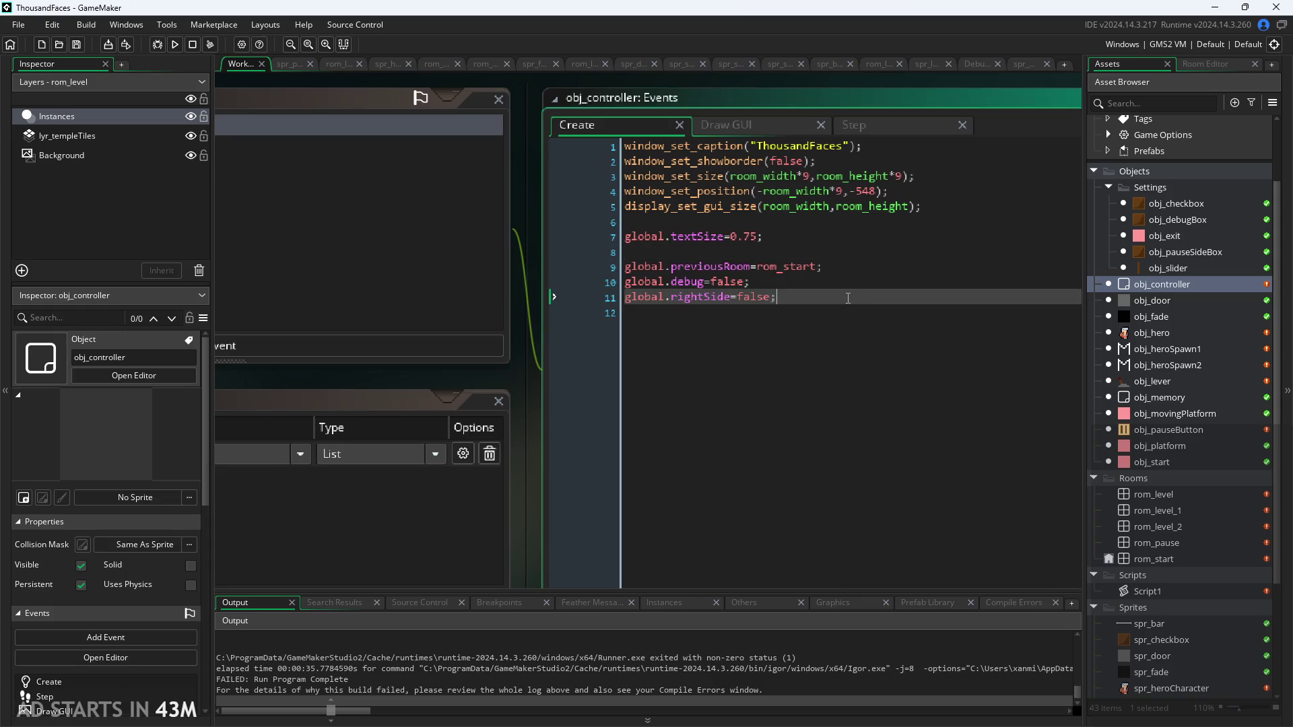
key(Return)
key(Return)
text(progress)
key(Escape)
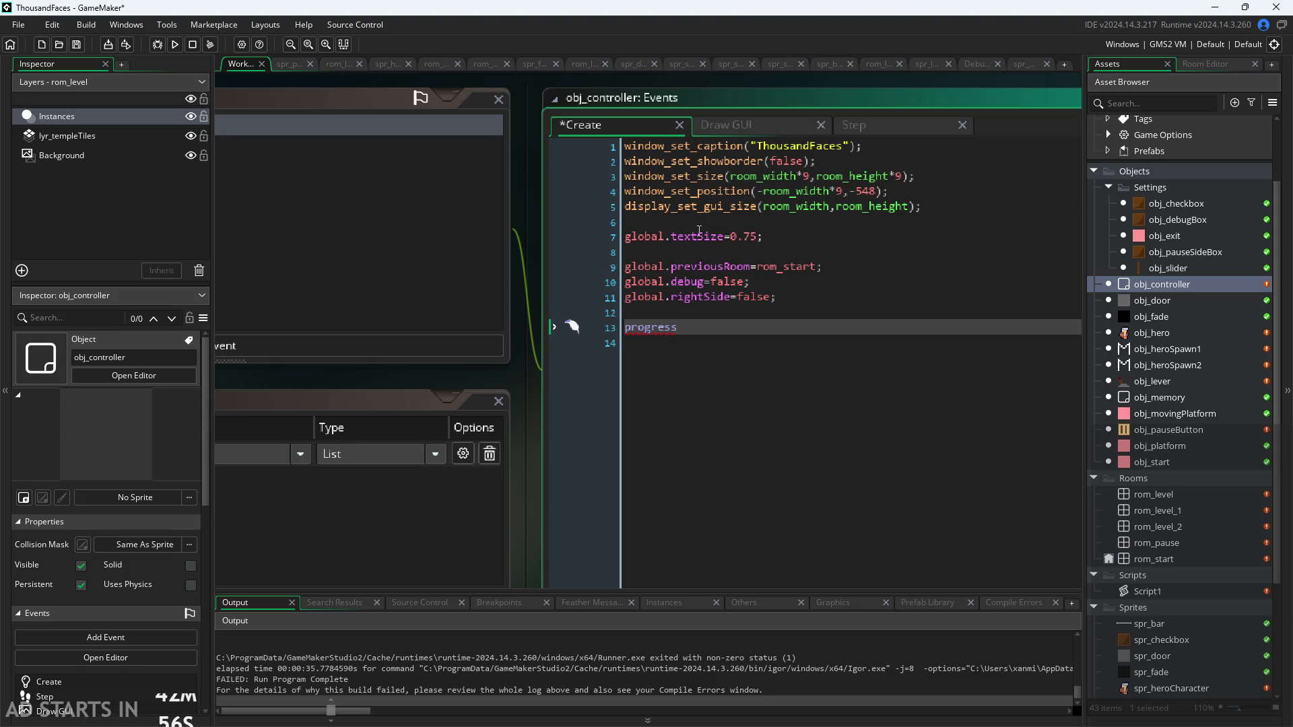
text(=[])
text(;)
click(1158, 494)
Open rom_level_1's creation code from the Inspector and resize its window
double_click(1156, 510)
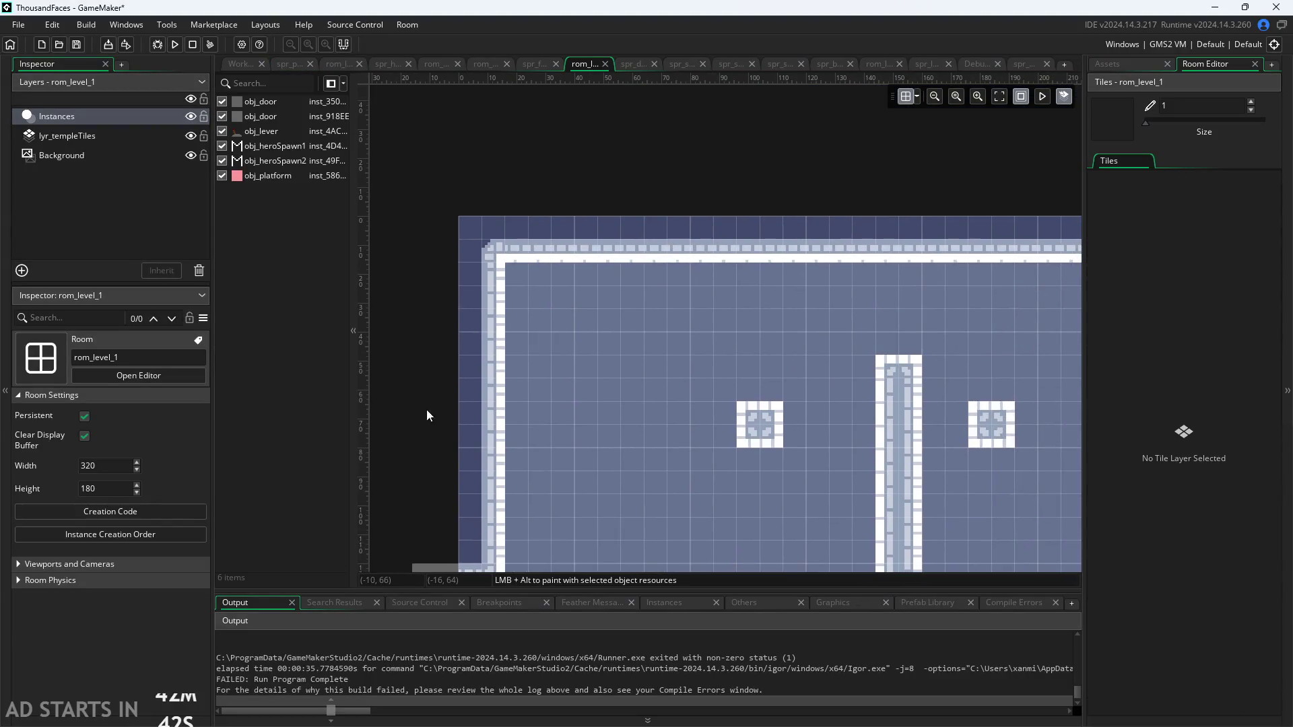
click(168, 512)
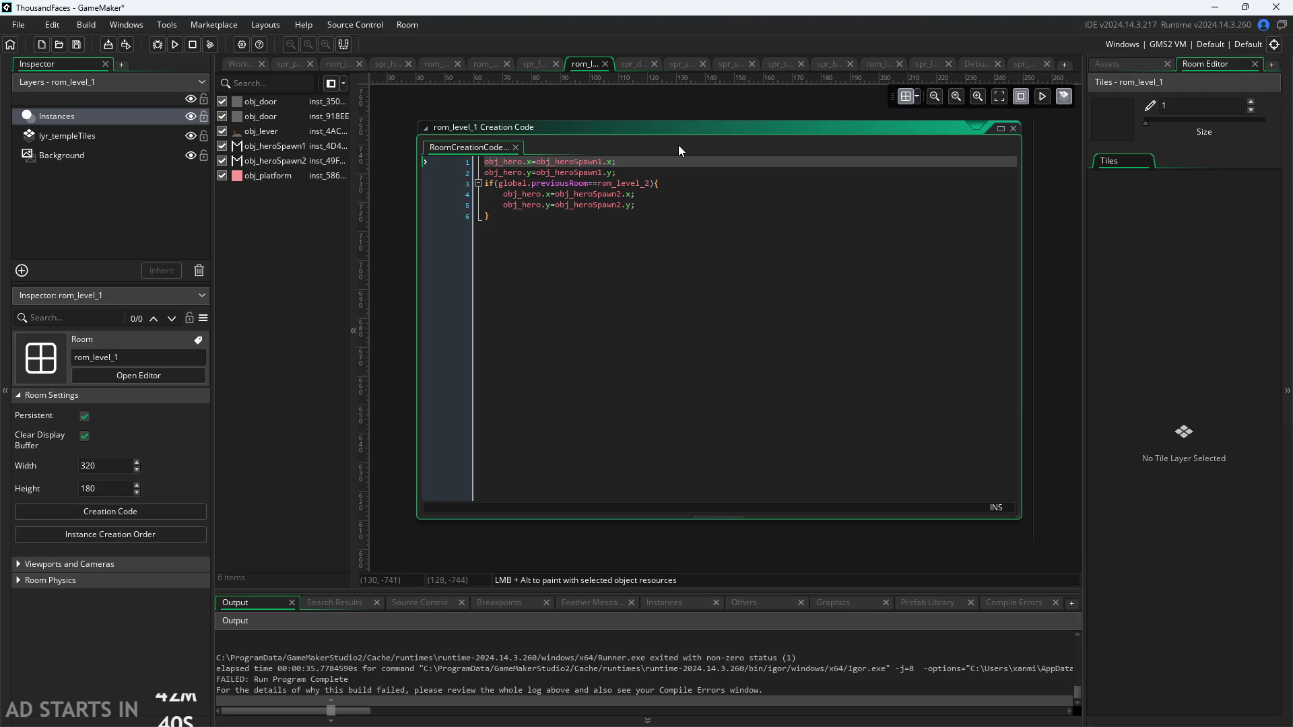
scroll(677, 149, down, 5)
scroll(721, 154, up, 2)
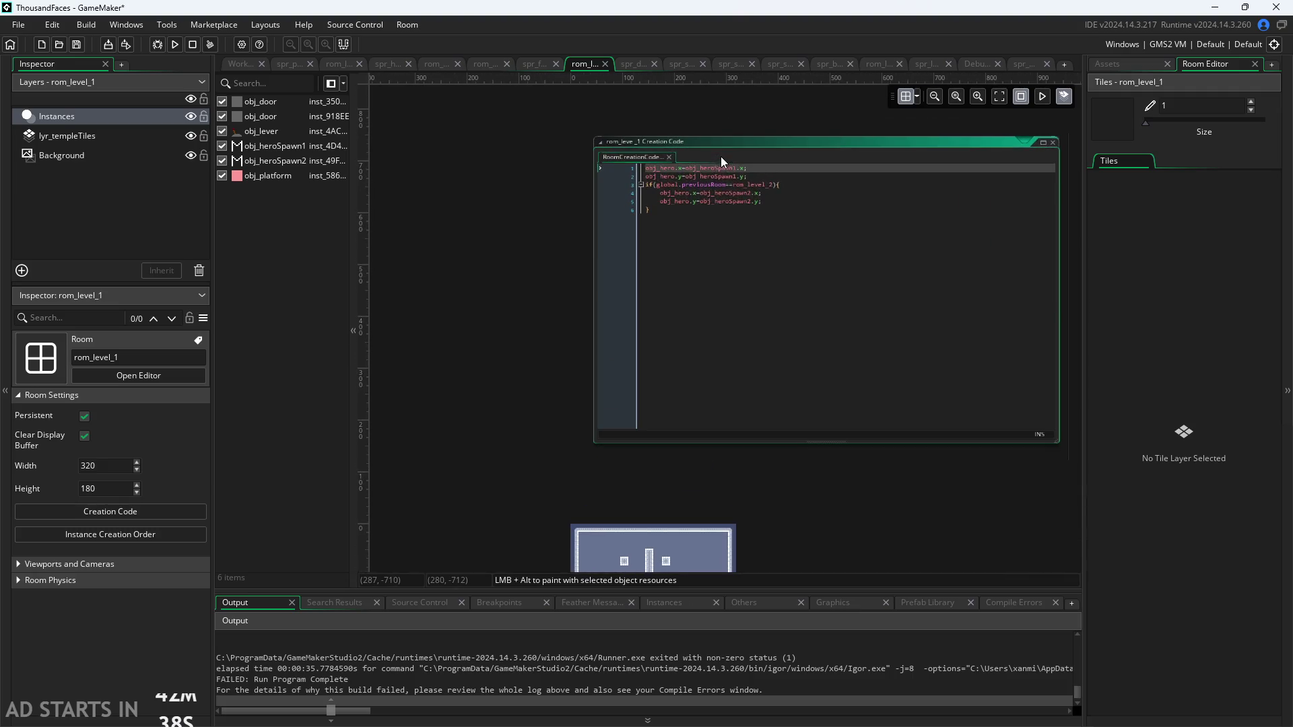
drag(734, 136, 741, 291)
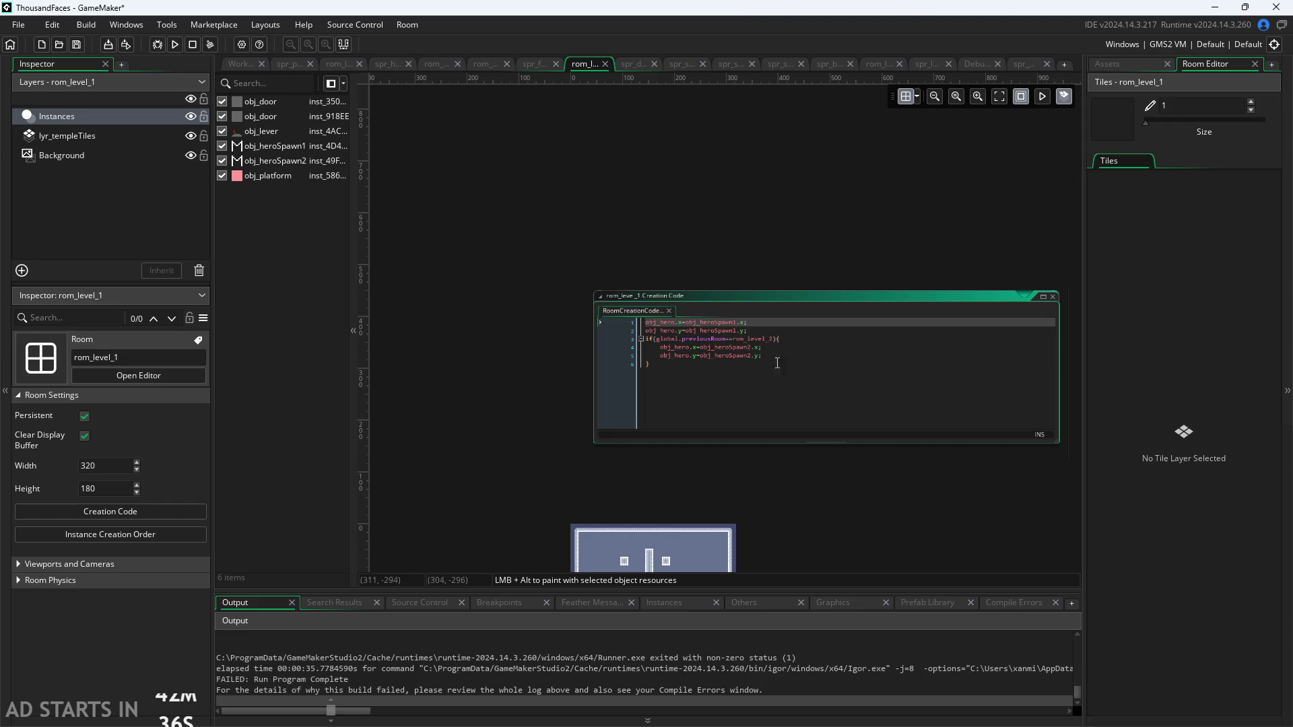
drag(1058, 367, 799, 367)
mouse_move(732, 315)
mouse_down()
mouse_move(826, 342)
mouse_move(920, 533)
mouse_move(724, 455)
mouse_move(716, 315)
mouse_up()
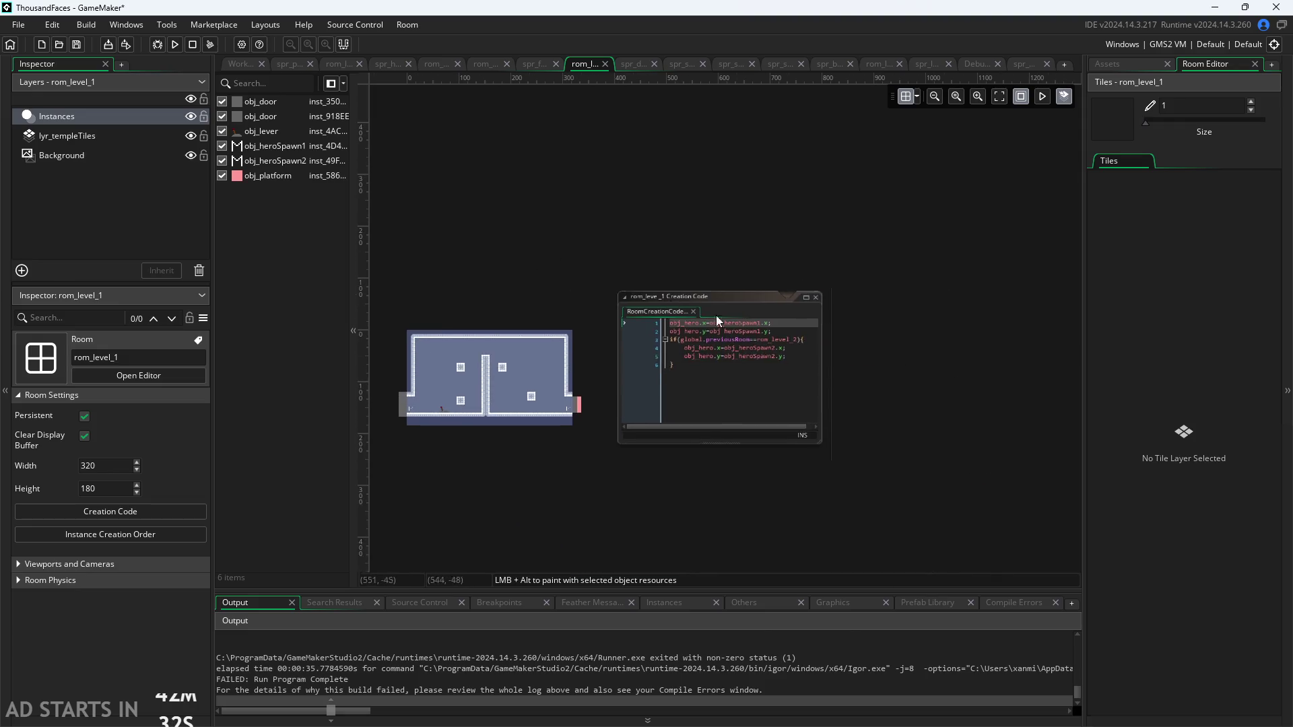
Add obj_controller.progress[1]=true; as line 7 of rom_level_1's creation code
click(716, 382)
key(Return)
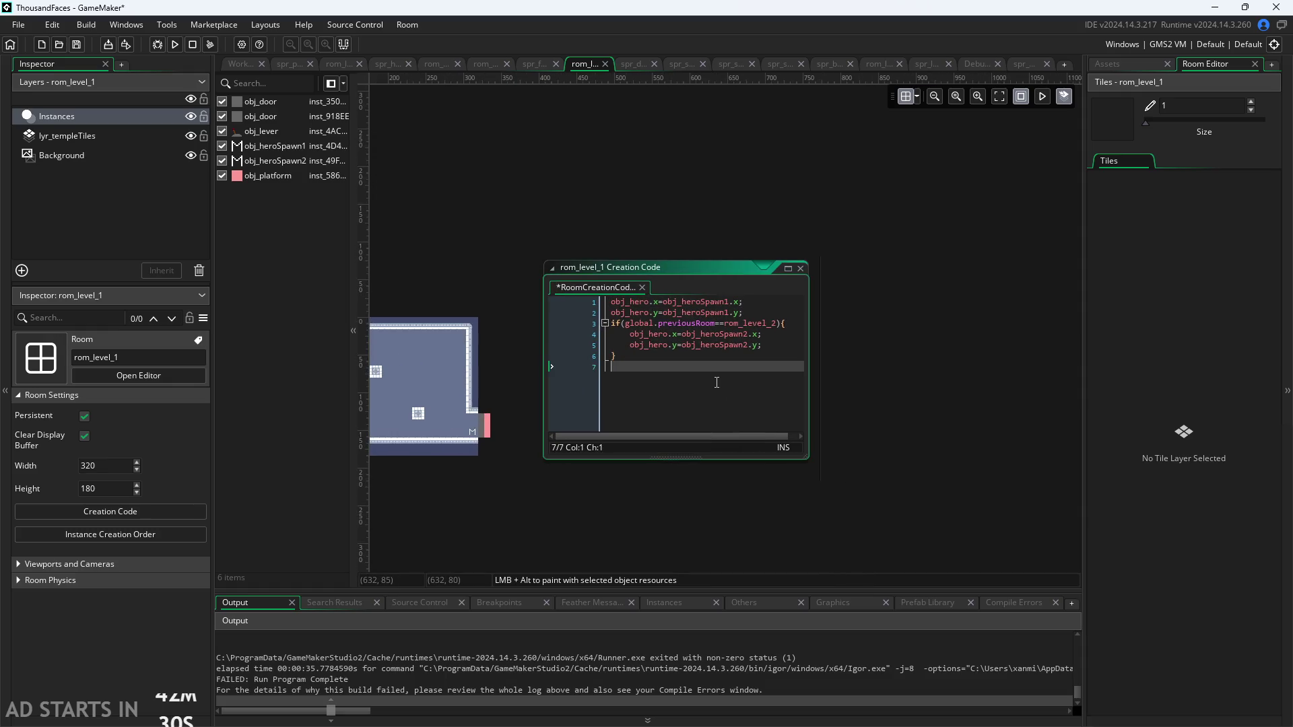
text(progress)
key(BackSpace)
key(BackSpace)
key(BackSpace)
text(contr)
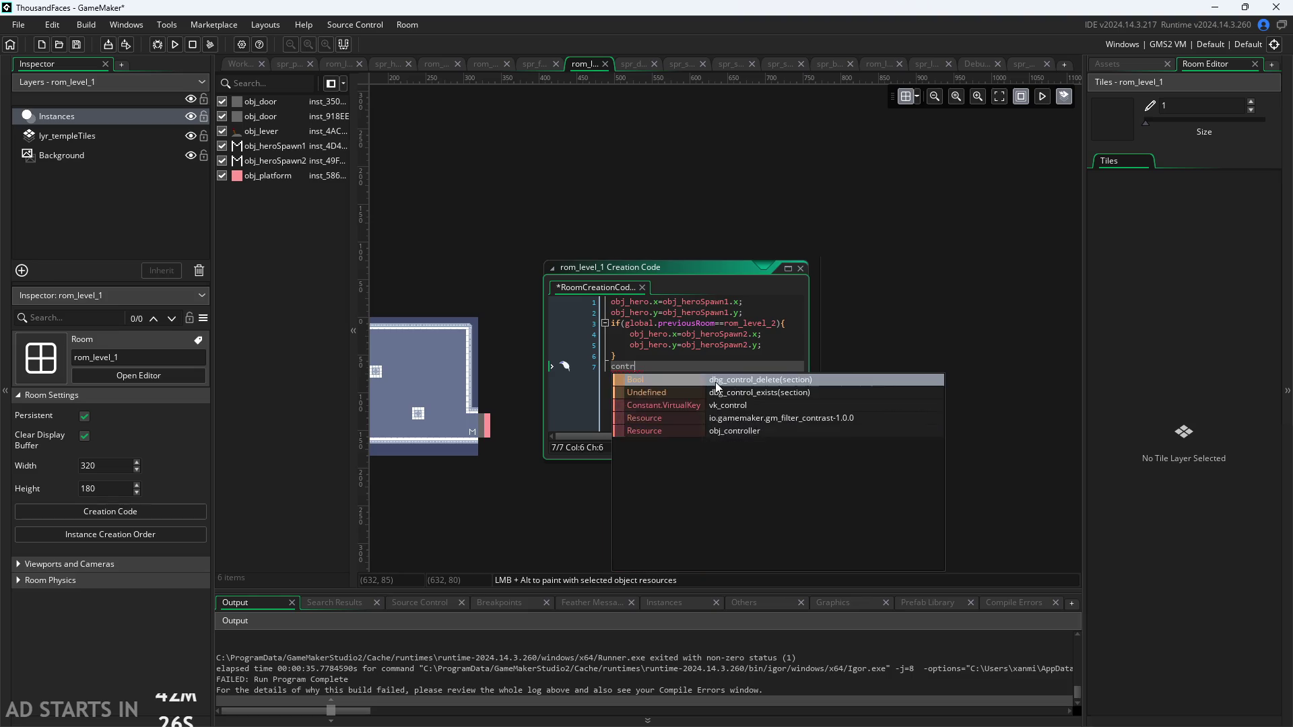
text(oller.prog)
key(BackSpace)
key(BackSpace)
key(BackSpace)
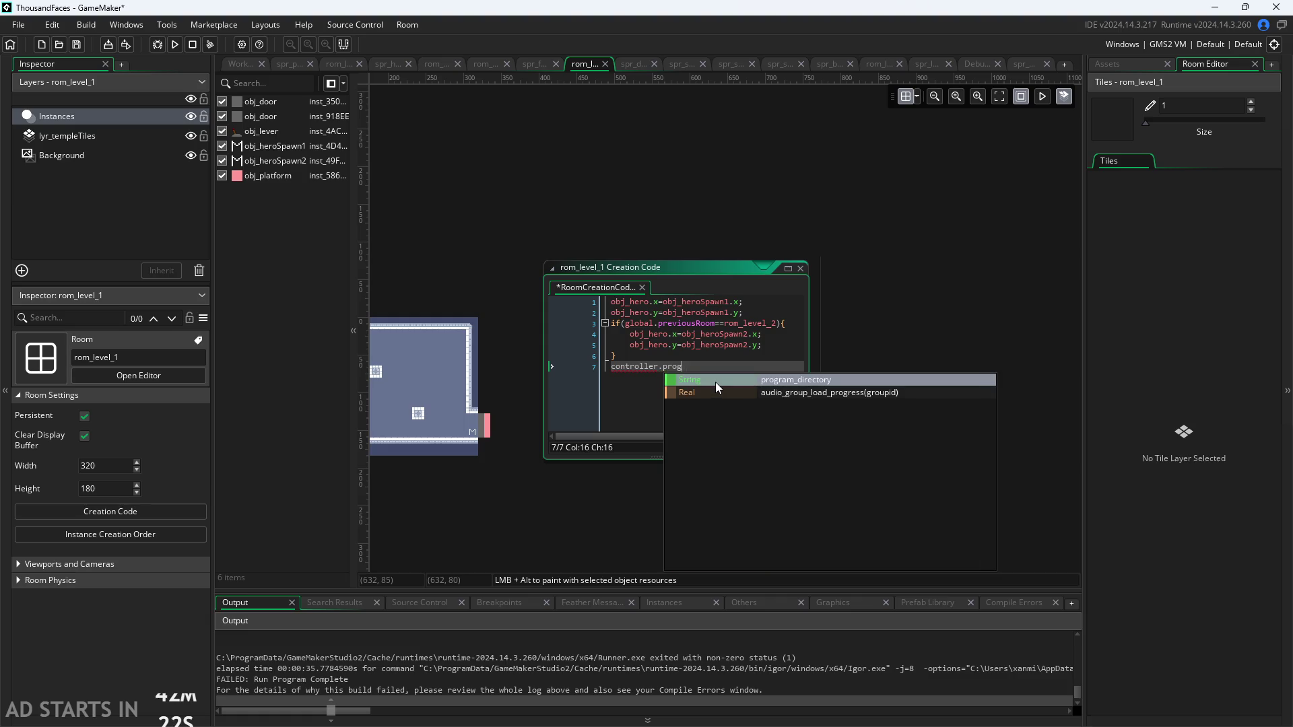
key(BackSpace)
key(BackSpace)
key(BackSpace)
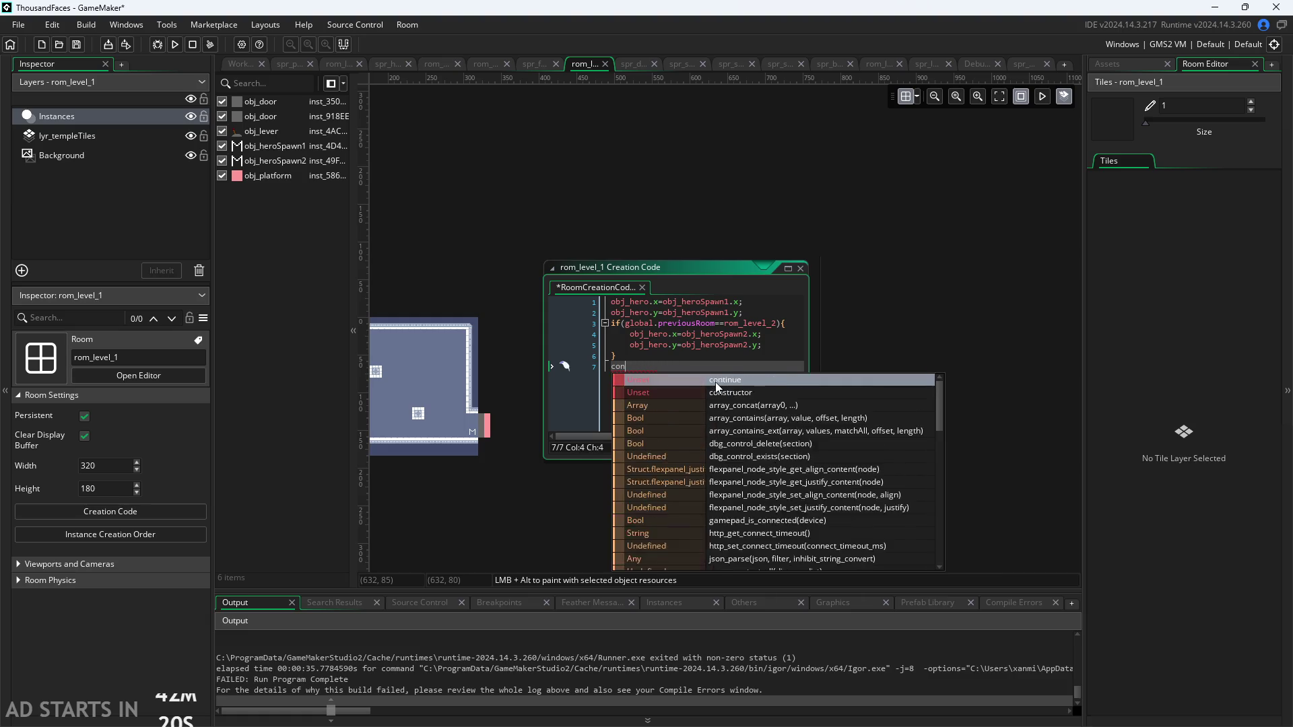
text(obj)
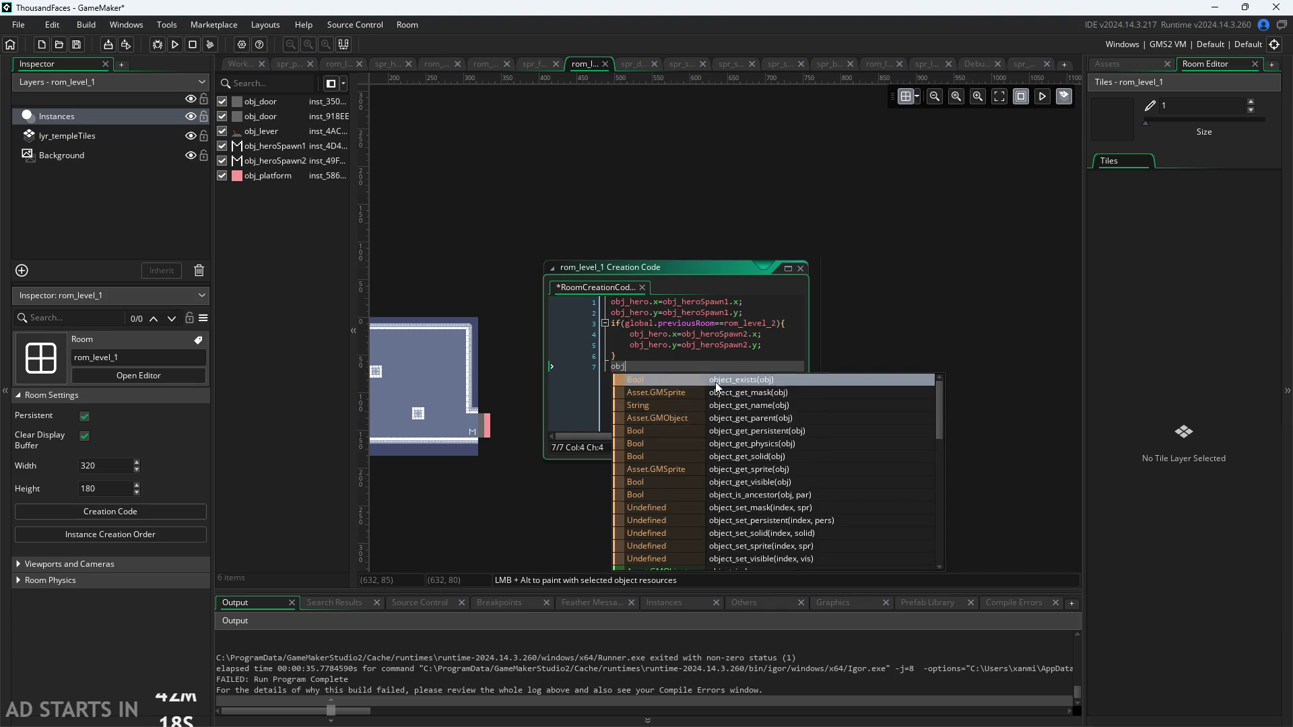
text(_controller.progress[1]=tr)
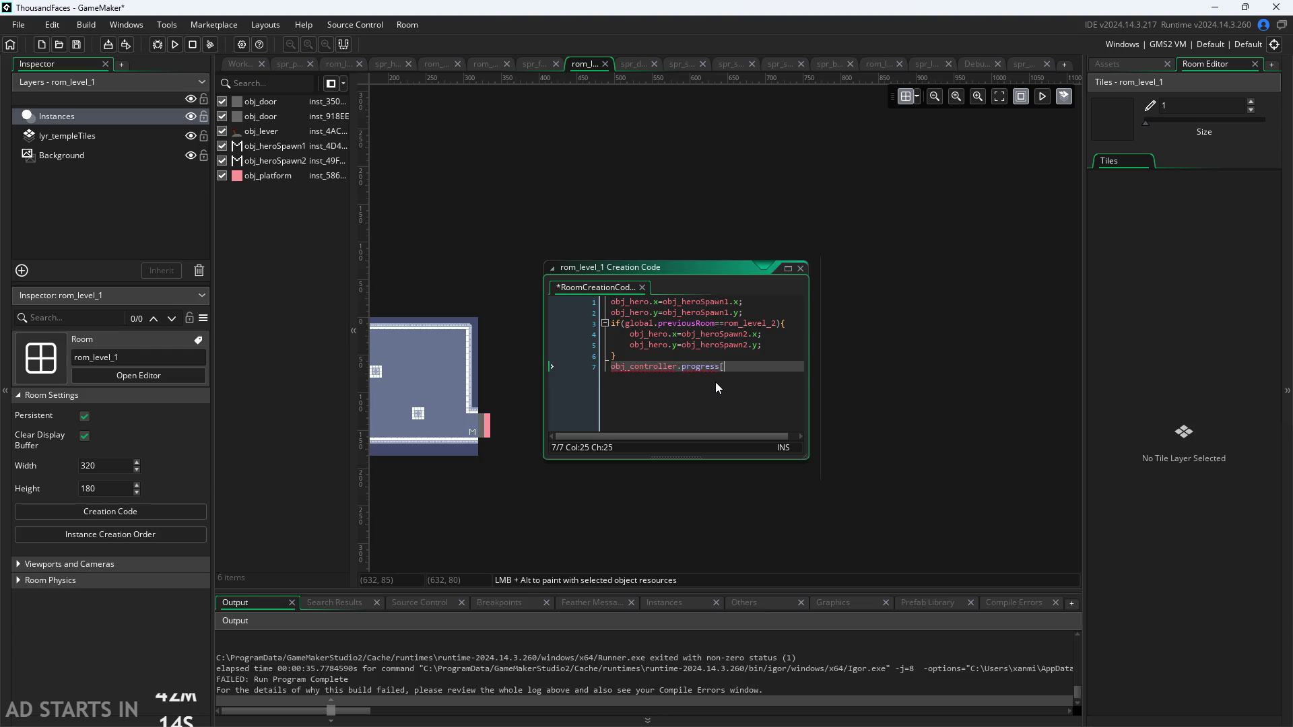
text(ue;)
click(246, 64)
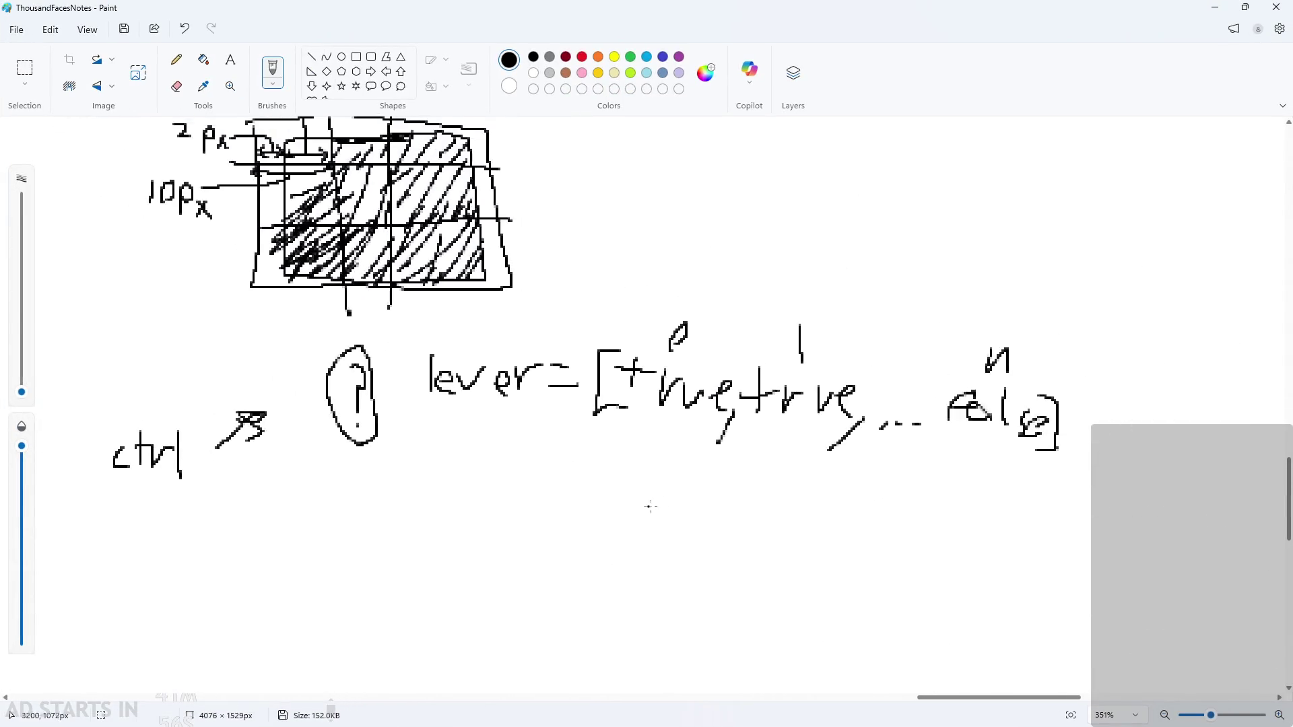
Handwrite 'prg =' below the lever line in Paint, undoing stray strokes
mouse_move(442, 364)
mouse_down()
mouse_move(420, 367)
mouse_move(426, 389)
mouse_up()
mouse_move(451, 387)
mouse_down()
mouse_move(455, 367)
mouse_move(471, 364)
mouse_up()
mouse_move(511, 370)
mouse_down()
mouse_move(493, 409)
mouse_move(574, 379)
mouse_up()
drag(524, 402, 566, 404)
mouse_move(478, 369)
mouse_down()
mouse_move(491, 389)
mouse_move(497, 361)
mouse_up()
key(ctrl+z)
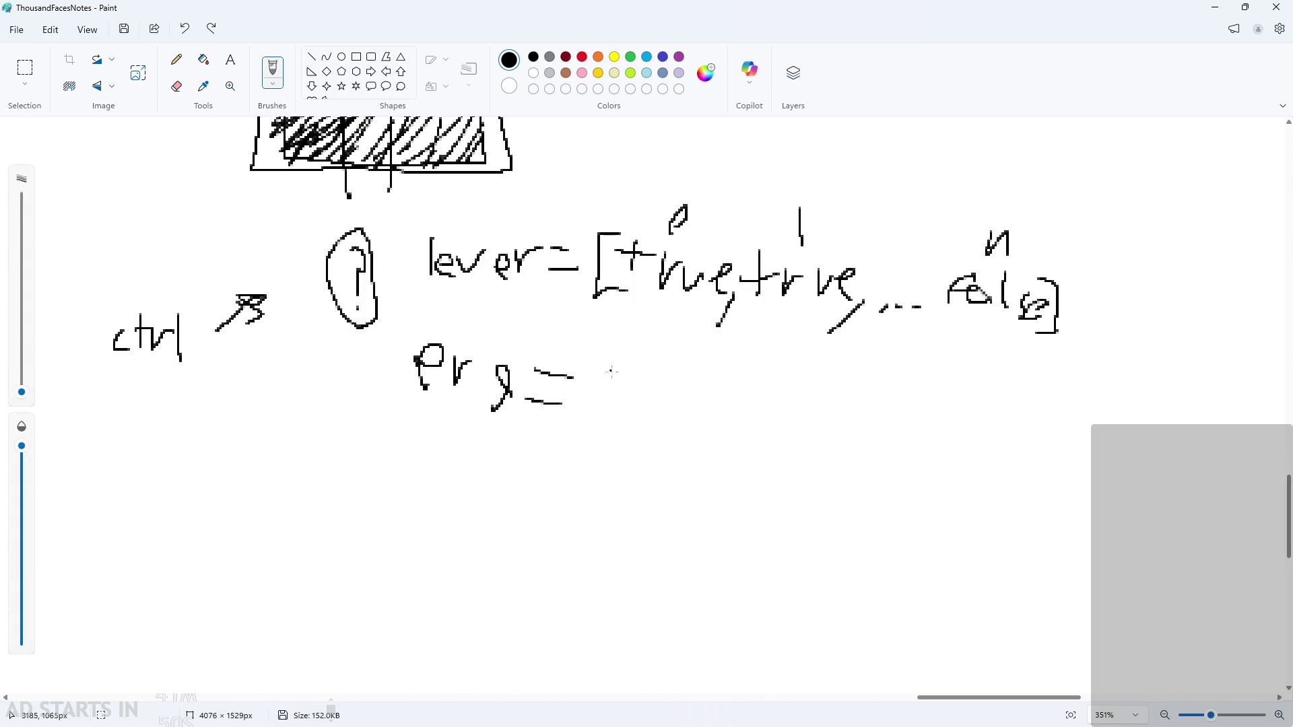
drag(596, 371, 639, 449)
mouse_move(637, 381)
mouse_down()
mouse_move(574, 456)
mouse_move(620, 427)
mouse_up()
key(ctrl+z)
key(ctrl+z)
scroll(547, 402, down, 1)
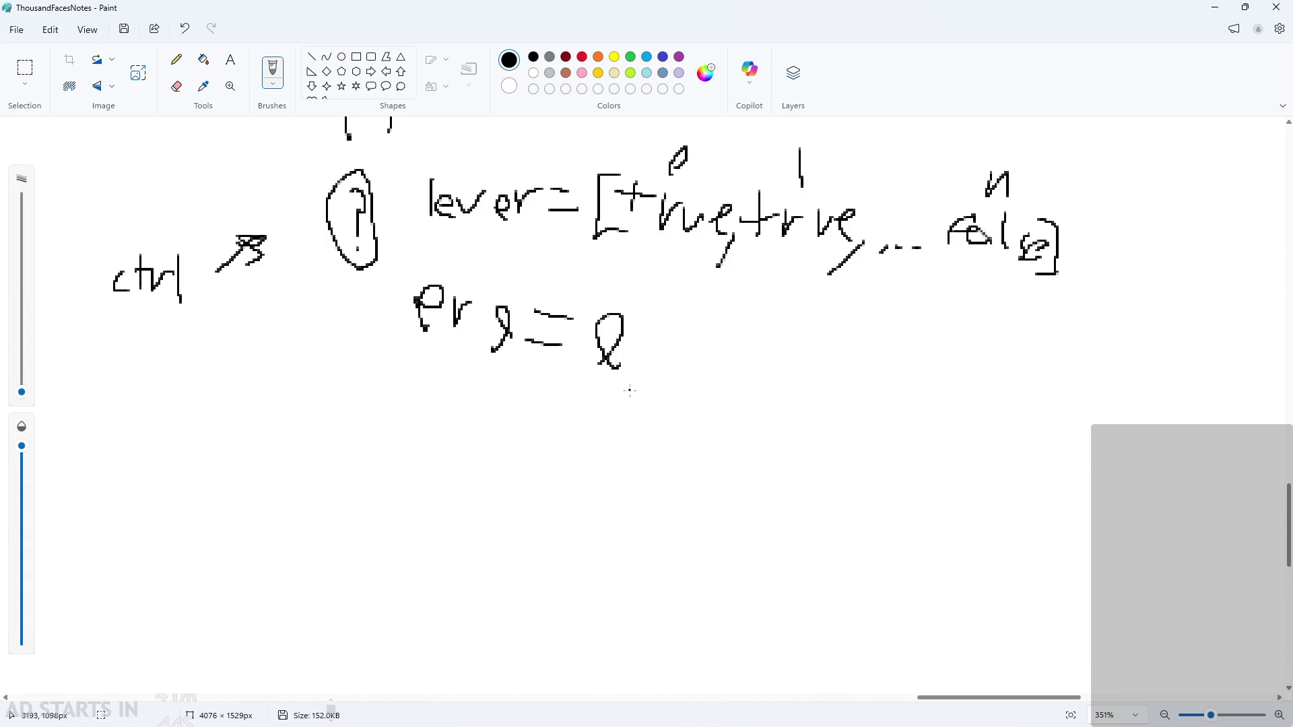
scroll(629, 390, down, 1)
scroll(714, 350, up, 1)
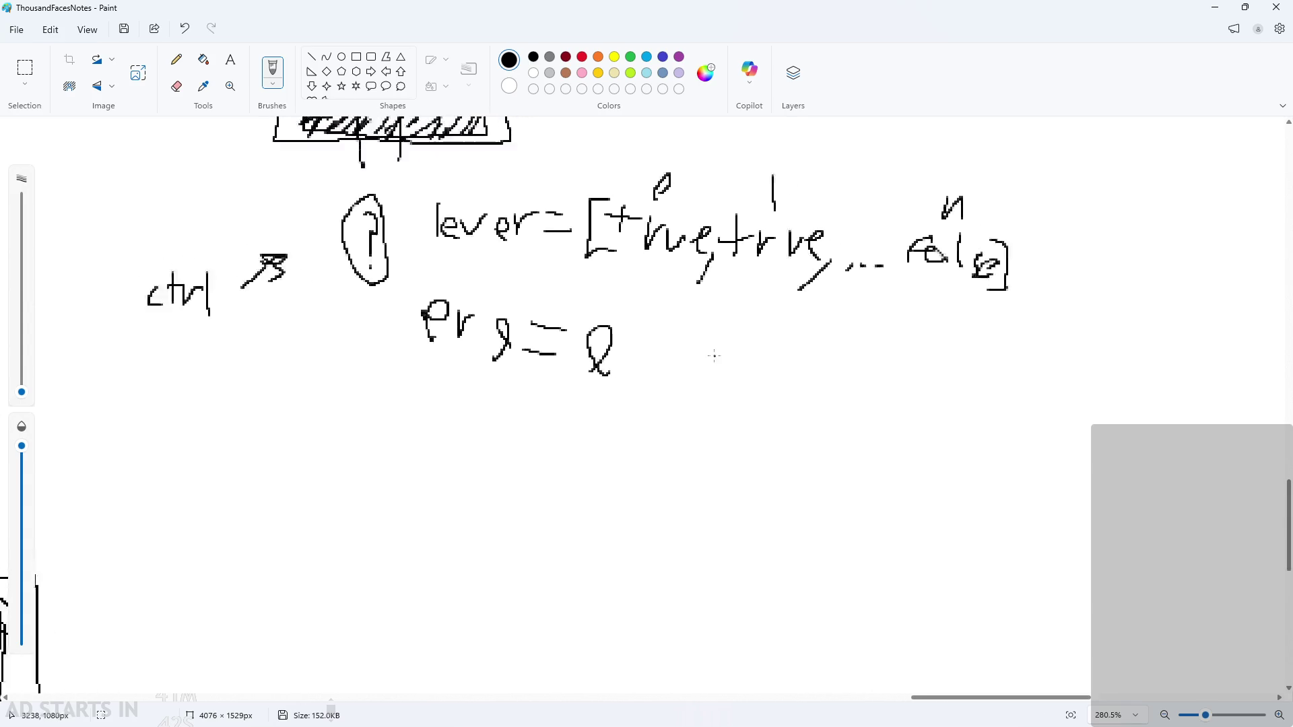
Label the progress value with an arrow and the word 'story'
mouse_move(709, 334)
mouse_down()
mouse_move(692, 370)
mouse_move(726, 325)
mouse_move(742, 331)
mouse_up()
mouse_move(735, 342)
mouse_down()
mouse_move(726, 367)
mouse_move(738, 344)
mouse_up()
mouse_move(772, 340)
mouse_down()
mouse_move(800, 333)
mouse_move(820, 360)
mouse_up()
drag(820, 350, 821, 386)
drag(670, 342, 634, 344)
mouse_move(659, 324)
mouse_down()
mouse_move(633, 345)
mouse_move(665, 365)
mouse_up()
scroll(690, 424, up, 2)
Write '+1 ← rm 1' on the next line of the notes
mouse_move(492, 350)
mouse_down()
mouse_move(547, 350)
mouse_move(519, 396)
mouse_up()
drag(567, 341, 568, 384)
mouse_move(616, 370)
mouse_down()
mouse_move(666, 352)
mouse_move(621, 386)
mouse_move(667, 393)
mouse_up()
mouse_move(692, 347)
mouse_down()
mouse_move(697, 370)
mouse_move(735, 331)
mouse_up()
mouse_move(750, 340)
mouse_down()
mouse_move(779, 381)
mouse_move(837, 332)
mouse_move(830, 398)
mouse_up()
drag(816, 392, 864, 392)
Write '+1 ← rm 2' on the following line, then minimise Paint
drag(492, 464, 549, 458)
drag(511, 428, 519, 502)
mouse_move(565, 423)
mouse_down()
mouse_move(568, 501)
mouse_move(545, 465)
mouse_move(602, 499)
mouse_up()
drag(556, 351, 580, 331)
drag(552, 381, 593, 382)
drag(661, 455, 719, 460)
drag(653, 501, 691, 493)
mouse_move(737, 450)
mouse_down()
mouse_move(744, 497)
mouse_move(783, 452)
mouse_move(832, 475)
mouse_move(839, 500)
mouse_up()
mouse_move(868, 453)
mouse_down()
mouse_move(875, 483)
mouse_move(915, 492)
mouse_up()
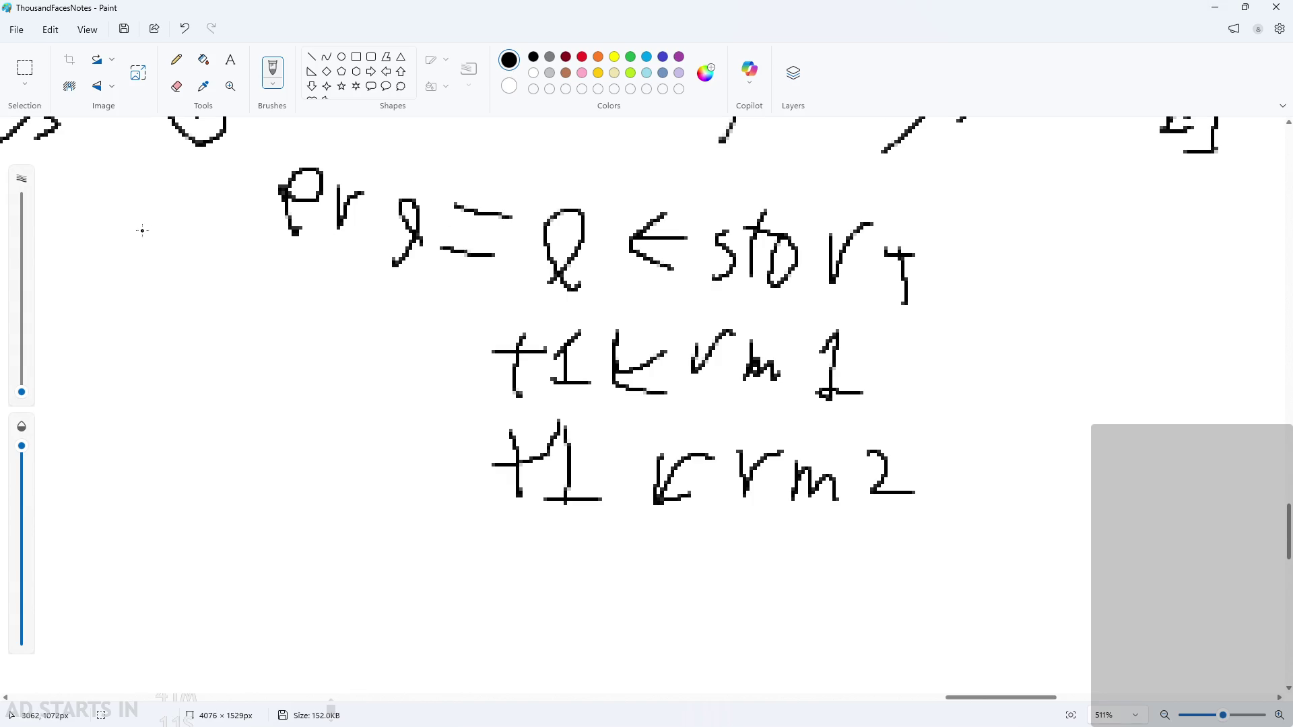
click(1217, 9)
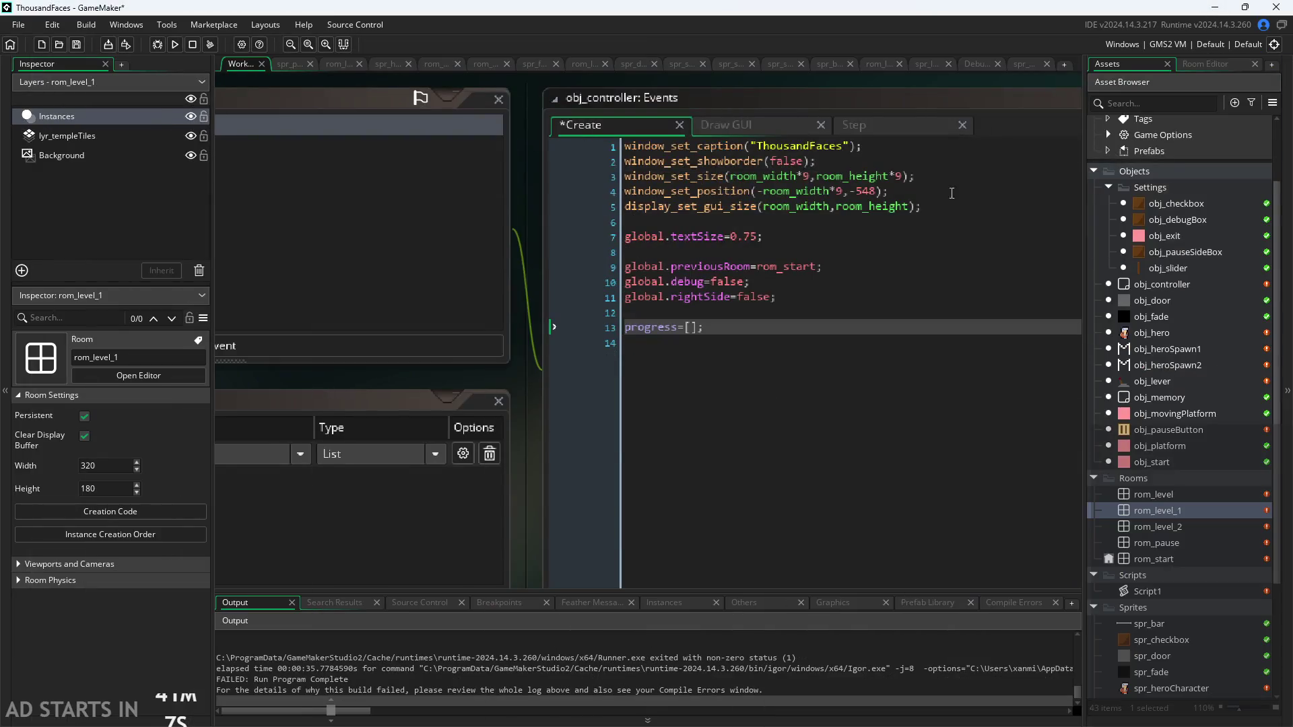
Rewrite line 13 as global.progress=0; in place of the empty array, and save with Ctrl+S
click(628, 328)
text(global)
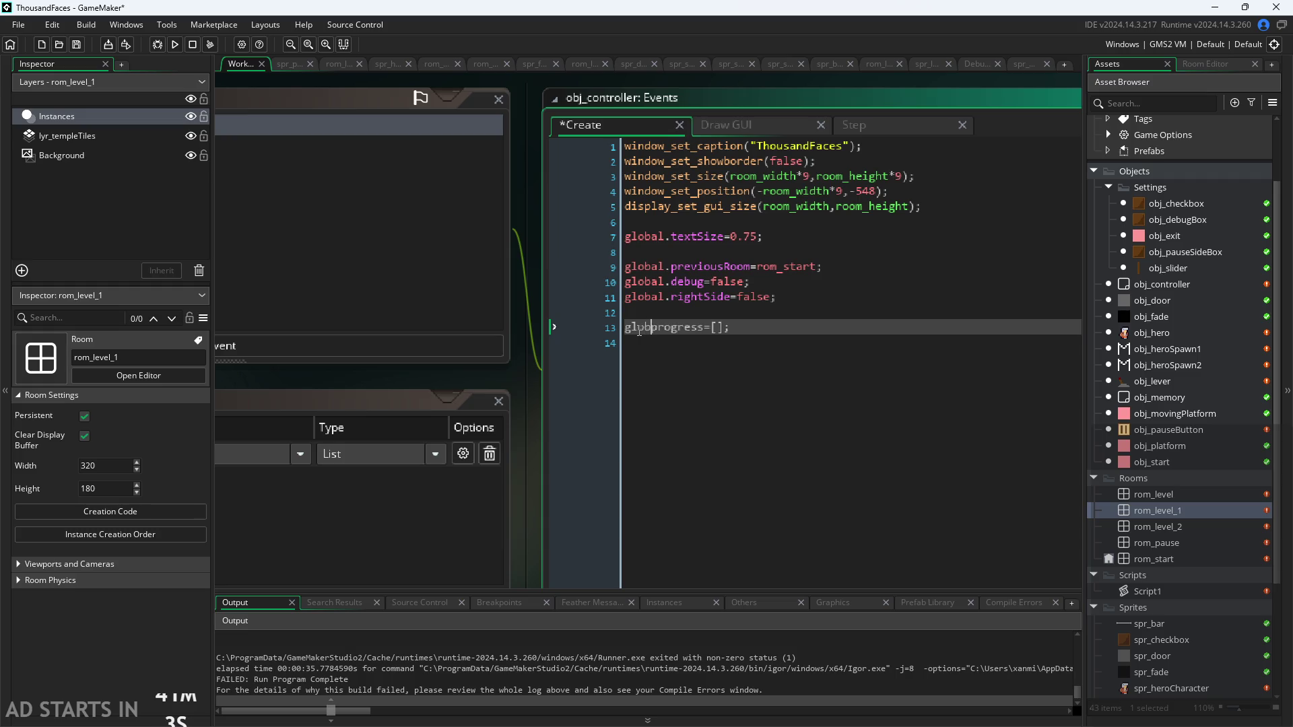
text(.)
key(End)
key(Left)
key(BackSpace)
key(BackSpace)
text(0)
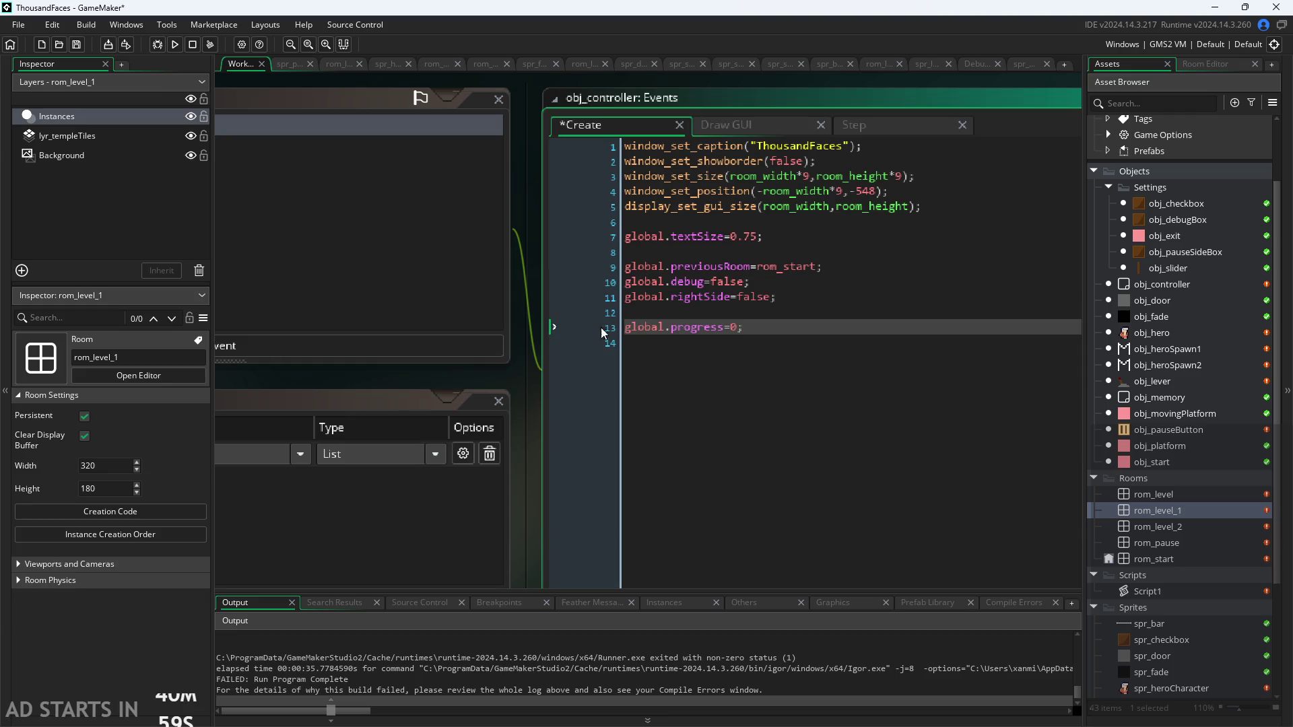
key(ctrl+s)
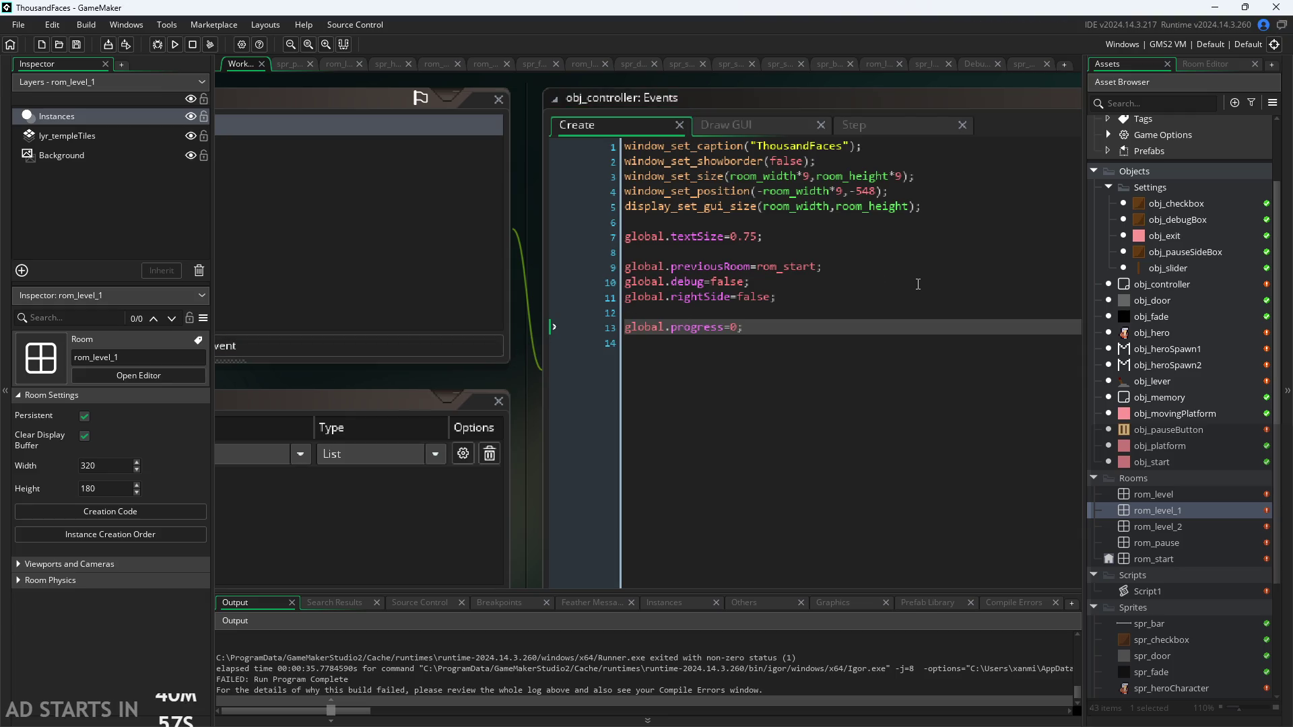
In the room's creation code, rewrite line 7 from obj_controller's indexed assignment to a global ++ increment
double_click(1170, 496)
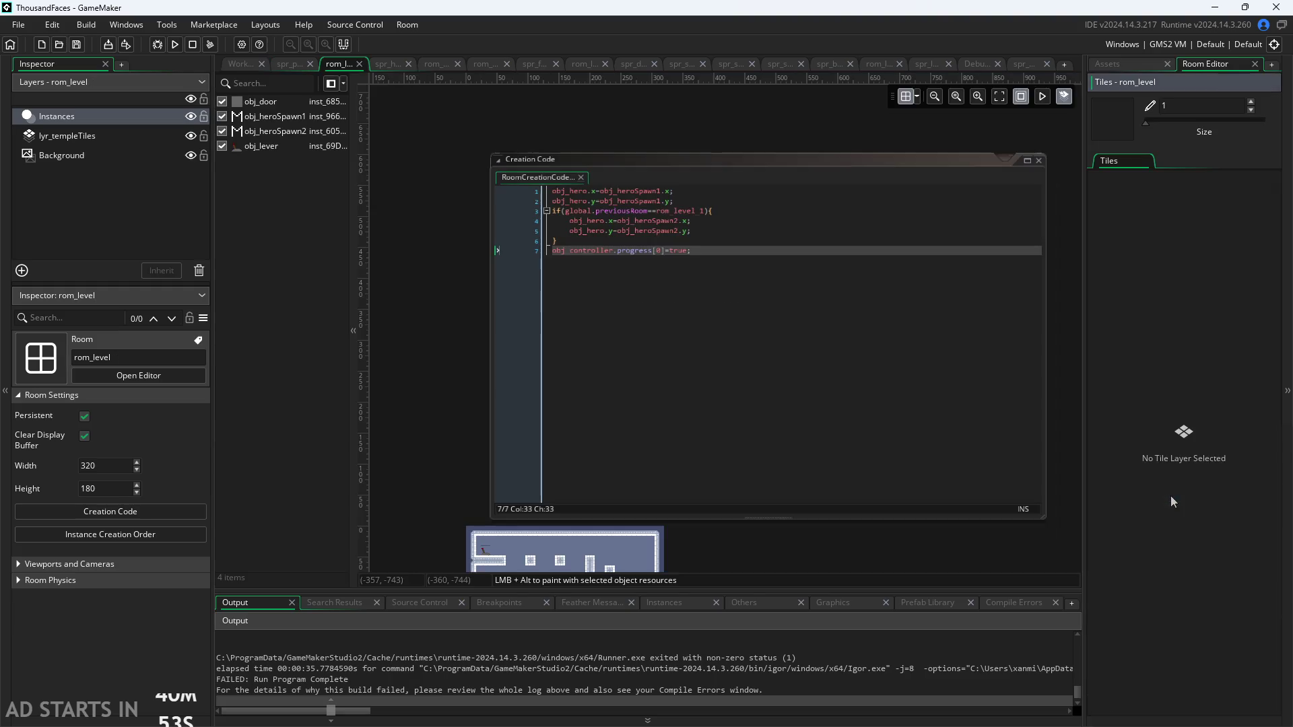
drag(619, 253, 549, 254)
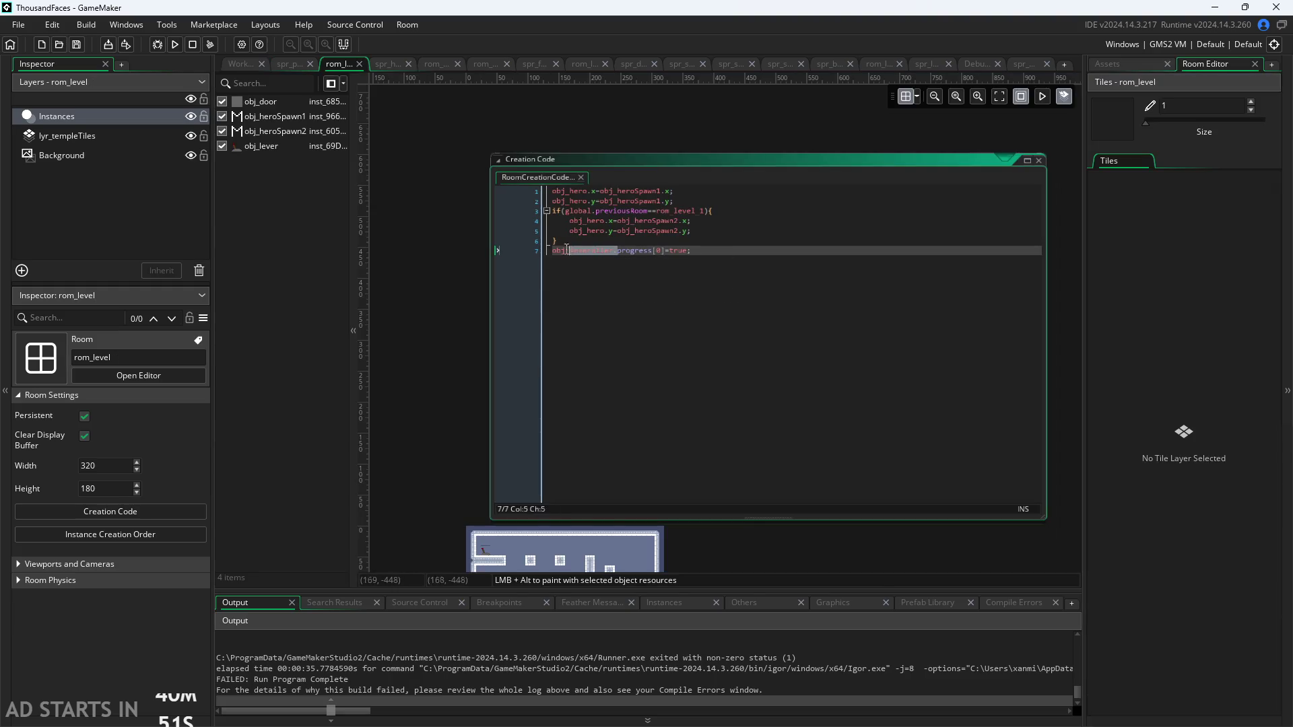
text(global.)
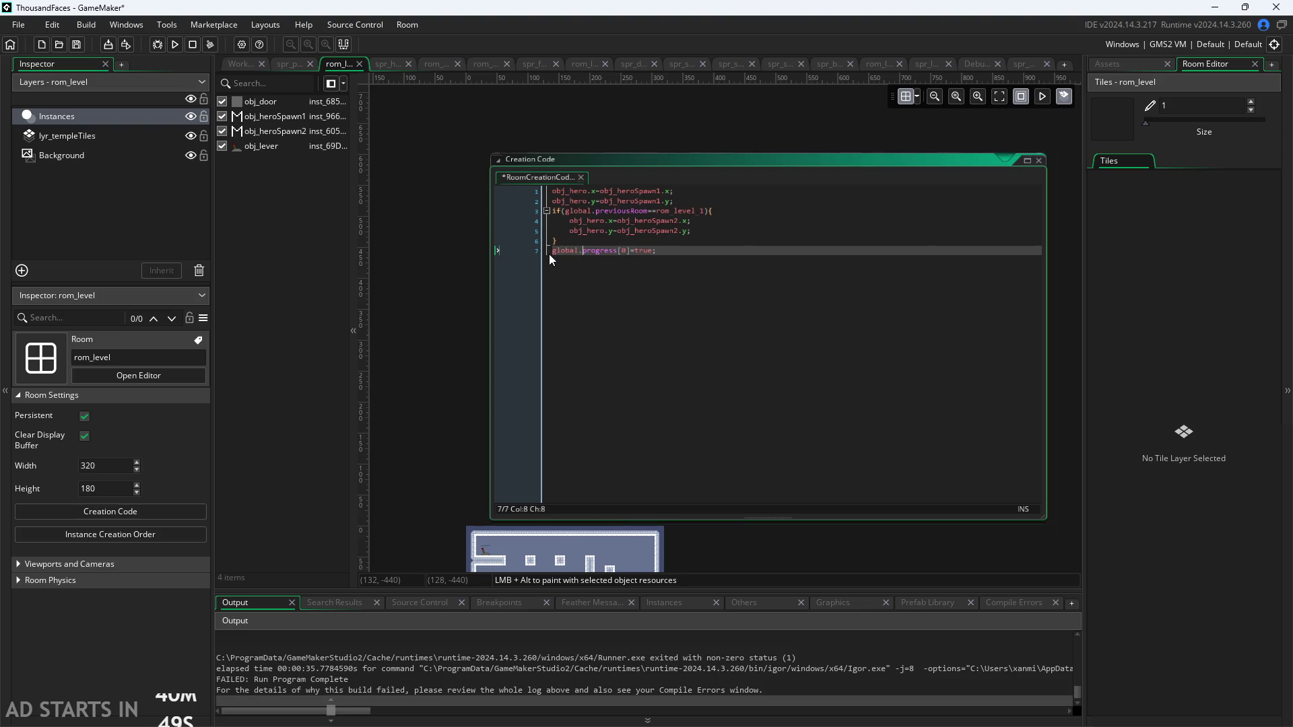
drag(656, 251, 619, 254)
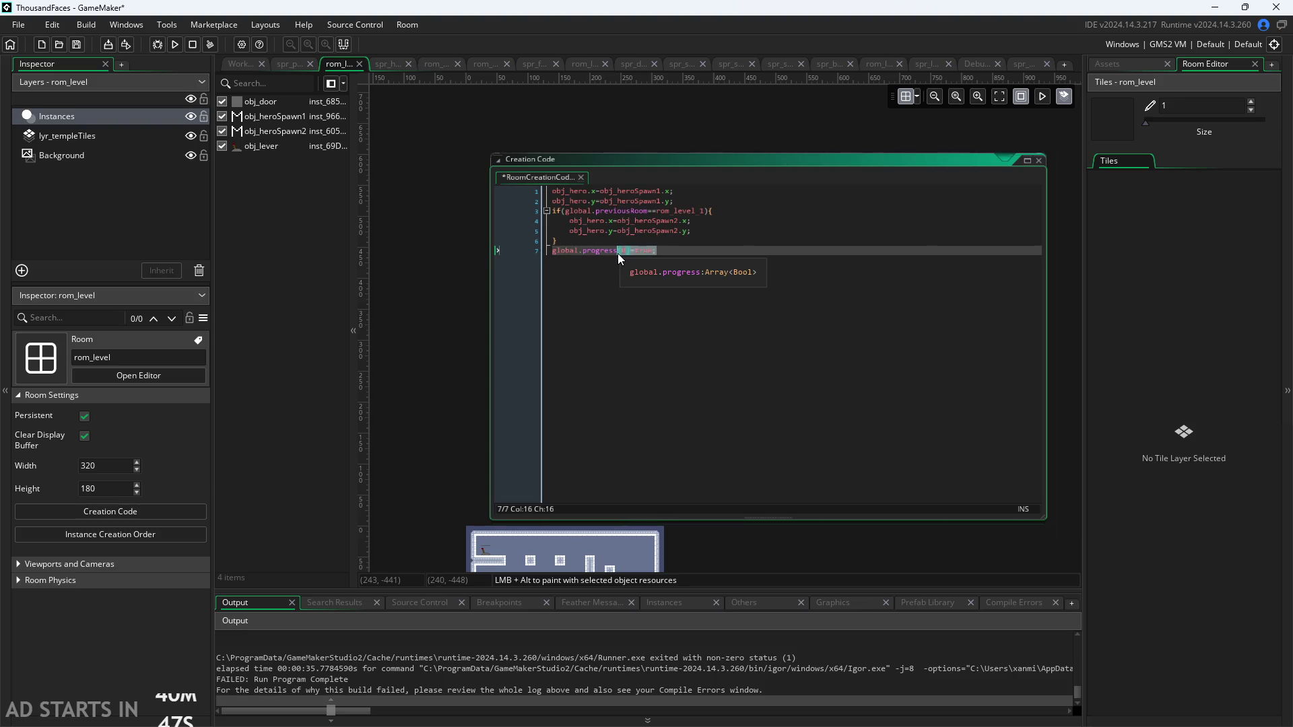
text(++)
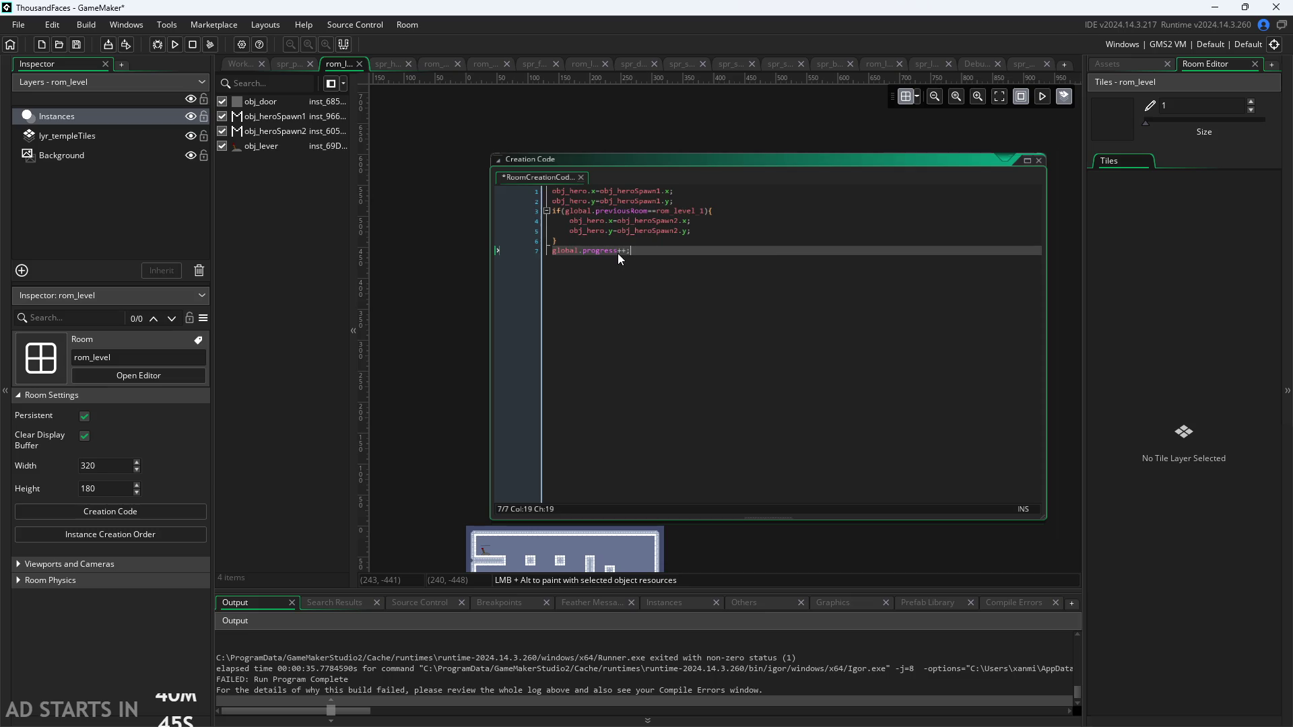
click(465, 332)
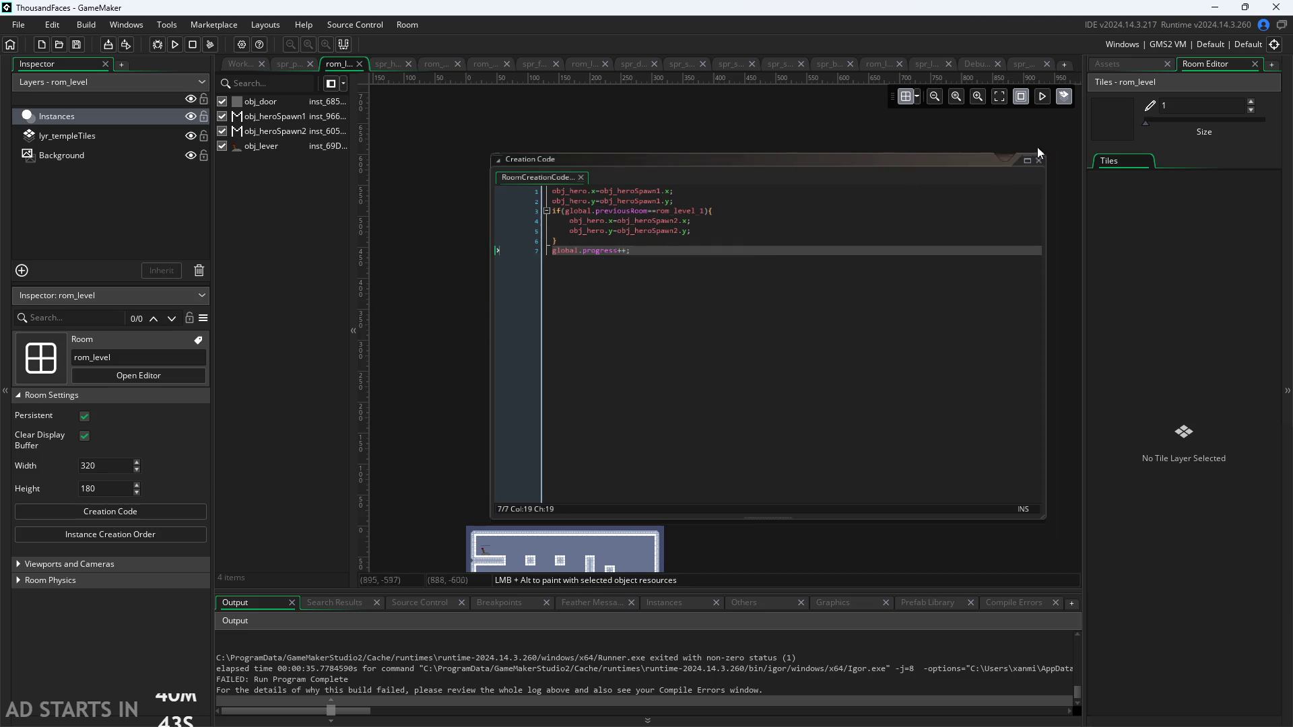
click(1096, 67)
Rewrite line 7 of rom_level_1's creation code as a global ++ increment and save it
double_click(1201, 506)
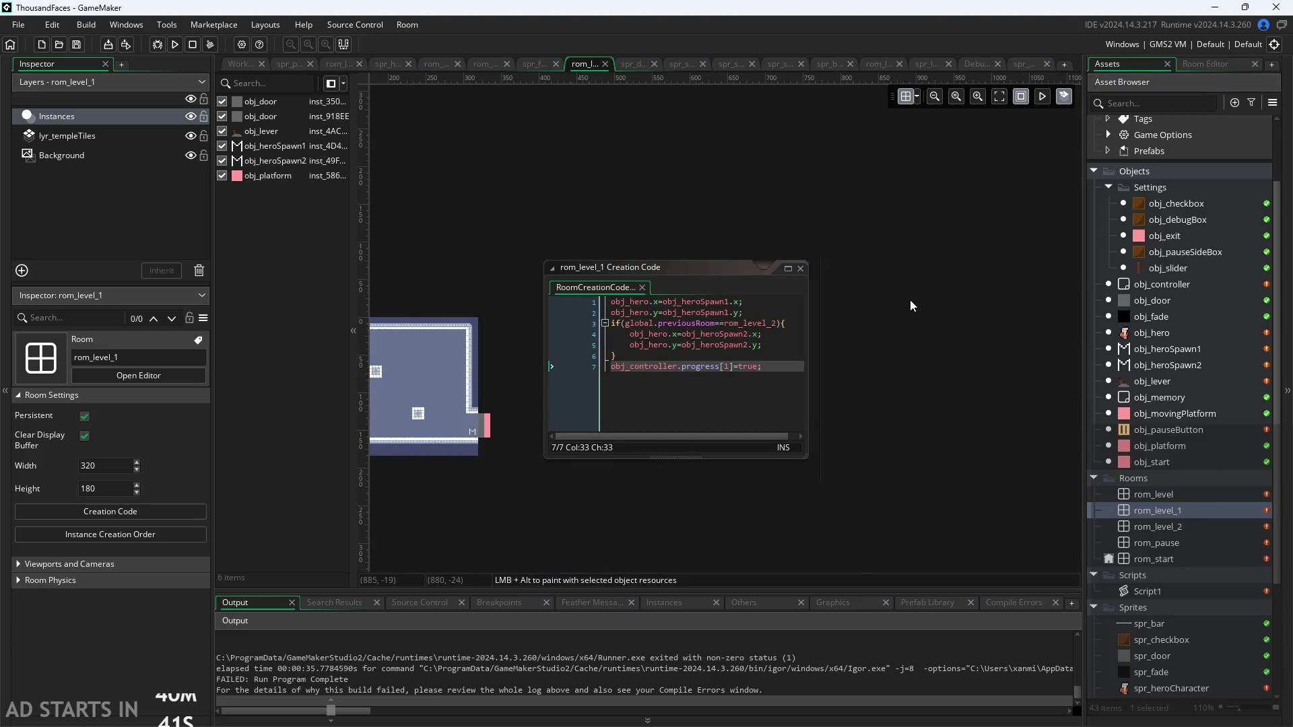
drag(722, 372, 800, 370)
text(++)
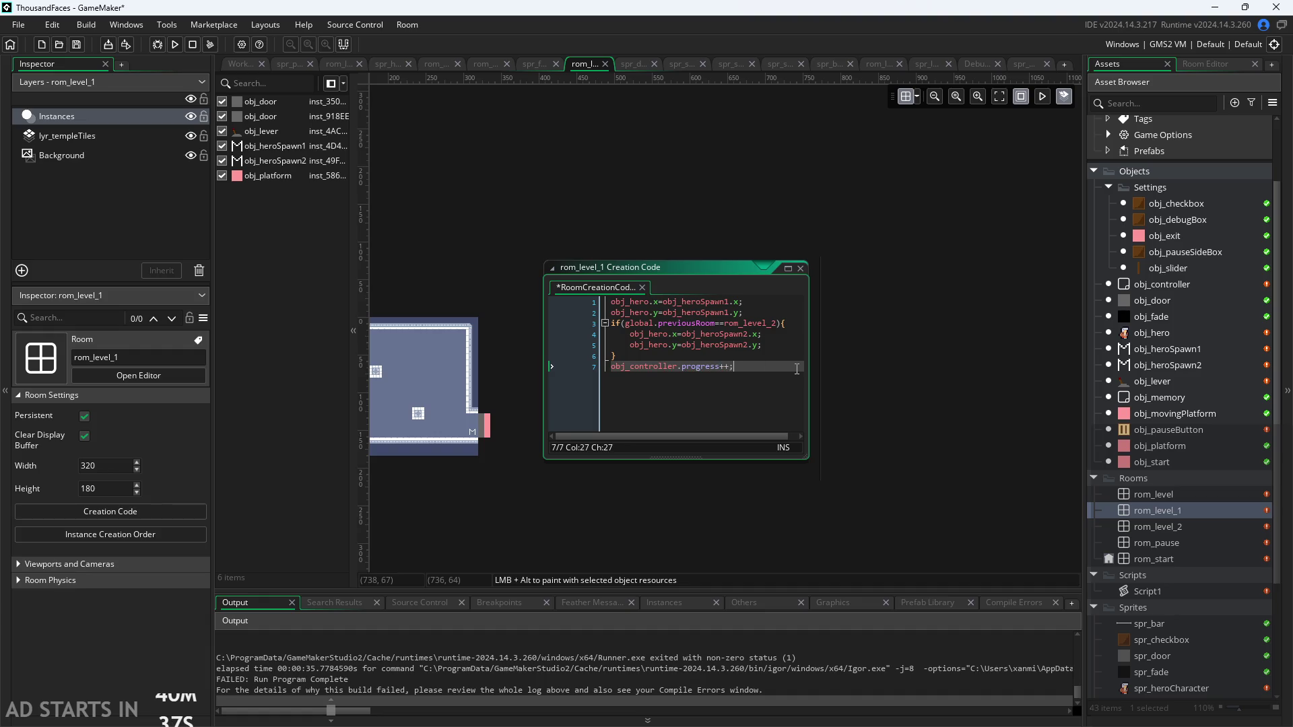
double_click(647, 366)
text(glbvoal)
key(BackSpace)
key(BackSpace)
key(BackSpace)
text(obal)
key(Escape)
key(ctrl+s)
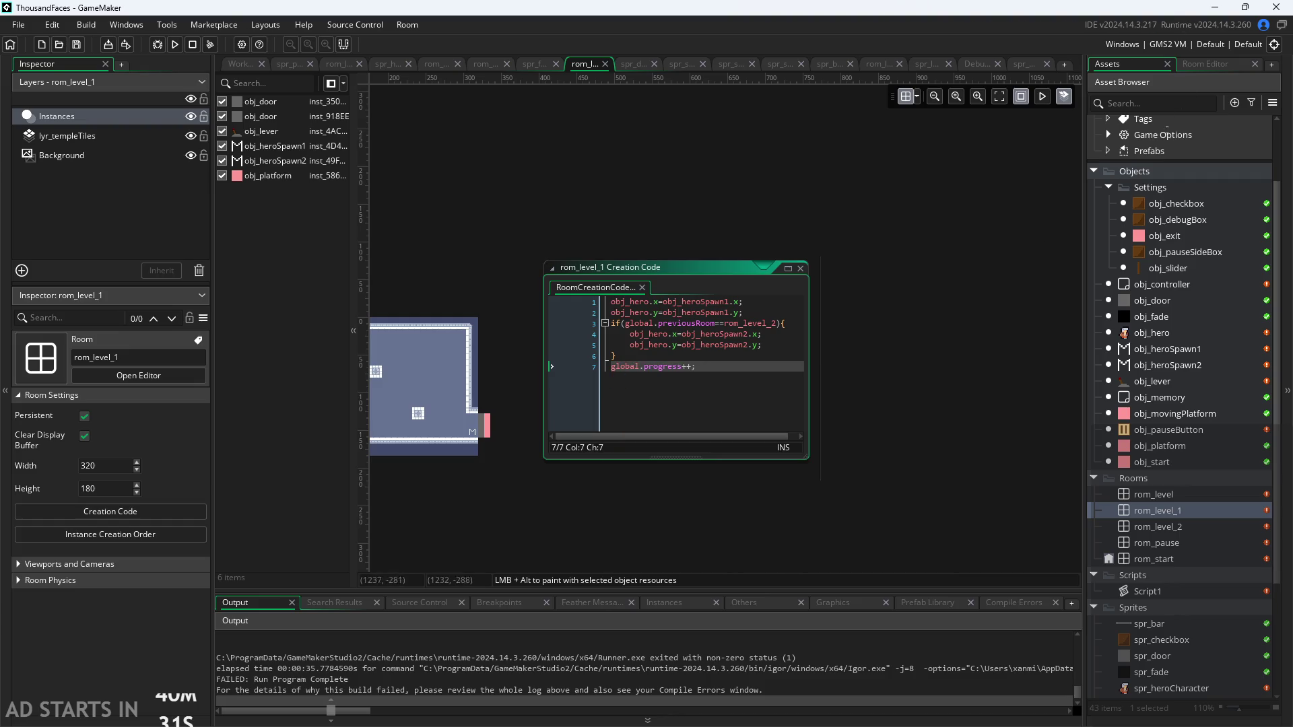
Append global.progress++; as line 8 of rom_level_2's creation code and save it
double_click(1173, 526)
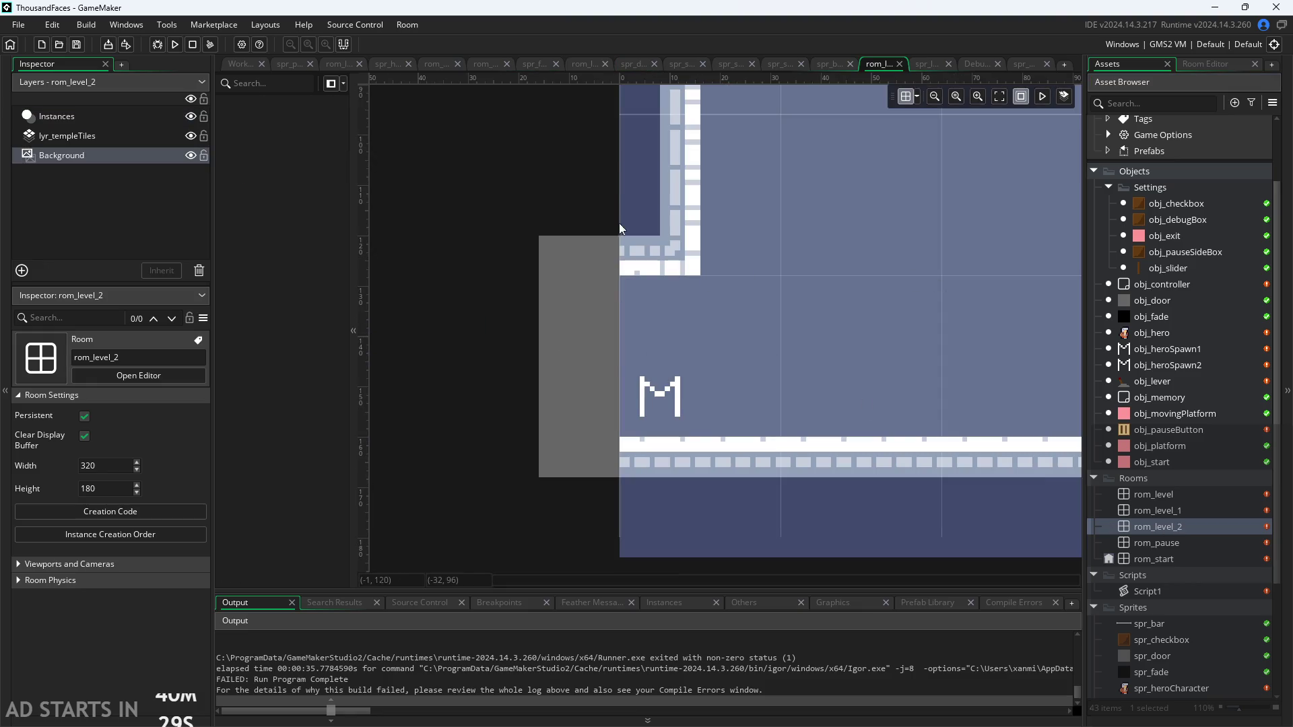
click(112, 513)
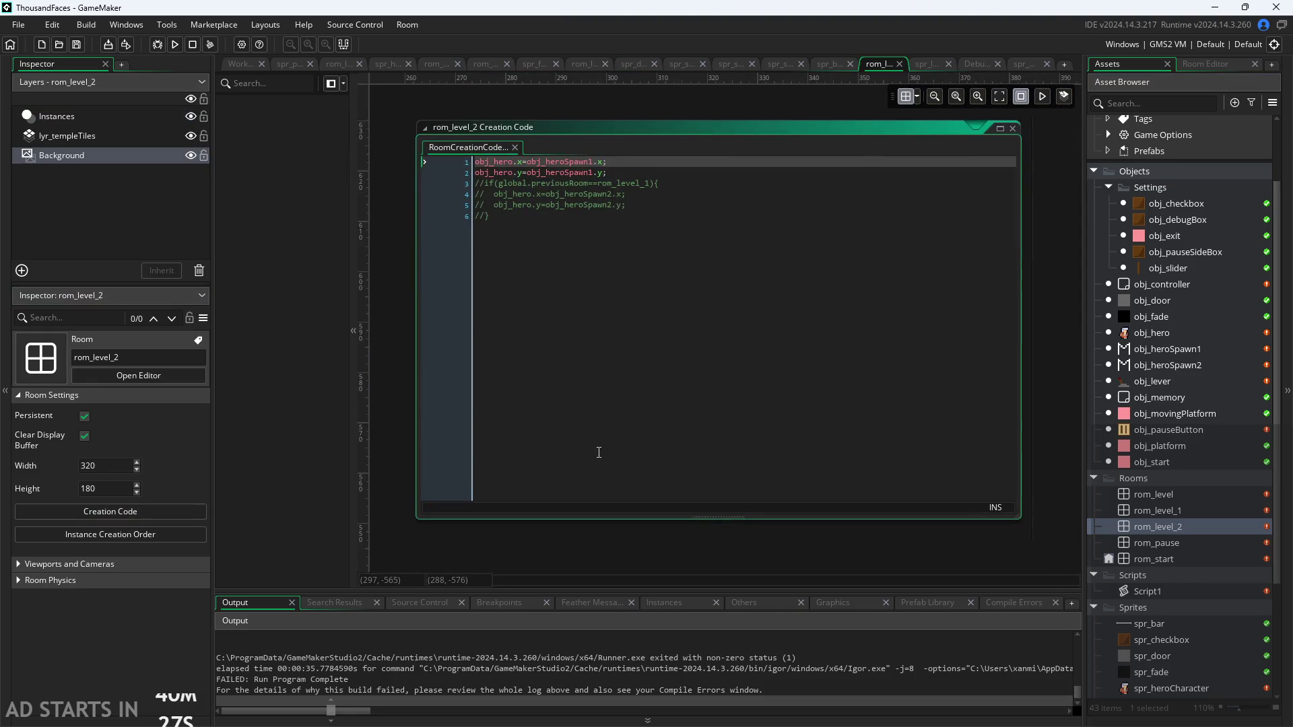
drag(576, 216, 342, 185)
click(632, 222)
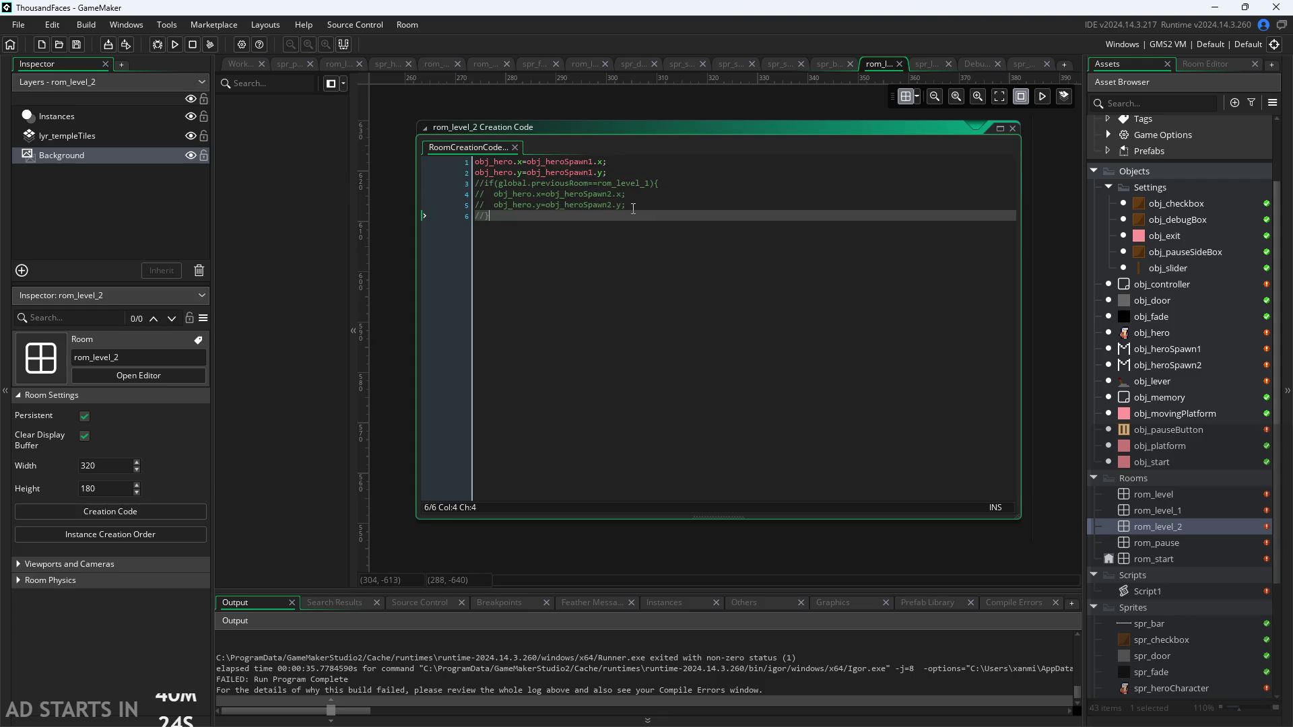
key(Return)
key(Return)
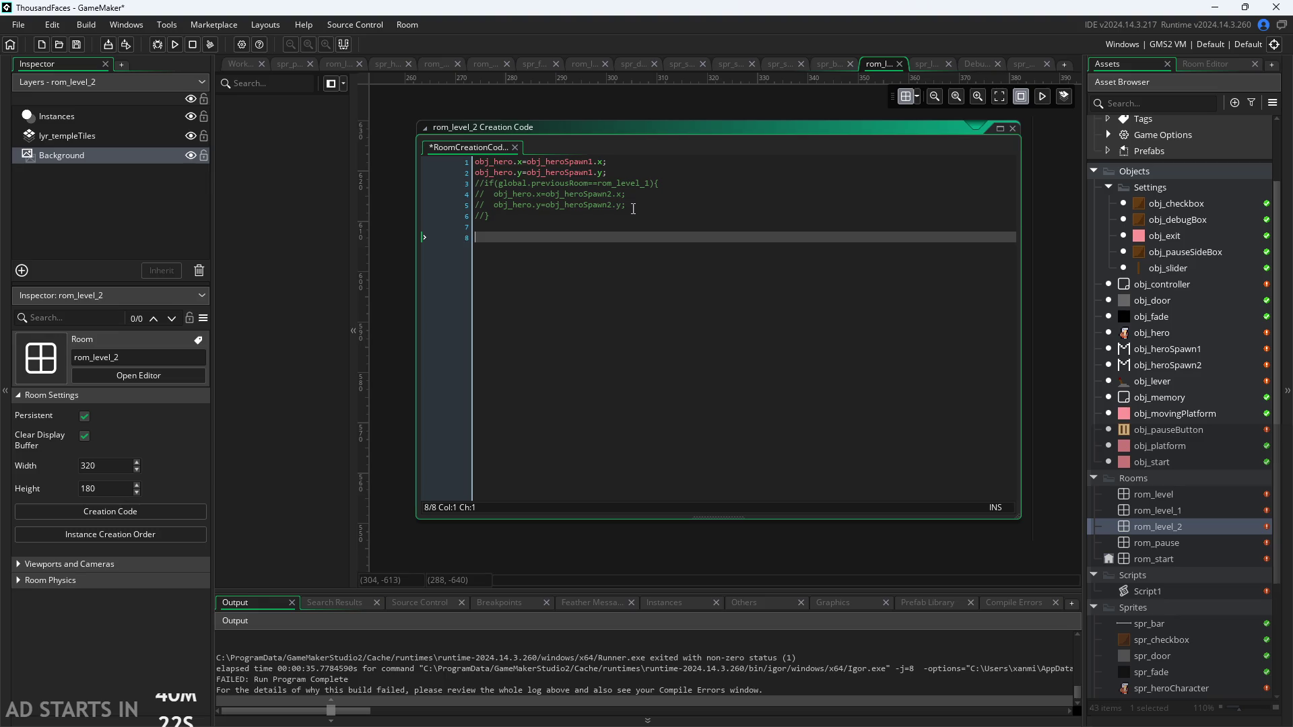
text(global.p)
key(Return)
key(BackSpace)
key(BackSpace)
key(BackSpace)
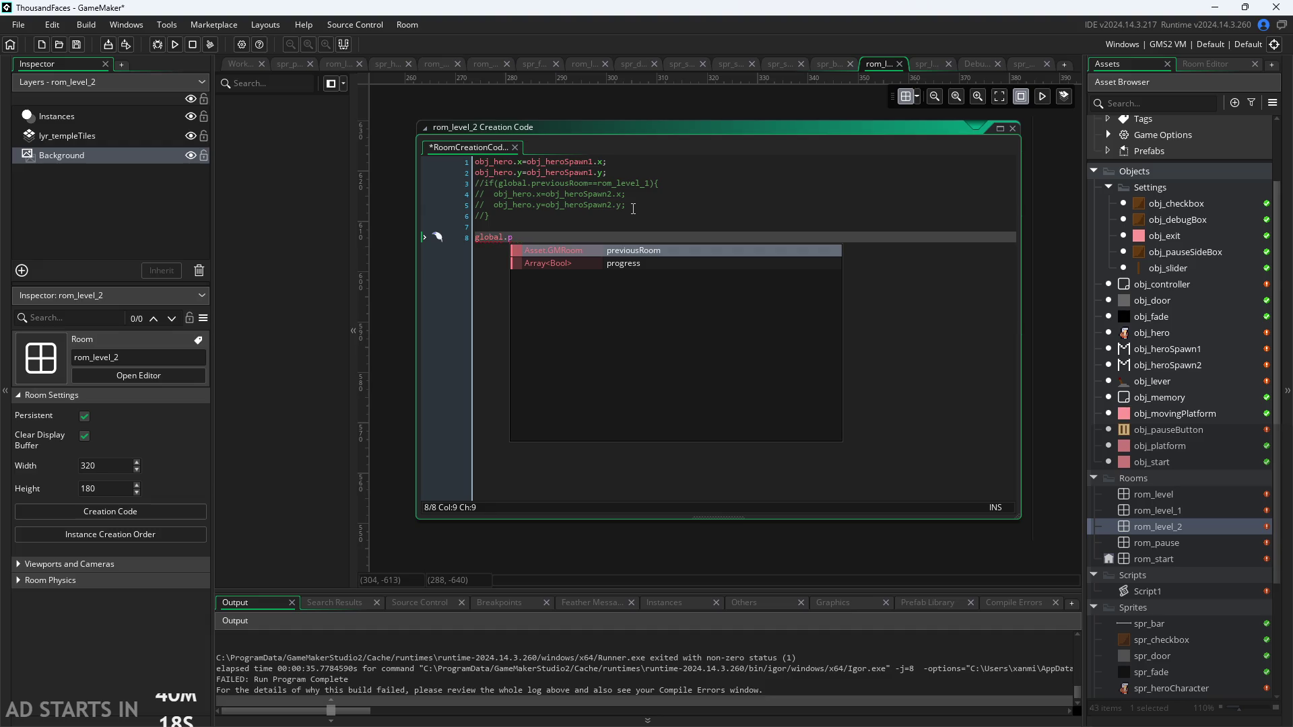
text(ro)
key(Return)
text(++;)
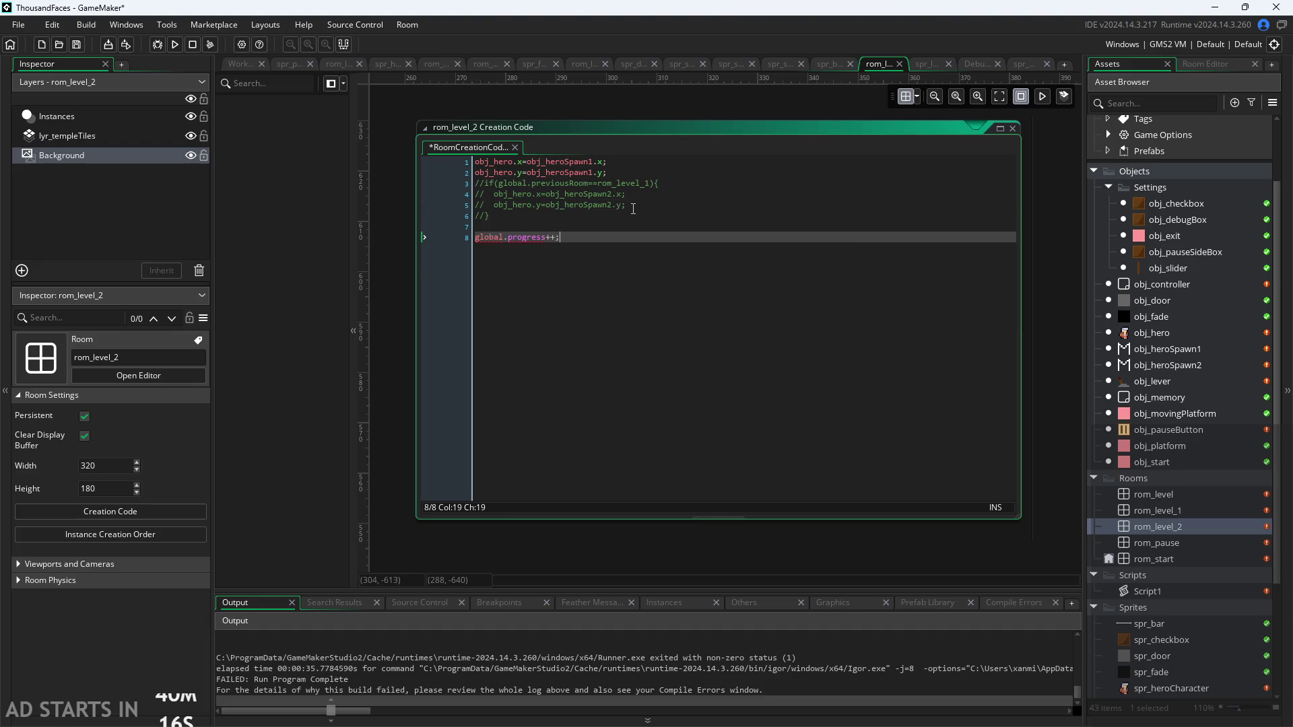
click(377, 337)
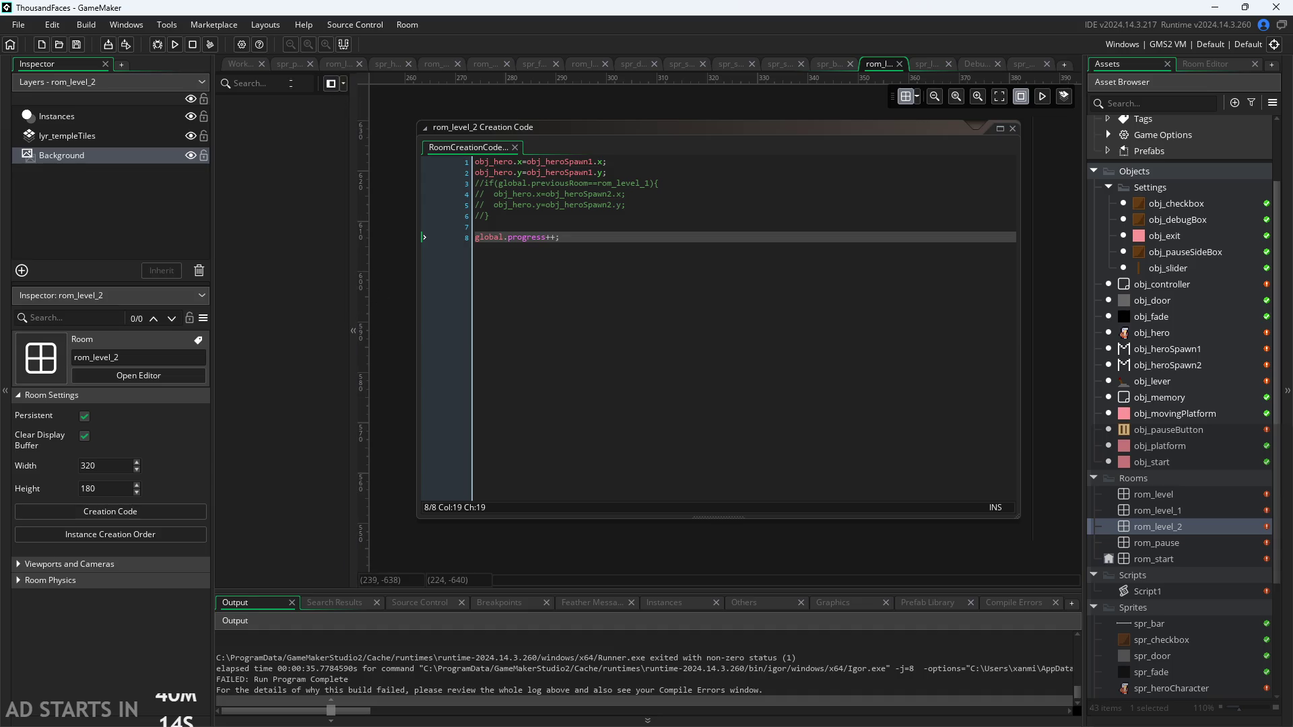
click(222, 63)
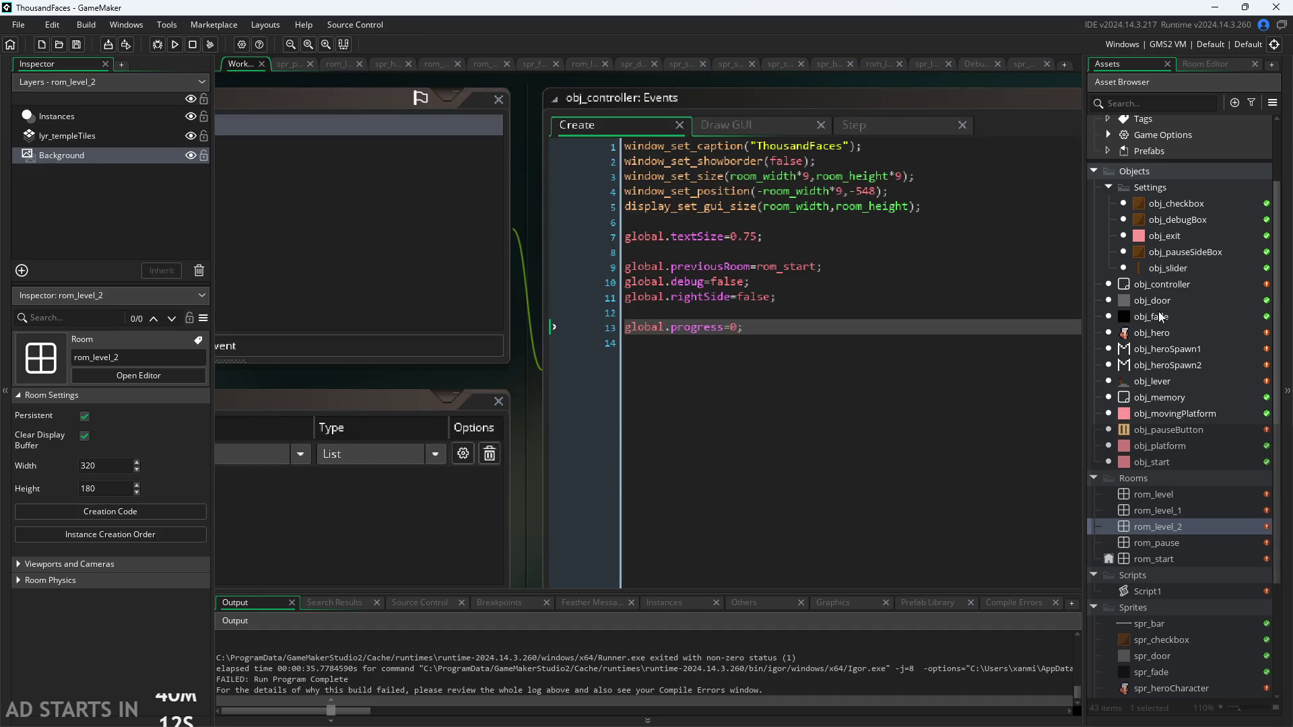
Add an oldProg line as line 14 of obj_controller's Create code, after global.progress=0
click(1159, 283)
double_click(1151, 285)
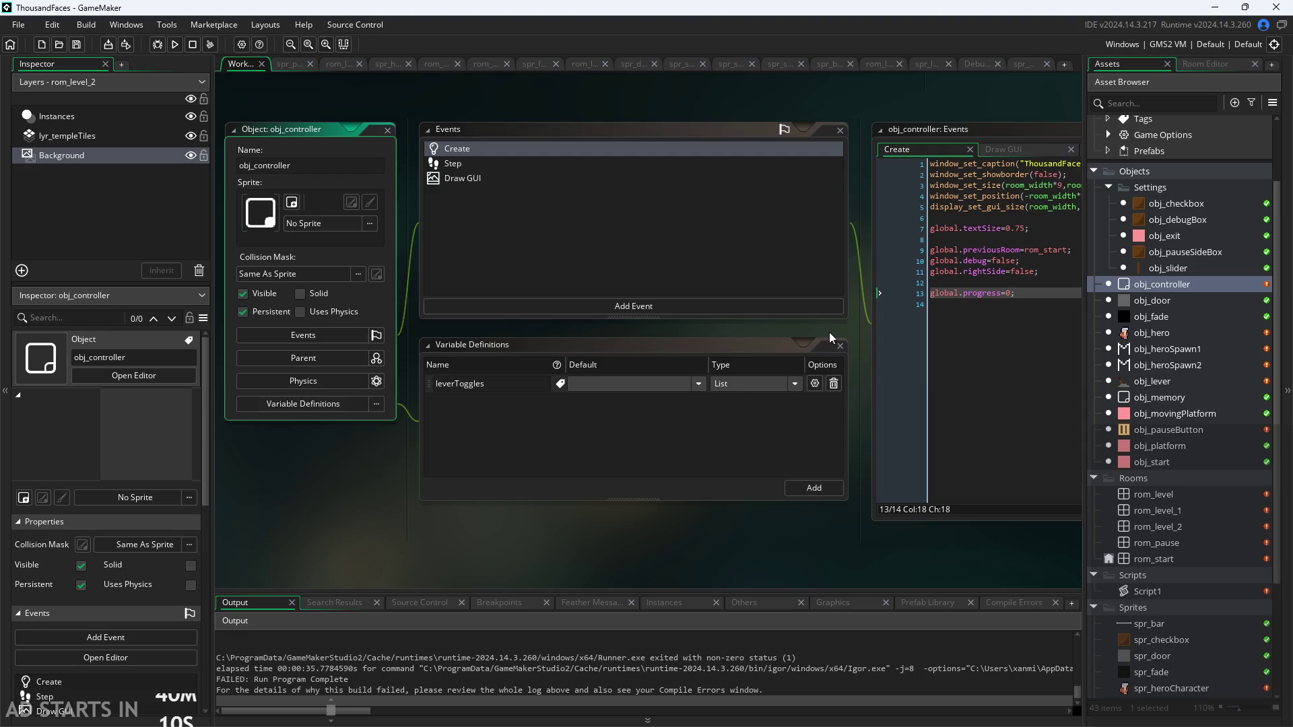
click(729, 328)
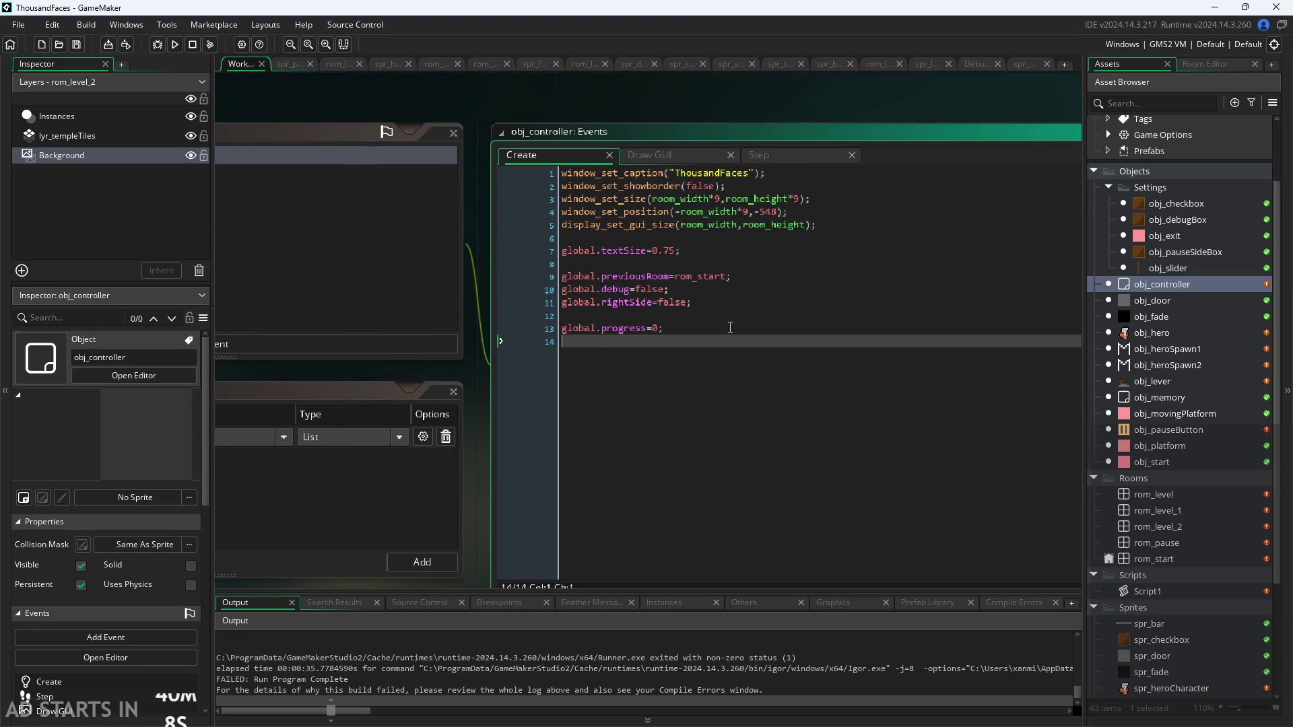
key(Return)
text(previo)
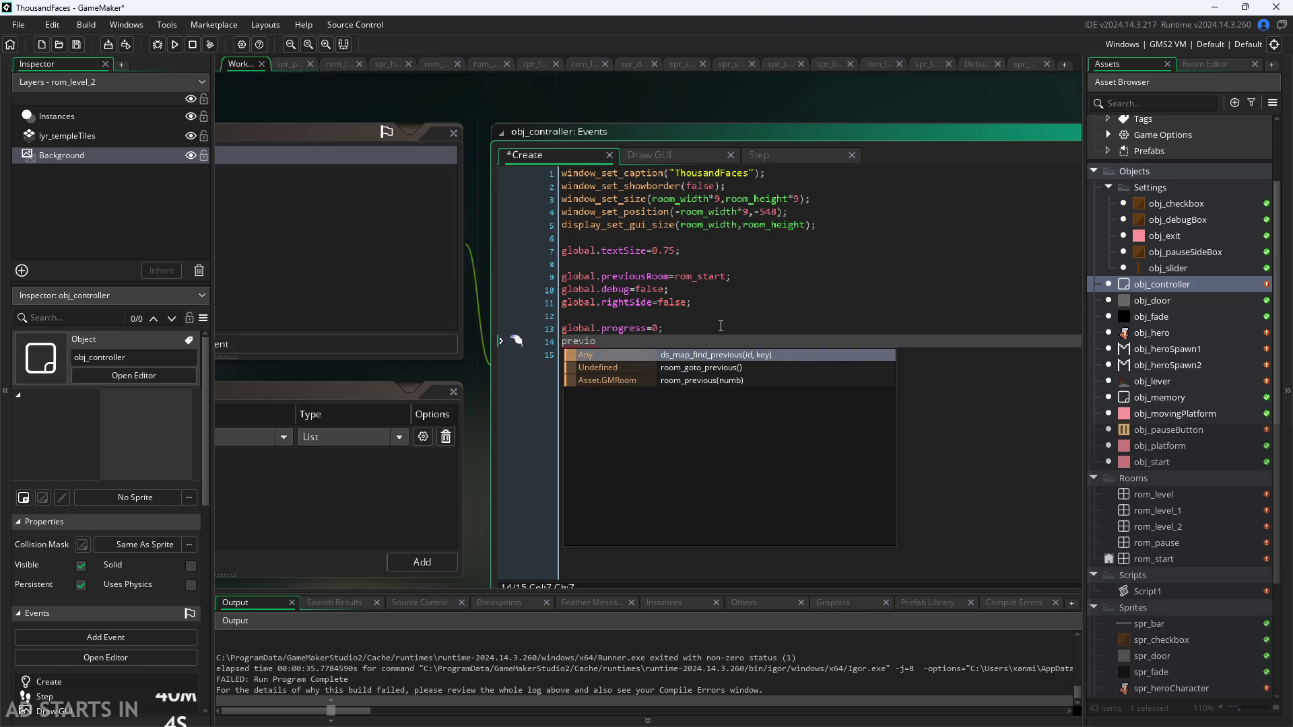
text(us)
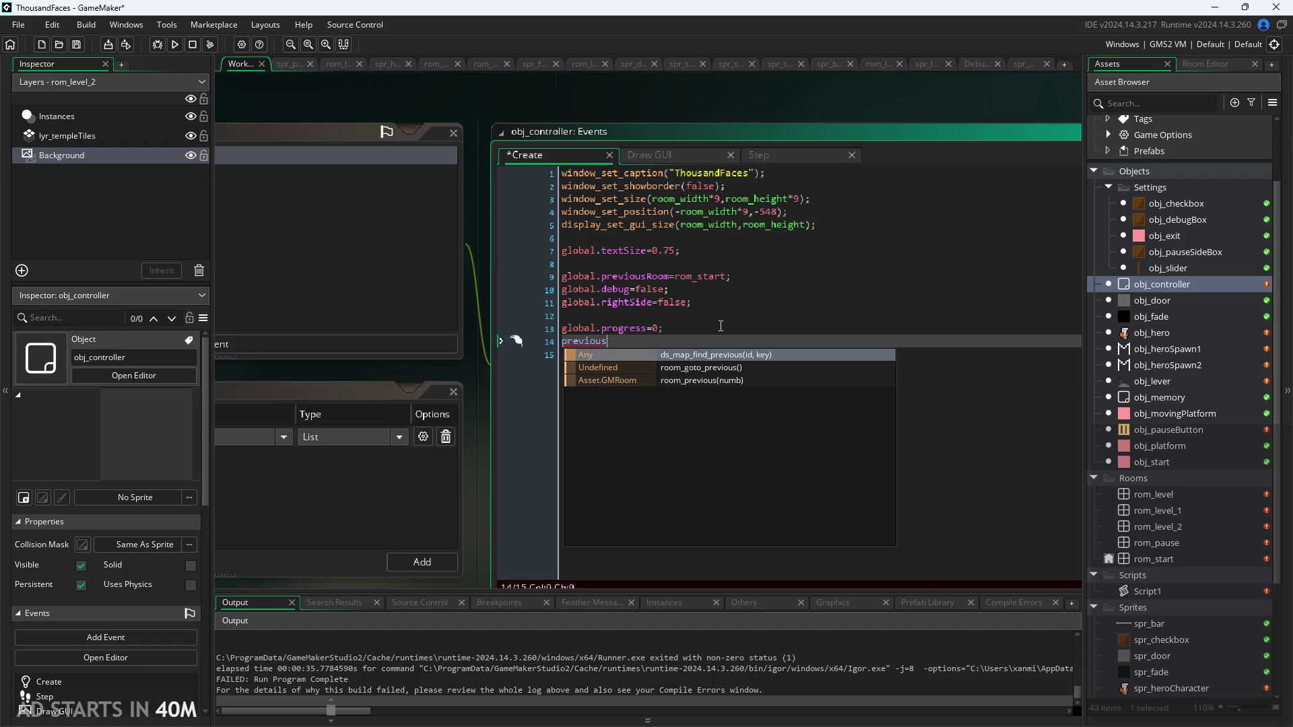
key(BackSpace)
key(BackSpace)
key(BackSpace)
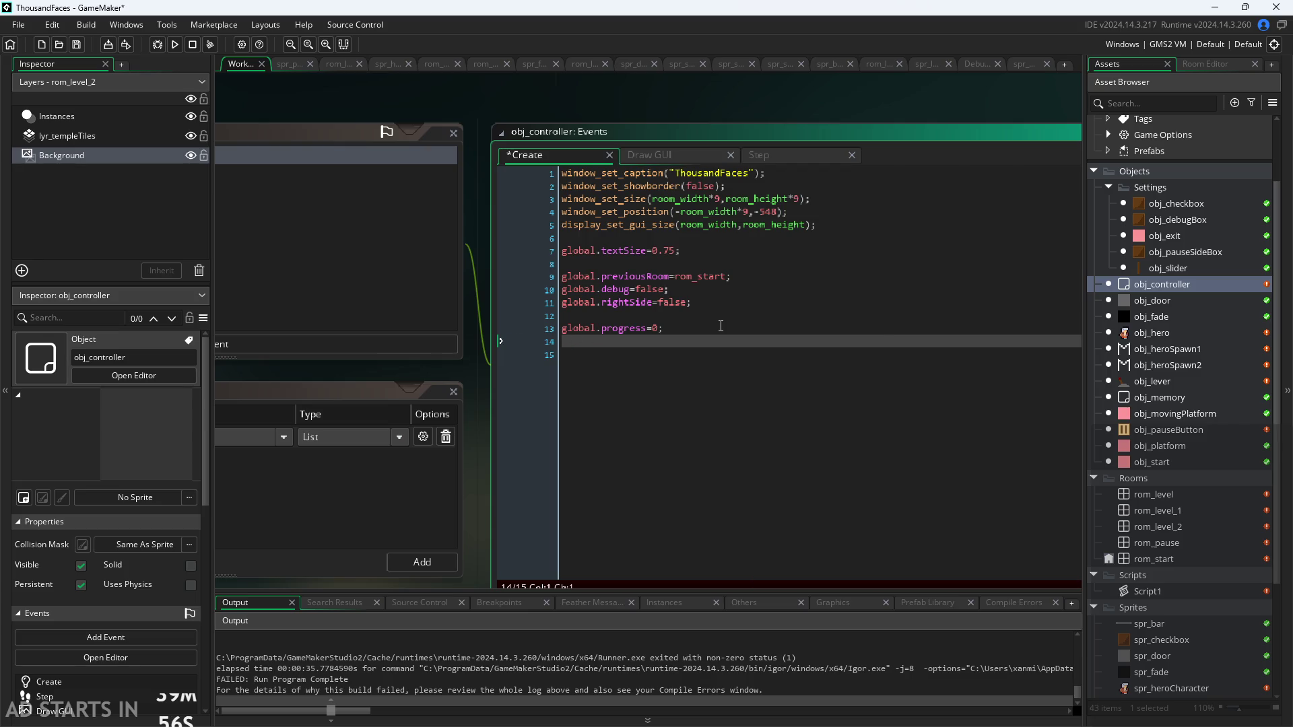
text(gldPRo)
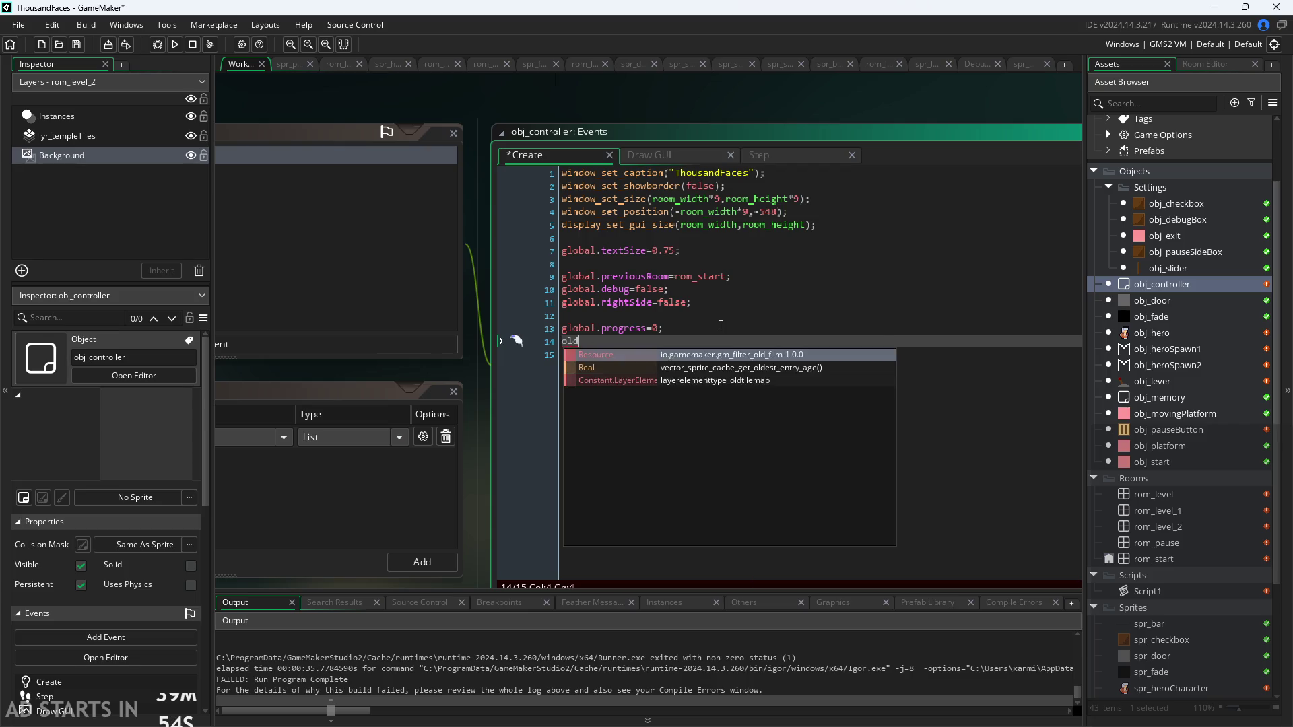
text(;)
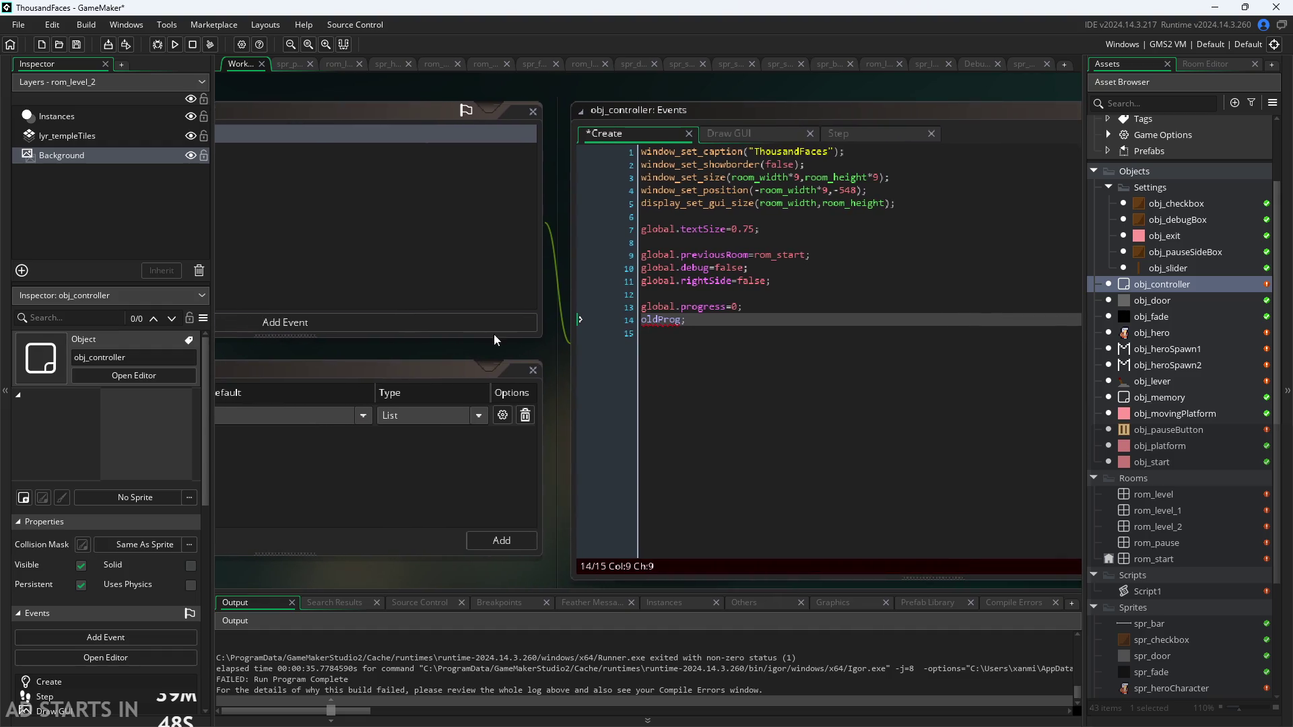
Add a Begin Step event to obj_controller and finish line 14 as oldProg=0;
click(502, 326)
mouse_move(499, 376)
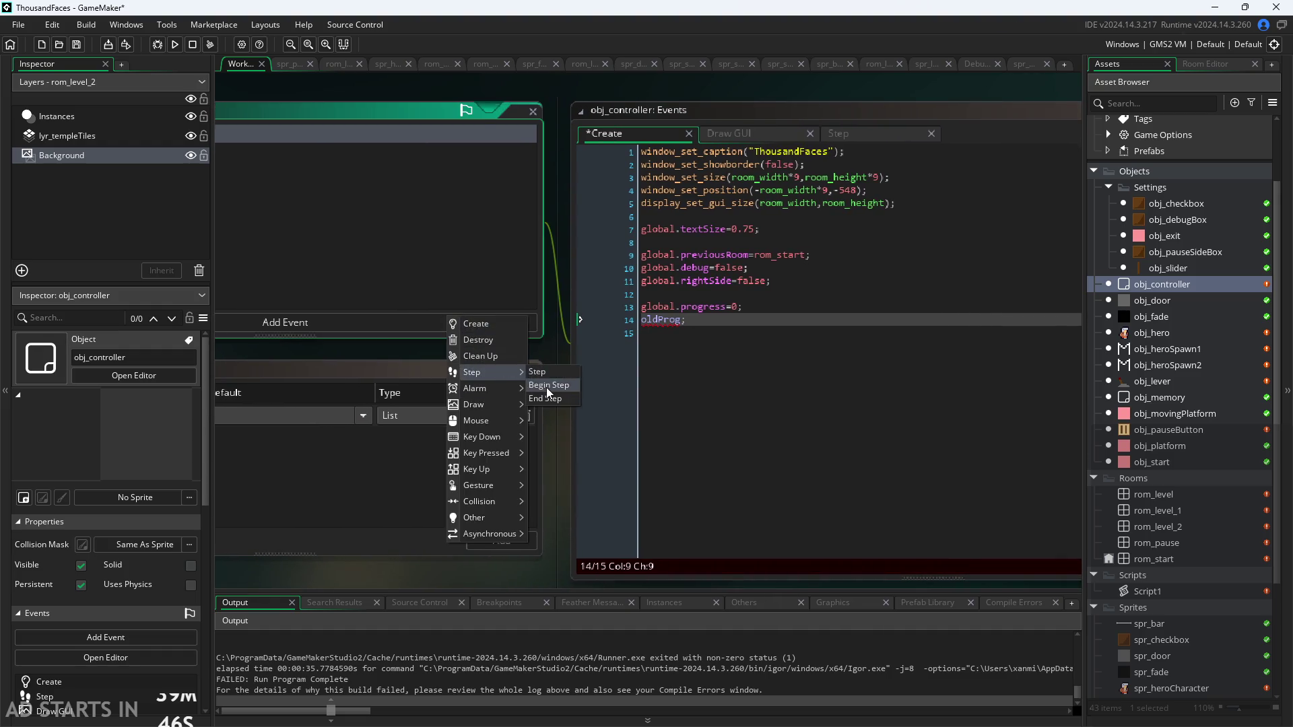
click(547, 385)
click(606, 134)
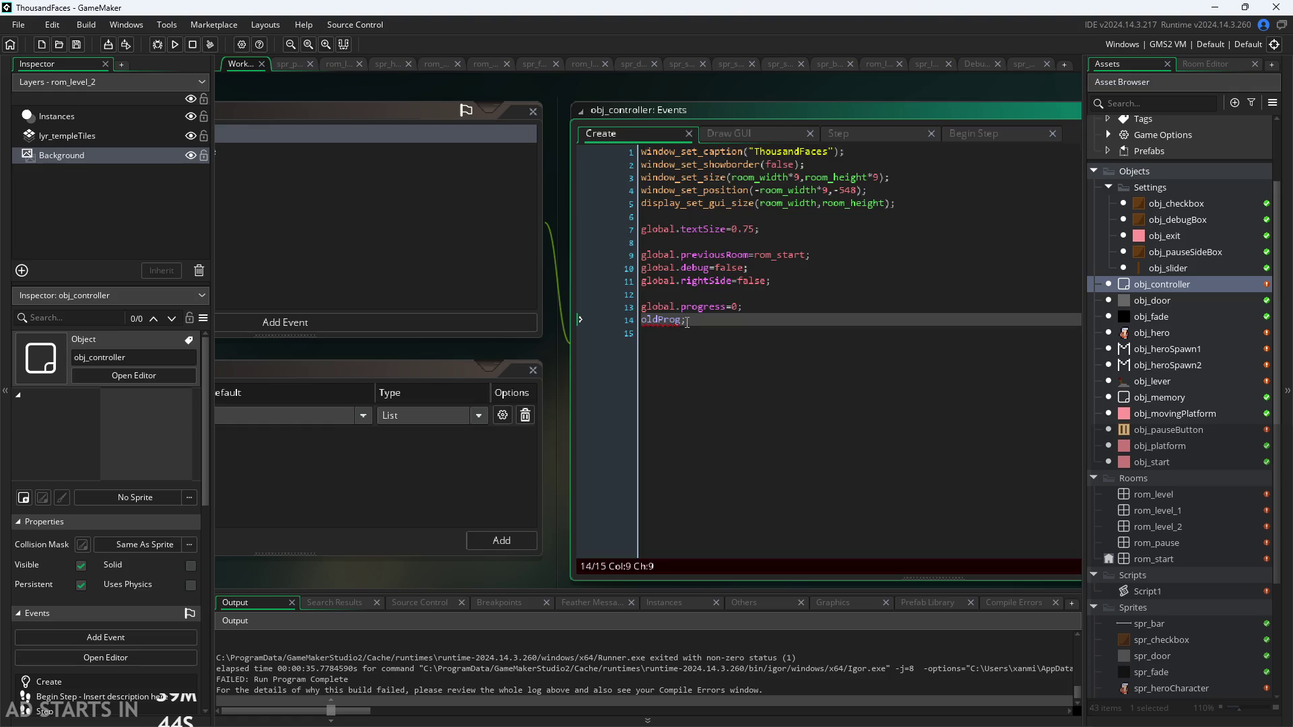
text(=0)
click(961, 134)
Write oldProg=global.progress; on line 3 of obj_controller's Begin Step event
click(799, 176)
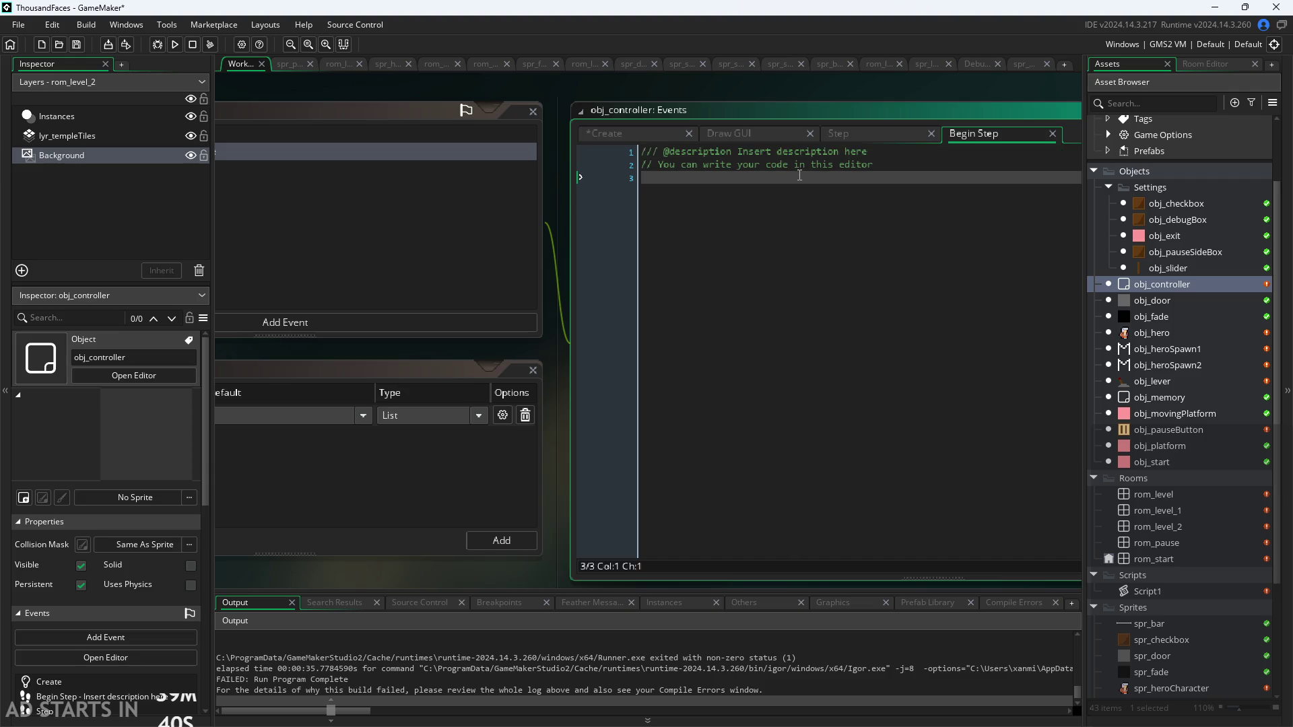
text(old)
key(Return)
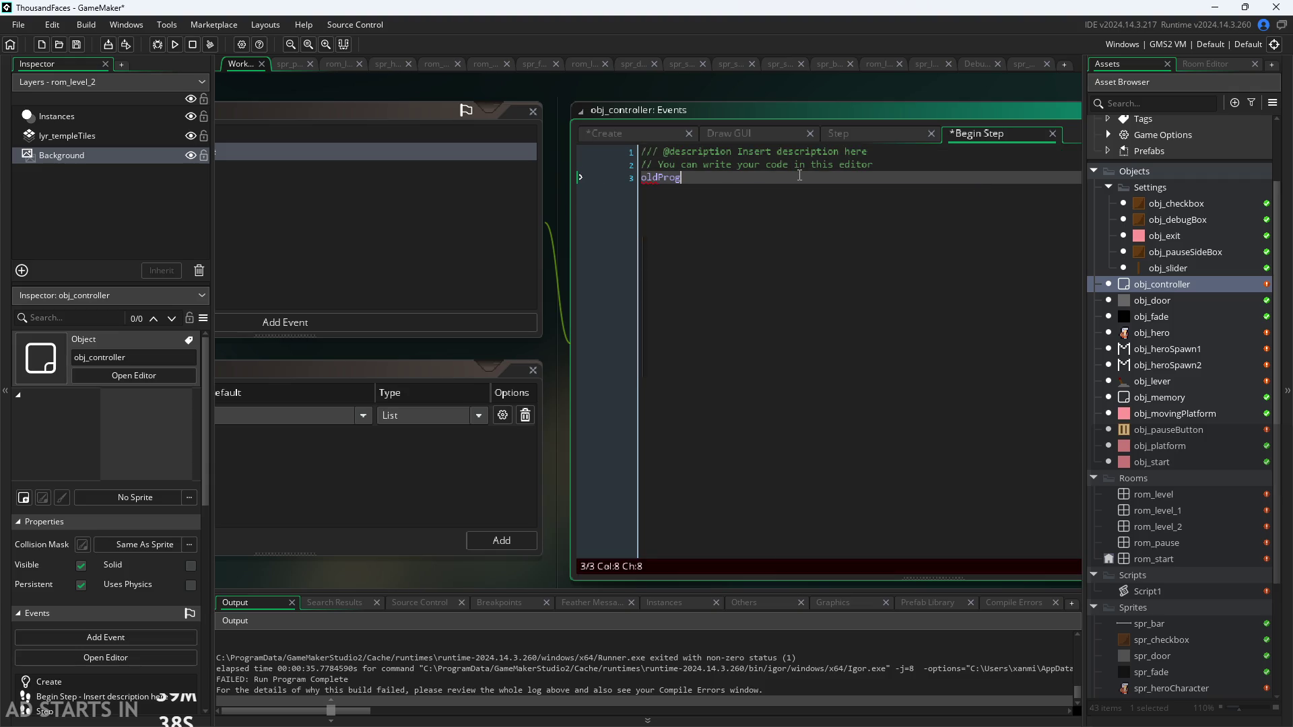
text(pro)
key(BackSpace)
key(BackSpace)
key(BackSpace)
text(global.)
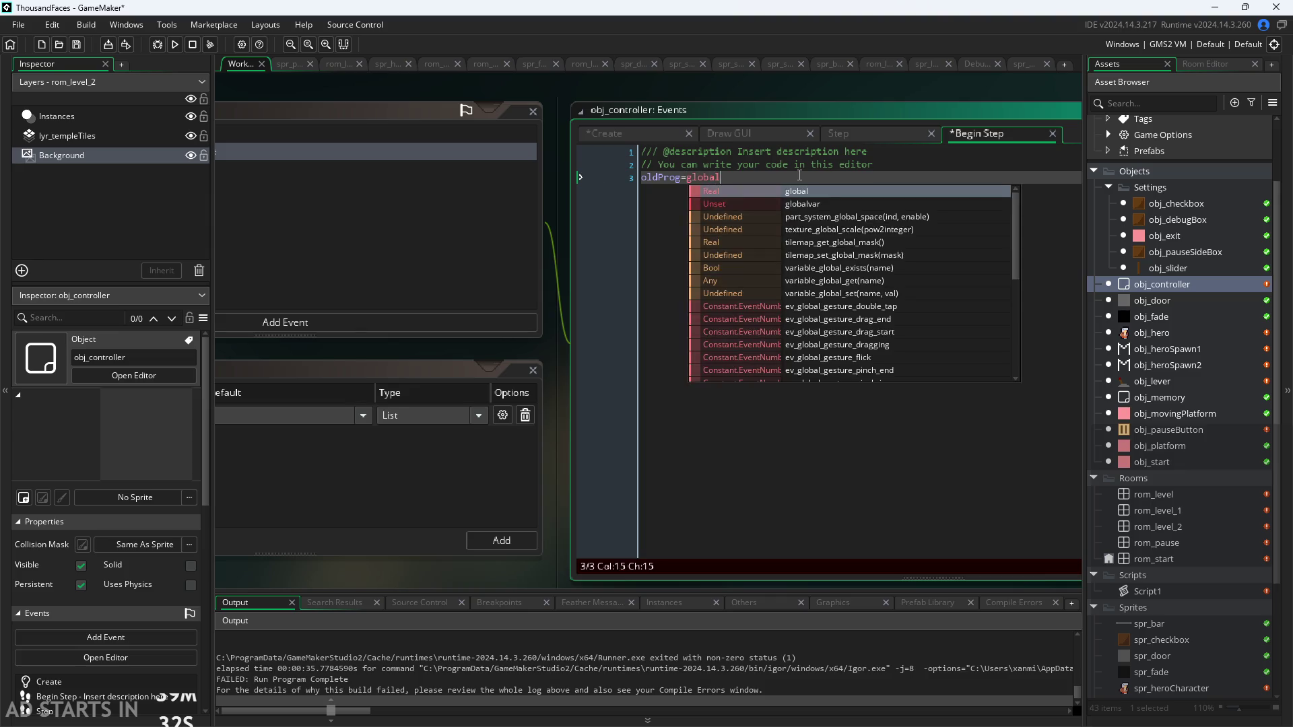
key(Down)
key(Down)
key(Return)
text(;)
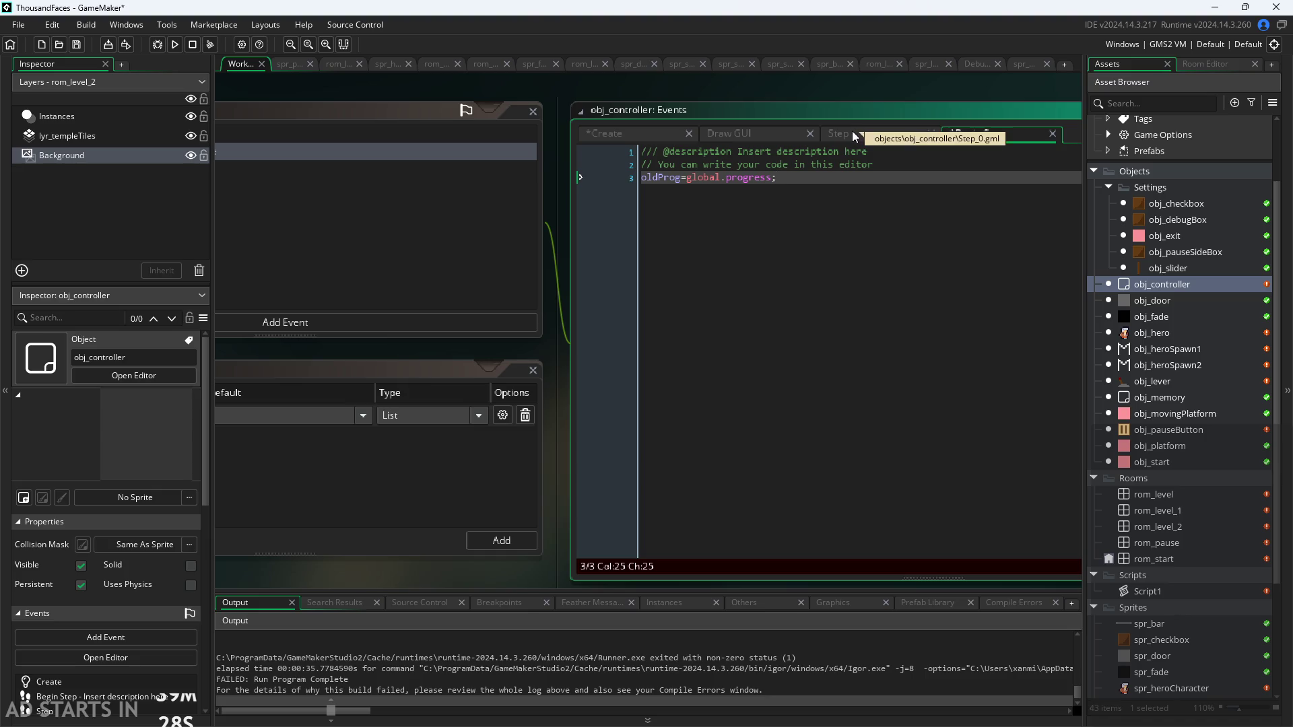
Review the Step event code, go back to Begin Step, then bring up obj_lever's events
click(851, 131)
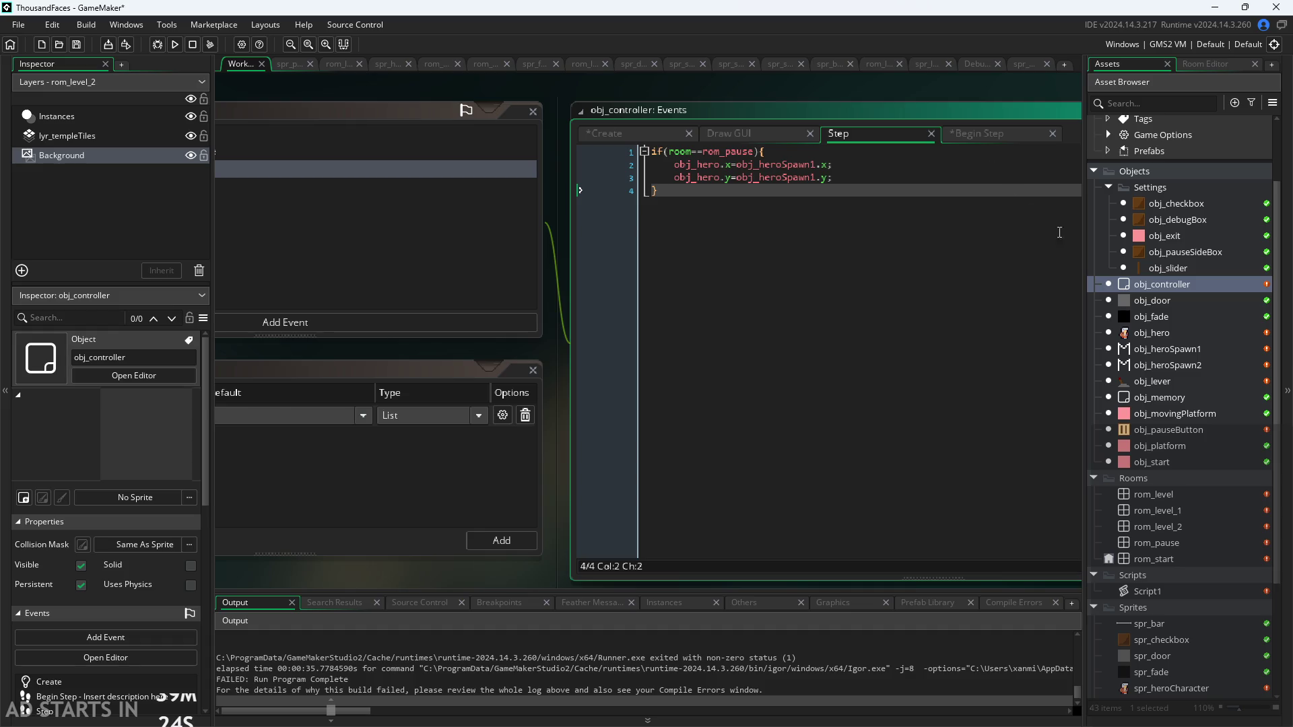
click(1000, 142)
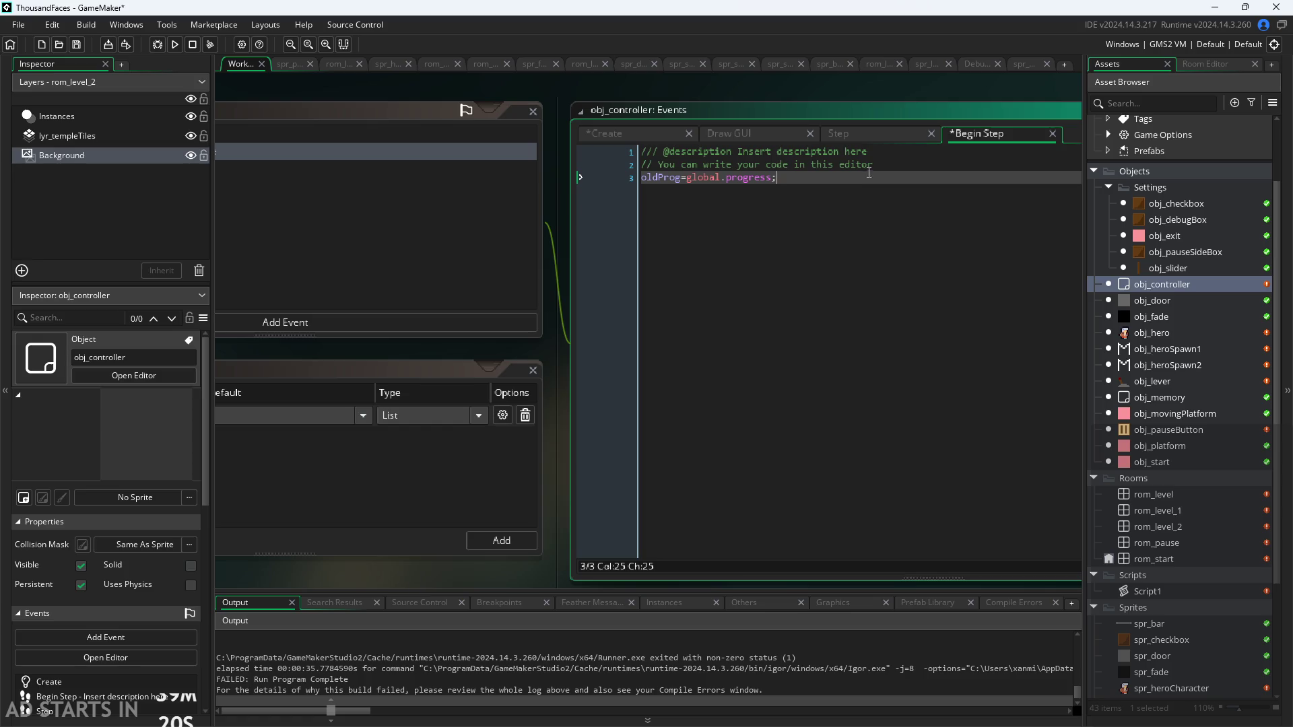
drag(539, 331, 583, 325)
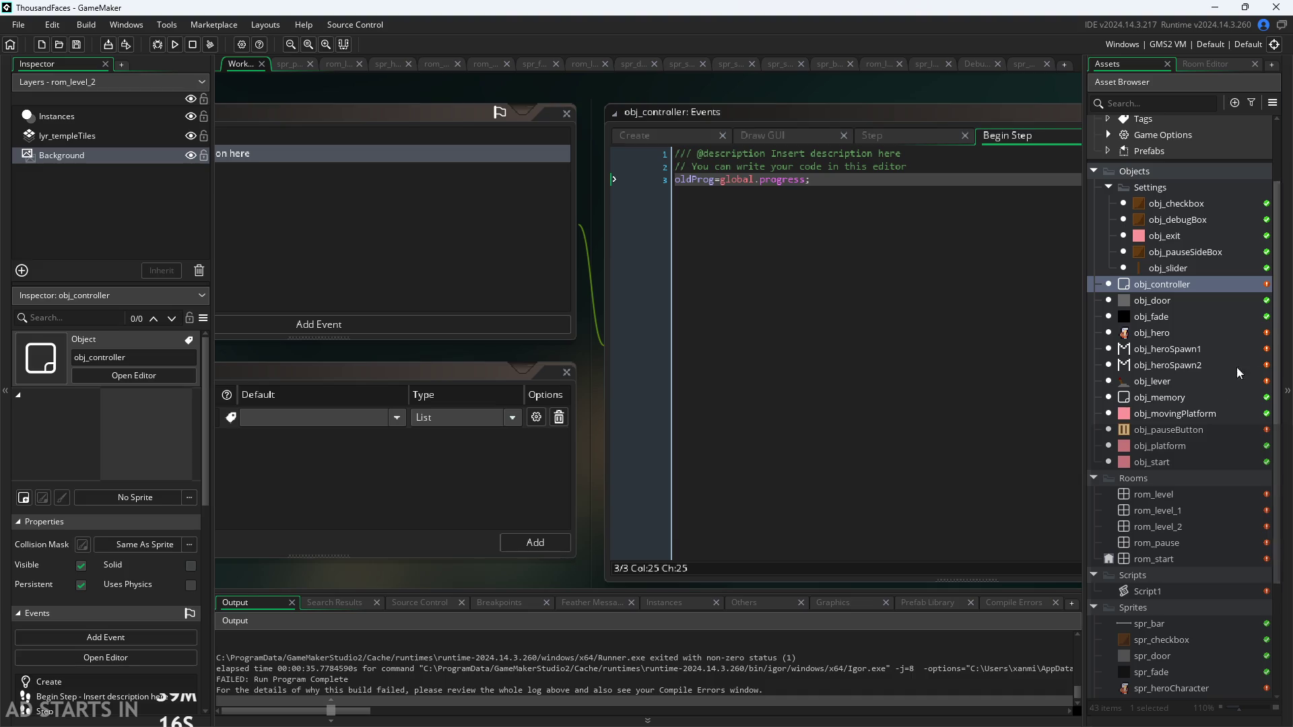
click(912, 167)
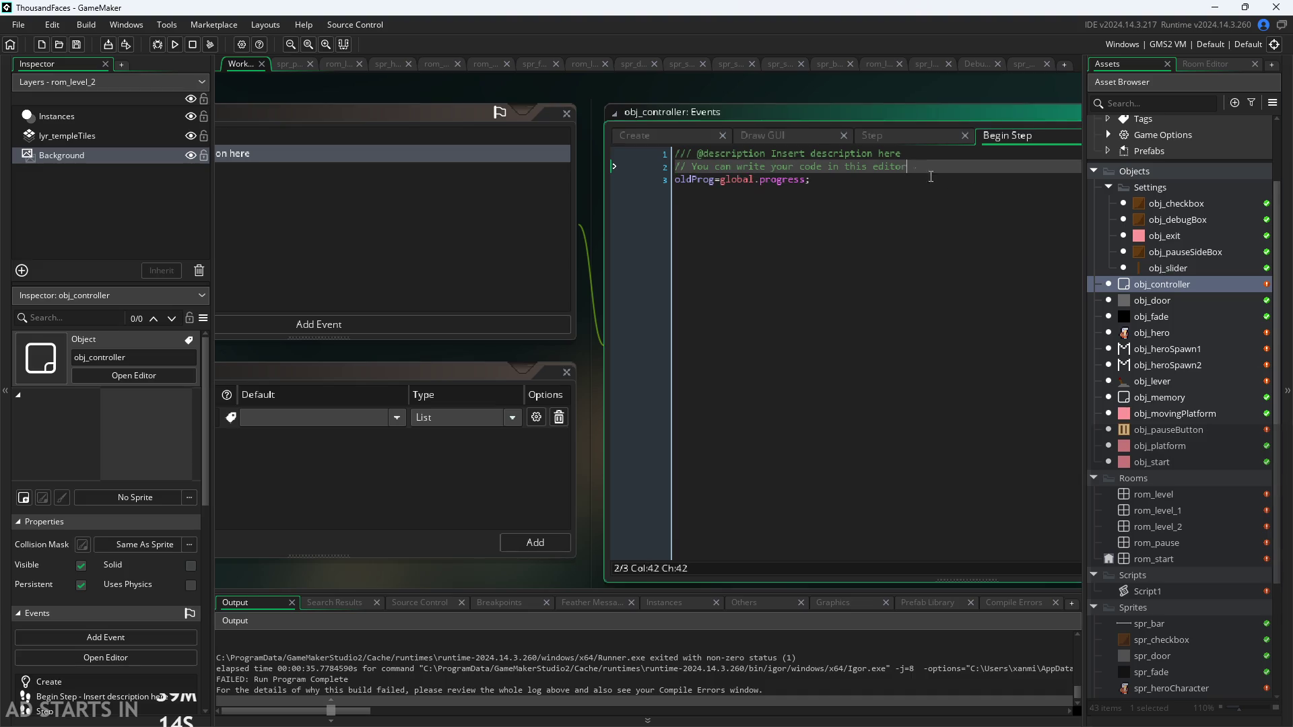
double_click(1169, 380)
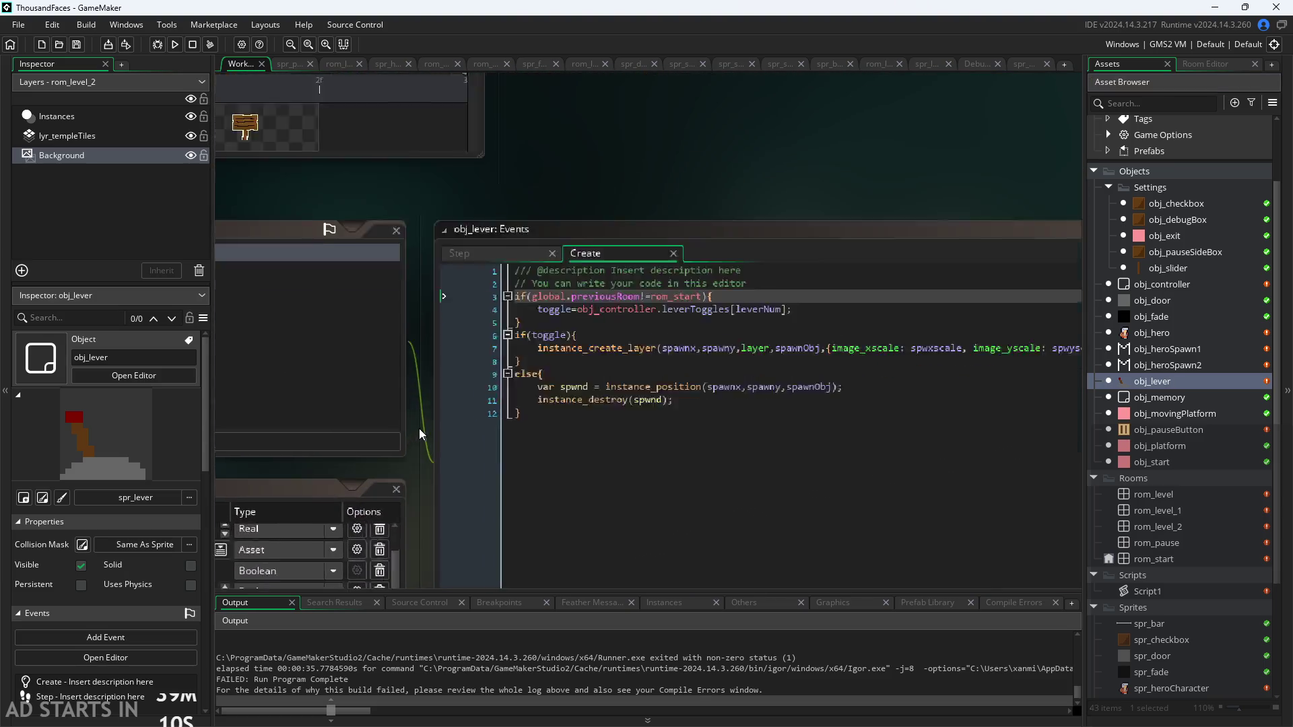
Replace the previousRoom condition on line 3 with a global.progress comparison
drag(797, 252, 570, 253)
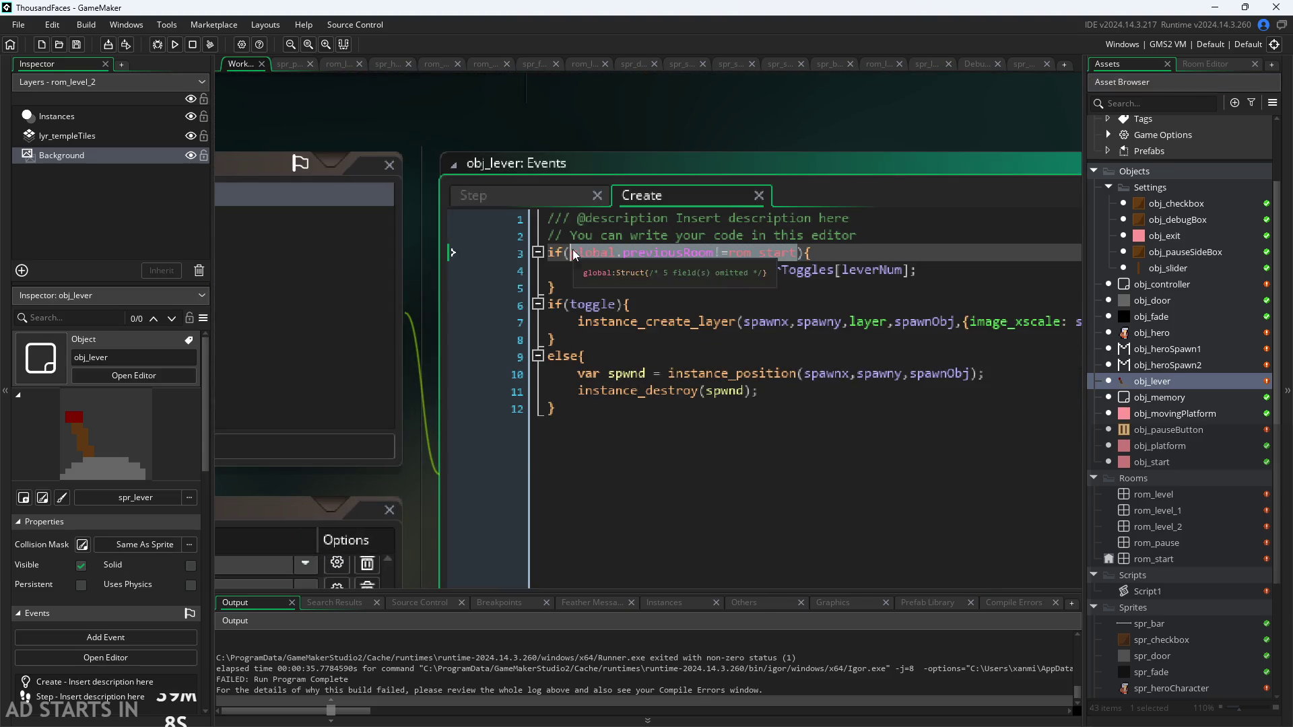
key(BackSpace)
text(progr)
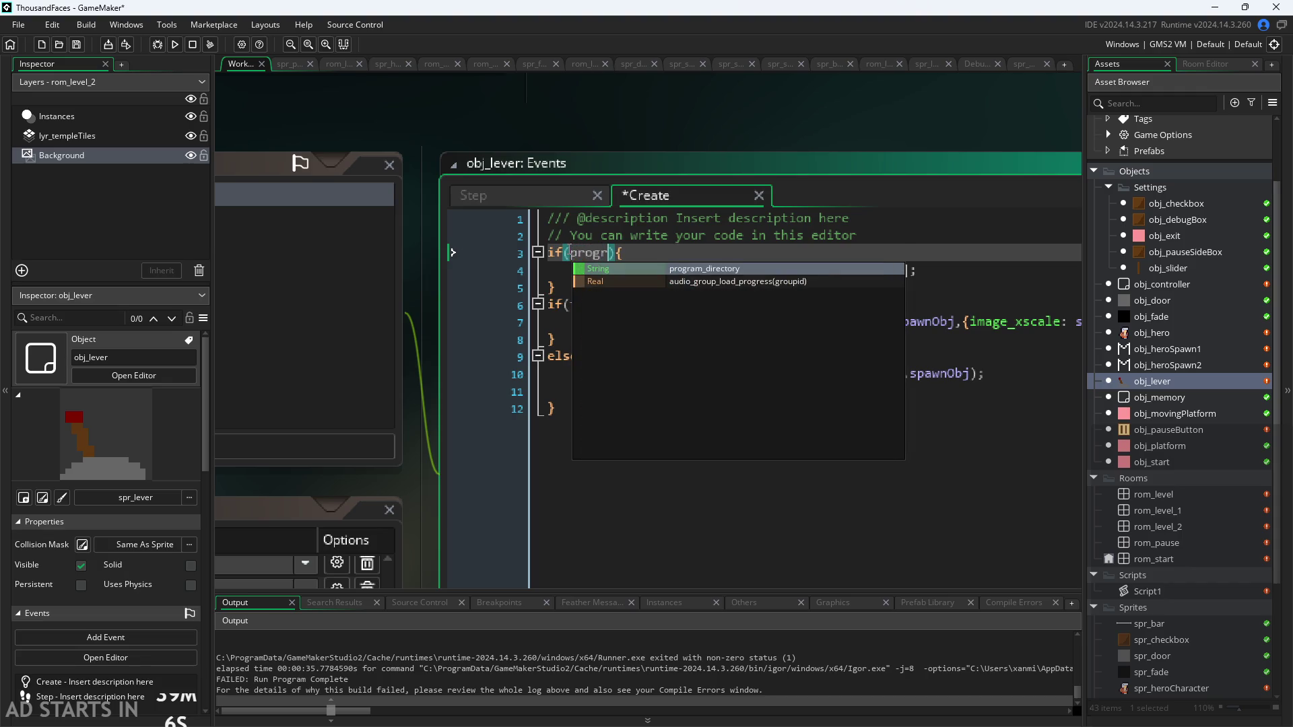
text(ess>)
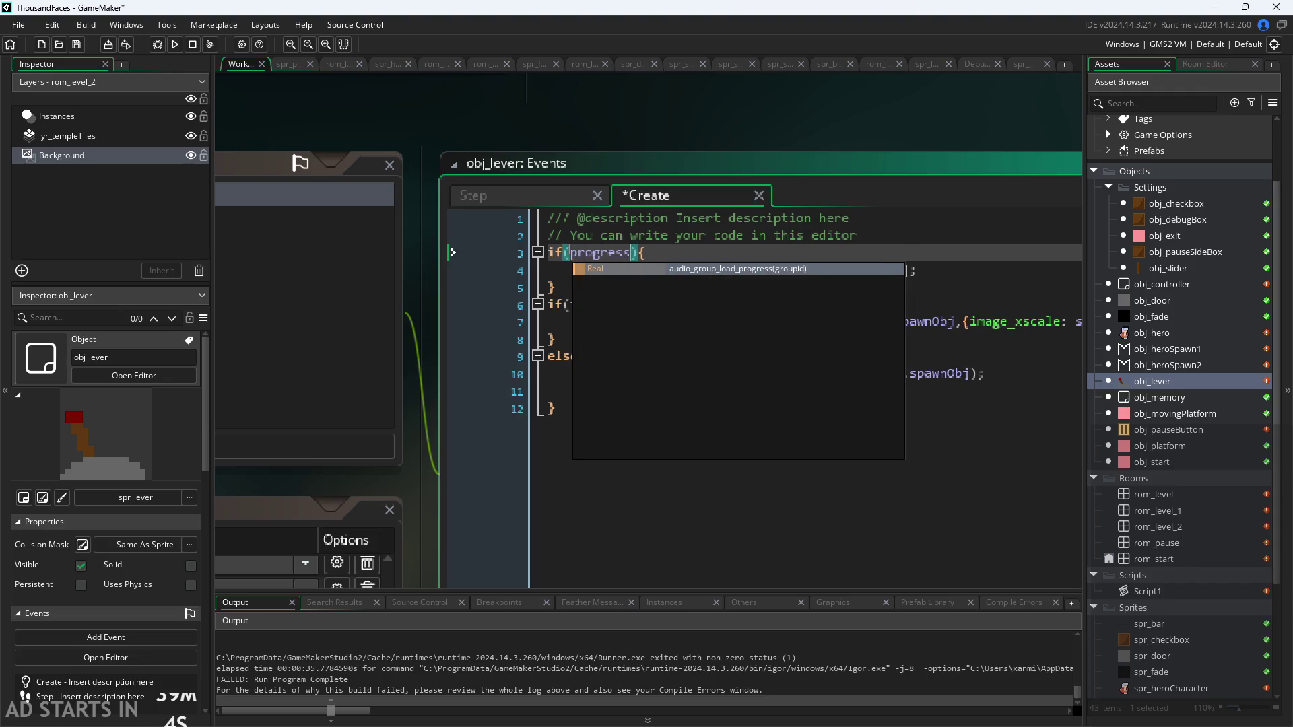
key(BackSpace)
key(BackSpace)
key(BackSpace)
text(glob)
text(al.pr)
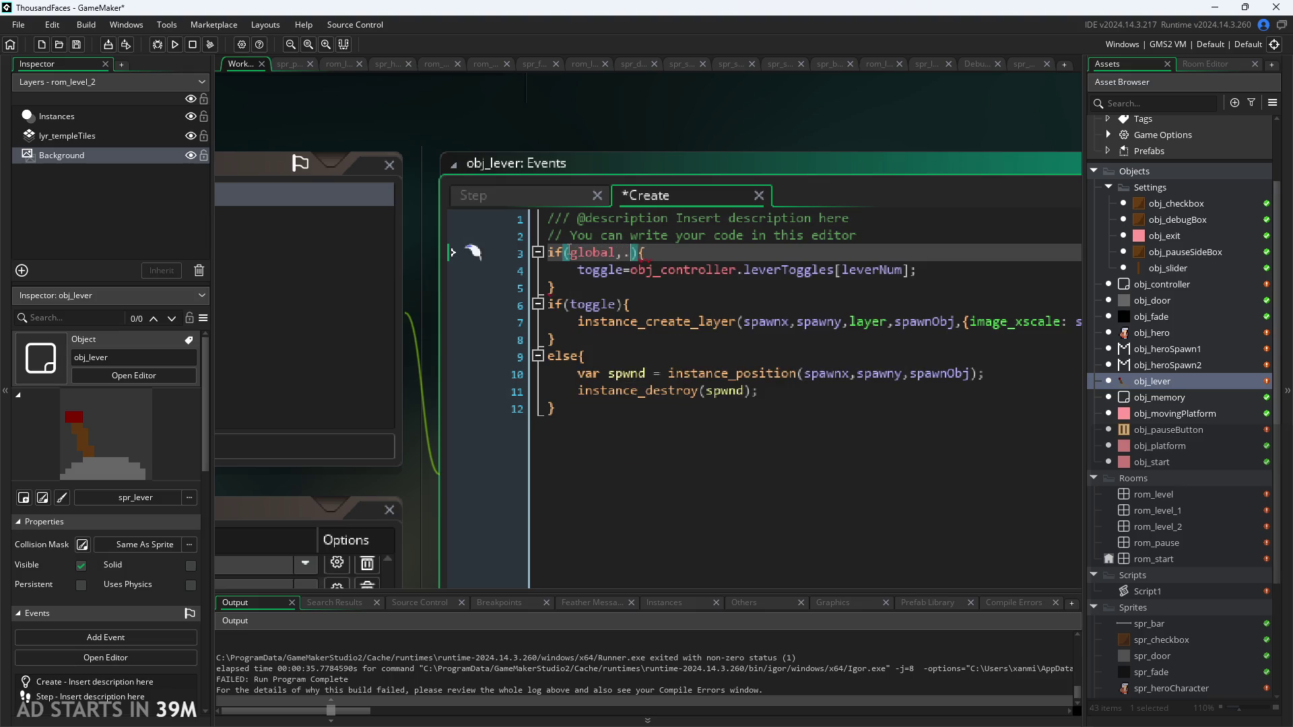
key(Return)
key(BackSpace)
key(BackSpace)
key(BackSpace)
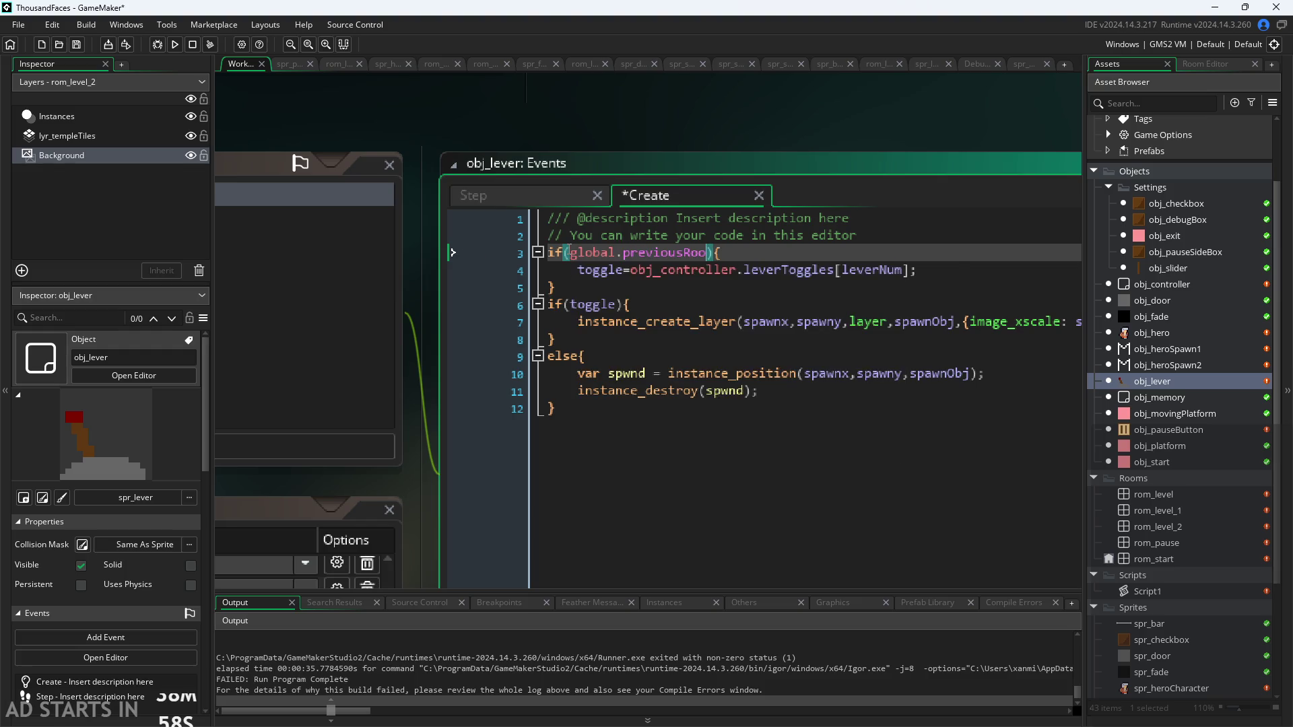
text(og)
key(Return)
Finish the condition as global.progress>obj_controller.oldProg and save the Create code
text(>)
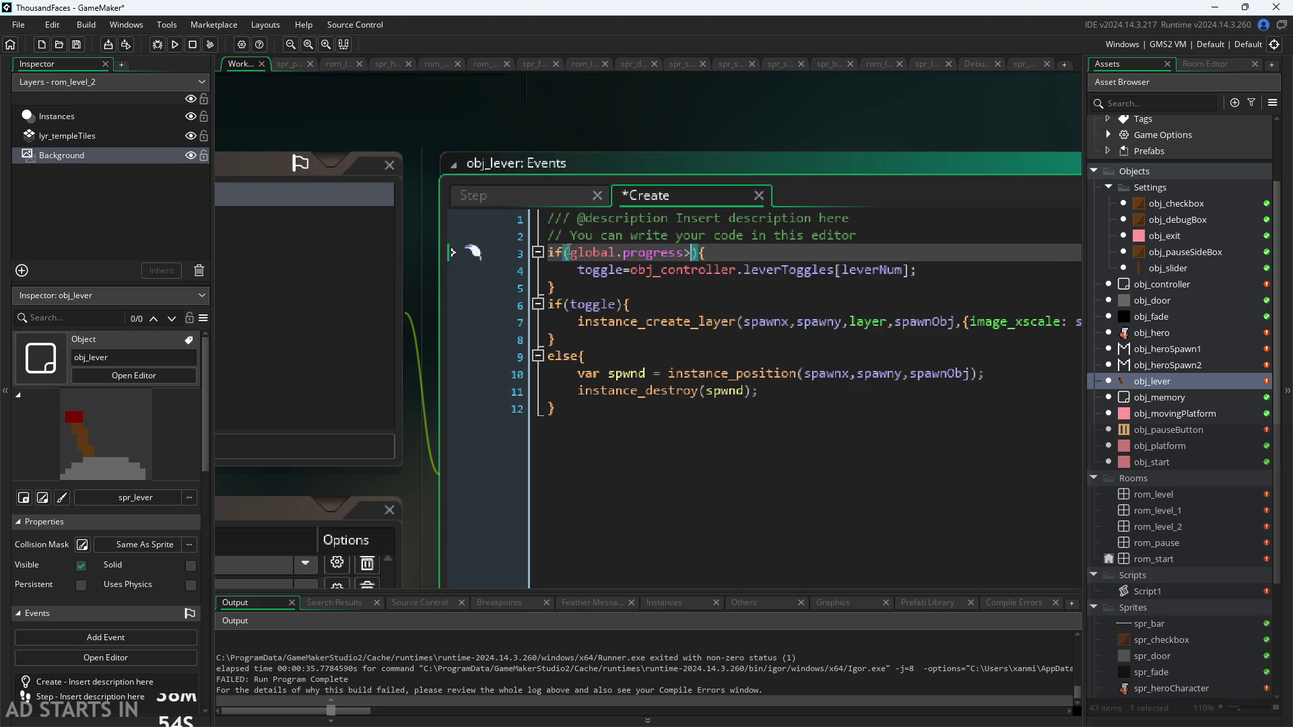
text(obj_con)
key(Return)
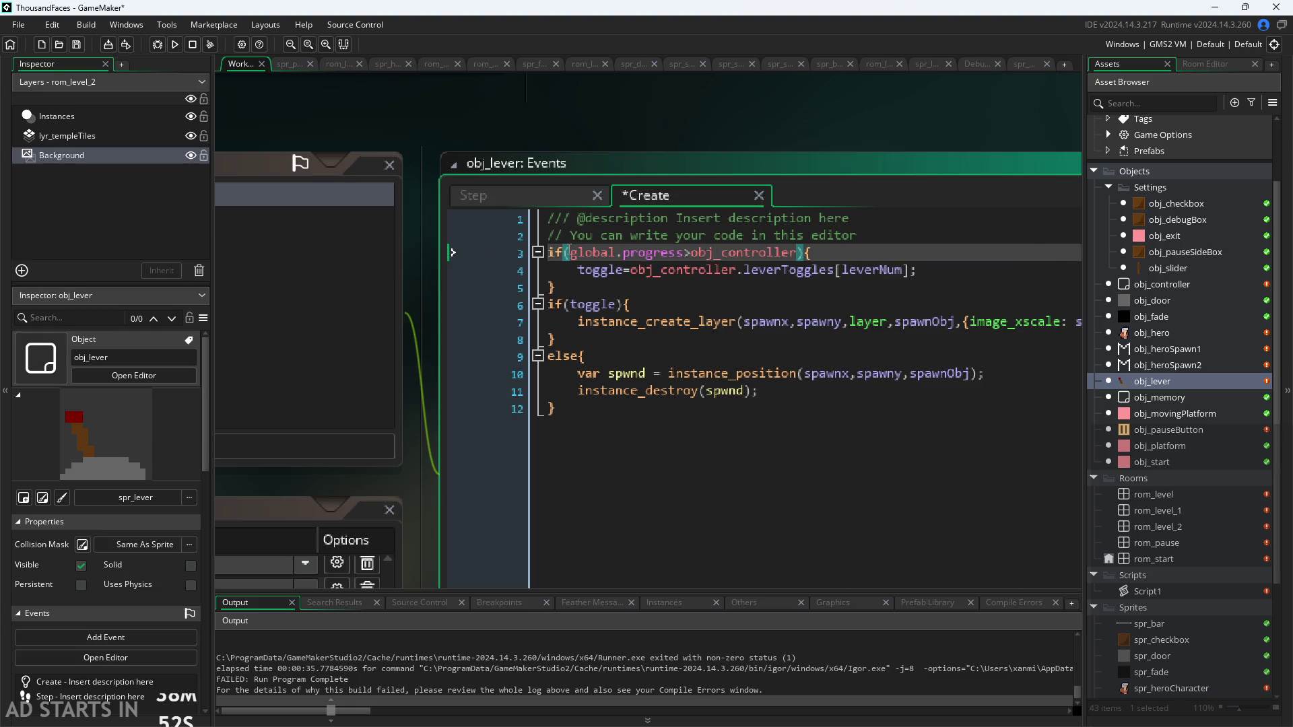
text(.pr)
key(Return)
key(ctrl+s)
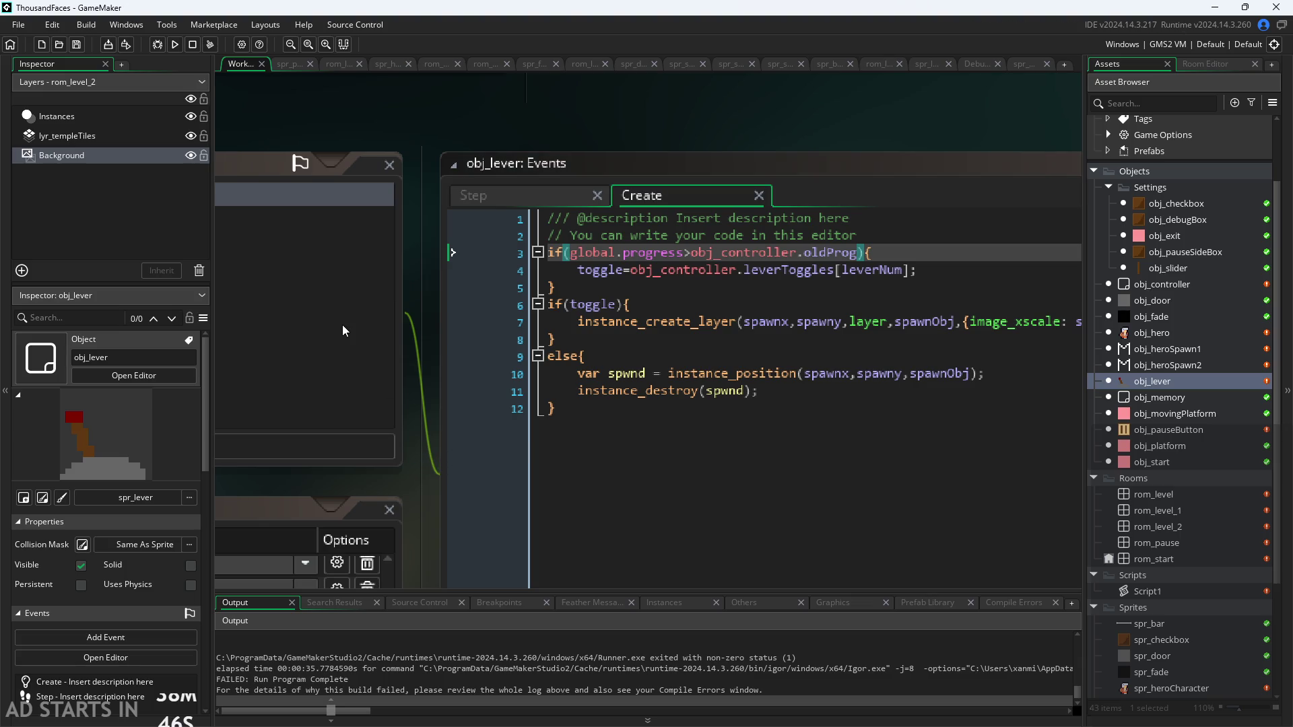
click(176, 46)
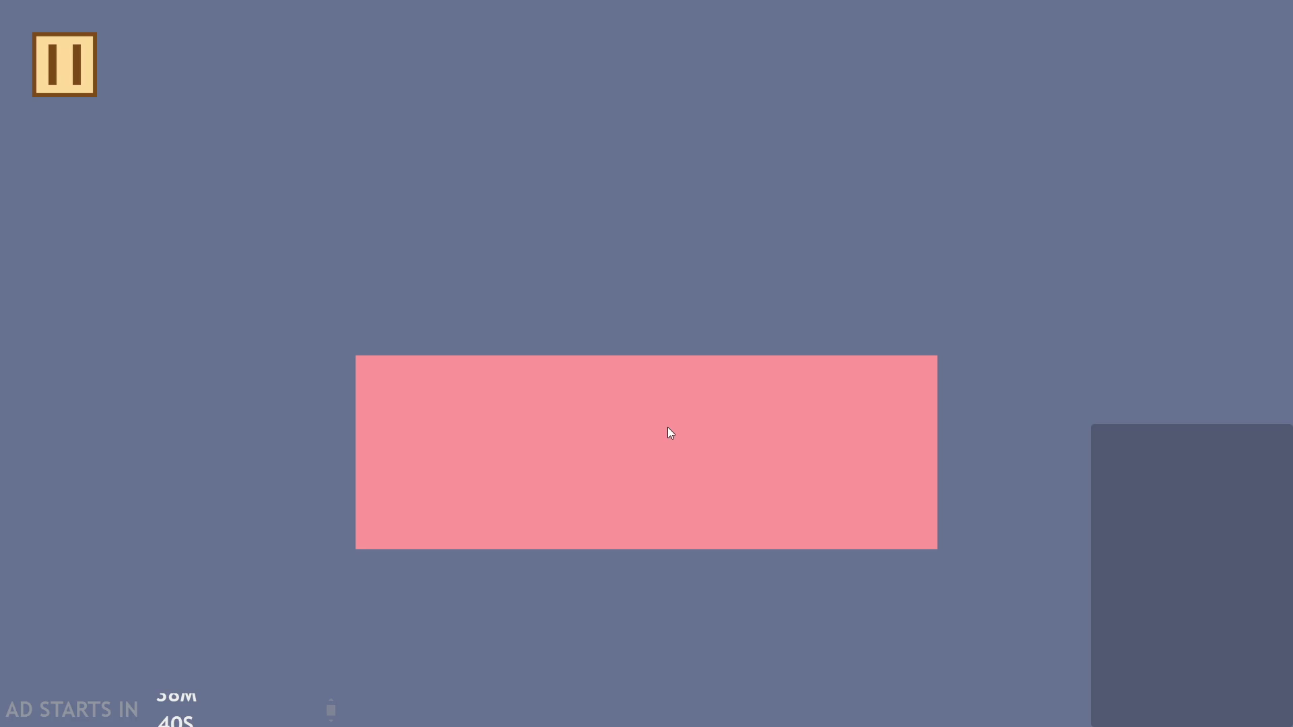
Climb the blocks, flip the first room's lever, and leave through the right edge
key(Right)
key(Up)
key(Up)
key(Up)
key(Left)
key(Up)
key(Up)
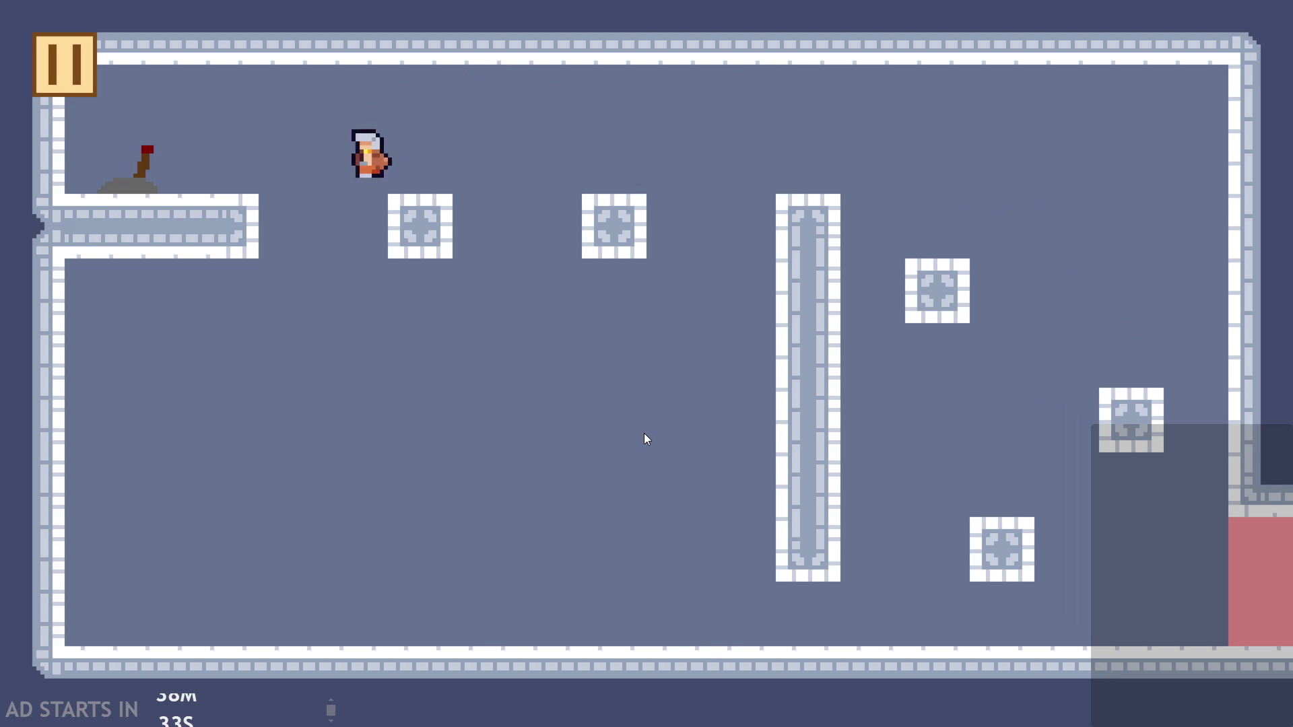
key(Right)
key(Up)
key(Left)
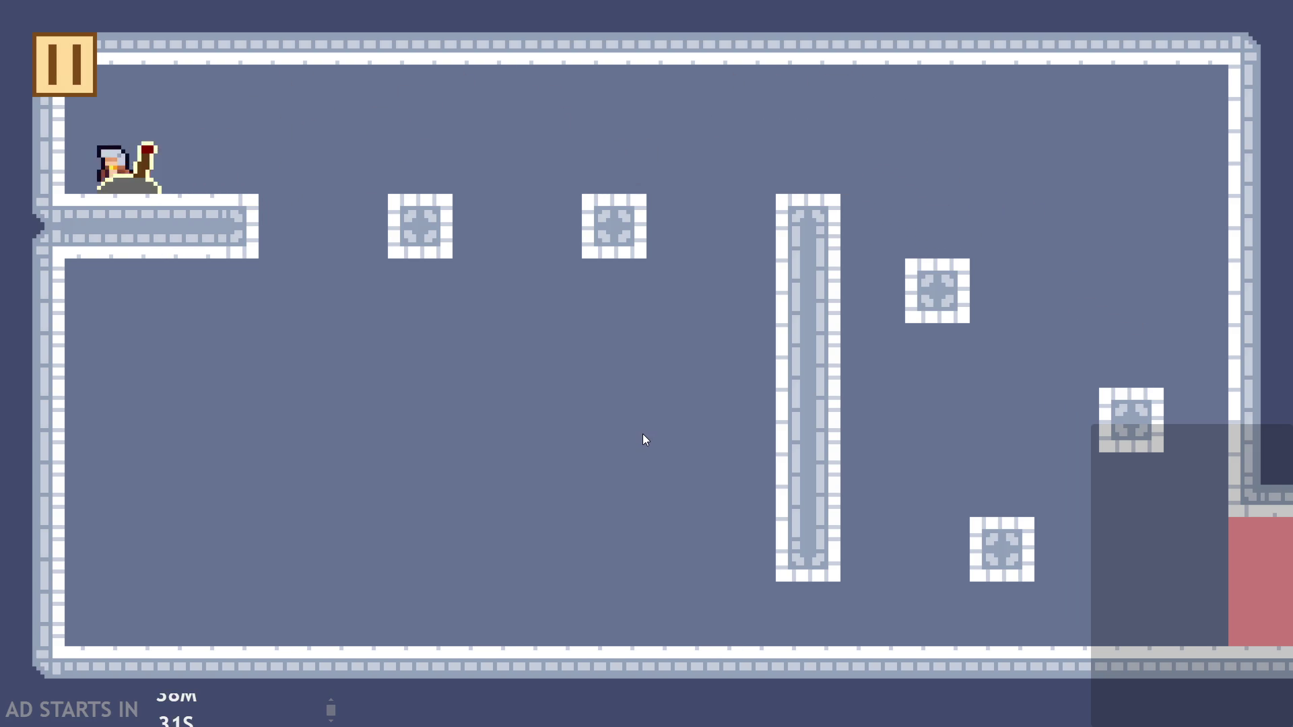
key(Right)
key(Right)
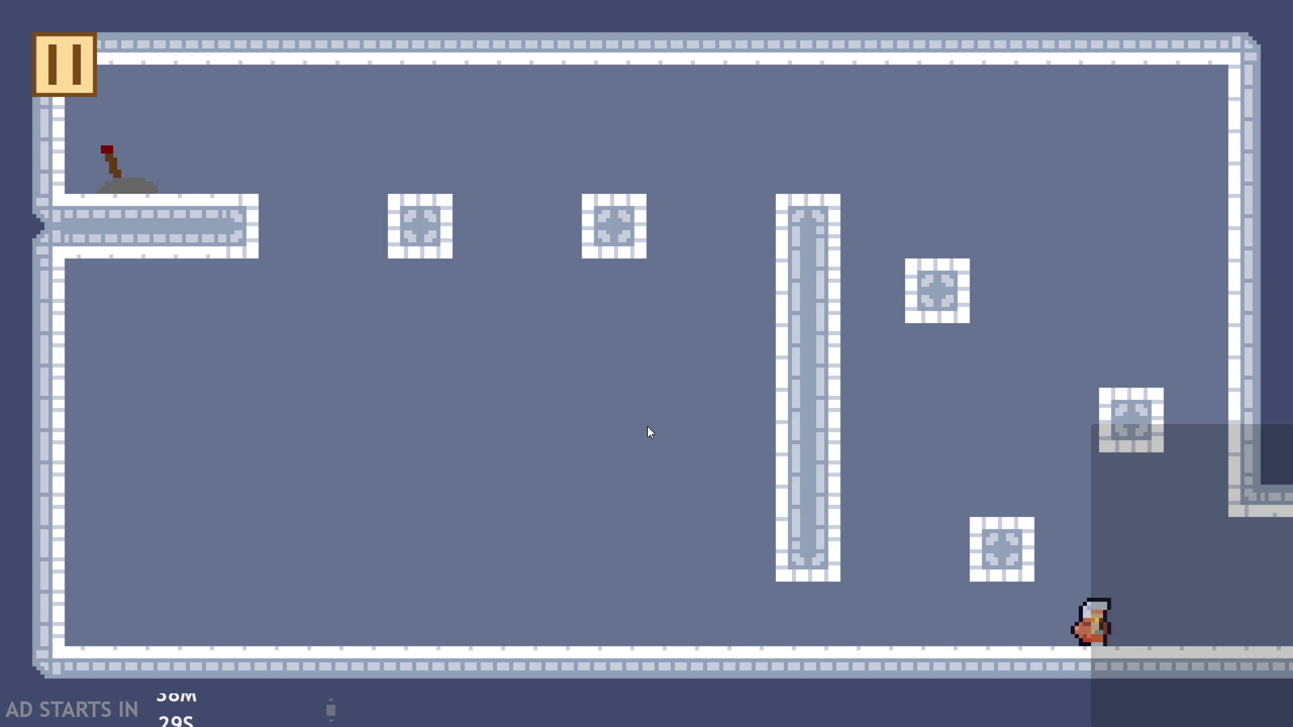
key(Right)
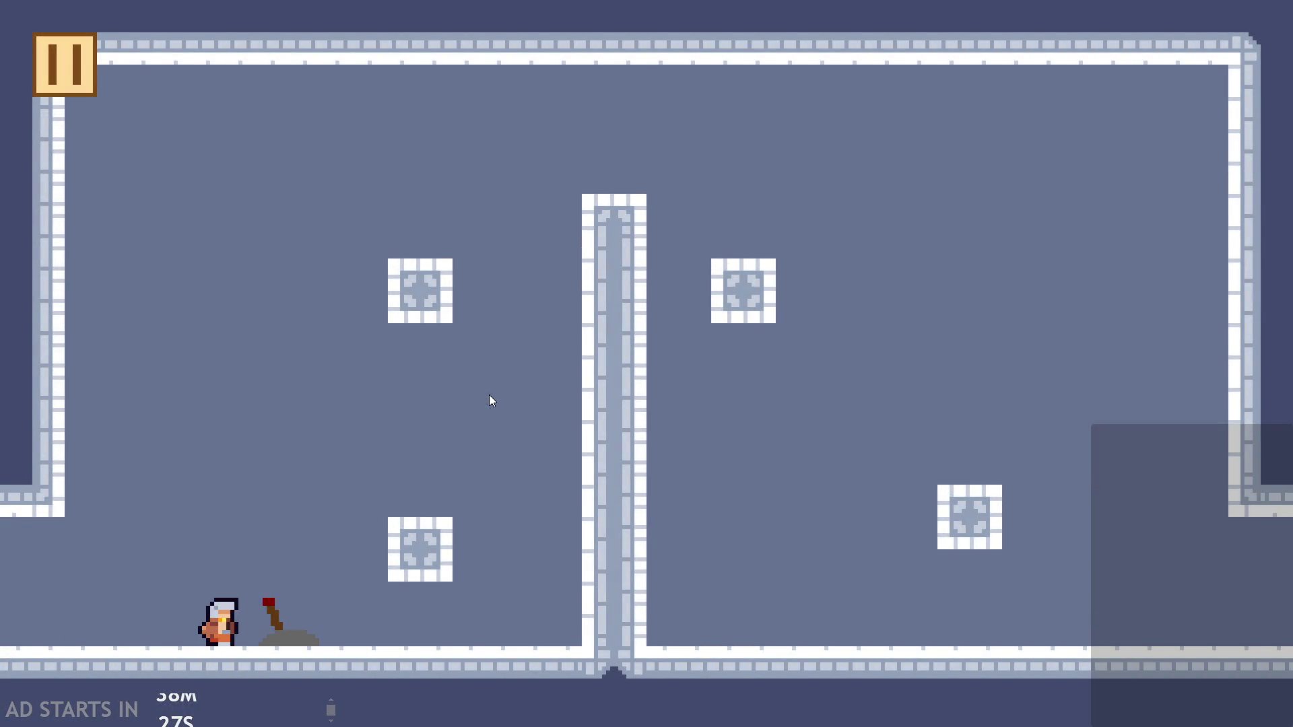
Flip the second room's lever, then exit the game from the pause screen
key(Left)
key(Left)
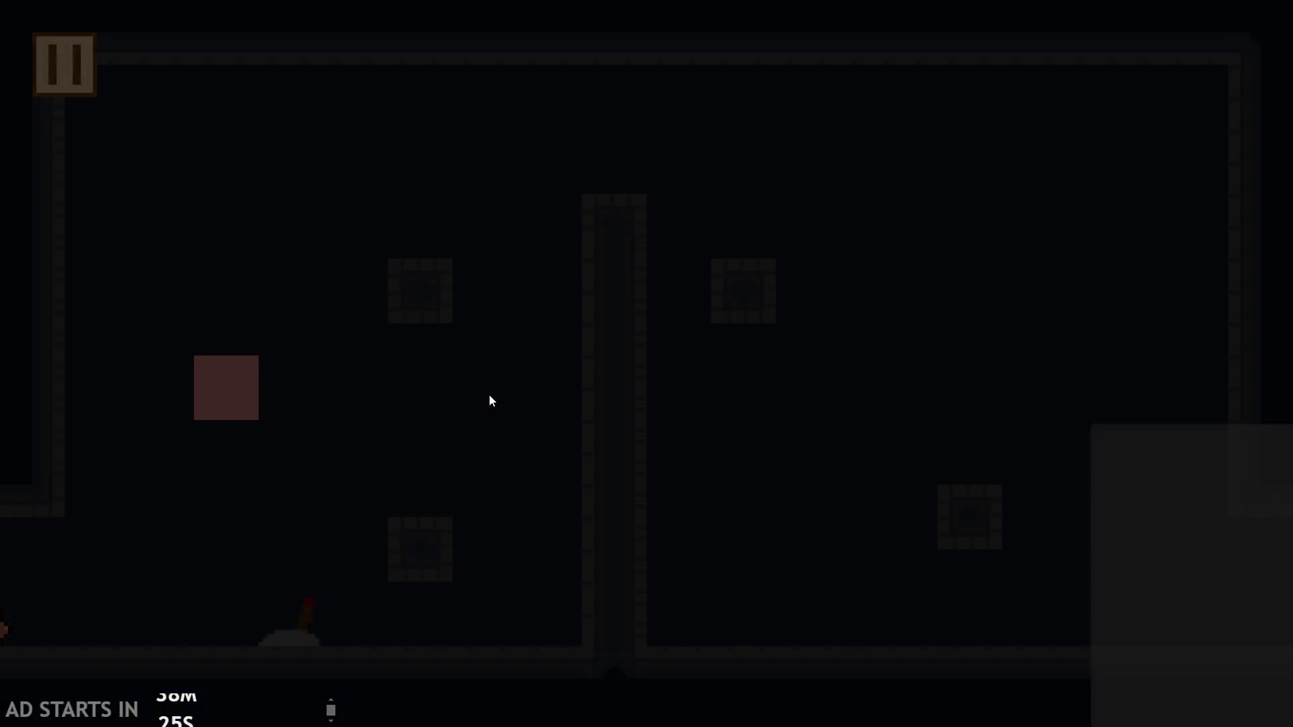
click(53, 39)
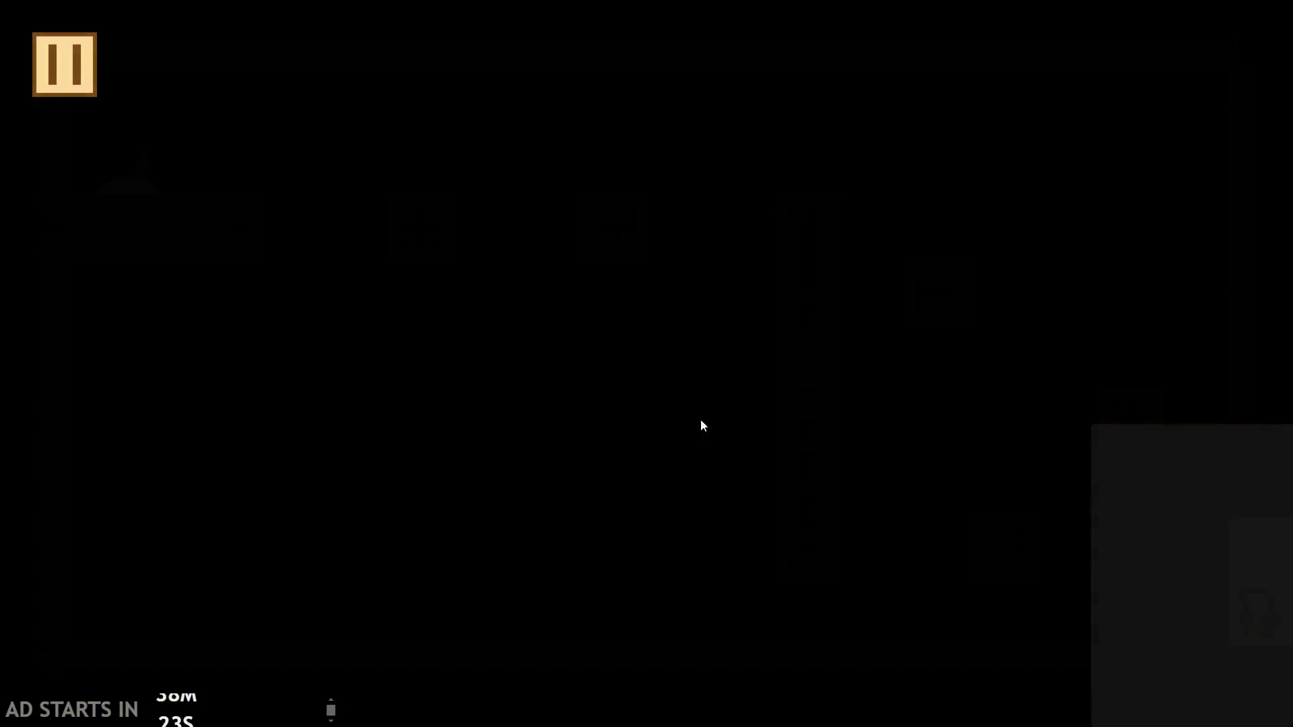
click(987, 583)
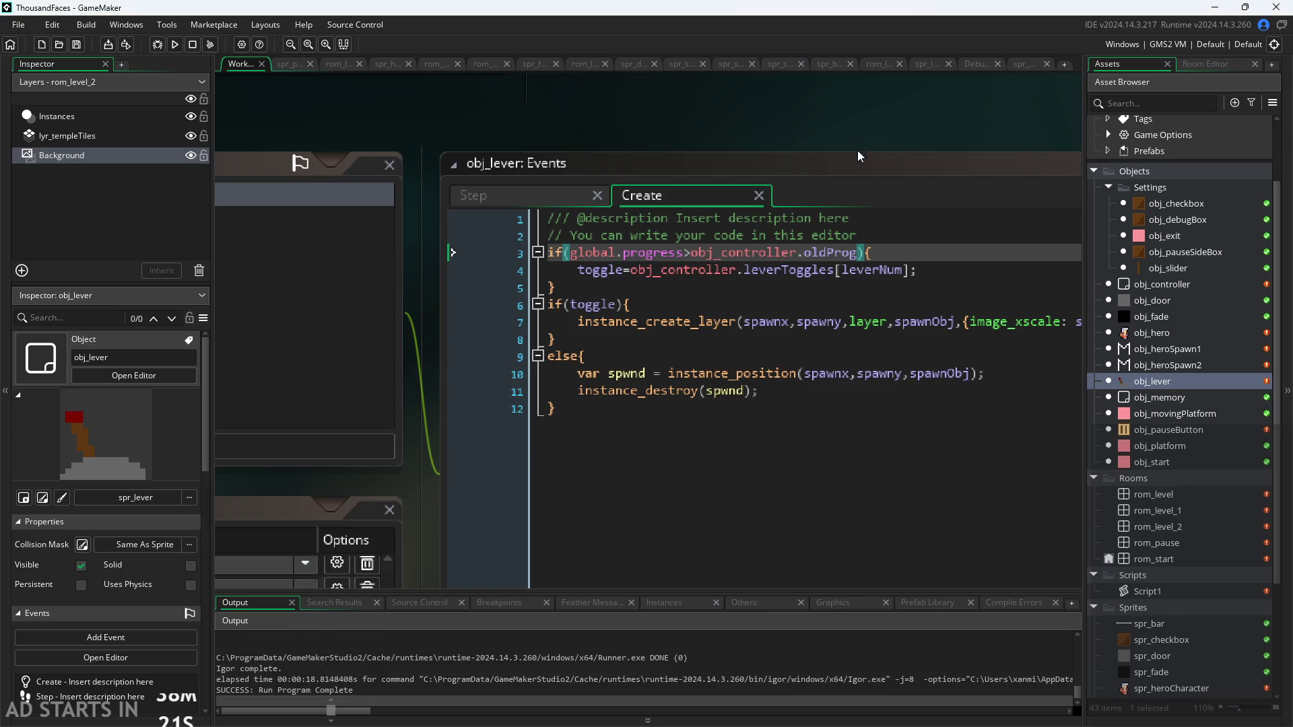
Look over obj_lever's Create code, focusing on the line 3 condition and line 4
click(867, 270)
double_click(867, 321)
click(766, 330)
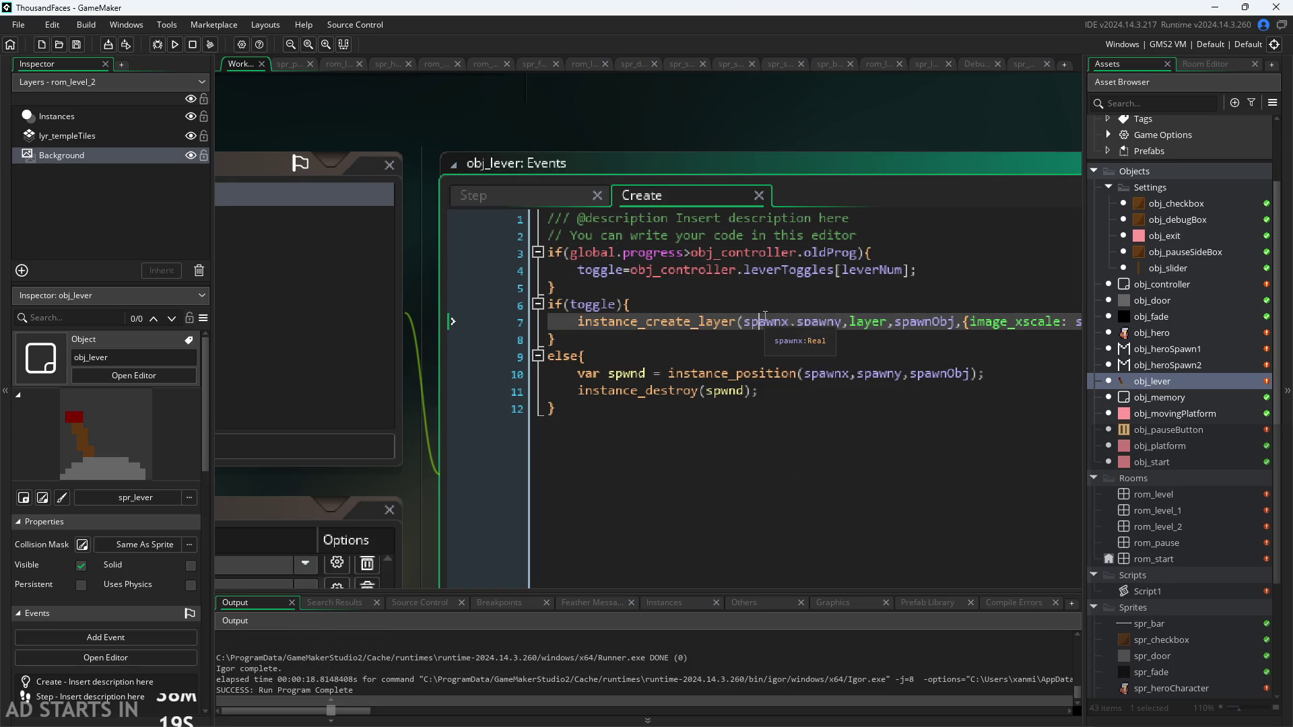
click(424, 338)
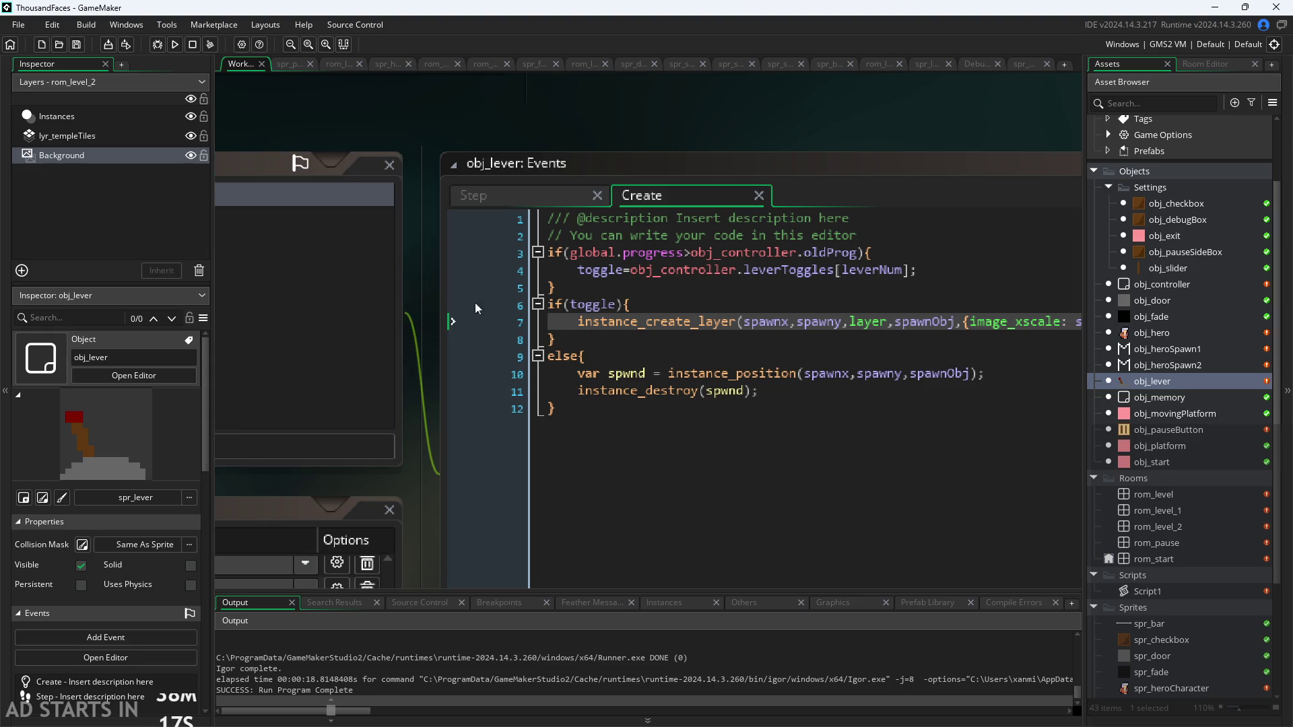
scroll(694, 299, up, 1)
click(787, 261)
click(787, 267)
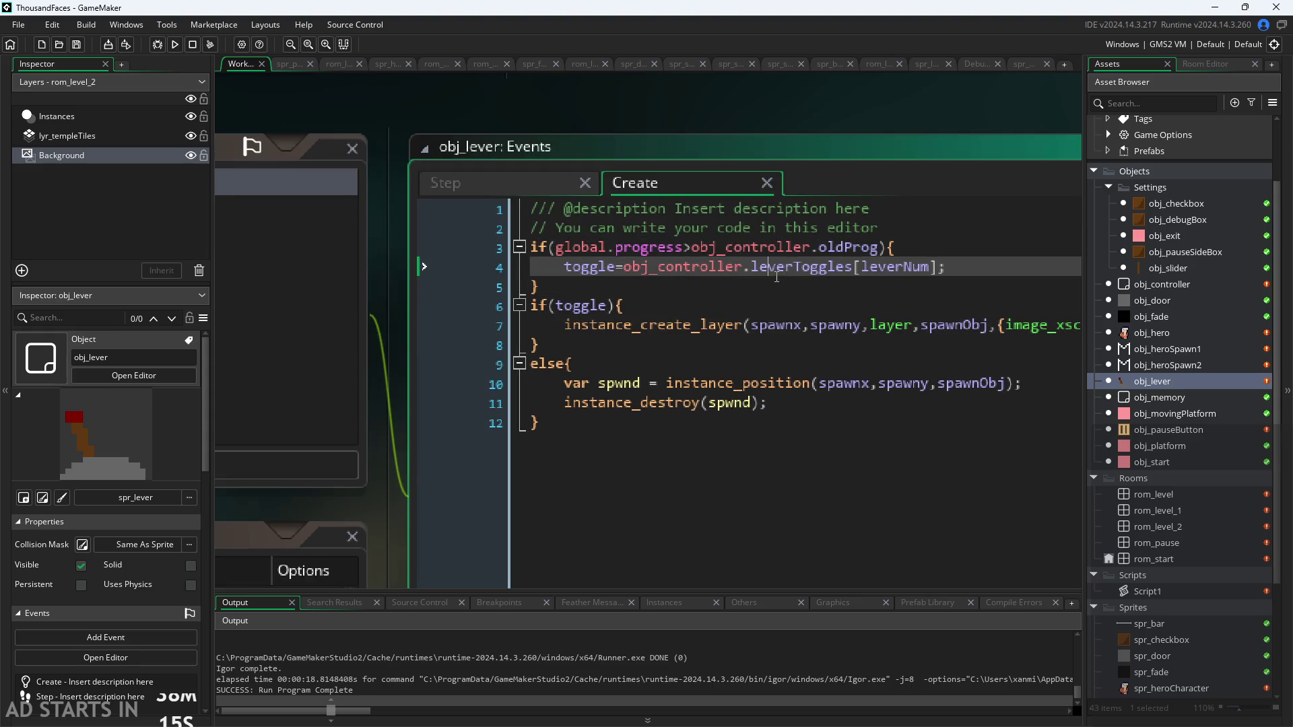
scroll(817, 134, down, 1)
scroll(892, 207, up, 1)
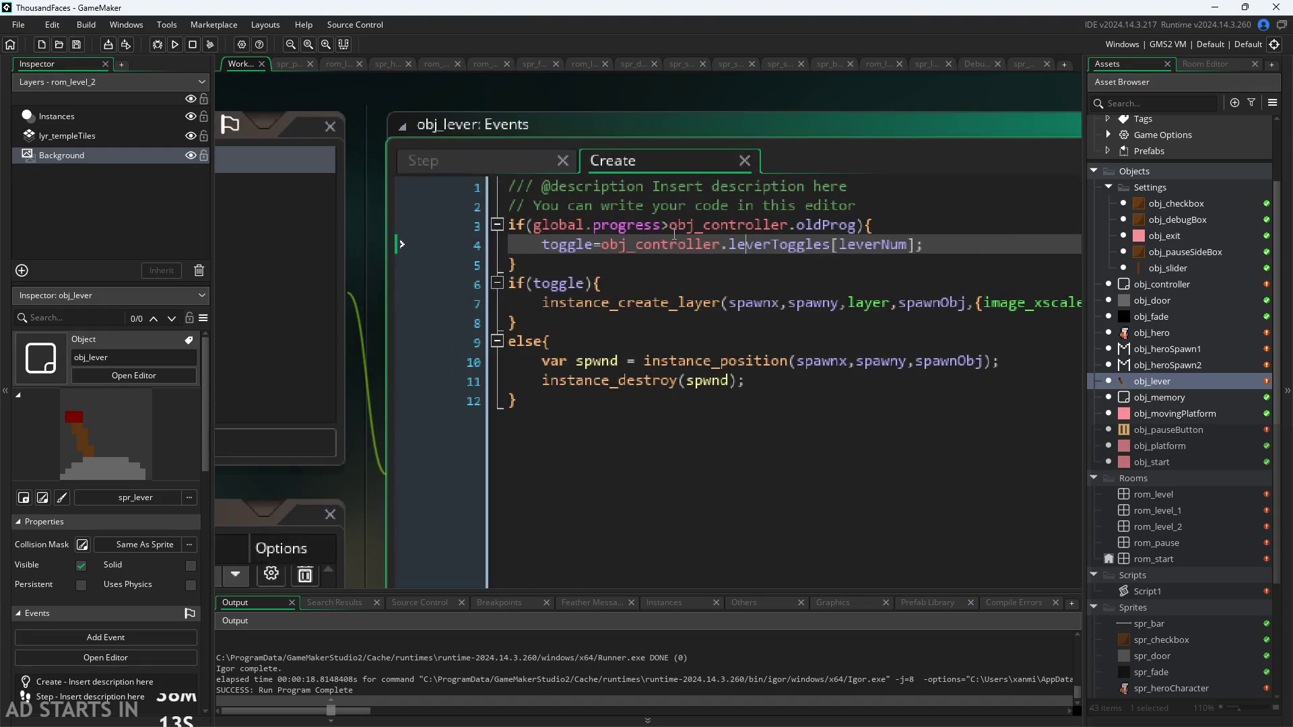
mouse_move(673, 249)
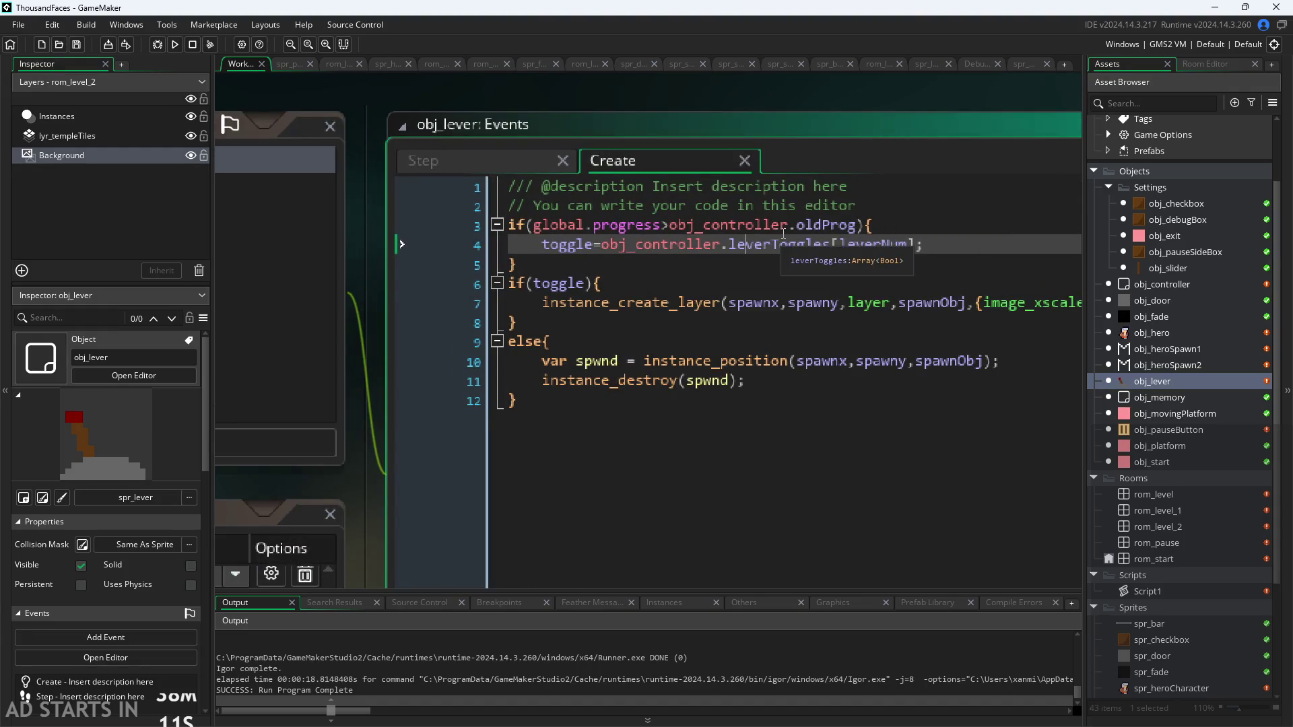
click(671, 227)
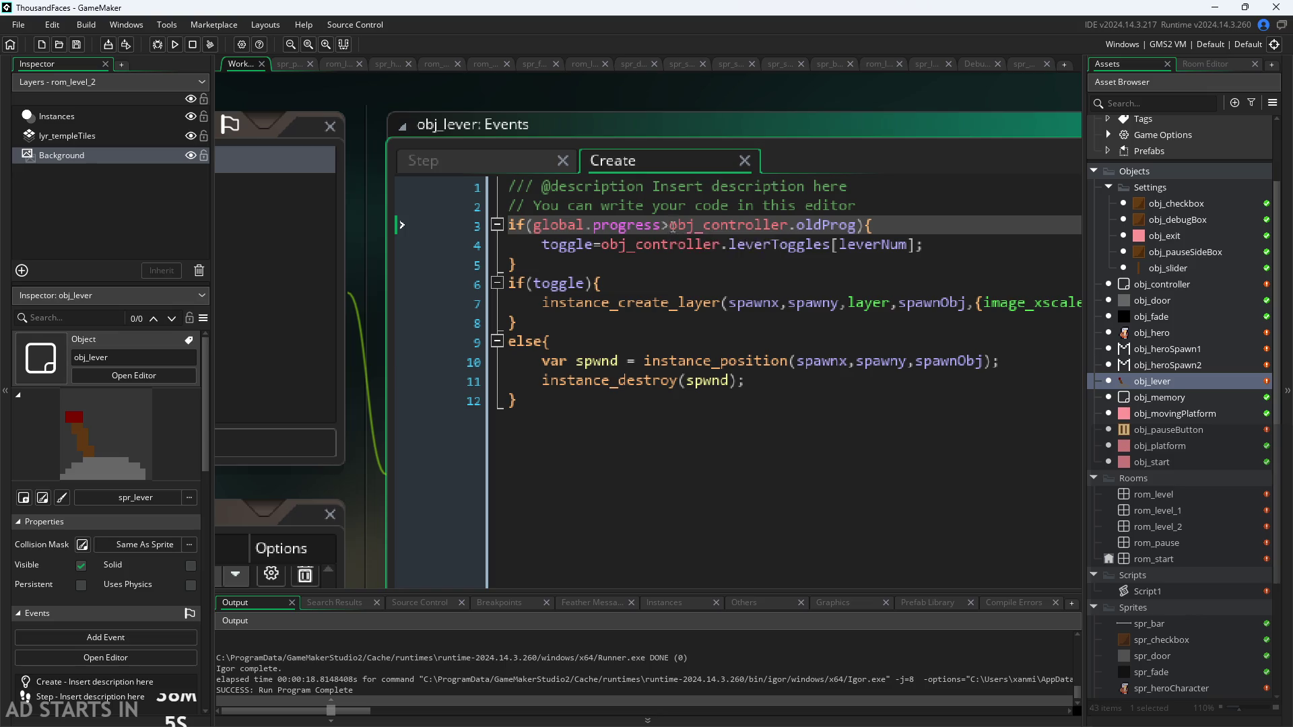
click(678, 245)
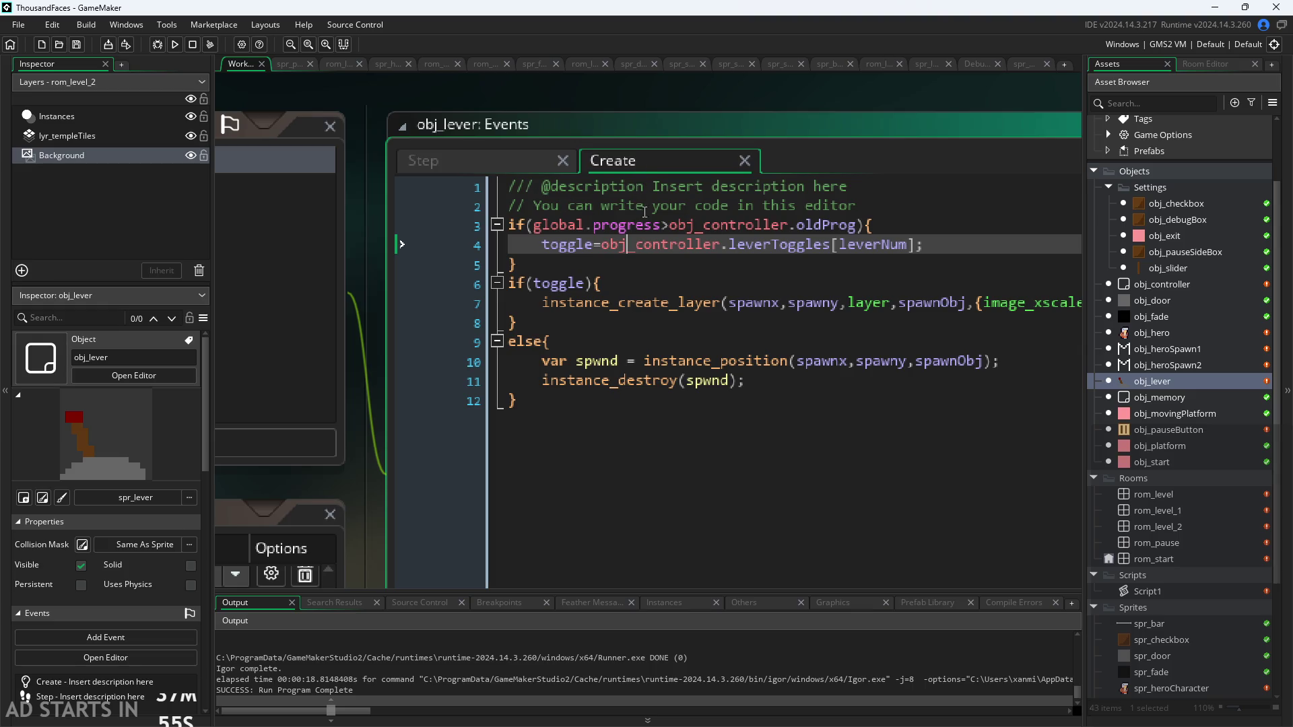
Change line 3's comparison from > to ==, save, and run the game again
mouse_move(615, 230)
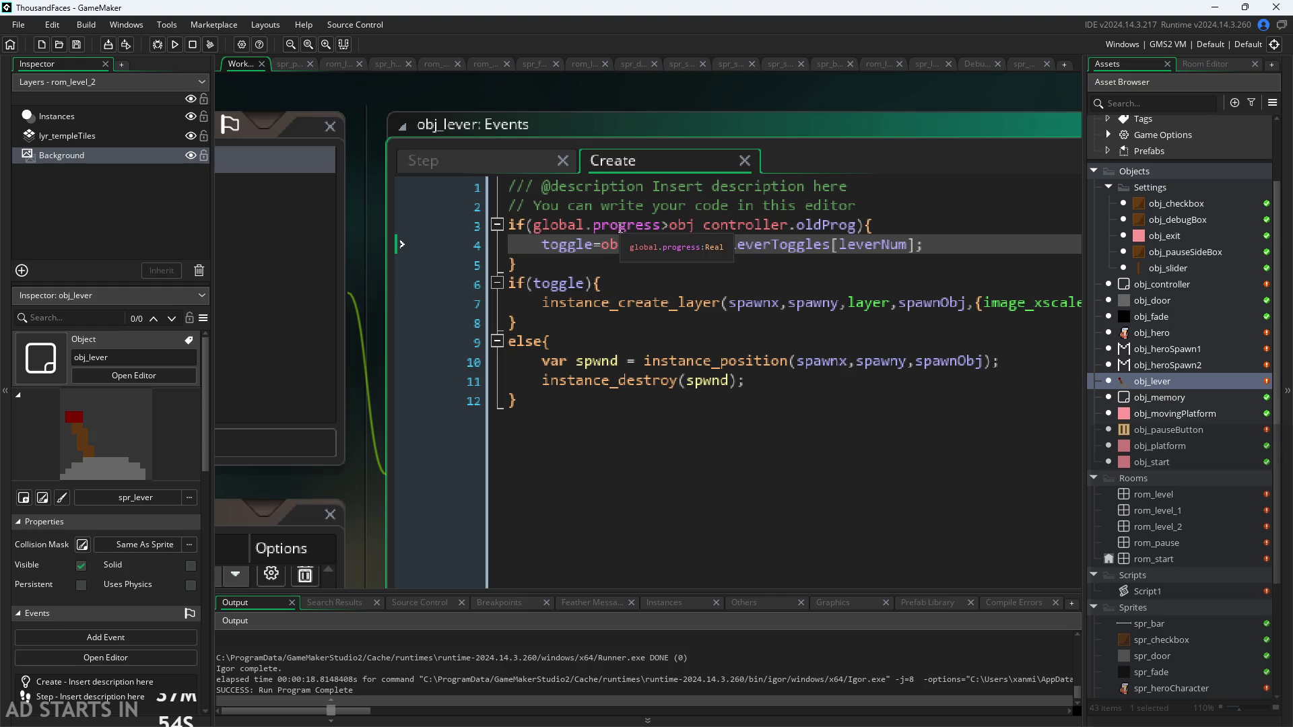
mouse_move(740, 235)
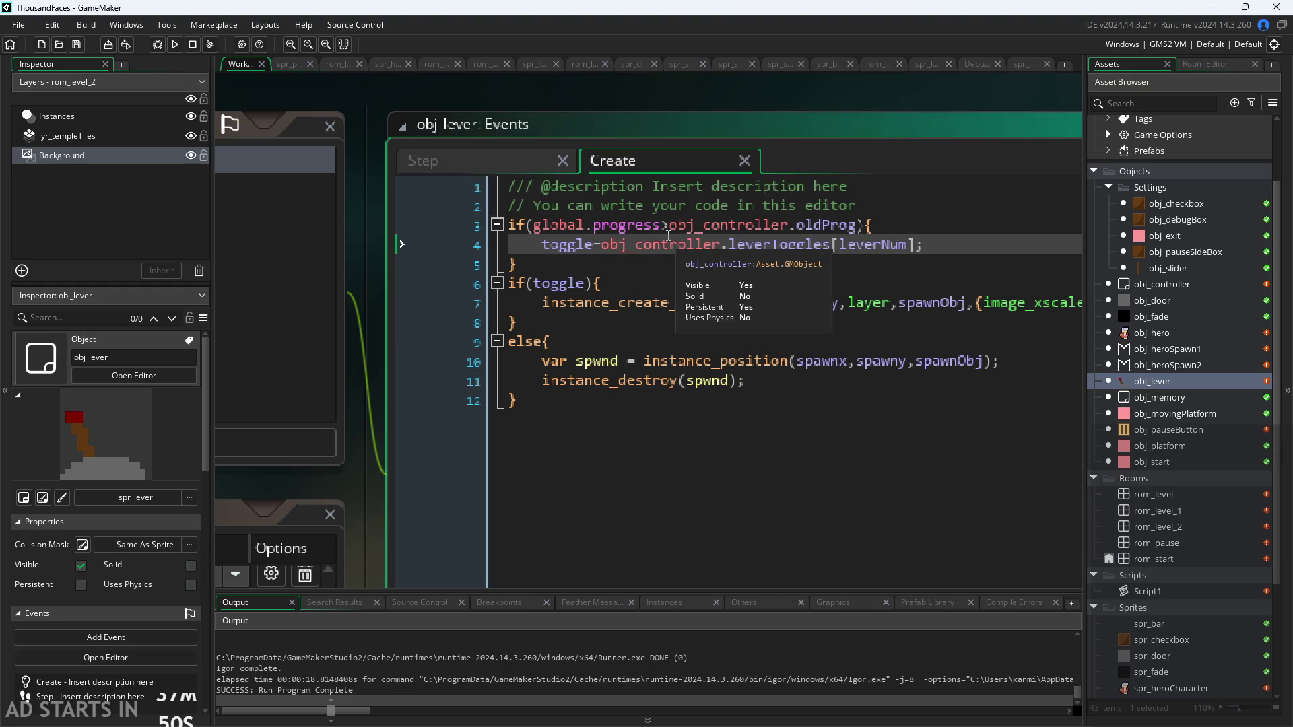
click(673, 230)
key(BackSpace)
text(==)
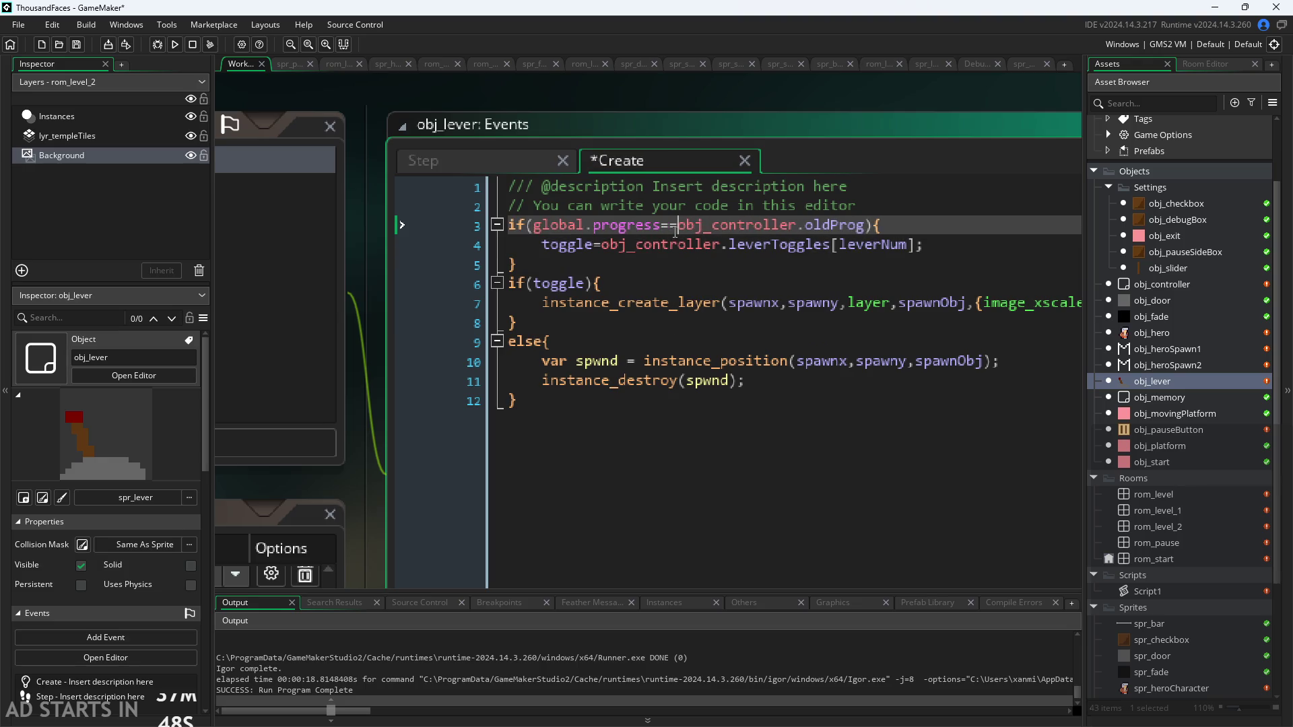
key(ctrl+s)
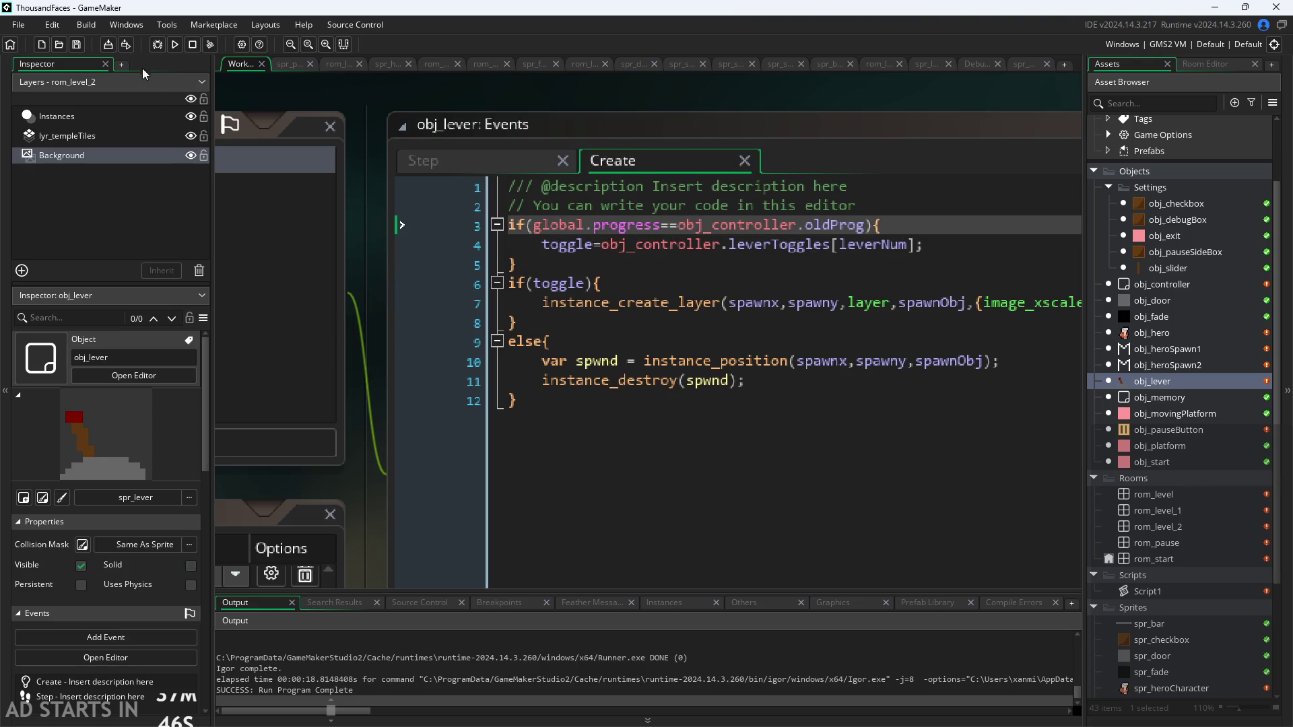
click(176, 45)
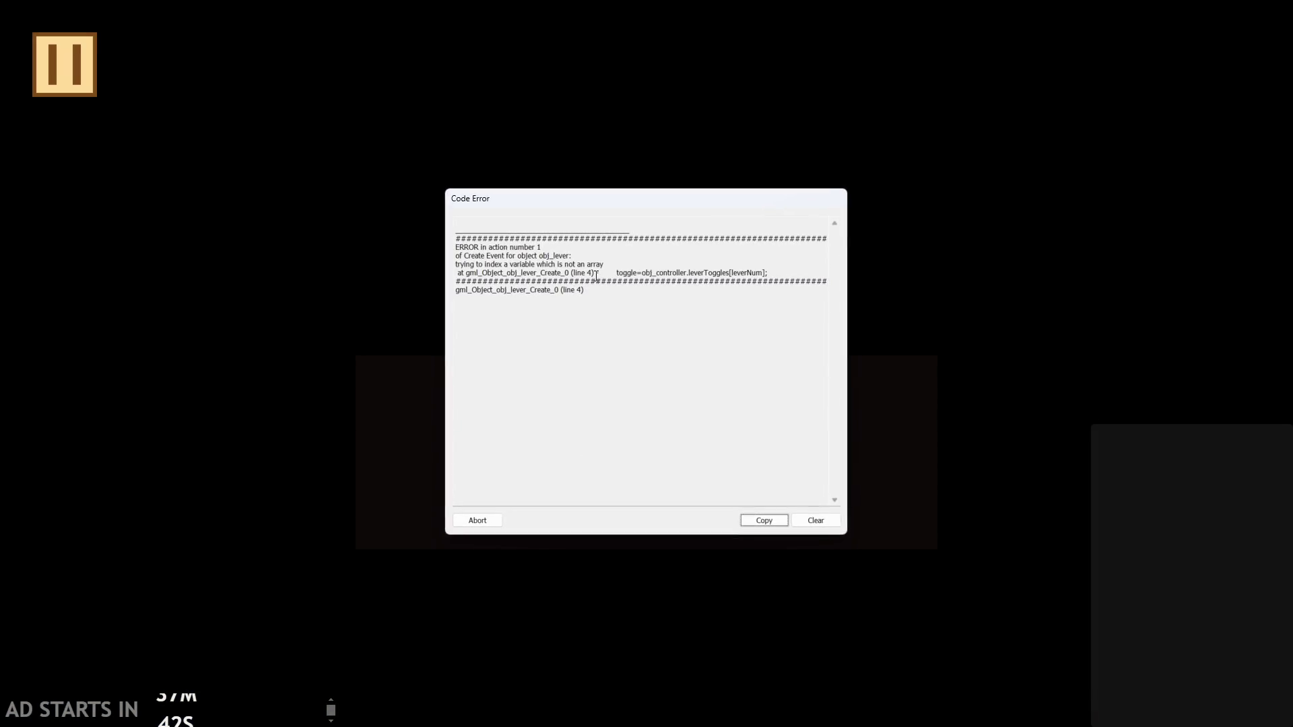
Read the error about line 4 indexing a non-array with [leverNum], then abort the game
drag(596, 275, 793, 275)
click(794, 275)
double_click(799, 270)
click(798, 271)
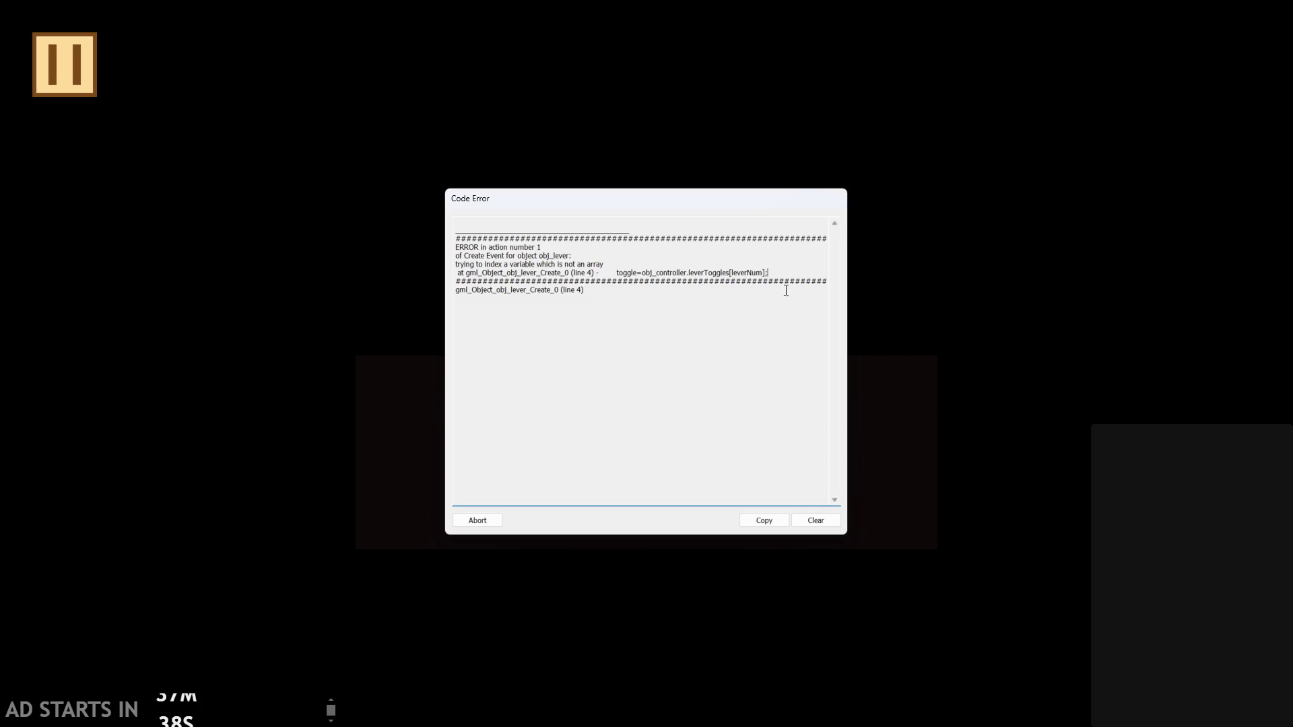
click(480, 521)
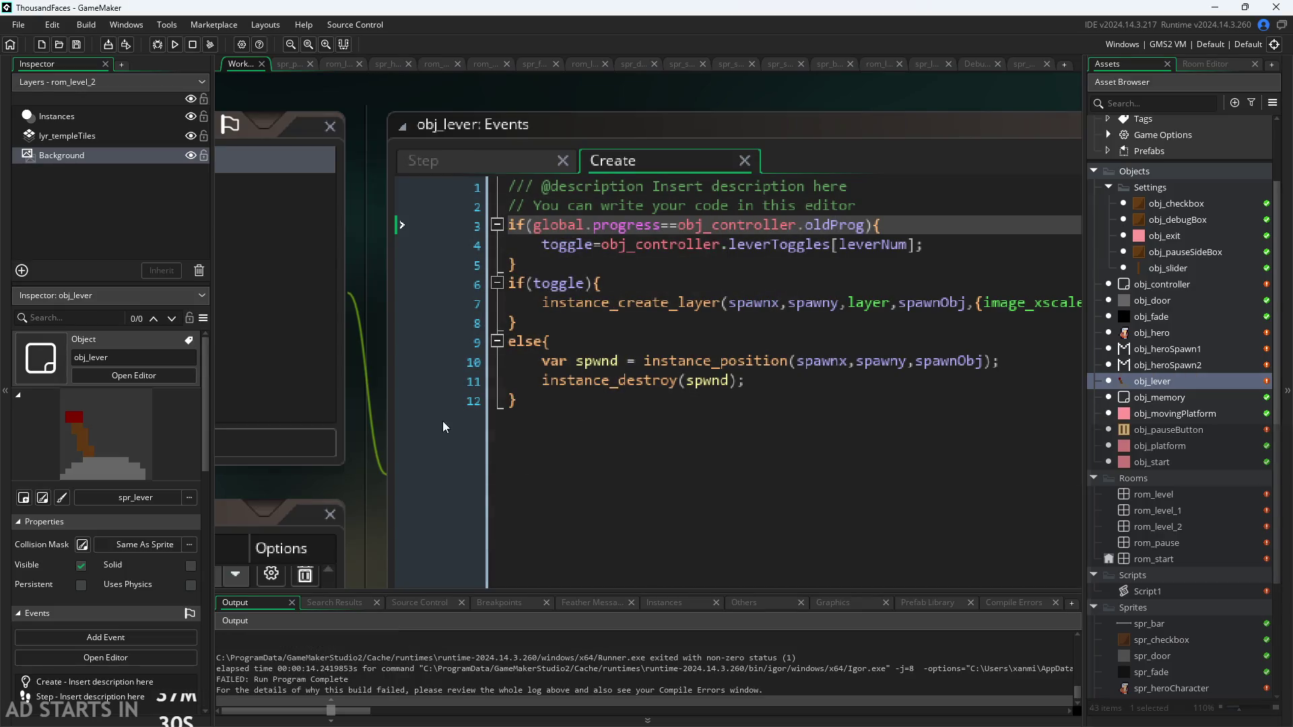
Enable Multi-select for obj_controller's leverToggles variable, then build and run with F5
scroll(489, 382, down, 1)
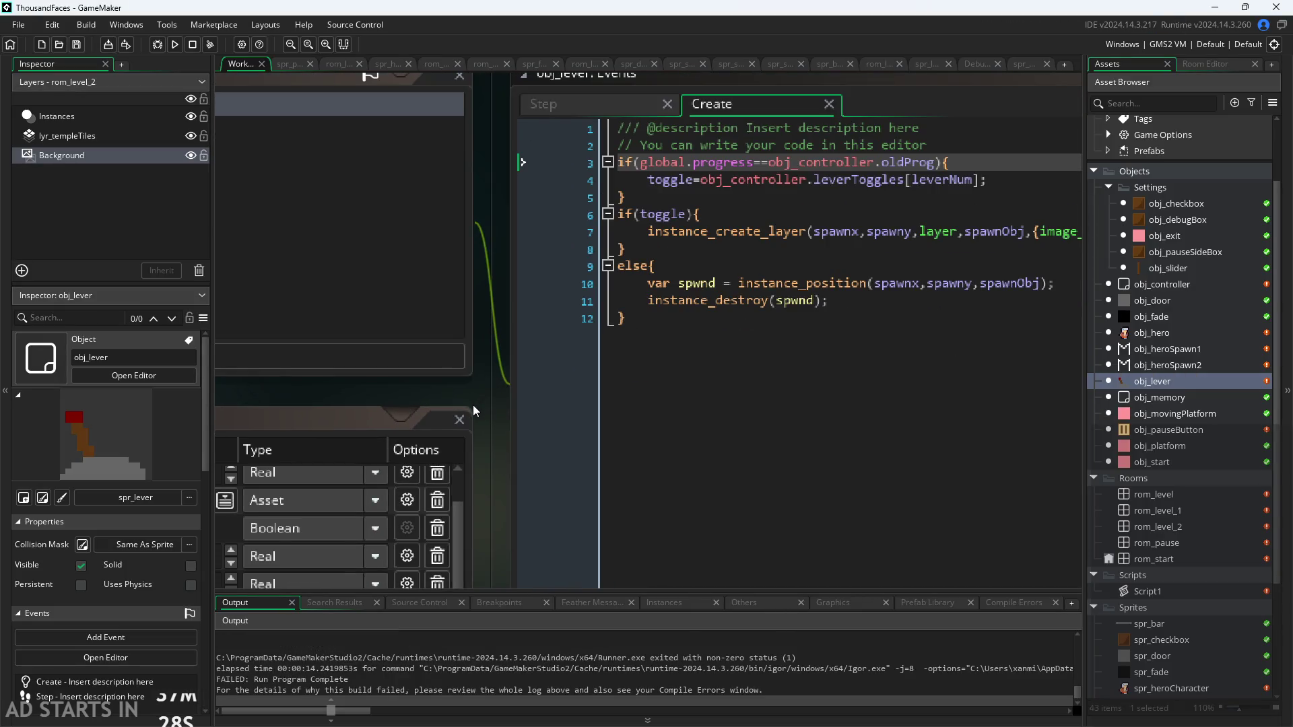
mouse_move(472, 406)
mouse_down()
mouse_move(751, 306)
mouse_move(873, 301)
mouse_move(677, 311)
mouse_up()
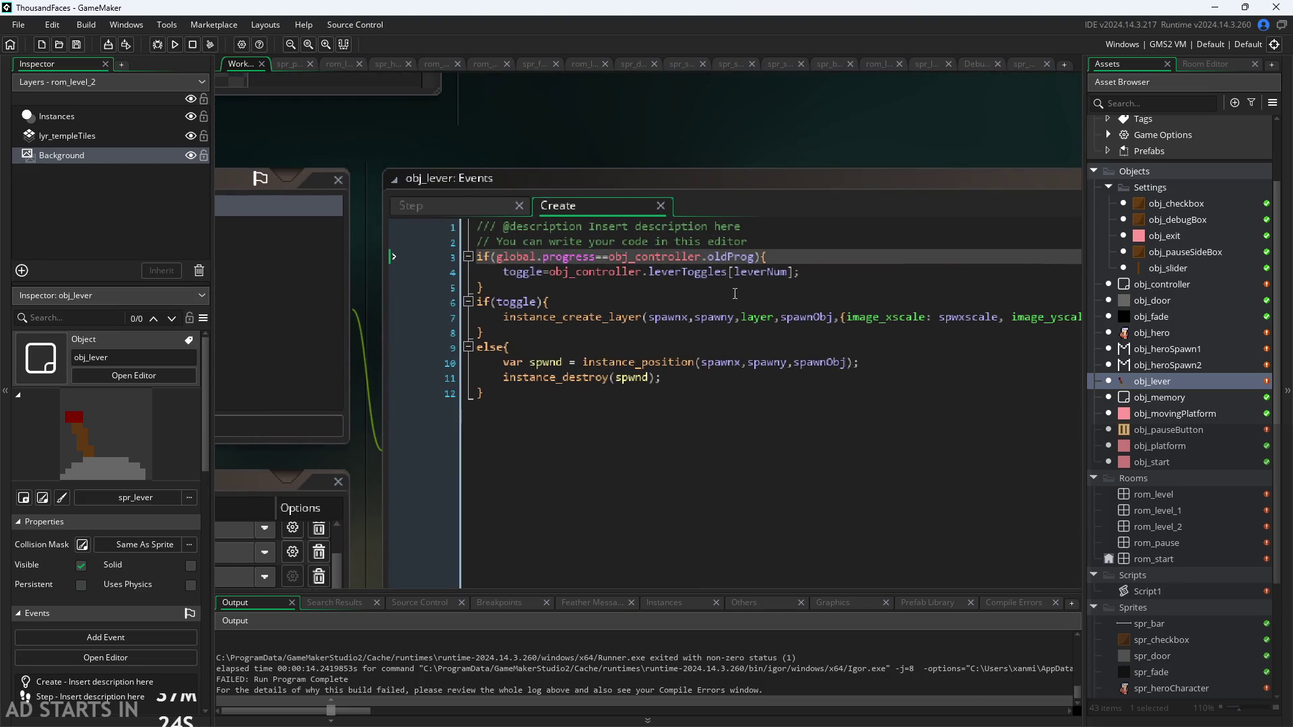
click(678, 271)
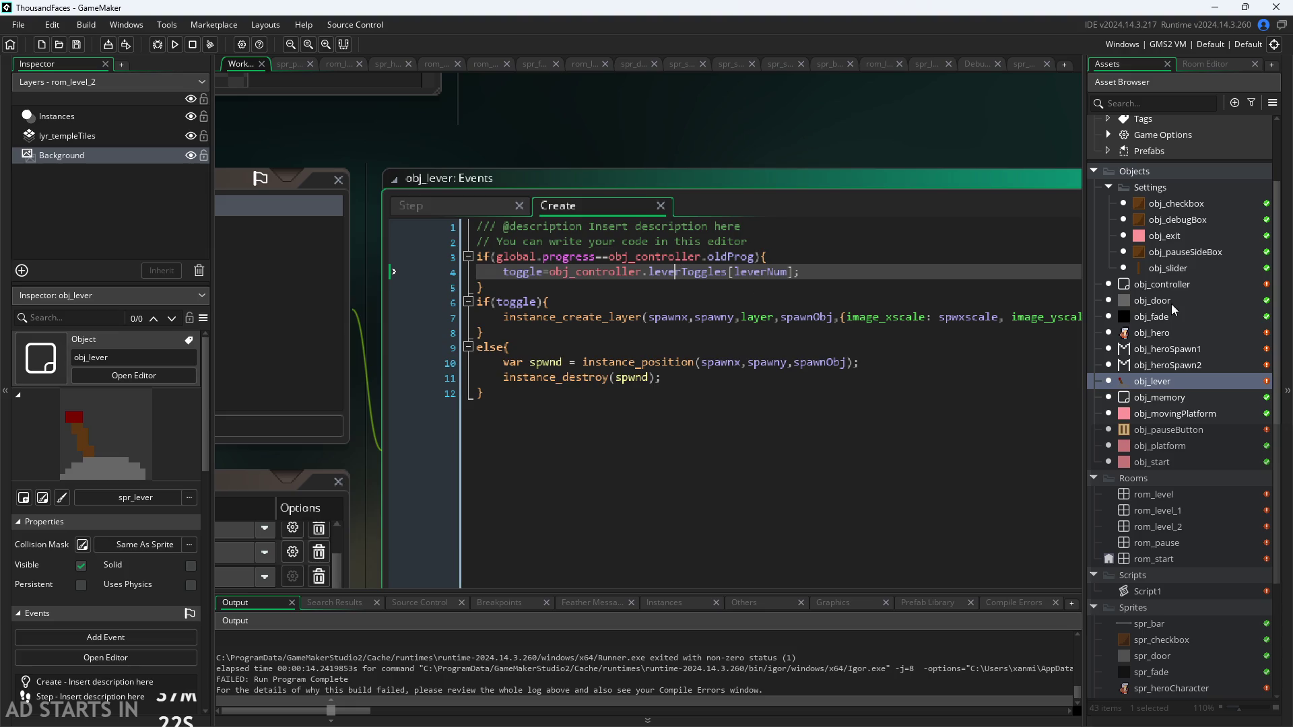
double_click(1173, 285)
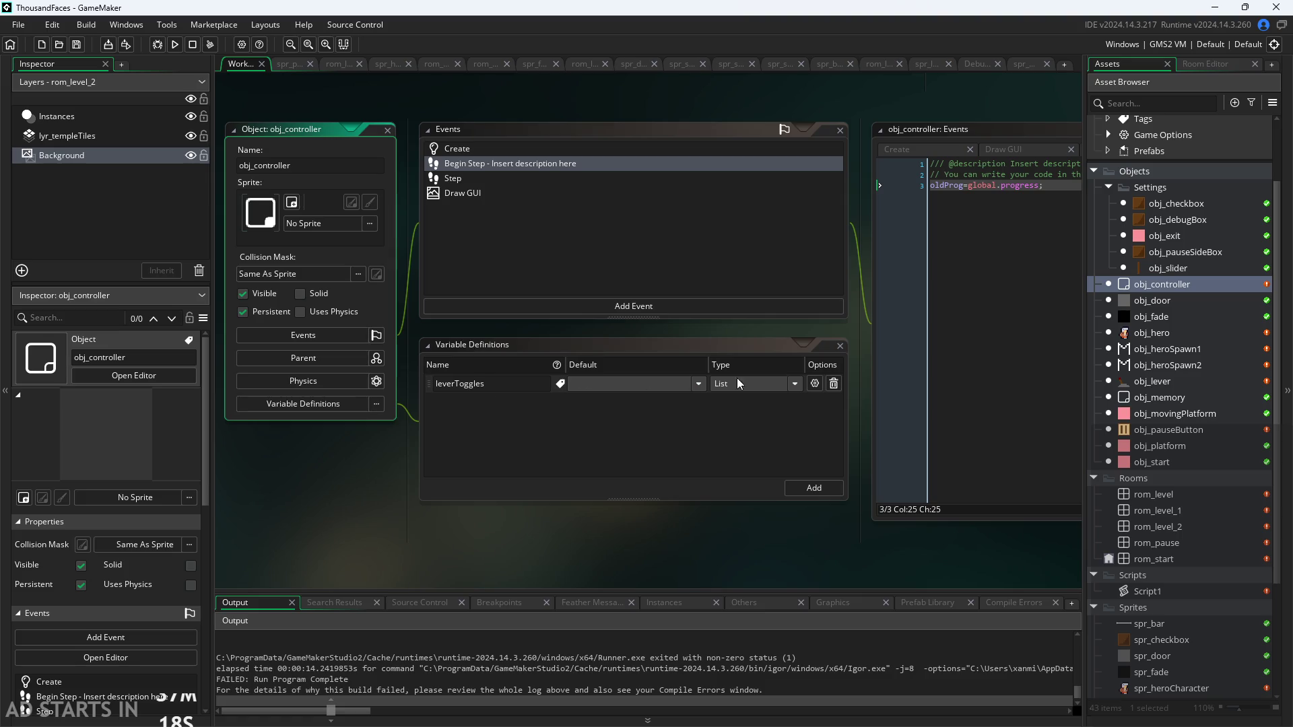
click(815, 383)
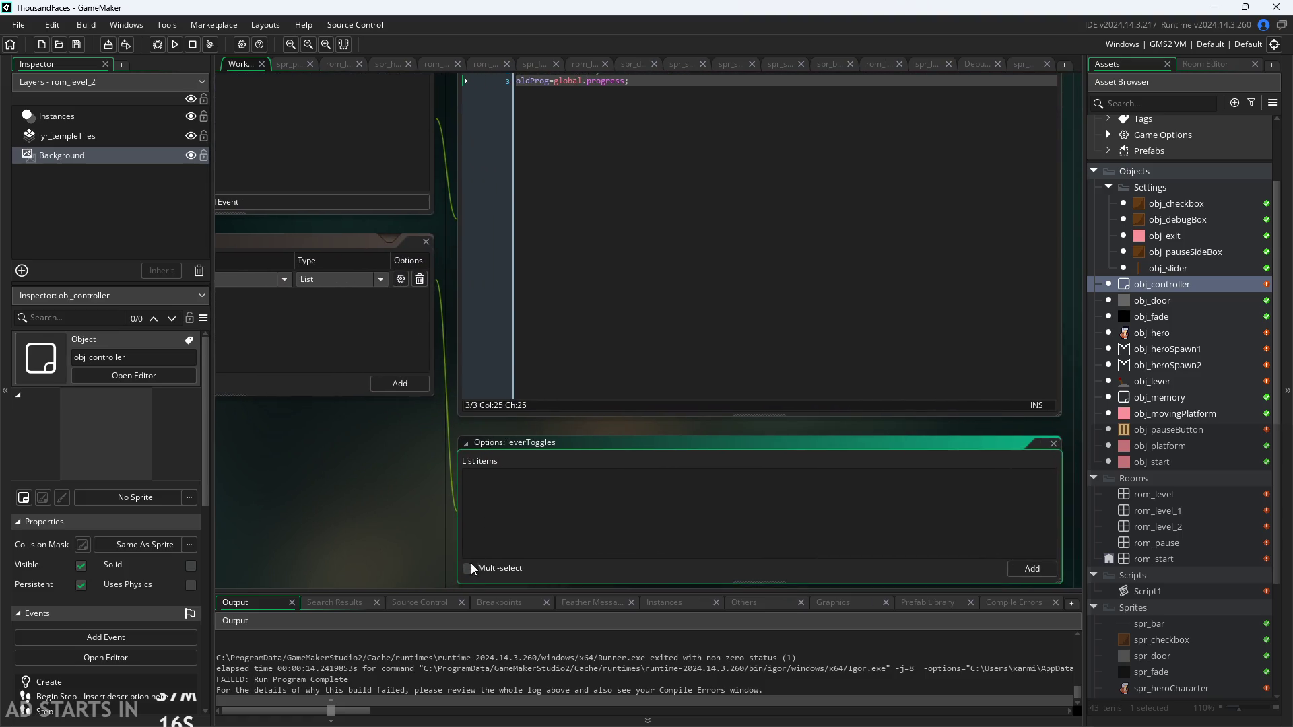
key(F5)
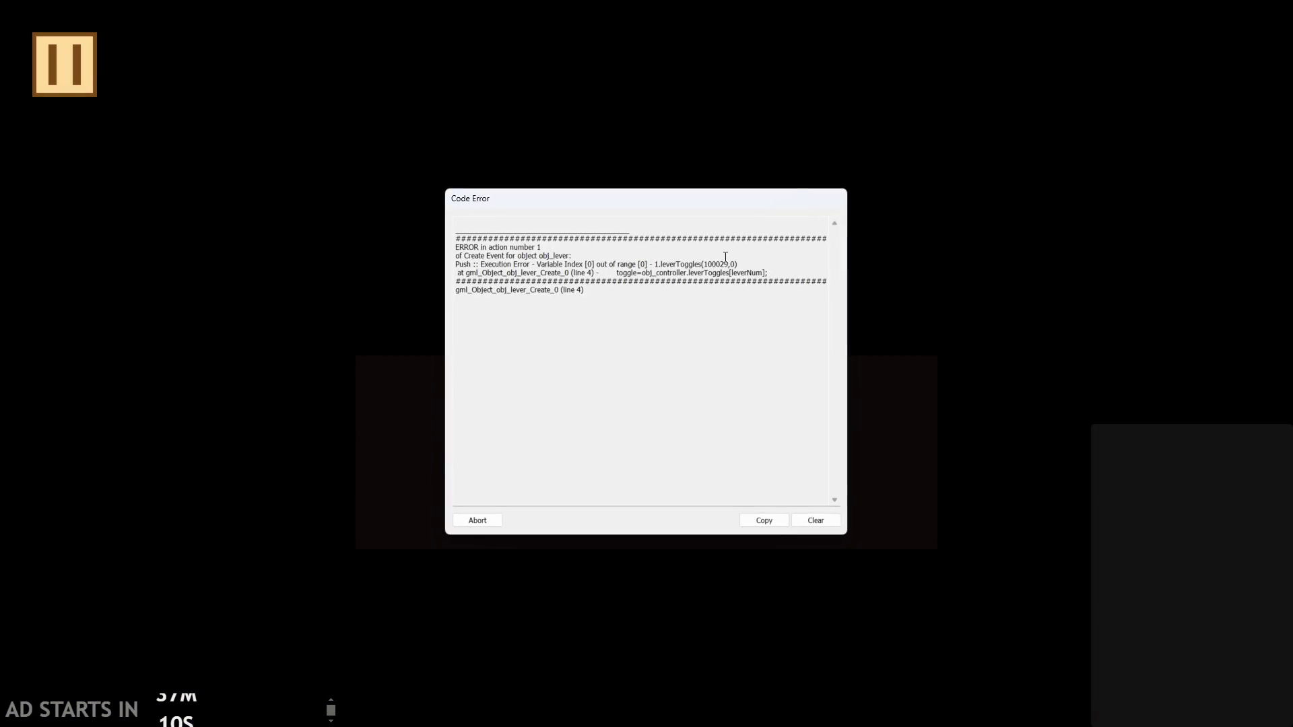
Read the leverToggles index [0] out-of-range error at obj_lever Create line 4, then abort
mouse_move(620, 264)
mouse_down()
mouse_move(586, 296)
mouse_move(458, 257)
mouse_move(741, 264)
mouse_up()
click(748, 264)
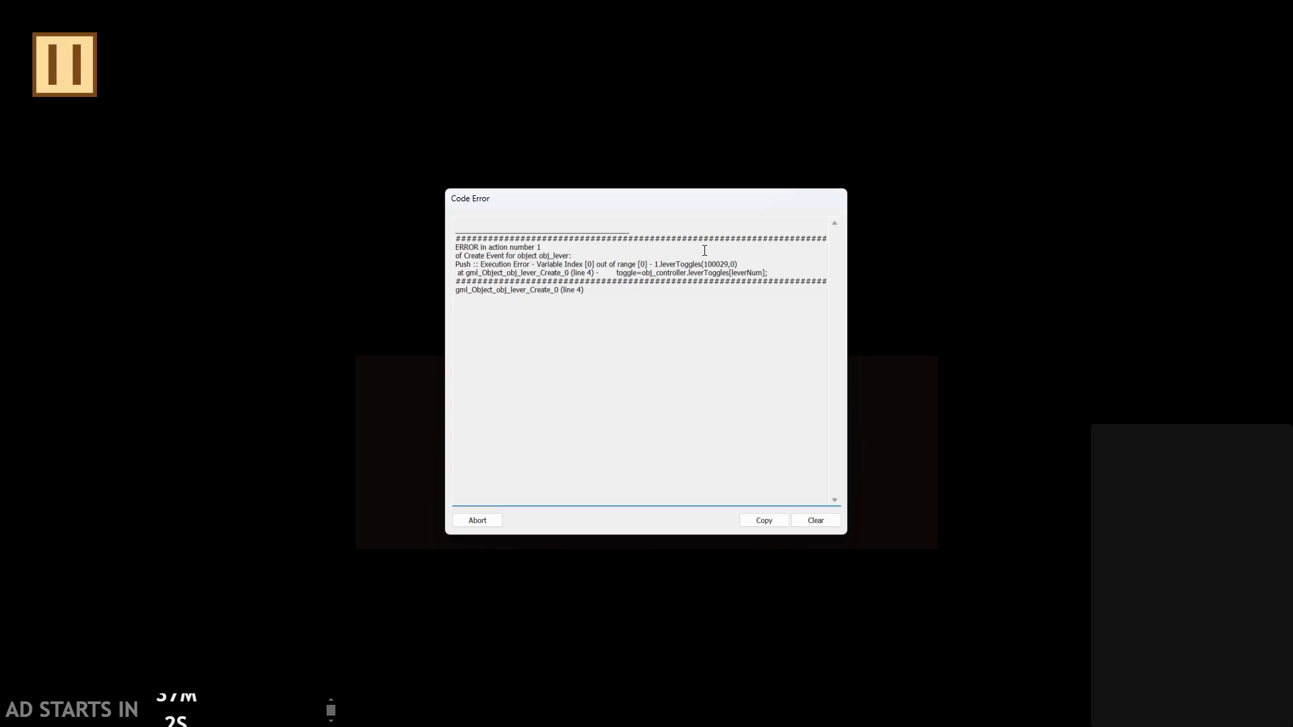
click(482, 521)
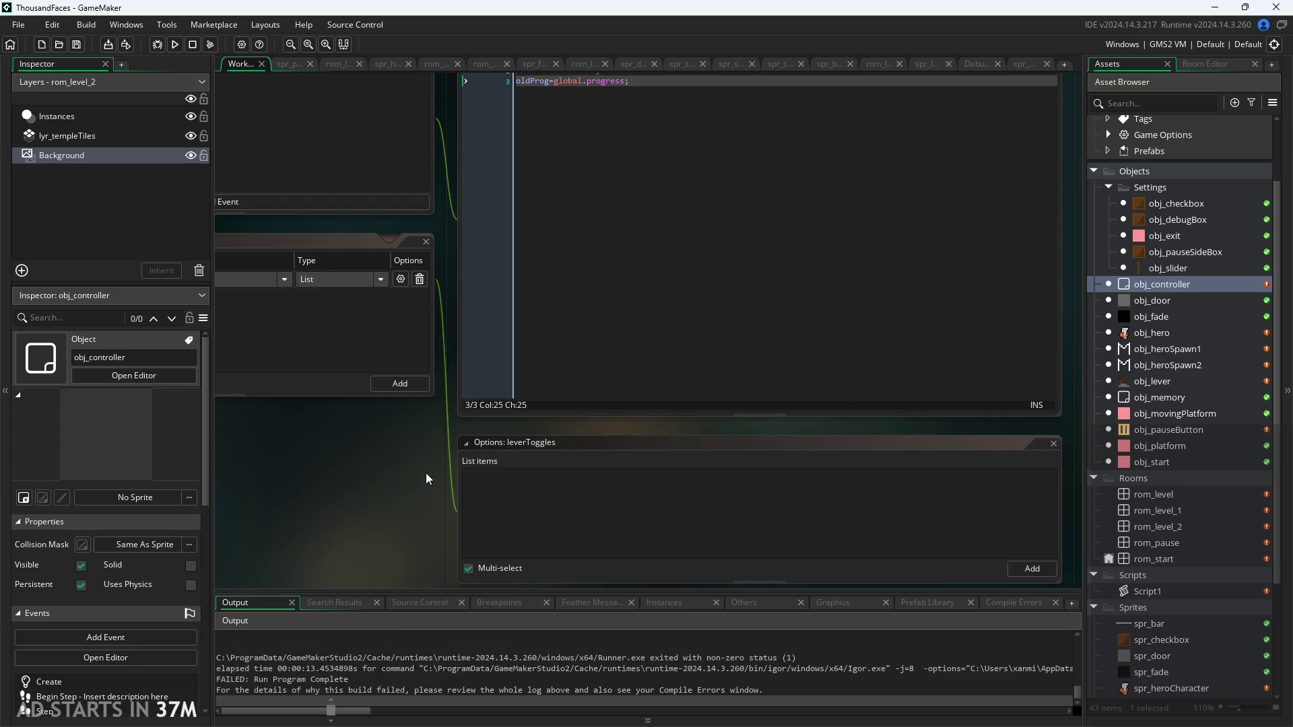
Remove the @ accessor from the leverToggles assignment on line 3 of obj_lever's Step event
drag(426, 474, 398, 477)
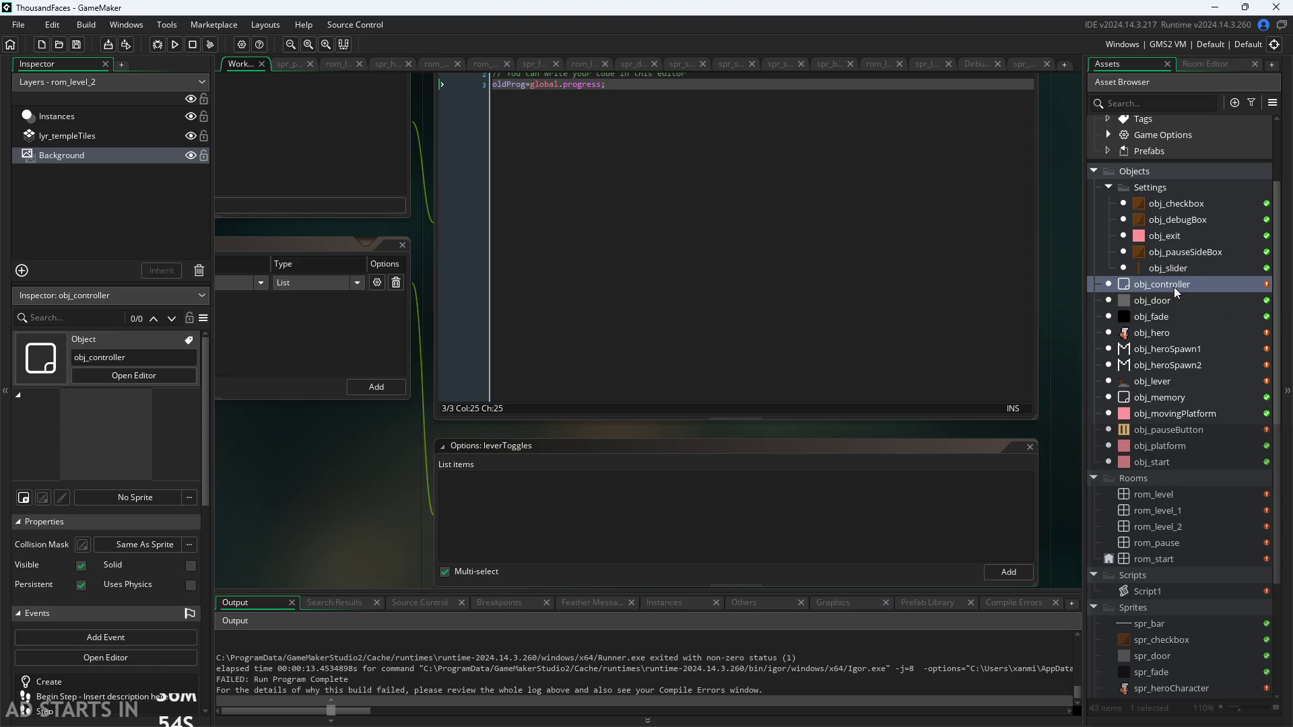
double_click(1170, 377)
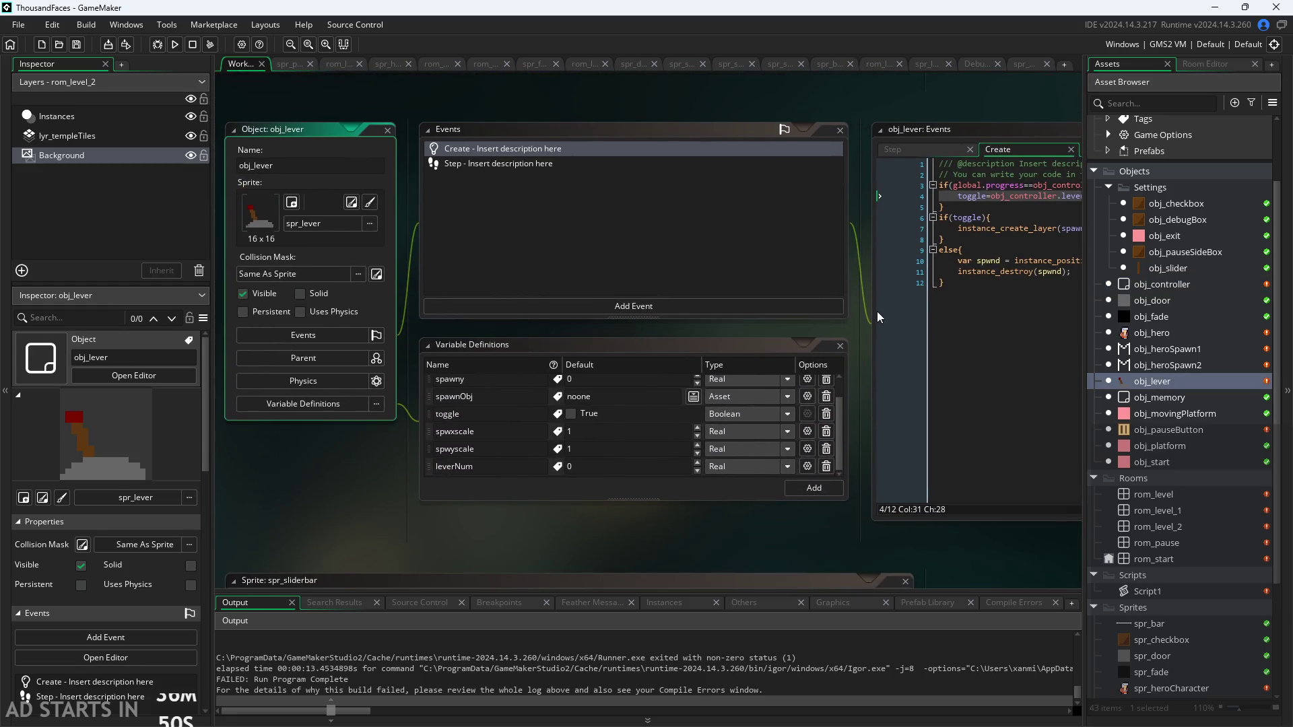
key(shift+space)
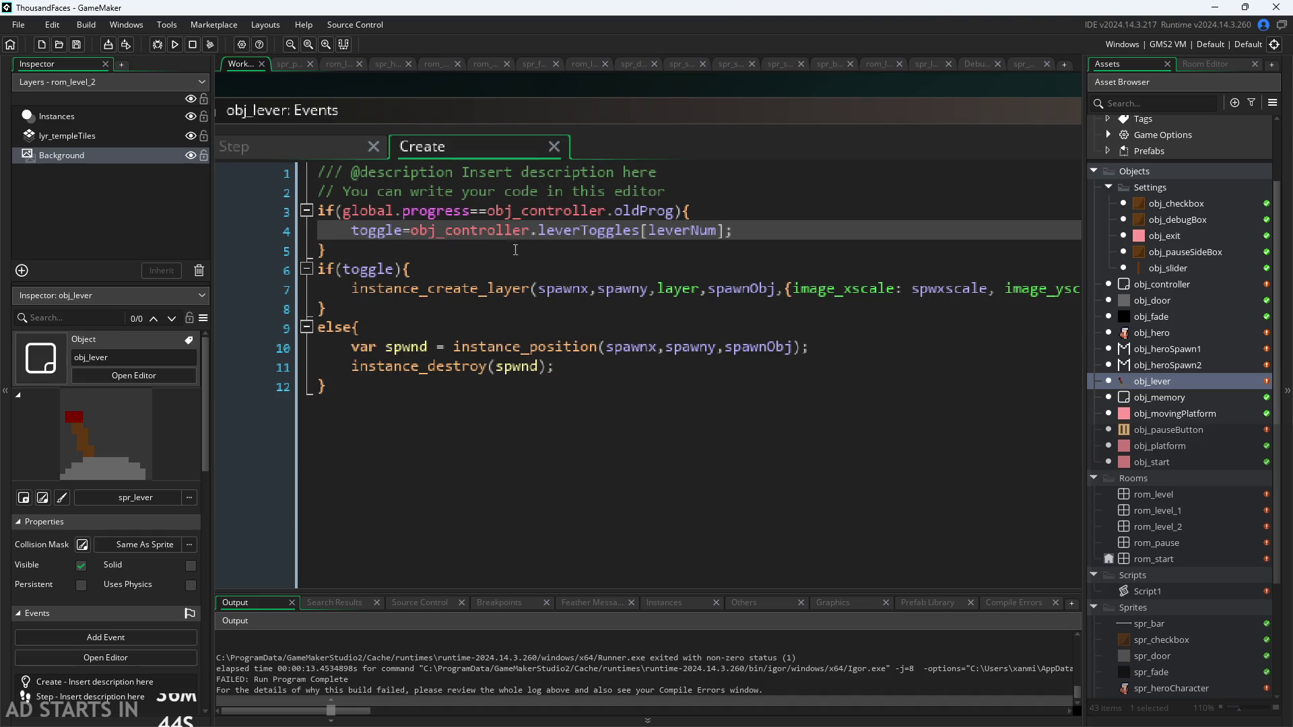
key(ctrl+Tab)
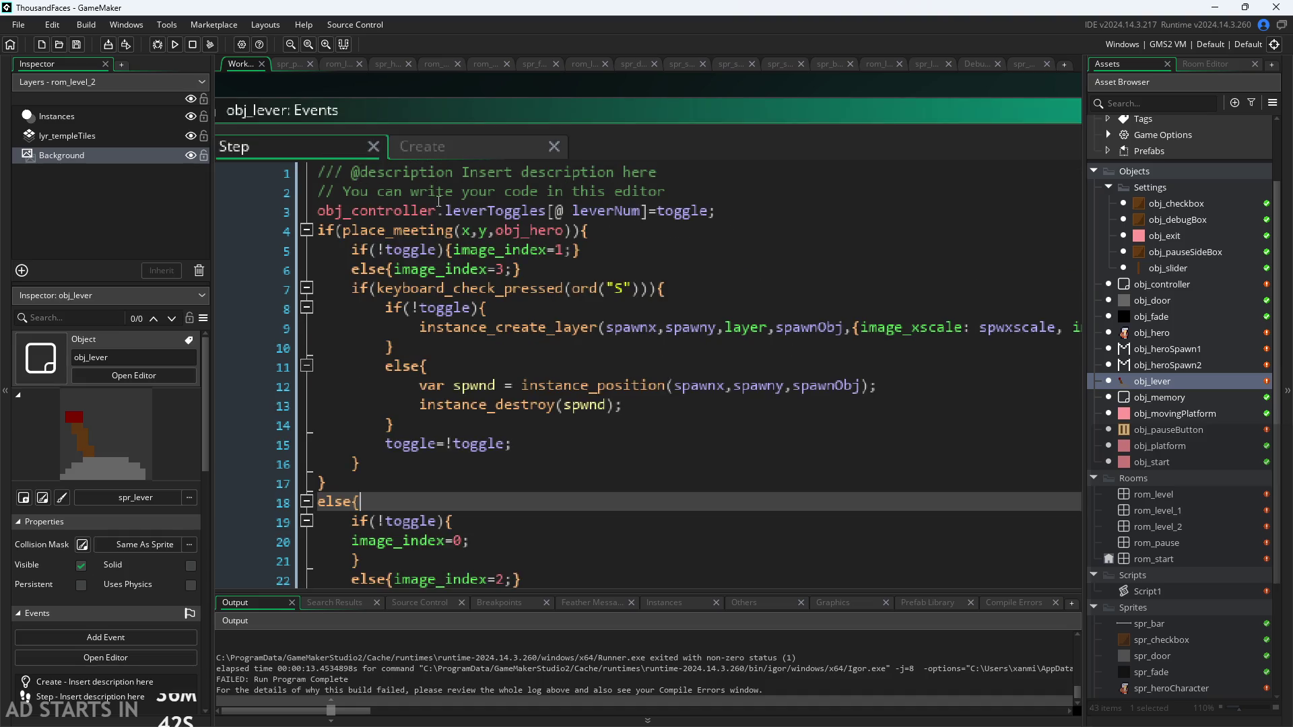
click(648, 211)
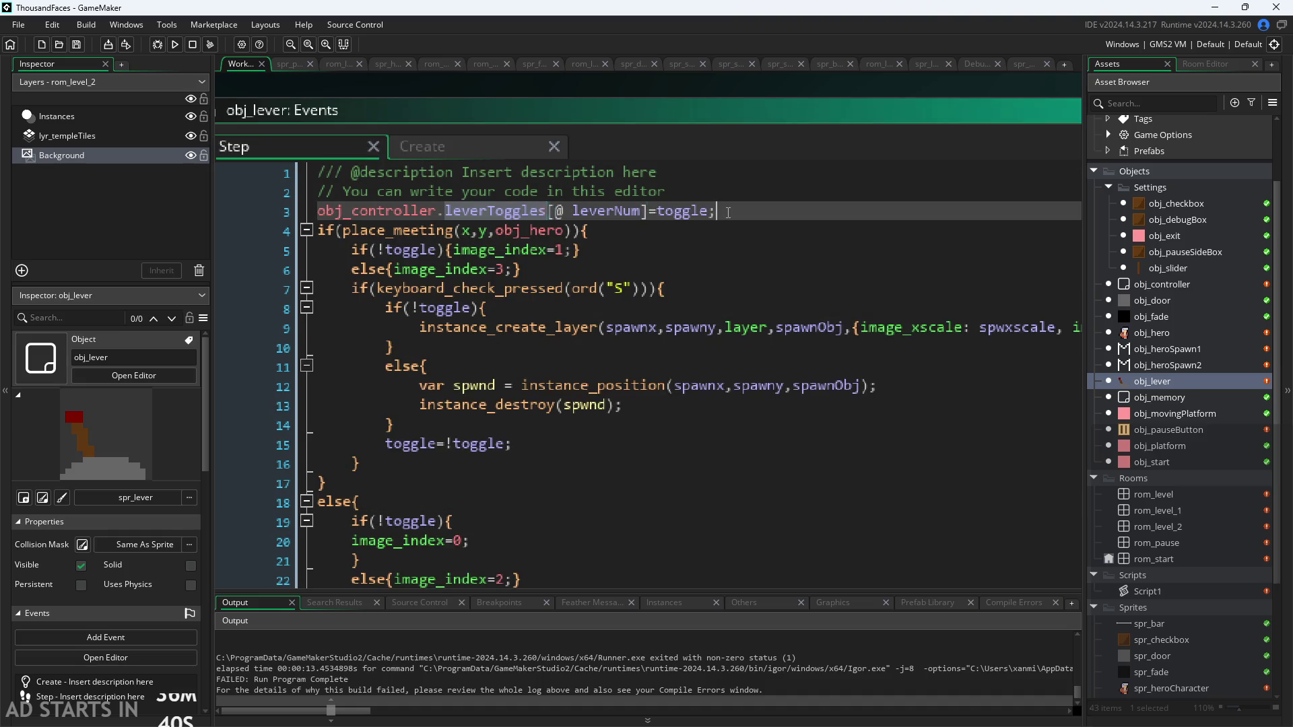
drag(717, 211, 387, 205)
click(573, 211)
key(BackSpace)
key(BackSpace)
Copy that leverToggles assignment and paste it as line 3 of the Create event
mouse_move(700, 211)
mouse_down()
mouse_move(323, 232)
mouse_move(204, 221)
mouse_up()
key(ctrl+c)
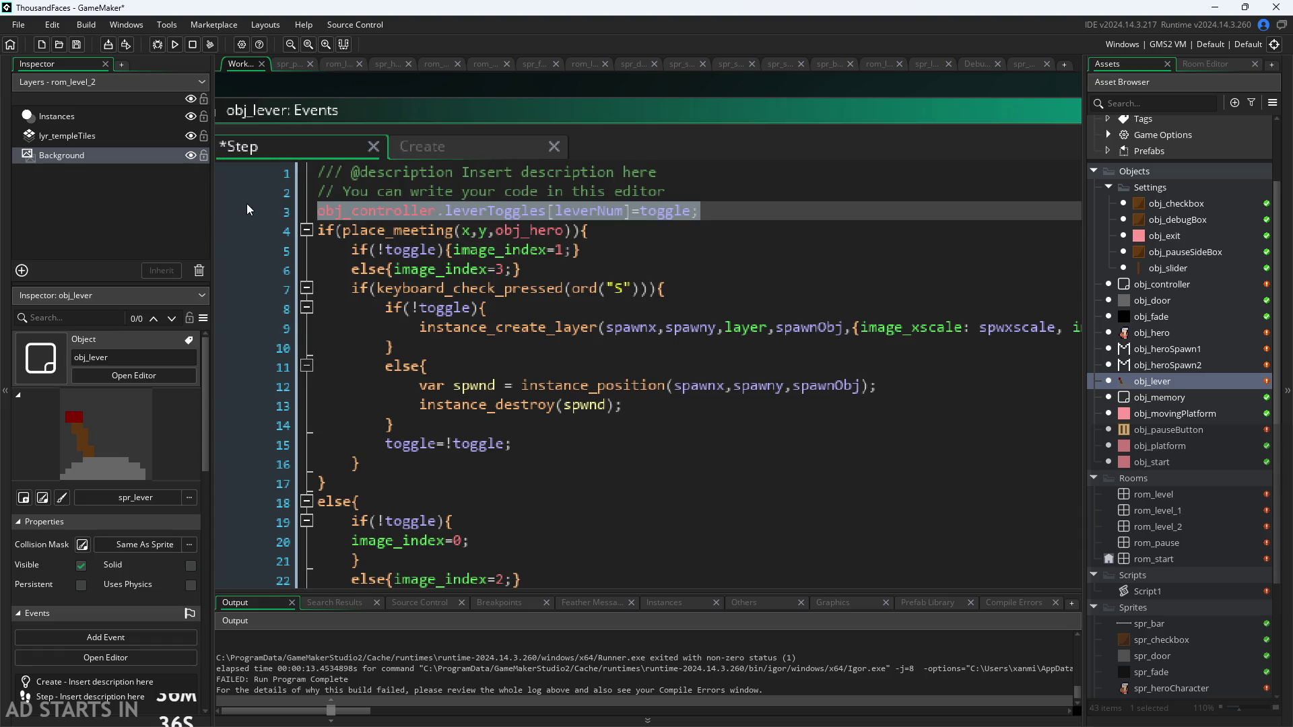
click(444, 137)
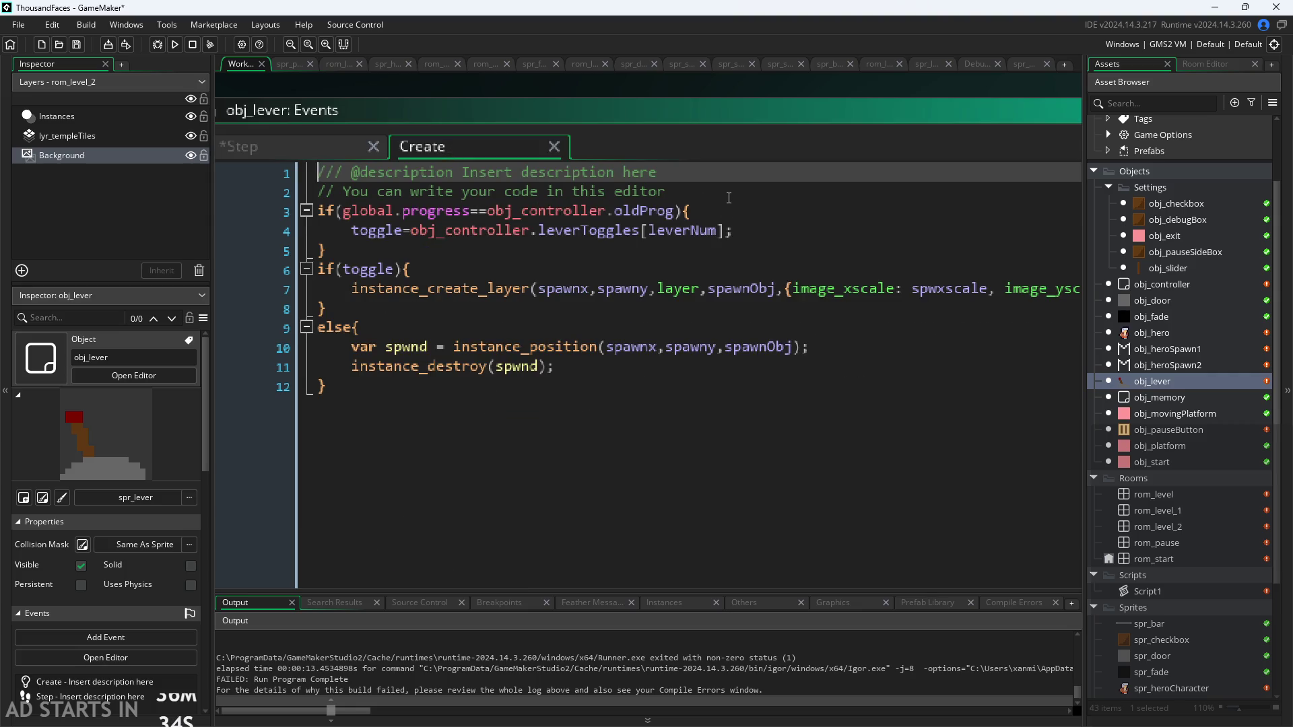
click(729, 197)
key(ctrl+v)
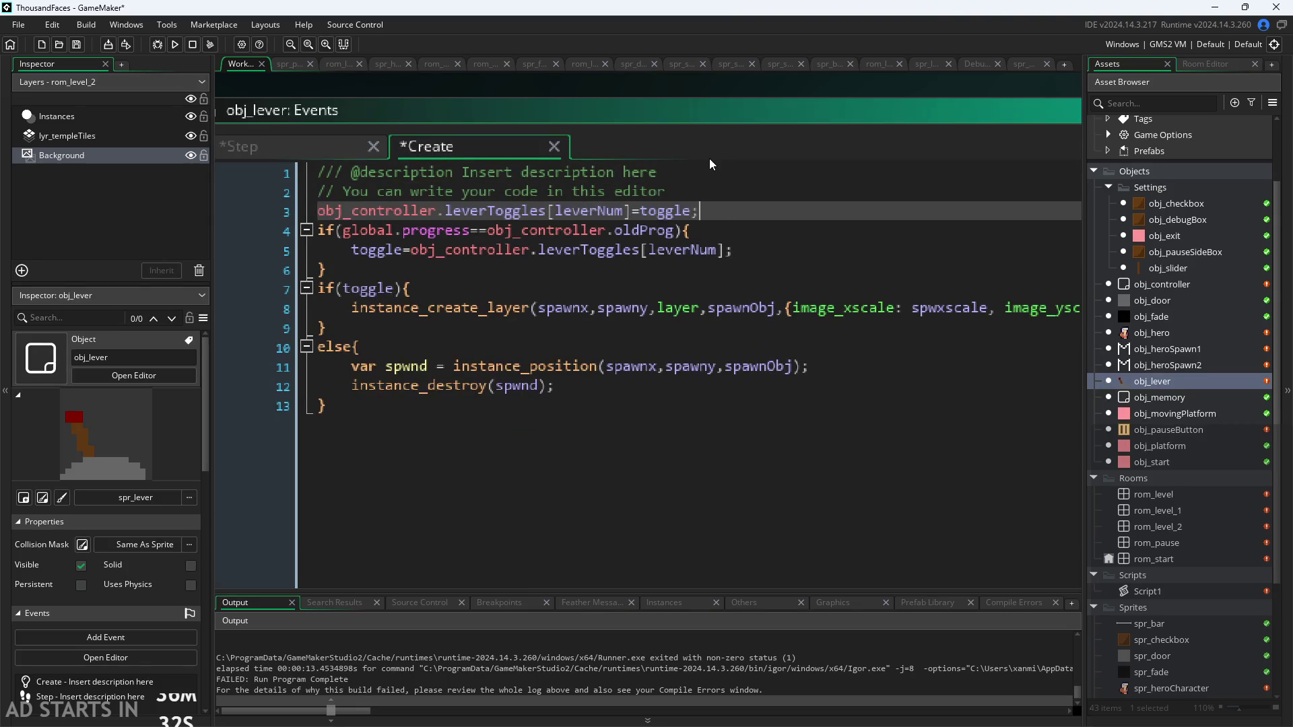
double_click(413, 99)
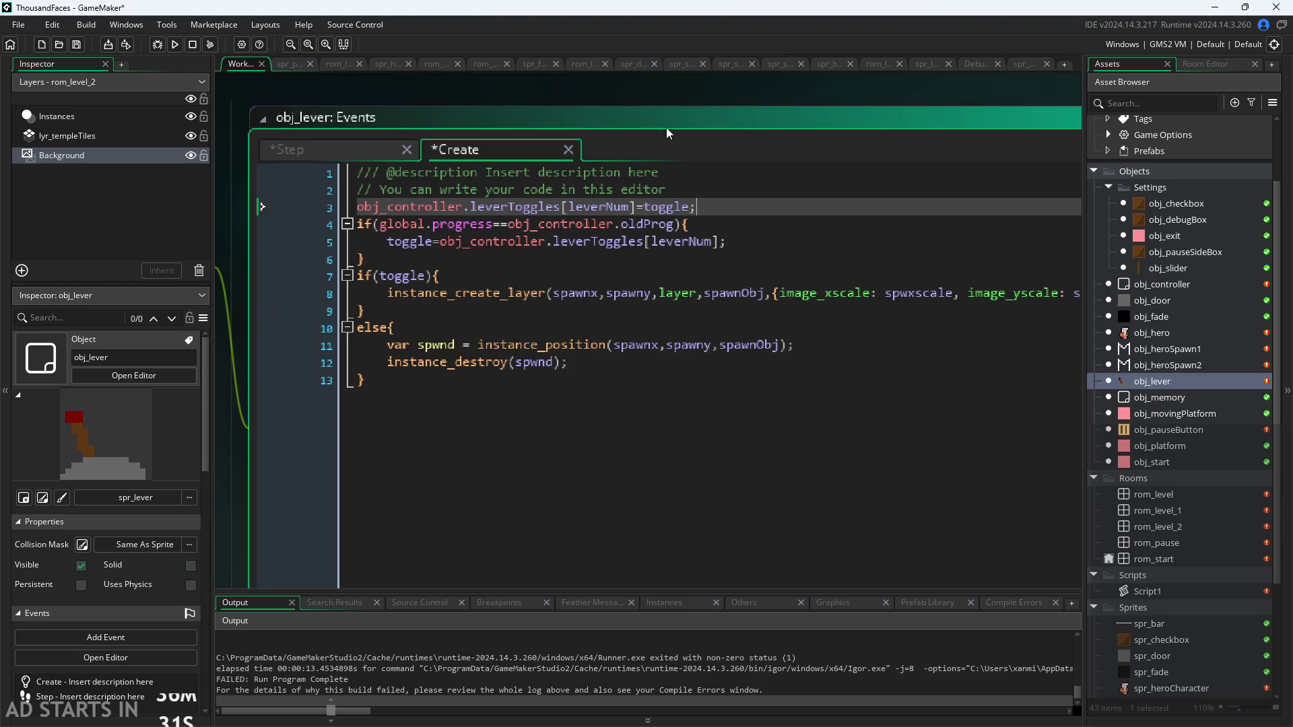
Start a test run and jump the hero across the blocks toward the ceiling
click(176, 46)
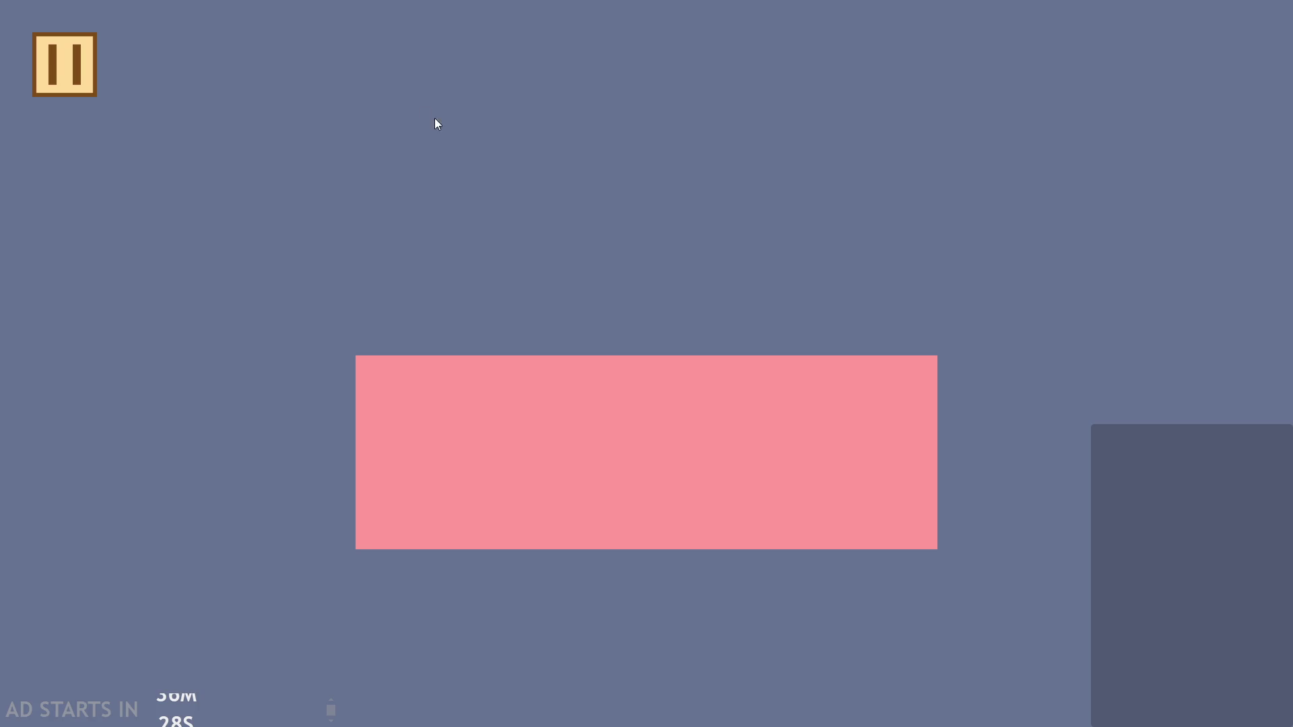
key(Right)
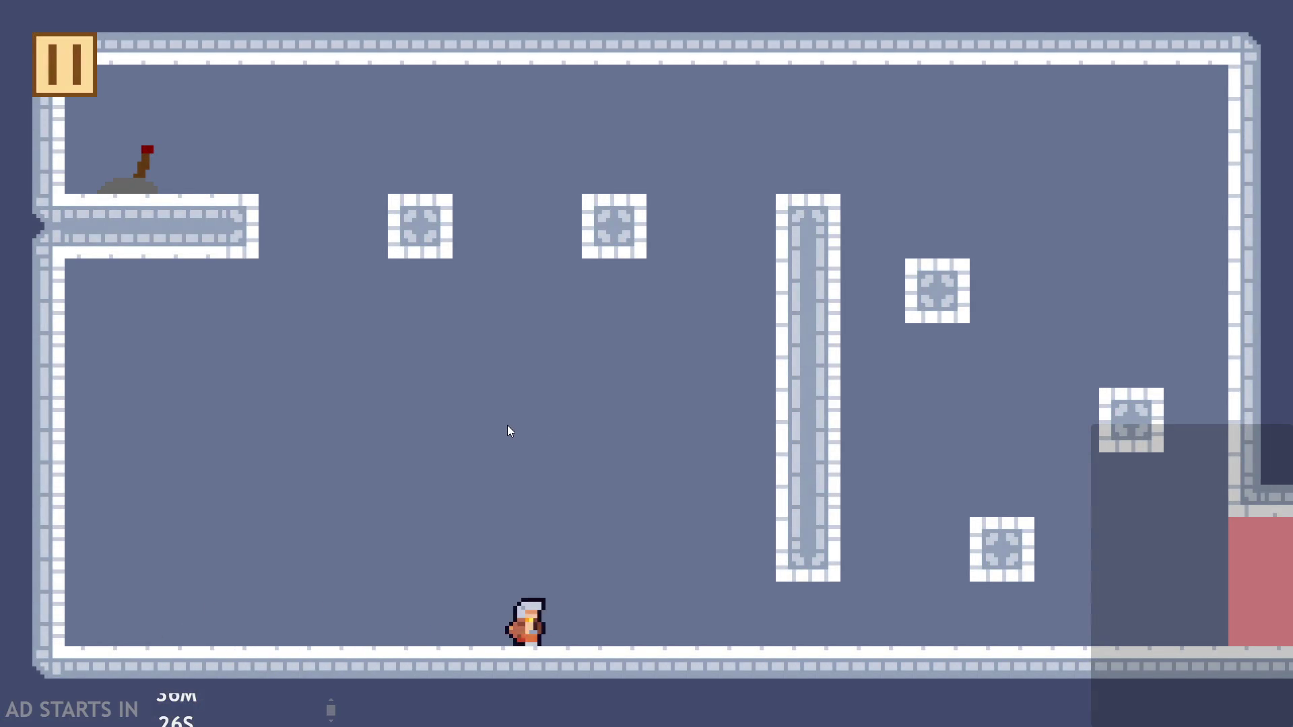
key(Left)
key(space)
key(Right)
key(space)
key(Left)
key(space)
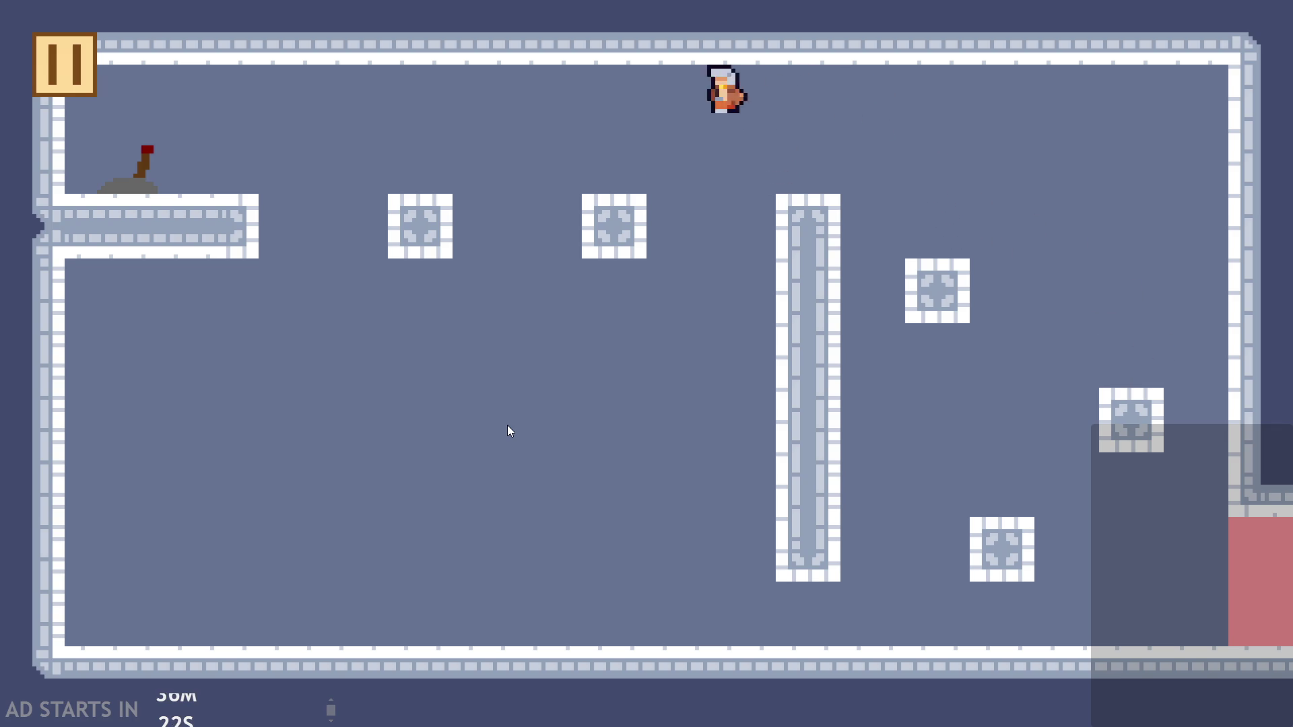
Flip the lever to open the red door, enter the next room, flip its lever, then quit
key(Right)
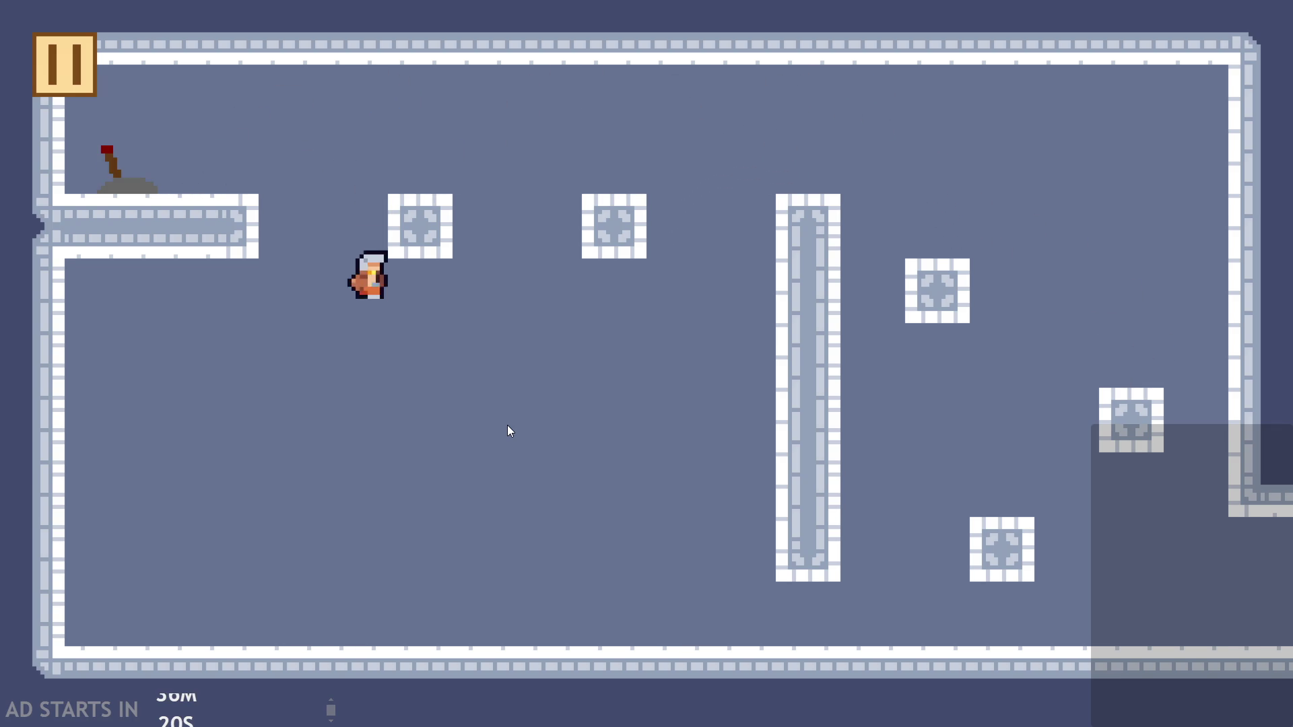
key(Right)
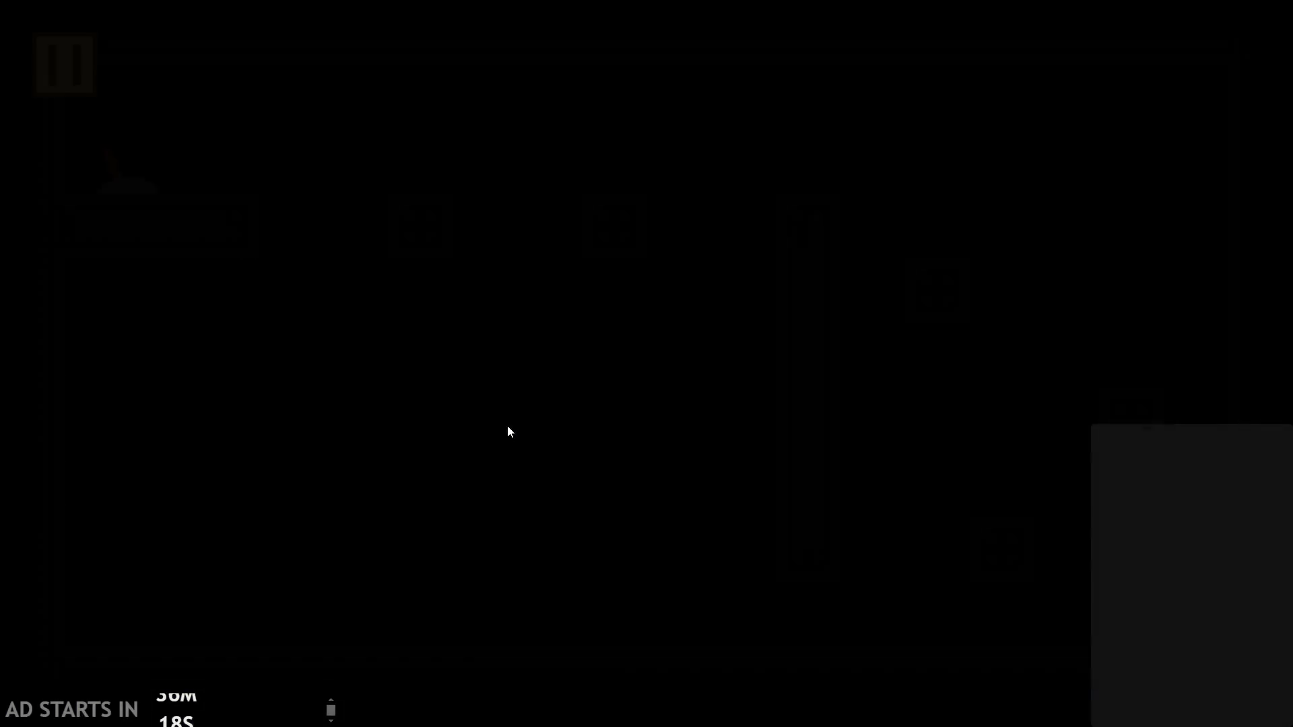
key(Right)
key(Left)
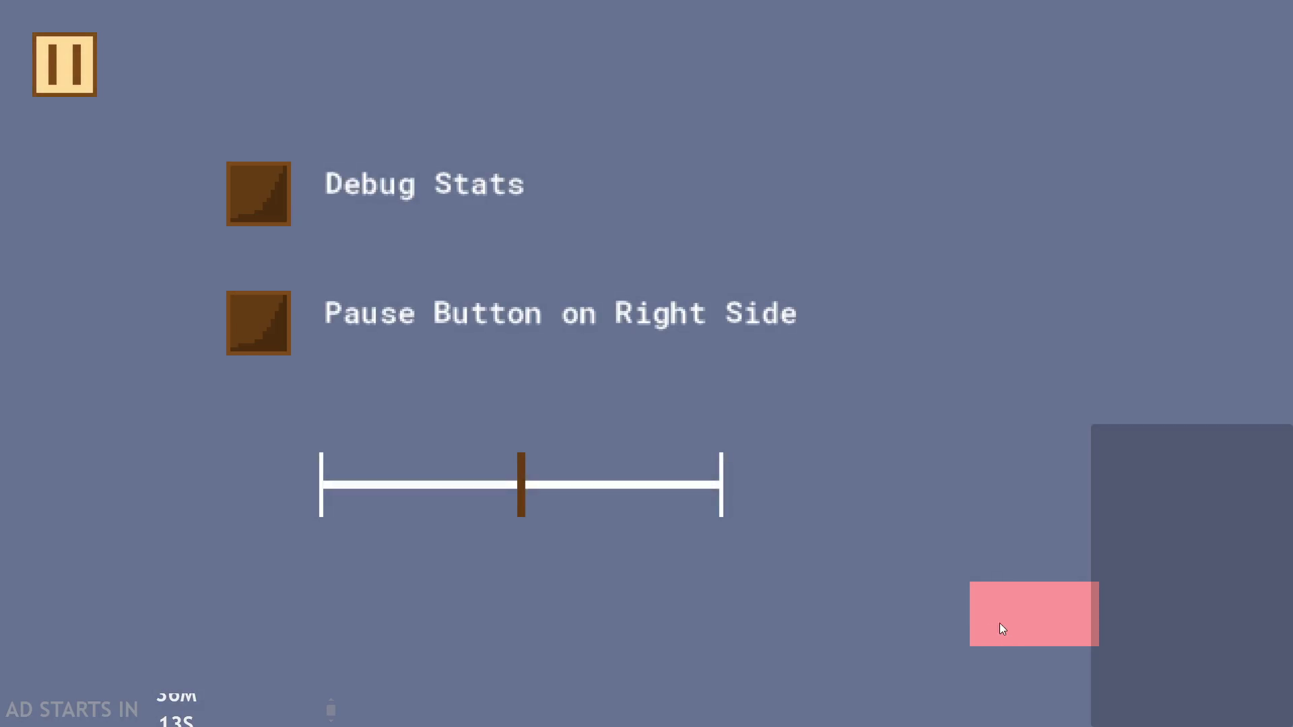
click(1013, 628)
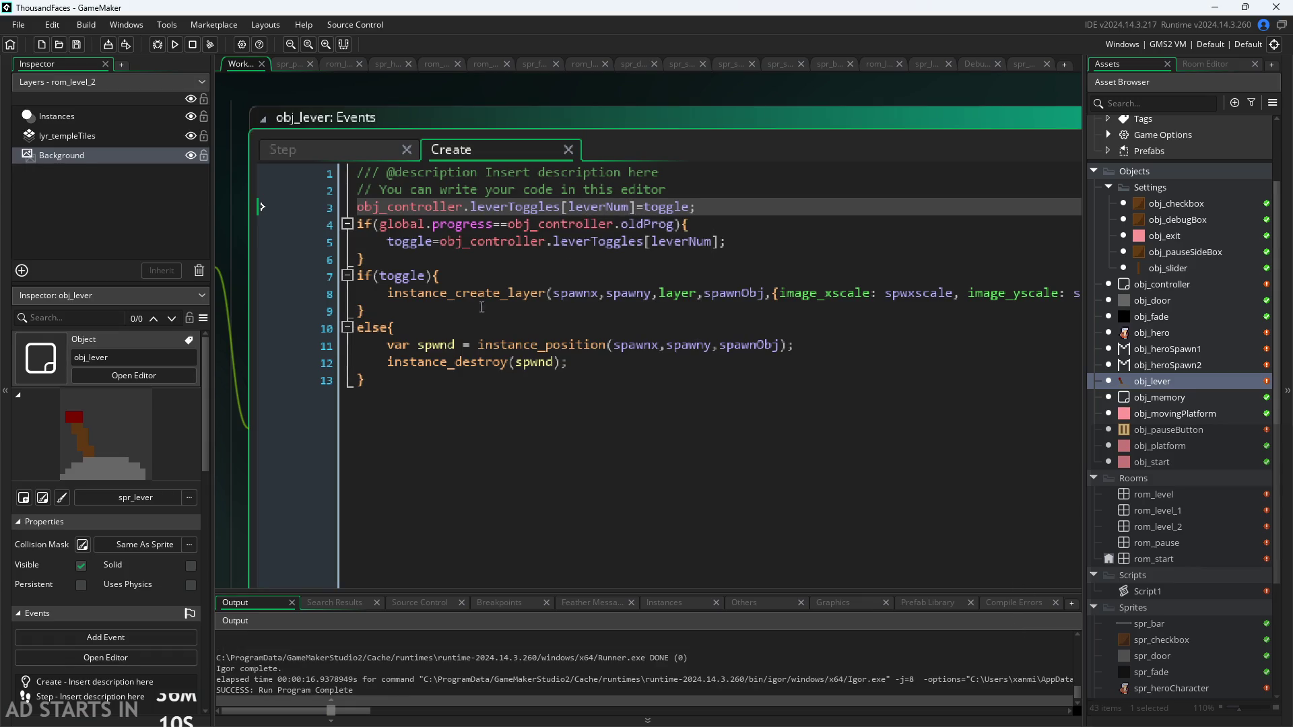
Delete the oldProg if block (lines 4–6) from obj_lever's Create code
scroll(240, 487, down, 2)
drag(239, 486, 437, 464)
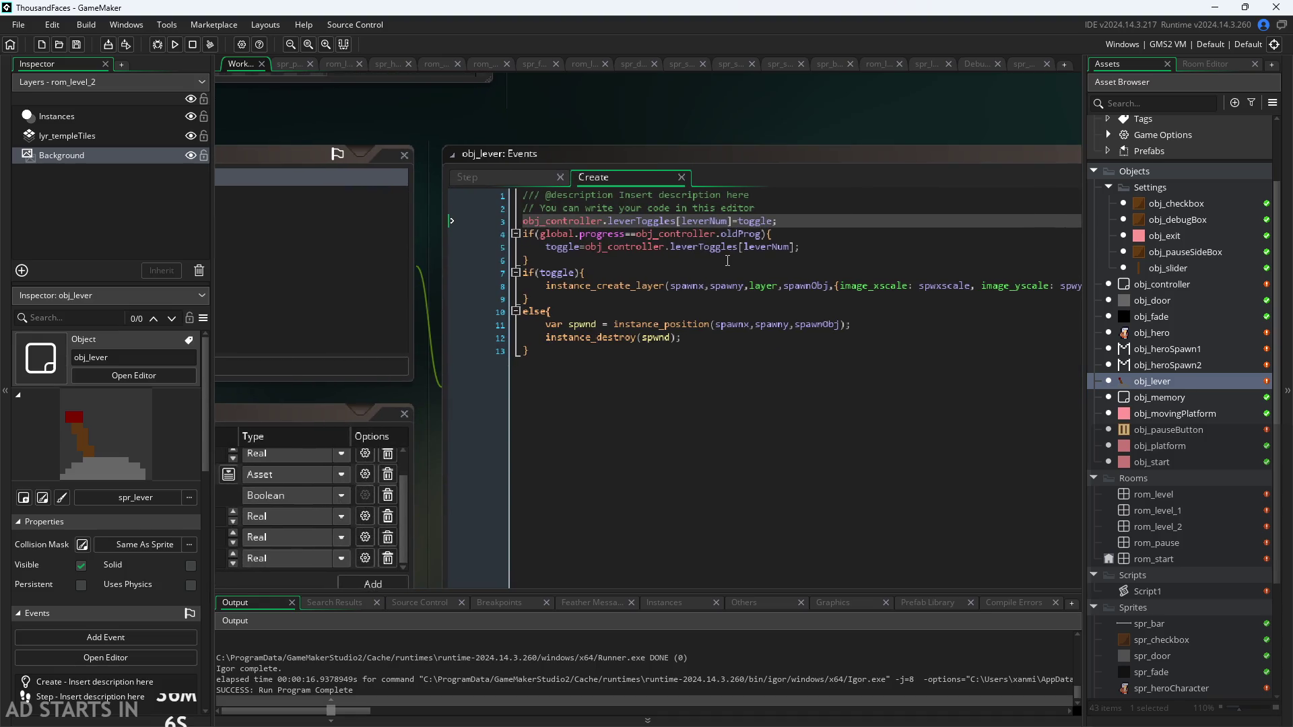
key(shift+Down)
key(shift+Down)
key(shift+Down)
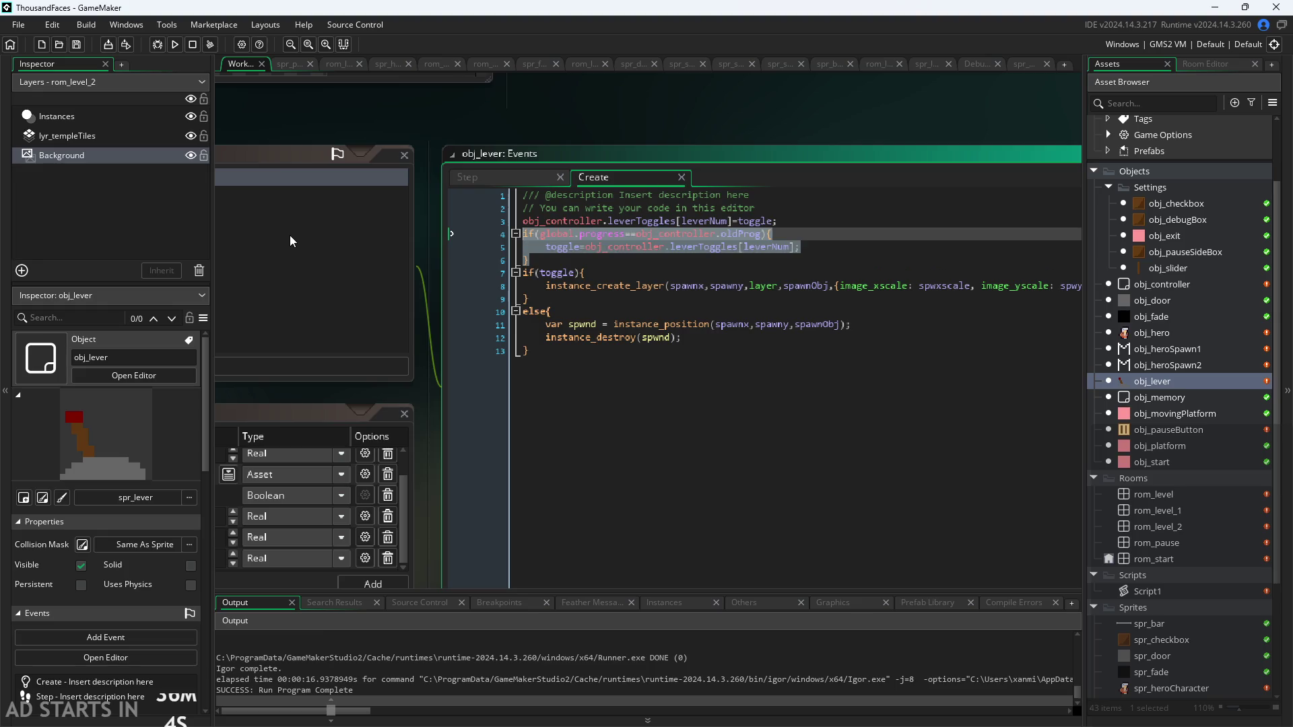
key(BackSpace)
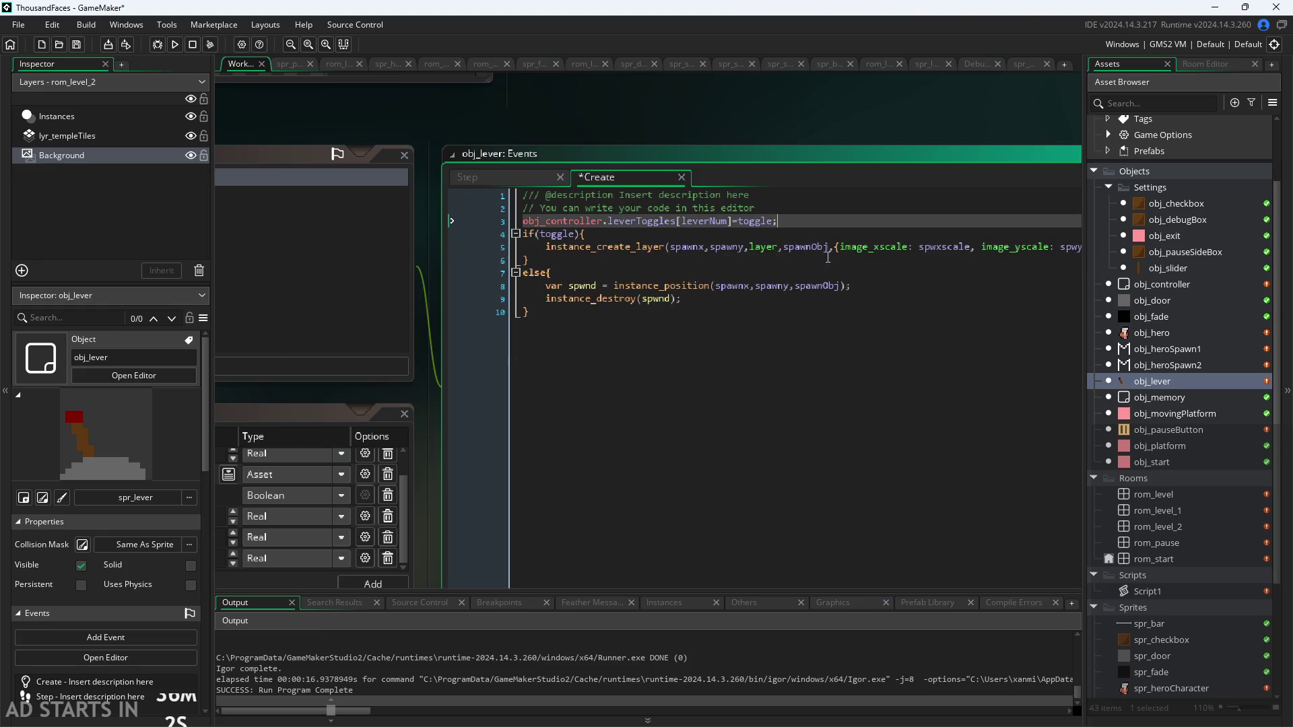
Bring obj_lever's code editor into view and compare its Step code with Create
scroll(835, 223, up, 2)
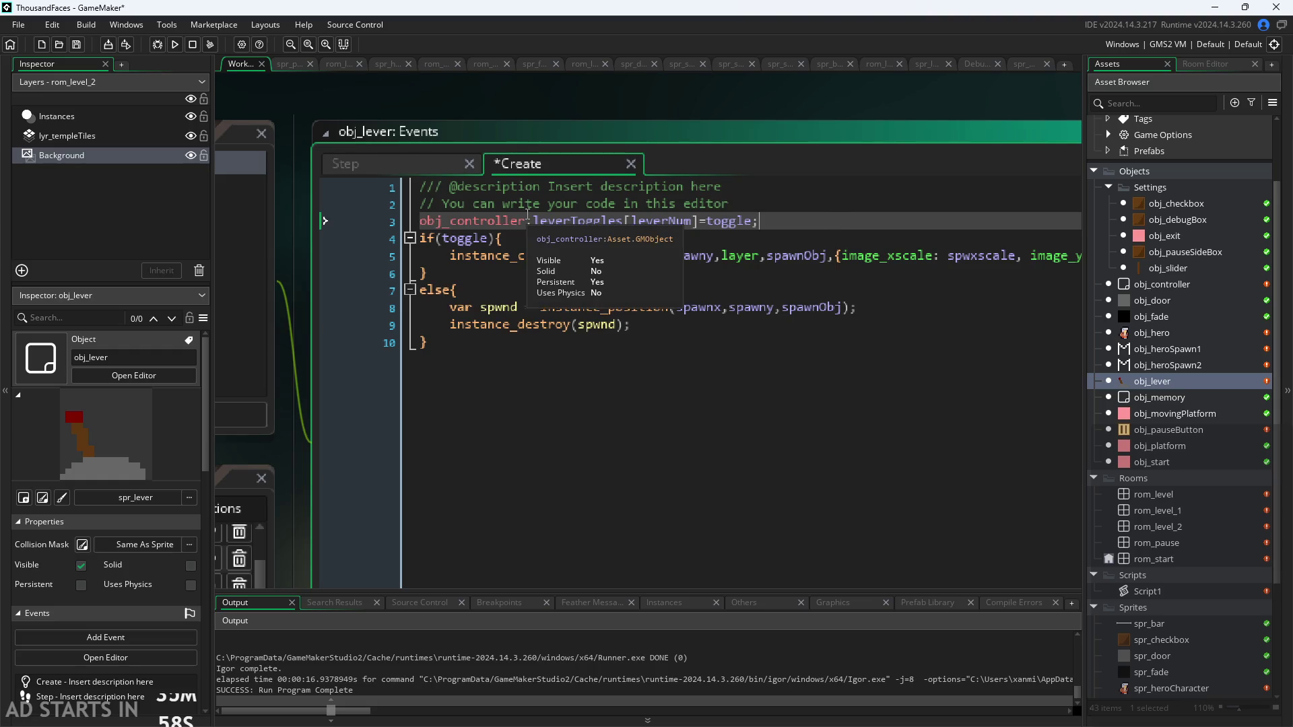
drag(305, 405, 842, 202)
mouse_move(499, 376)
mouse_down()
mouse_move(496, 295)
mouse_move(468, 420)
mouse_up()
scroll(468, 420, down, 1)
drag(761, 297, 538, 522)
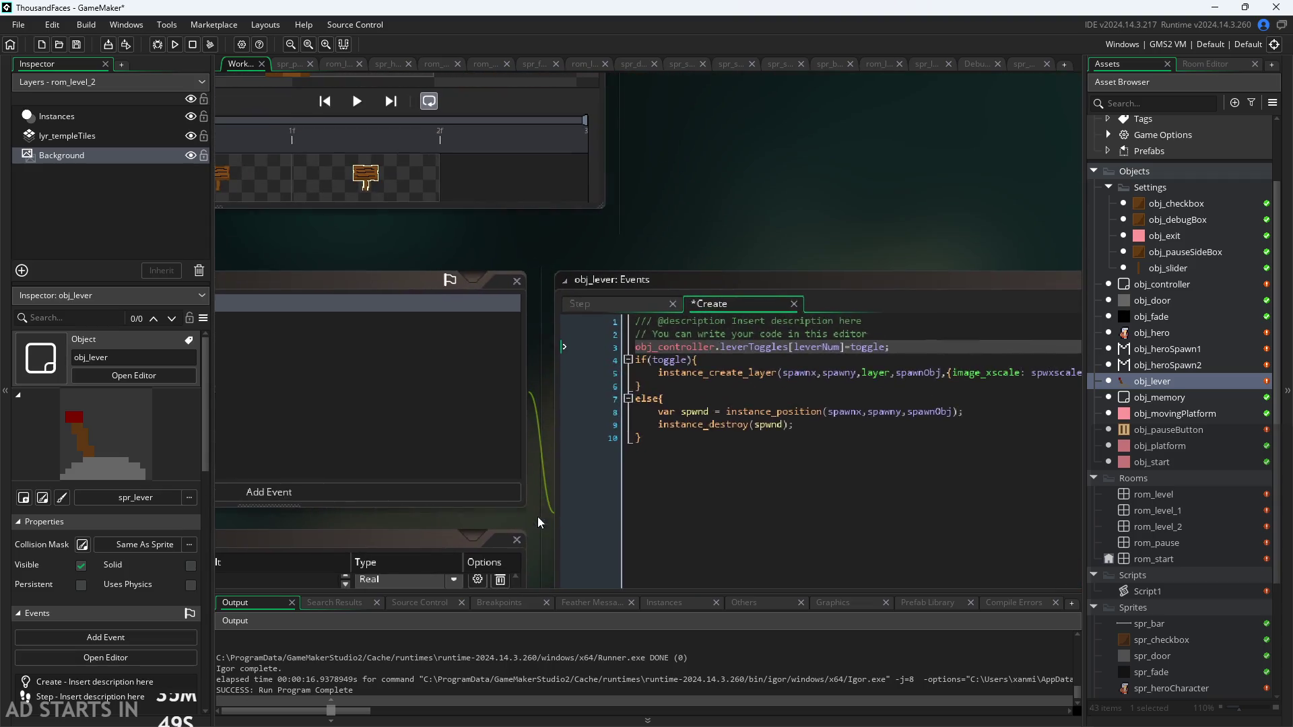
click(607, 304)
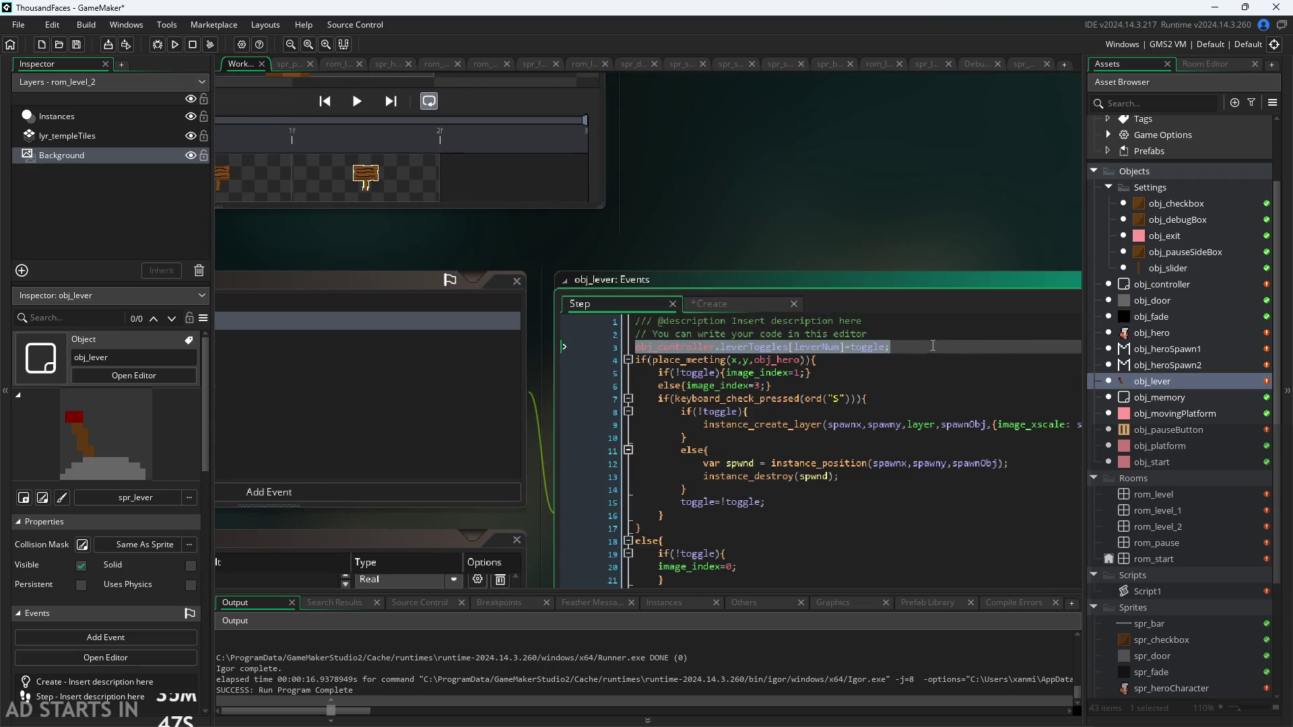
click(704, 302)
click(636, 298)
Switch between obj_lever's Create and Step code again, ending on Create
drag(798, 264, 746, 162)
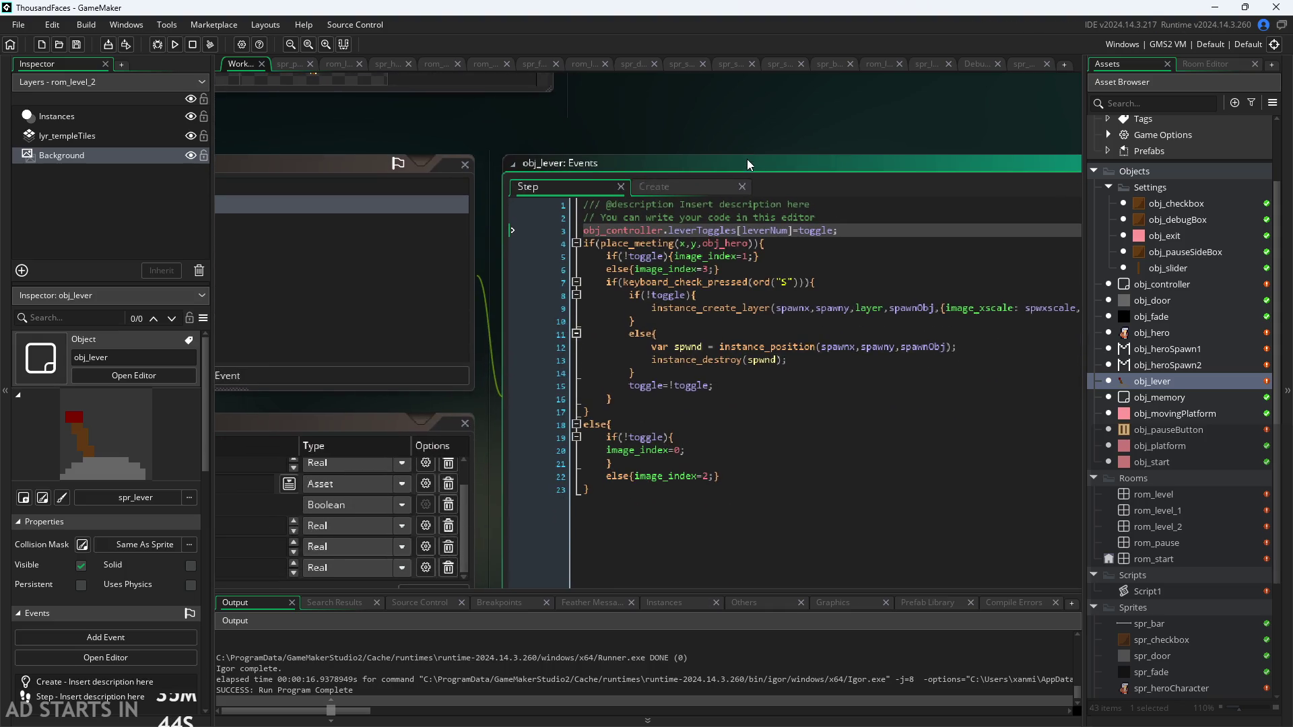
click(694, 192)
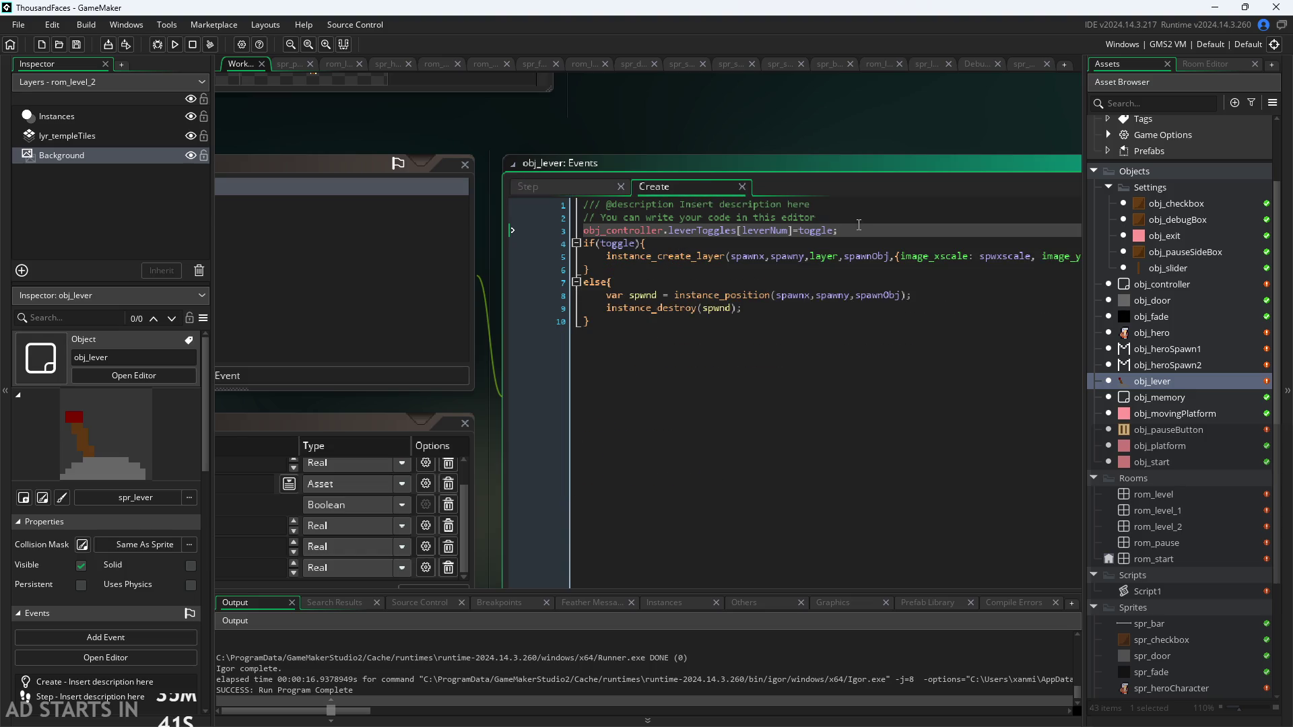
click(579, 187)
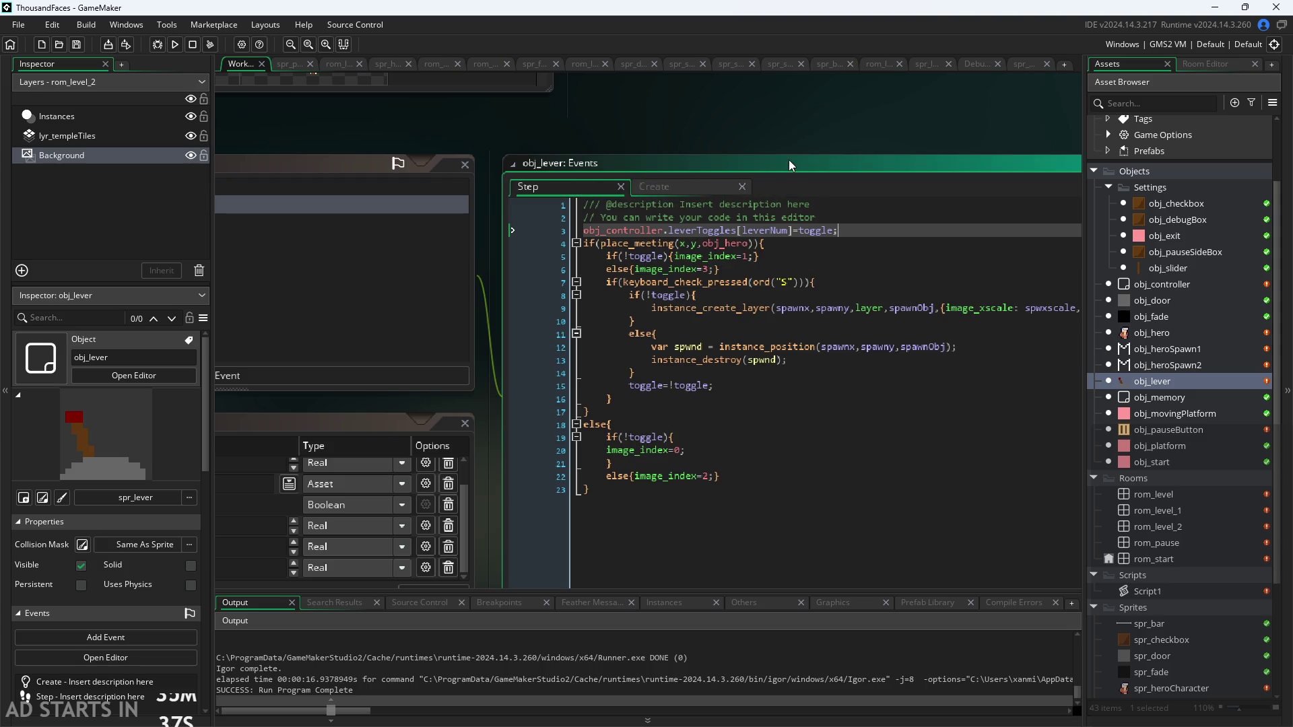
click(684, 187)
drag(753, 143, 695, 129)
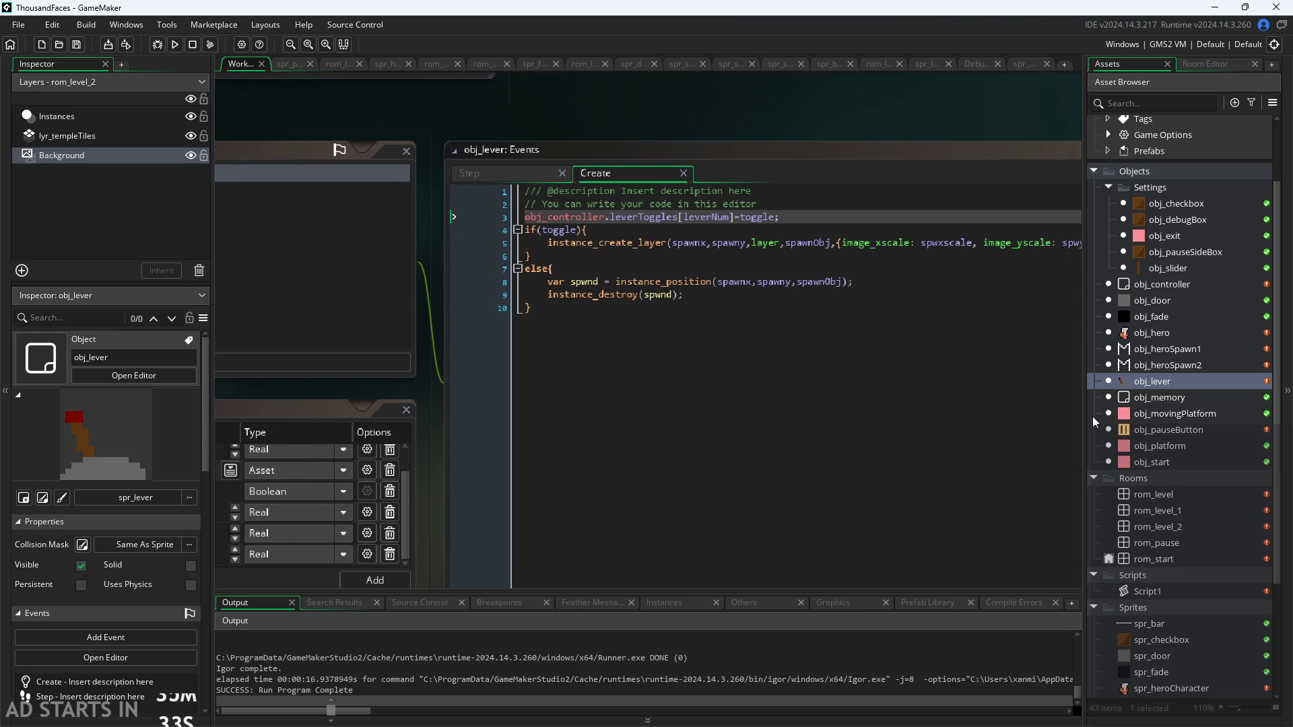
Open obj_controller and delete its Begin Step event, confirming the deletion
double_click(1162, 286)
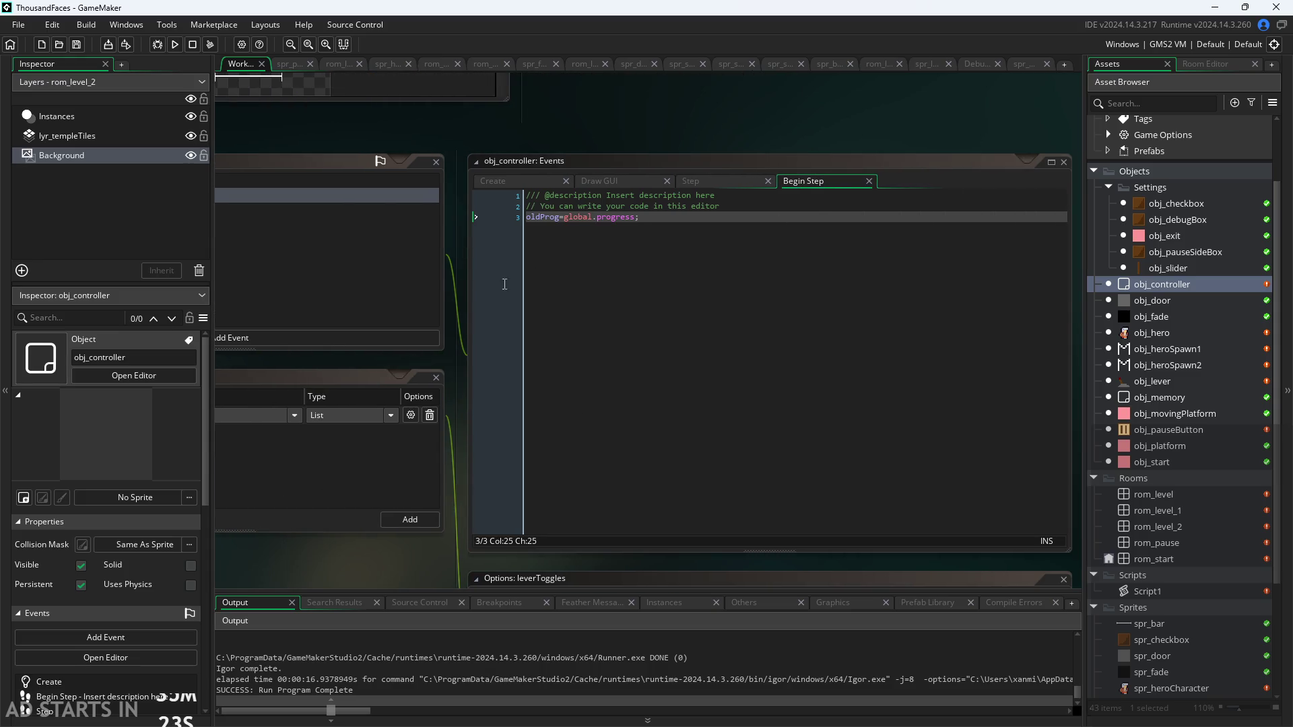
right_click(419, 190)
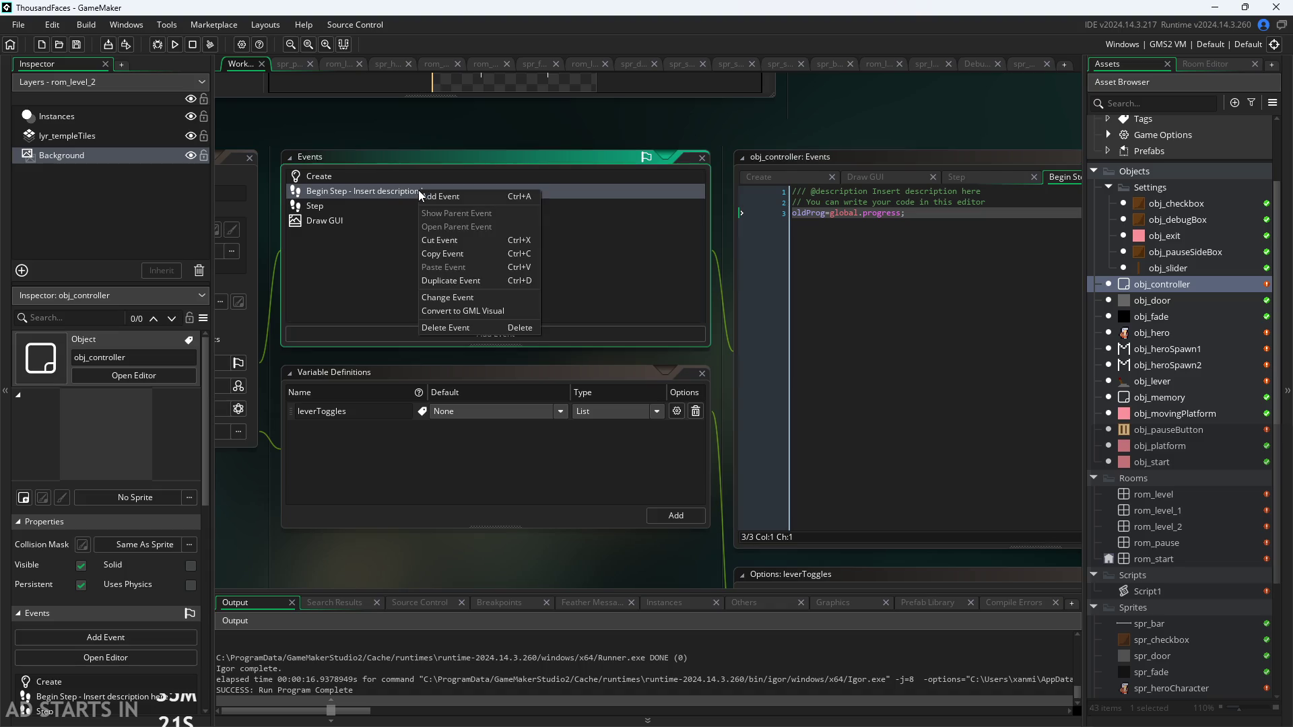
click(479, 325)
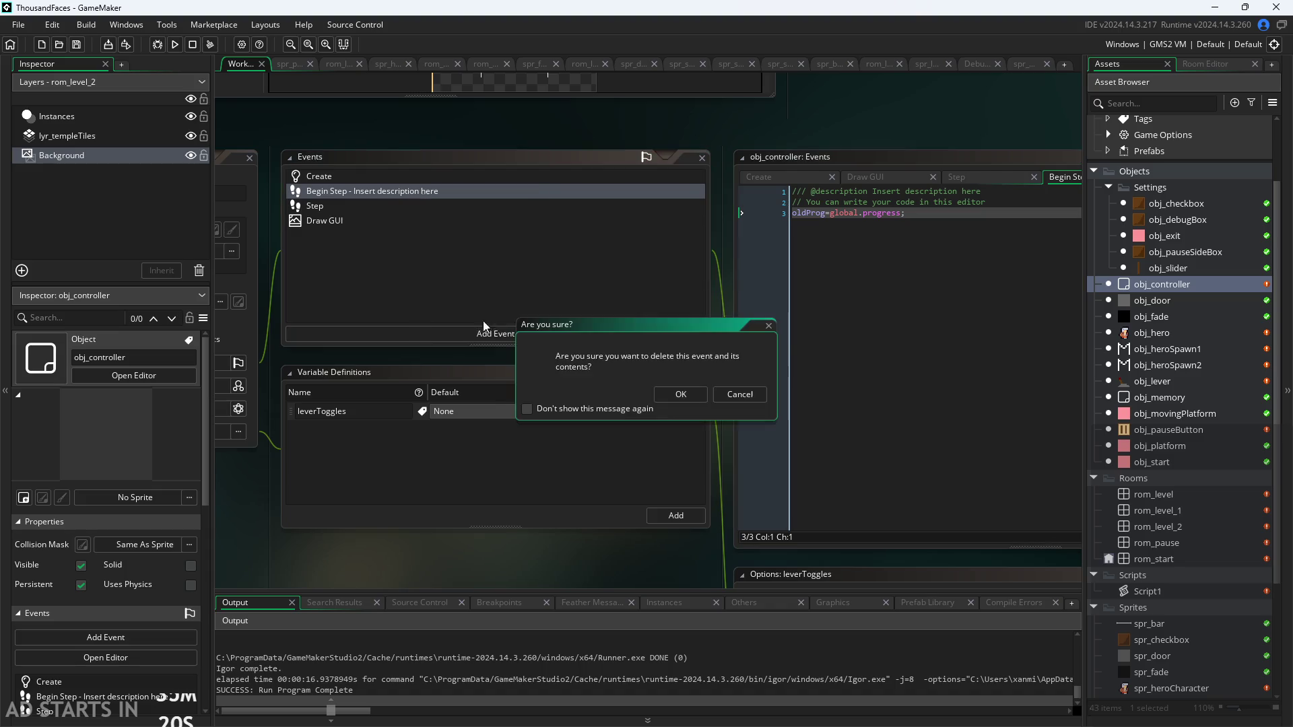
click(681, 396)
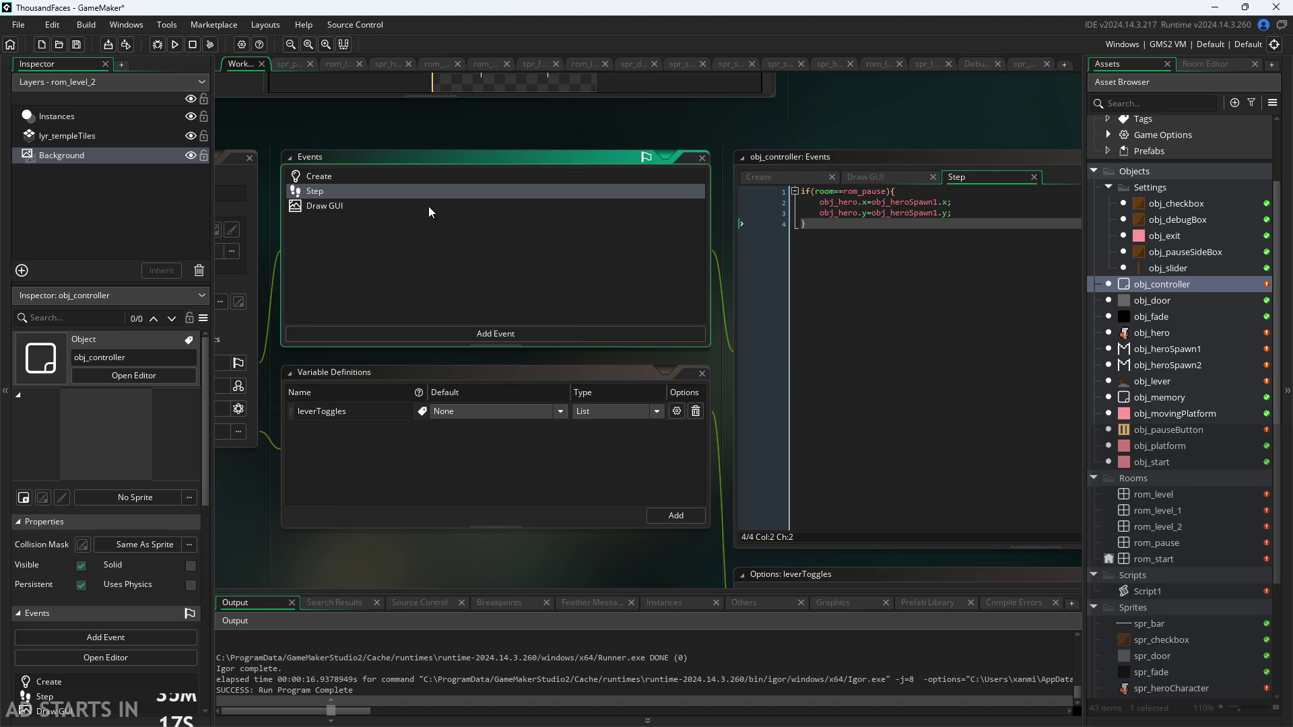
Remove the oldProg=0; and global.progress=0; lines from obj_controller's Create code
click(428, 176)
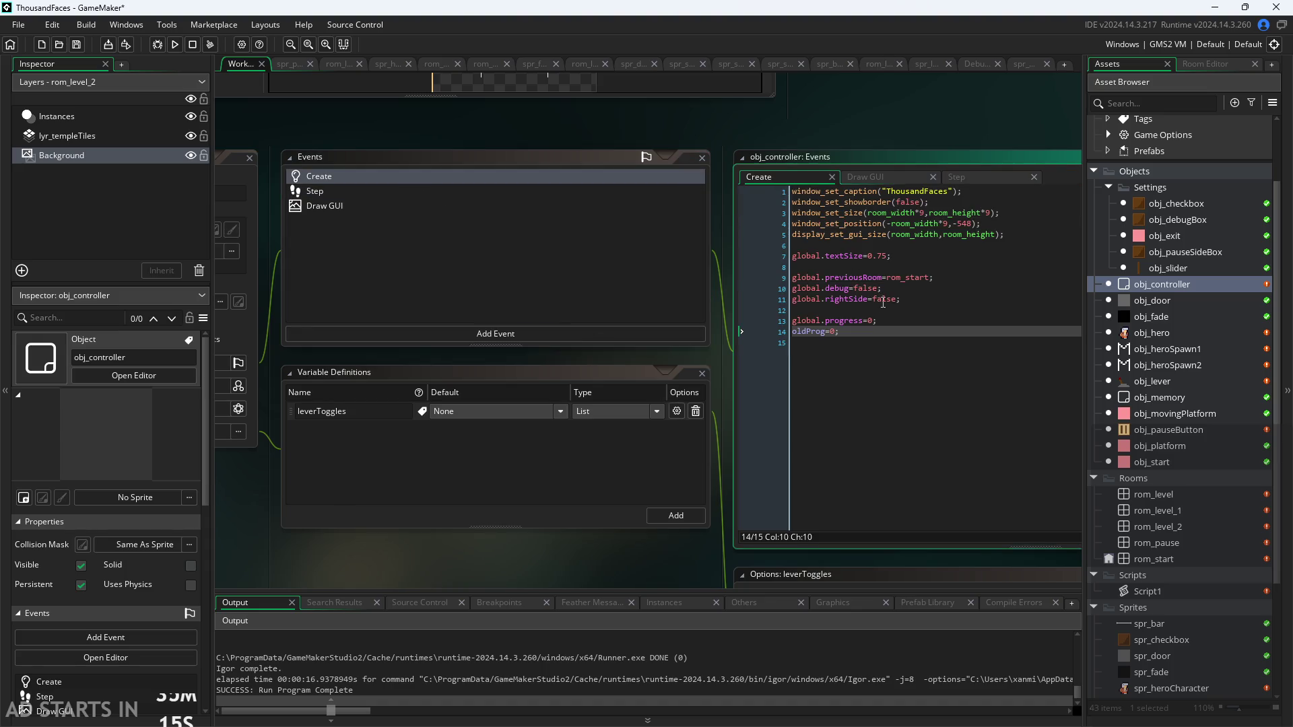
key(shift+Home)
key(BackSpace)
key(BackSpace)
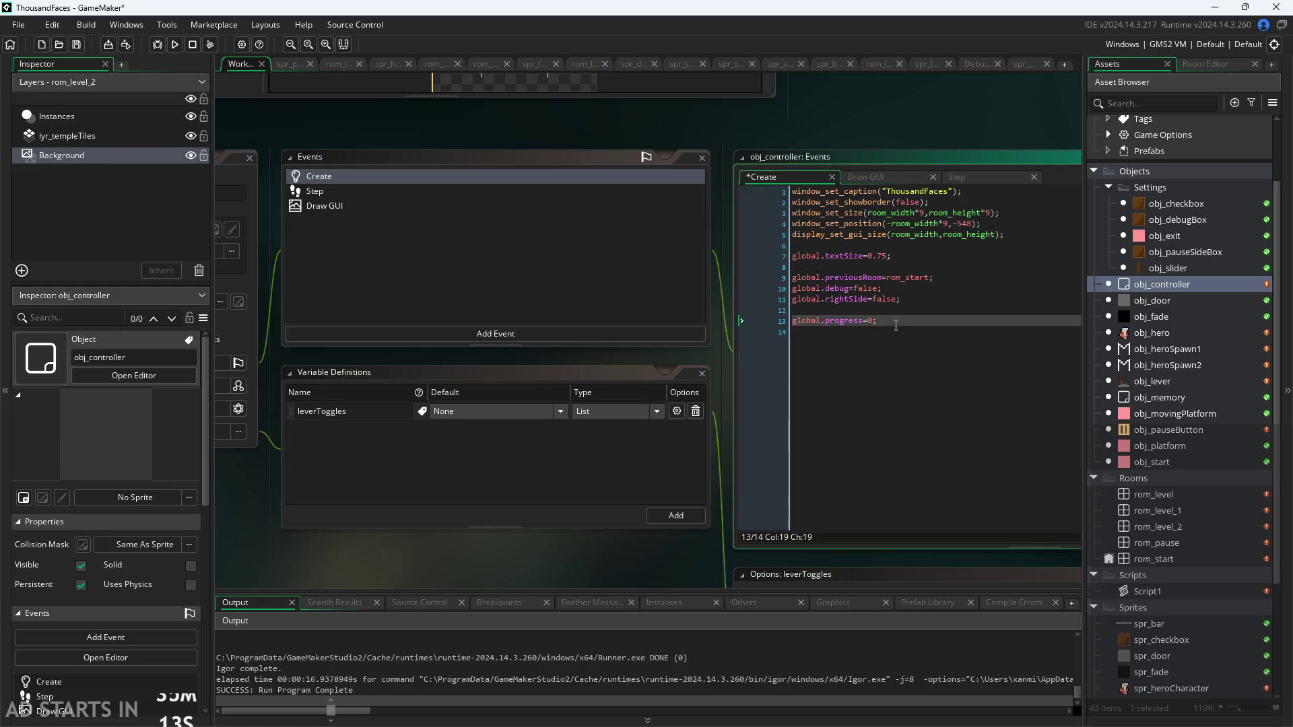
key(shift+Home)
key(BackSpace)
key(BackSpace)
key(BackSpace)
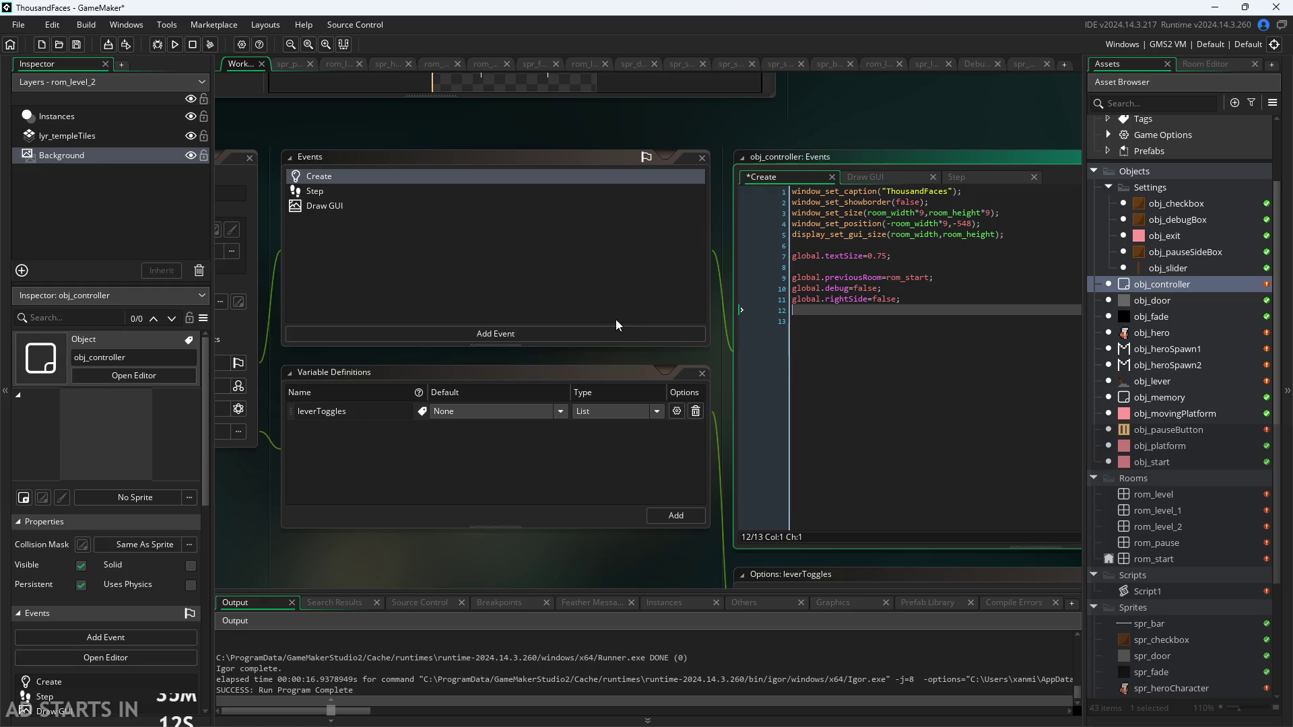
Add global.progress=0; back as line 13 of obj_controller's Create code
double_click(1145, 495)
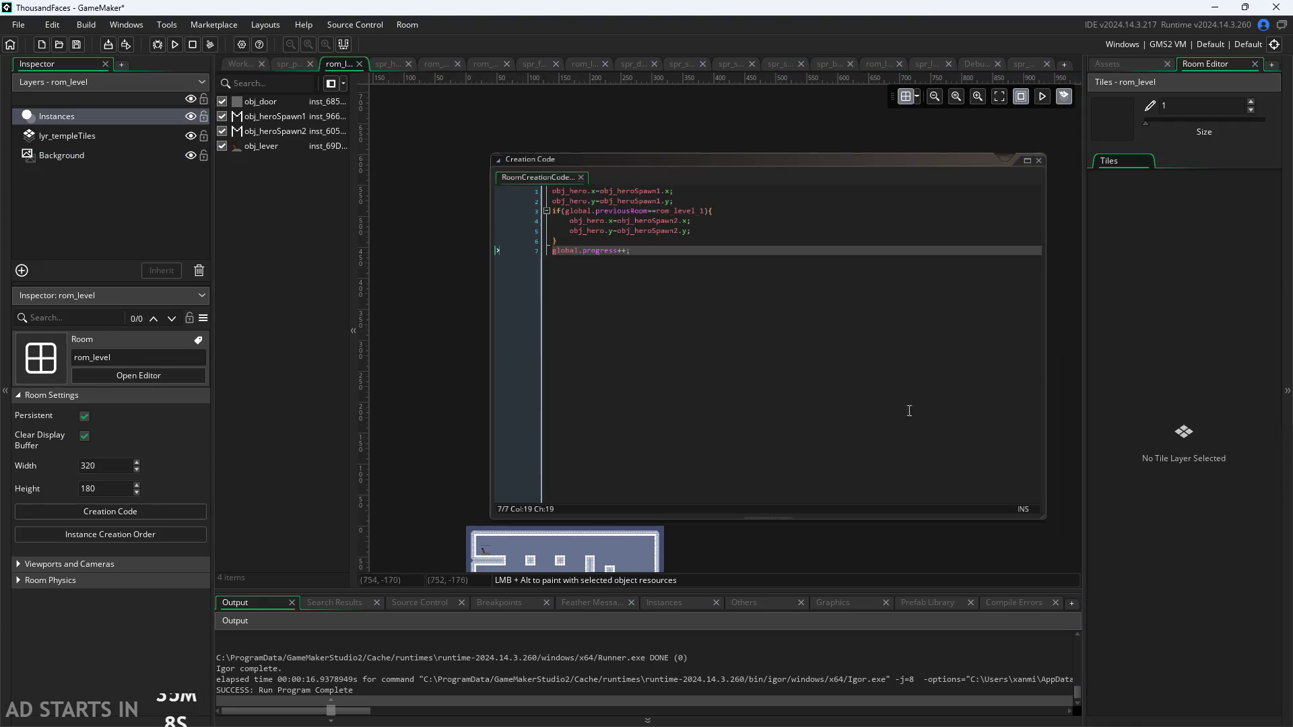
click(232, 64)
click(923, 332)
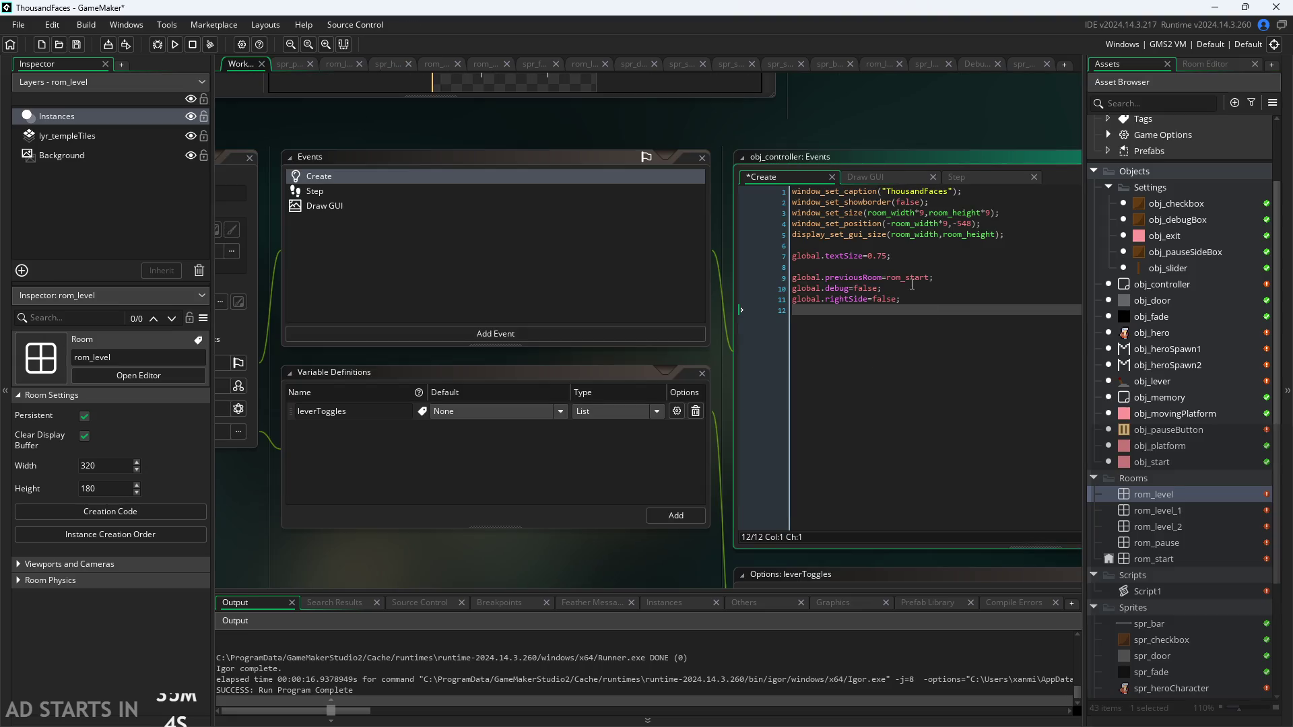
key(Return)
text(global.)
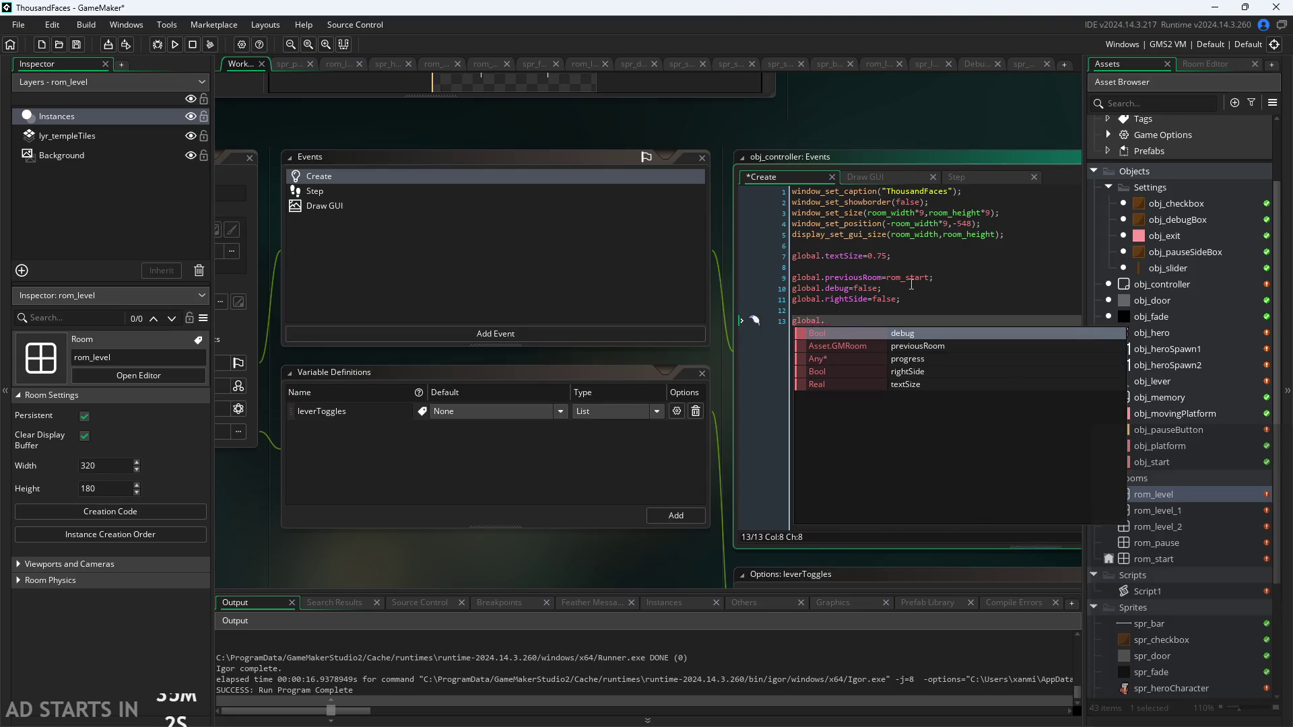
text(progress)
key(Down)
key(Return)
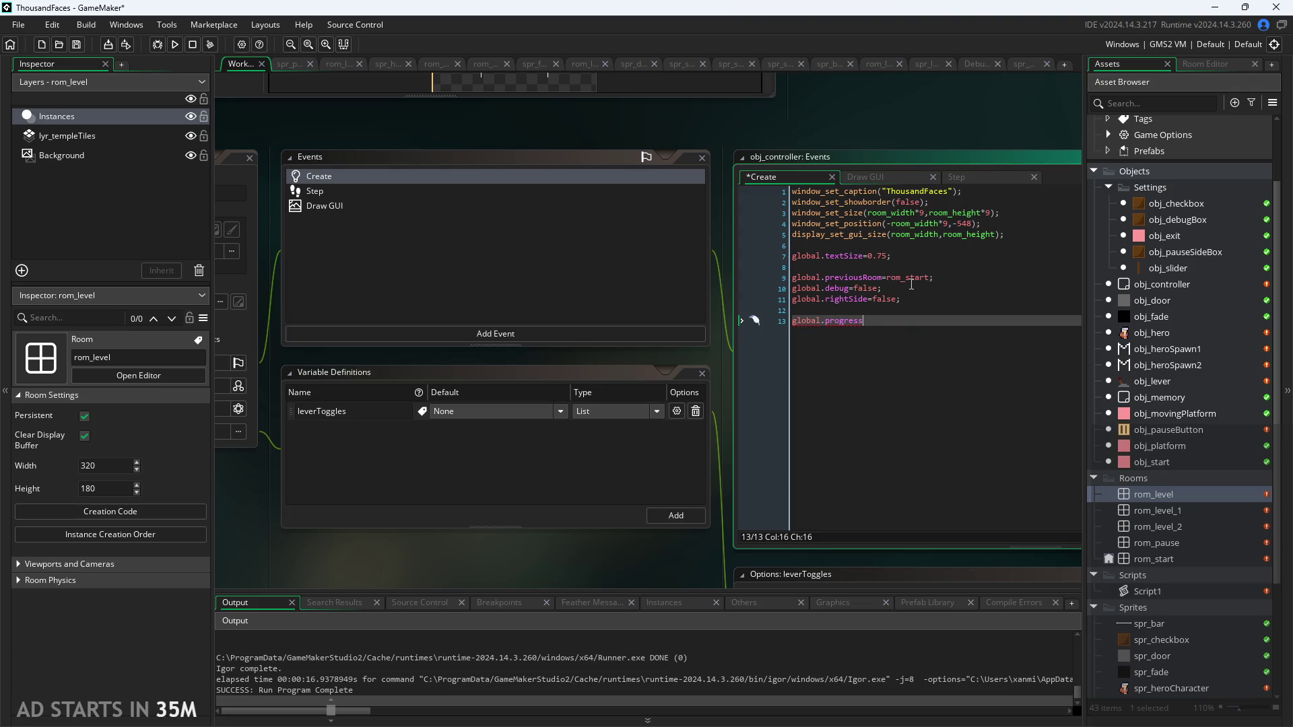
text(=0;)
click(939, 96)
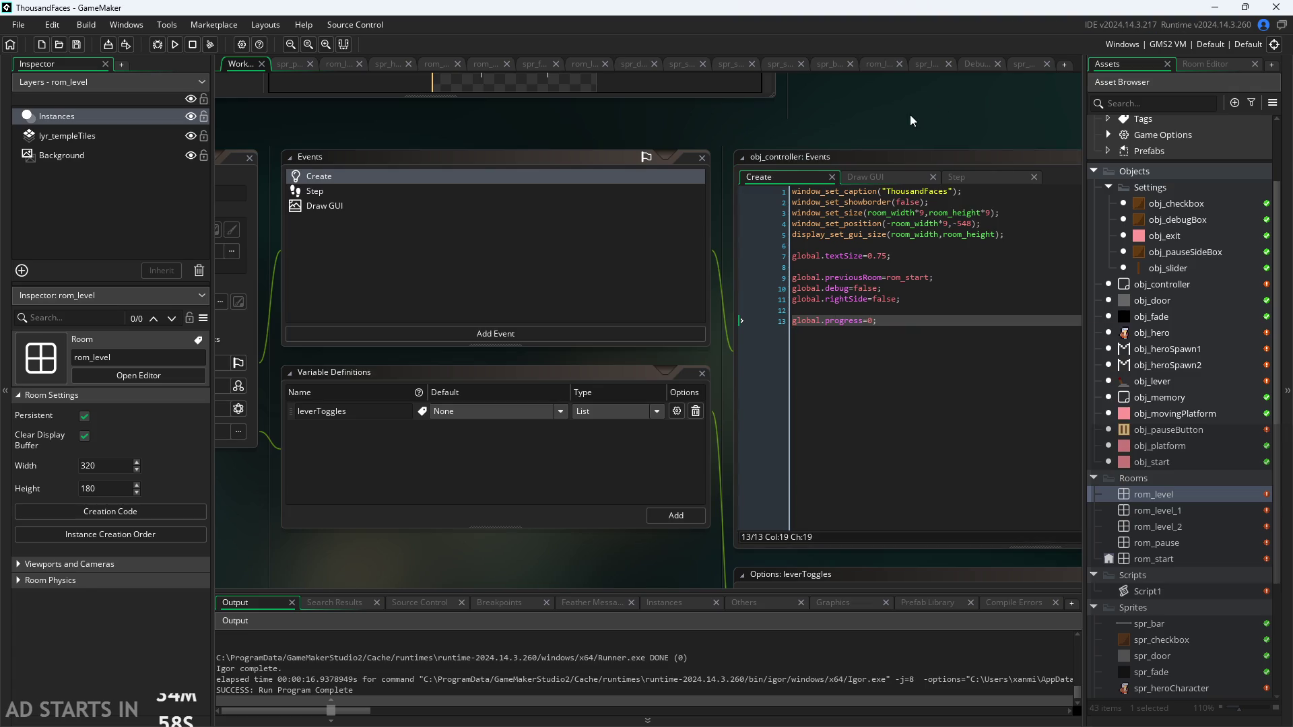
Review obj_controller's Draw GUI, Create and Step event code
drag(910, 115, 845, 172)
scroll(818, 204, up, 2)
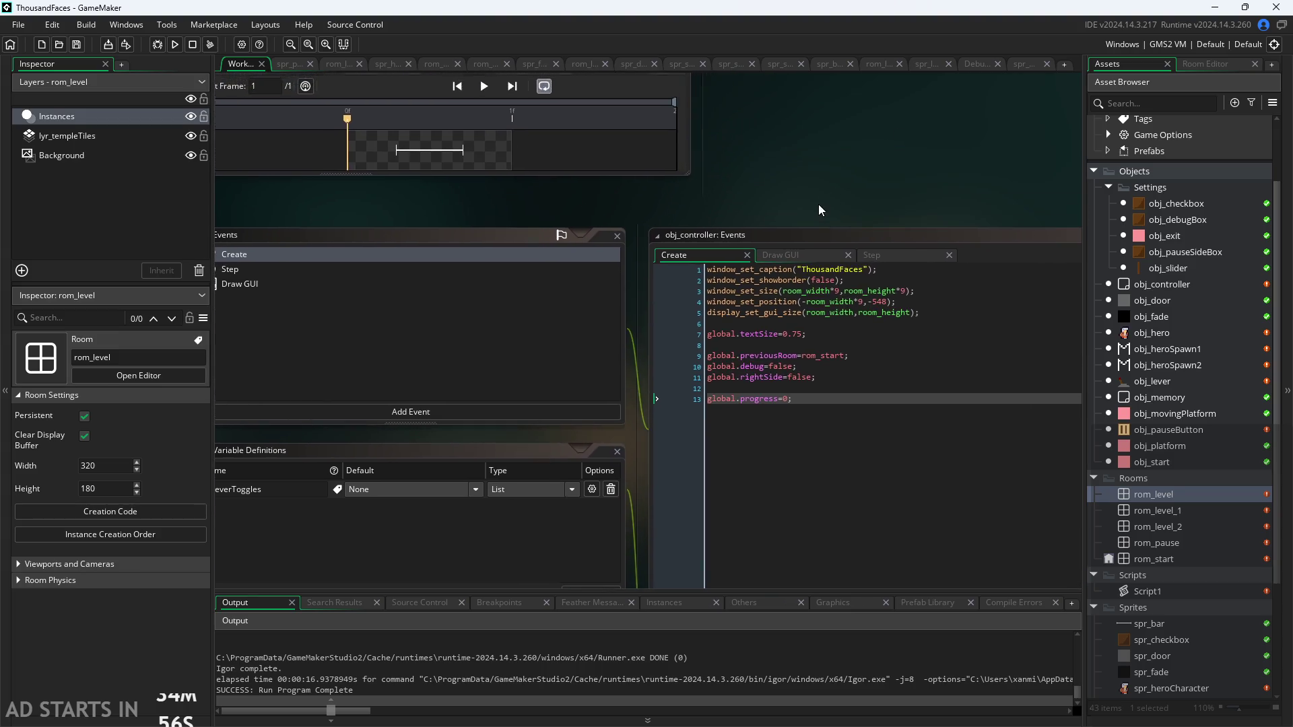
click(772, 270)
click(704, 271)
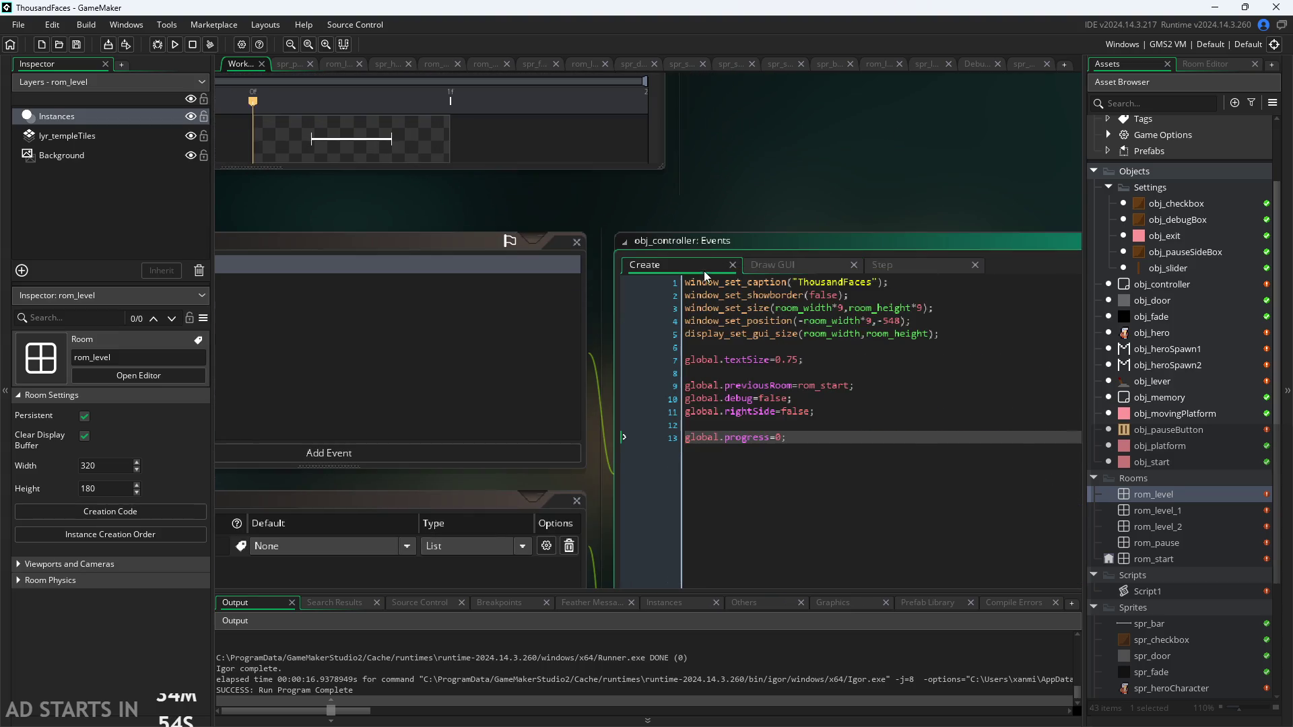
click(933, 264)
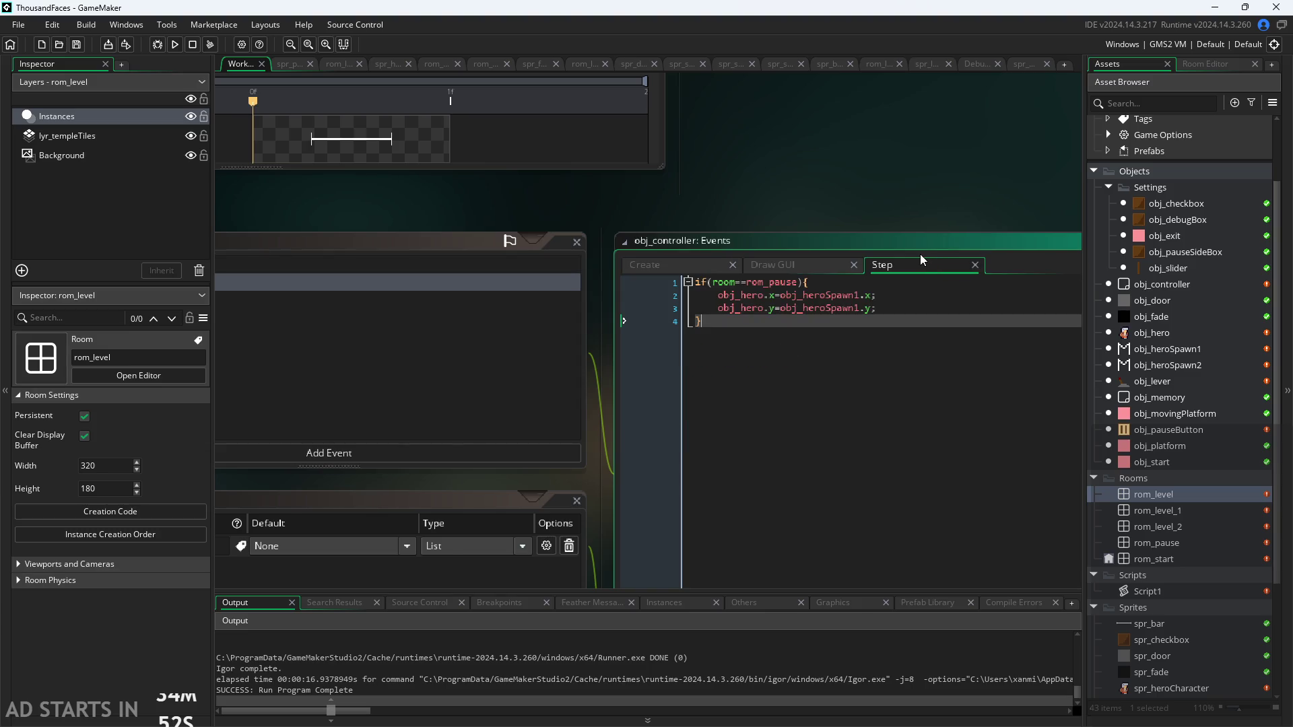
click(923, 157)
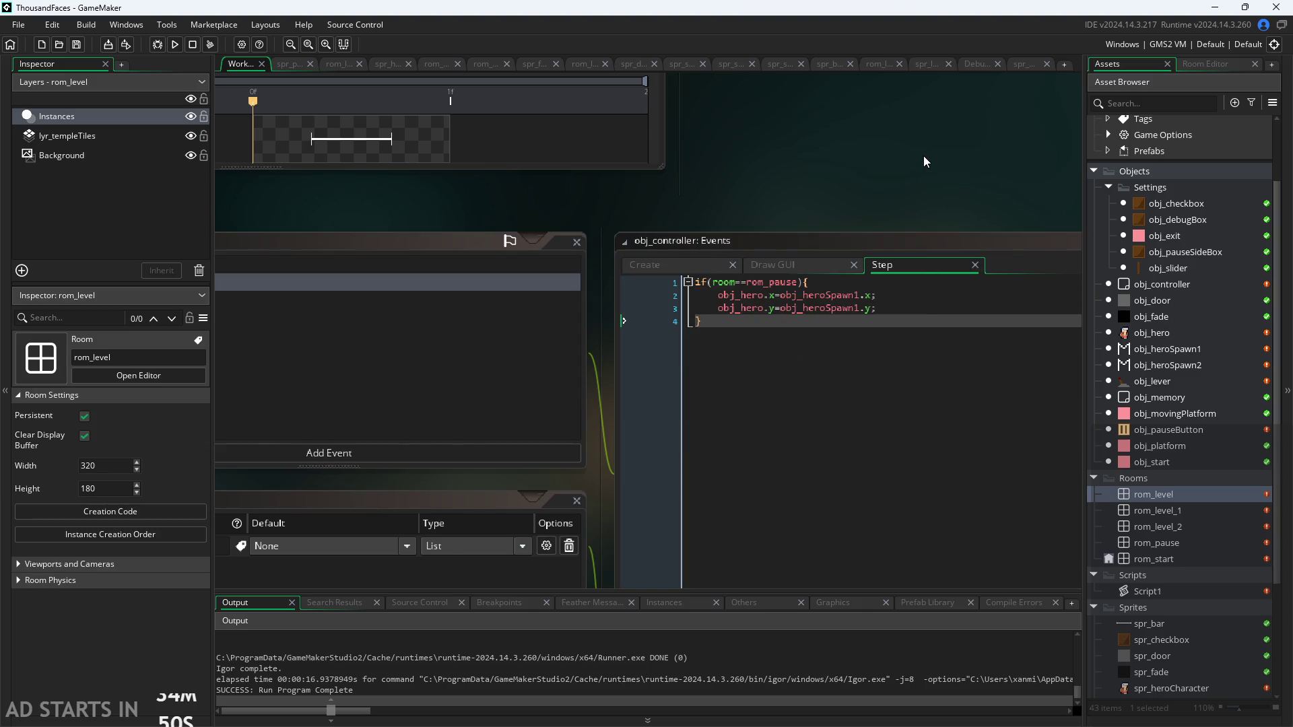
scroll(923, 155, down, 2)
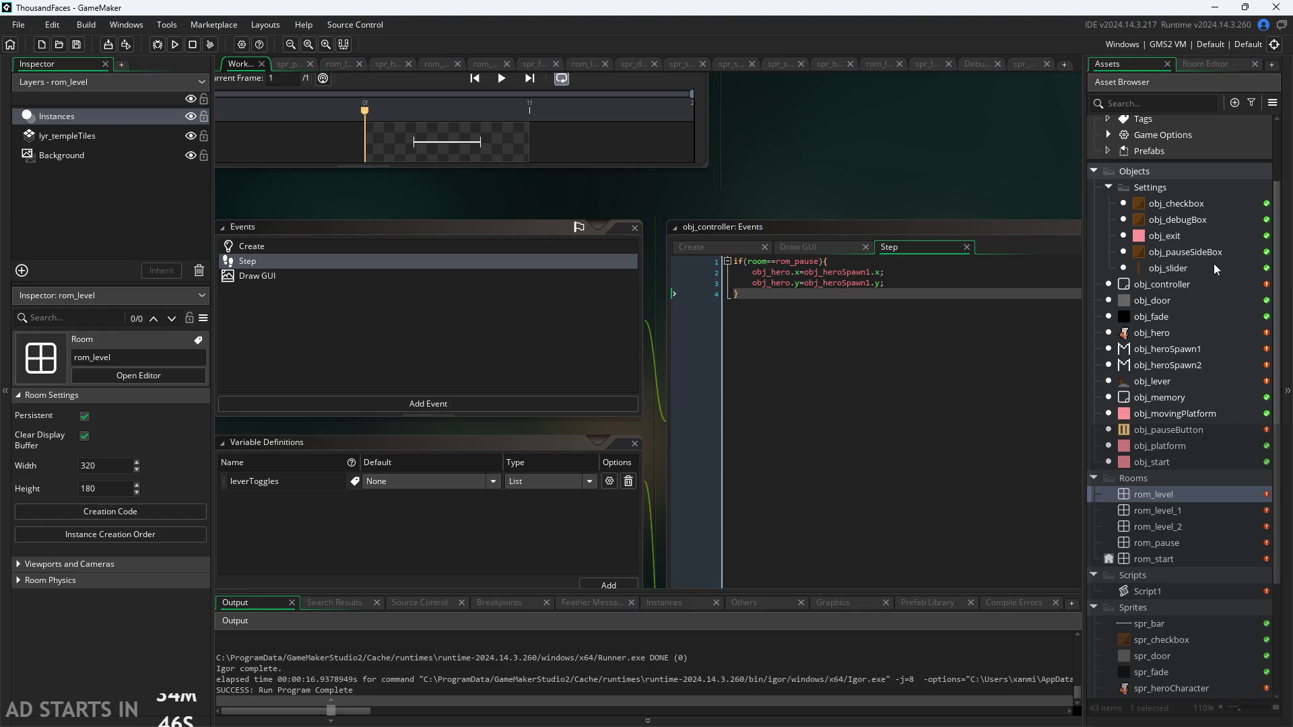
Open obj_lever's Create code and select the leverNum index in line 3's leverToggles[leverNum]=toggle
mouse_move(886, 145)
mouse_down()
mouse_move(956, 378)
mouse_move(988, 378)
mouse_up()
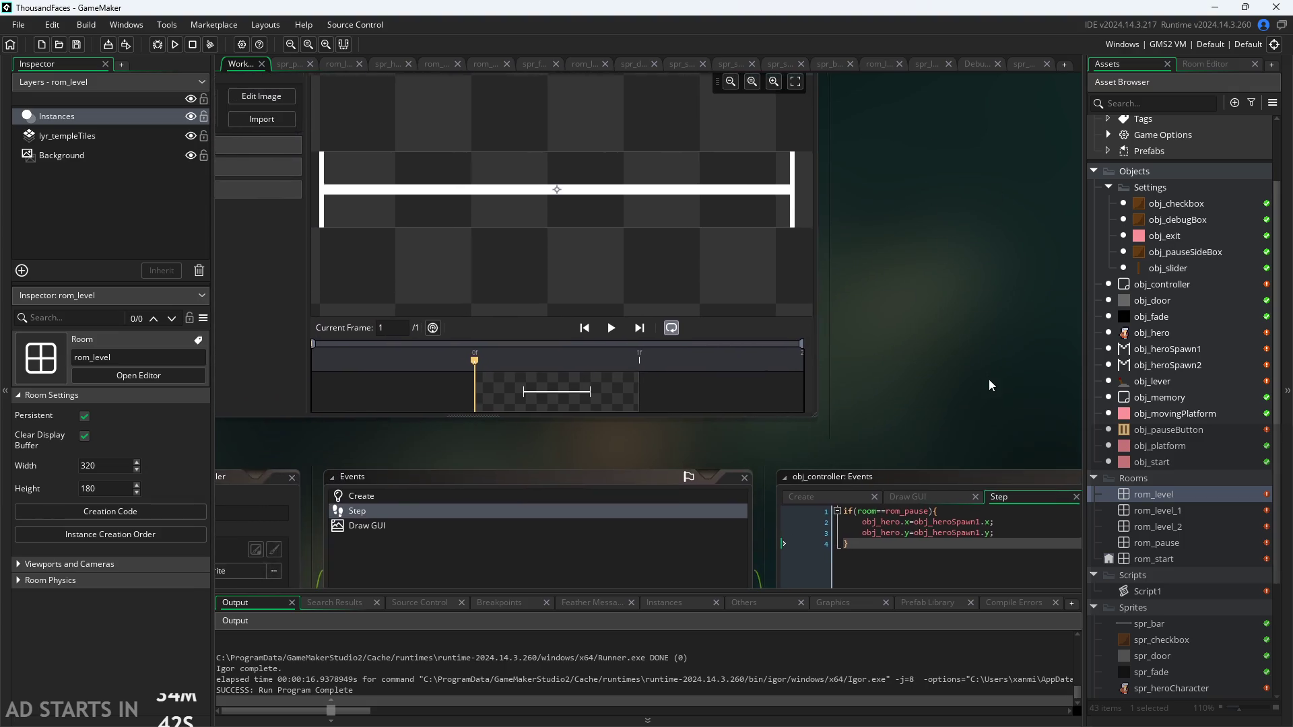
scroll(984, 369, down, 5)
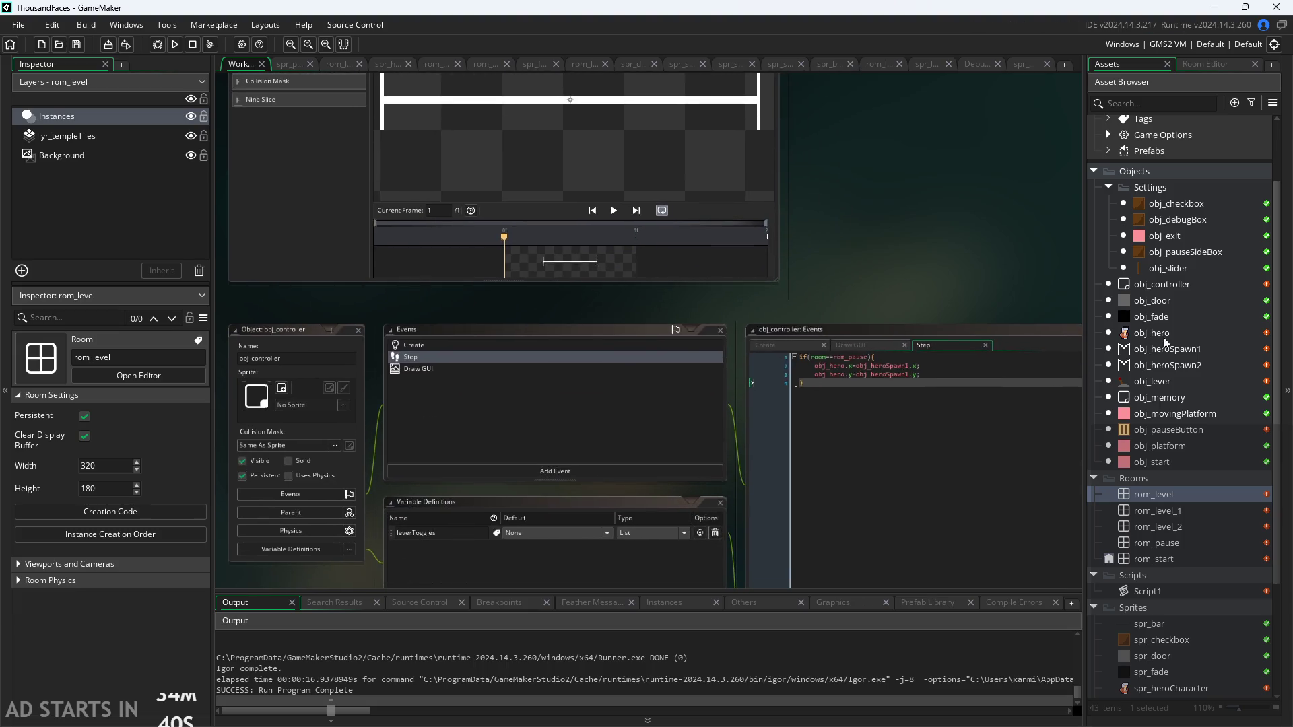
double_click(1157, 381)
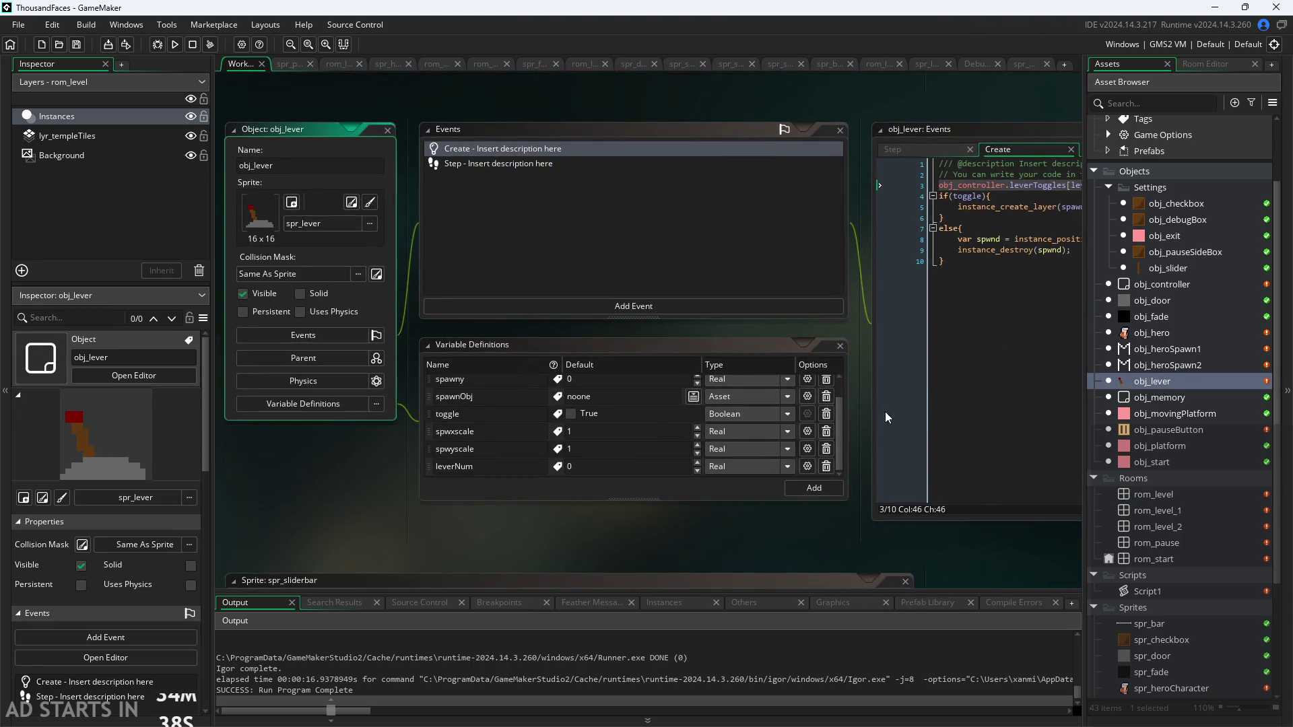
scroll(761, 427, up, 2)
scroll(736, 307, up, 3)
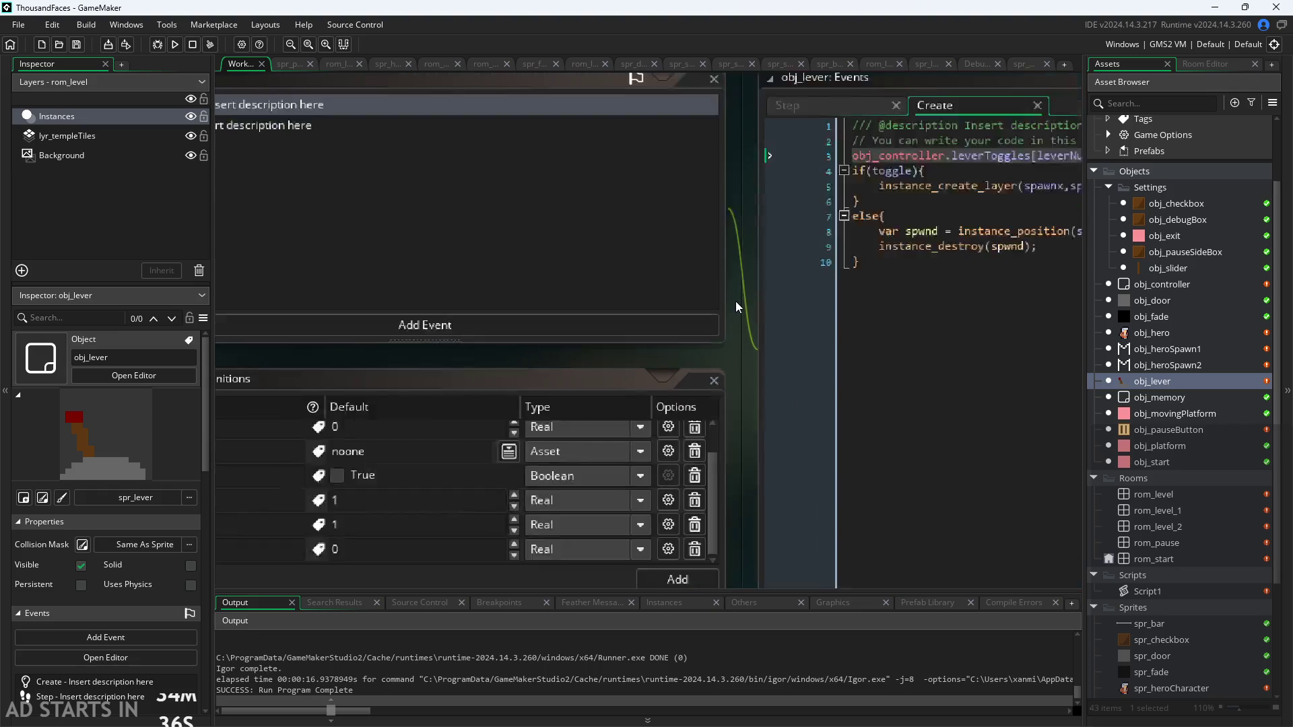
scroll(737, 307, up, 2)
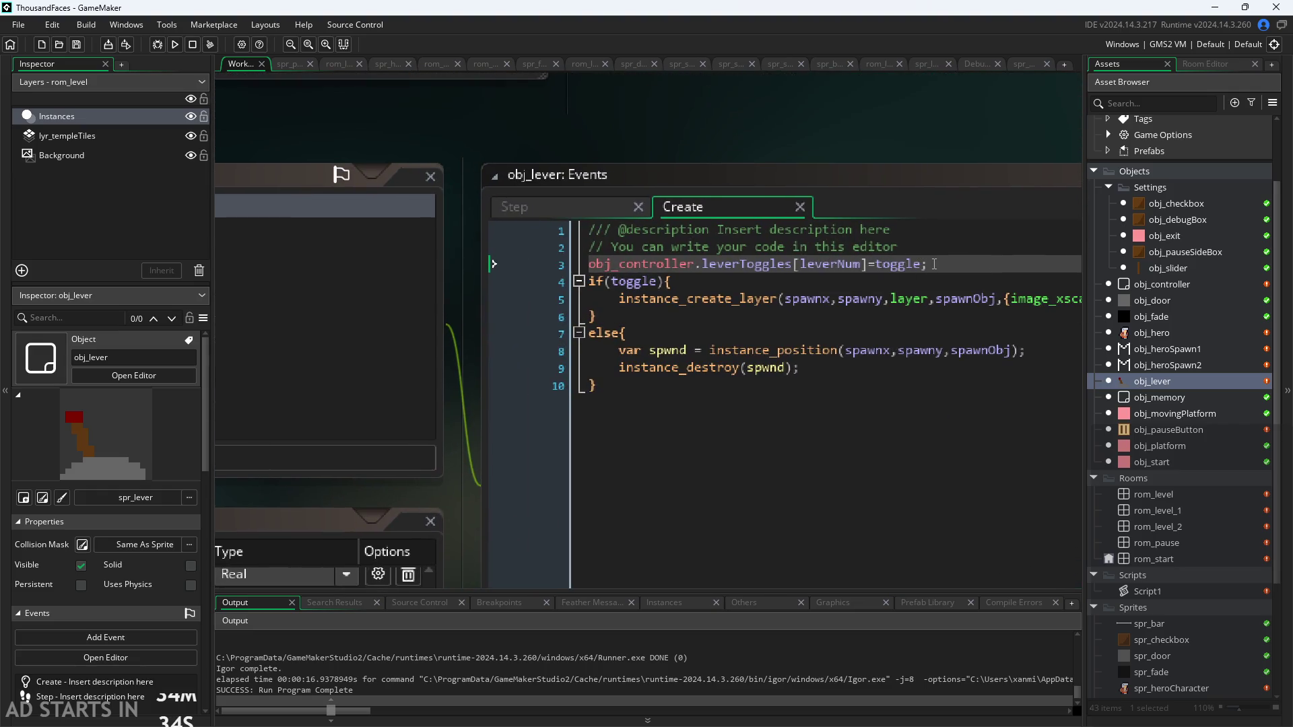
click(934, 264)
mouse_move(934, 264)
mouse_down()
mouse_move(833, 257)
mouse_move(931, 261)
mouse_up()
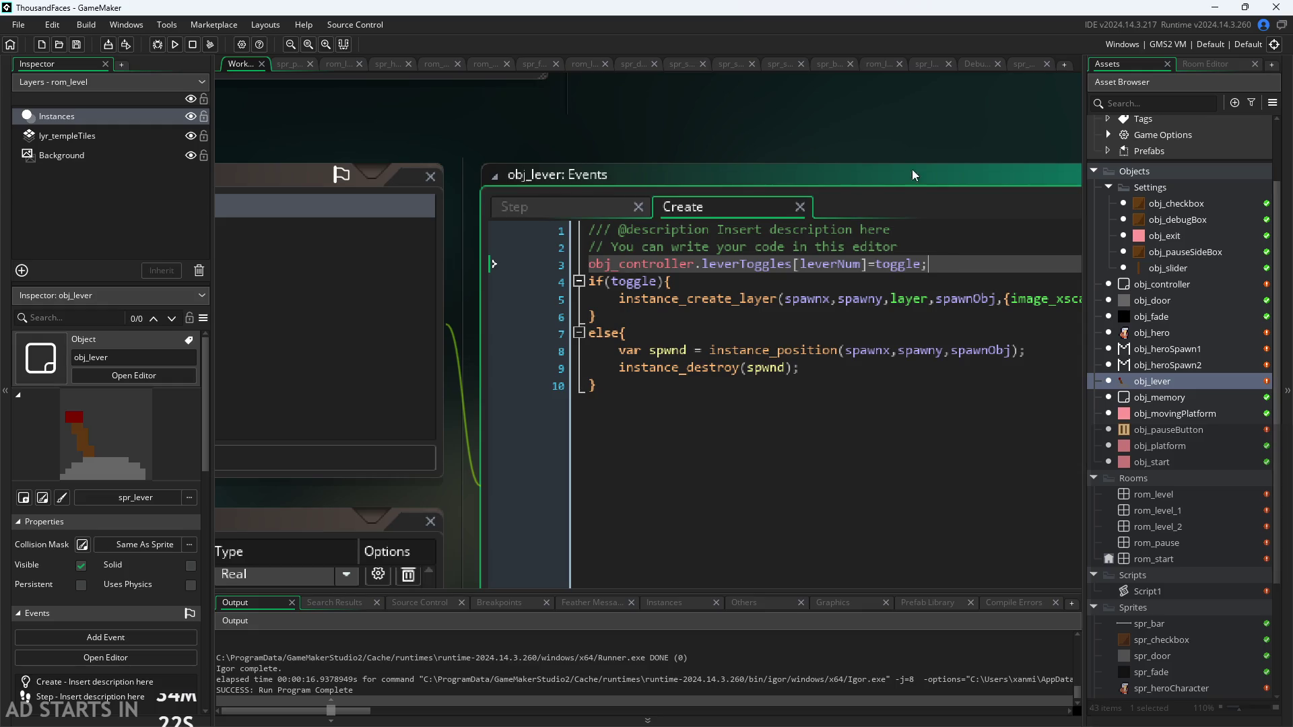
scroll(950, 127, down, 4)
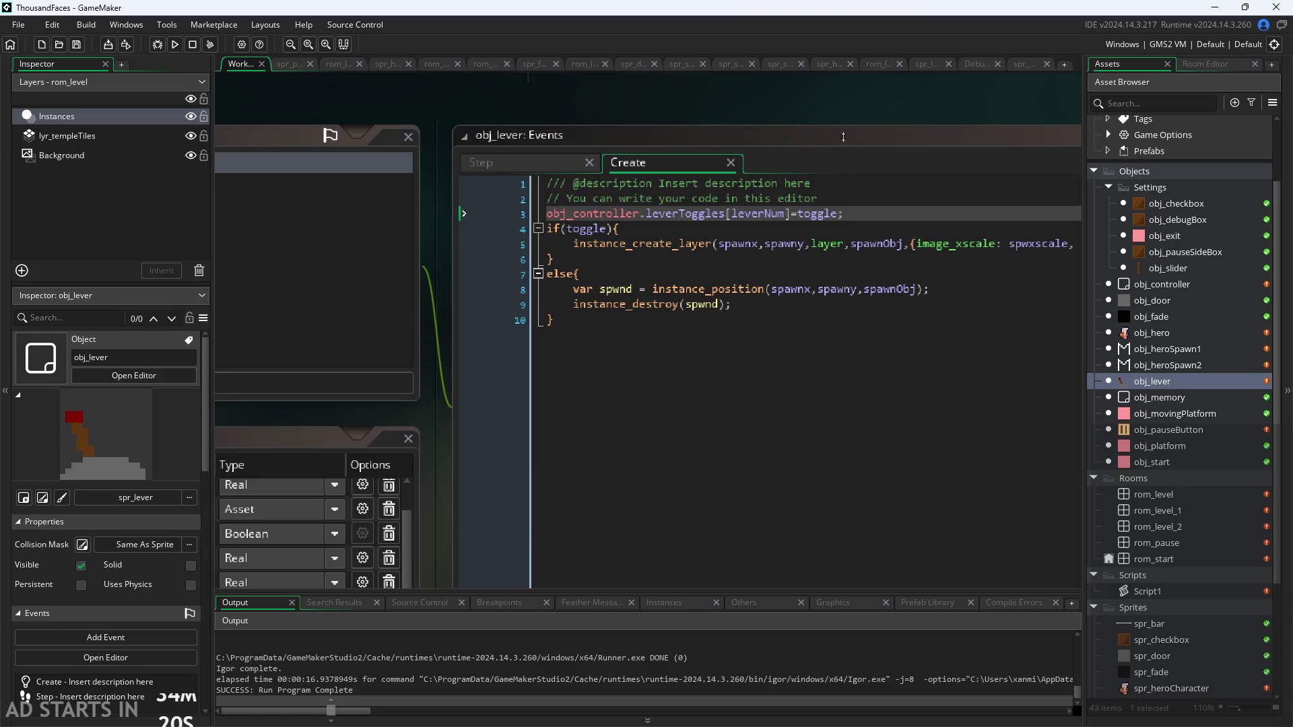
scroll(801, 119, down, 2)
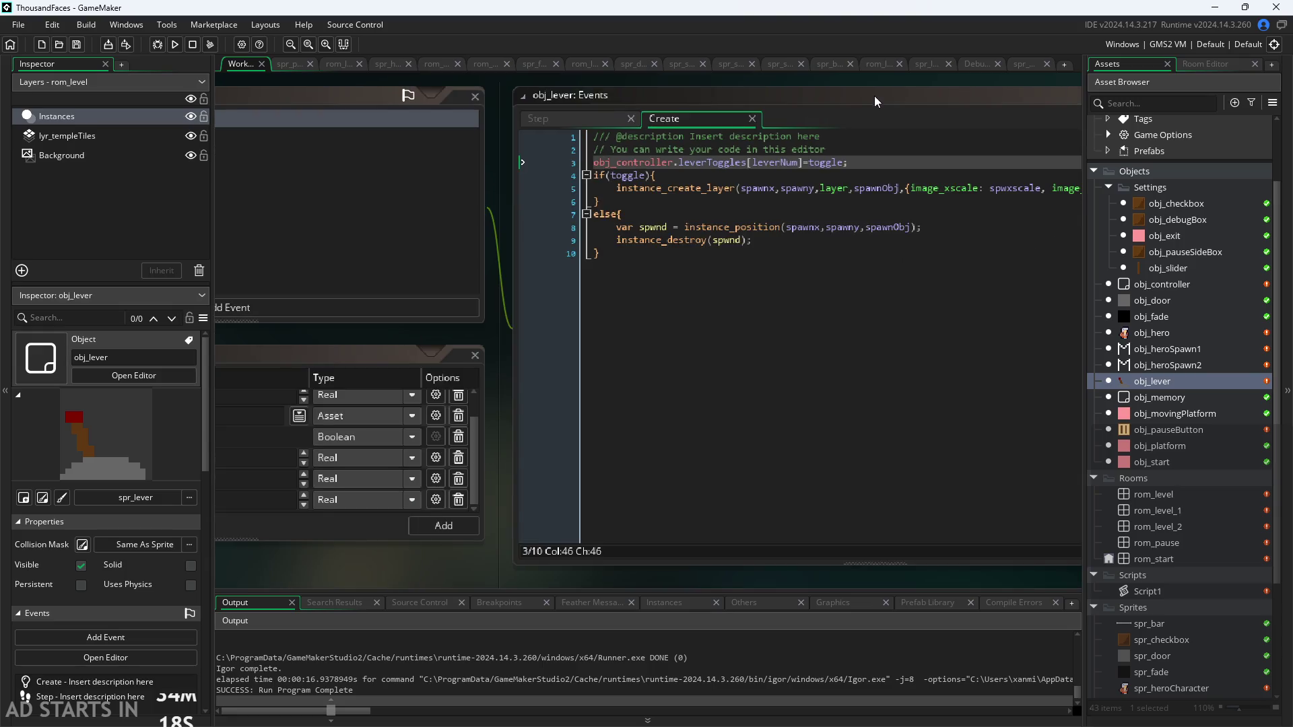
drag(874, 96, 825, 147)
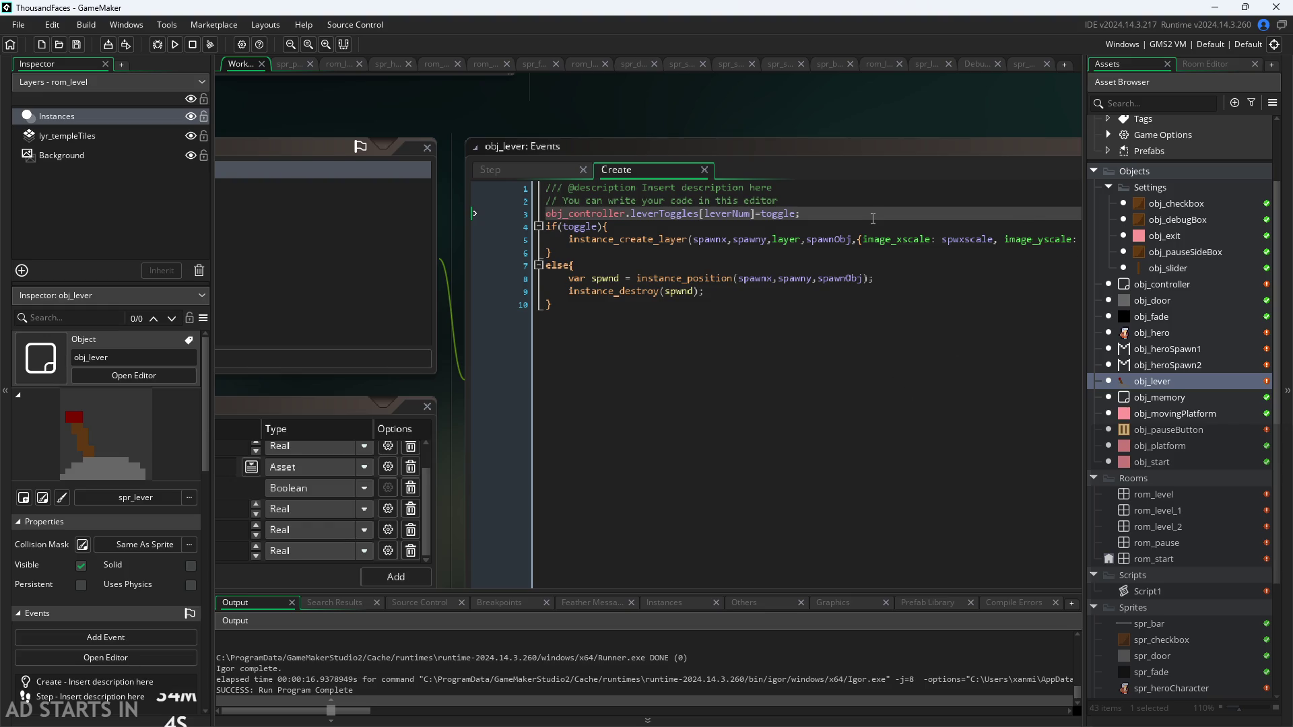
Leave the obj_lever events code and bring up the ThousandFacesNotes sketch in Paint
click(909, 393)
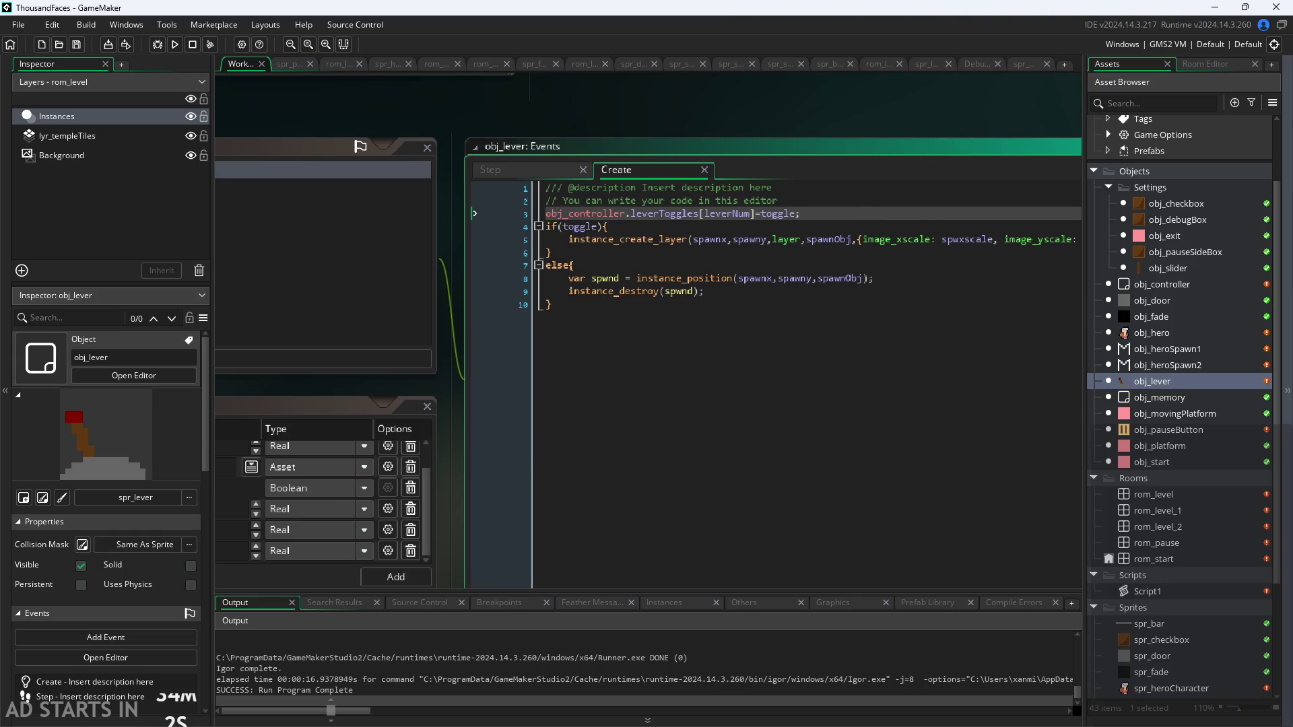
key(alt+Tab)
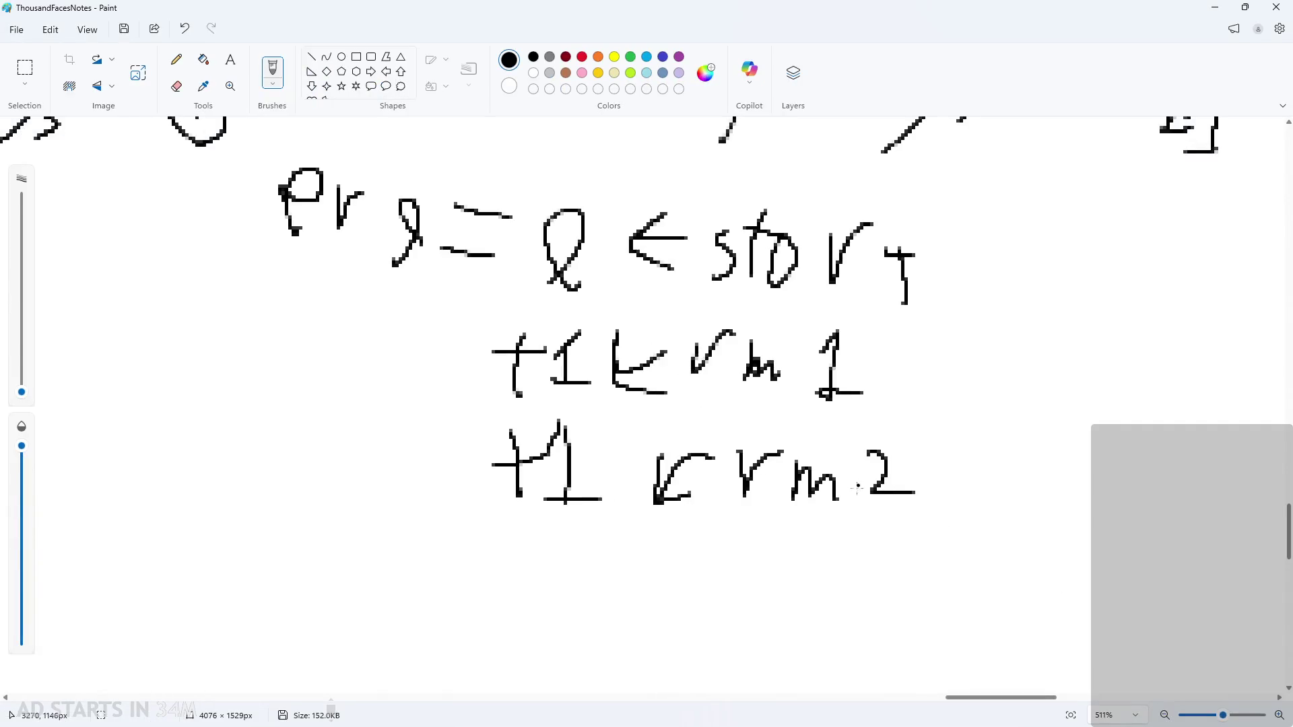
ctrl+scroll(644, 437, down, 3)
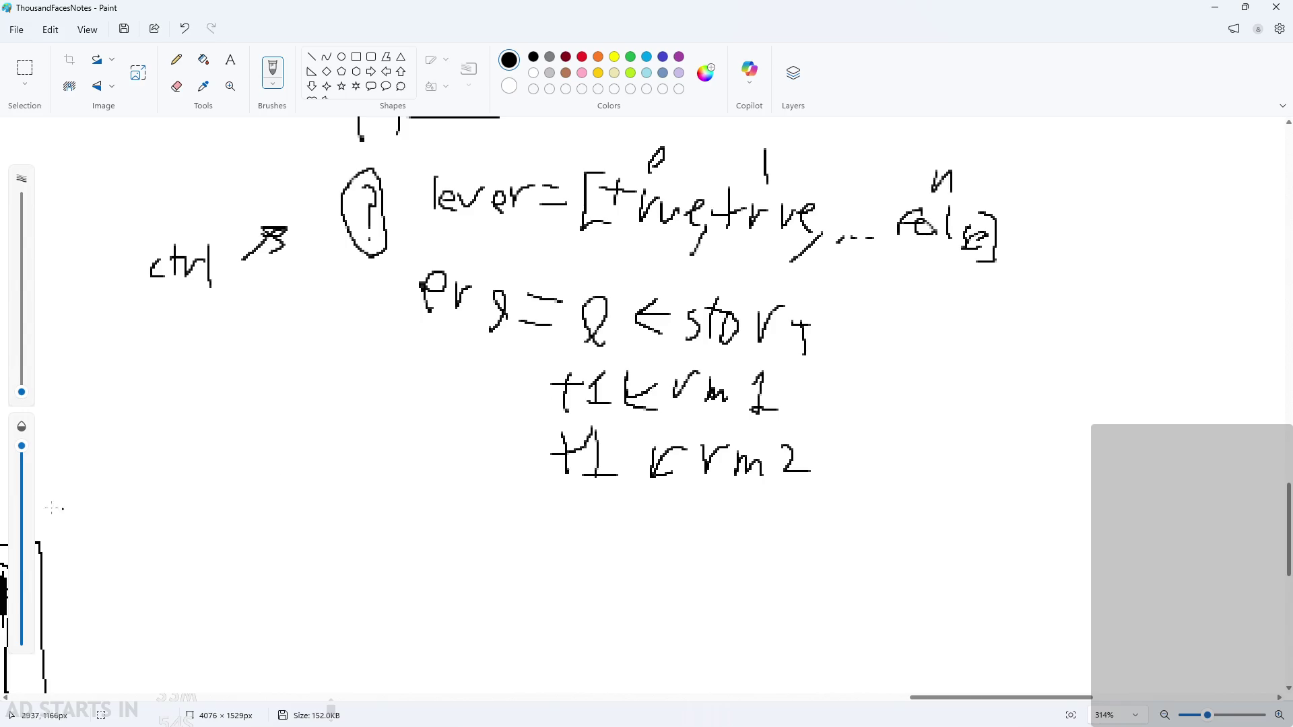
scroll(525, 460, down, 3)
ctrl+scroll(578, 472, down, 3)
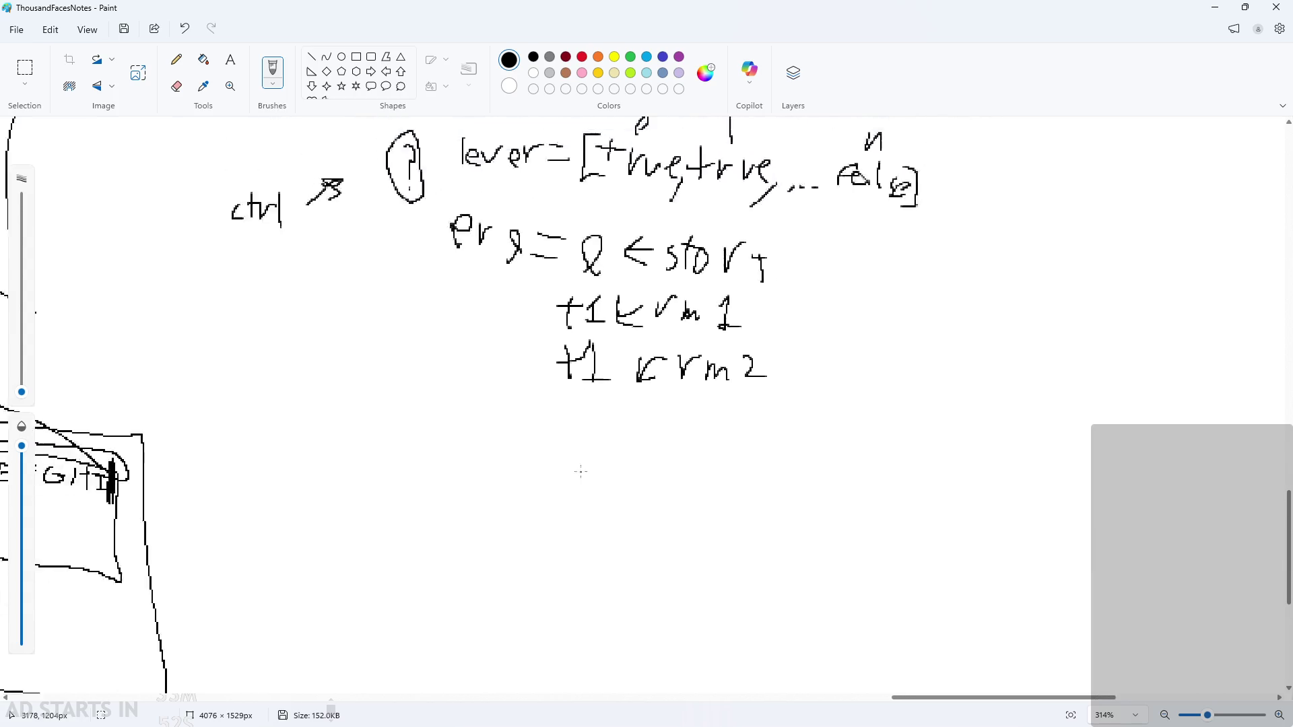
scroll(519, 495, up, 1)
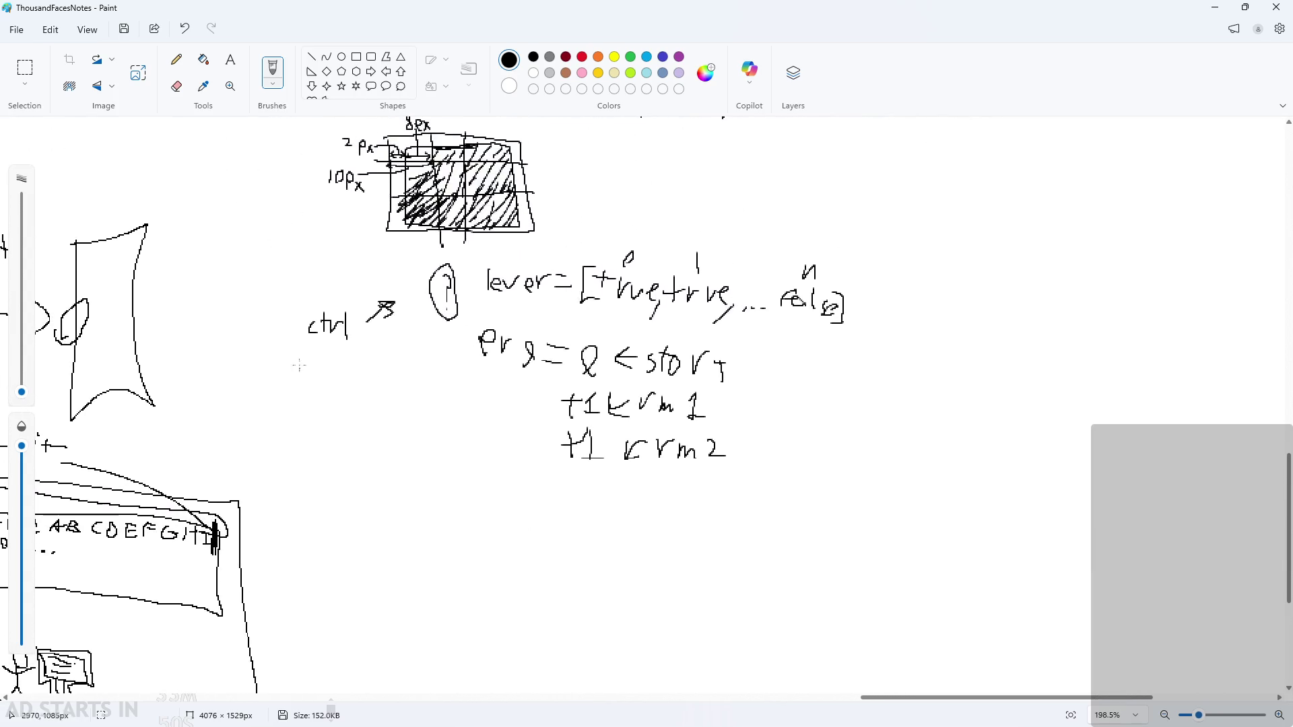
scroll(534, 620, down, 5)
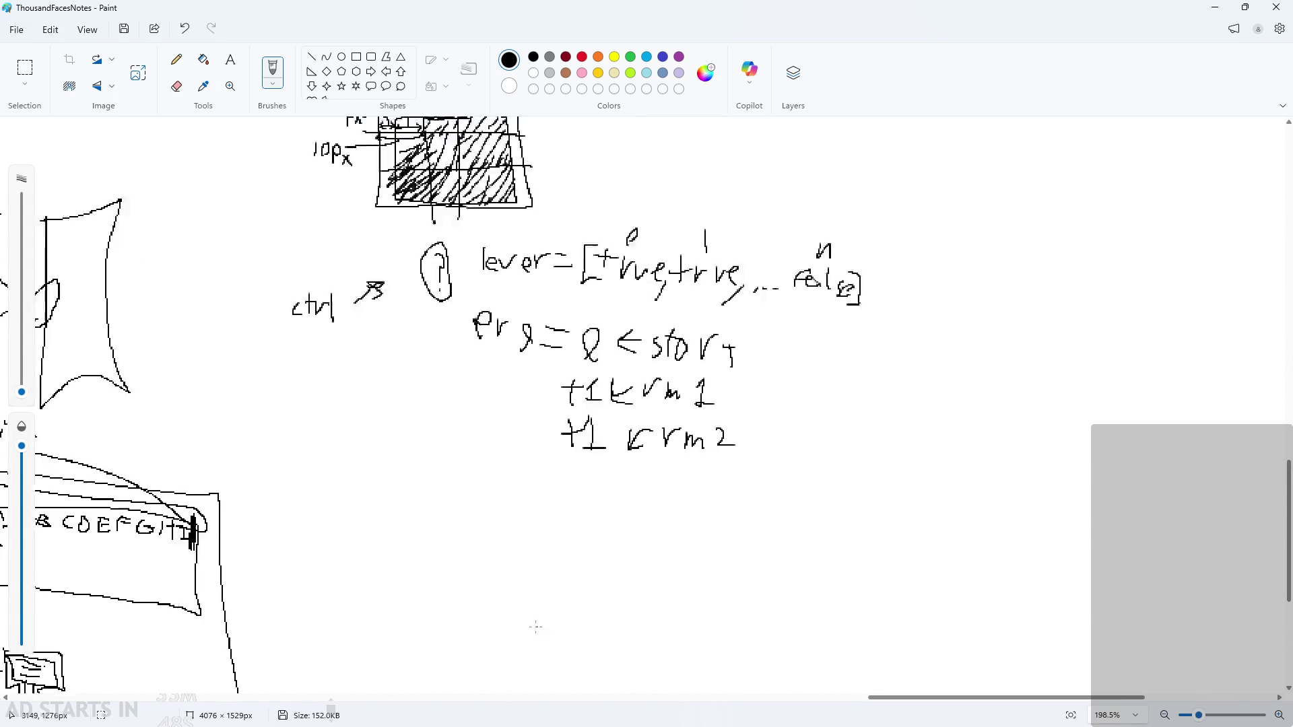
ctrl+scroll(546, 310, up, 3)
mouse_move(547, 309)
mouse_down()
mouse_move(729, 521)
mouse_move(835, 354)
mouse_move(538, 314)
mouse_up()
key(ctrl+z)
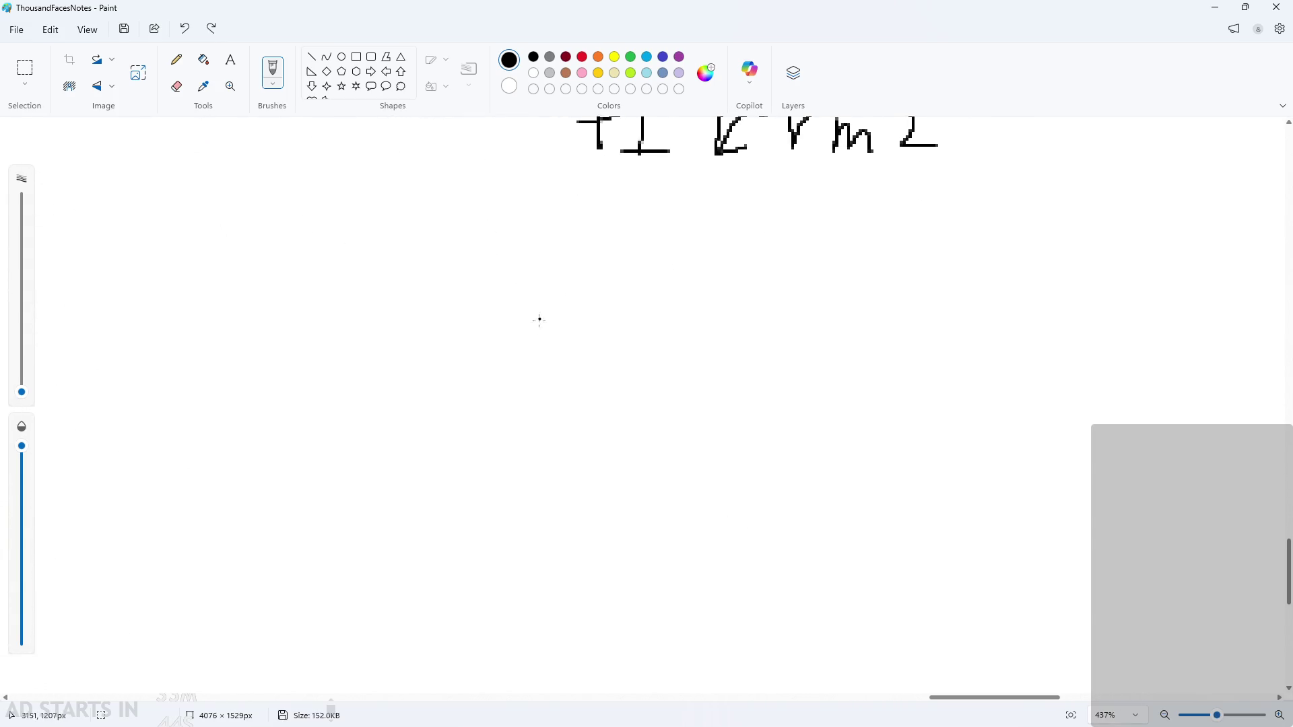
Pencil a small lever sketch with an arrow pointing at it
mouse_move(469, 412)
mouse_down()
mouse_move(507, 412)
mouse_move(532, 482)
mouse_up()
mouse_move(441, 425)
mouse_down()
mouse_move(397, 364)
mouse_move(465, 435)
mouse_up()
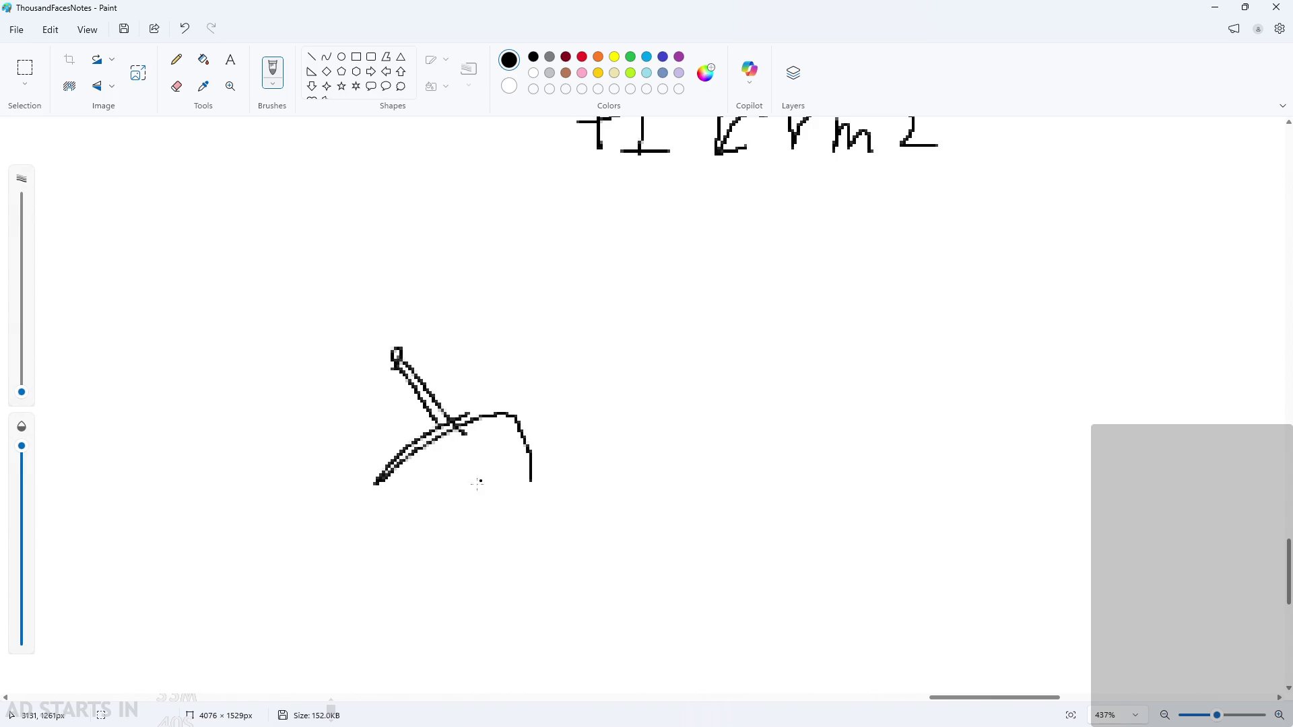
drag(357, 476, 529, 472)
drag(291, 528, 342, 498)
Handwrite the label 'lever' under the arrow, undoing stray strokes
drag(342, 498, 319, 525)
drag(122, 527, 121, 570)
mouse_move(164, 561)
mouse_down()
mouse_move(147, 564)
mouse_move(162, 547)
mouse_up()
mouse_move(170, 554)
mouse_down()
mouse_move(191, 571)
mouse_move(213, 542)
mouse_up()
mouse_move(224, 565)
mouse_down()
mouse_move(250, 585)
mouse_move(309, 572)
mouse_up()
drag(142, 580, 173, 564)
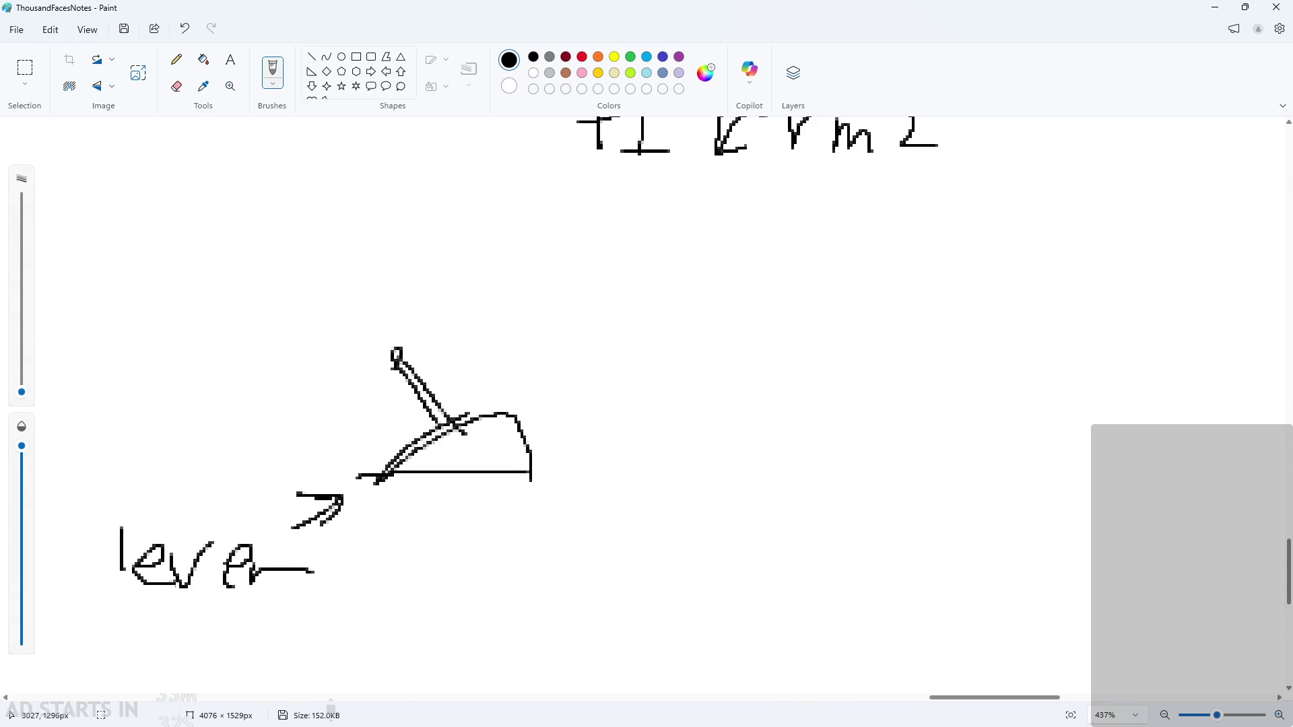
key(ctrl+z)
key(ctrl+z)
mouse_move(256, 571)
mouse_down()
mouse_move(254, 593)
mouse_move(276, 571)
mouse_up()
drag(136, 569, 173, 573)
key(ctrl+z)
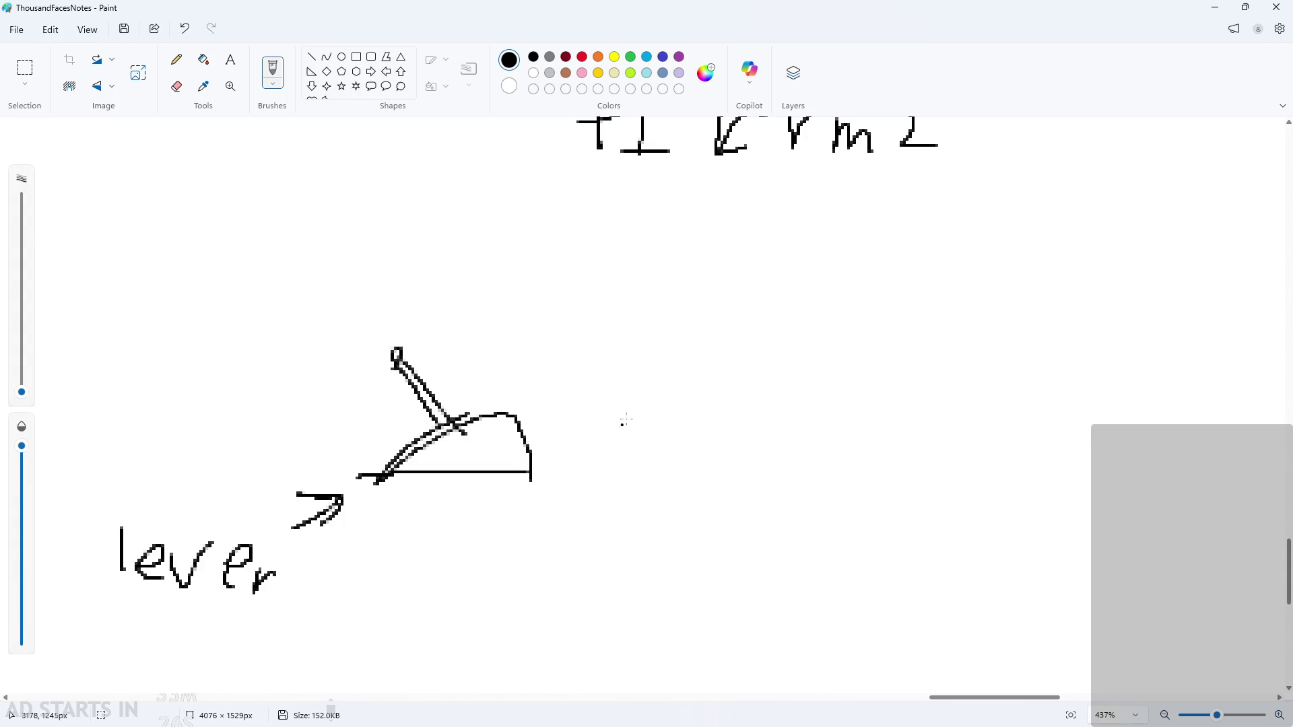
Handwrite the word 'created' beside the lever sketch
scroll(604, 402, down, 1)
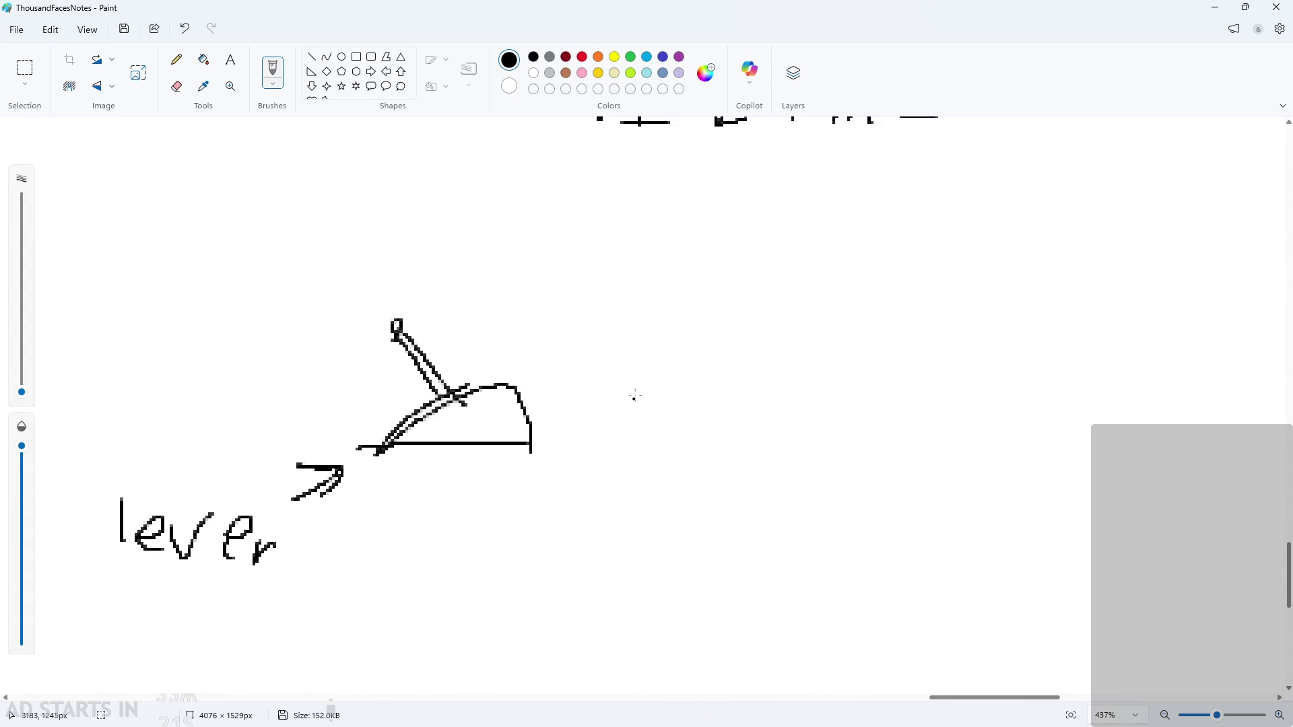
mouse_move(667, 344)
mouse_down()
mouse_move(631, 372)
mouse_move(699, 338)
mouse_up()
mouse_move(701, 362)
mouse_down()
mouse_move(717, 360)
mouse_move(719, 387)
mouse_up()
mouse_move(762, 361)
mouse_down()
mouse_move(762, 390)
mouse_move(748, 382)
mouse_up()
drag(783, 367, 801, 315)
mouse_move(771, 355)
mouse_down()
mouse_move(871, 367)
mouse_move(872, 380)
mouse_up()
drag(913, 340, 941, 406)
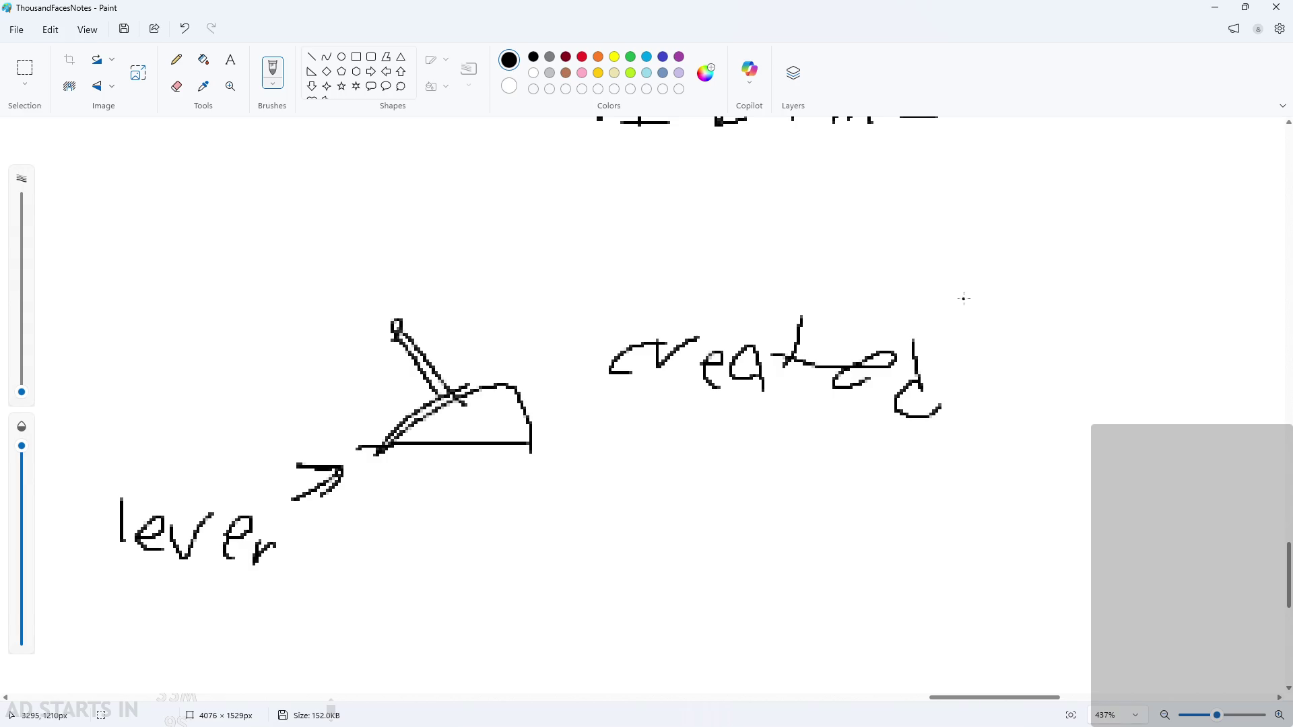
Write 'if ctrl.toggle' below 'created', redoing the misspelled letters
mouse_move(625, 459)
mouse_down()
mouse_move(631, 415)
mouse_move(654, 459)
mouse_move(685, 406)
mouse_move(634, 402)
mouse_move(732, 448)
mouse_move(736, 462)
mouse_up()
mouse_move(764, 445)
mouse_down()
mouse_move(757, 464)
mouse_move(765, 441)
mouse_up()
mouse_move(791, 439)
mouse_down()
mouse_move(795, 480)
mouse_move(818, 441)
mouse_up()
mouse_move(854, 516)
mouse_down()
mouse_move(849, 442)
mouse_move(855, 456)
mouse_up()
key(ctrl+z)
key(ctrl+z)
key(ctrl+z)
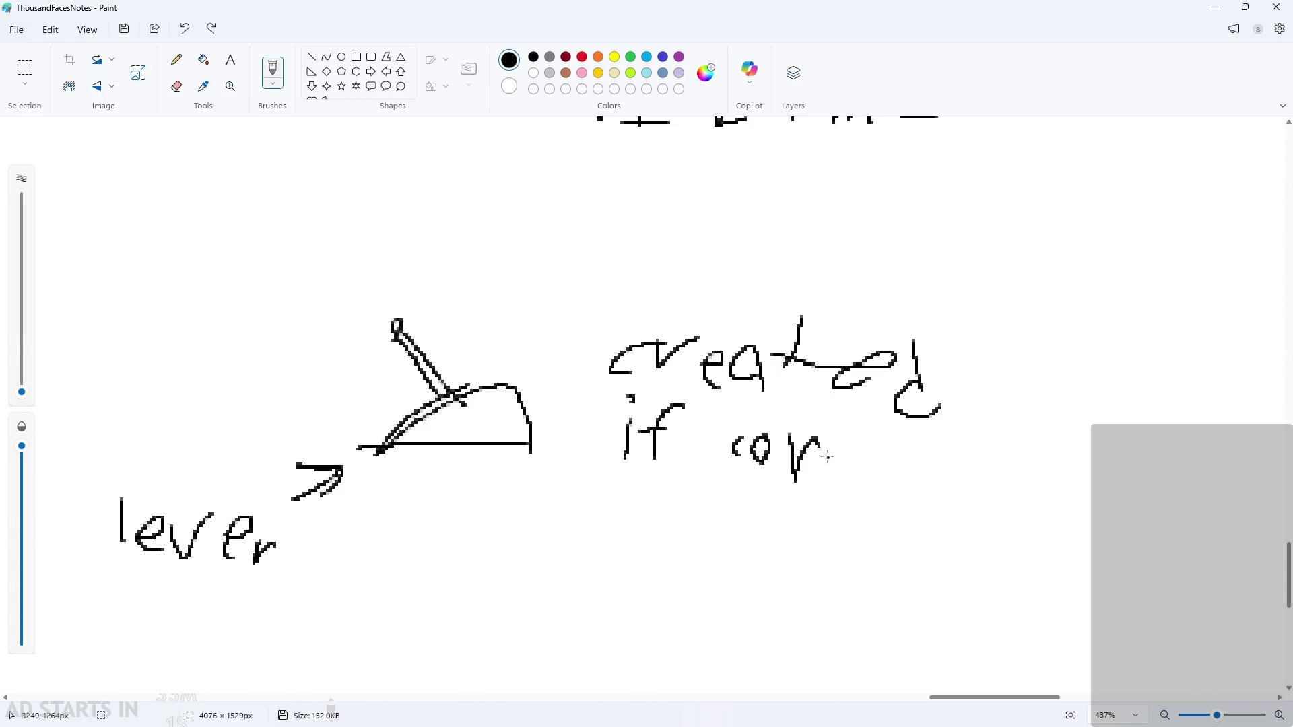
mouse_move(766, 421)
mouse_down()
mouse_move(758, 465)
mouse_move(780, 434)
mouse_up()
drag(785, 459, 806, 438)
drag(817, 419, 817, 462)
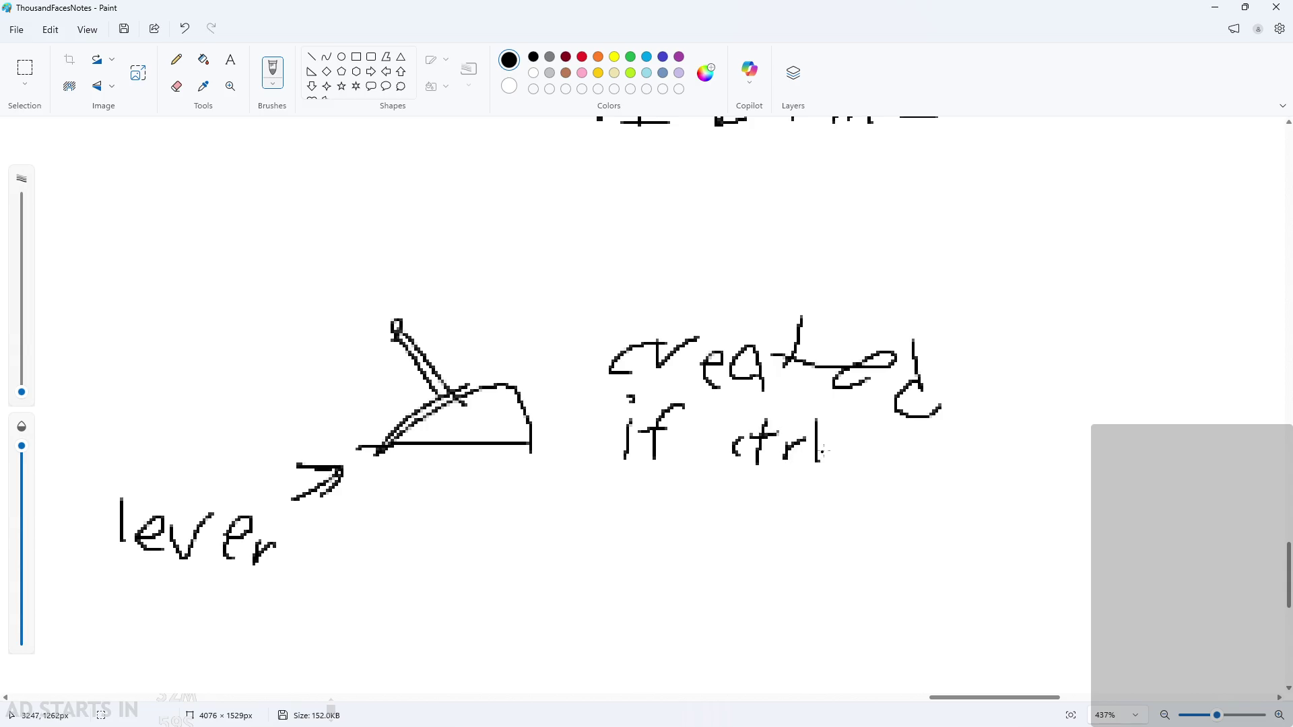
click(847, 459)
drag(868, 426, 867, 463)
drag(858, 441, 880, 438)
mouse_move(892, 448)
mouse_down()
mouse_move(884, 466)
mouse_move(931, 502)
mouse_up()
drag(967, 428, 967, 472)
mouse_move(969, 463)
mouse_down()
mouse_move(990, 445)
mouse_move(1000, 480)
mouse_up()
Finish the condition with '!= exist'
scroll(1051, 697, right, 3)
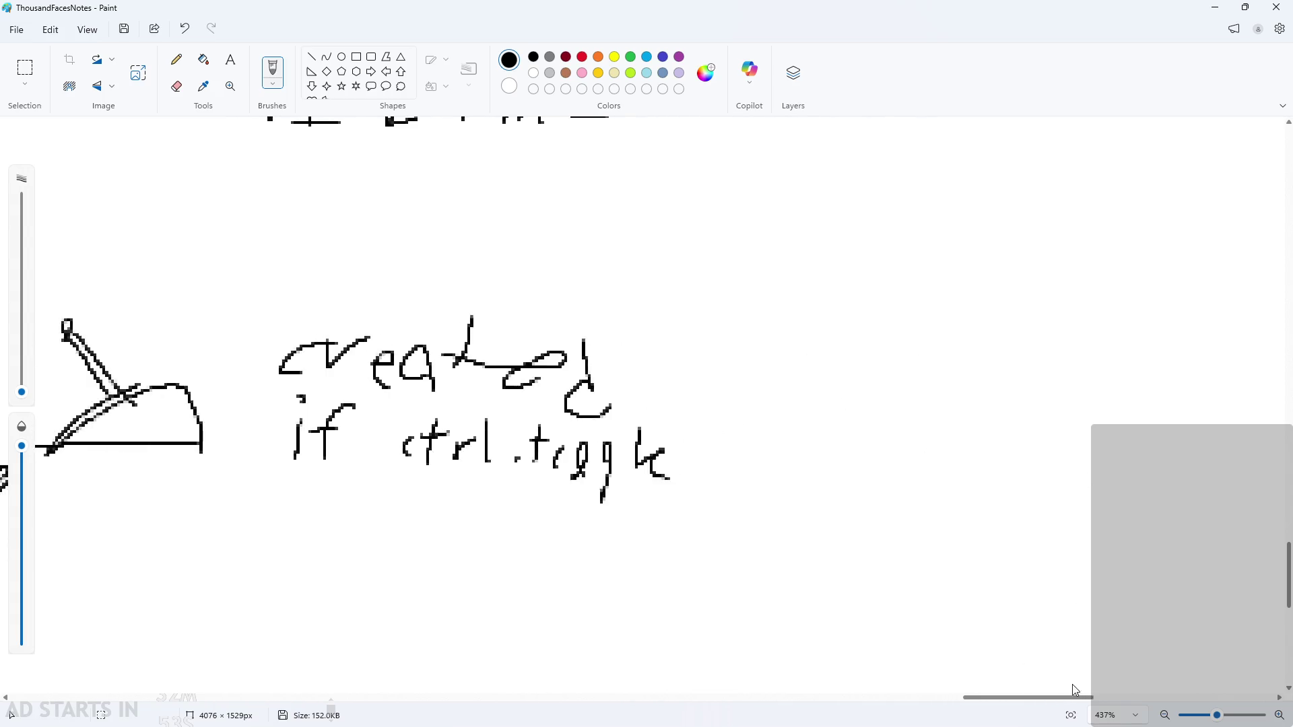
drag(764, 428, 767, 446)
drag(746, 491, 762, 482)
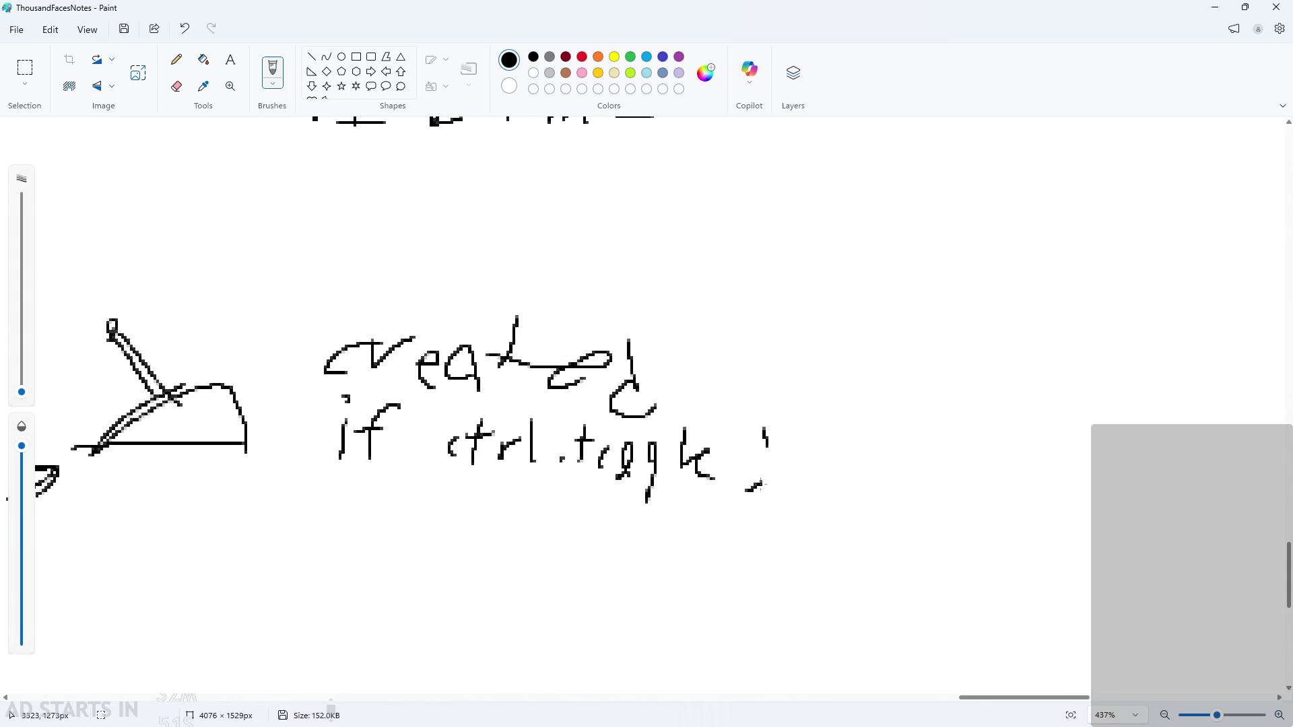
key(ctrl+z)
key(ctrl+z)
mouse_move(752, 425)
mouse_down()
mouse_move(758, 479)
mouse_move(856, 487)
mouse_up()
mouse_move(858, 451)
mouse_down()
mouse_move(833, 488)
mouse_move(874, 497)
mouse_up()
mouse_move(906, 453)
mouse_down()
mouse_move(895, 497)
mouse_move(930, 441)
mouse_up()
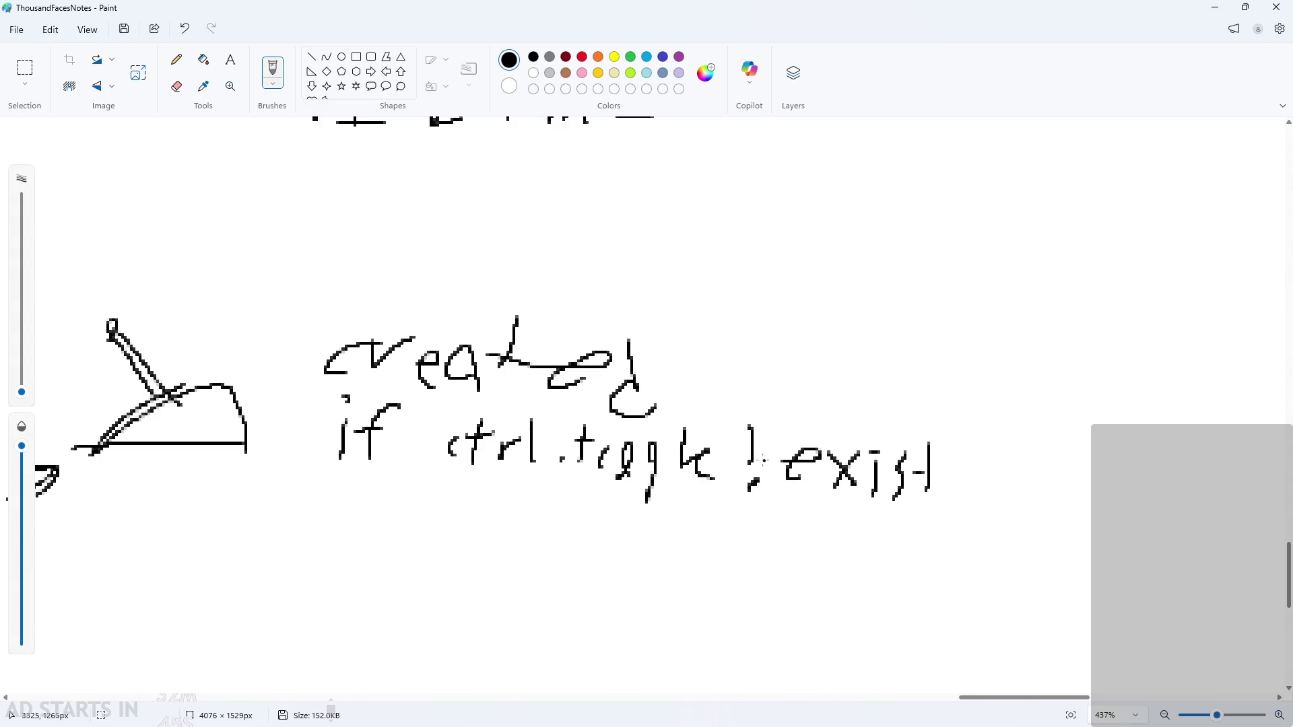
scroll(775, 470, down, 1)
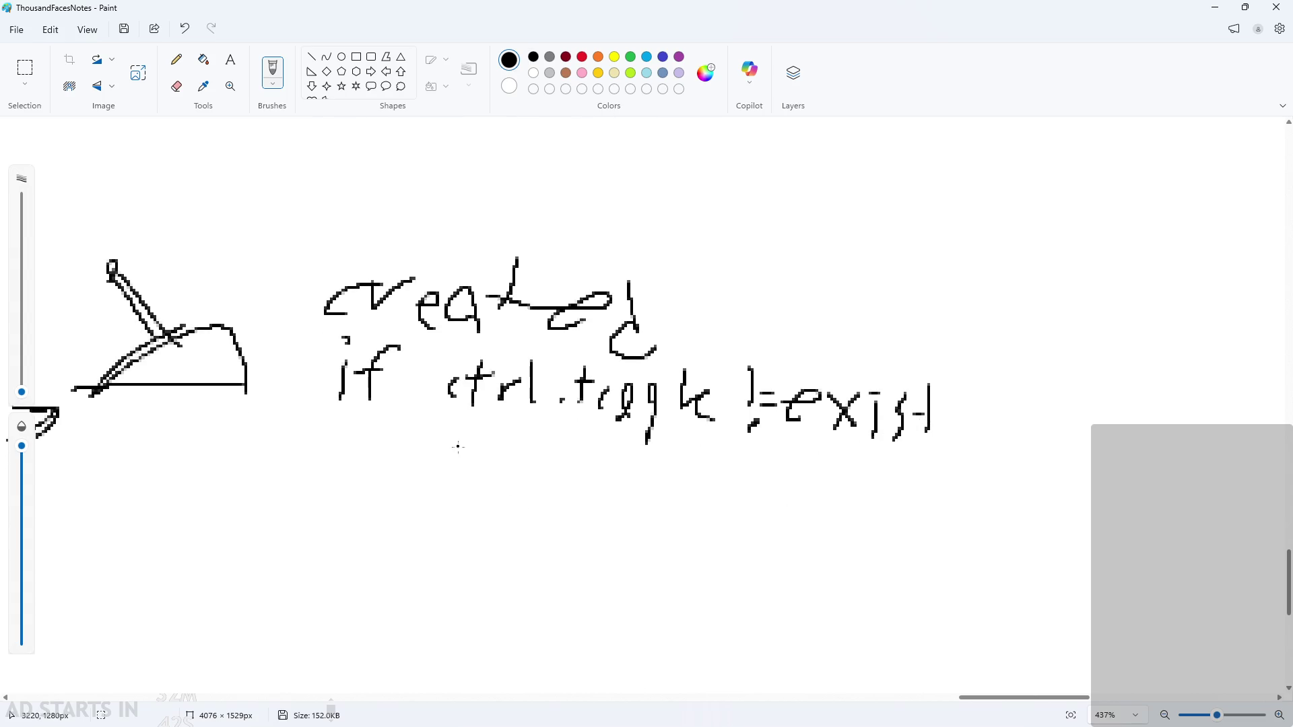
Start the next line with 'set ctrl.toggle'
mouse_move(443, 428)
mouse_down()
mouse_move(414, 482)
mouse_move(482, 477)
mouse_up()
drag(517, 429, 512, 482)
mouse_move(507, 460)
mouse_down()
mouse_move(570, 436)
mouse_move(612, 481)
mouse_move(573, 456)
mouse_move(597, 479)
mouse_up()
key(ctrl+z)
key(ctrl+z)
key(ctrl+z)
mouse_move(587, 454)
mouse_down()
mouse_move(654, 457)
mouse_move(664, 492)
mouse_move(703, 480)
mouse_move(714, 433)
mouse_move(736, 465)
mouse_up()
drag(764, 466, 758, 503)
mouse_move(806, 460)
mouse_down()
mouse_move(795, 486)
mouse_move(808, 519)
mouse_up()
key(ctrl+z)
key(ctrl+z)
mouse_move(773, 465)
mouse_down()
mouse_move(754, 499)
mouse_move(789, 510)
mouse_up()
mouse_move(830, 455)
mouse_down()
mouse_move(827, 499)
mouse_move(806, 510)
mouse_up()
mouse_move(866, 477)
mouse_down()
mouse_move(875, 465)
mouse_move(874, 506)
mouse_up()
Complete the set line with '= toggle'
drag(454, 459, 486, 462)
scroll(937, 453, down, 1)
drag(917, 443, 974, 434)
drag(911, 476, 961, 466)
drag(1008, 397, 1003, 477)
mouse_move(993, 435)
mouse_down()
mouse_move(1032, 429)
mouse_move(1102, 481)
mouse_move(1158, 424)
mouse_move(1146, 479)
mouse_up()
mouse_move(1176, 404)
mouse_down()
mouse_move(1175, 459)
mouse_move(1220, 473)
mouse_up()
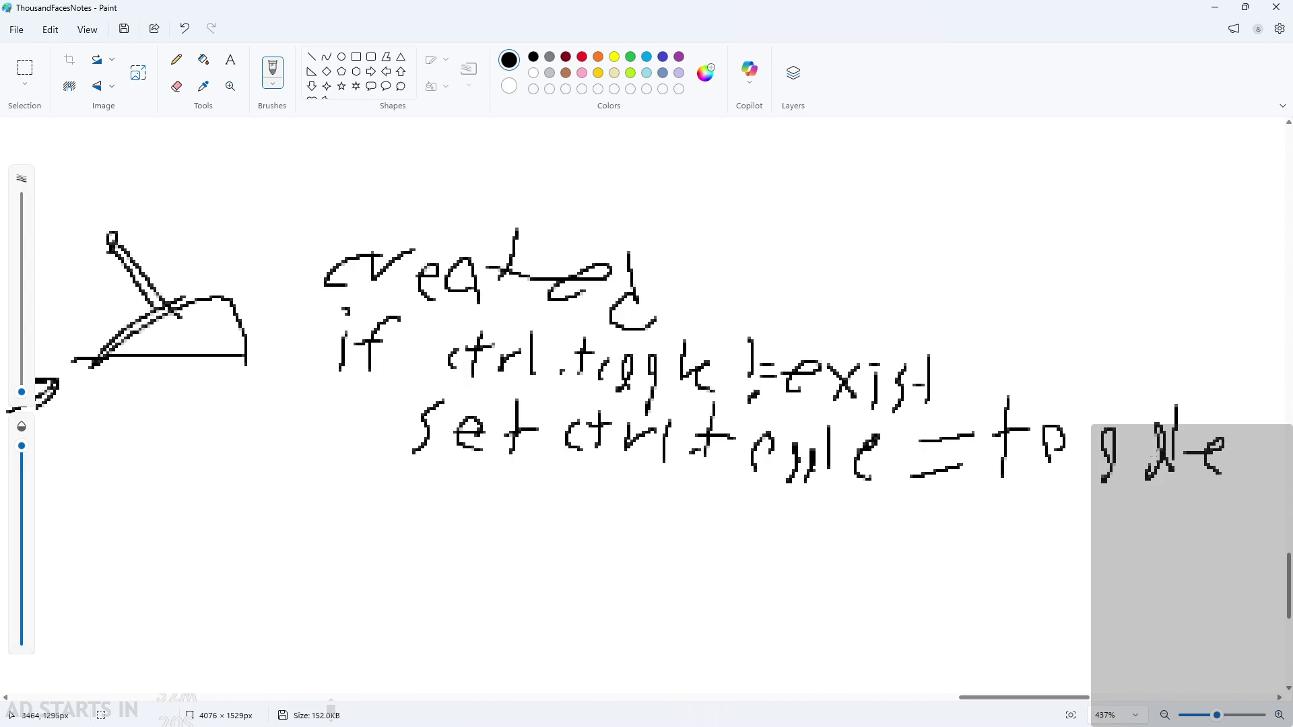
scroll(643, 462, down, 2)
Write 'else' on a new line, removing a stray brace
mouse_move(332, 441)
mouse_down()
mouse_move(318, 436)
mouse_move(357, 459)
mouse_up()
mouse_move(385, 415)
mouse_down()
mouse_move(384, 489)
mouse_move(460, 487)
mouse_up()
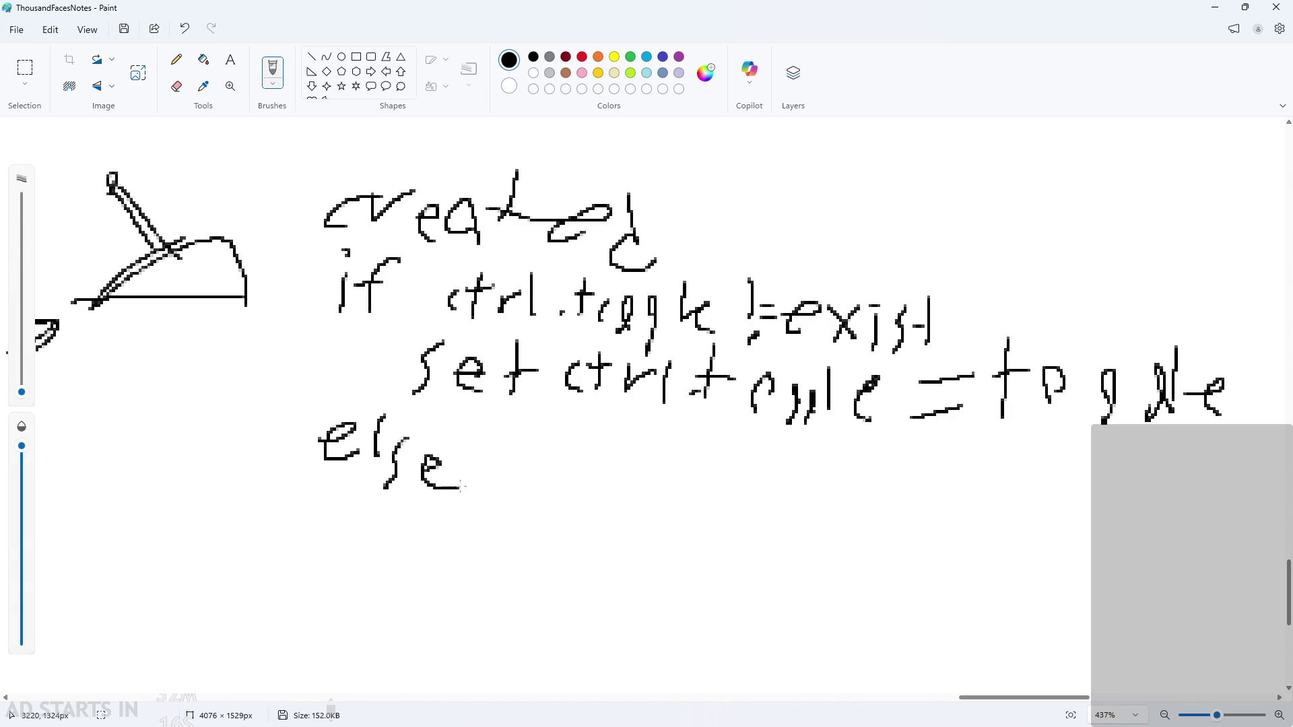
drag(509, 426, 496, 498)
key(ctrl+z)
key(ctrl+z)
drag(428, 471, 479, 480)
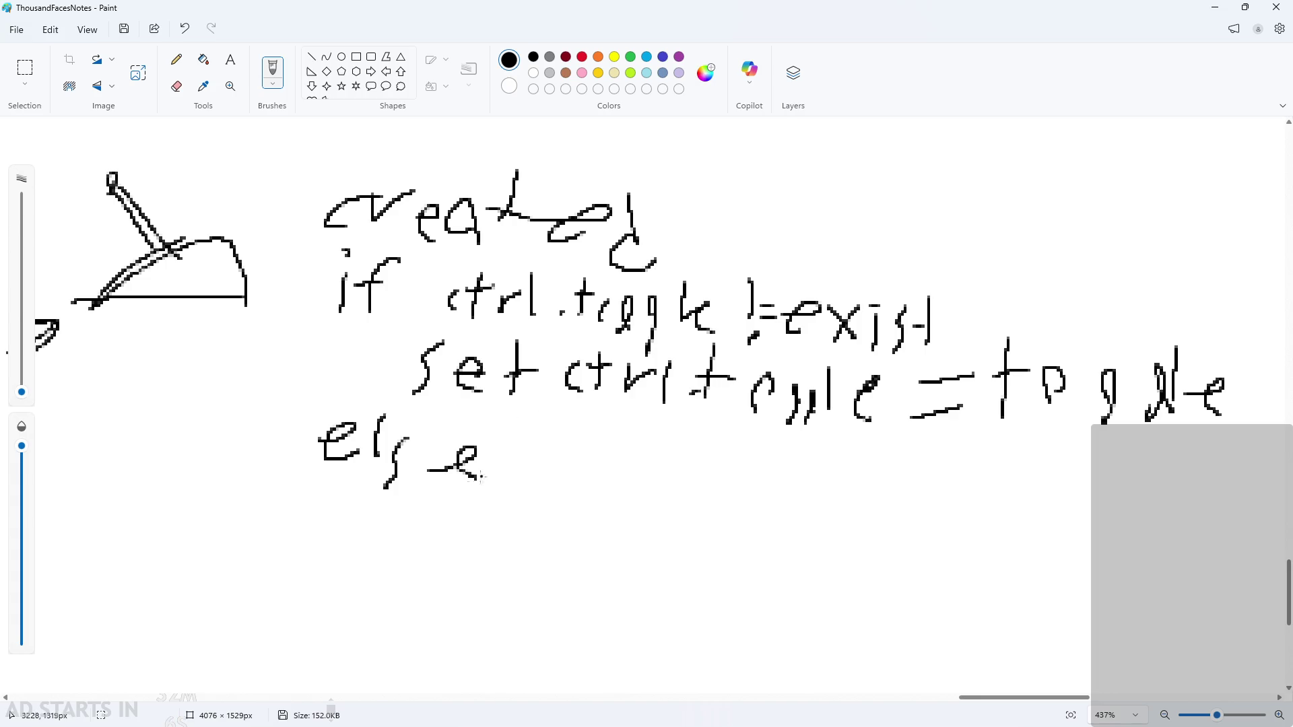
Write 'toggle = ctrl.toggle' under else, then return to GameMaker
mouse_move(406, 493)
mouse_down()
mouse_move(398, 539)
mouse_move(460, 537)
mouse_move(517, 557)
mouse_up()
mouse_move(572, 482)
mouse_down()
mouse_move(580, 519)
mouse_move(609, 537)
mouse_up()
drag(636, 488, 677, 490)
mouse_move(637, 519)
mouse_down()
mouse_move(679, 515)
mouse_move(719, 539)
mouse_up()
drag(729, 544, 728, 532)
drag(729, 513, 760, 501)
mouse_move(768, 505)
mouse_down()
mouse_move(765, 539)
mouse_move(802, 505)
mouse_move(802, 549)
mouse_up()
mouse_move(830, 498)
mouse_down()
mouse_move(829, 553)
mouse_move(842, 517)
mouse_up()
drag(870, 504, 866, 574)
drag(943, 517, 926, 568)
drag(974, 494, 976, 539)
mouse_move(976, 532)
mouse_down()
mouse_move(1002, 529)
mouse_move(1004, 552)
mouse_up()
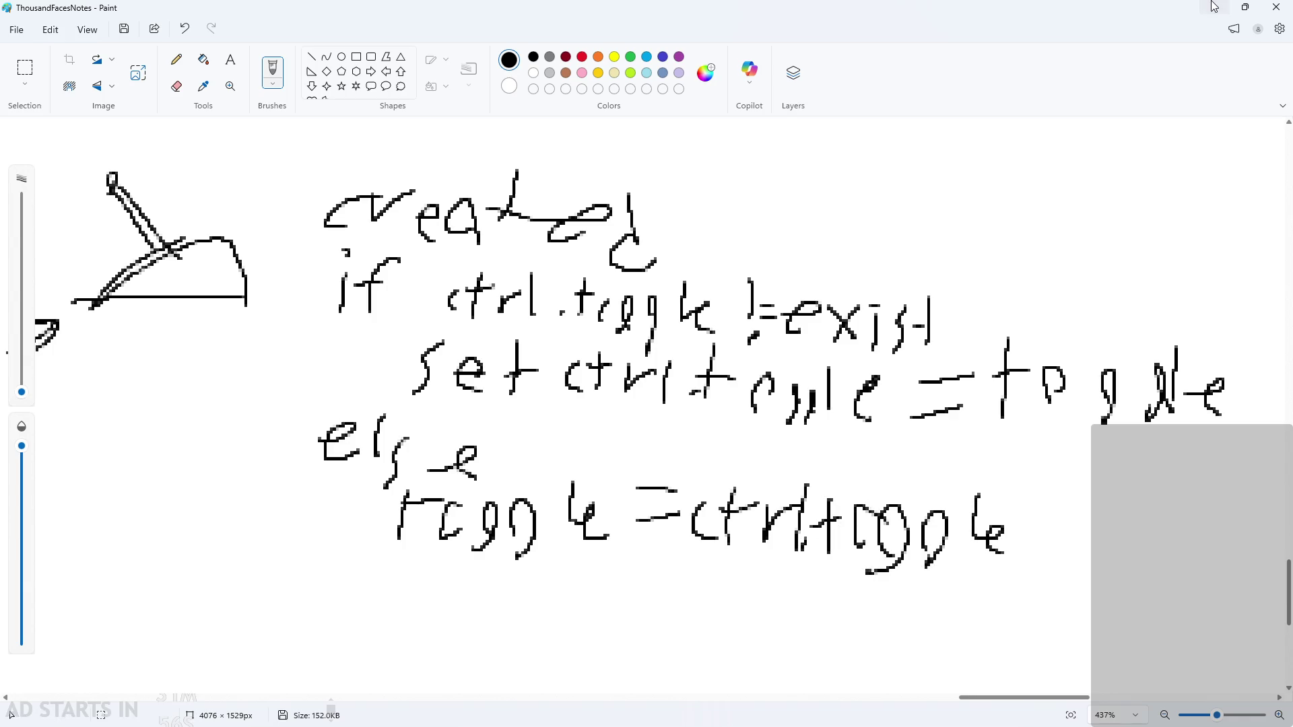
click(1214, 7)
click(756, 223)
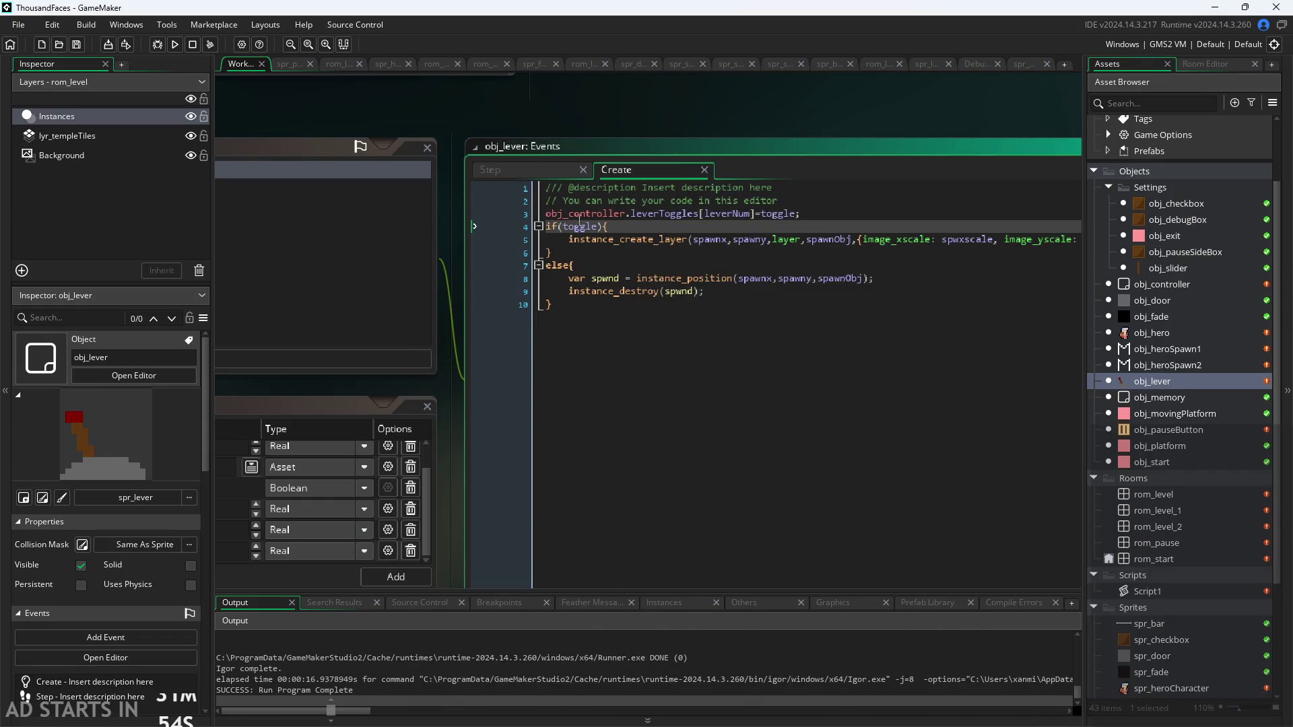
Maximize the obj_lever code and delete the obj_controller.leverToggles[leverNum]=toggle line
double_click(581, 227)
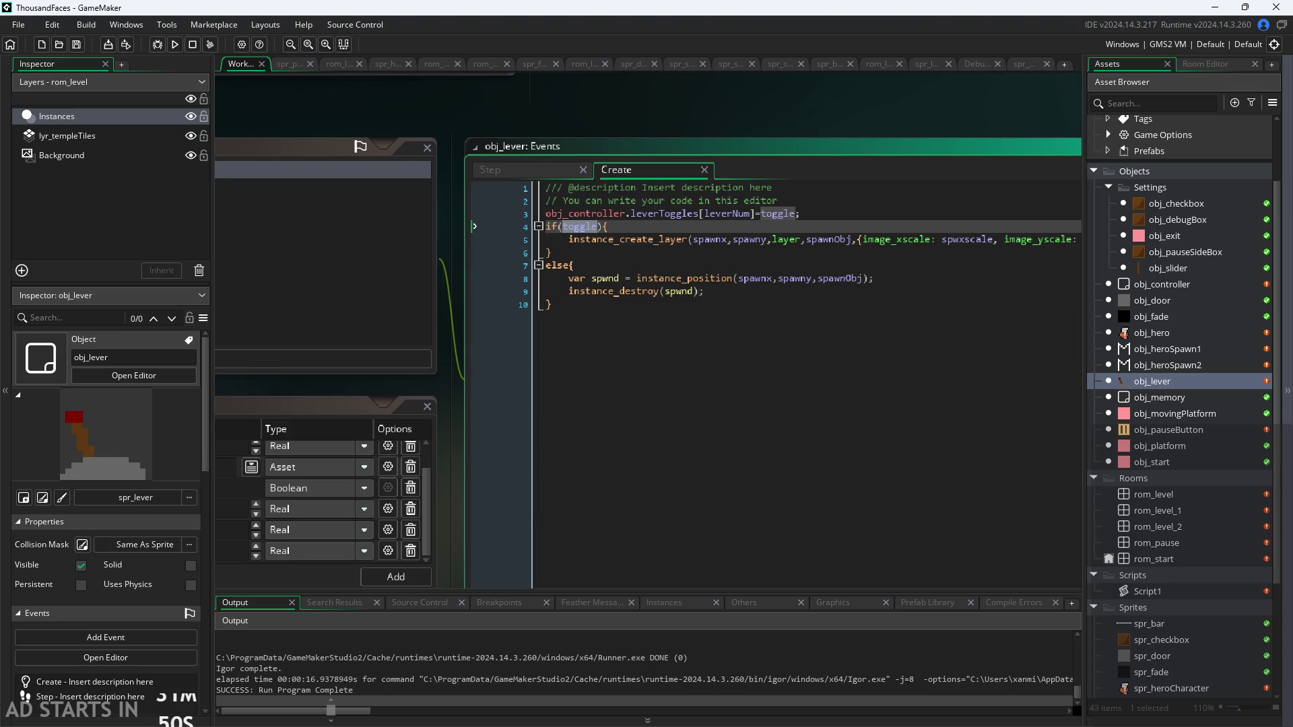
mouse_move(344, 393)
mouse_down()
mouse_move(598, 358)
mouse_move(258, 410)
mouse_up()
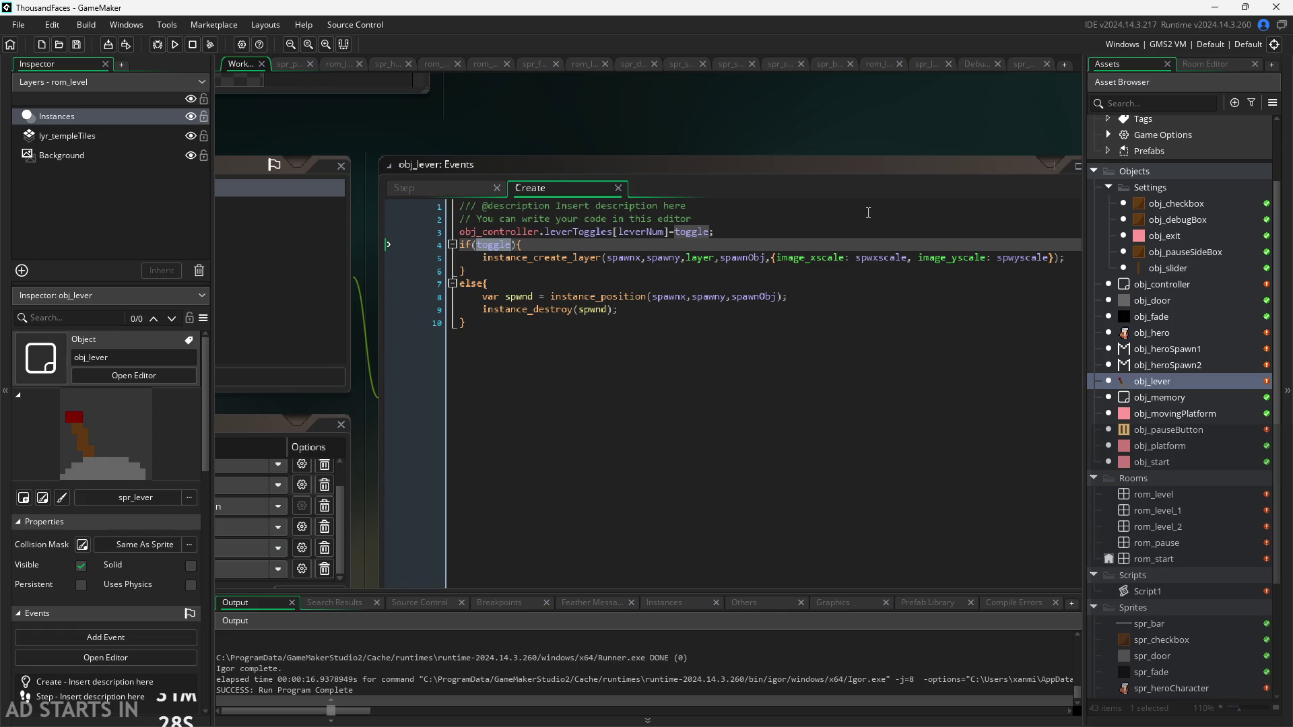
double_click(864, 167)
click(691, 249)
click(688, 226)
click(686, 241)
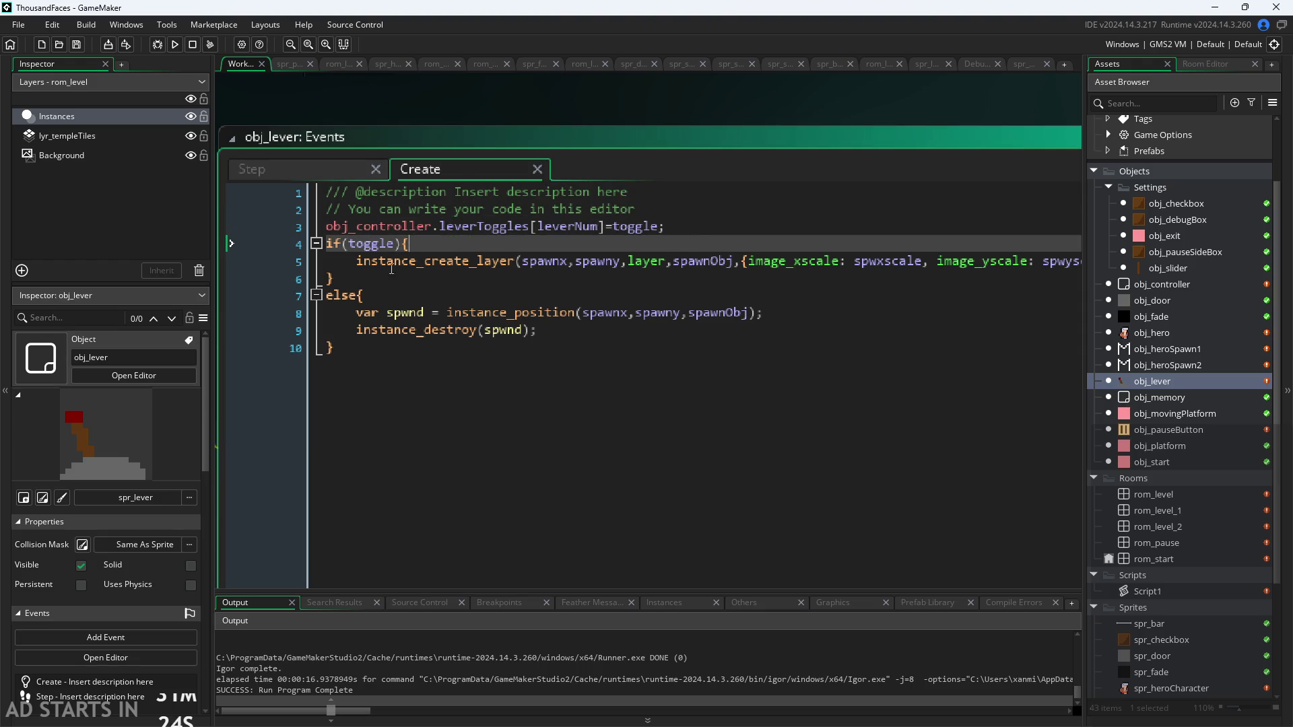
click(389, 245)
mouse_move(692, 226)
mouse_down()
mouse_move(404, 210)
mouse_move(330, 229)
mouse_up()
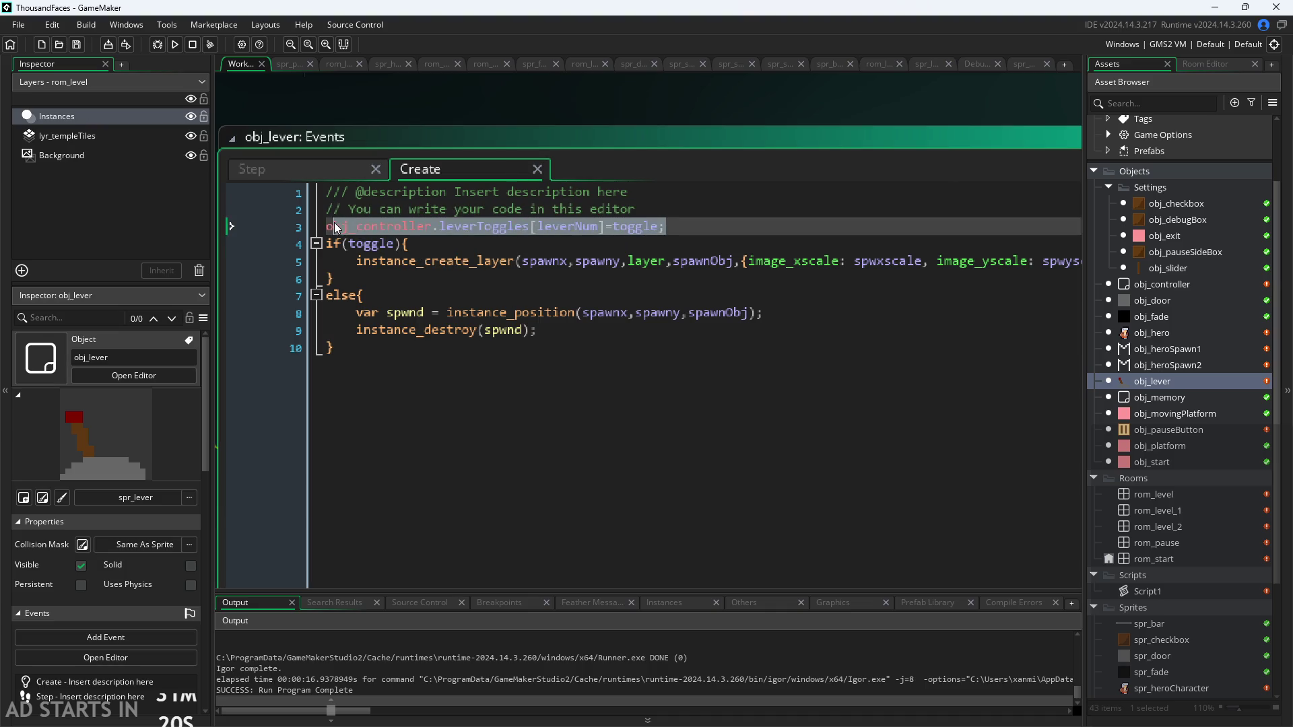
key(BackSpace)
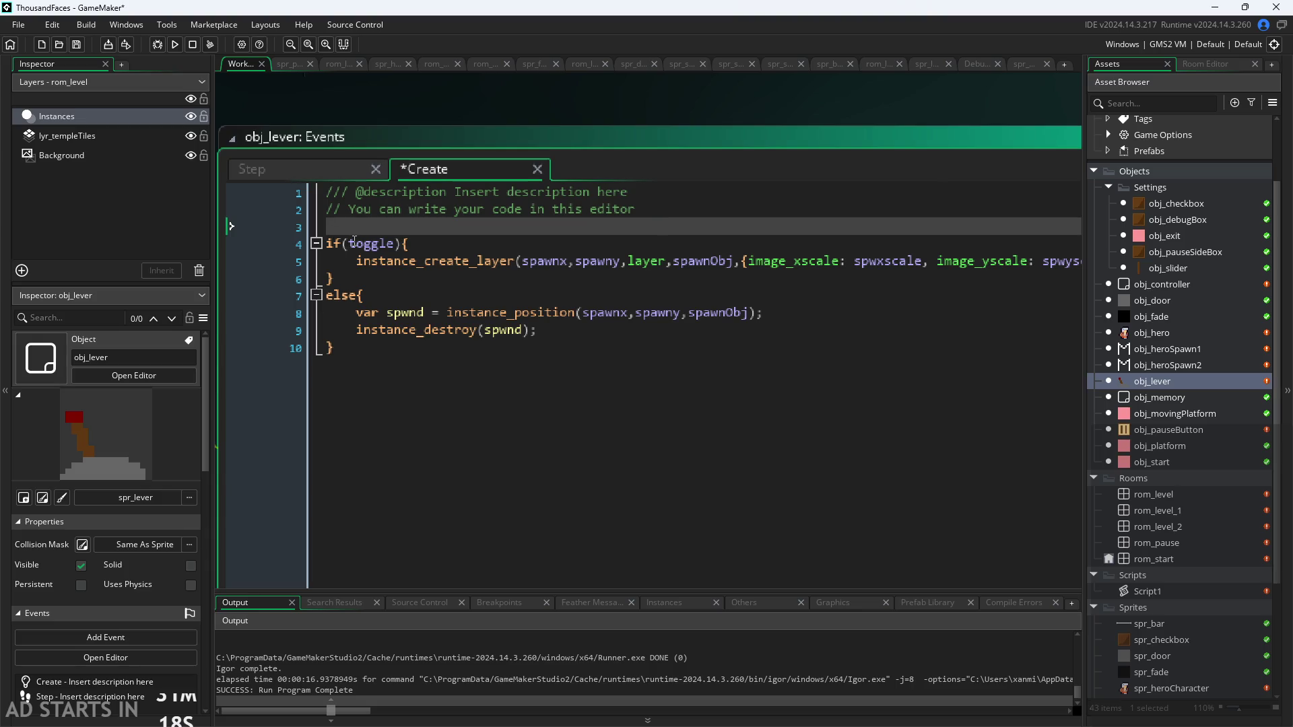
Above the toggle check, add if(obj_controller.leverToggles[leverNum]!==undefined){
click(395, 244)
double_click(395, 246)
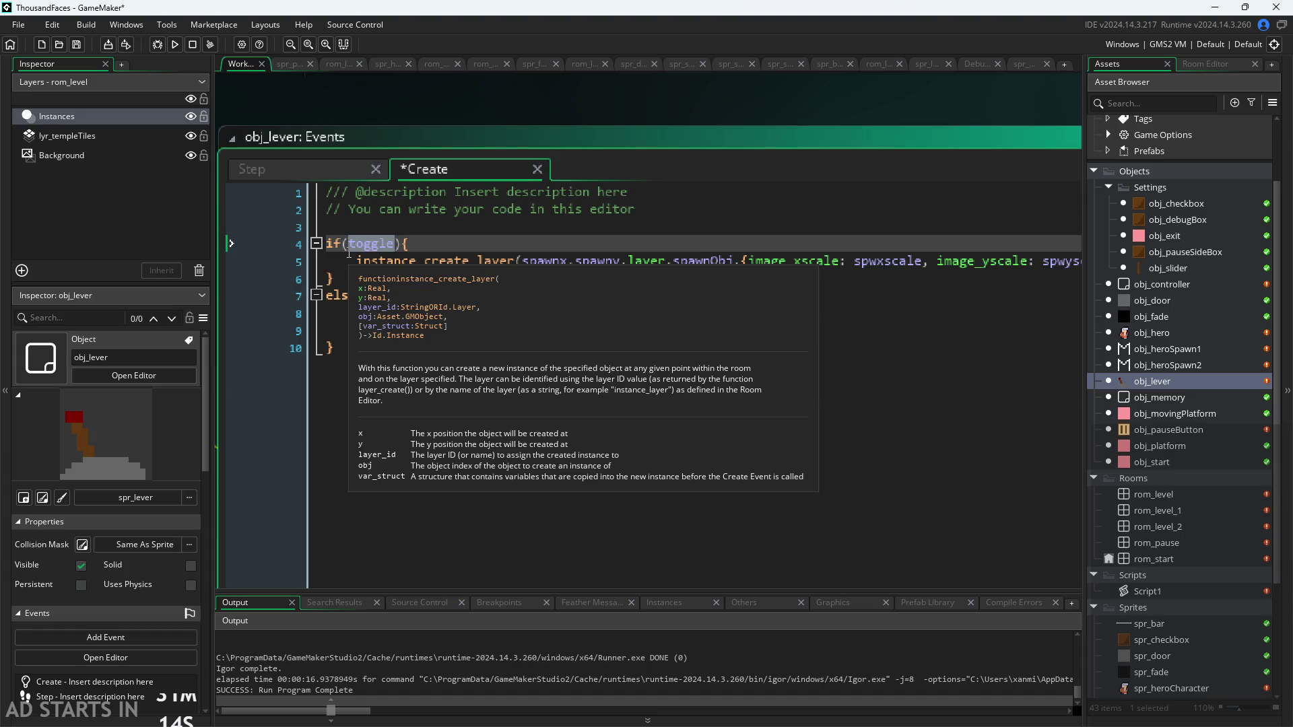
click(445, 225)
key(Return)
key(Return)
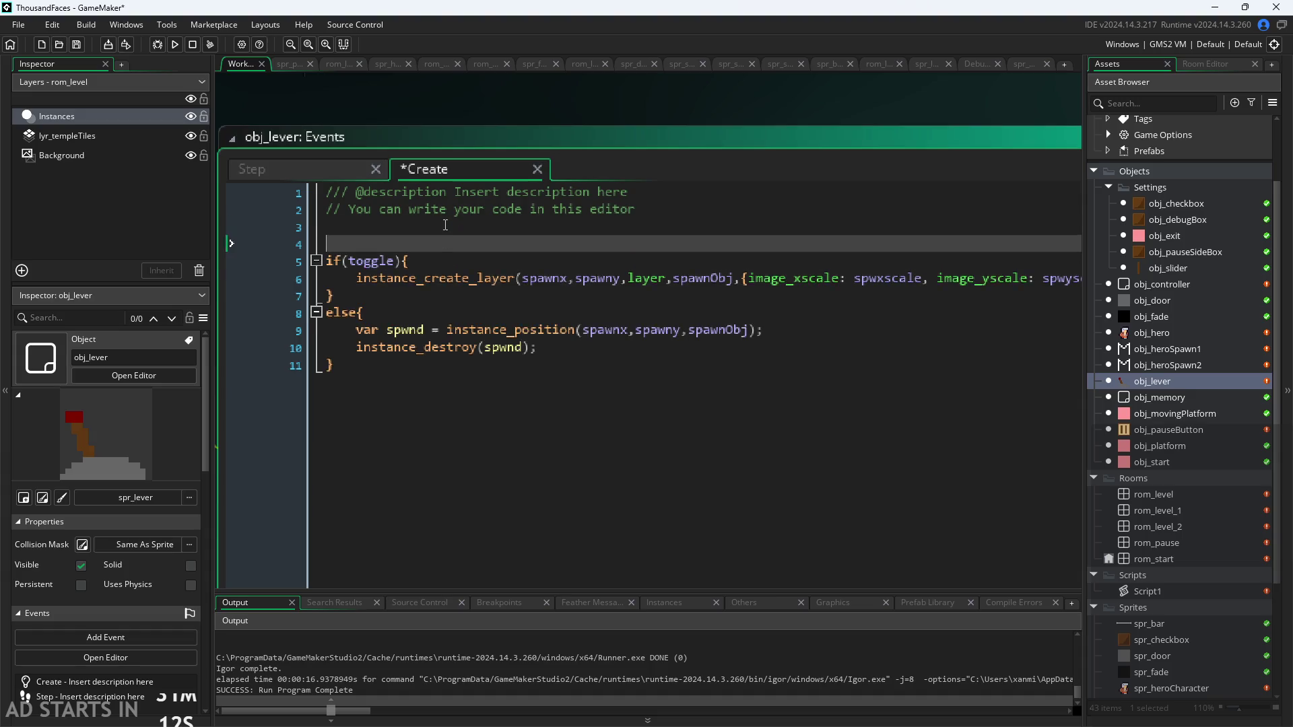
key(Up)
key(Up)
text(if(controll)
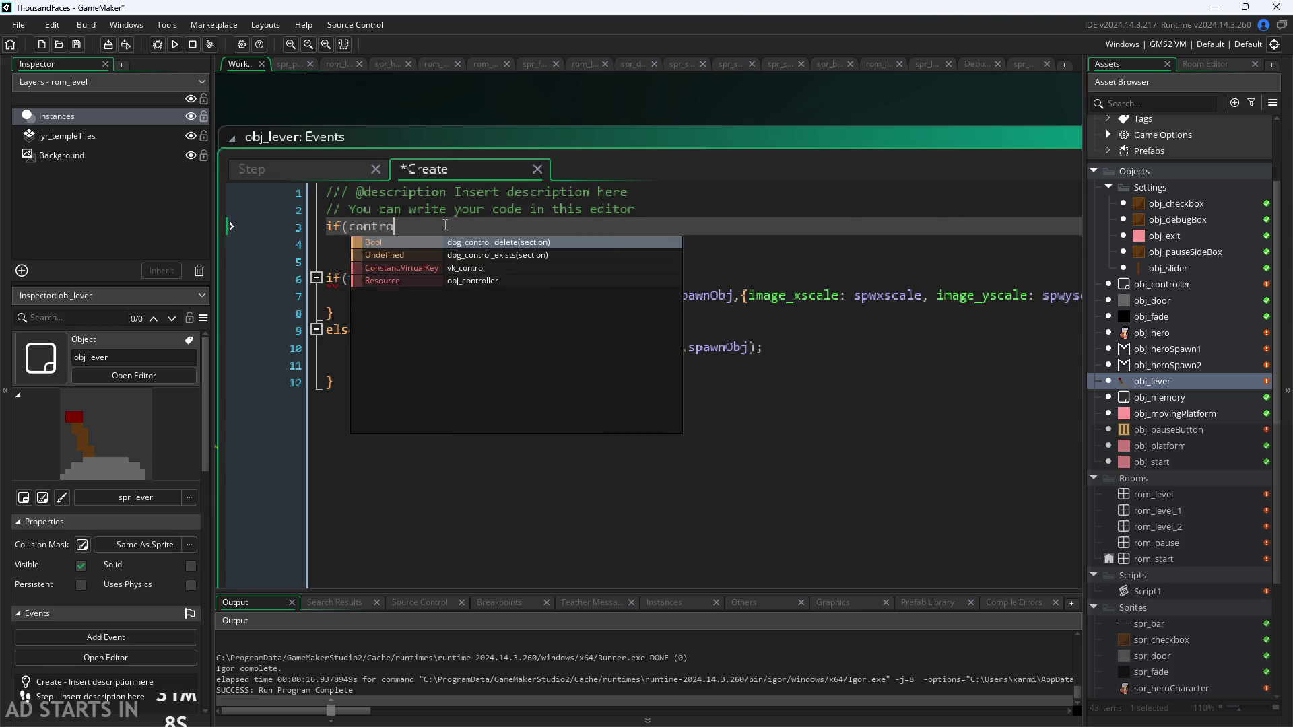
key(Return)
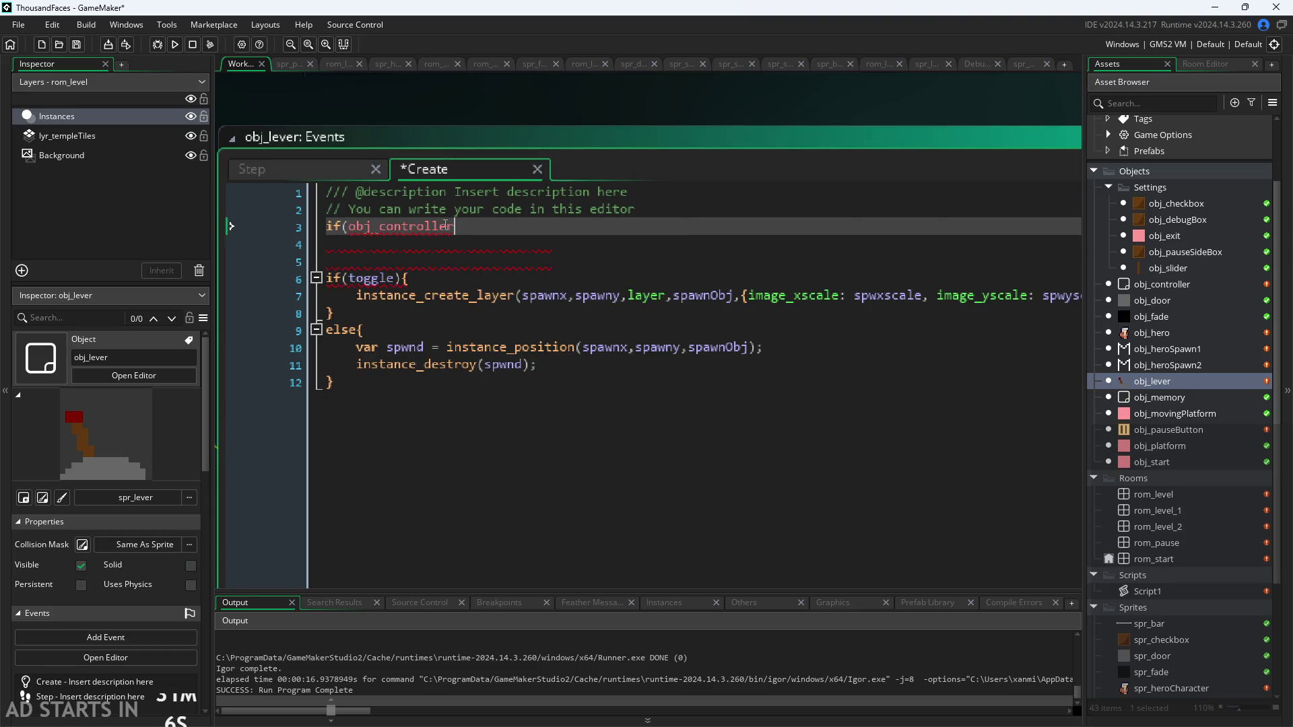
text(.l)
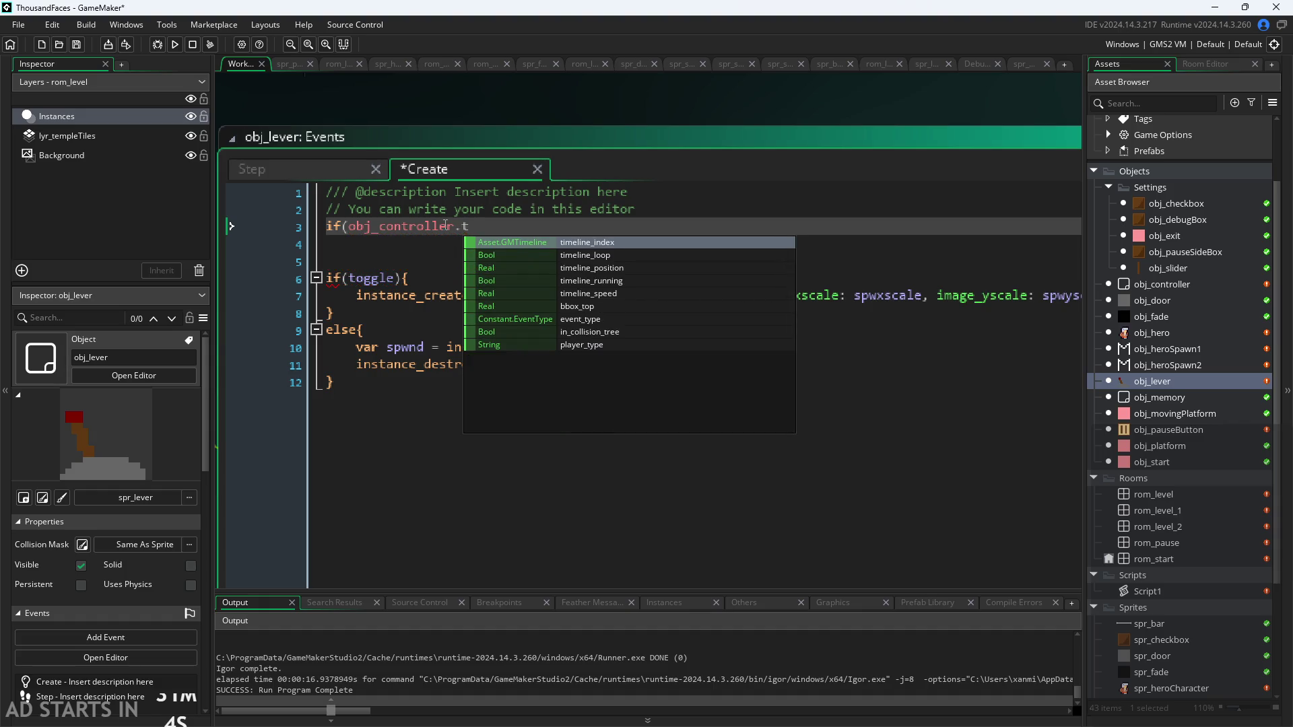
key(Return)
text([)
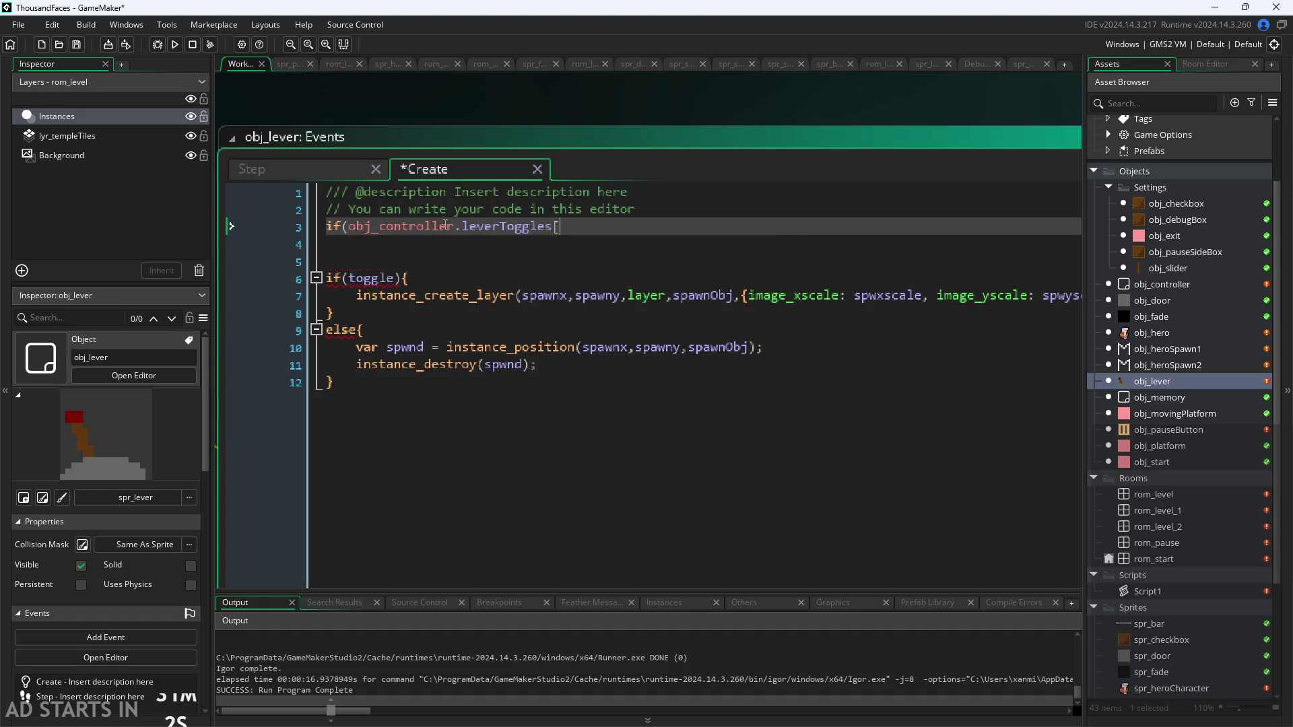
text(leverNum)
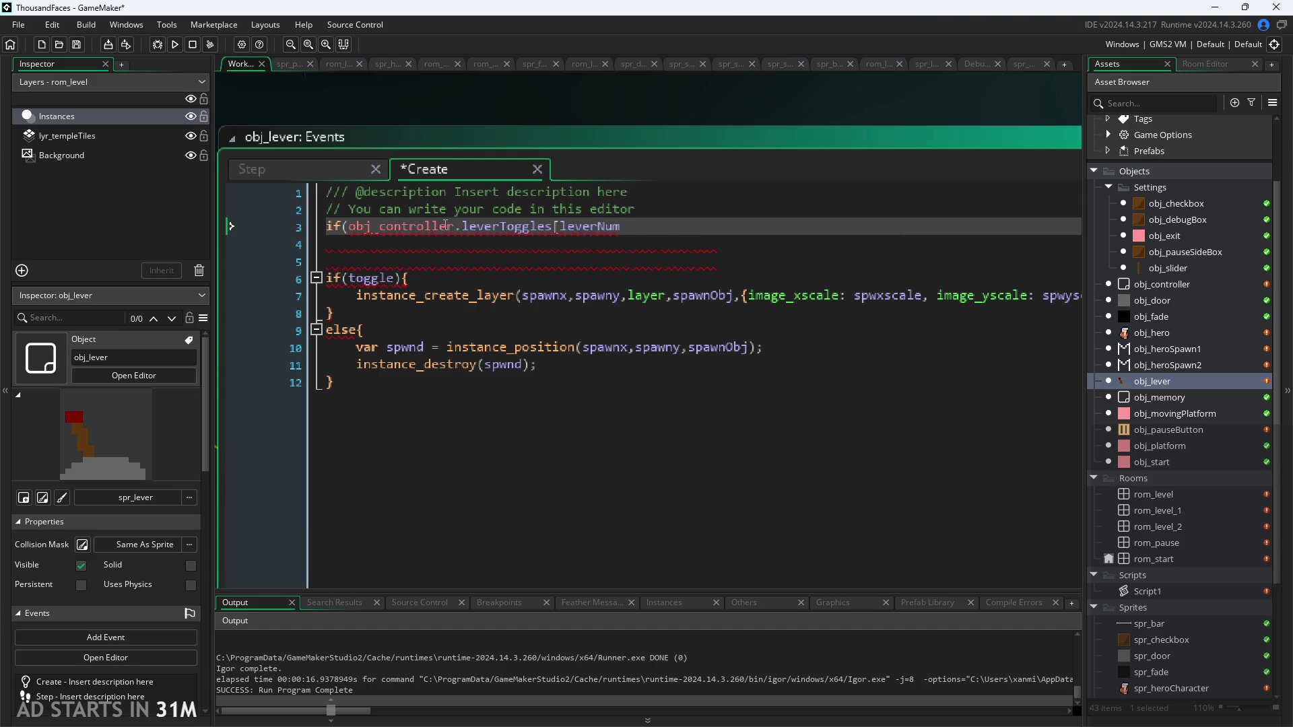
text(]!=)
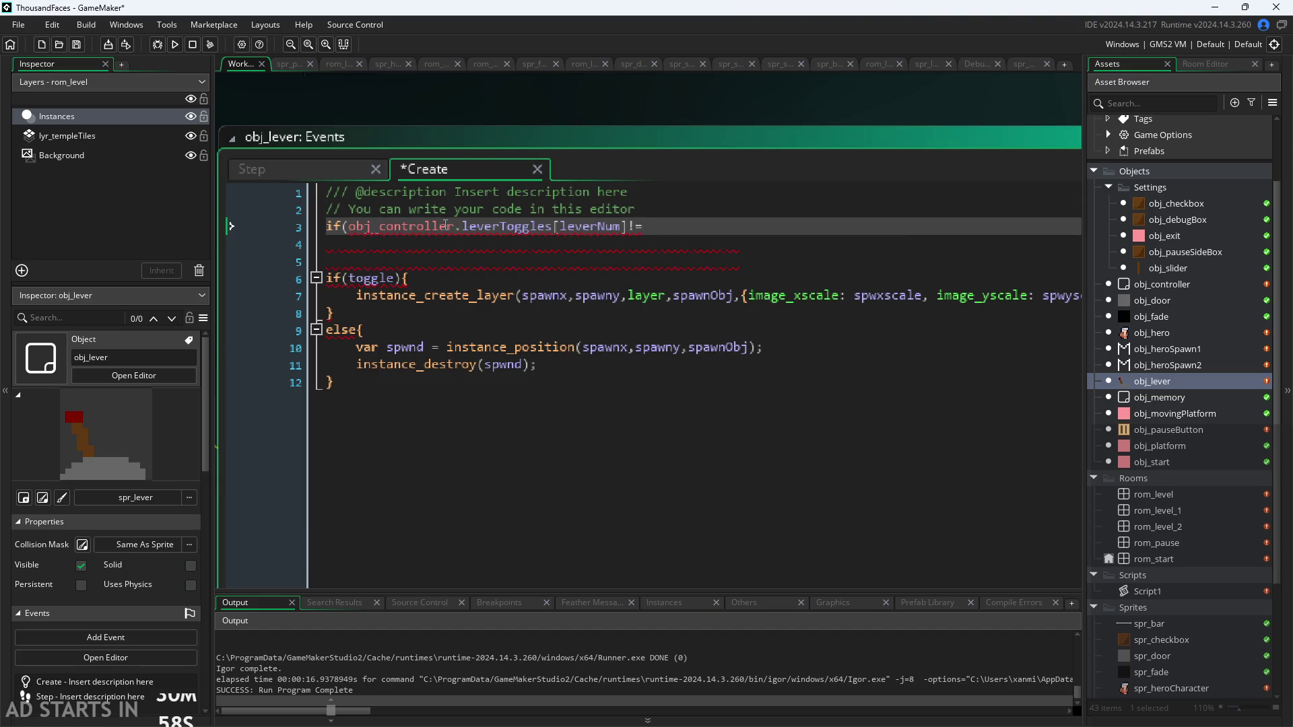
text(=undefined)
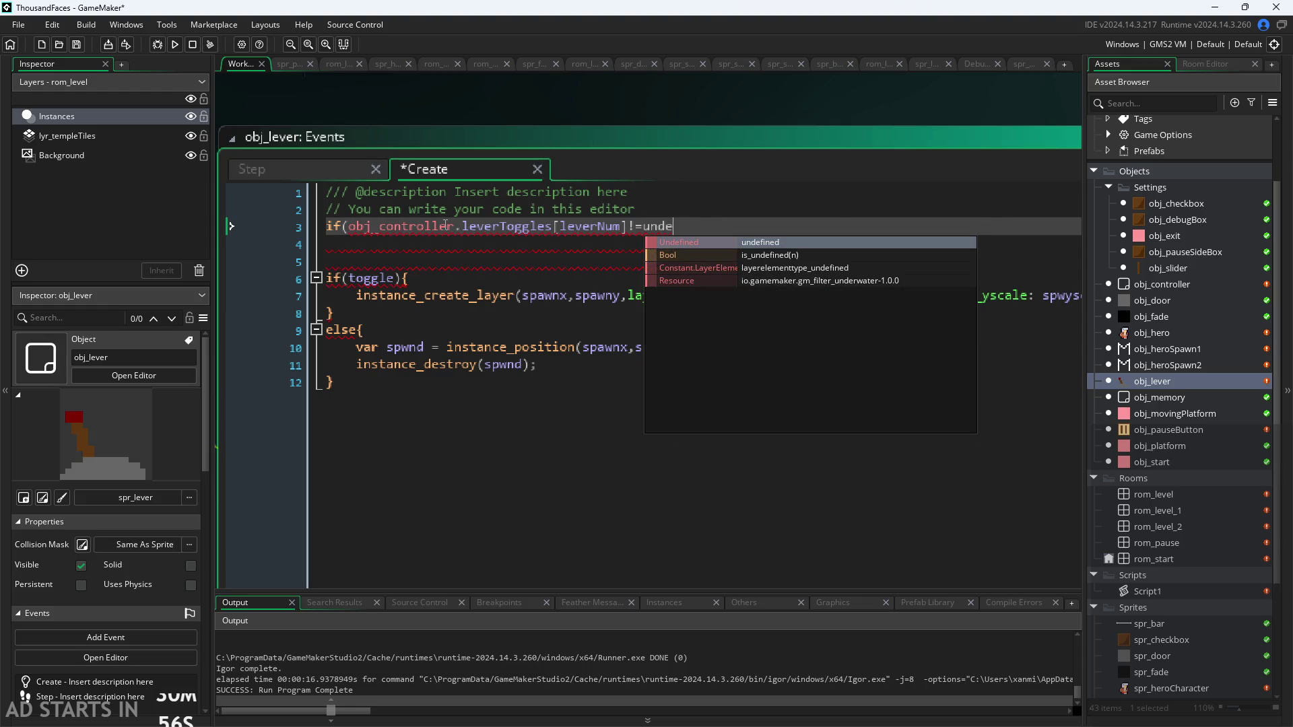
text(){)
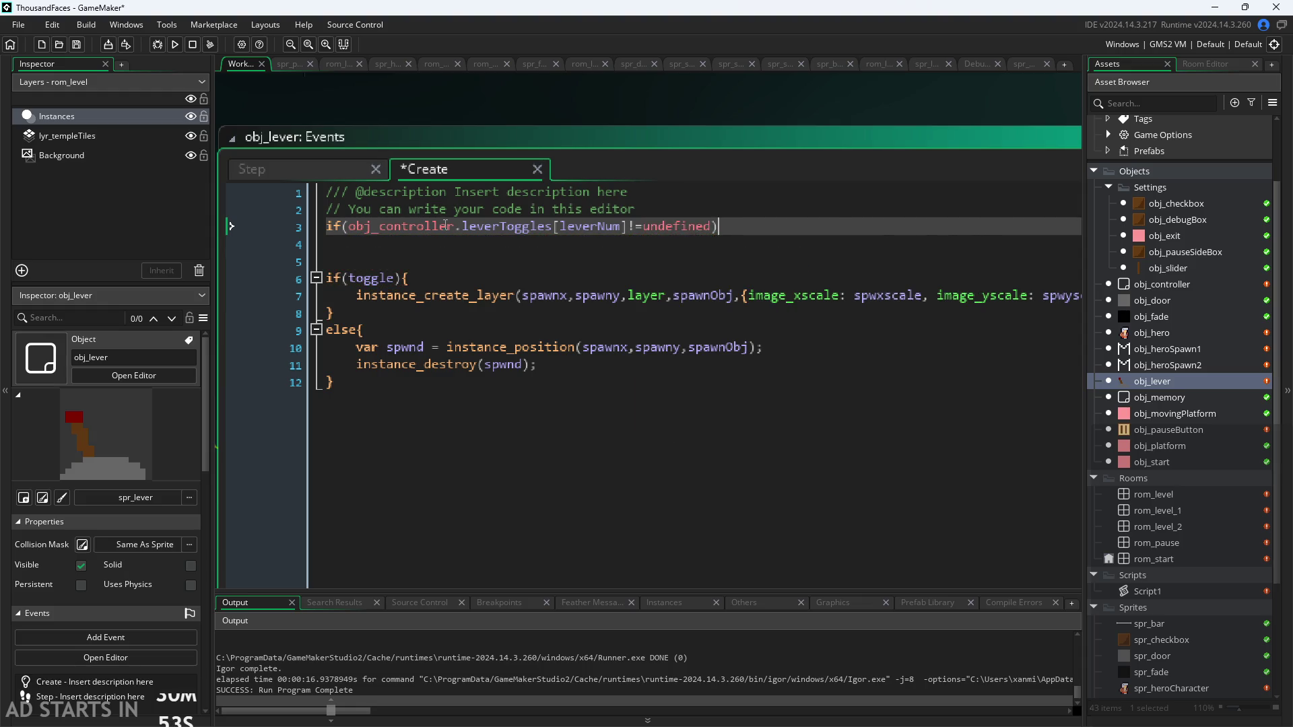
Inside the if block, set toggle=obj_controller.leverToggles[leverNum]; and close it
key(Return)
key(Return)
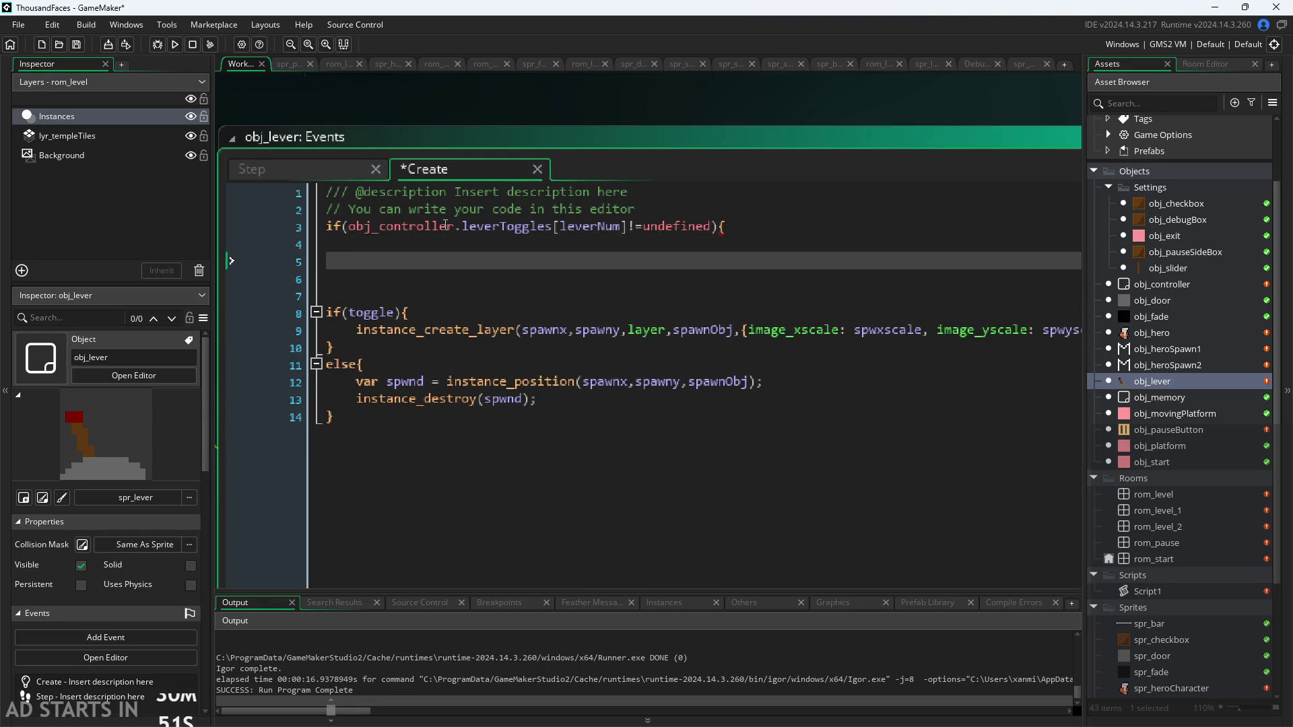
text(})
key(Up)
text(toggle=)
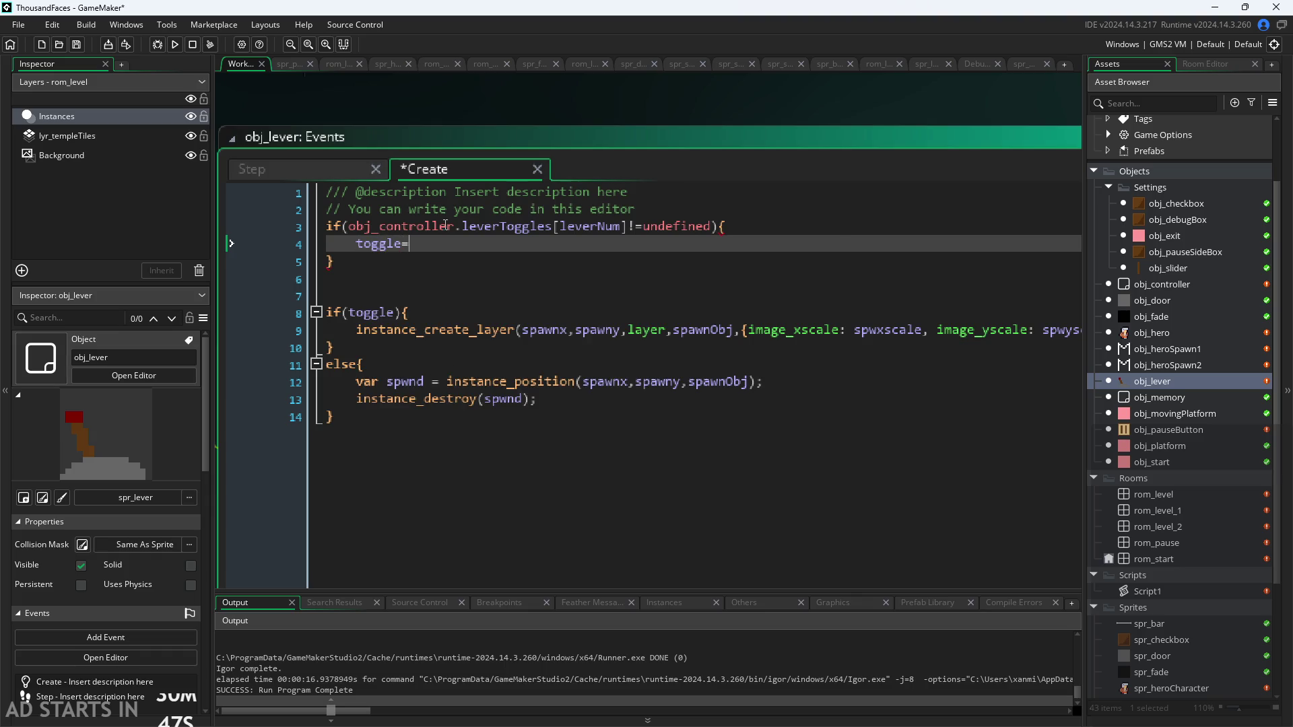
text(o)
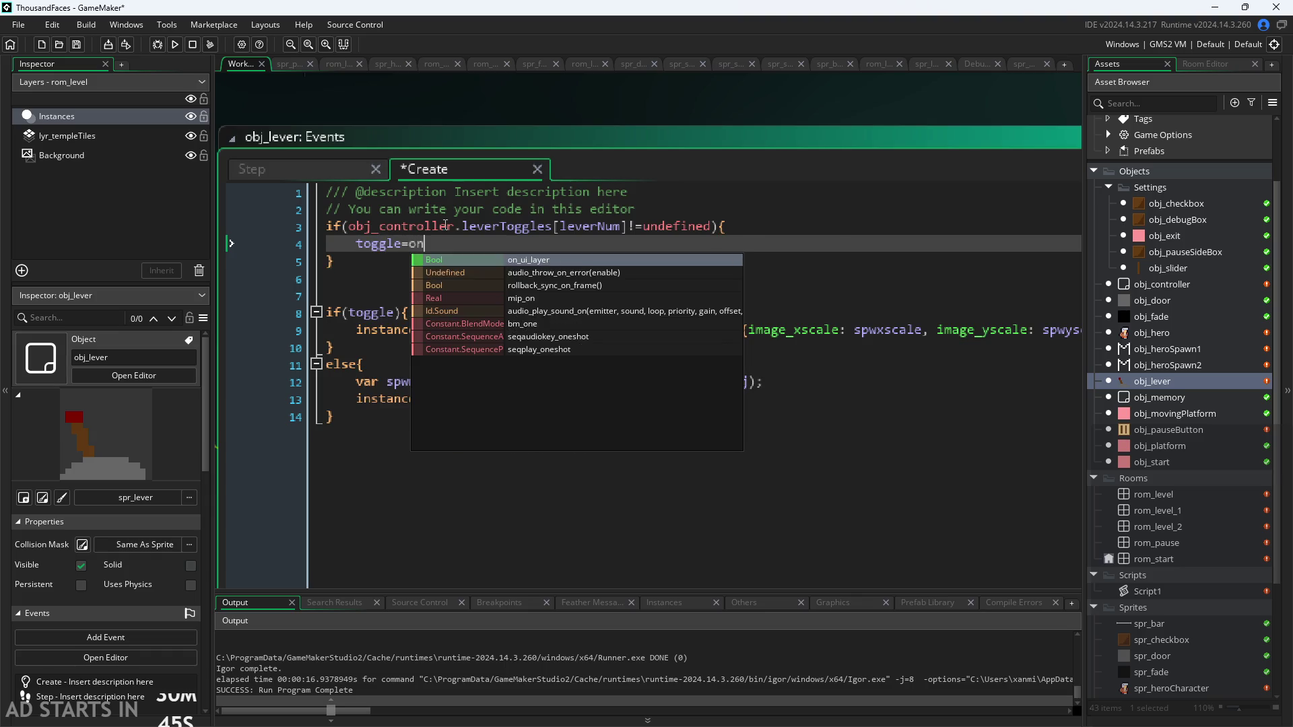
text(bj)
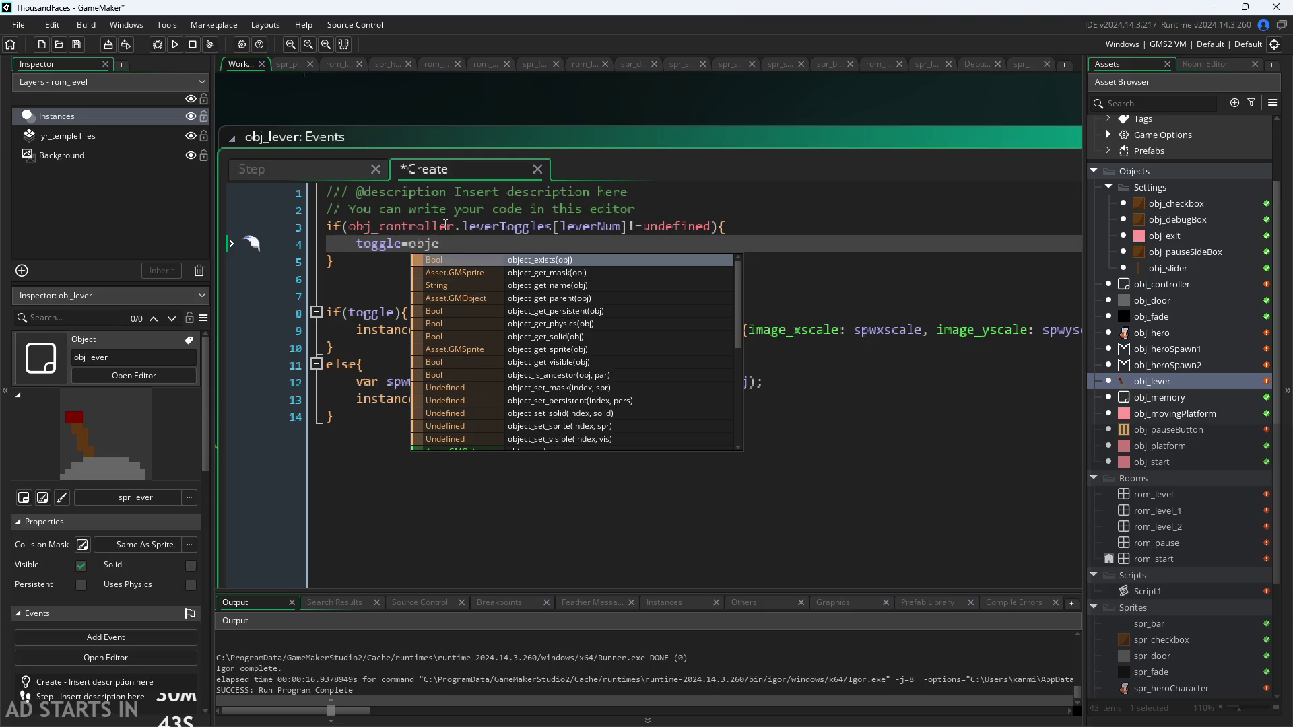
key(Return)
text(.lev)
key(Return)
text([le)
key(Return)
text(];)
Add an else branch storing obj_controller.leverToggles[leverNum]=toggle
key(Down)
key(Return)
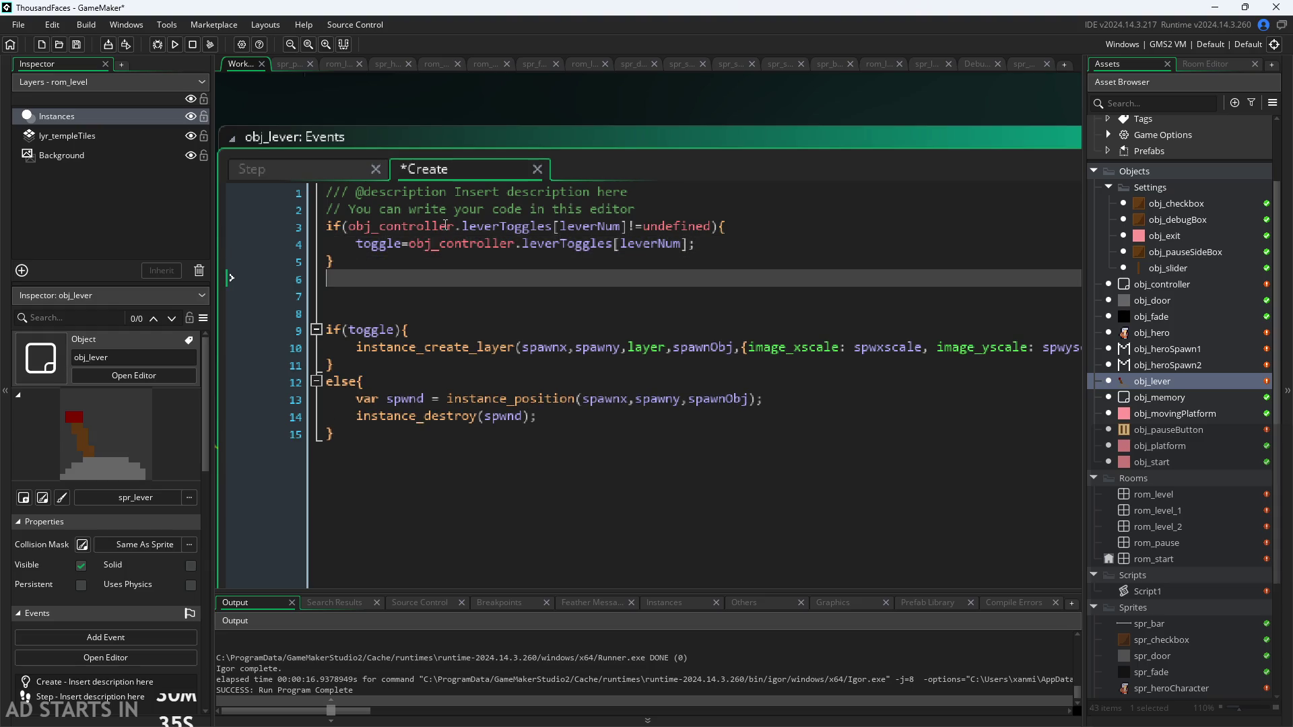
text(else{)
click(636, 227)
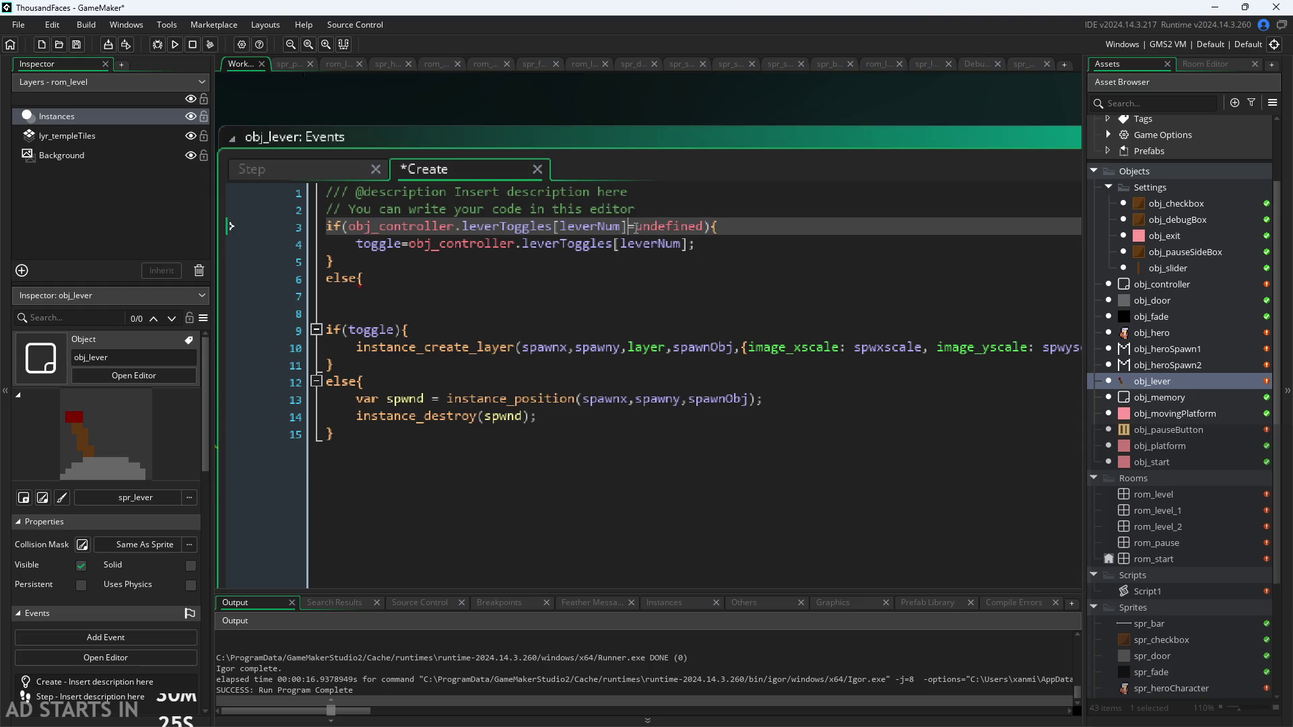
text(!)
click(594, 279)
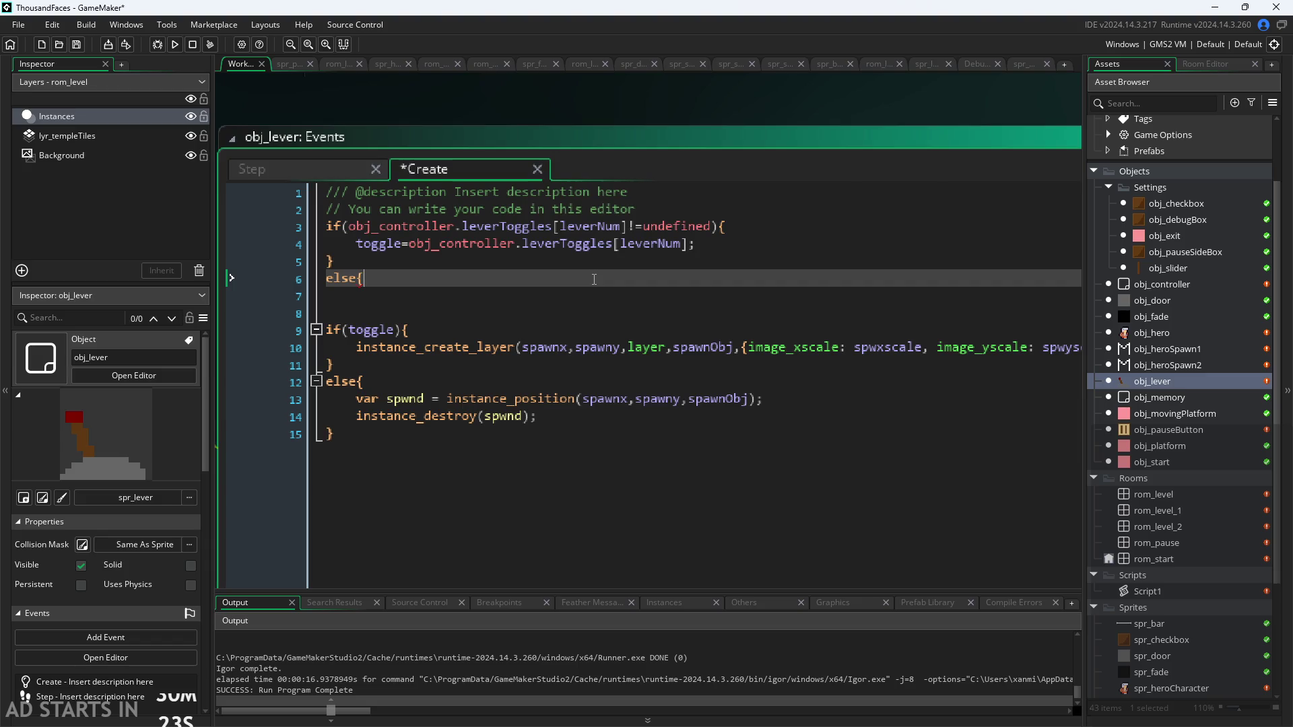
text(obj.)
text(_co)
key(Return)
text(.l)
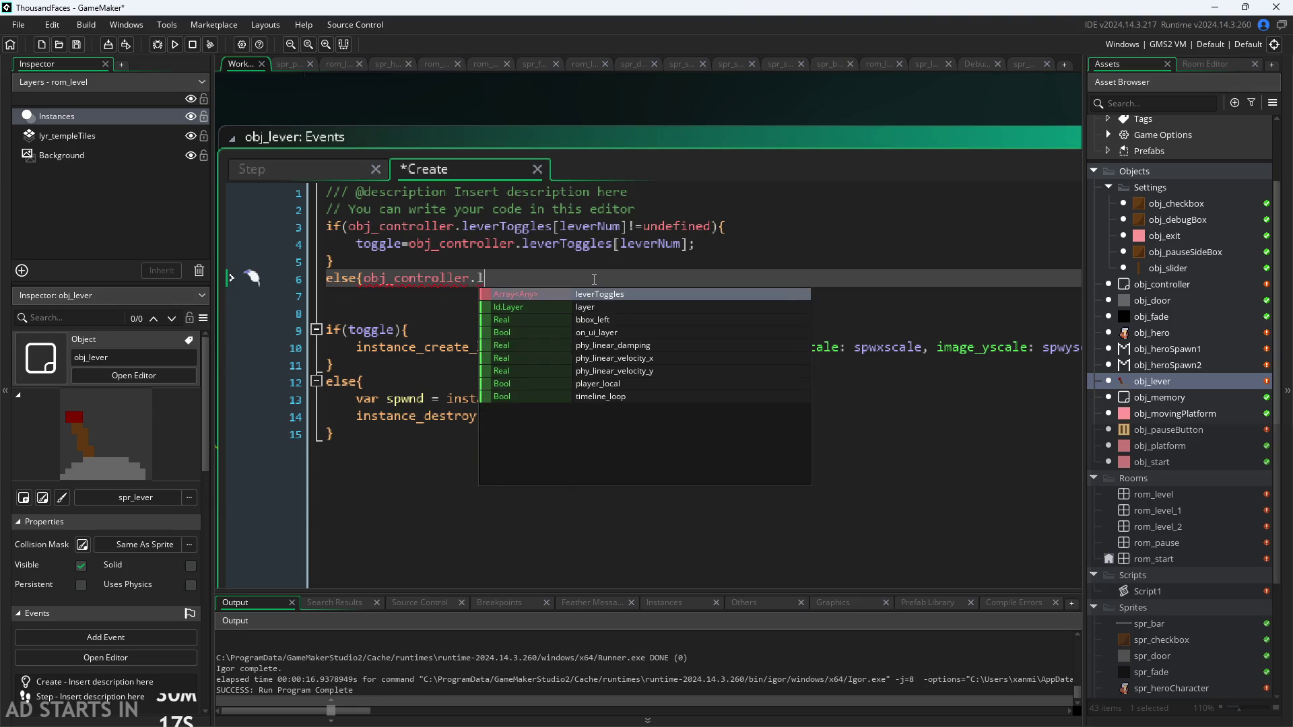
key(Return)
text([)
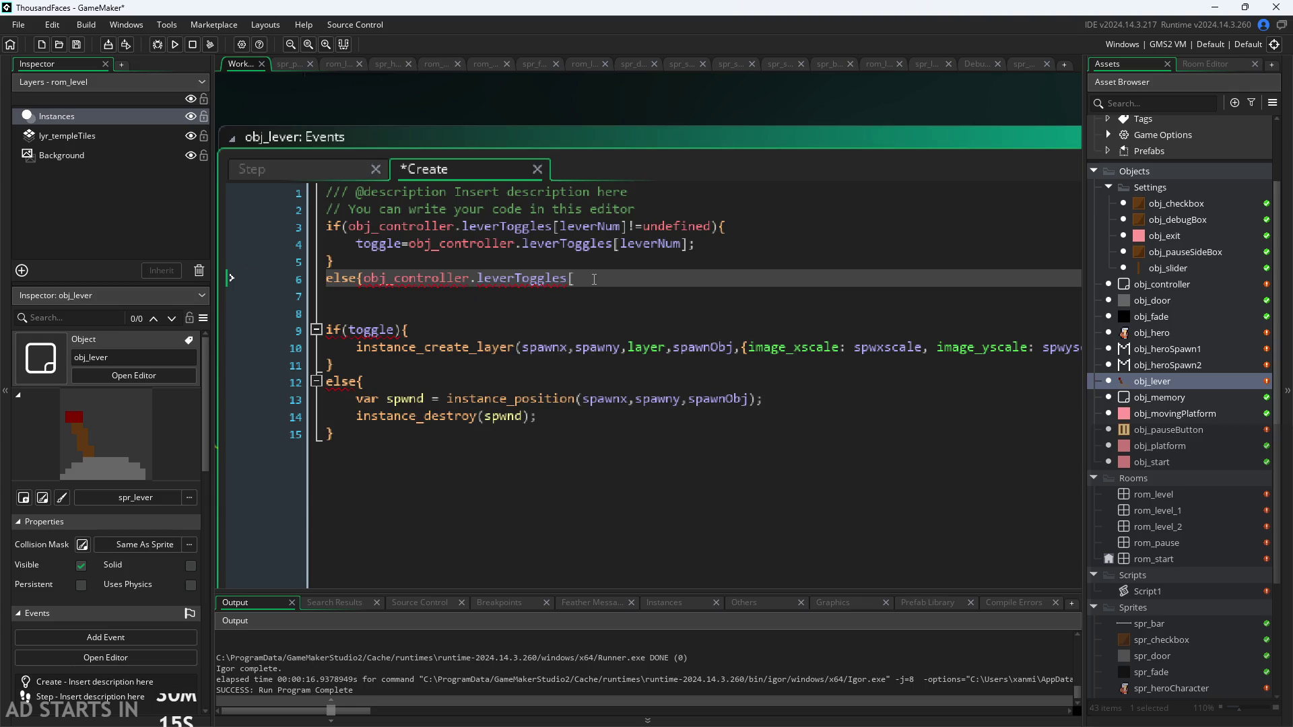
text(lev)
key(Return)
text(]=)
text(toggle)
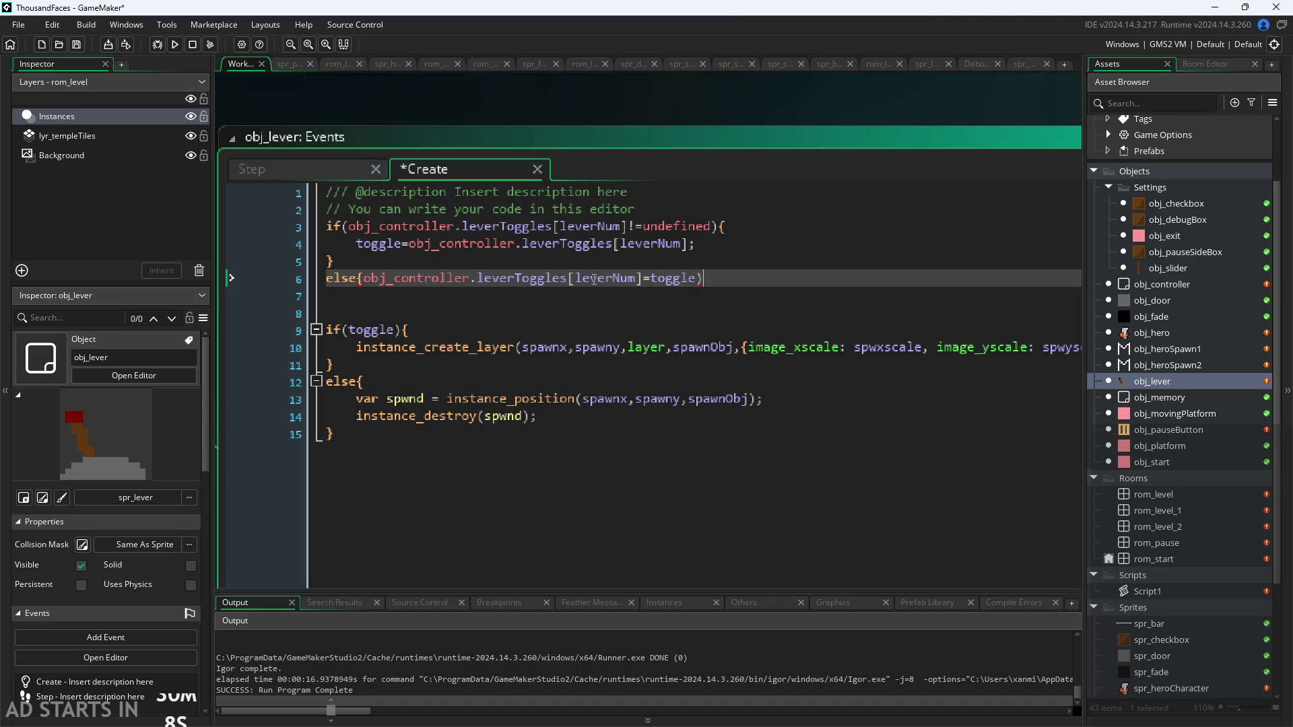
text(;})
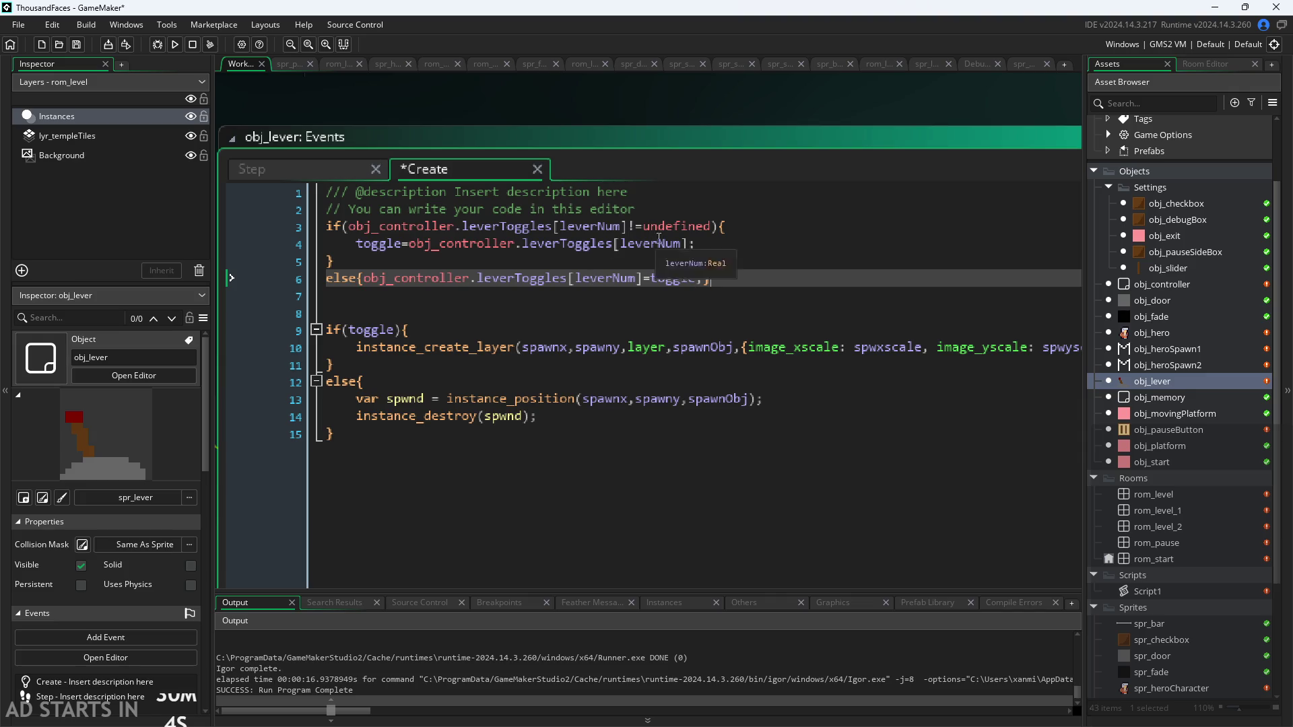
Review the leverToggles reads and [leverNum] indexing on lines 3 to 6
click(606, 226)
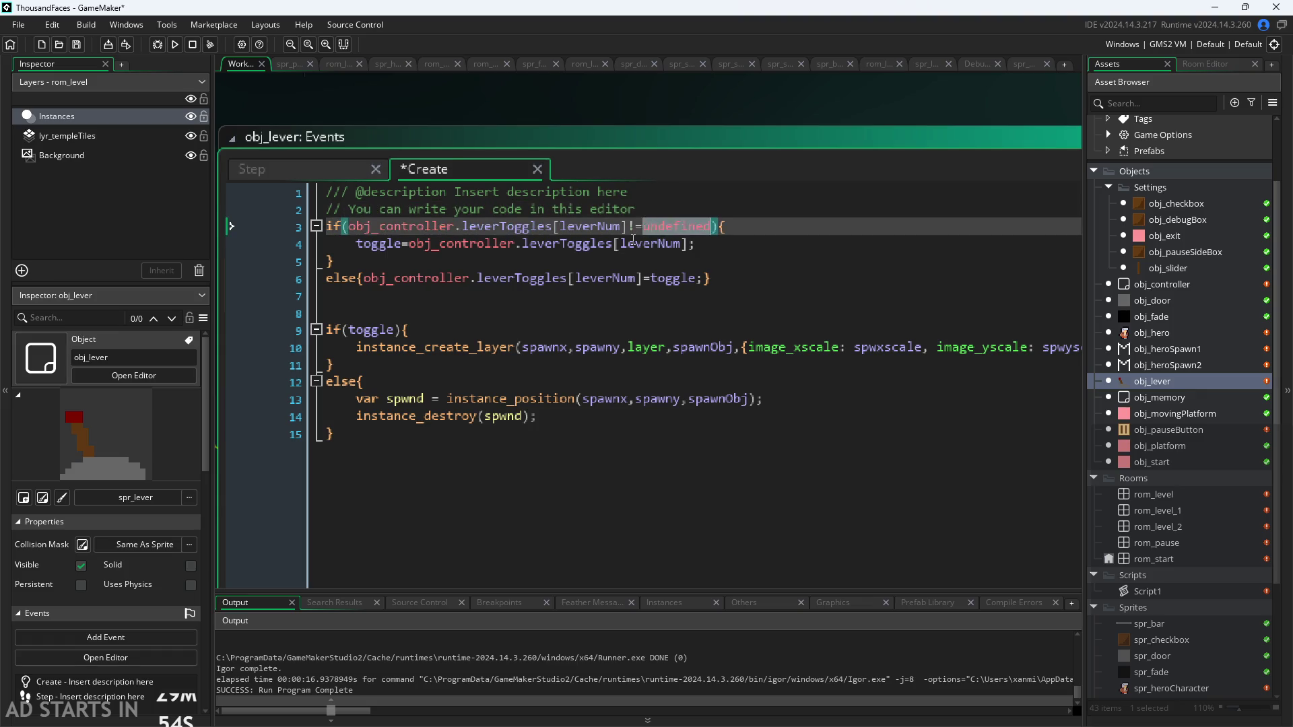
click(645, 244)
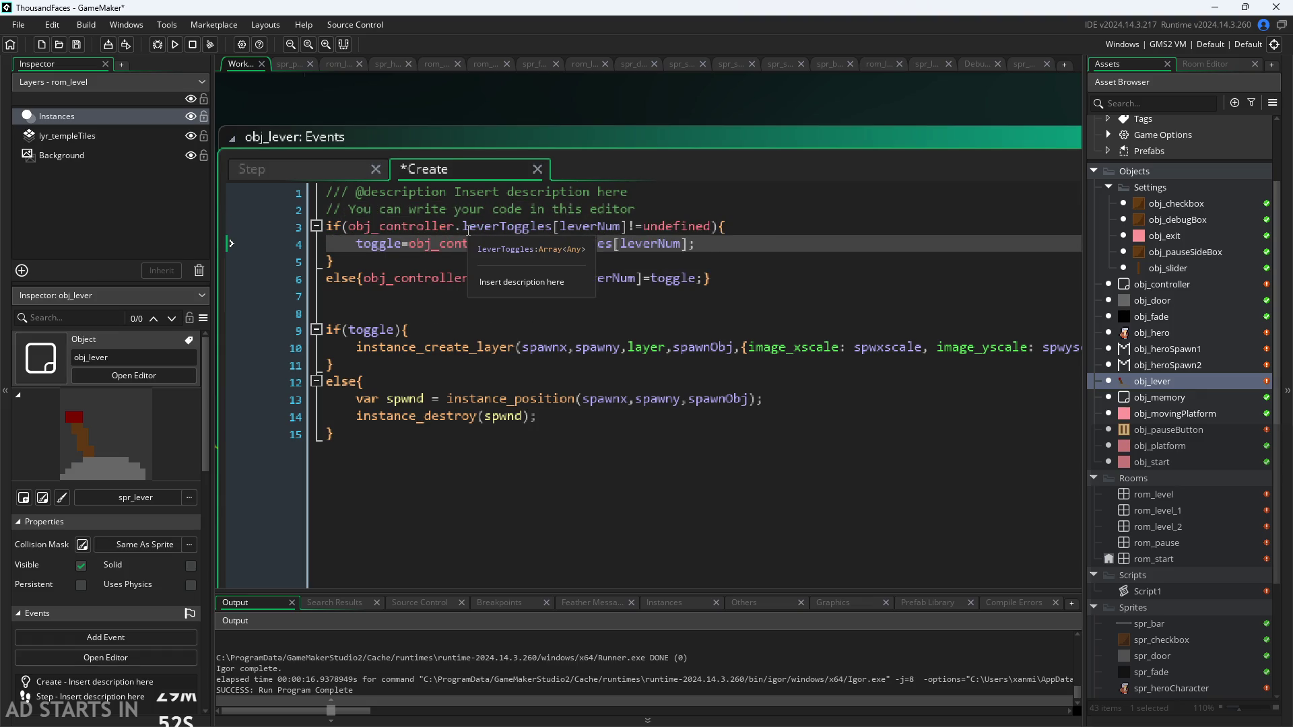
click(624, 227)
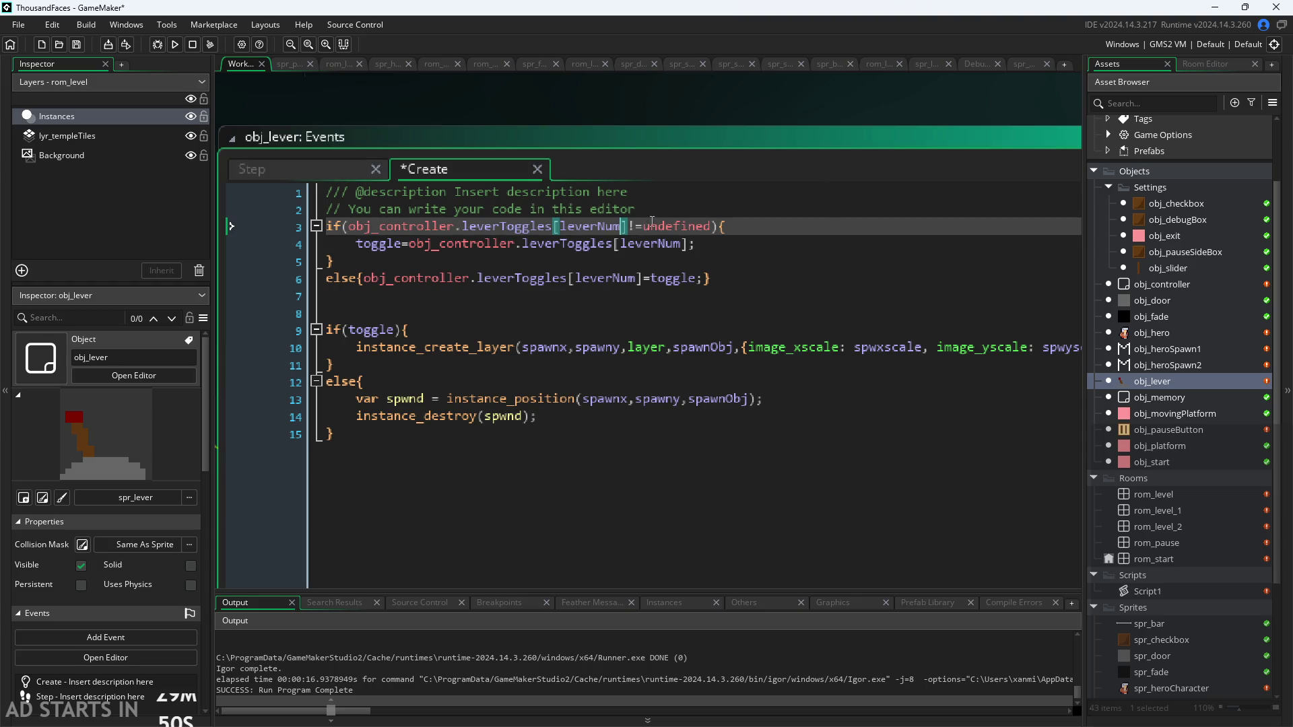
click(612, 245)
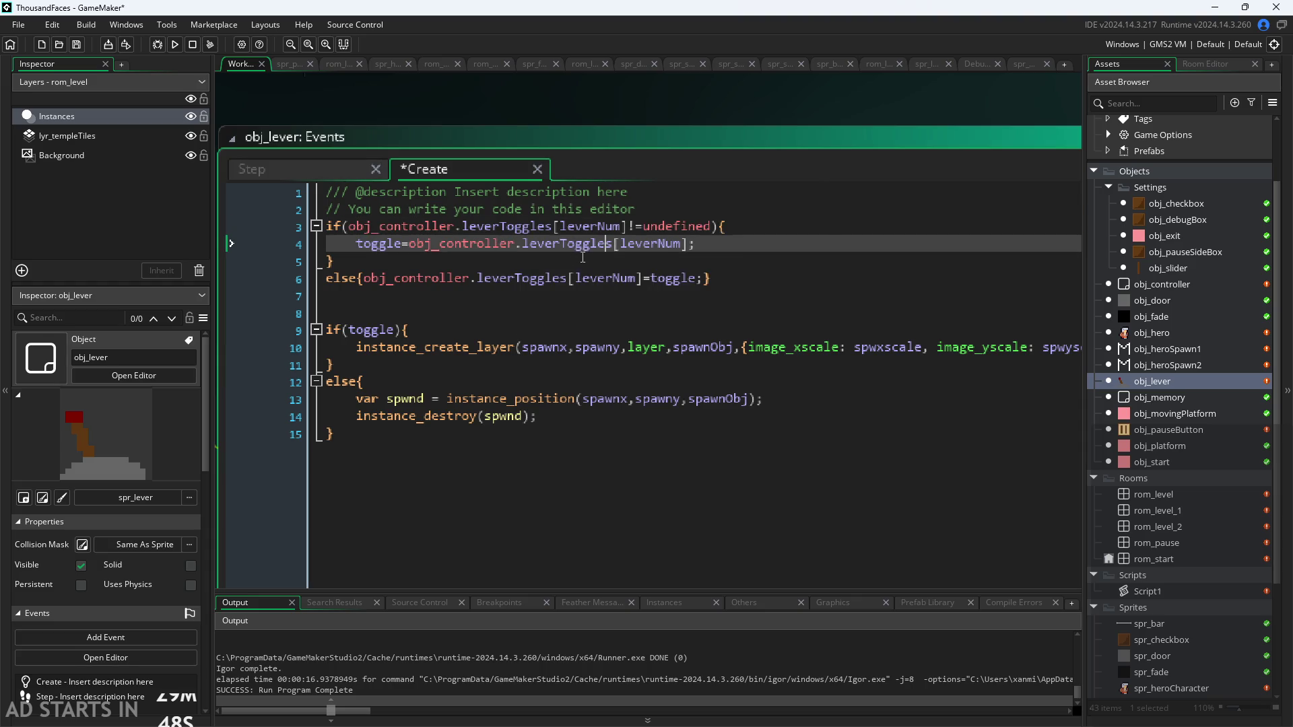
click(572, 279)
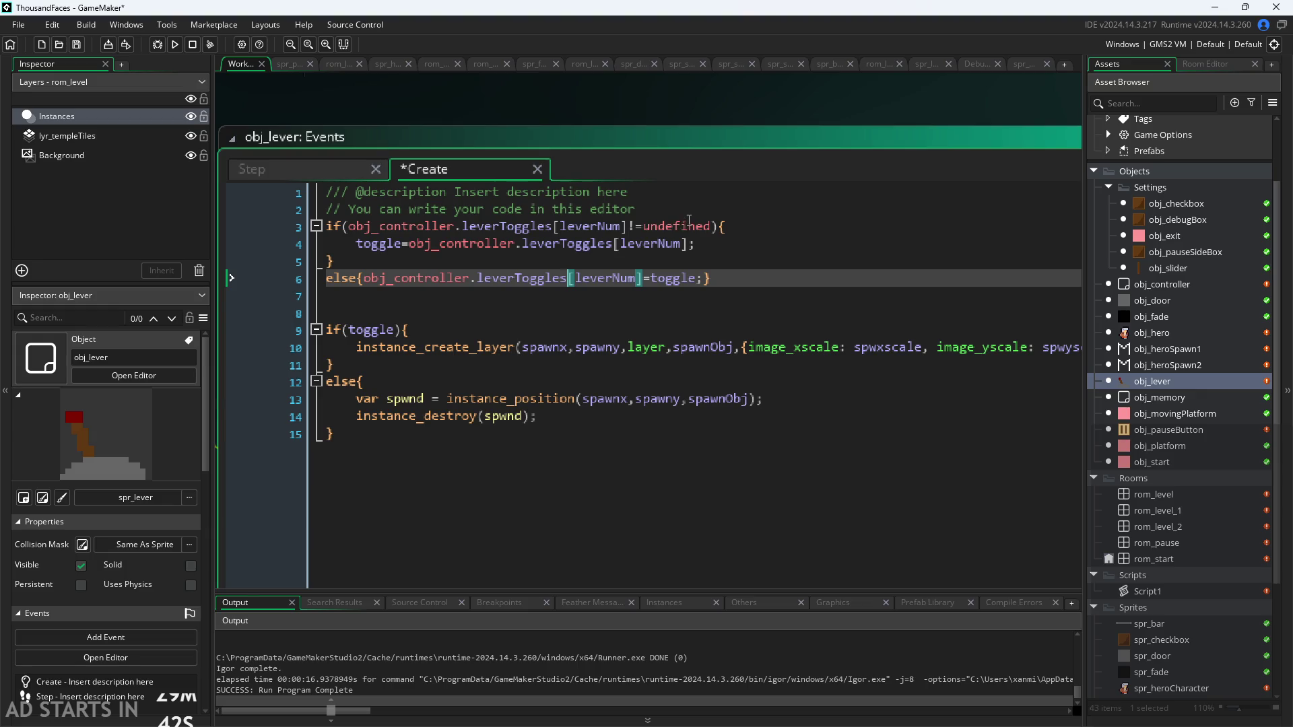
click(621, 278)
Expand the obj_lever code editor to fill the workspace and test-run the game
triple_click(621, 279)
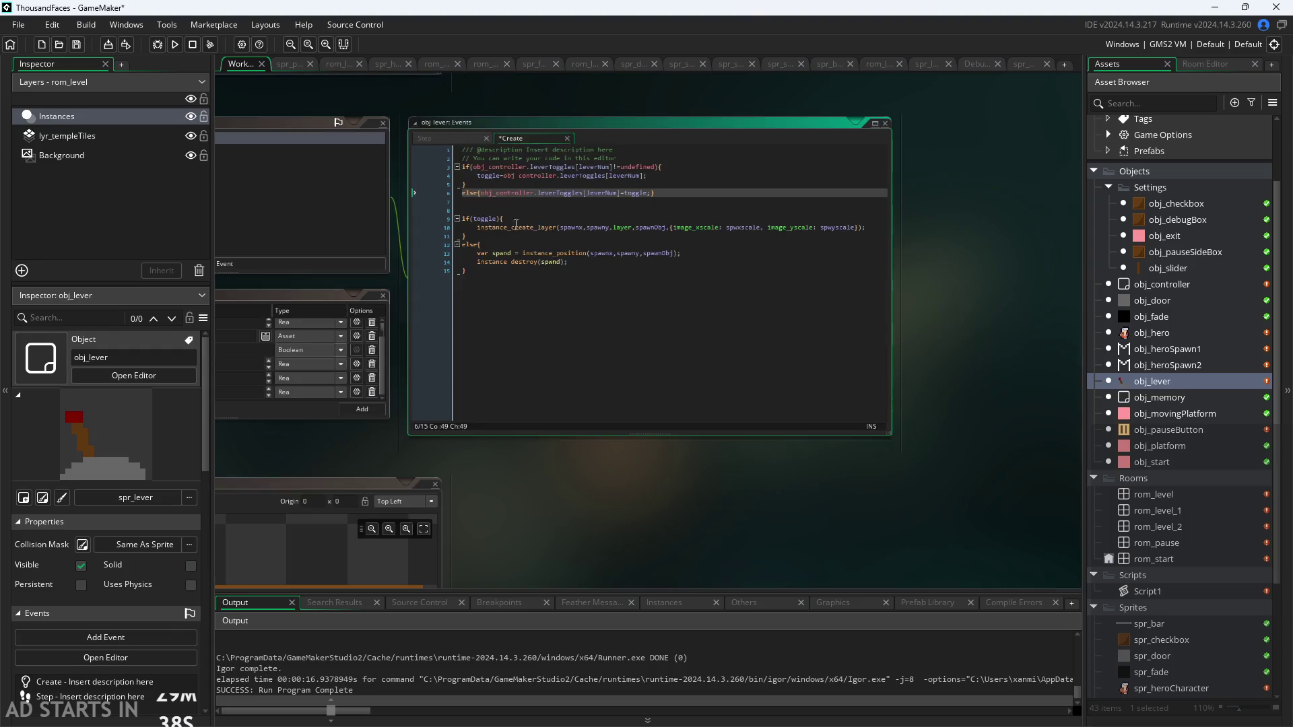
drag(459, 450, 353, 408)
drag(632, 404, 473, 462)
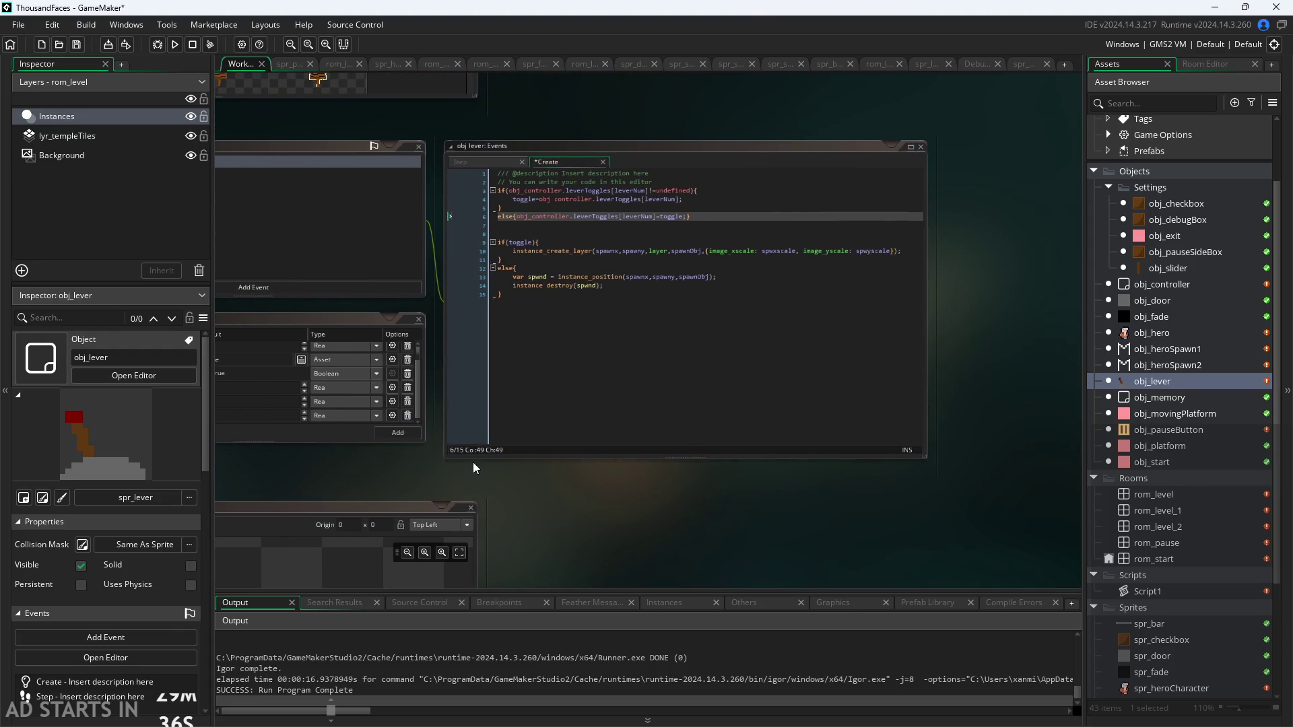
key(shift+space)
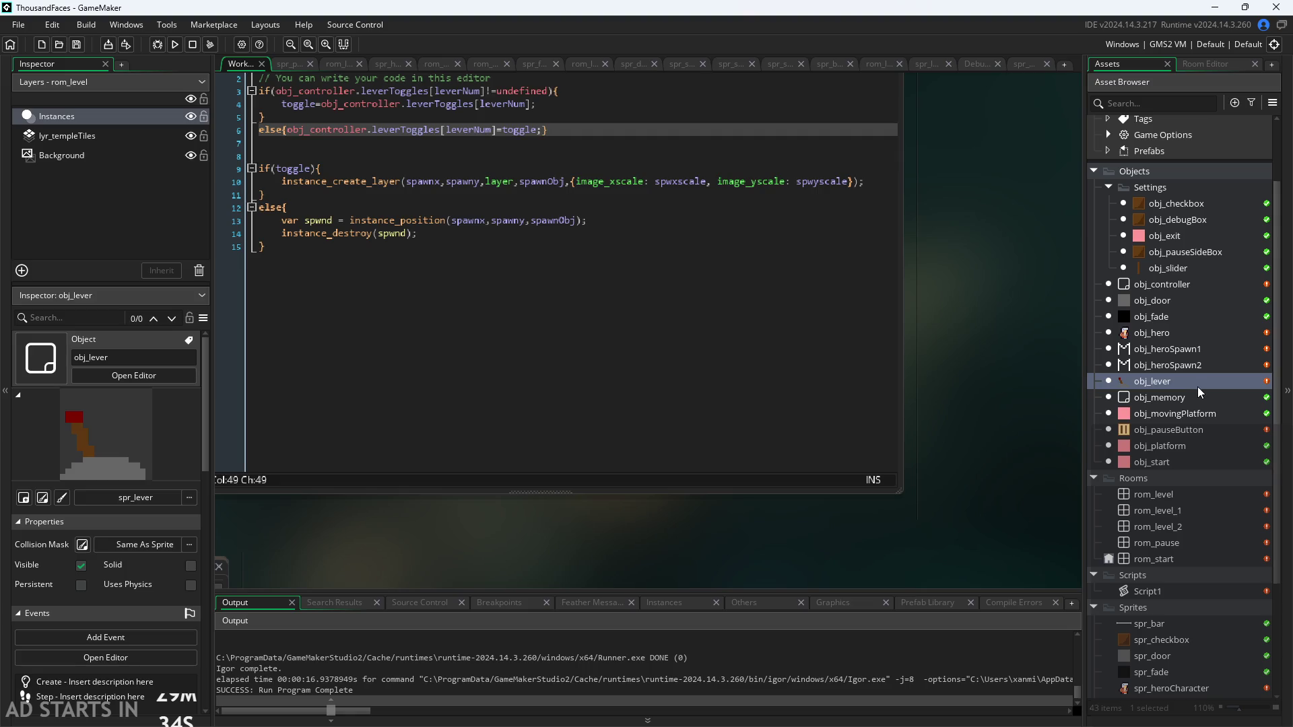
click(175, 45)
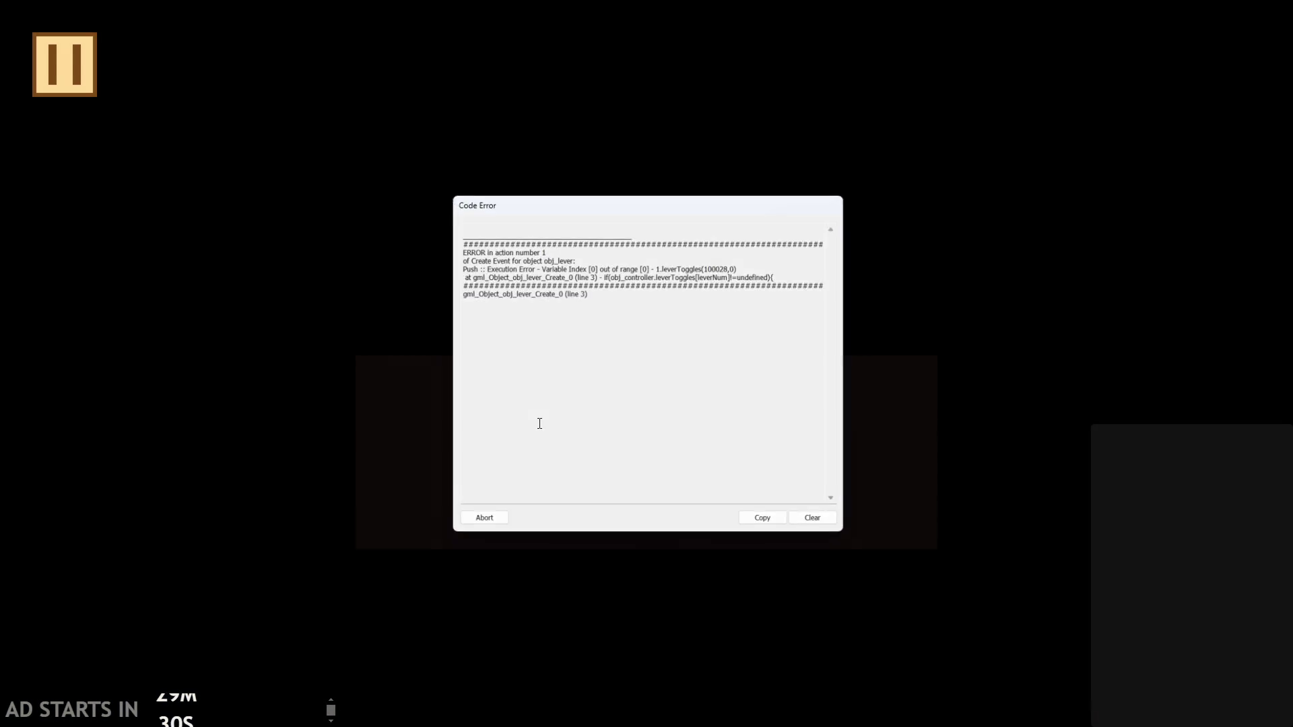
Replace undefined with false on line 3, save, rerun, and abort the new error
click(477, 519)
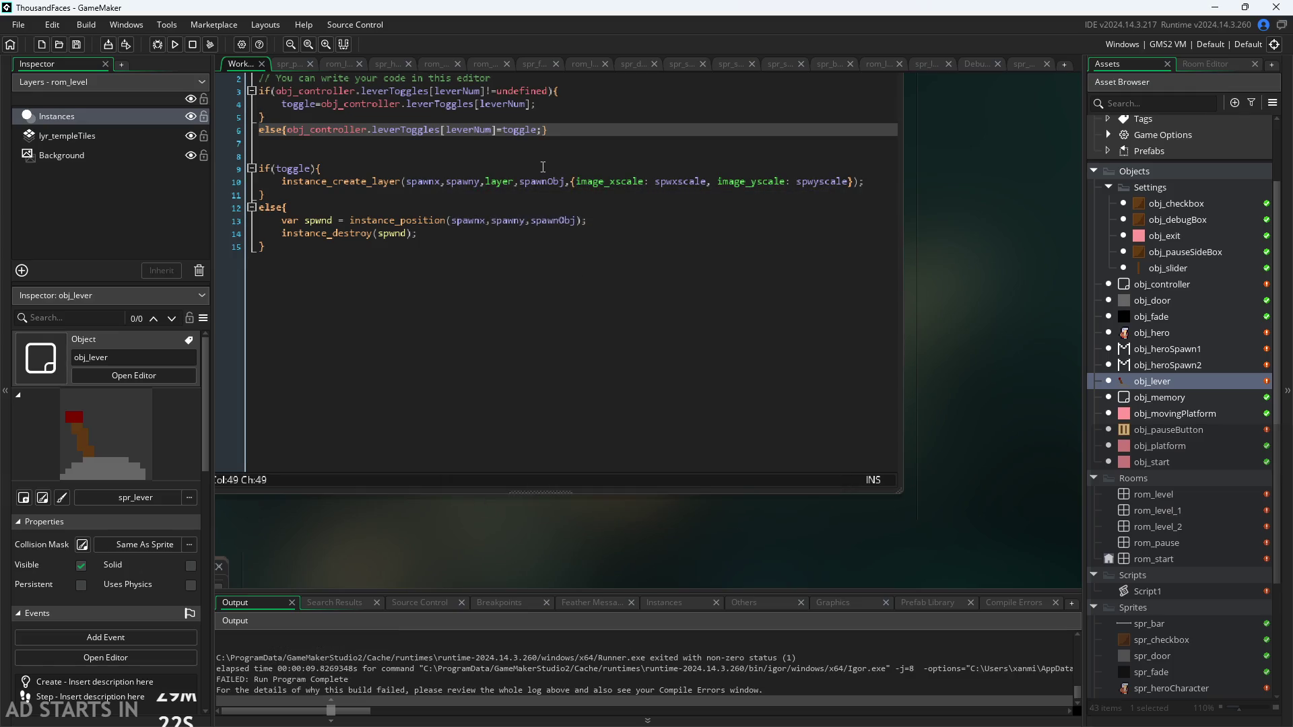
double_click(576, 315)
text(false;)
key(ctrl+s)
click(177, 44)
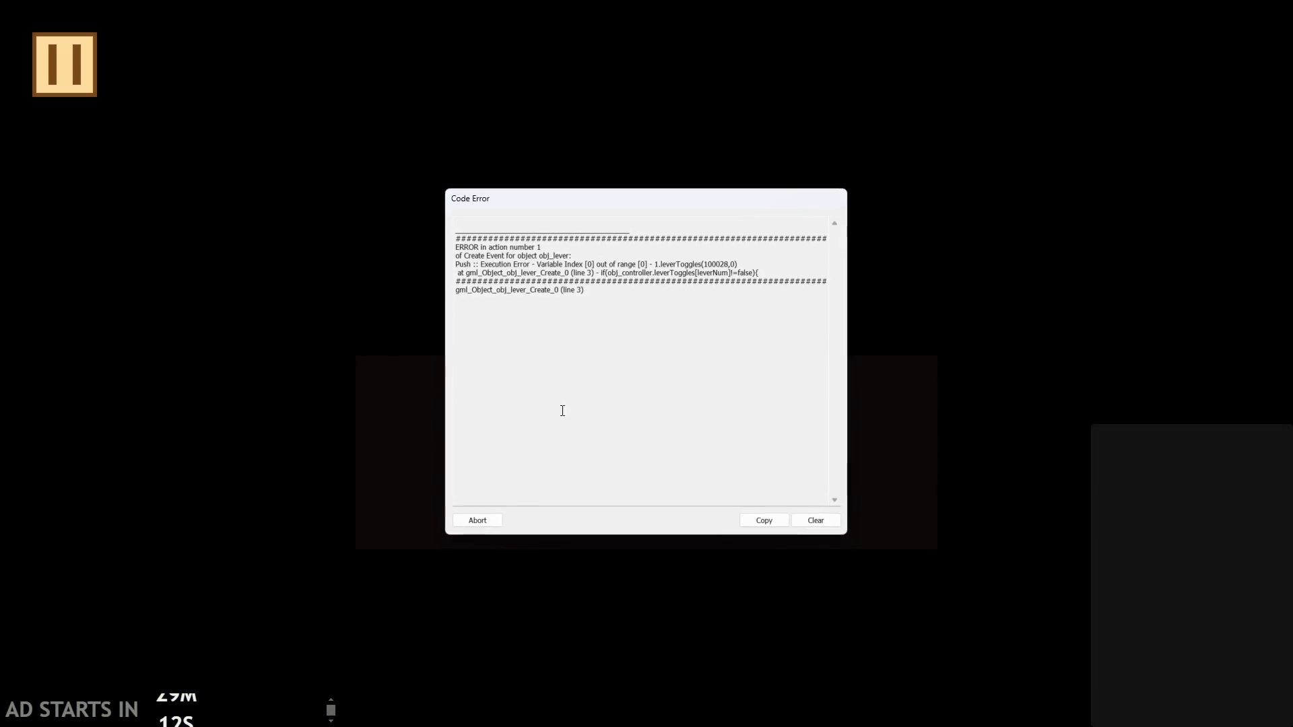
click(475, 522)
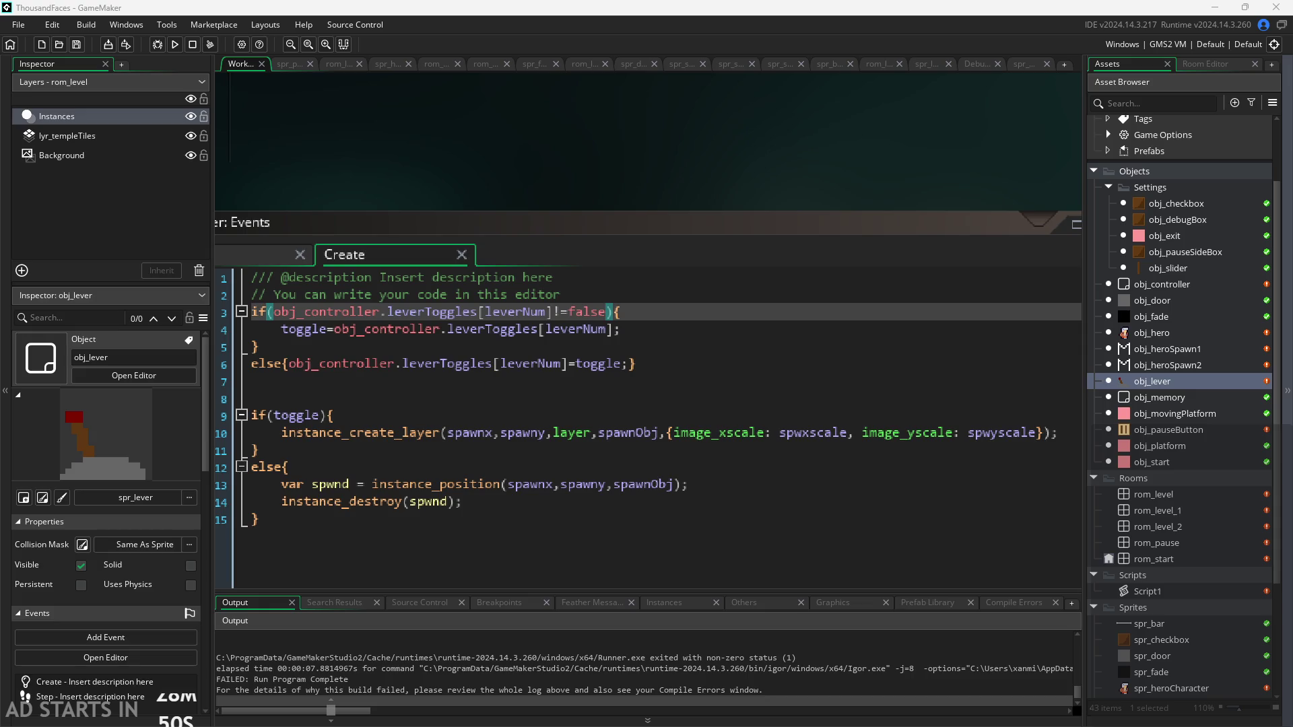
Try adding an is_undefined() call on a new line 3, then delete it
click(559, 282)
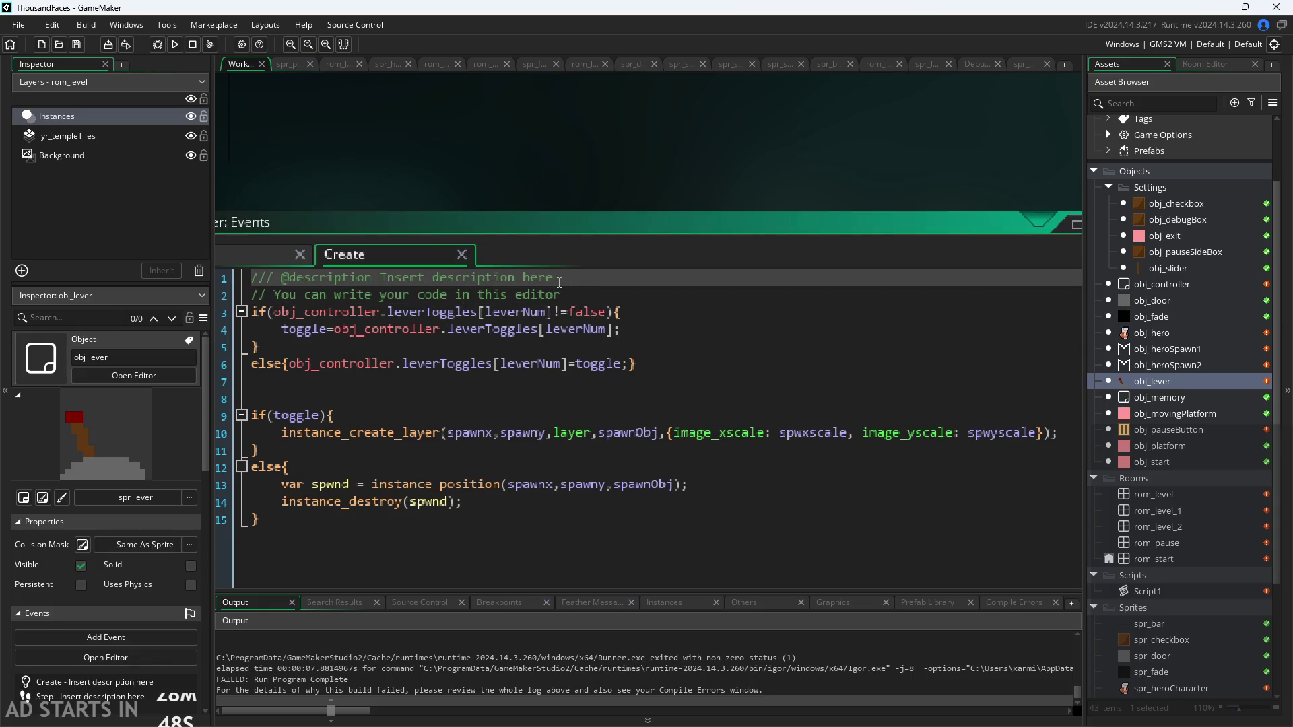
key(Down)
key(Return)
text(is_unde)
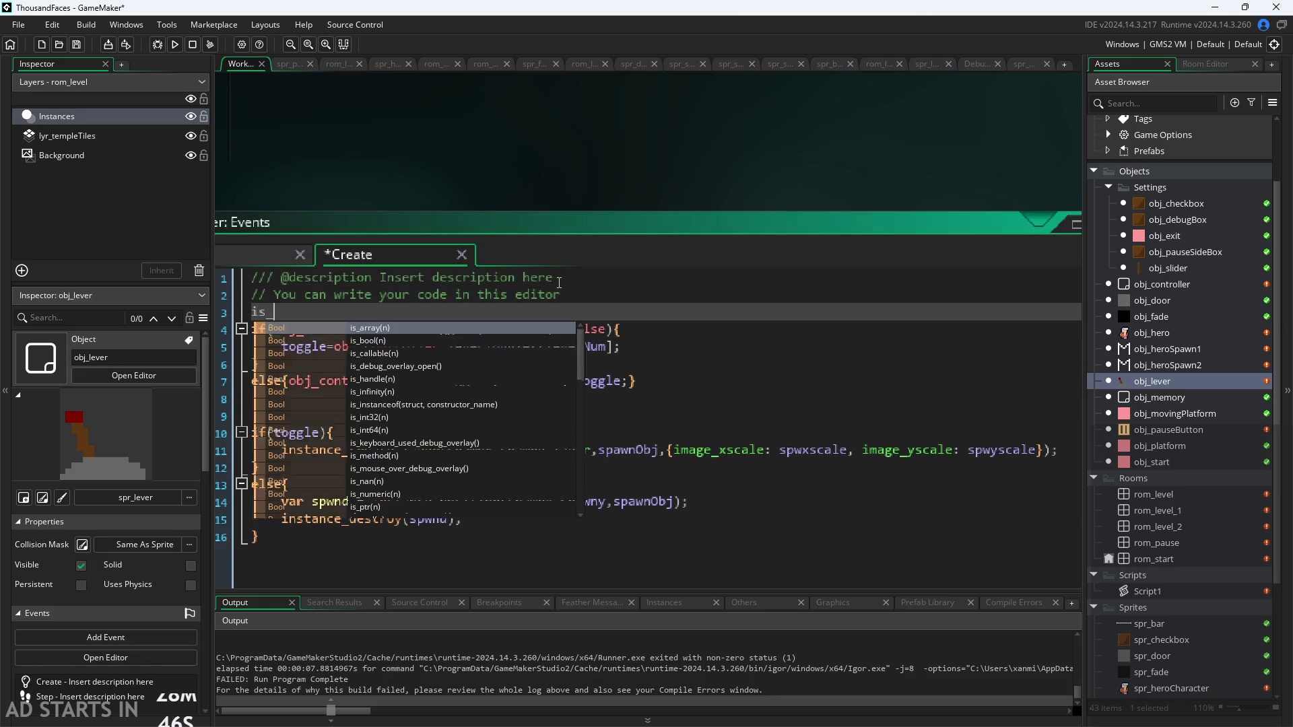
key(Return)
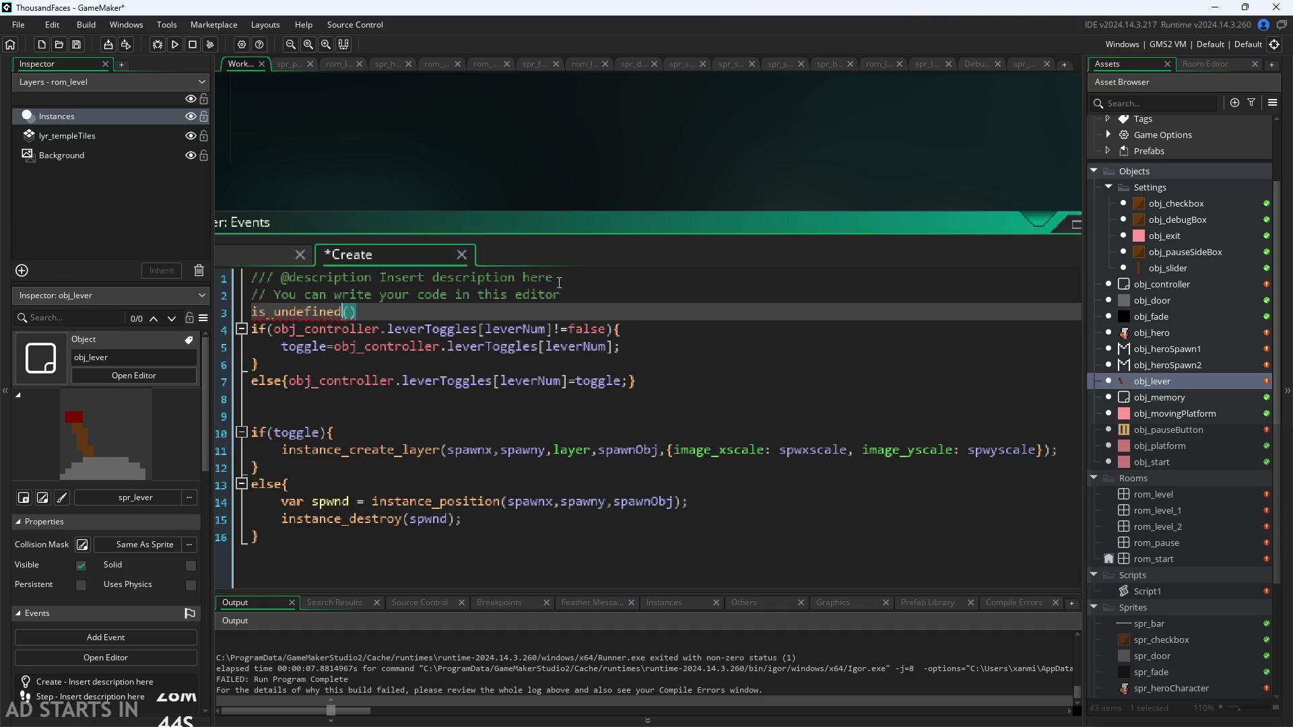
mouse_move(307, 310)
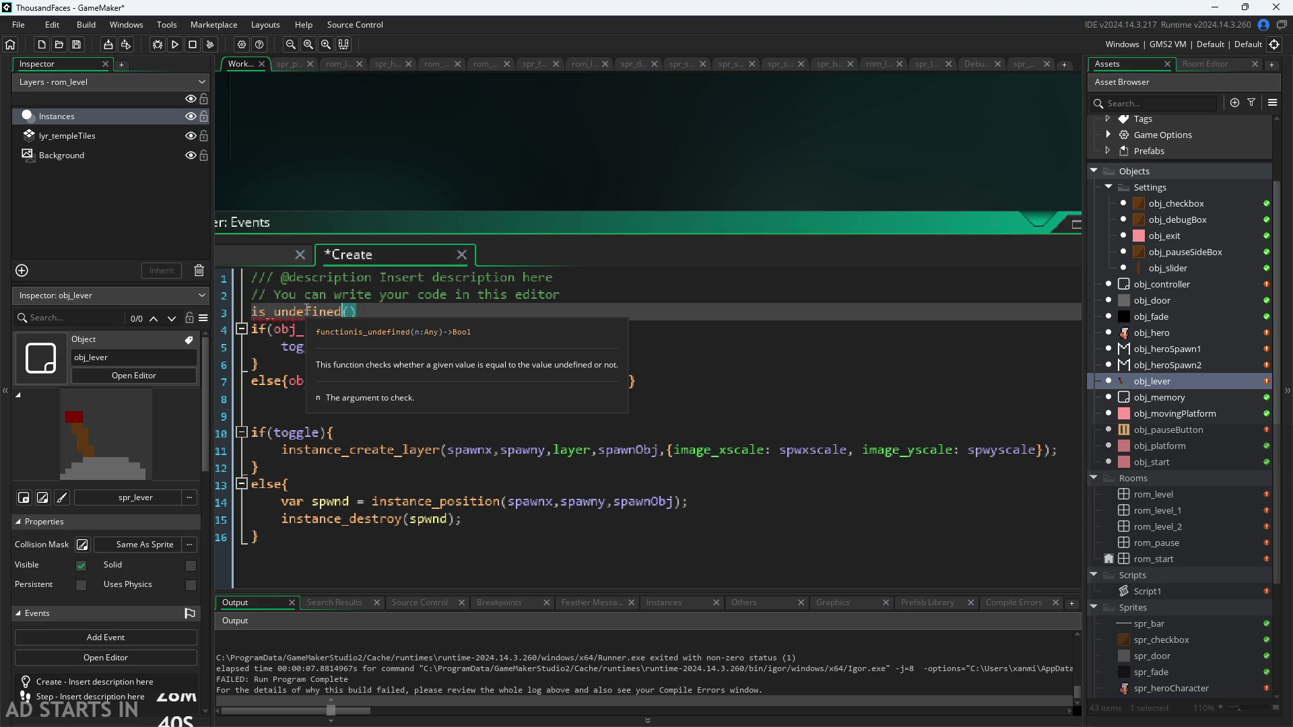
key(shift+Home)
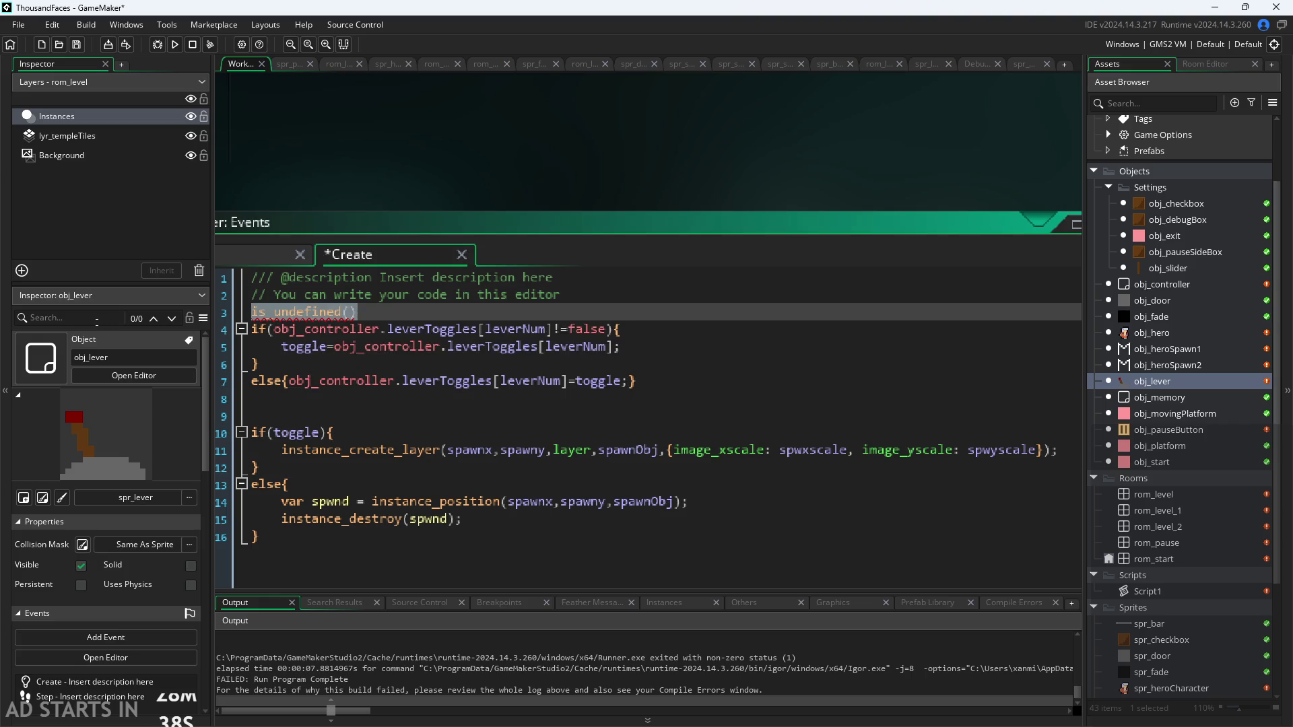
key(BackSpace)
key(BackSpace)
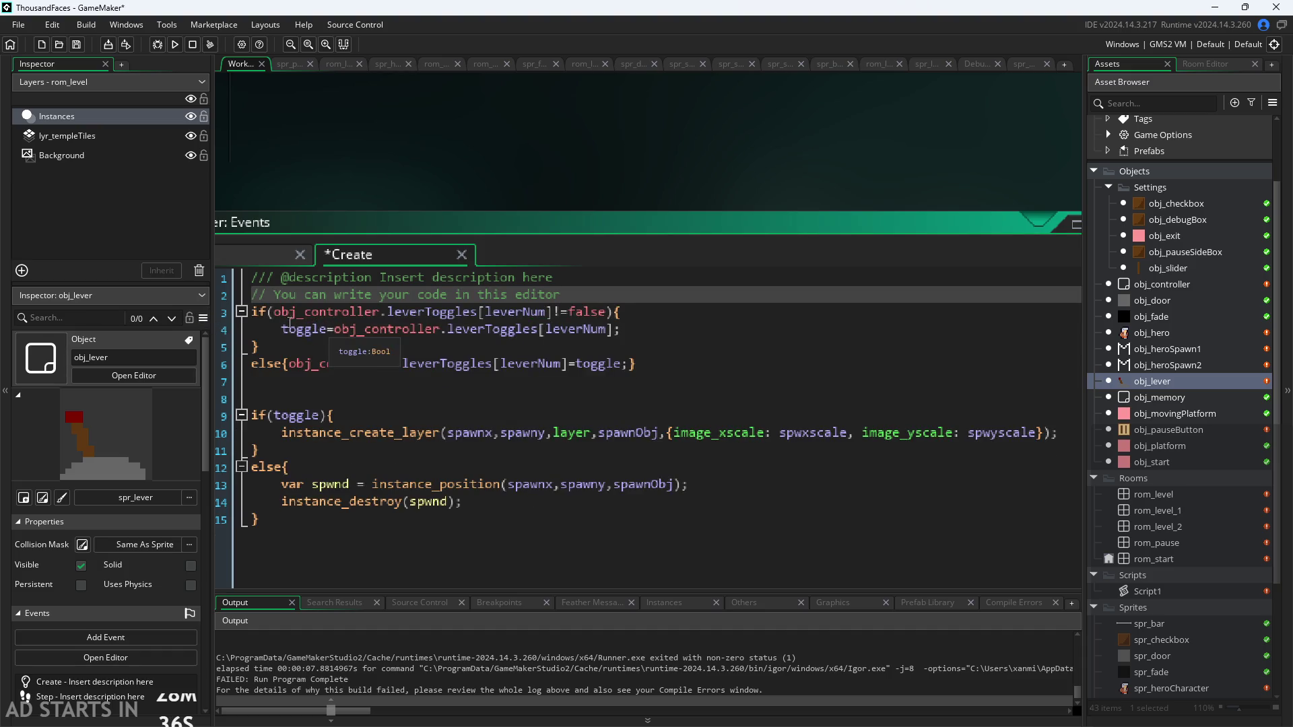
Rewrite line 3's condition as !is_undefined(obj_controller.leverToggles[leverNum]), dropping the !=false comparison
click(285, 317)
drag(553, 314, 611, 322)
key(BackSpace)
click(274, 312)
text(!is_undefine)
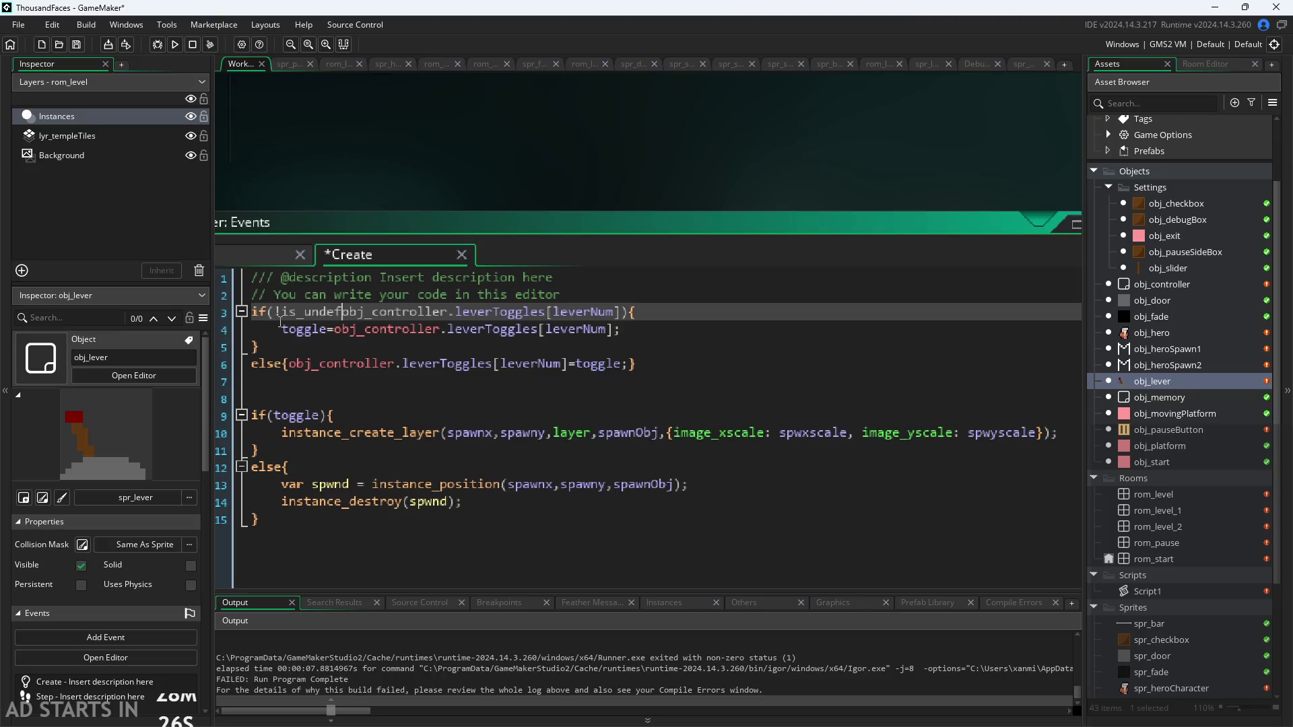
text(d()
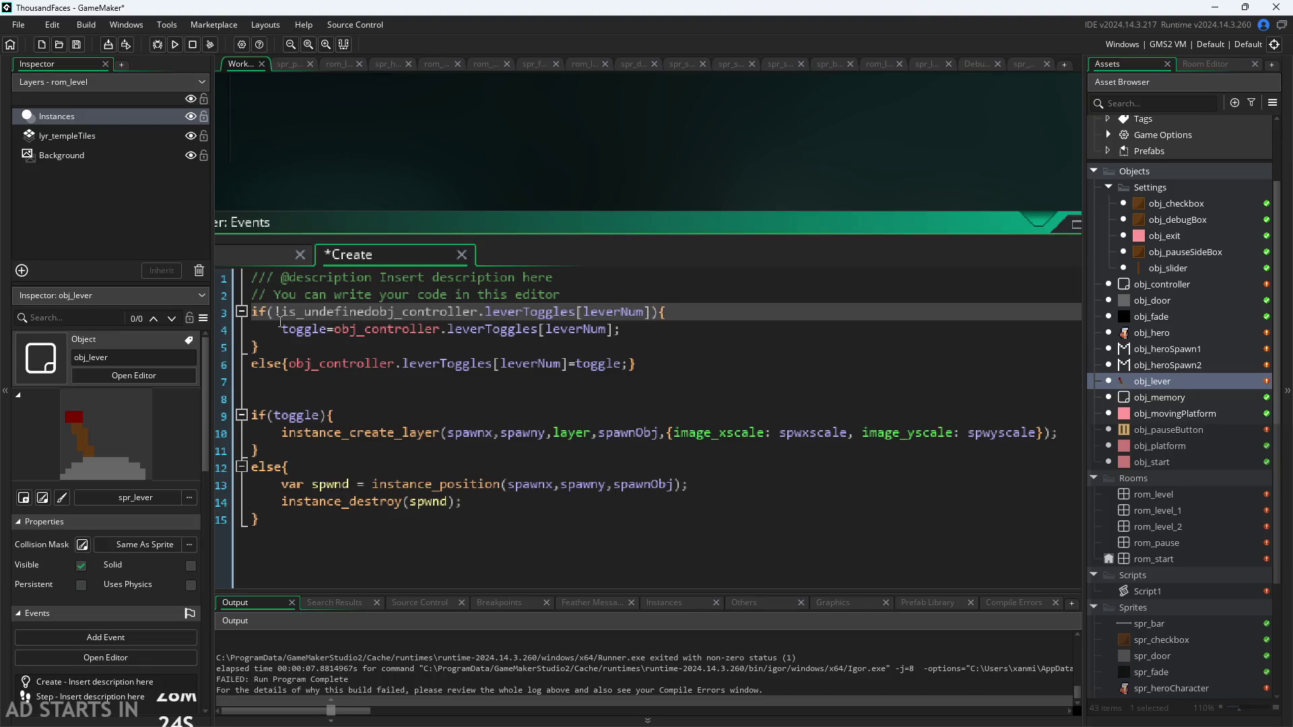
click(657, 312)
text())
Save the Create code, test-run the game, and abort the out-of-range index error
key(ctrl+s)
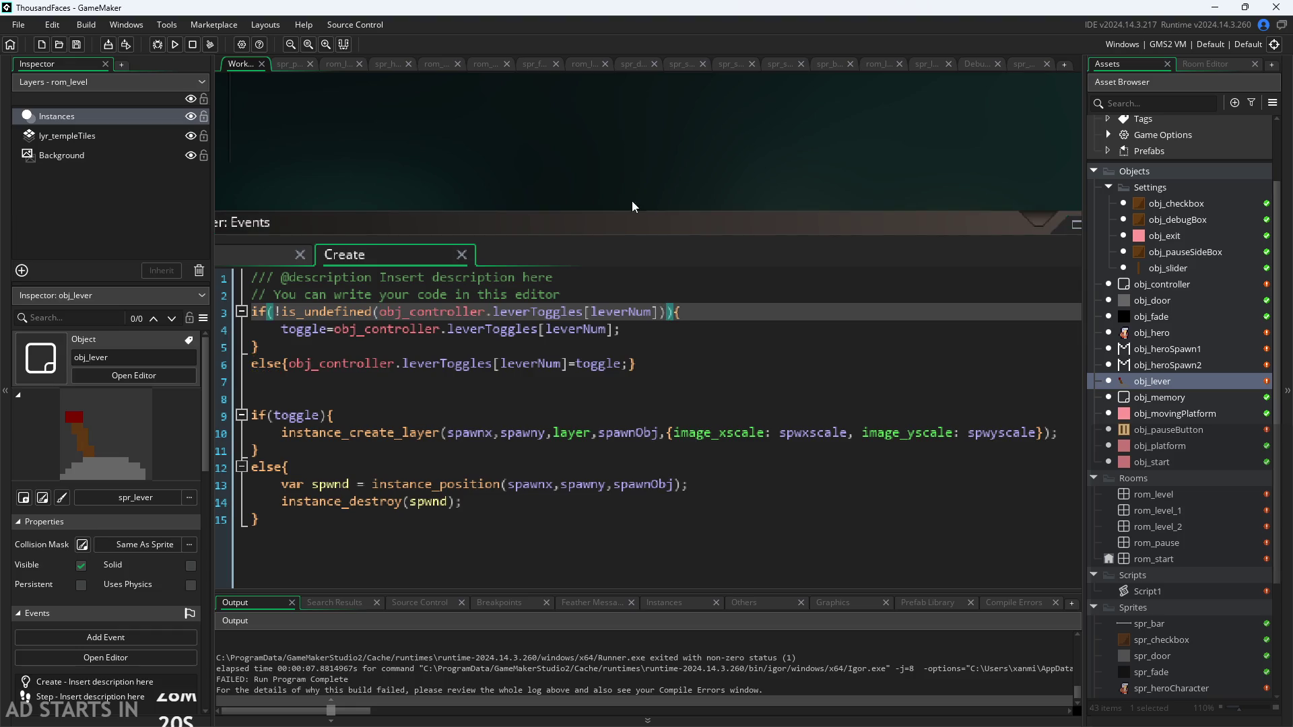
click(174, 44)
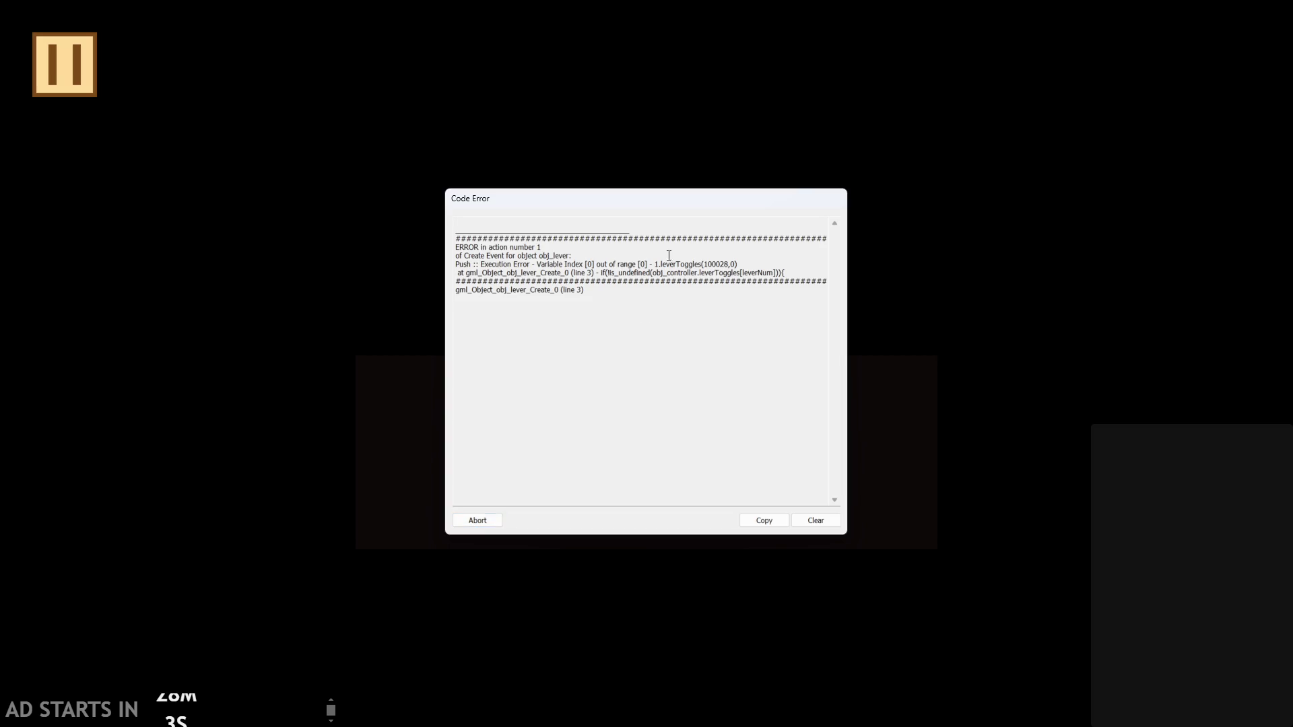
click(479, 526)
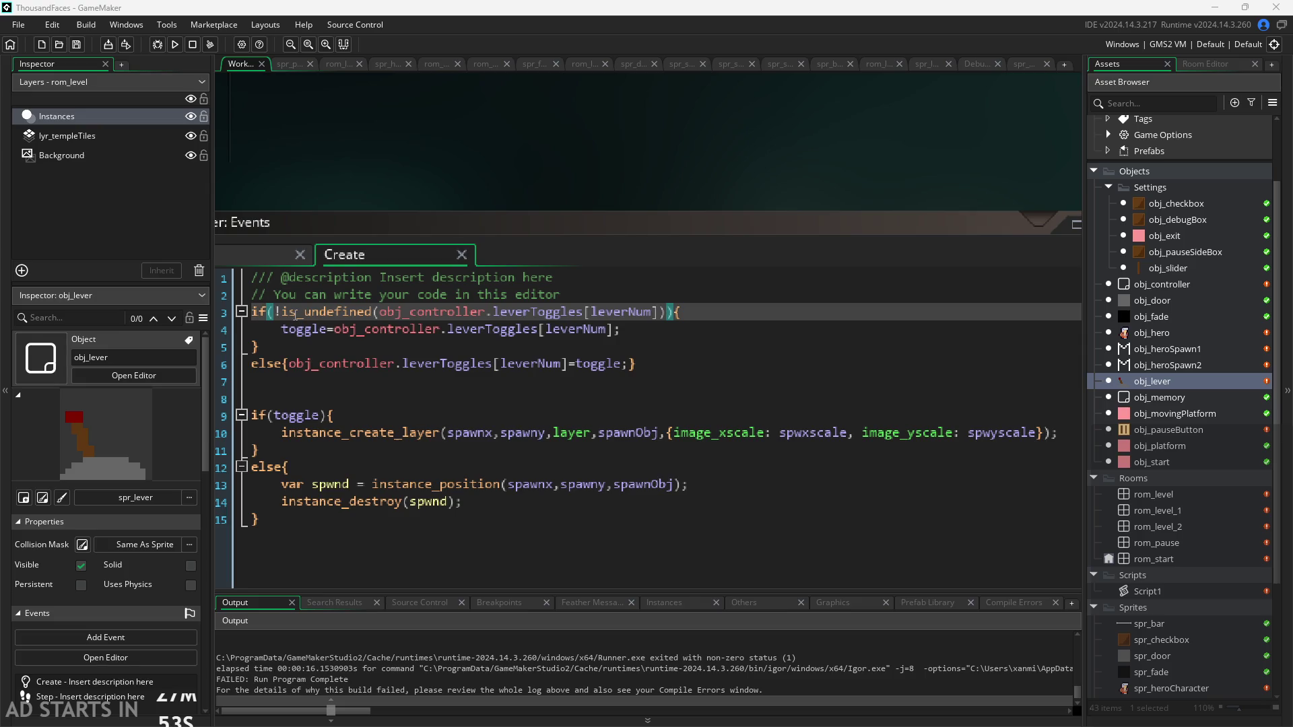
Add a spare line above the if and type obj_controller.leverToggles on it
drag(278, 312, 374, 312)
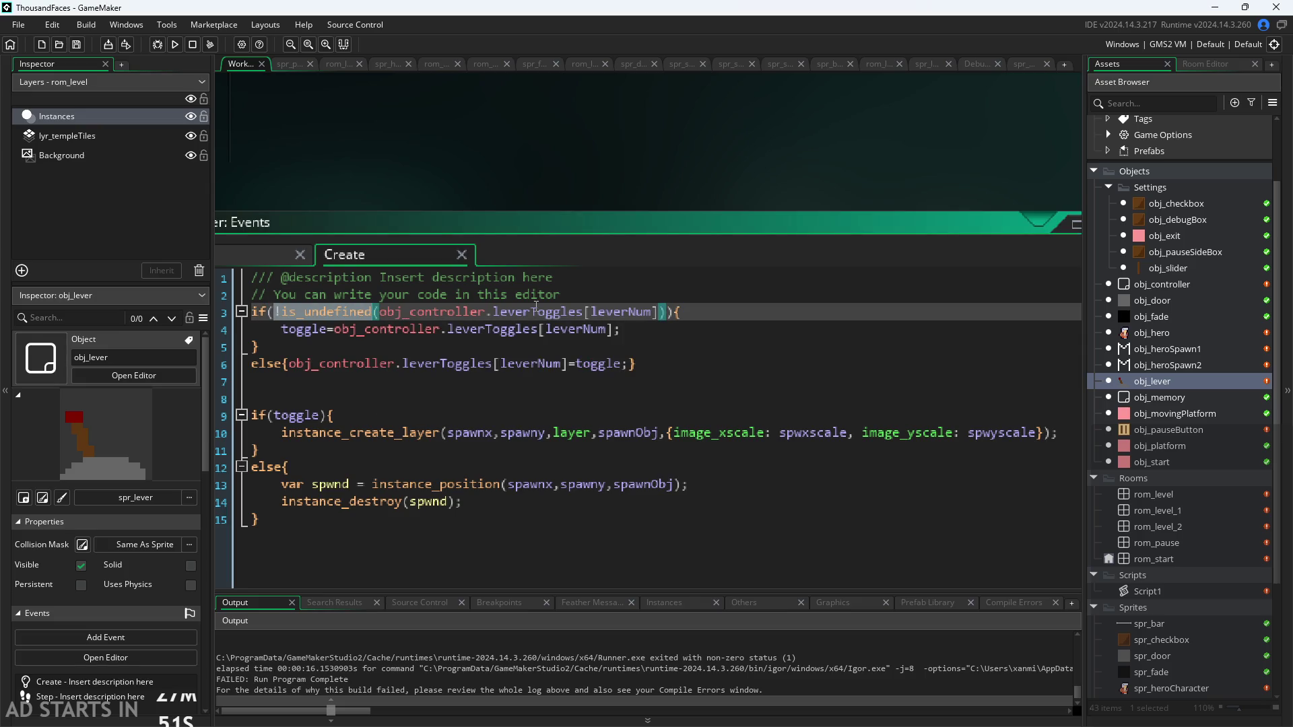
key(Home)
key(Return)
key(Up)
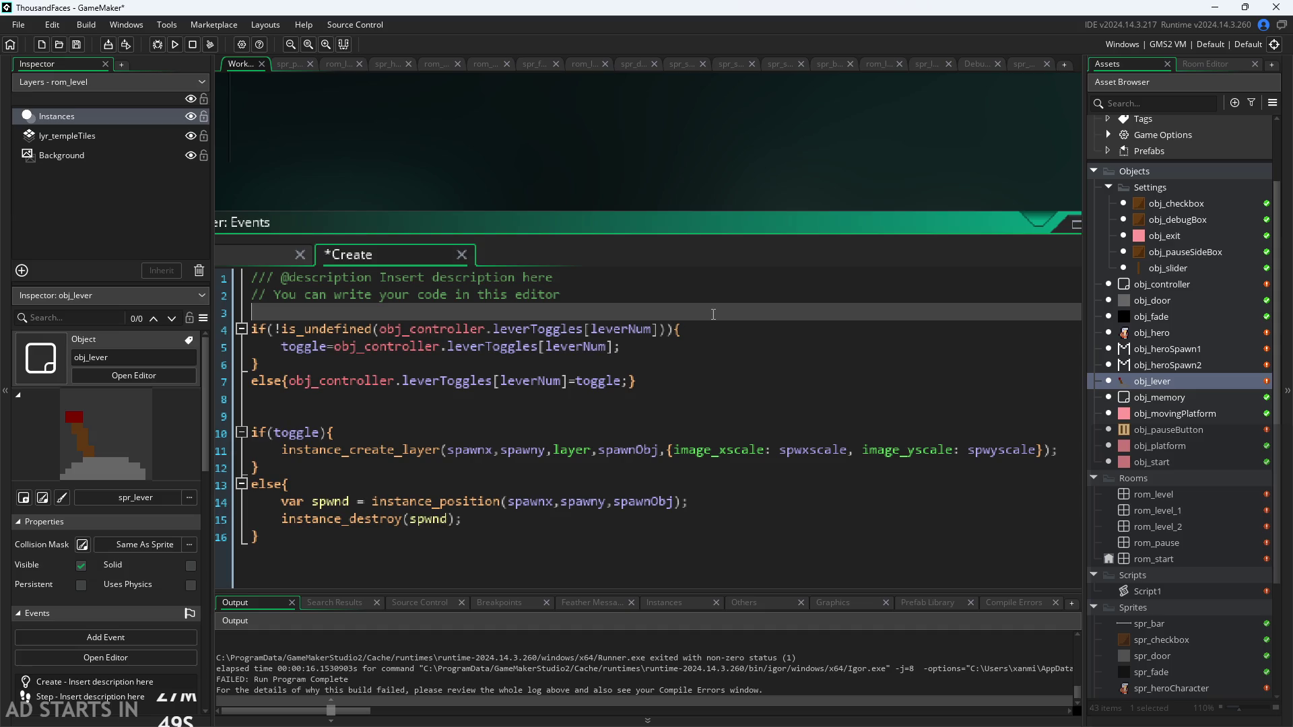
text(obj_)
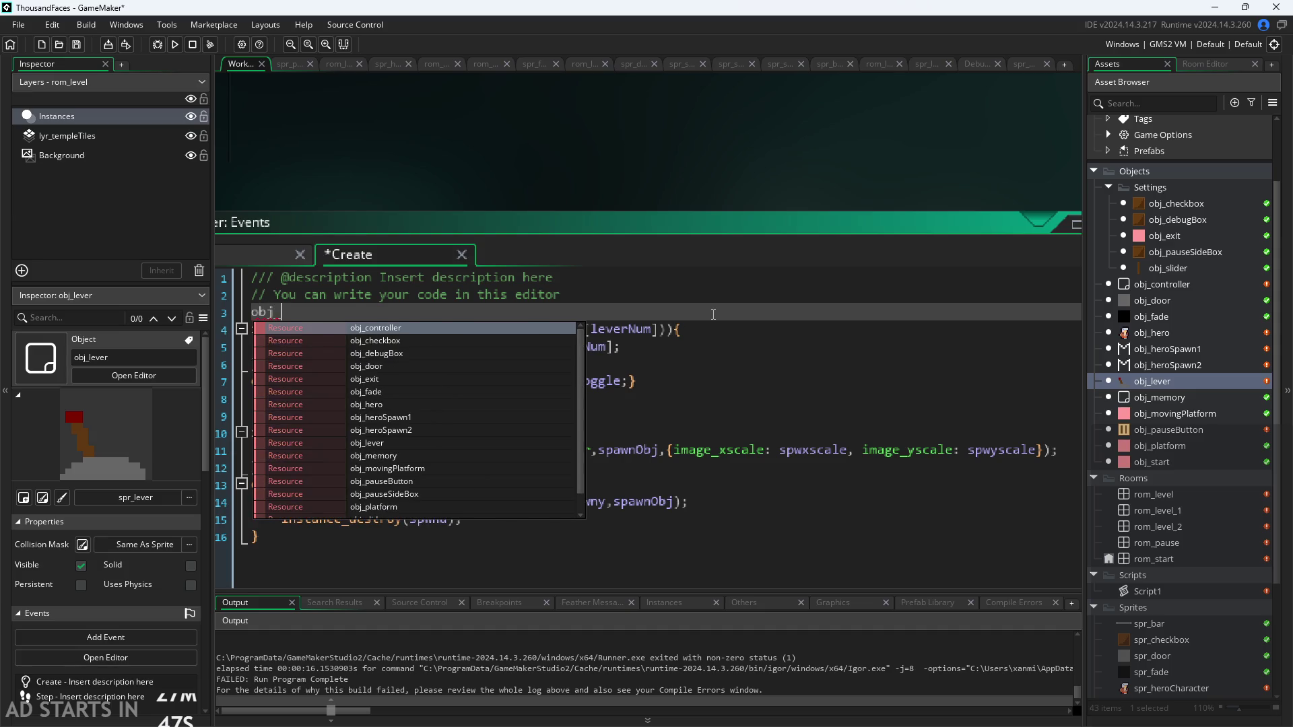
key(Return)
text(.le)
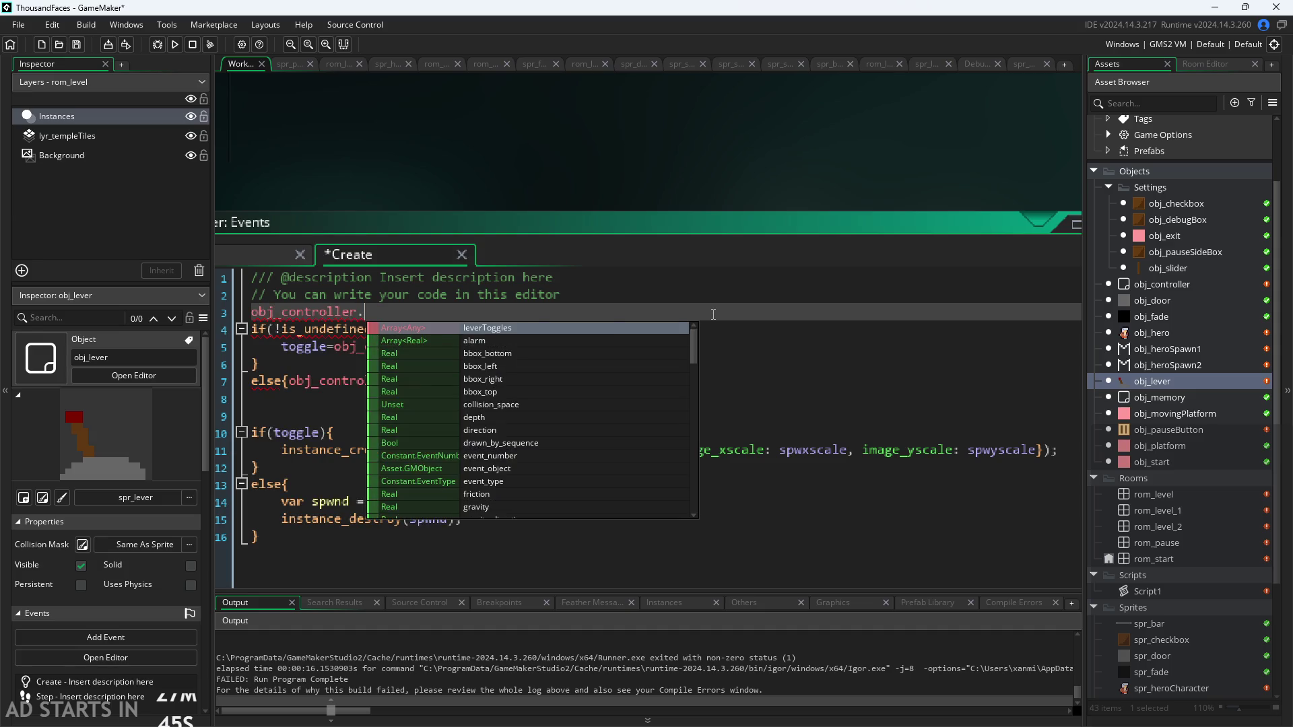
key(Return)
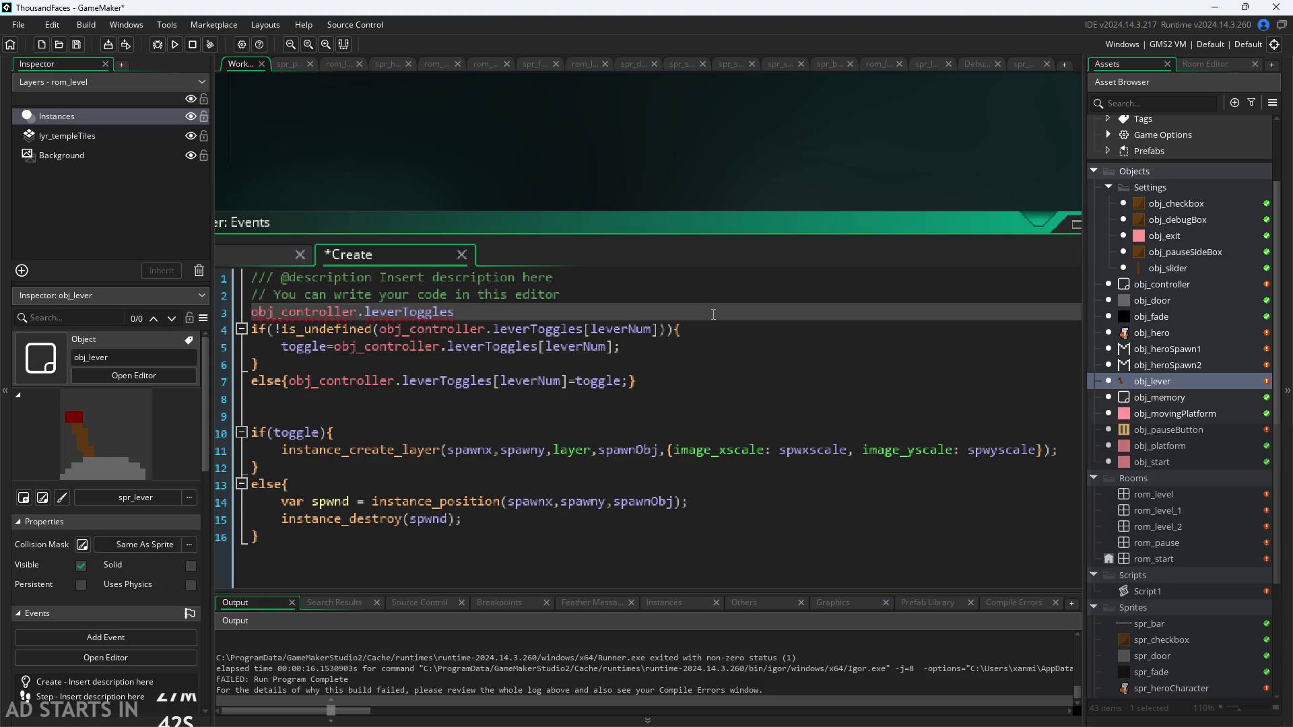
text(.len)
key(BackSpace)
key(BackSpace)
key(BackSpace)
mouse_move(424, 312)
Build array_length(obj_controller.leverToggles)-1 on a new line
key(Return)
text(length)
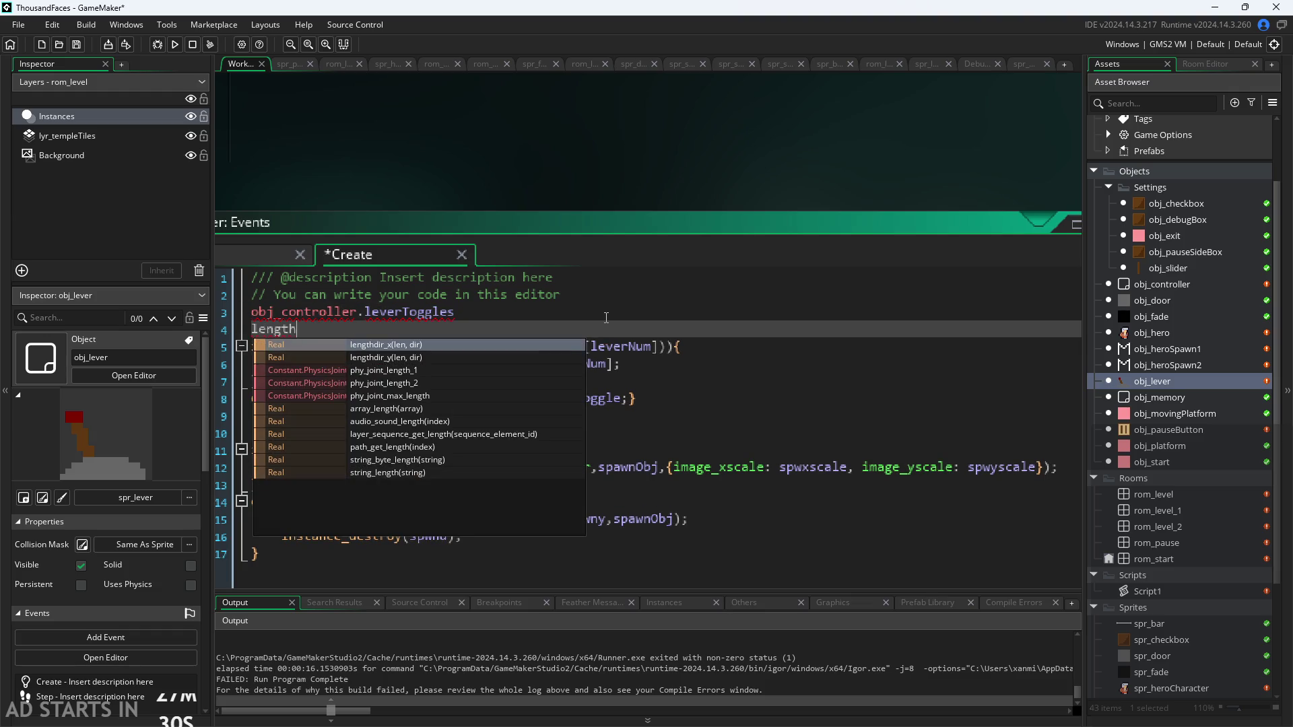
click(436, 408)
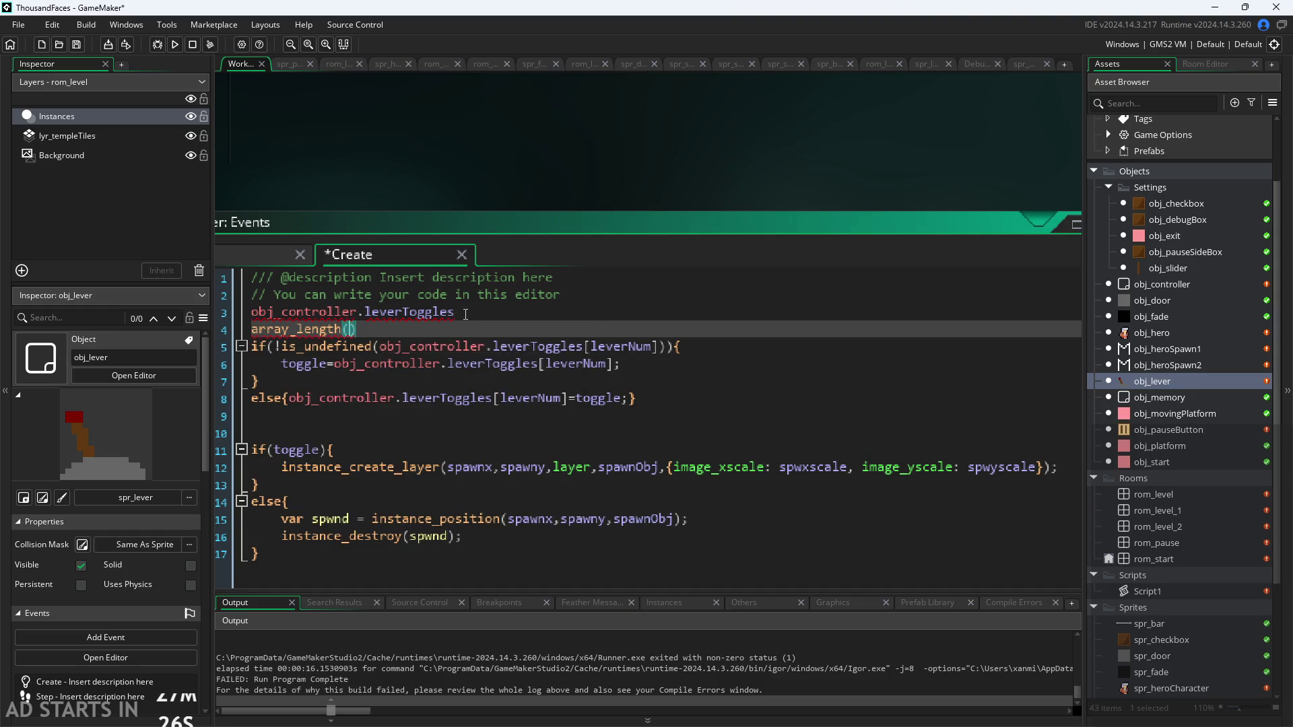
drag(465, 314, 199, 322)
key(BackSpace)
text(obj_controller.leverToggles)
click(583, 330)
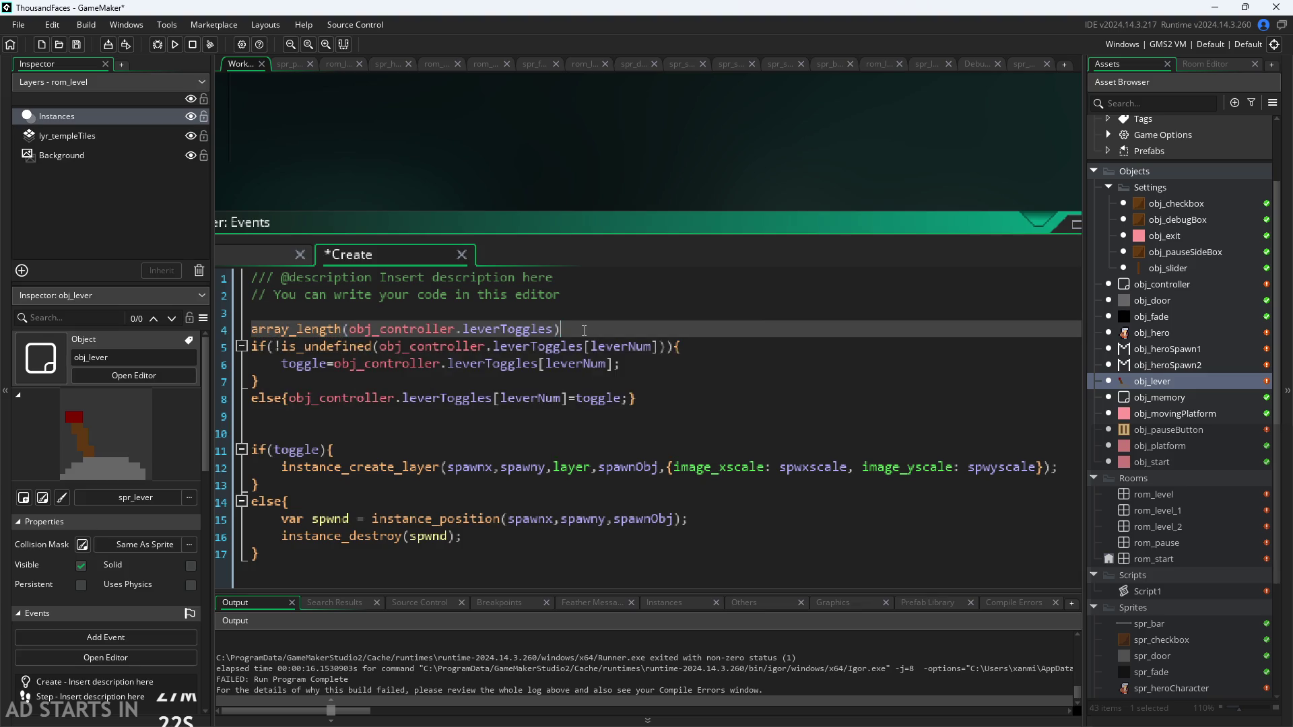
text(-1)
Make the if condition array_length(obj_controller.leverToggles)-1>=leverNum, save, and run the game
drag(571, 329, 236, 311)
key(ctrl+c)
key(BackSpace)
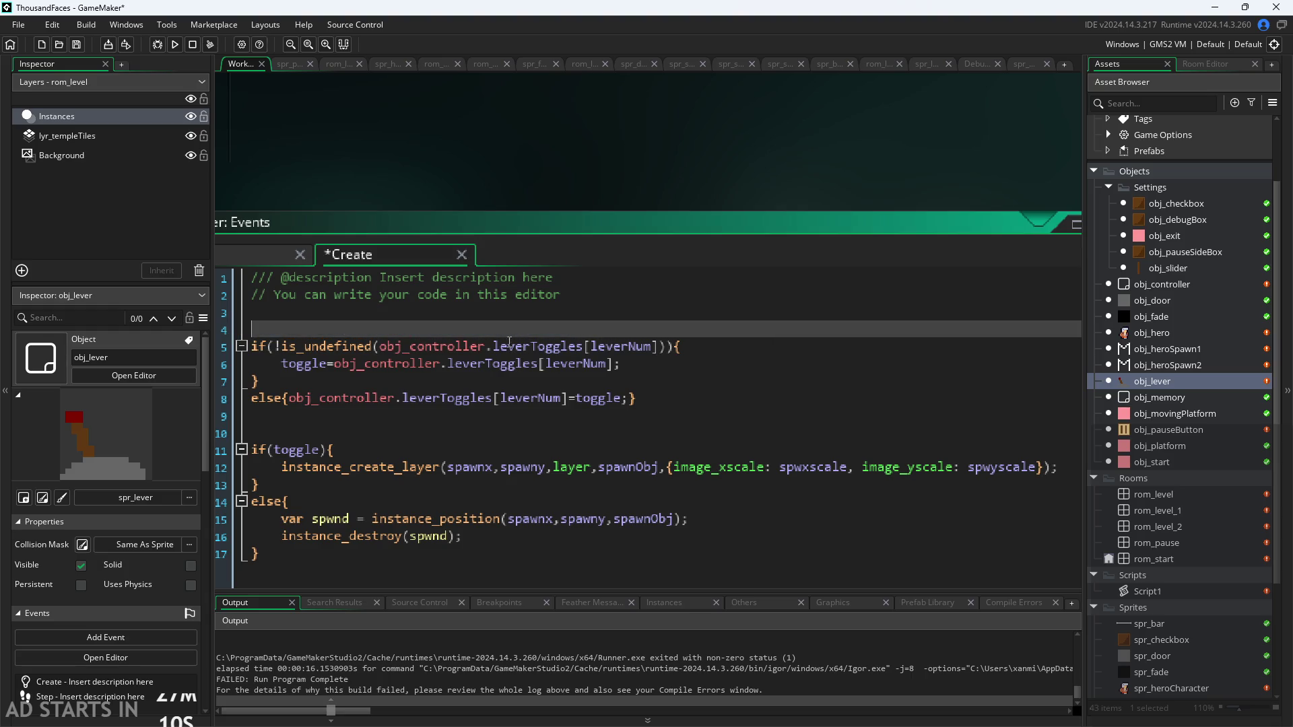
drag(271, 347, 669, 350)
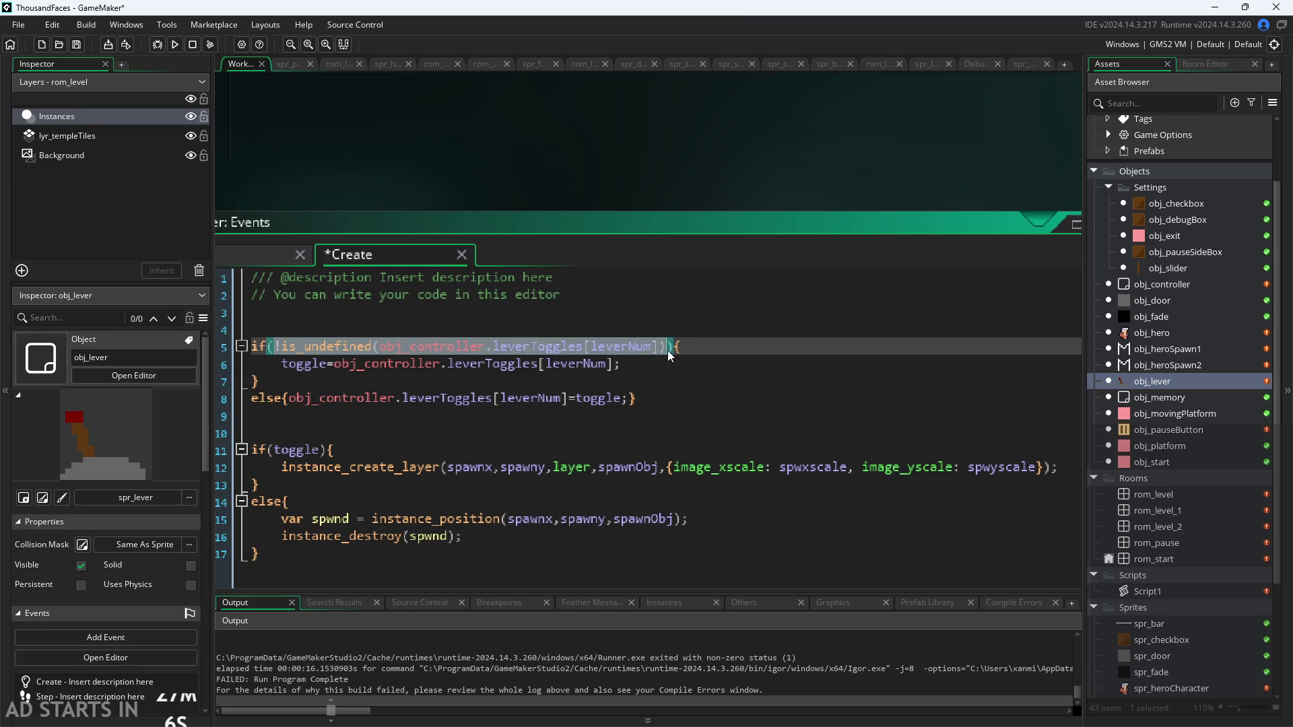
key(ctrl+v)
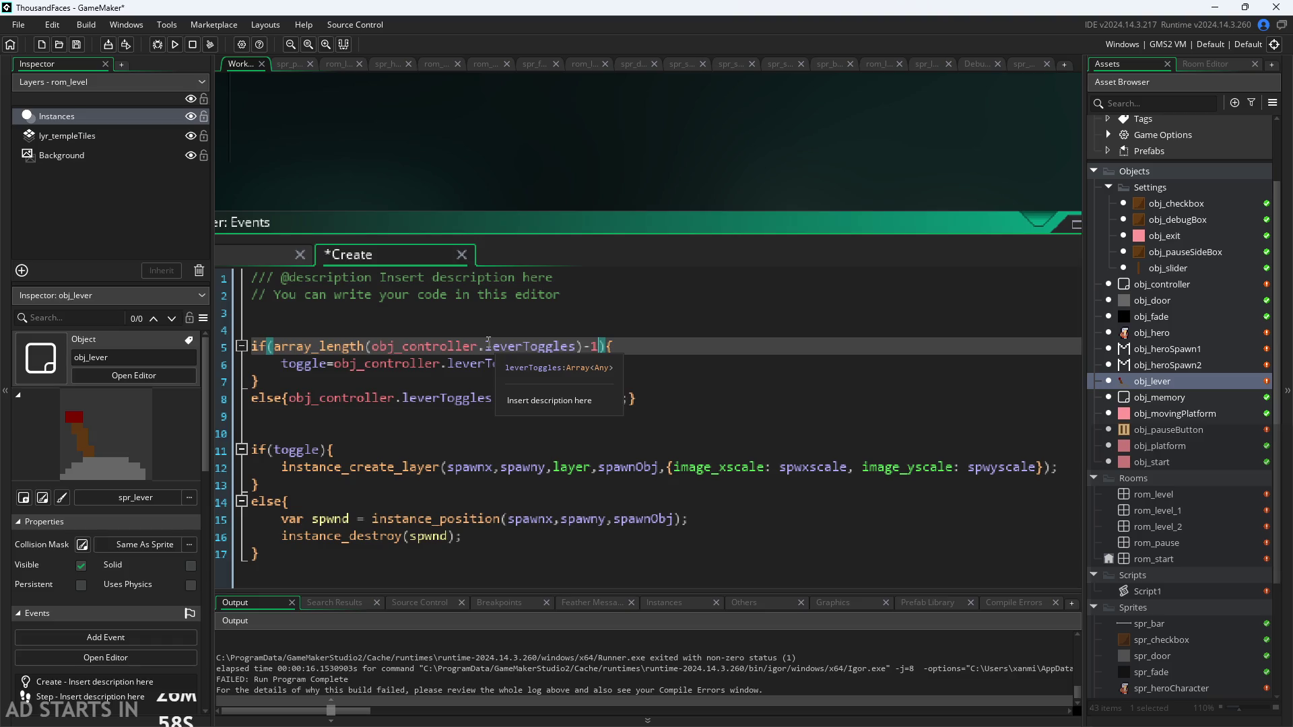
text(<)
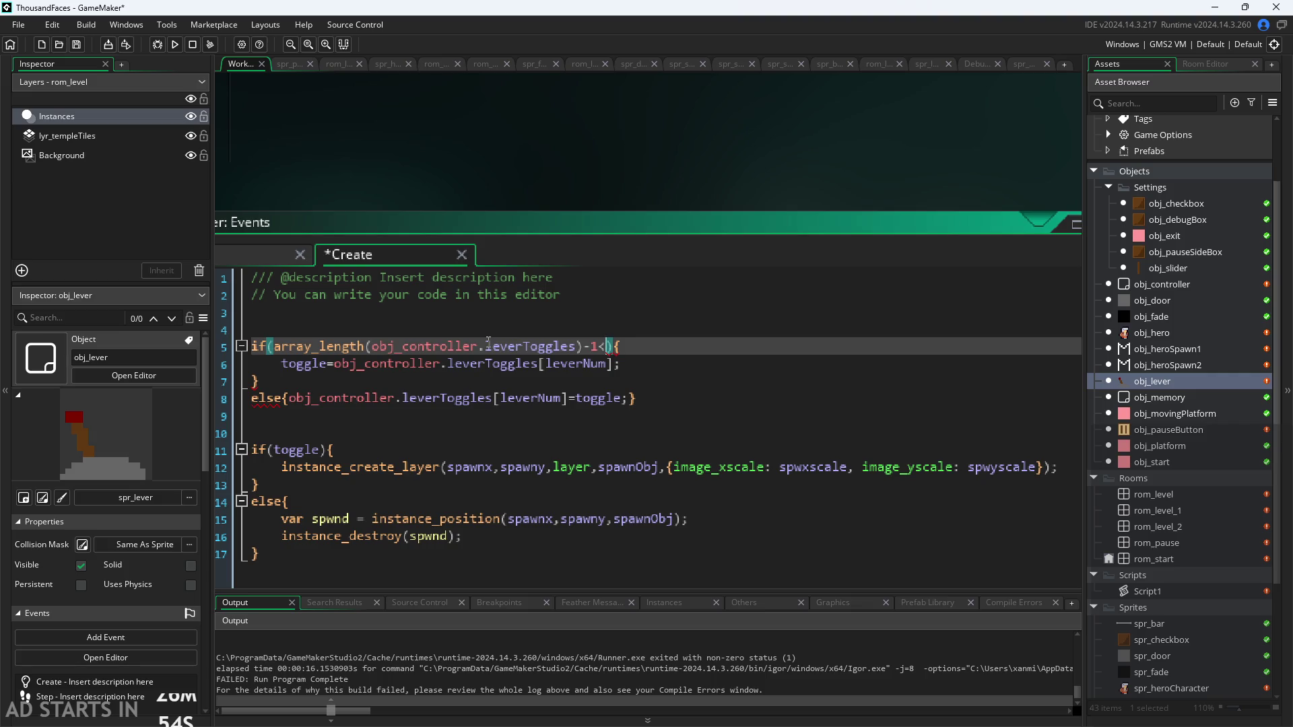
text(leverNum)
key(BackSpace)
text(>)
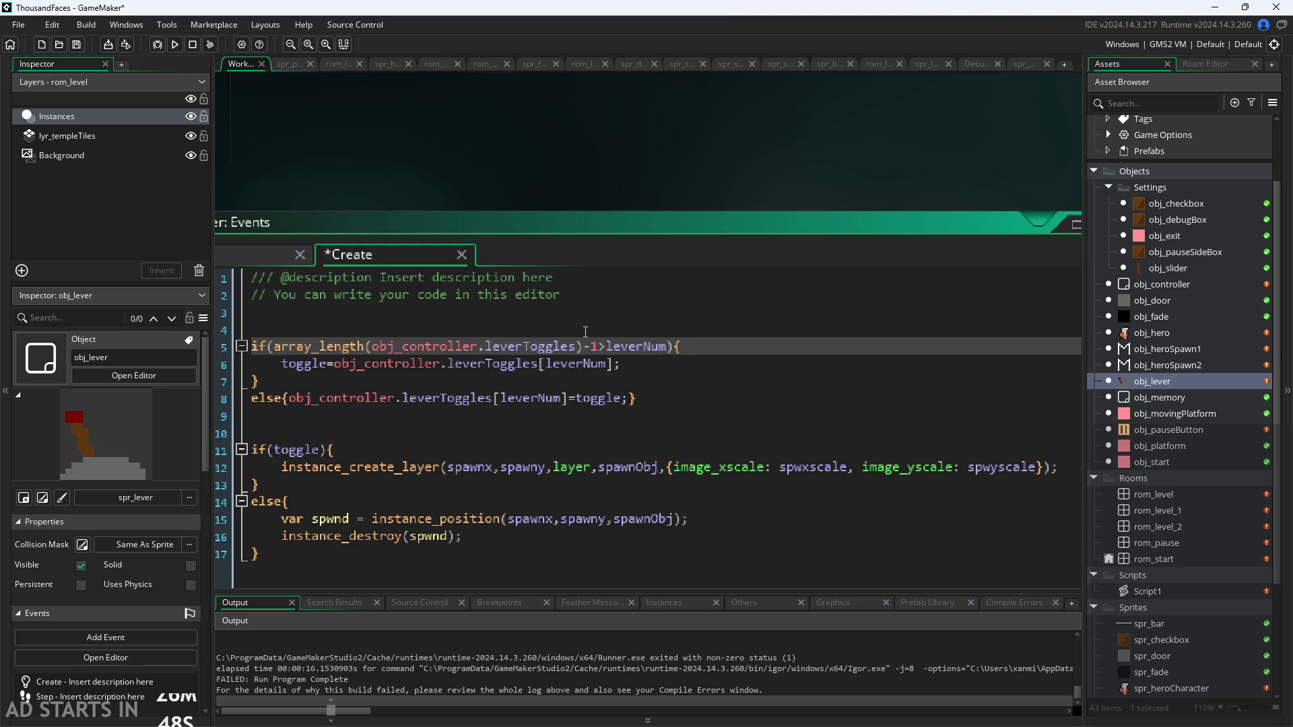
text(=)
key(ctrl+s)
click(174, 44)
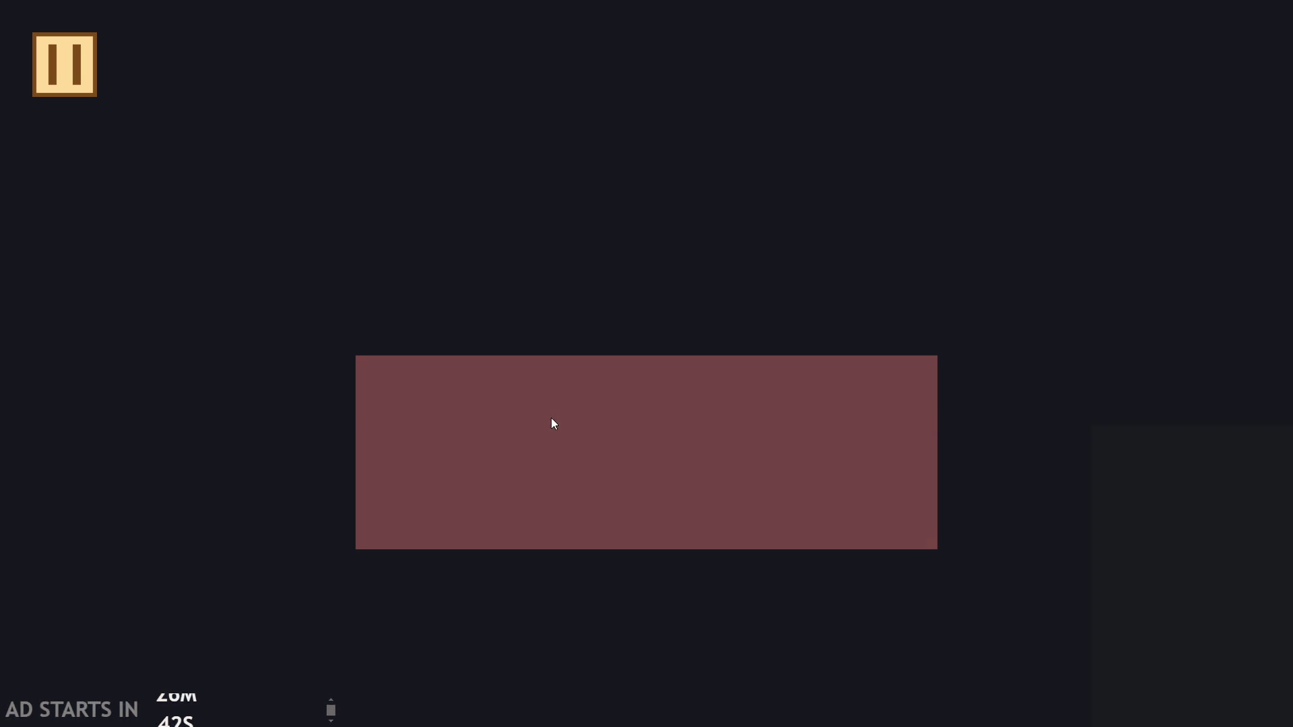
key(space)
key(space)
key(space)
key(Left)
key(space)
key(space)
key(space)
key(space)
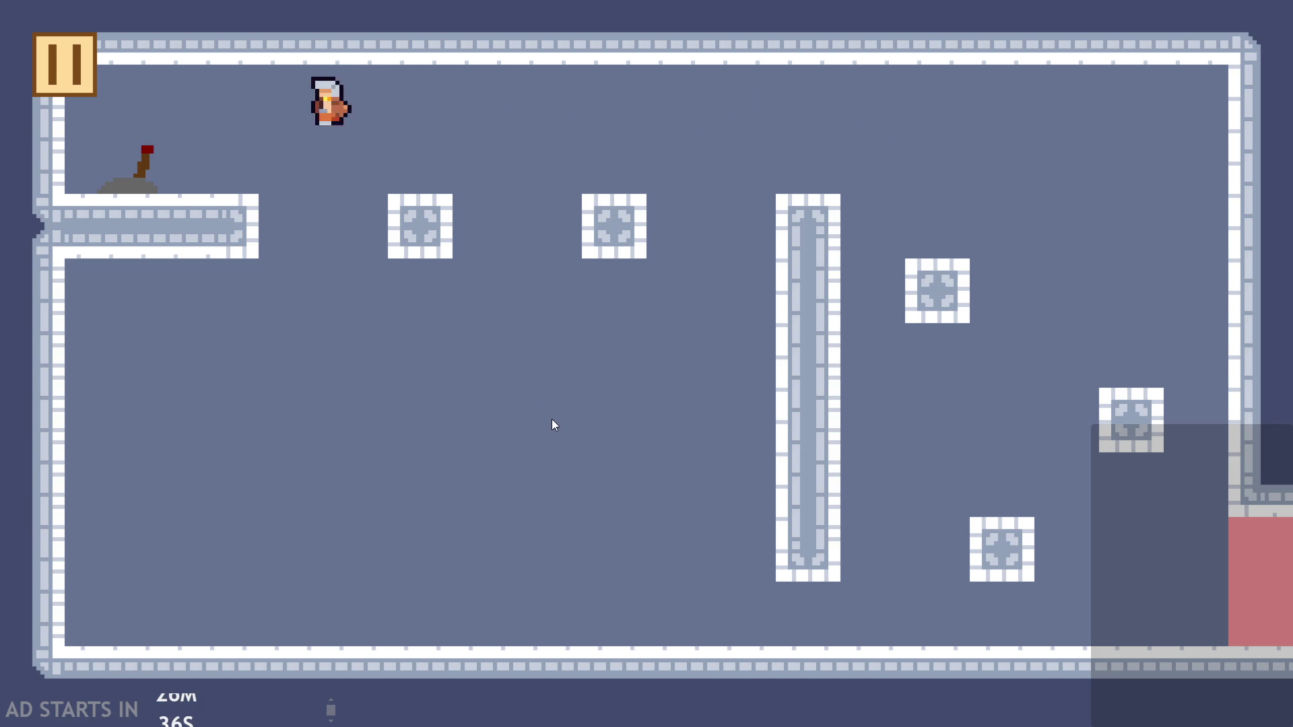
key(space)
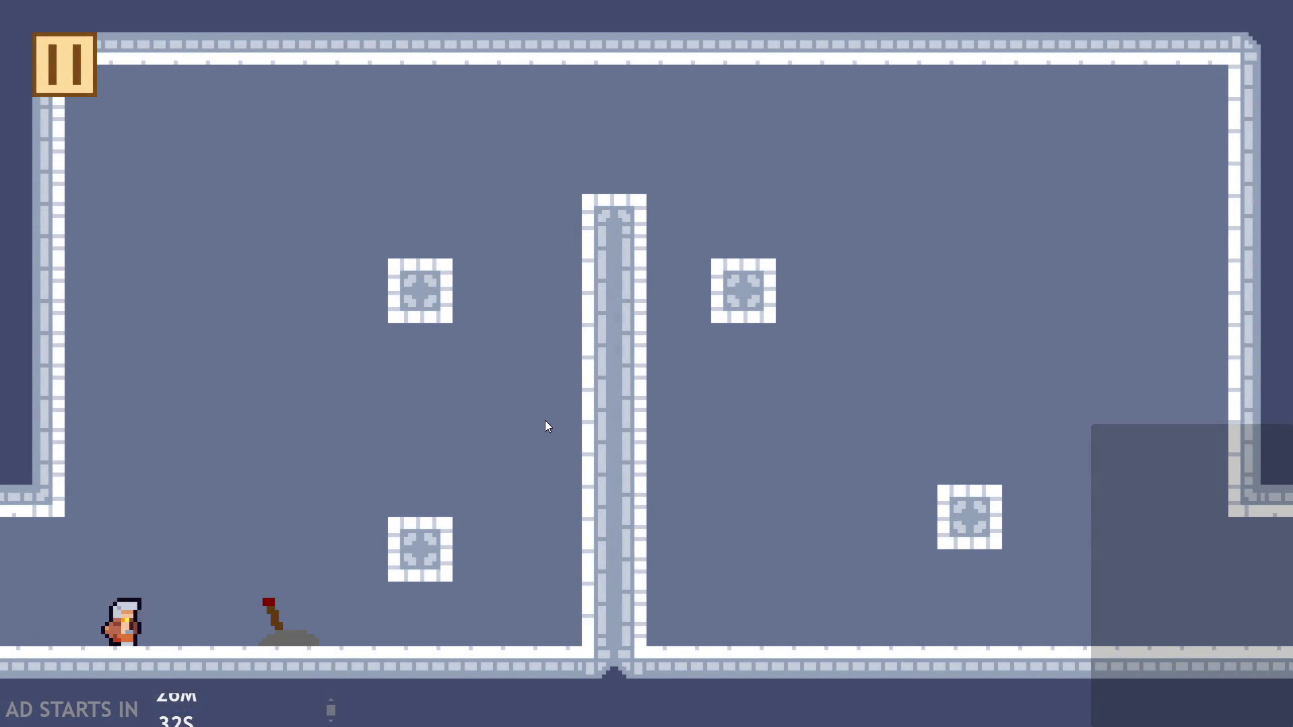
key(Left)
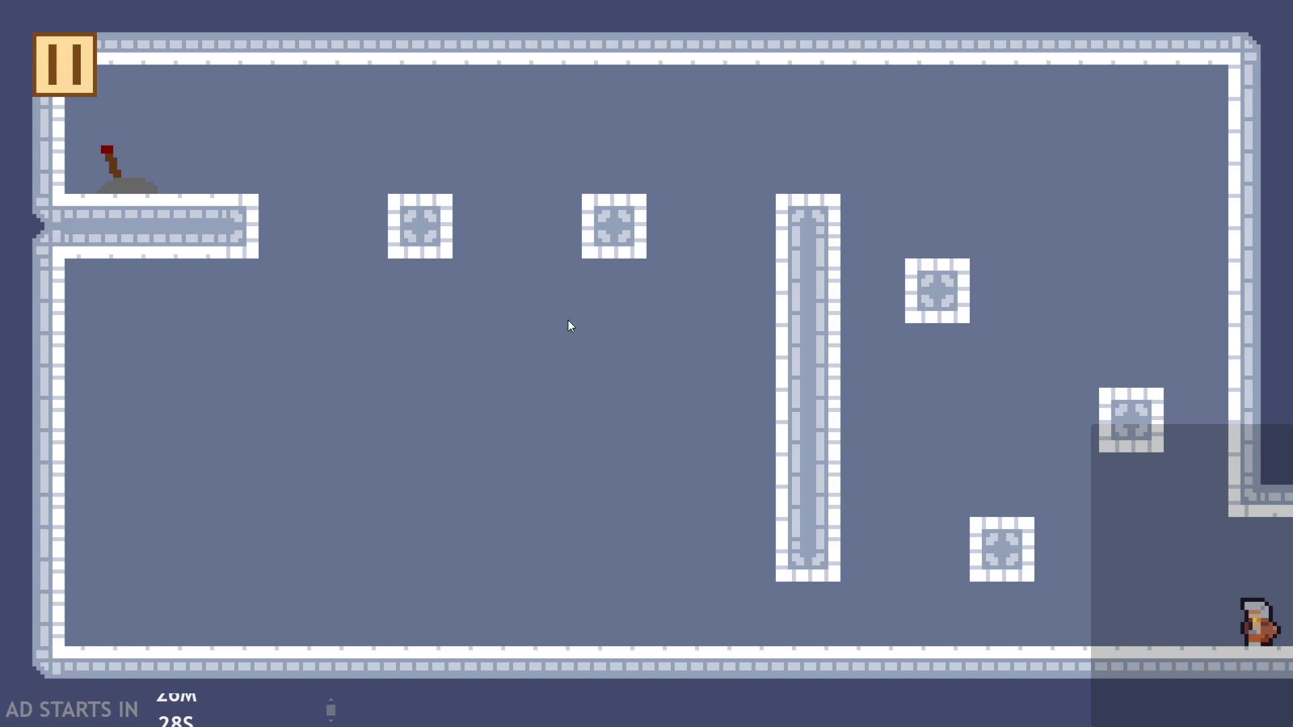
key(Up)
key(Up)
key(Up)
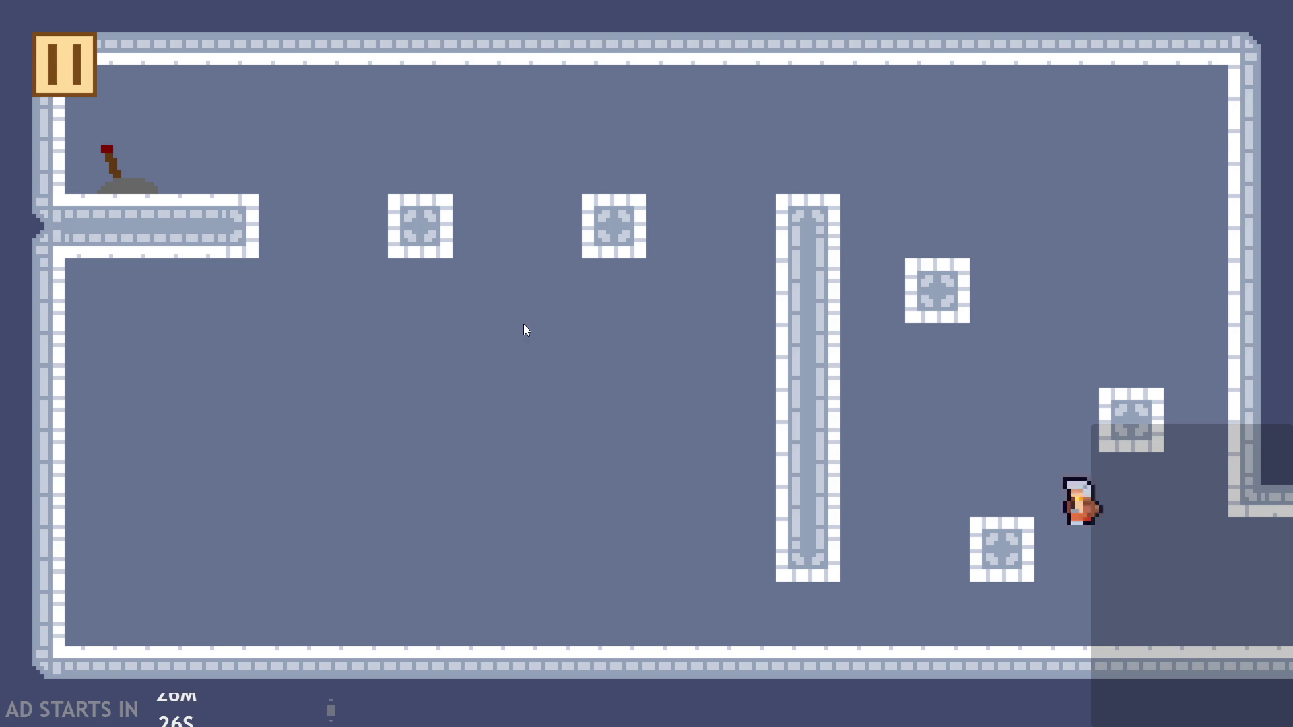
key(Left)
key(Left)
key(Left)
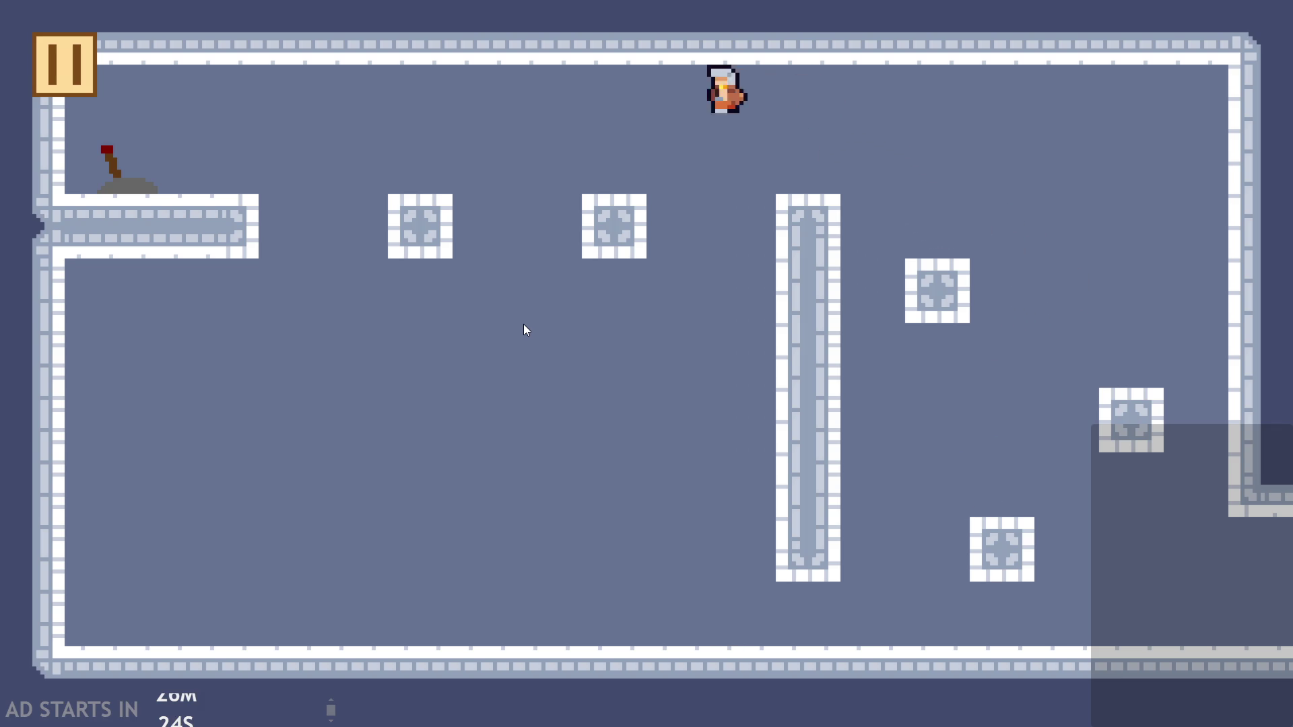
key(Down)
key(Down)
key(Down)
key(Right)
key(Right)
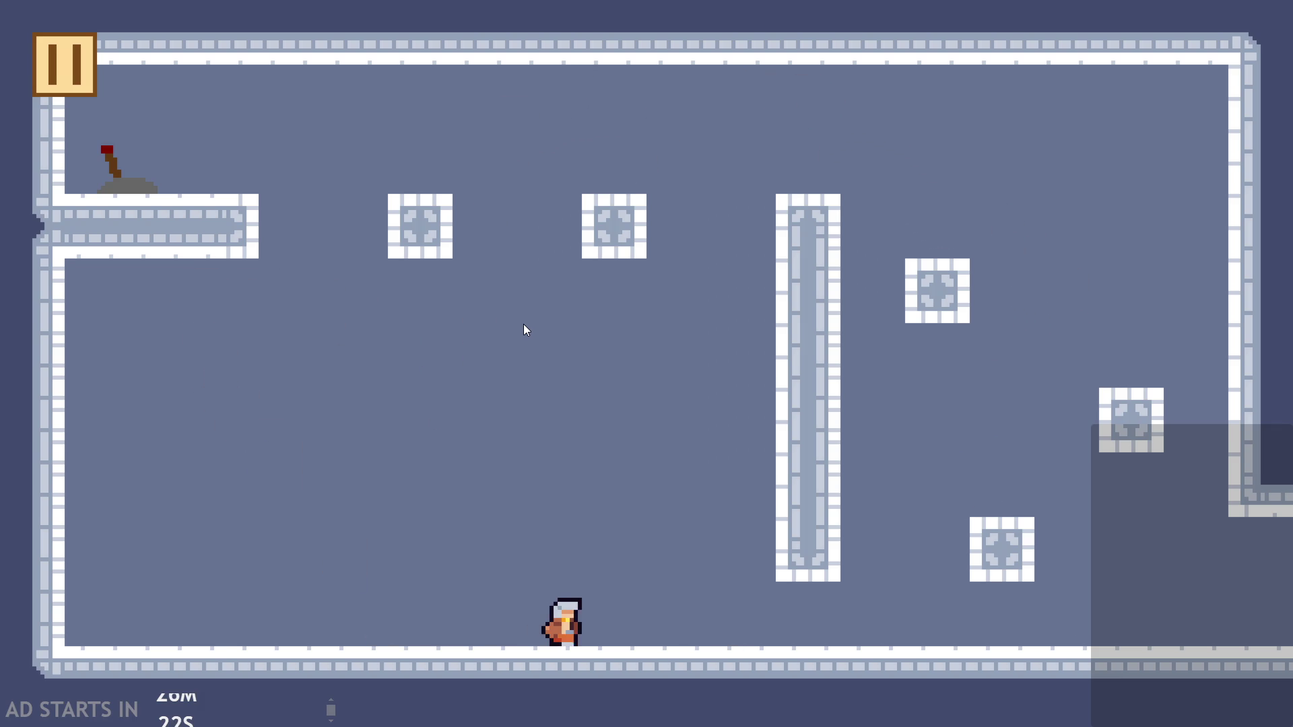
key(Right)
key(Right)
key(Down)
key(Right)
key(Up)
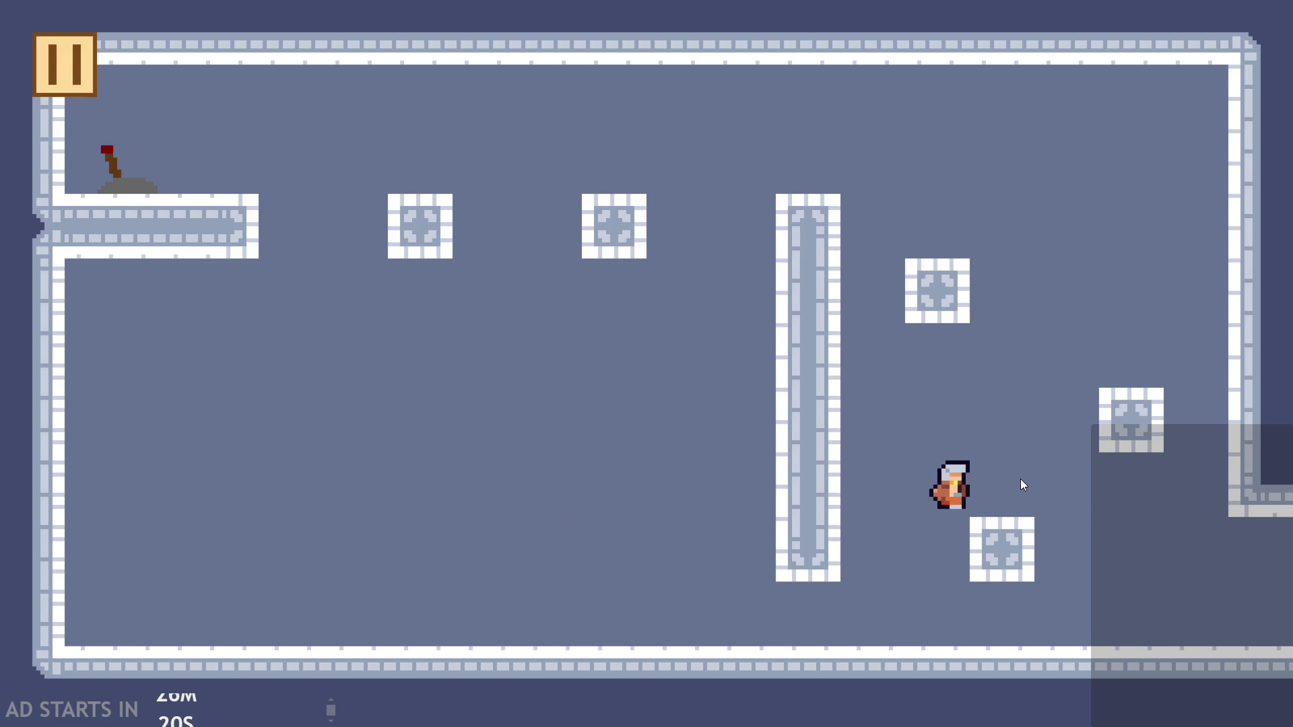
key(Left)
key(Up)
key(Right)
key(Up)
key(Left)
key(Up)
key(Left)
key(Up)
key(Right)
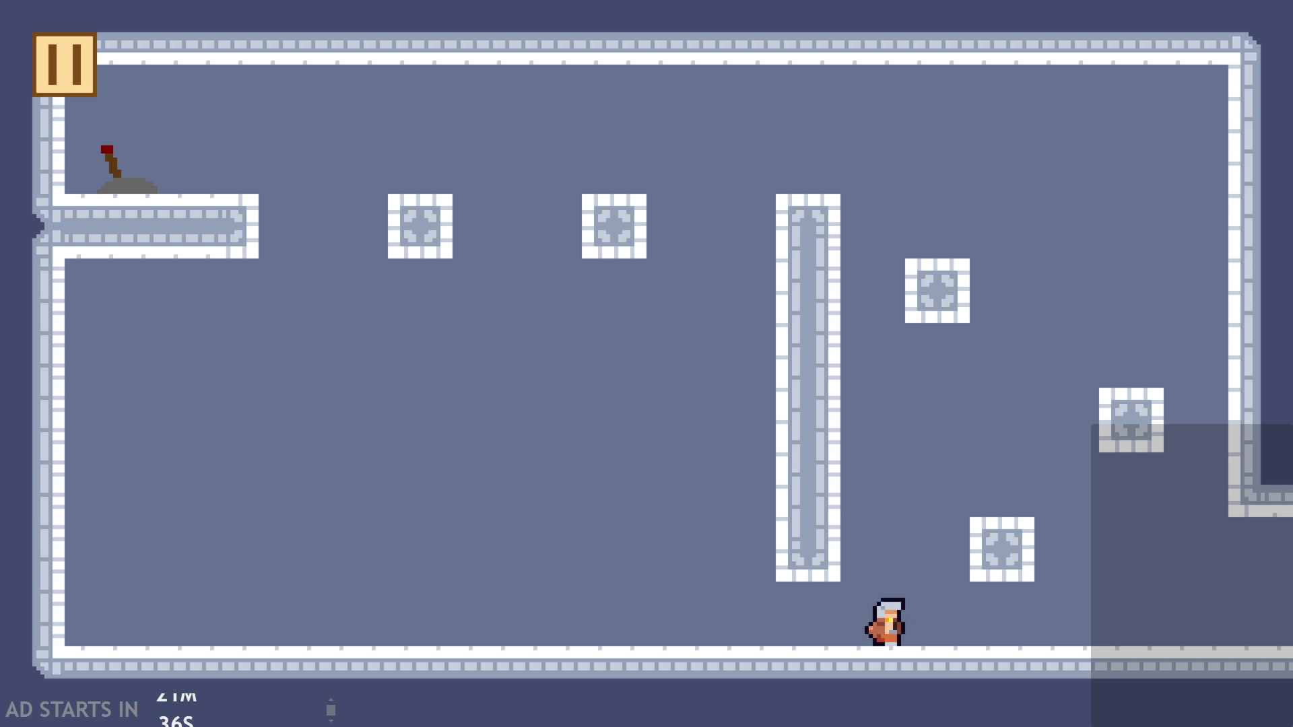
Steer the character right along the floor and out into the next room
key(Right)
key(Up)
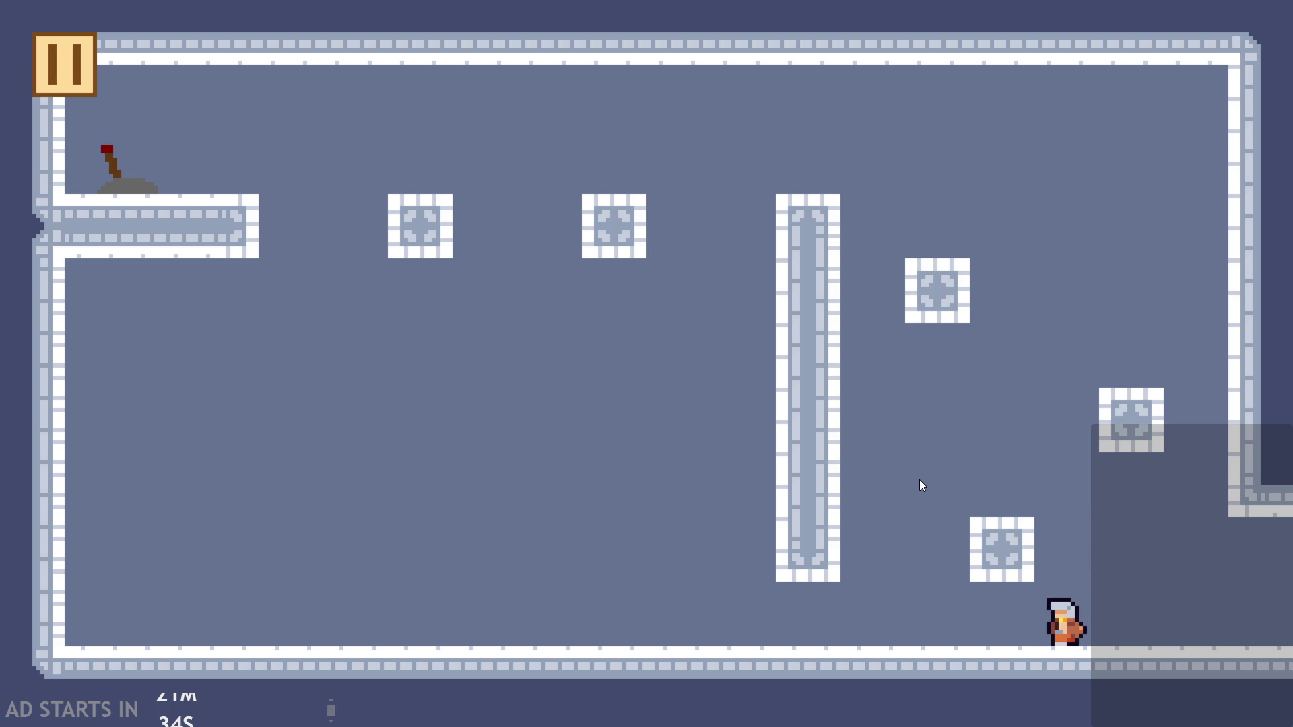
key(Right)
key(Up)
key(Left)
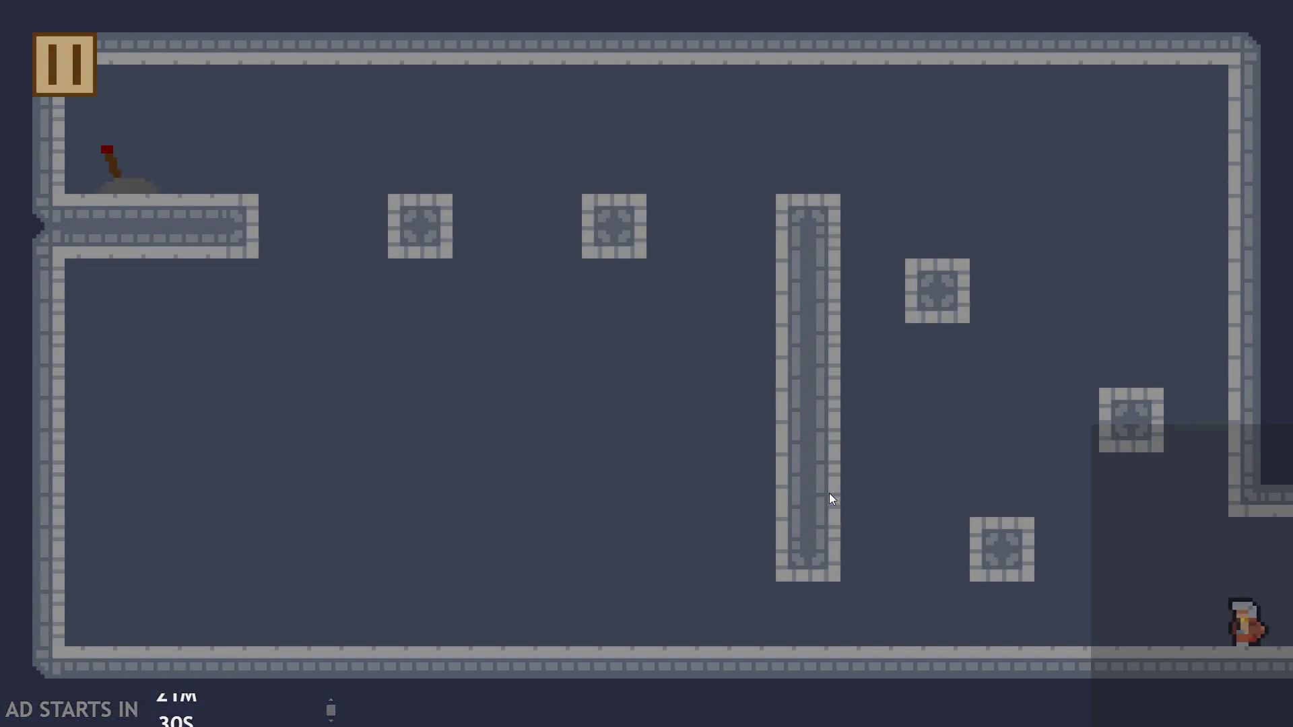
key(Right)
key(Up)
key(Left)
key(Left)
Hop between the pink block, central pillar and right-side blocks, then pause the game
key(Right)
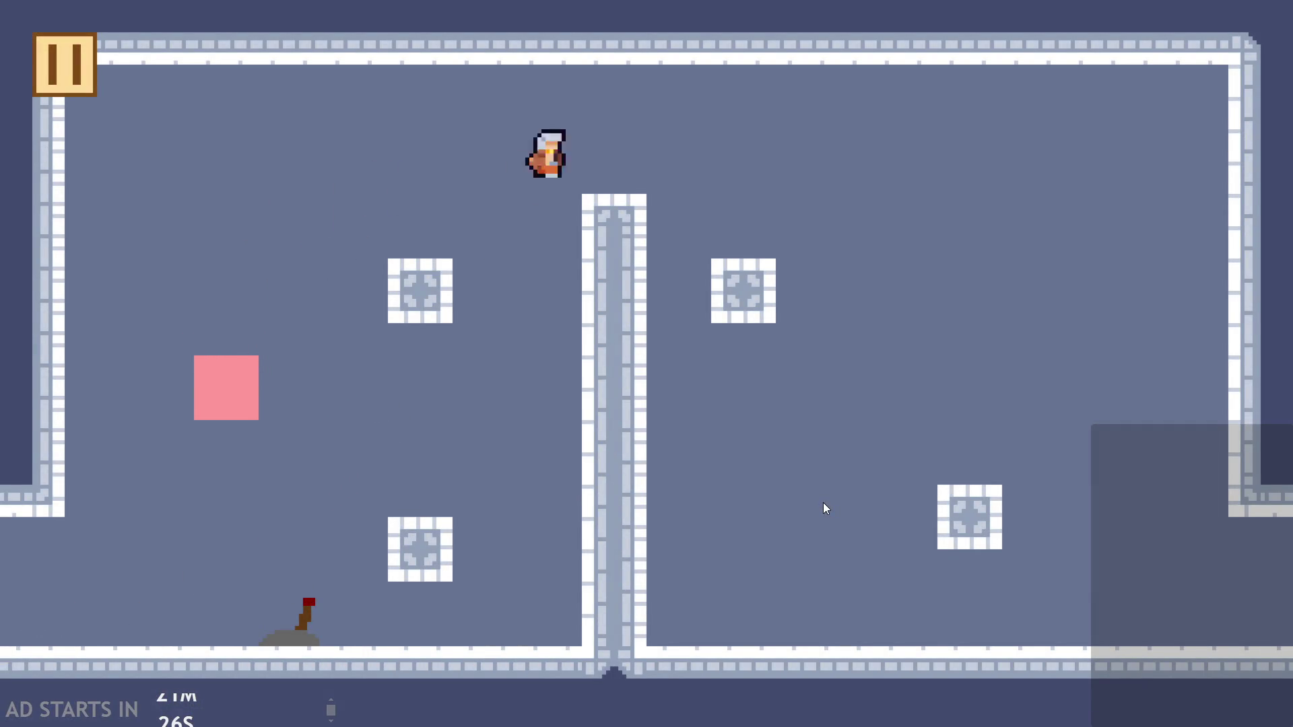
key(Right)
key(Left)
key(Right)
key(Right)
key(Left)
key(Left)
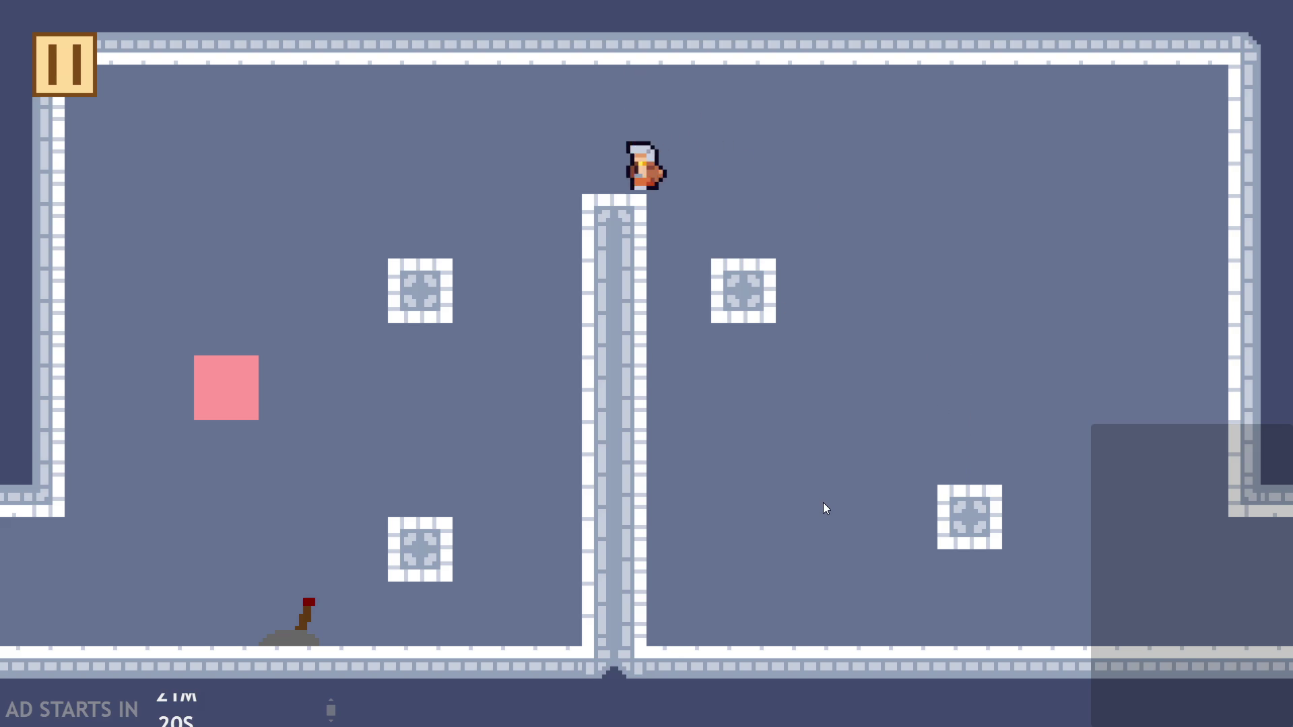
key(Right)
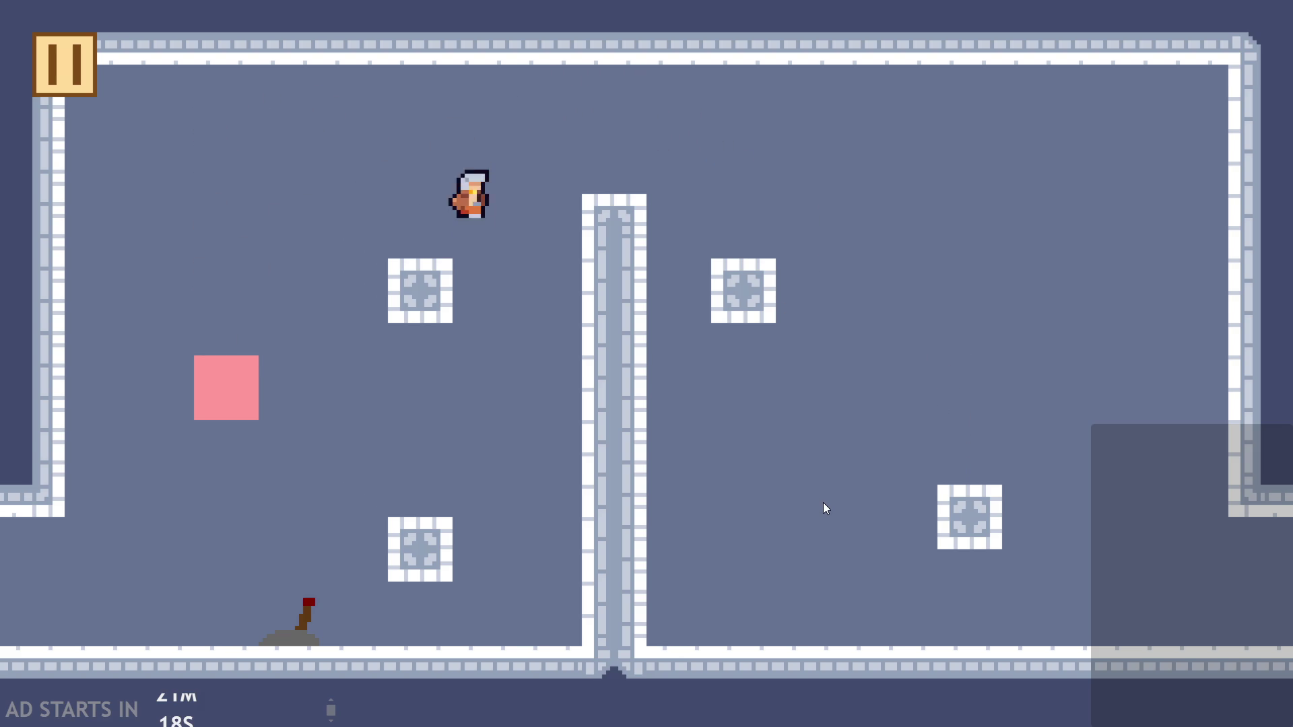
key(Left)
key(Right)
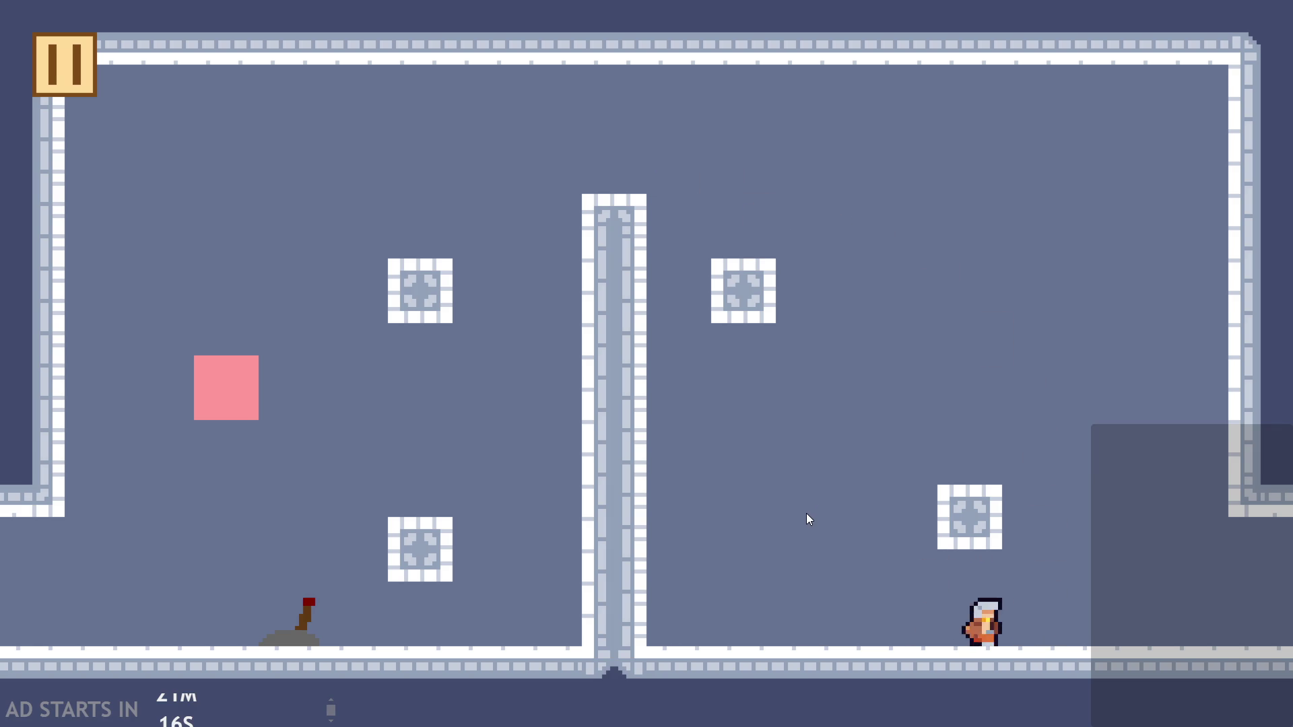
key(Left)
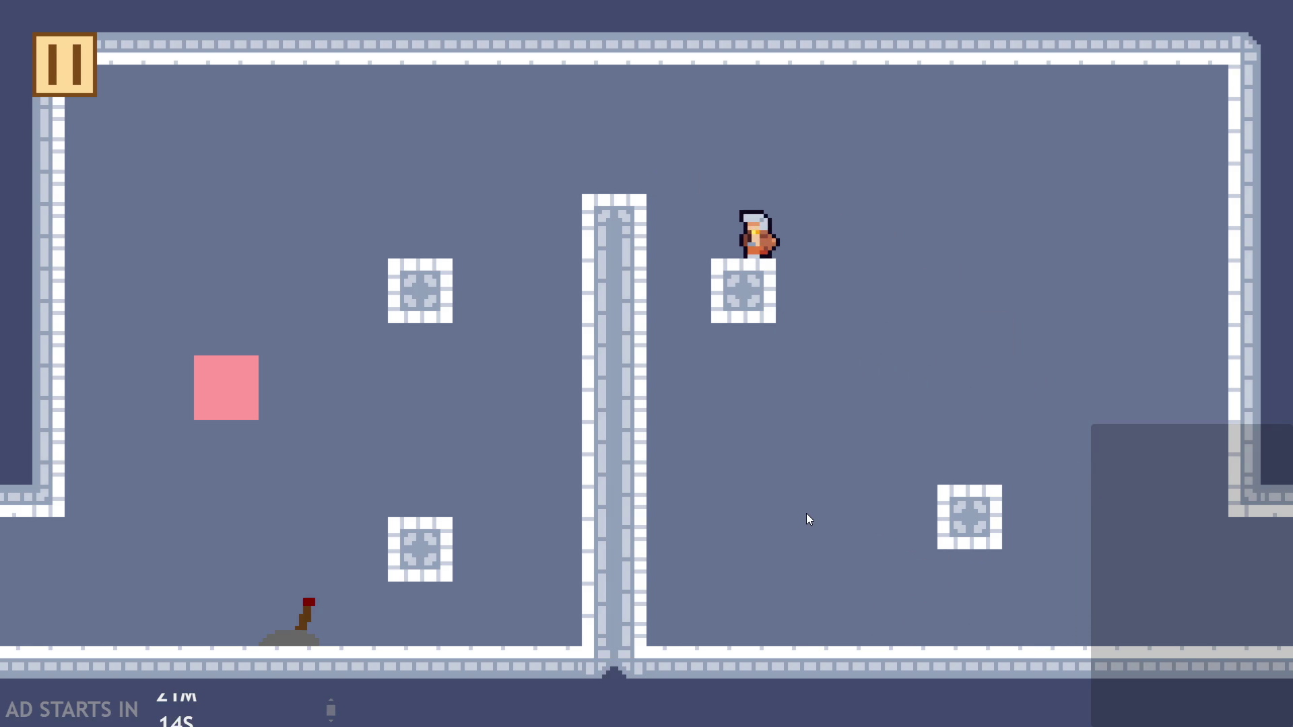
click(85, 93)
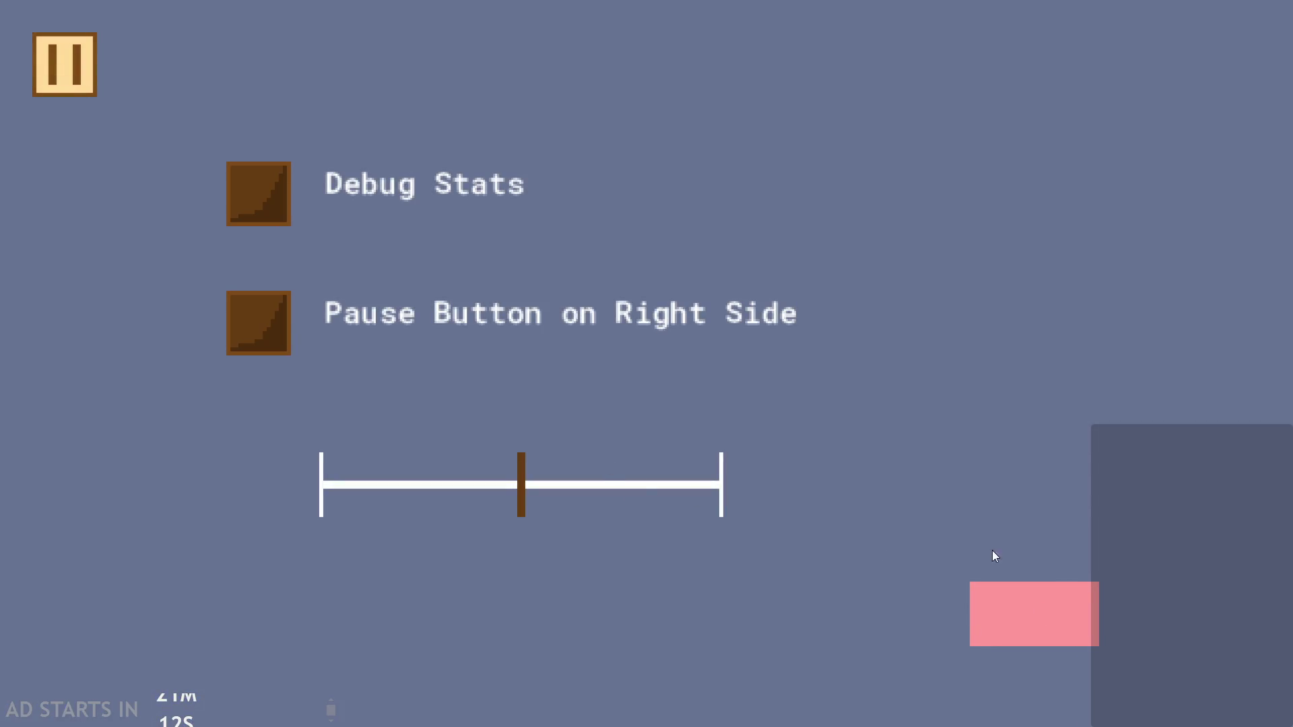
Close the game window and open spr_templeTileset from the Sprites list
click(1034, 634)
scroll(1207, 661, down, 2)
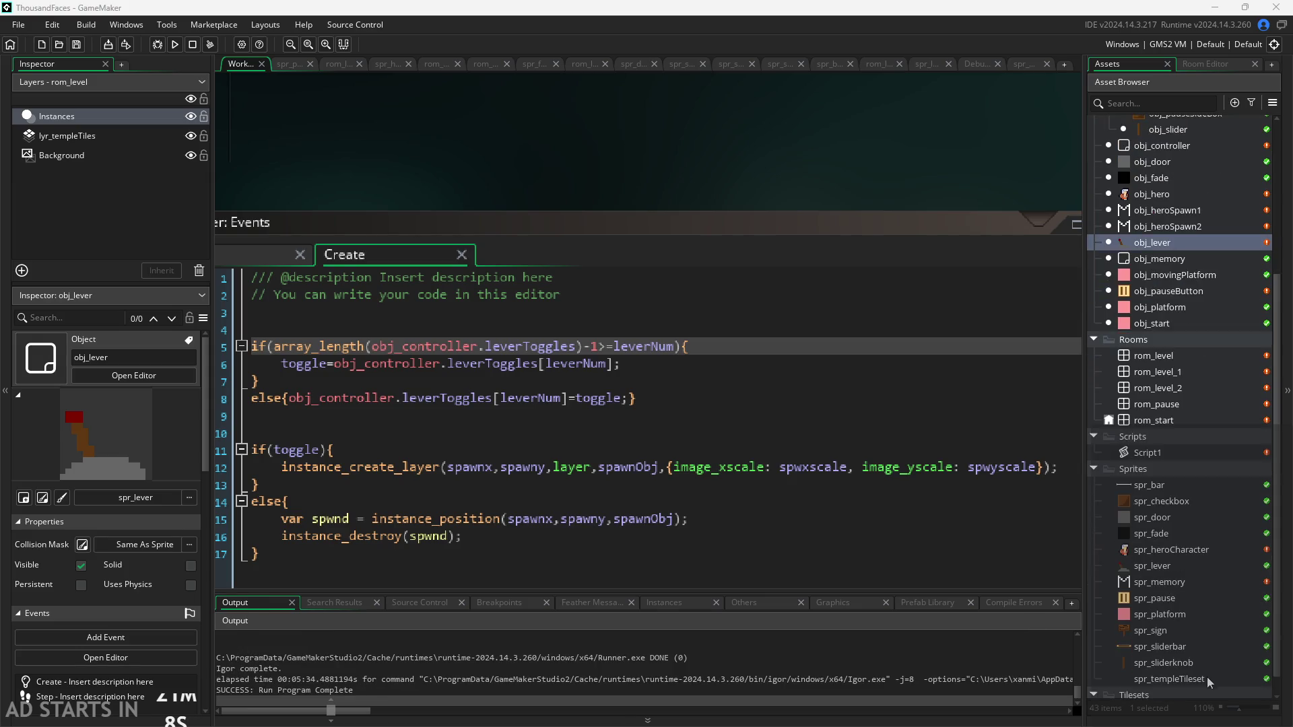
scroll(1206, 676, down, 3)
click(1198, 658)
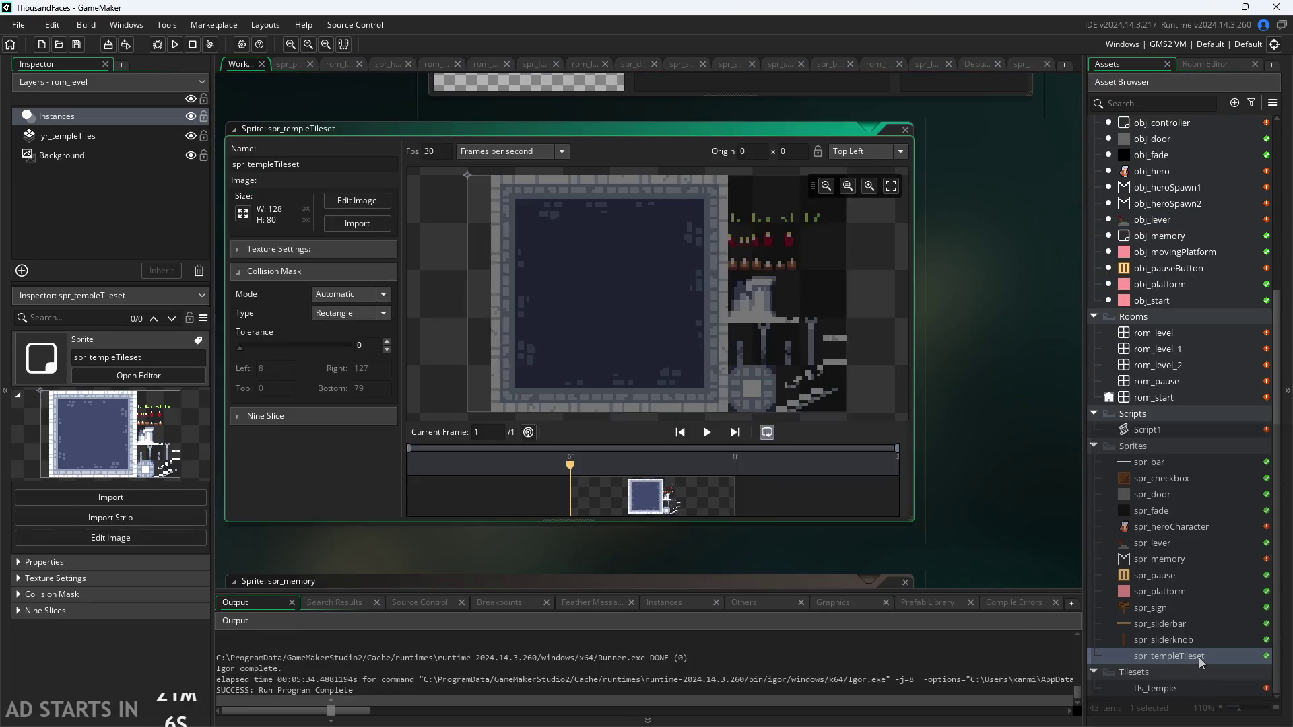
Inspect the spr_templeTileset sprite editor, then run the game again
scroll(960, 353, up, 2)
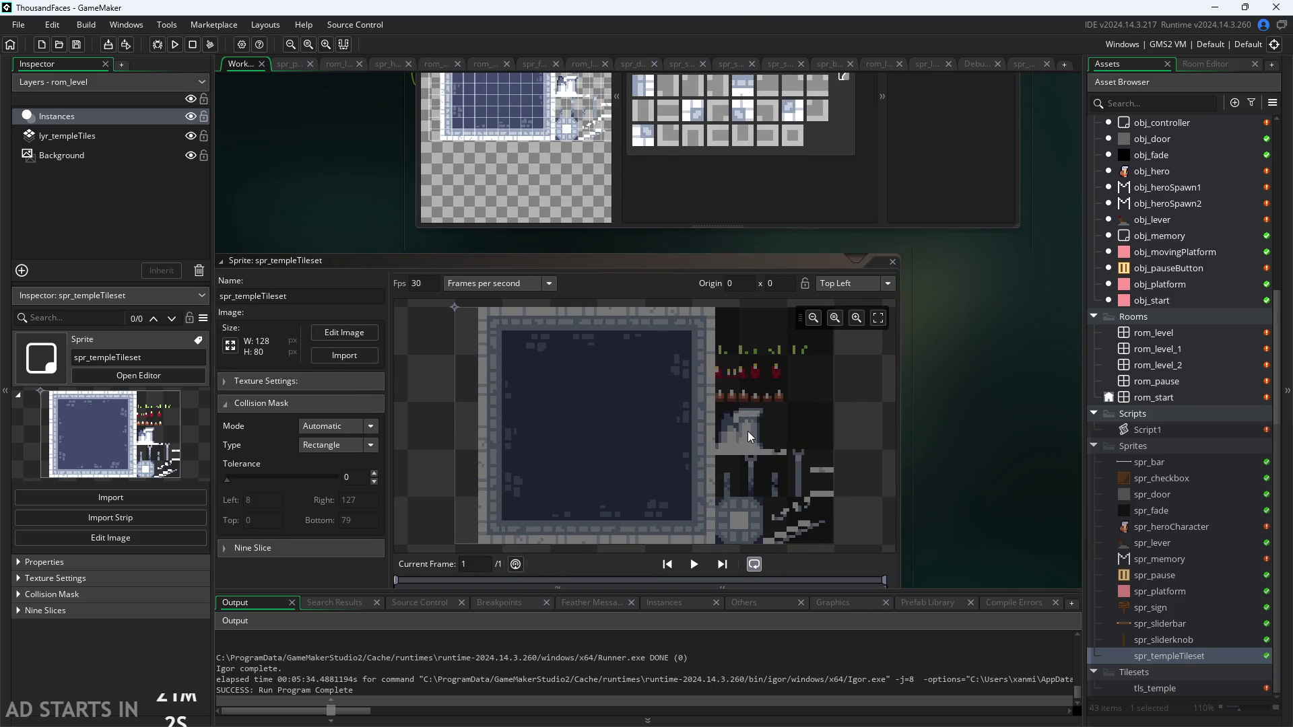
scroll(748, 431, up, 1)
scroll(748, 431, down, 1)
scroll(747, 431, up, 1)
scroll(747, 431, down, 2)
scroll(746, 462, up, 2)
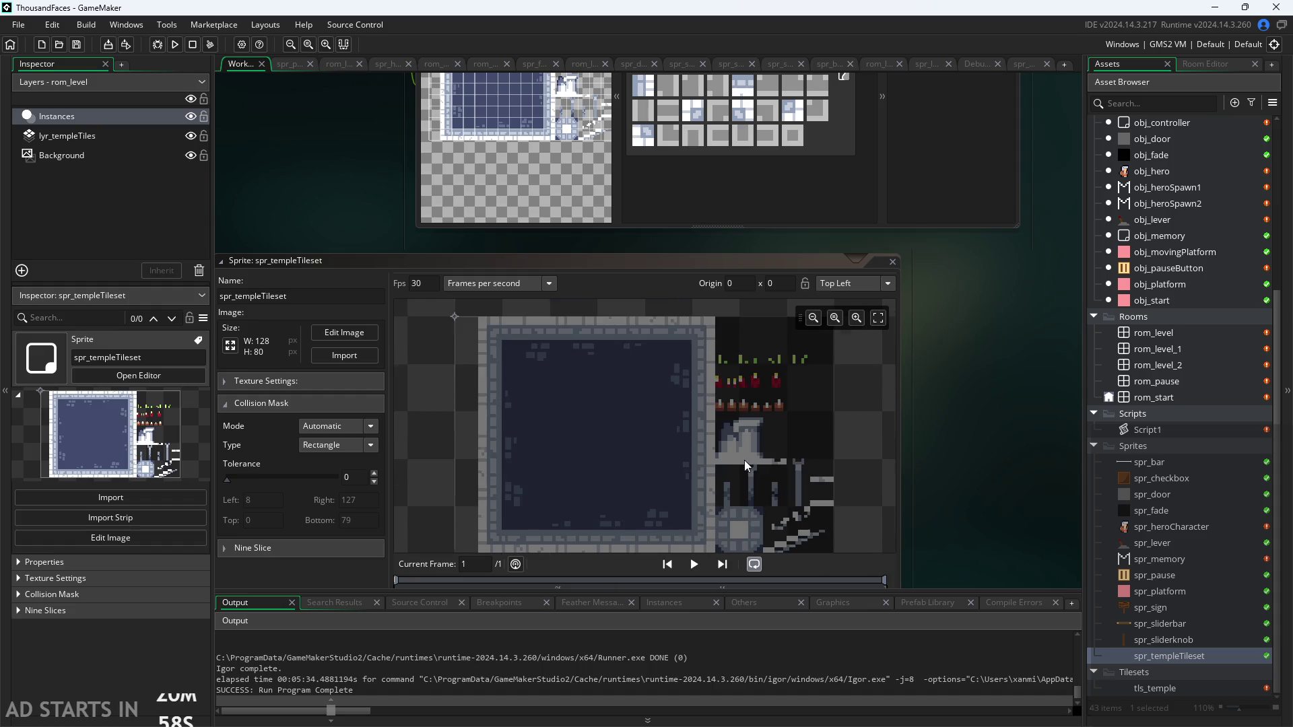
click(742, 459)
drag(941, 401, 954, 424)
click(182, 43)
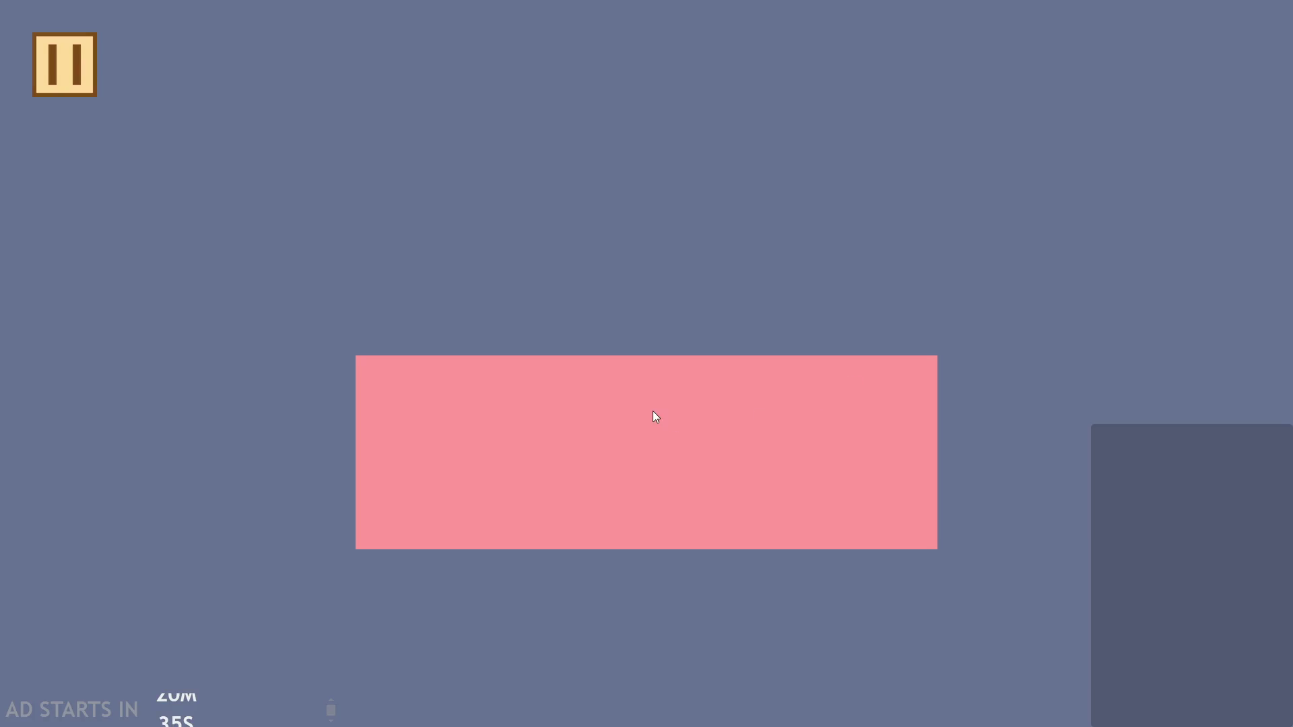
Climb the blocks, flip the lever to remove the red block, and head for the exit
key(Right)
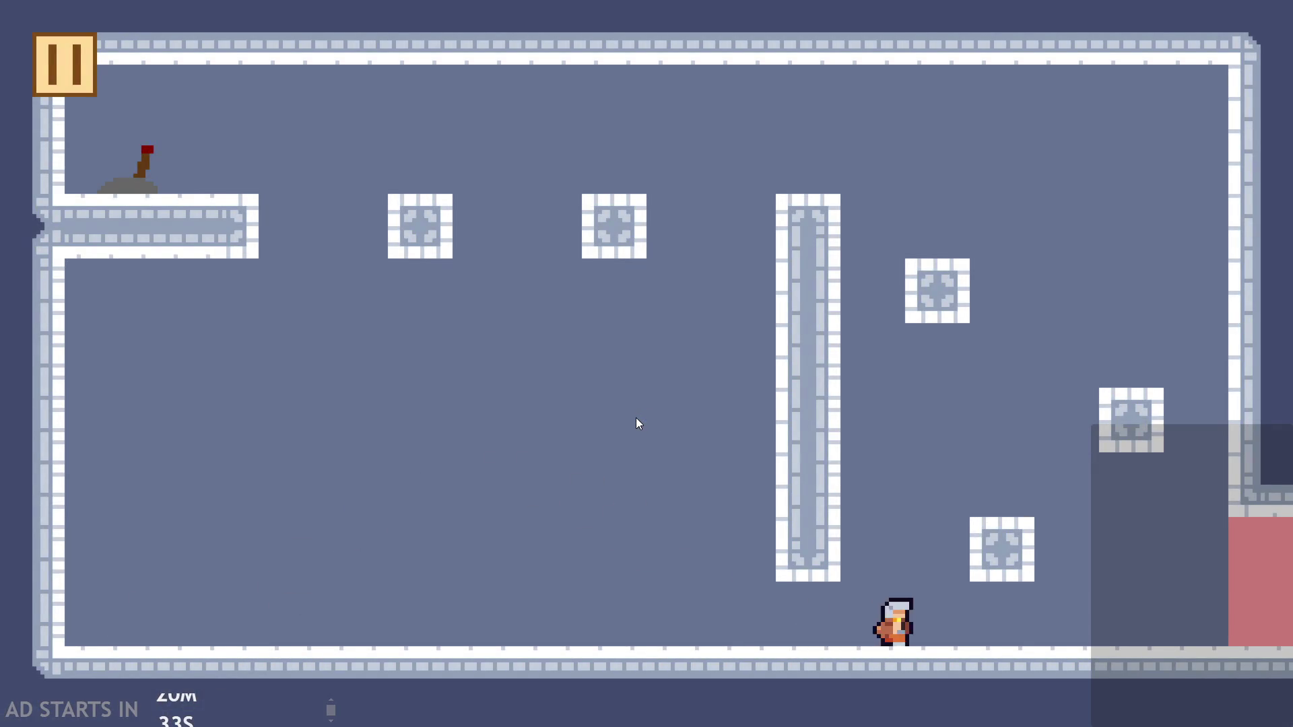
key(Up)
key(Up)
key(Left)
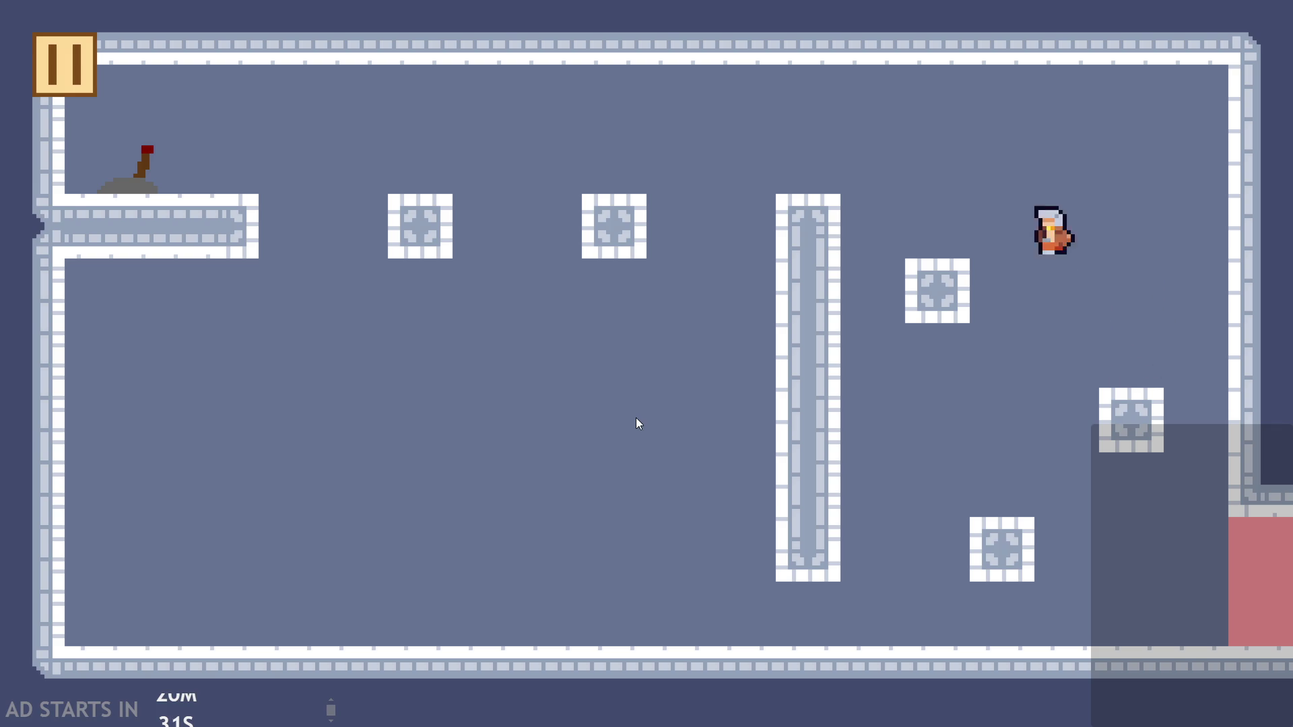
key(Up)
key(Left)
key(Up)
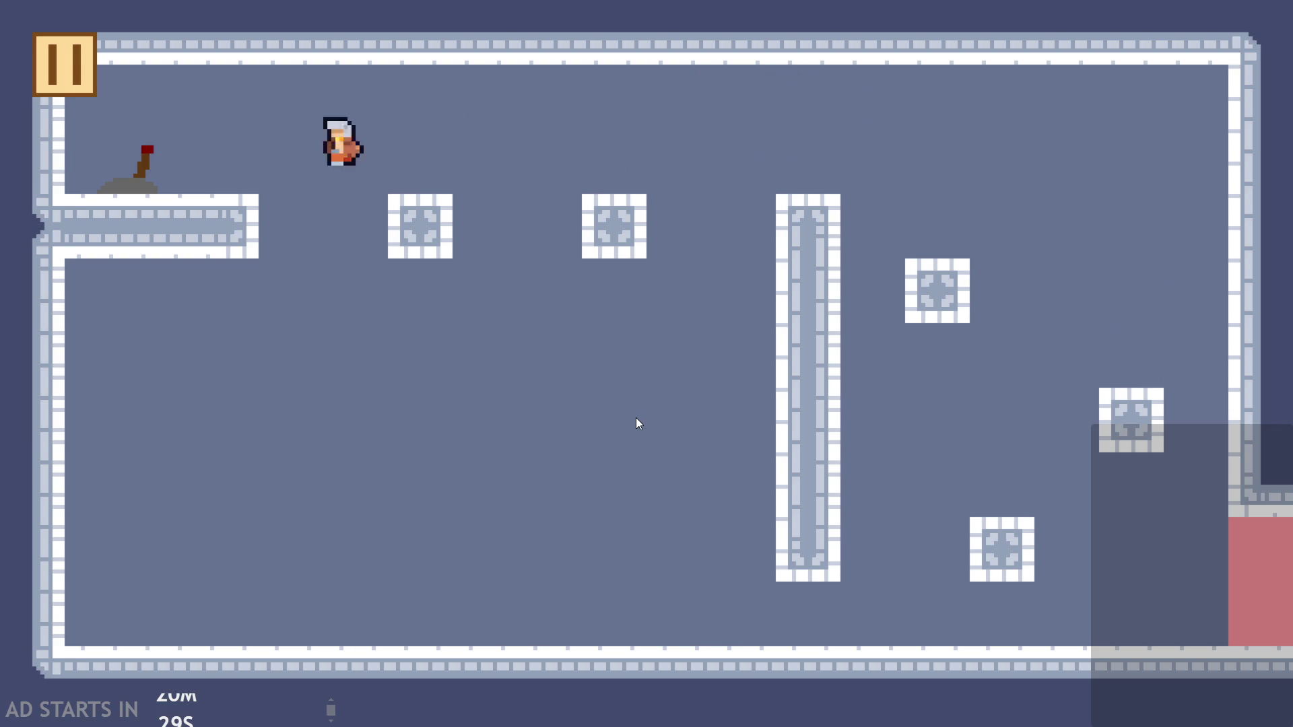
key(Right)
key(Up)
key(Right)
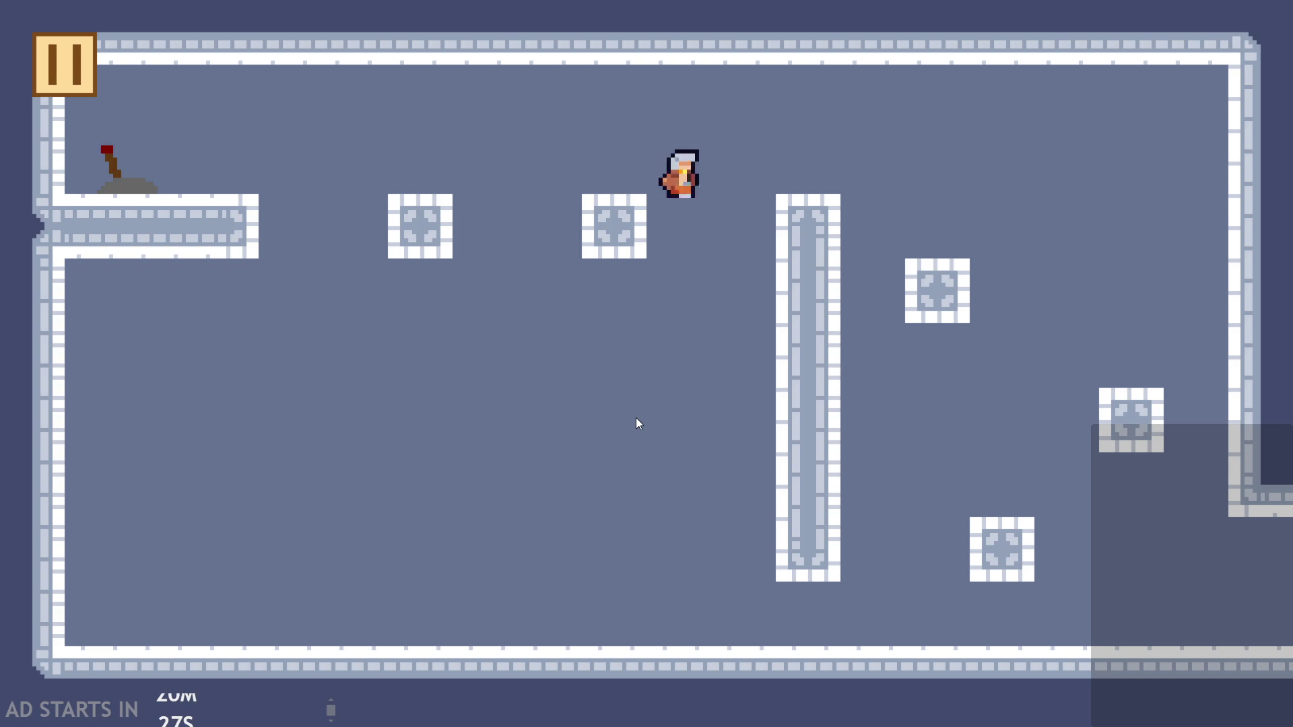
key(Up)
Wall-jump around the central pillar and lower blocks in the next room
key(Up)
key(Up)
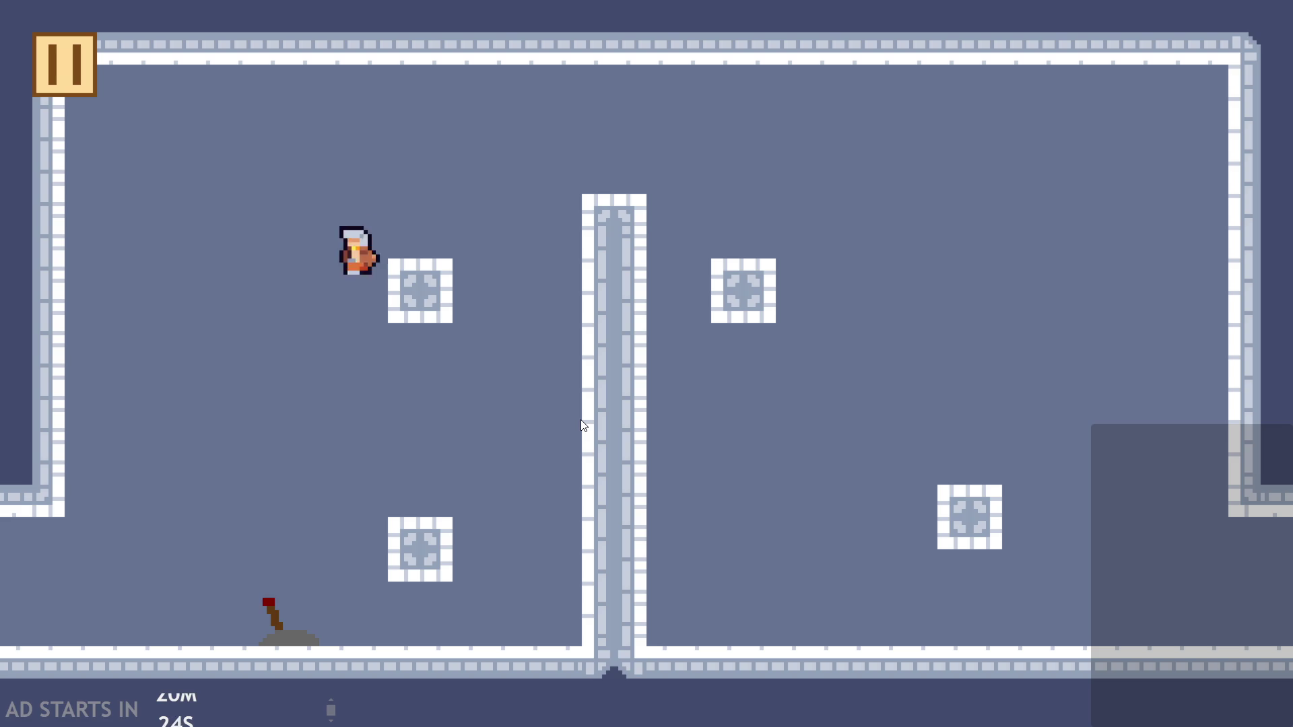
key(Up)
key(Left)
key(Right)
key(Up)
key(Up)
key(Left)
key(Right)
Keep jumping between the upper-left block and the central pillar
key(Up)
key(Left)
key(Up)
key(Right)
key(Left)
key(Up)
key(Right)
key(Up)
key(Left)
key(Right)
key(Left)
key(Left)
key(Right)
key(Up)
key(Left)
key(Up)
key(Right)
Flip the floor lever to spawn the pink block, cross the pillar, and enter the next level
key(Left)
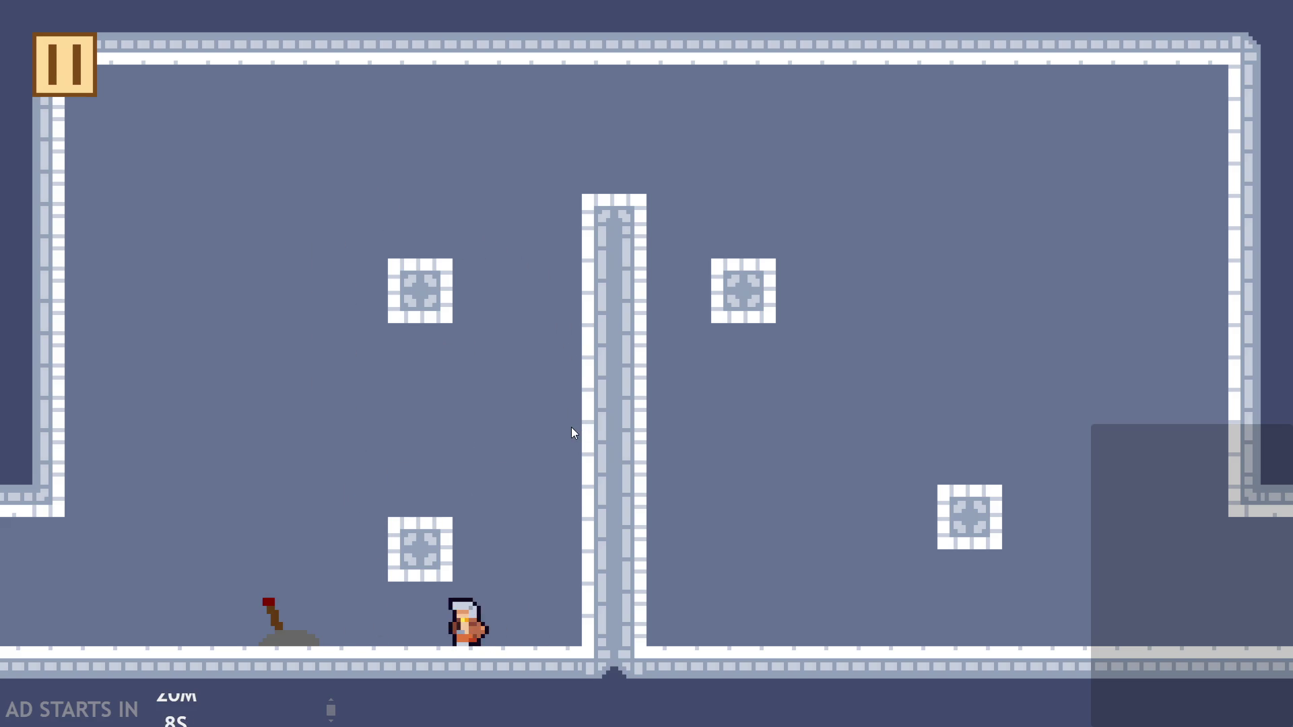
key(Up)
key(Right)
key(Left)
key(Up)
key(Right)
key(Up)
key(Left)
key(Right)
key(Up)
key(Up)
key(Left)
key(Up)
key(Up)
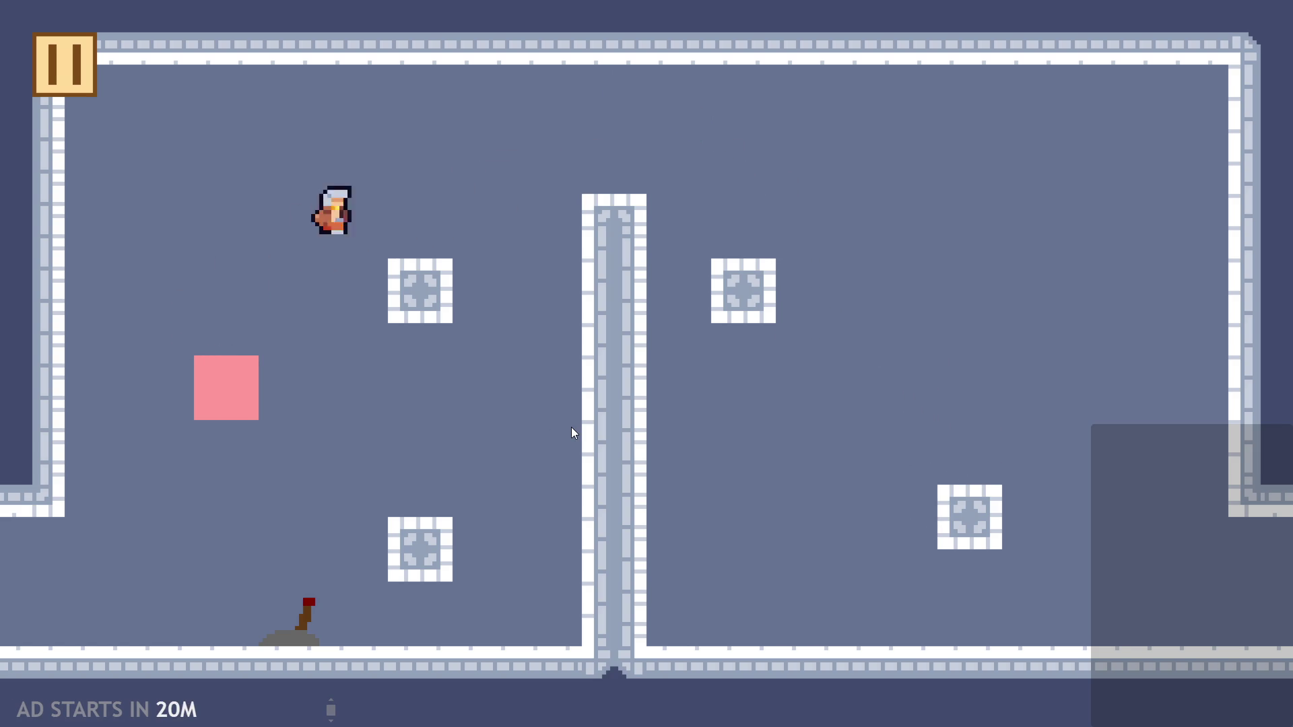
key(Right)
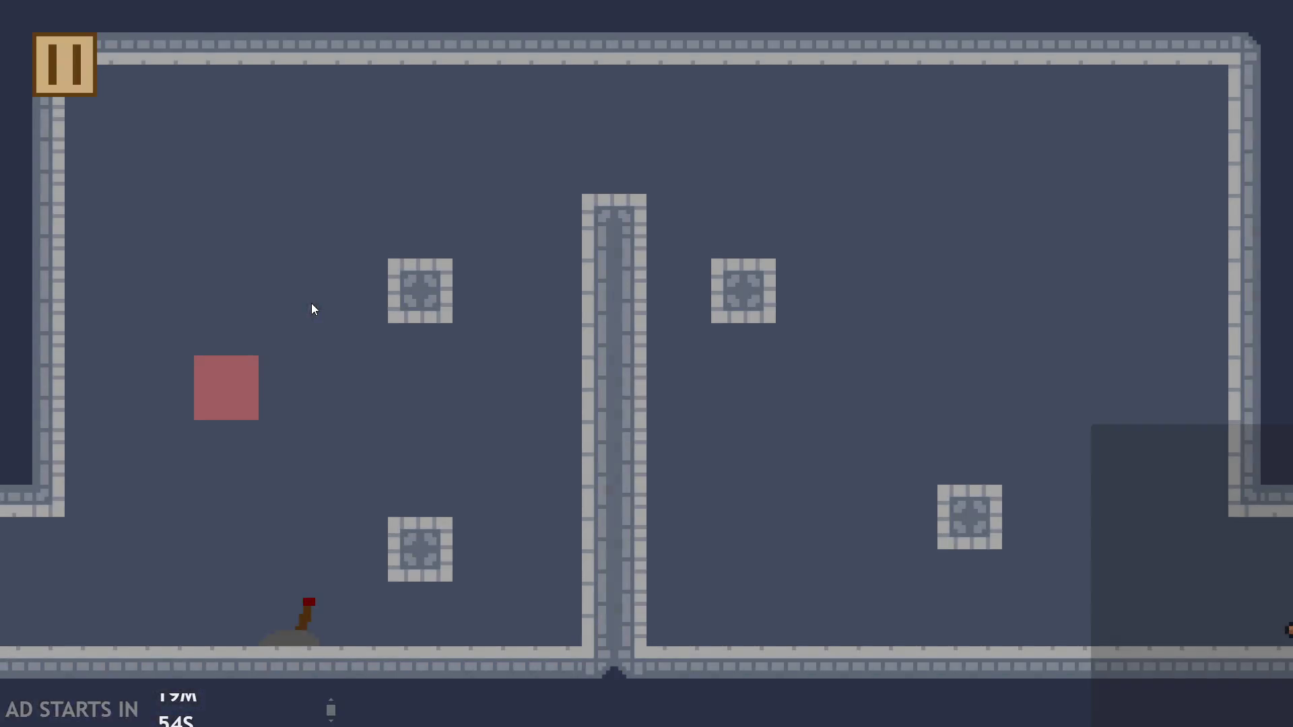
key(Right)
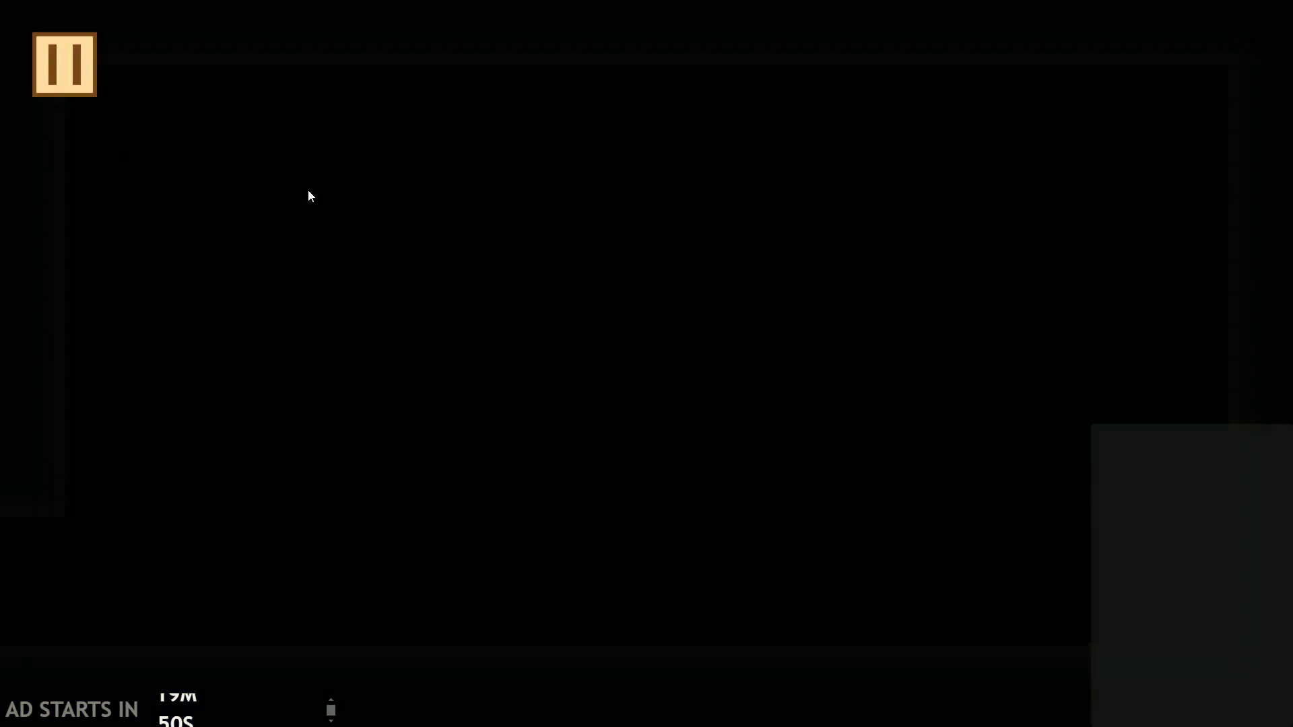
Pause the game, enable Debug Stats, and move the pause button to the right side
key(Escape)
click(268, 214)
click(278, 321)
Resume the test game and walk the character left and right with the arrow keys
click(1228, 64)
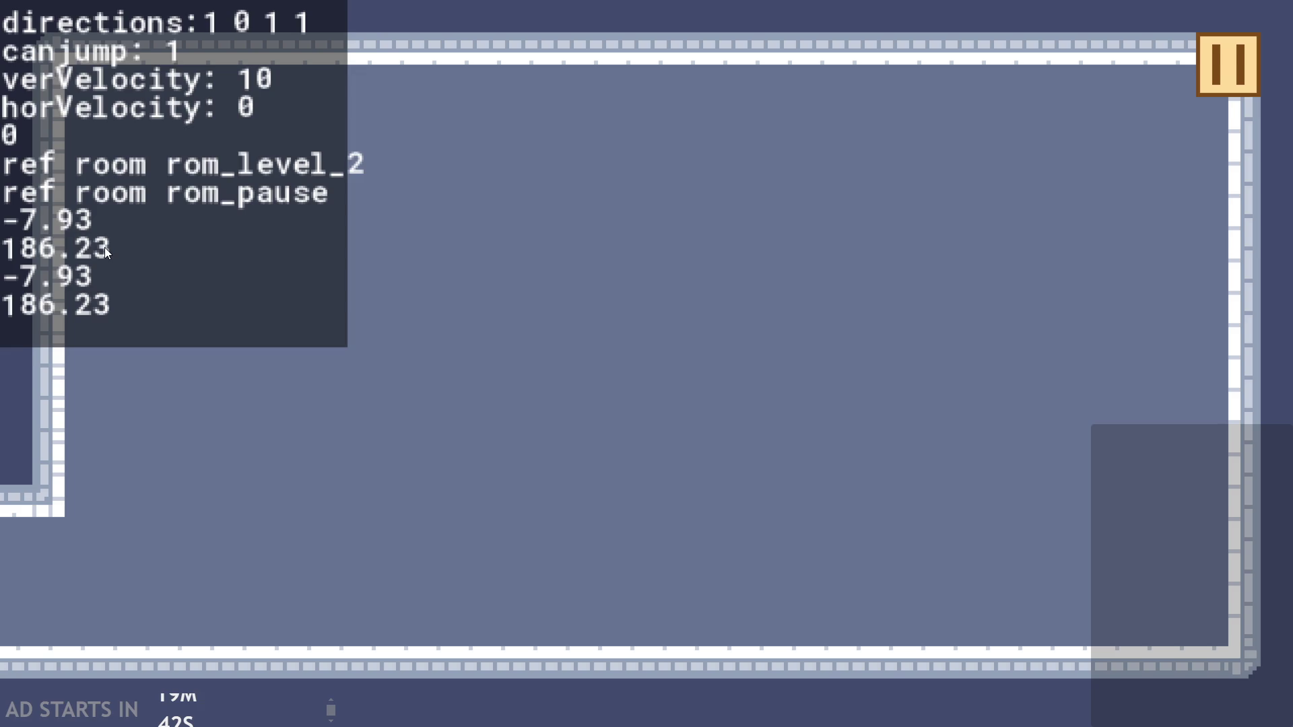
key(Left)
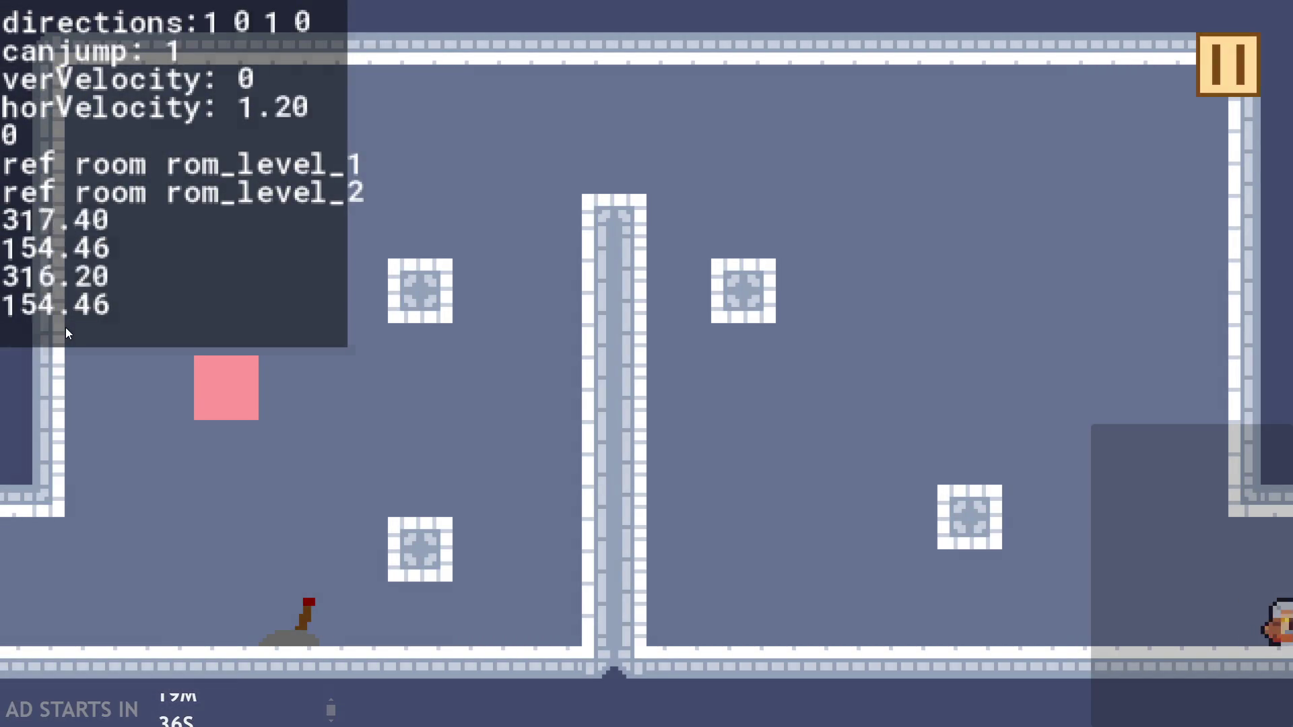
key(Left)
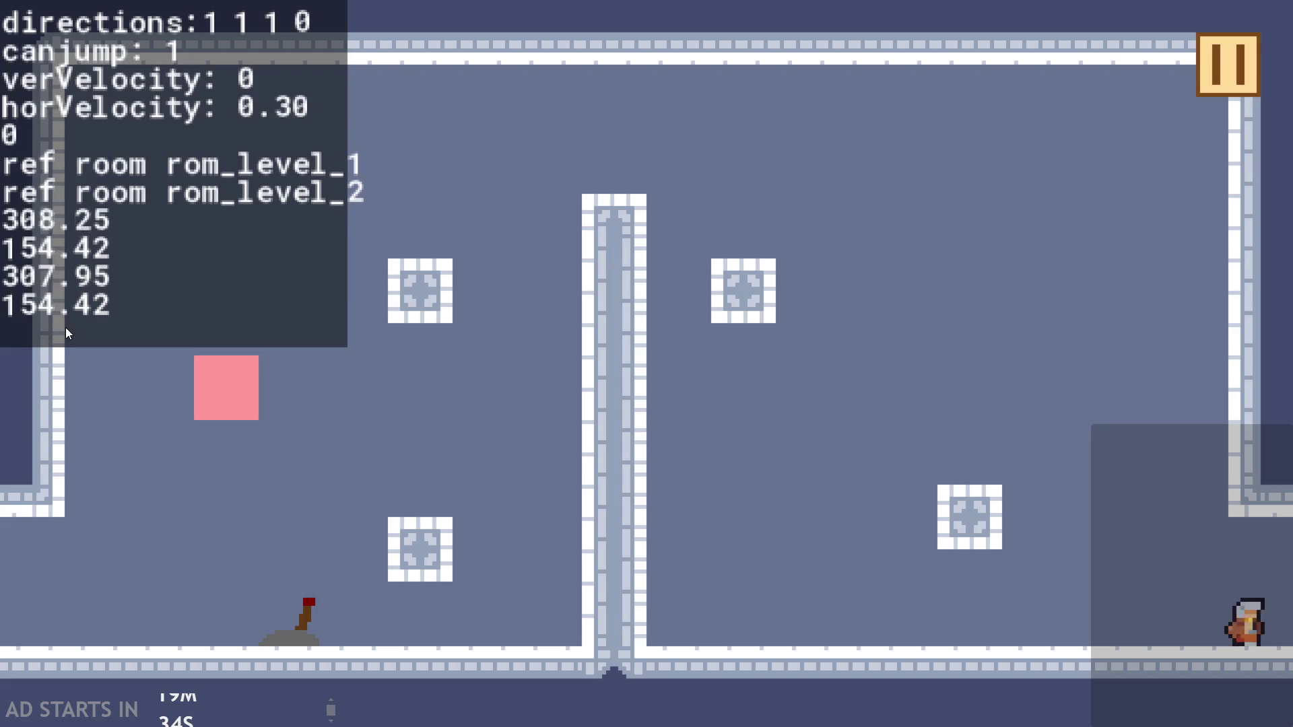
key(Left)
key(Right)
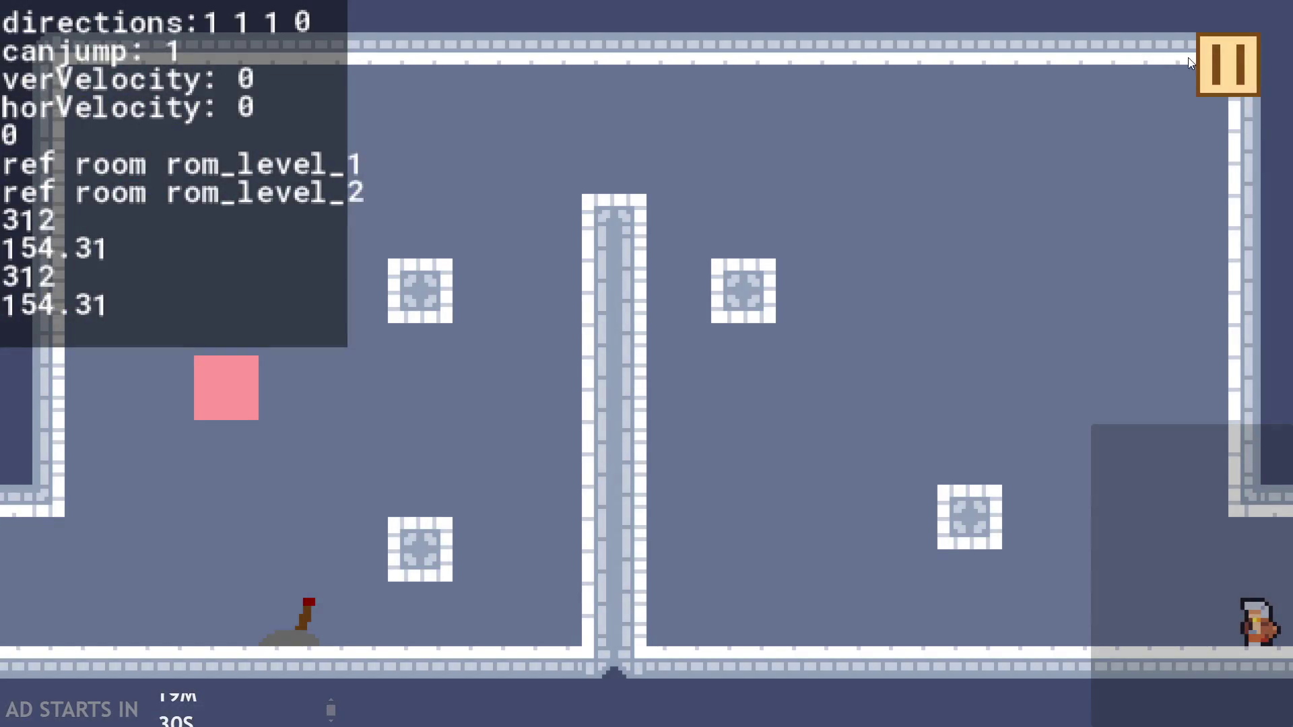
Pause the game again and quit back to the GameMaker editor
click(1228, 64)
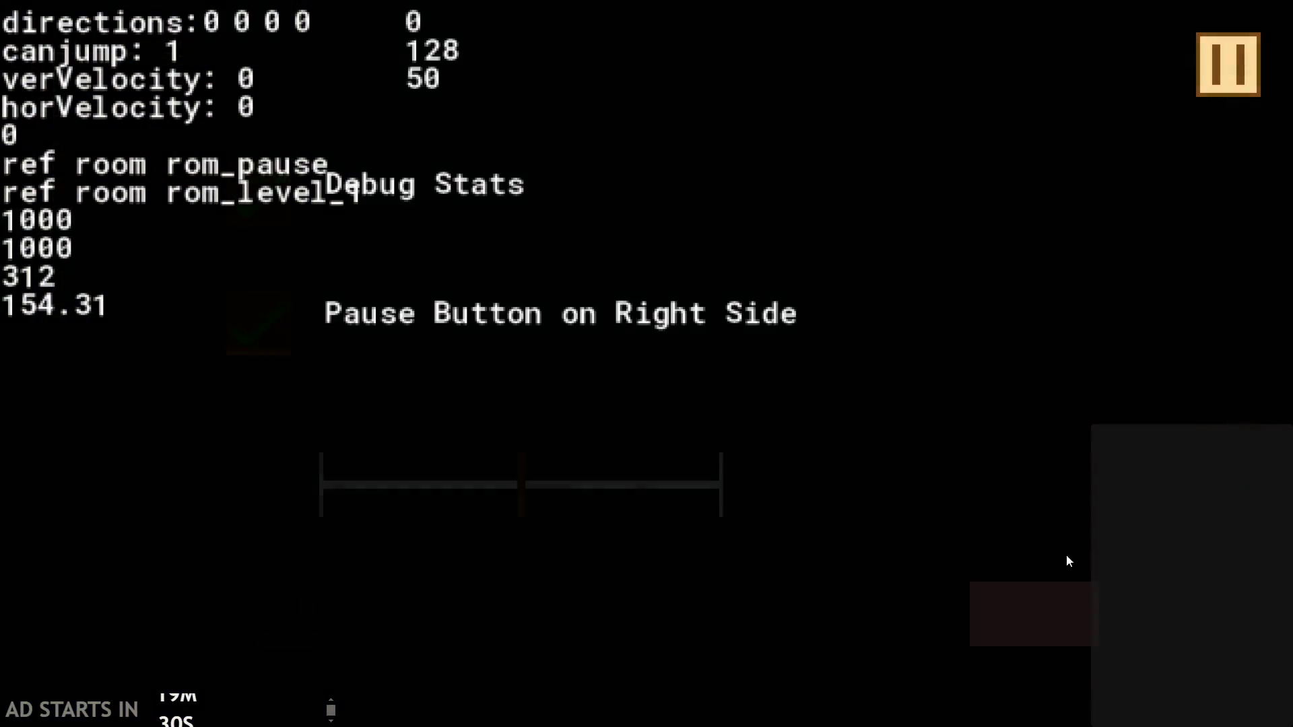
click(1068, 618)
click(1185, 369)
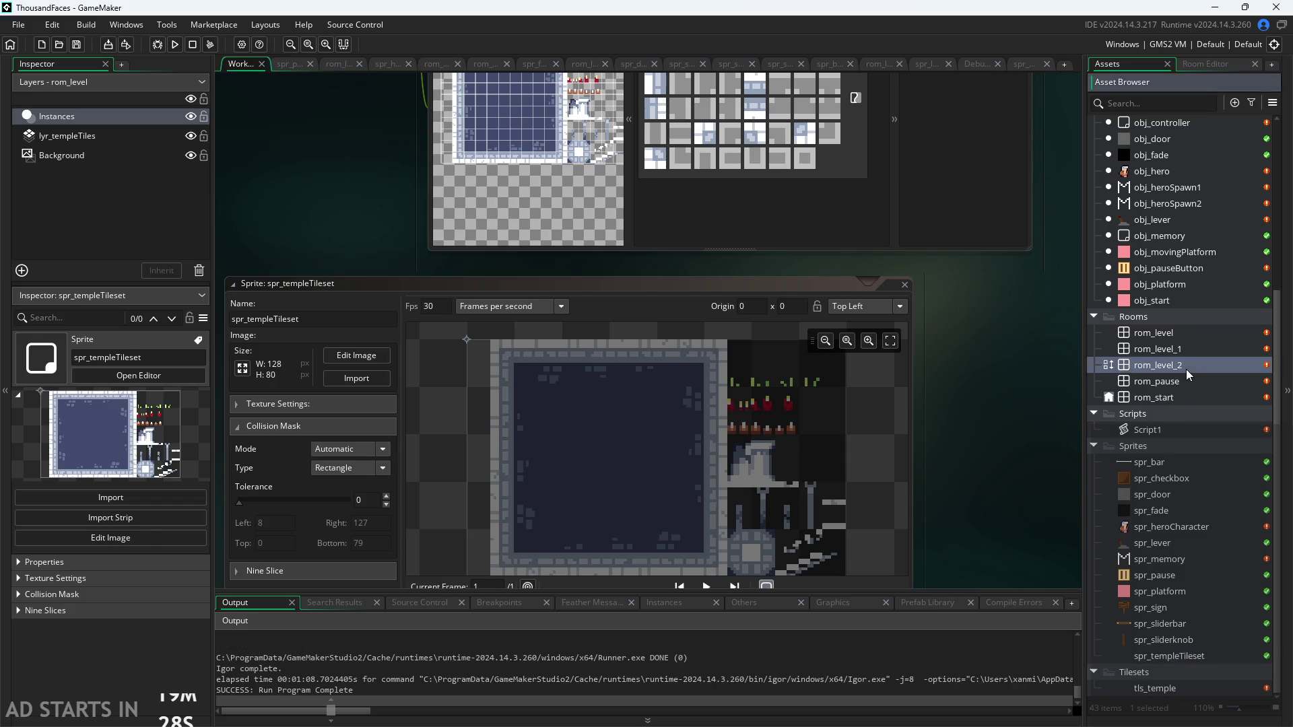
double_click(1186, 369)
scroll(980, 171, down, 5)
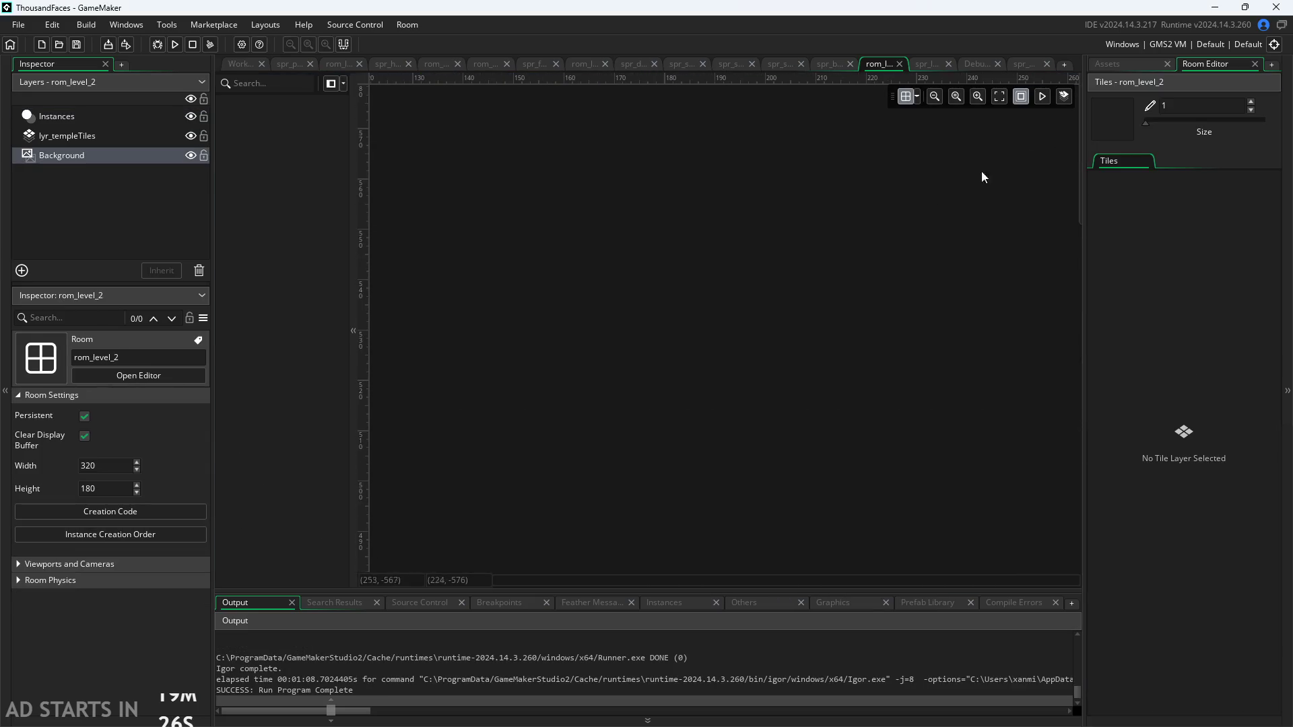
scroll(552, 371, down, 2)
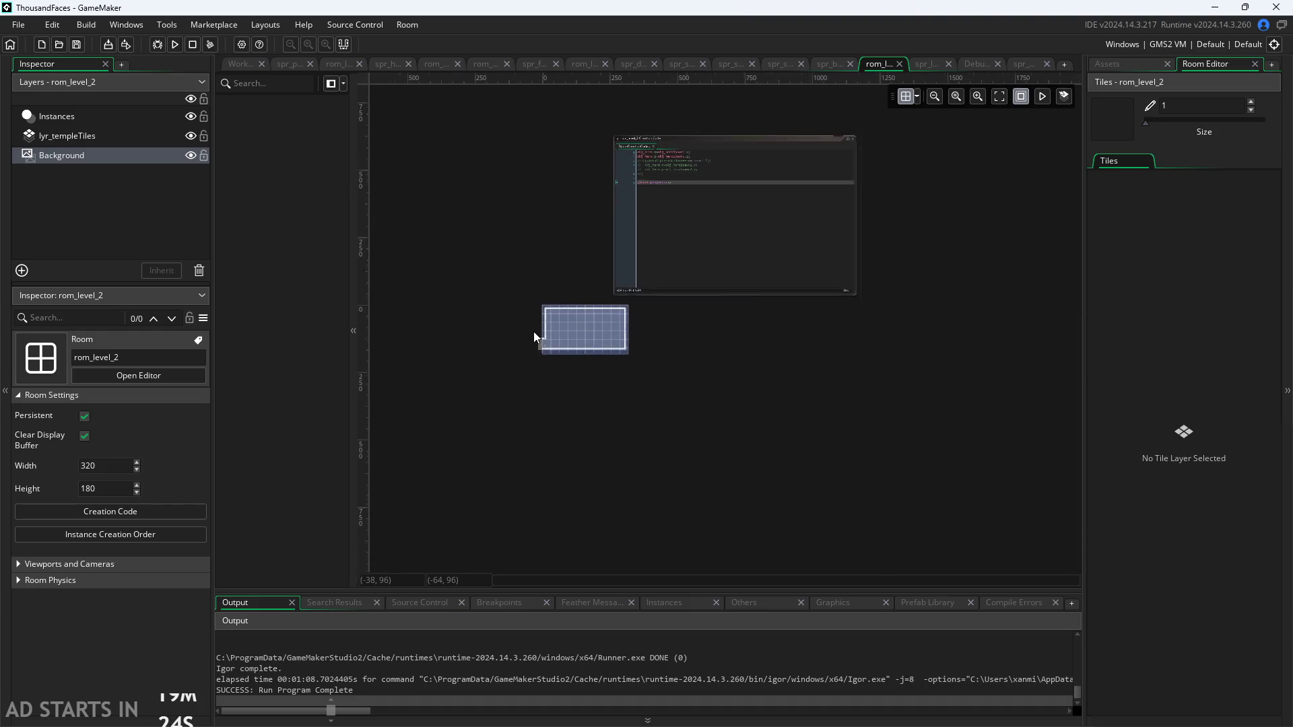
scroll(534, 337, up, 6)
scroll(547, 329, up, 3)
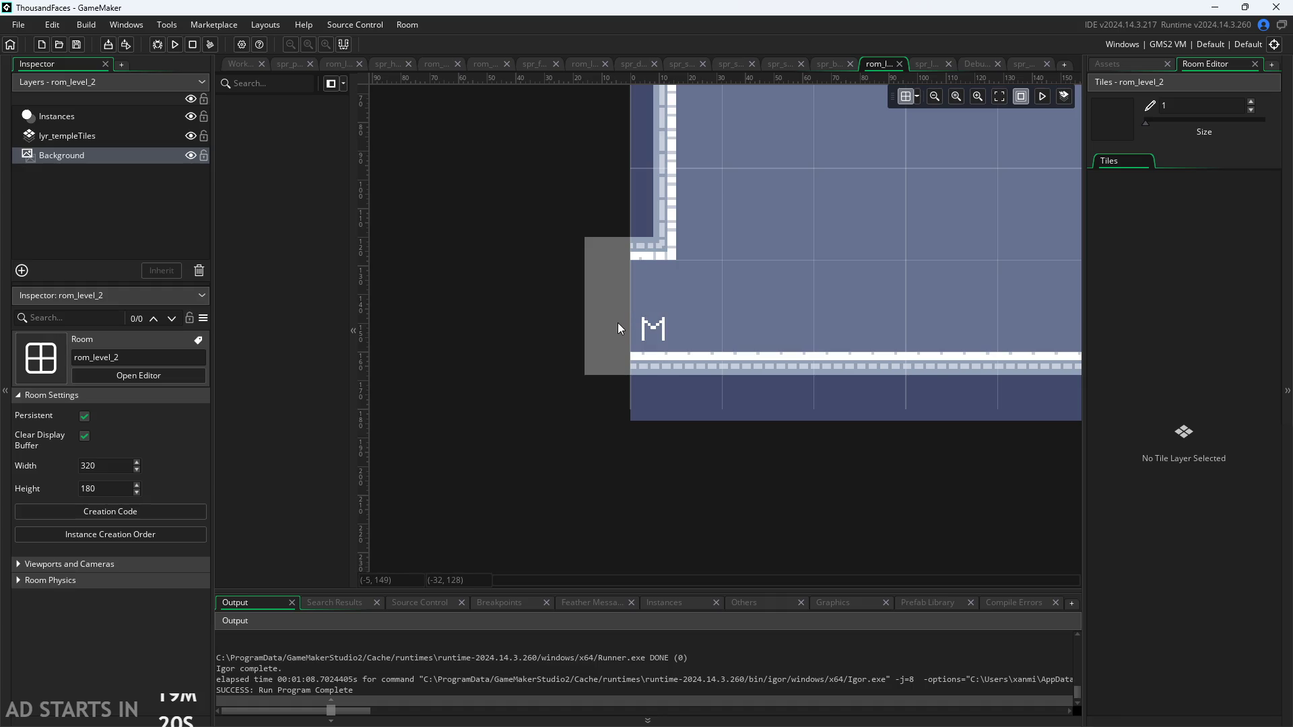
scroll(613, 330, up, 5)
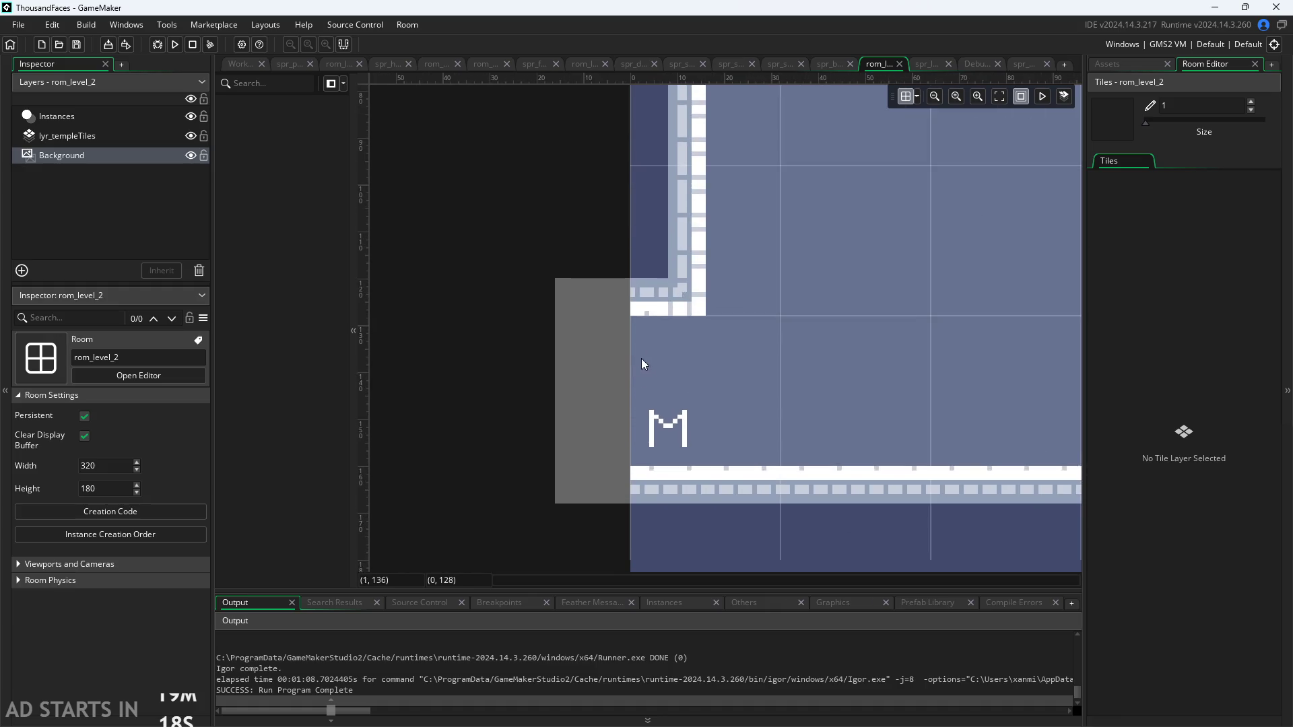
scroll(659, 274, down, 4)
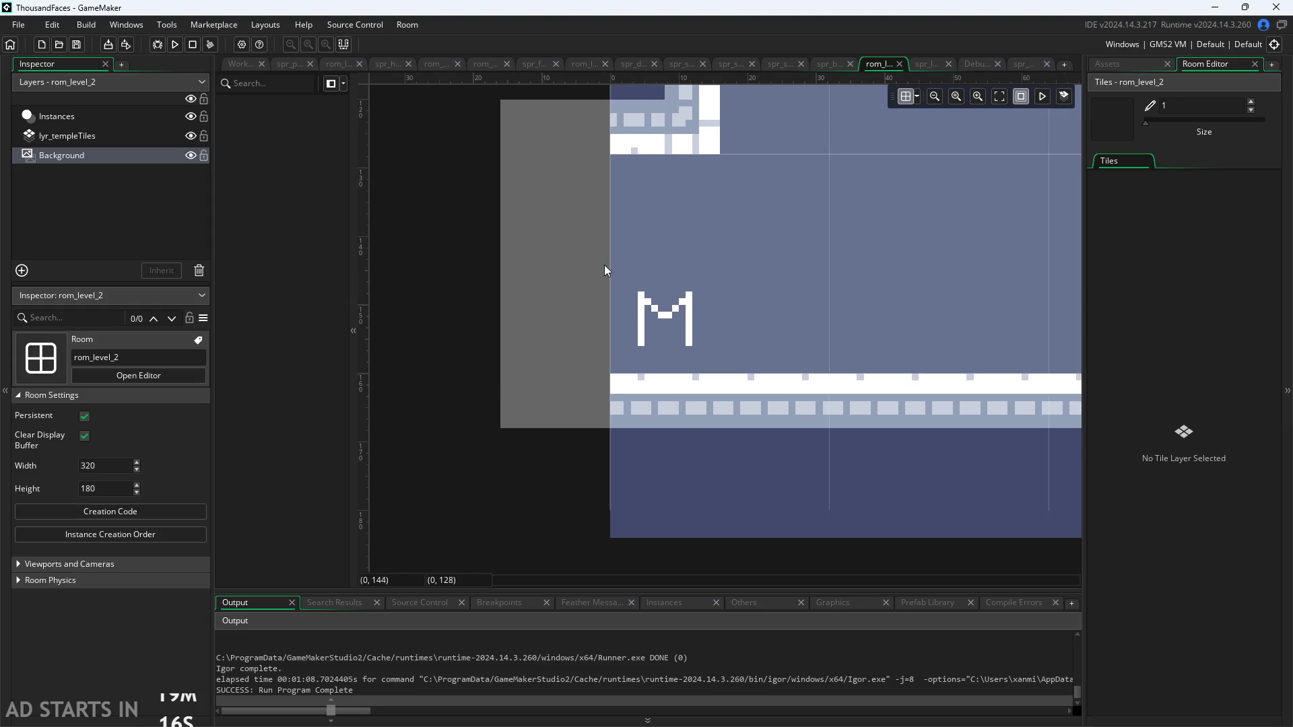
click(243, 64)
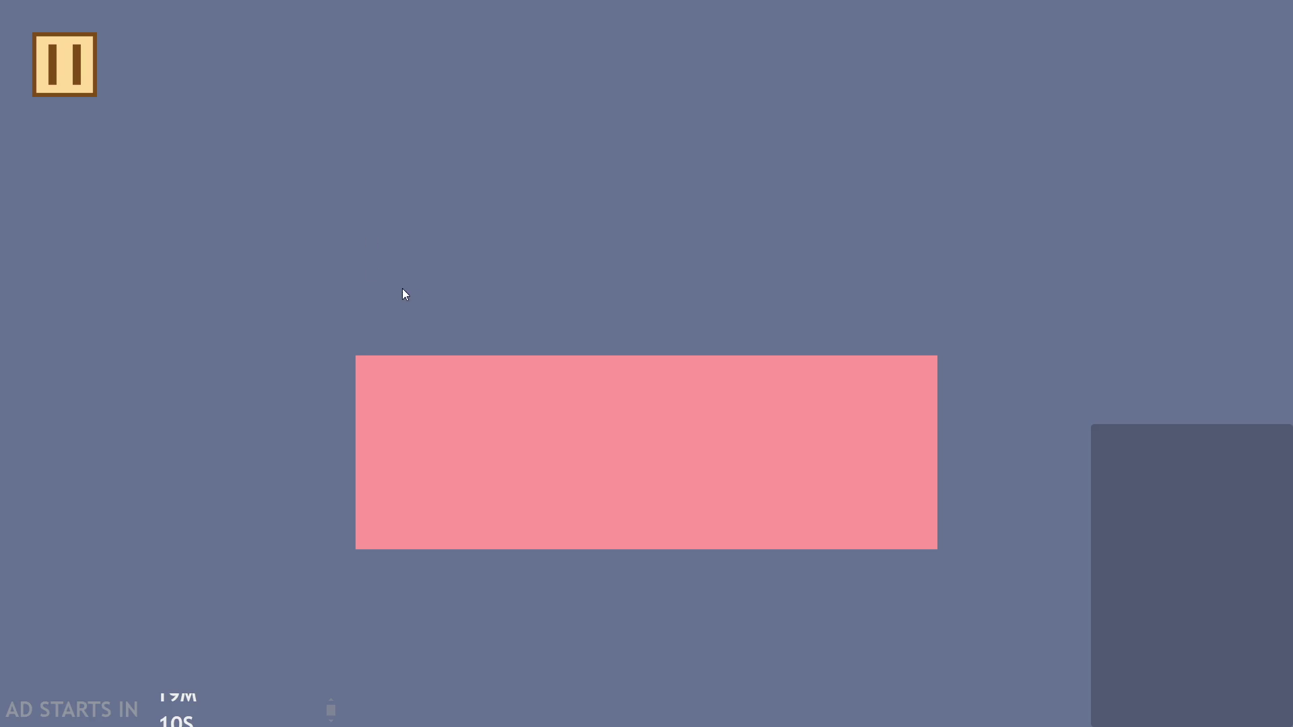
click(68, 74)
key(Escape)
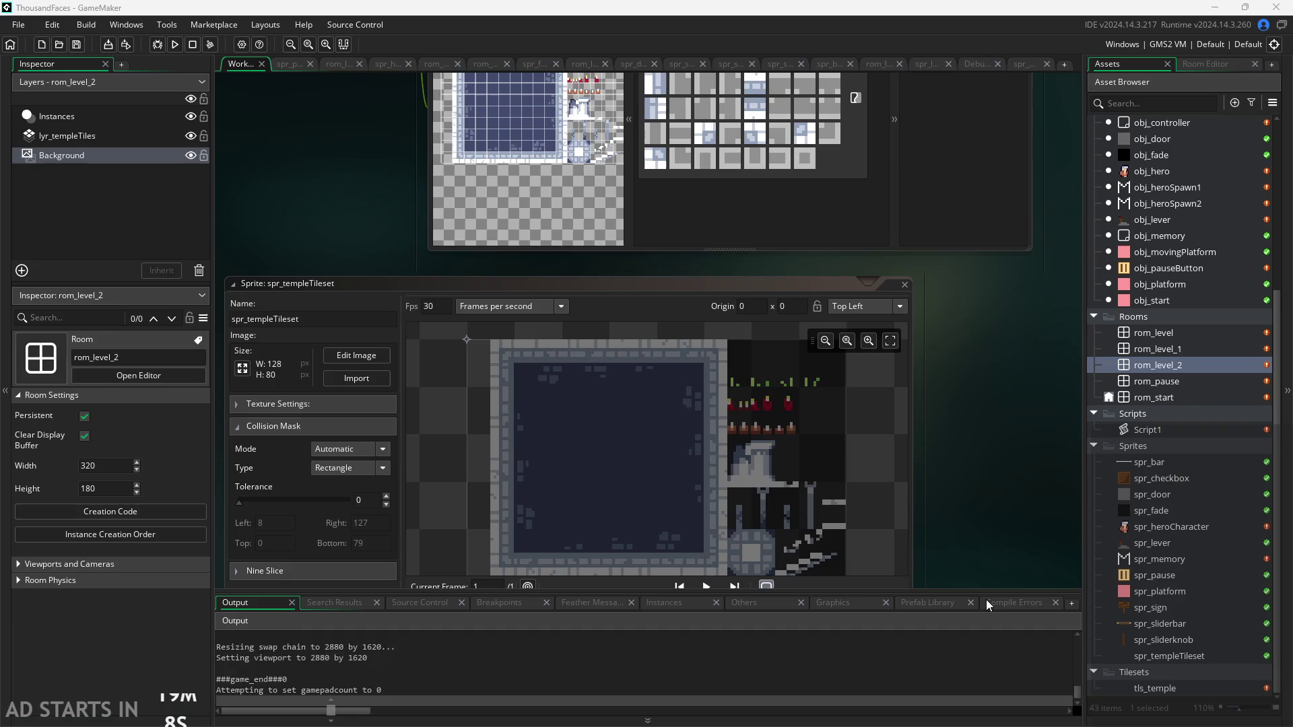
Zoom around the workspace and pan to the moving platform's object and event panels
scroll(841, 463, down, 5)
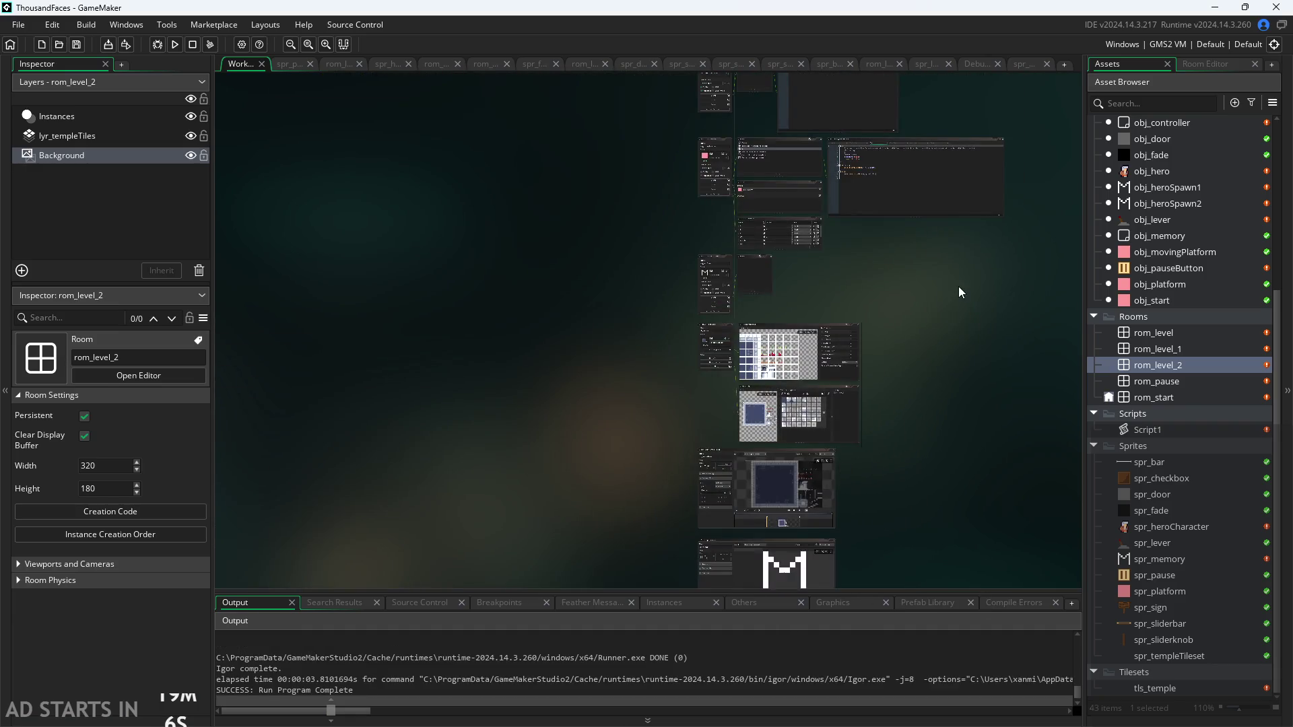
scroll(887, 253, up, 4)
scroll(887, 253, down, 3)
scroll(459, 601, up, 3)
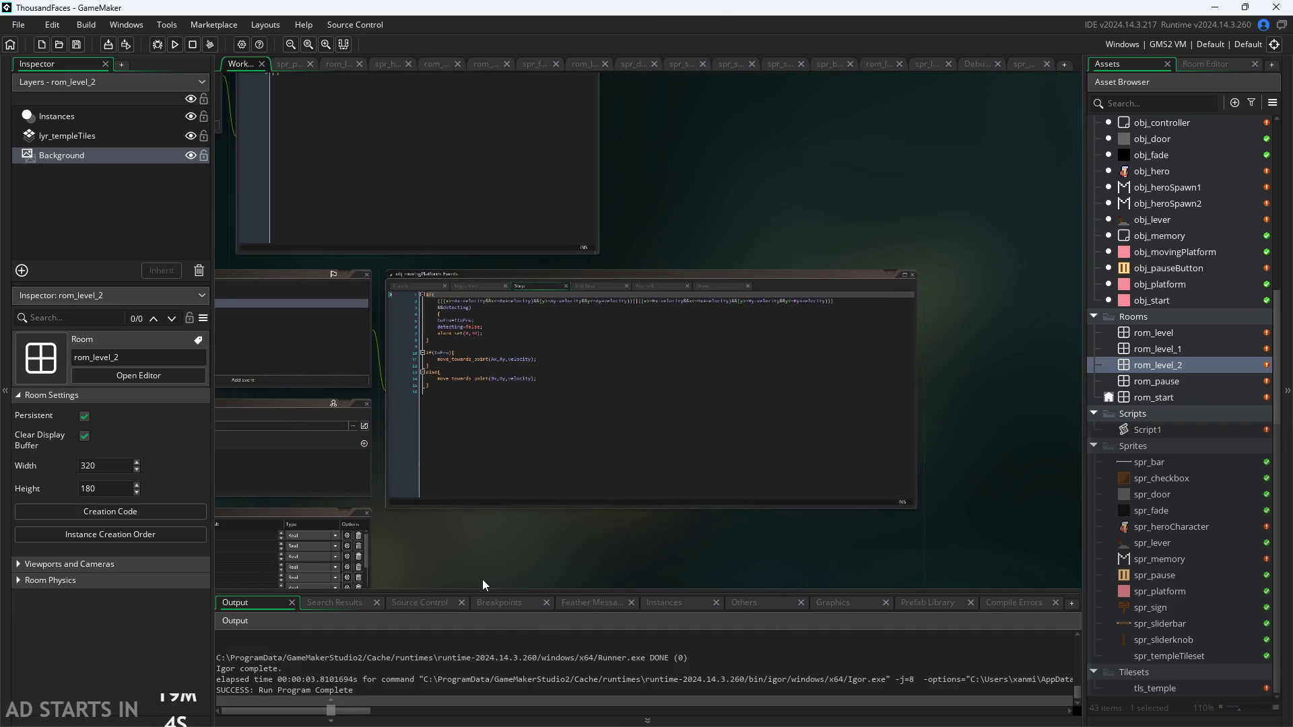
scroll(485, 571, up, 2)
scroll(485, 571, down, 3)
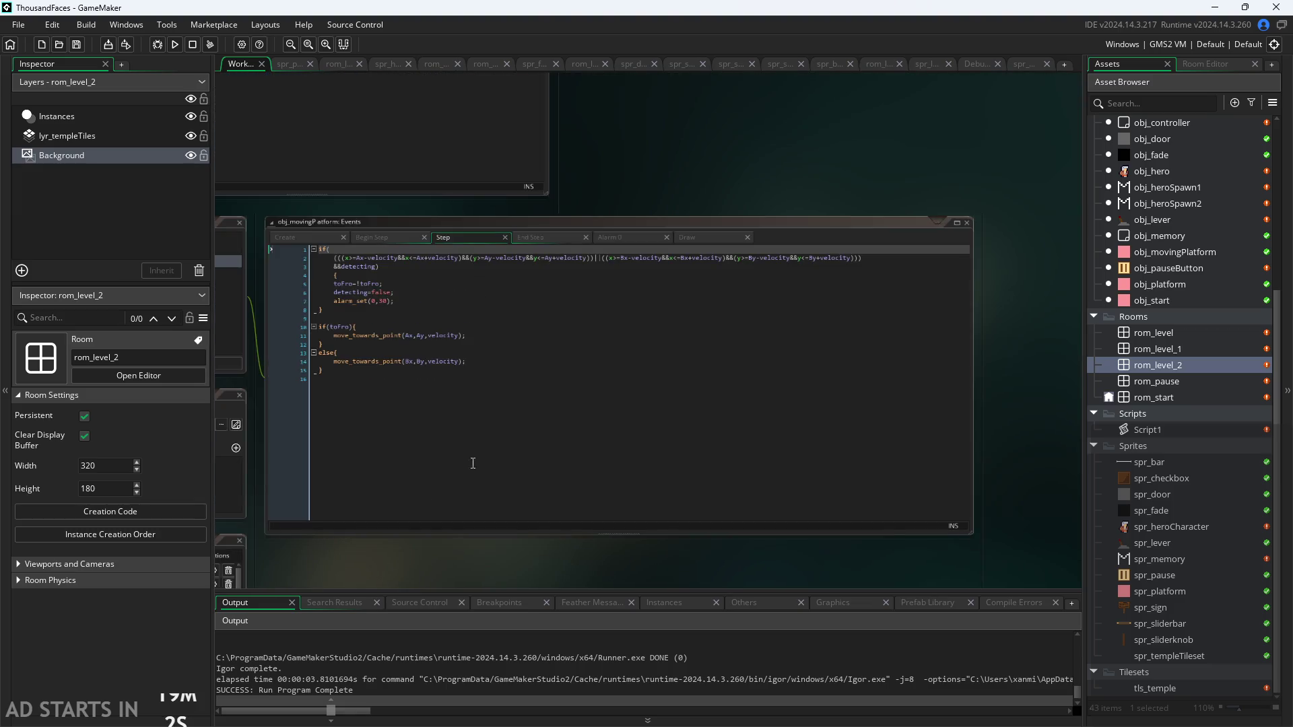
drag(731, 166, 1113, 156)
scroll(311, 167, down, 2)
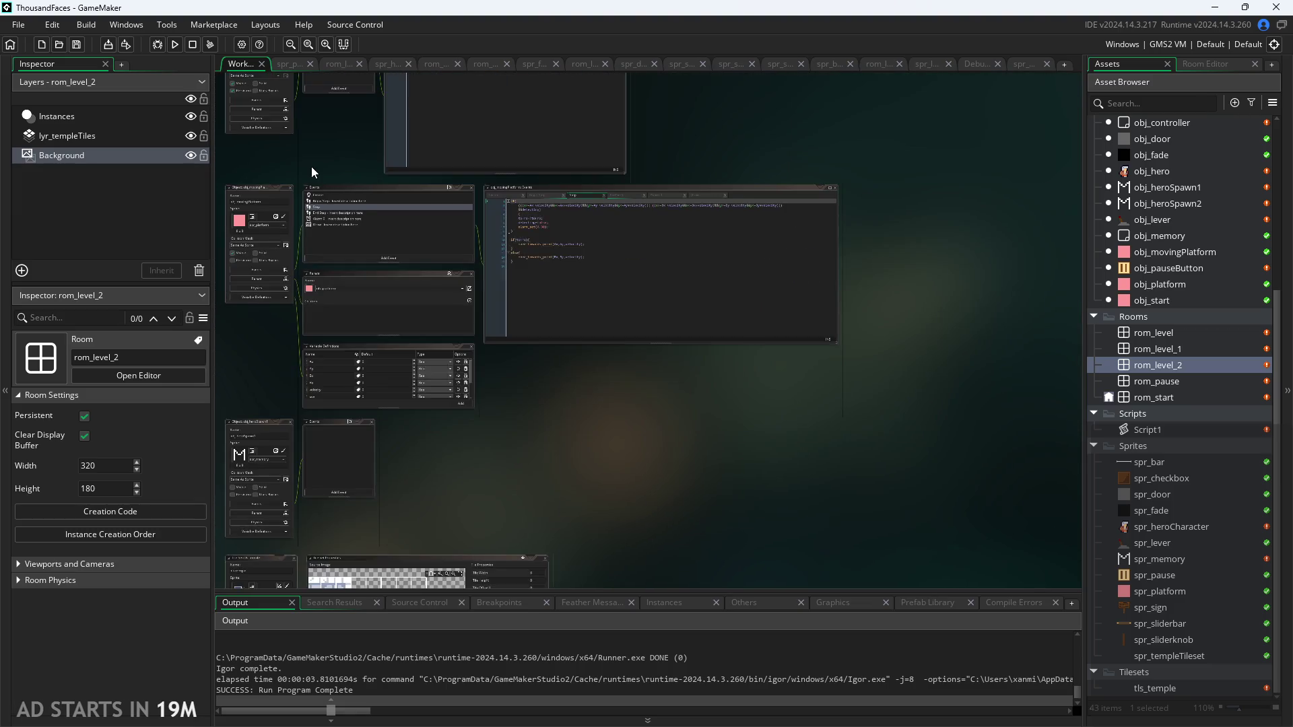
scroll(440, 210, up, 4)
scroll(440, 210, up, 2)
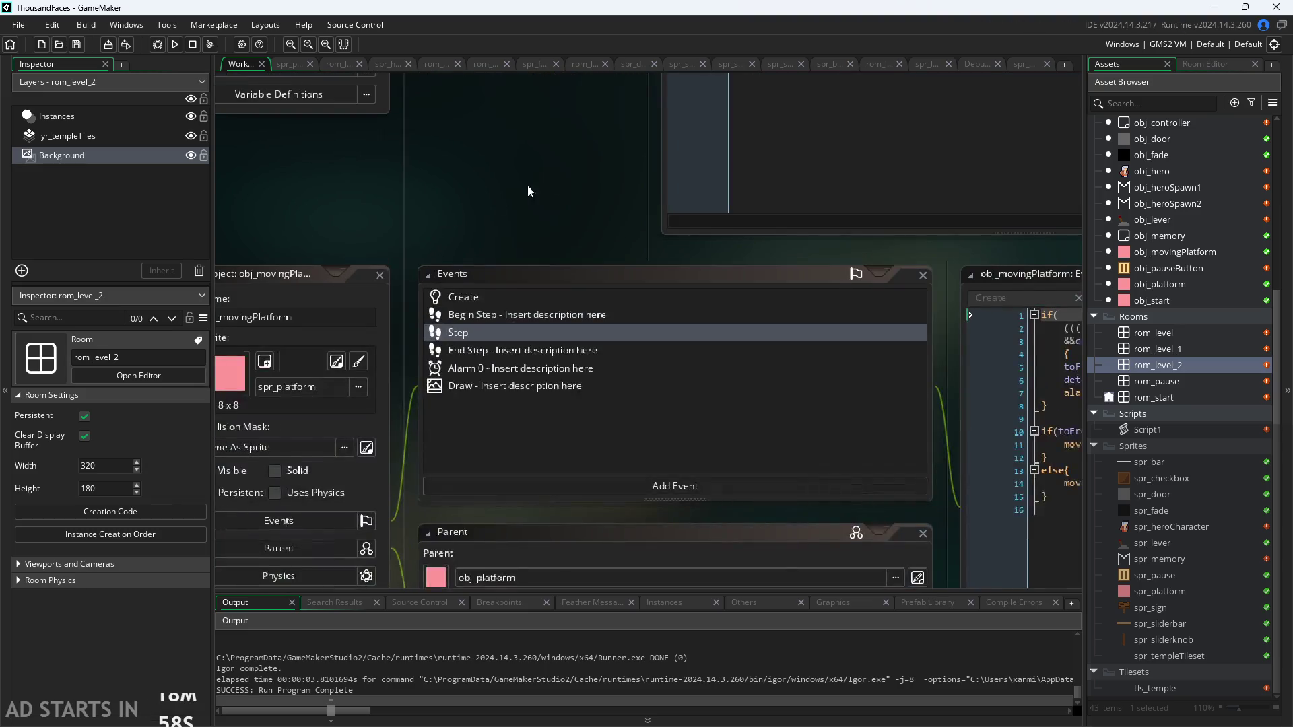
Pan to the memory object's windows, then bring up the Sprites folder's Create options
drag(590, 89, 588, 318)
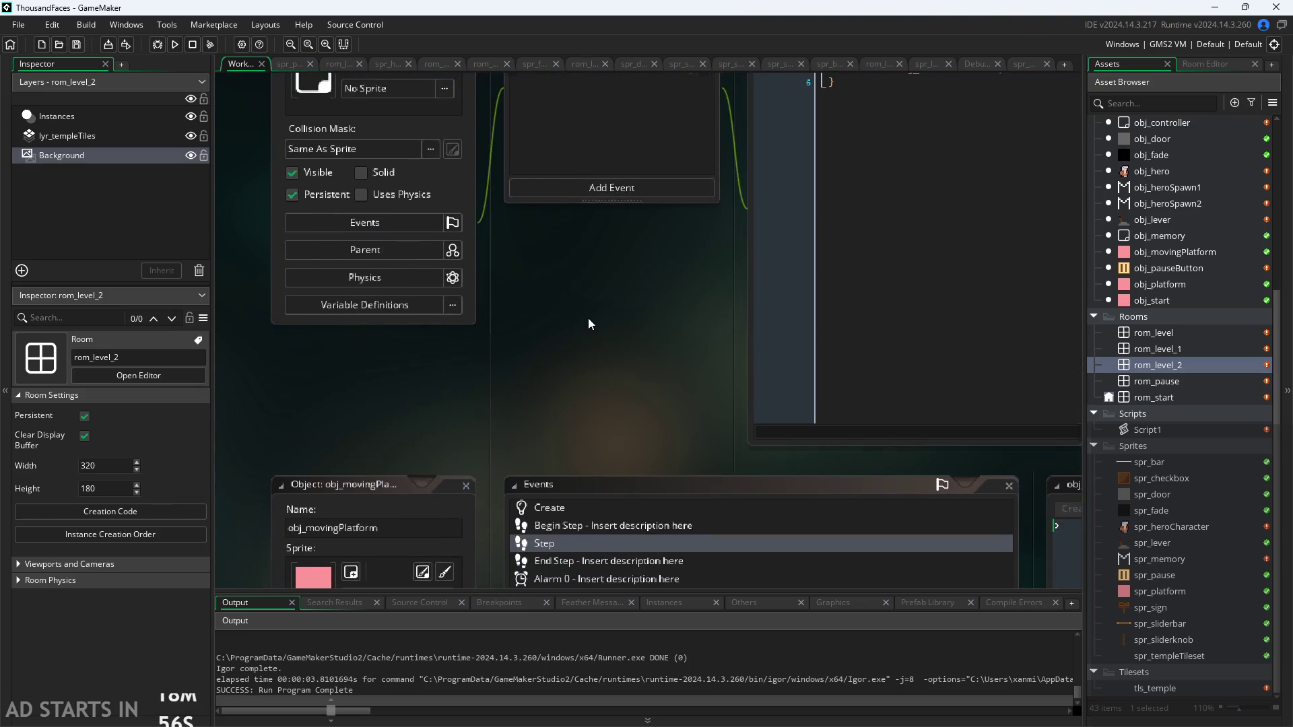
scroll(464, 446, down, 2)
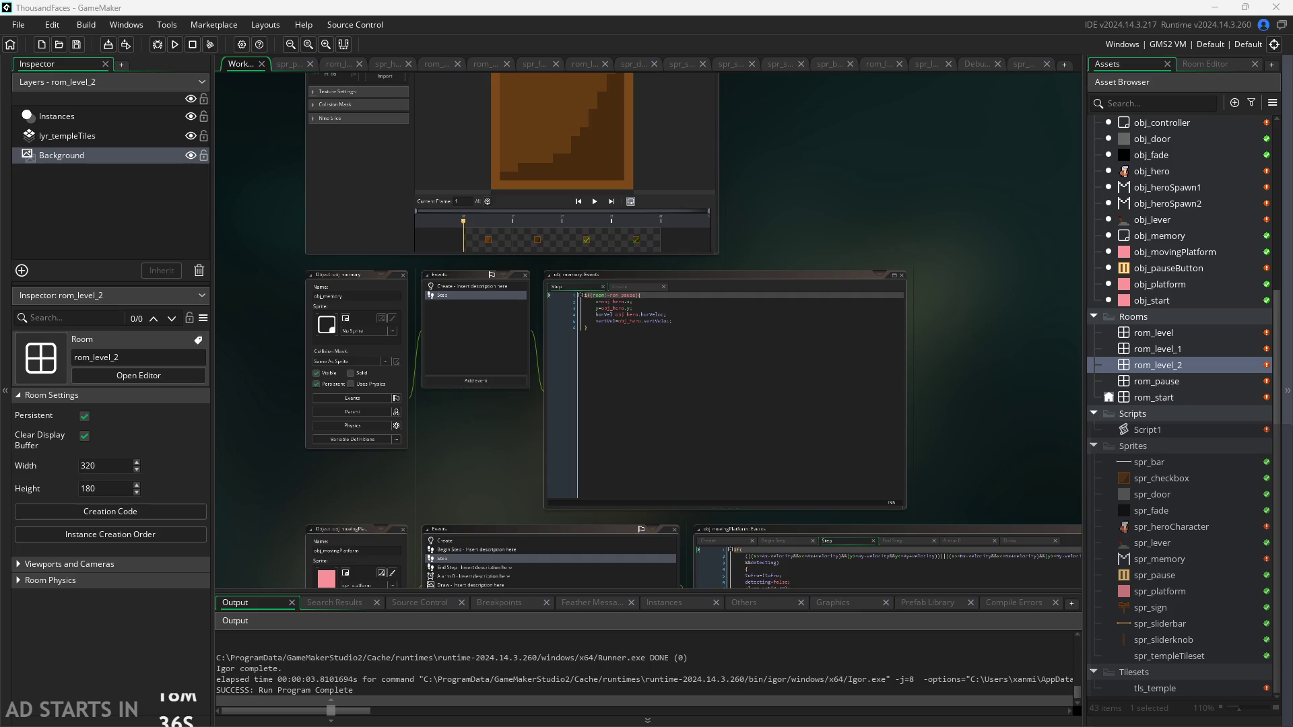
mouse_move(929, 381)
mouse_down()
mouse_move(888, 351)
mouse_move(877, 367)
mouse_up()
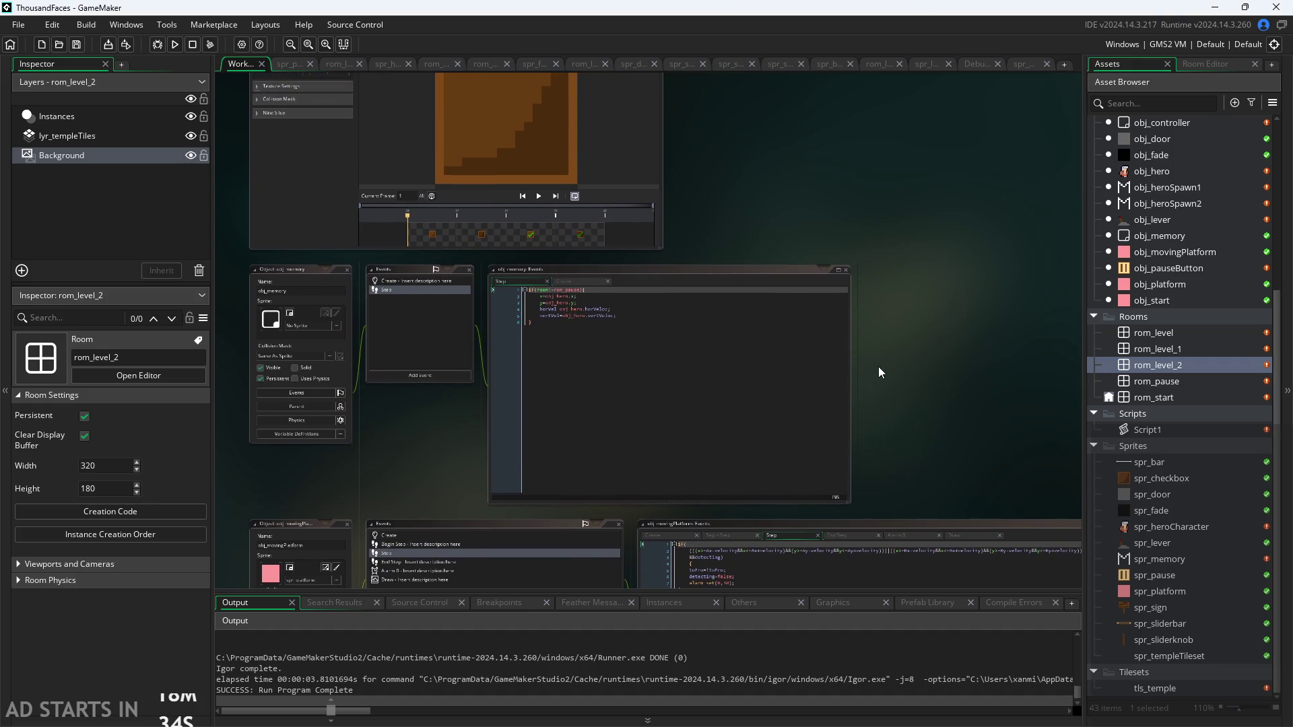
right_click(1171, 453)
mouse_move(1099, 453)
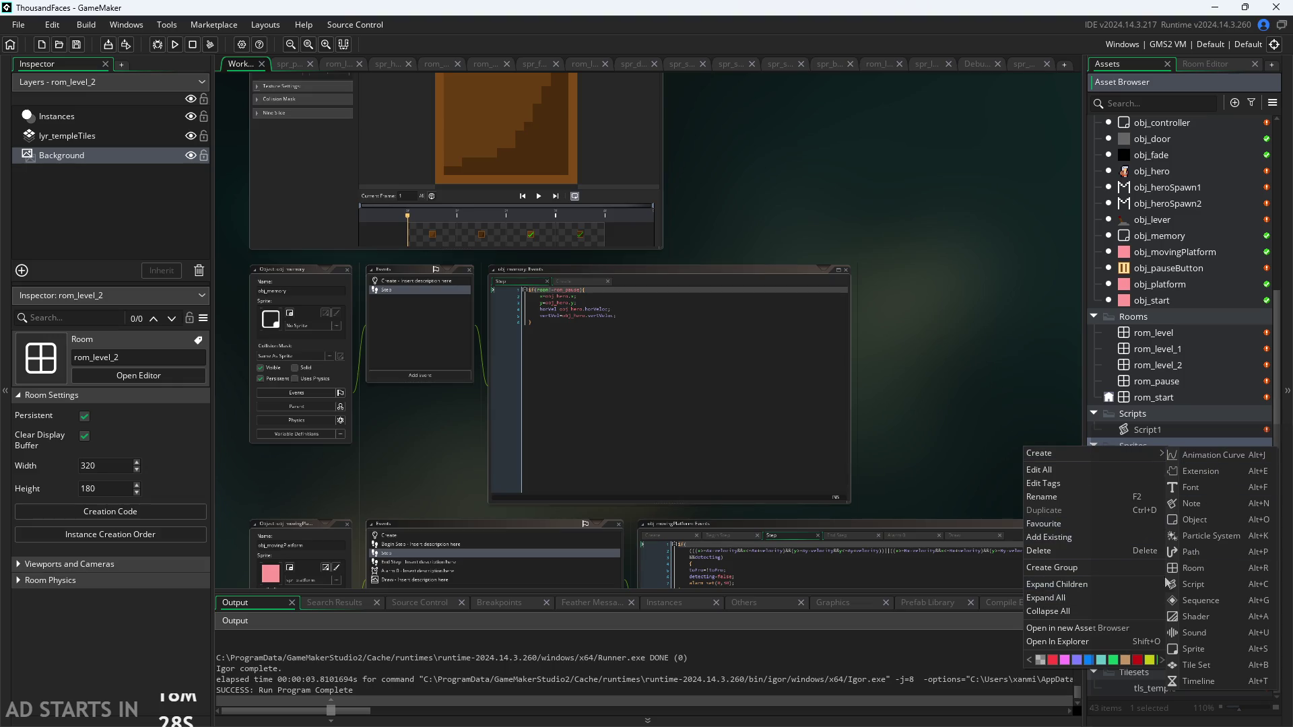
Create a new 64×64 sprite and rename it from Sprite14 to spr_dialogueBox
click(1217, 653)
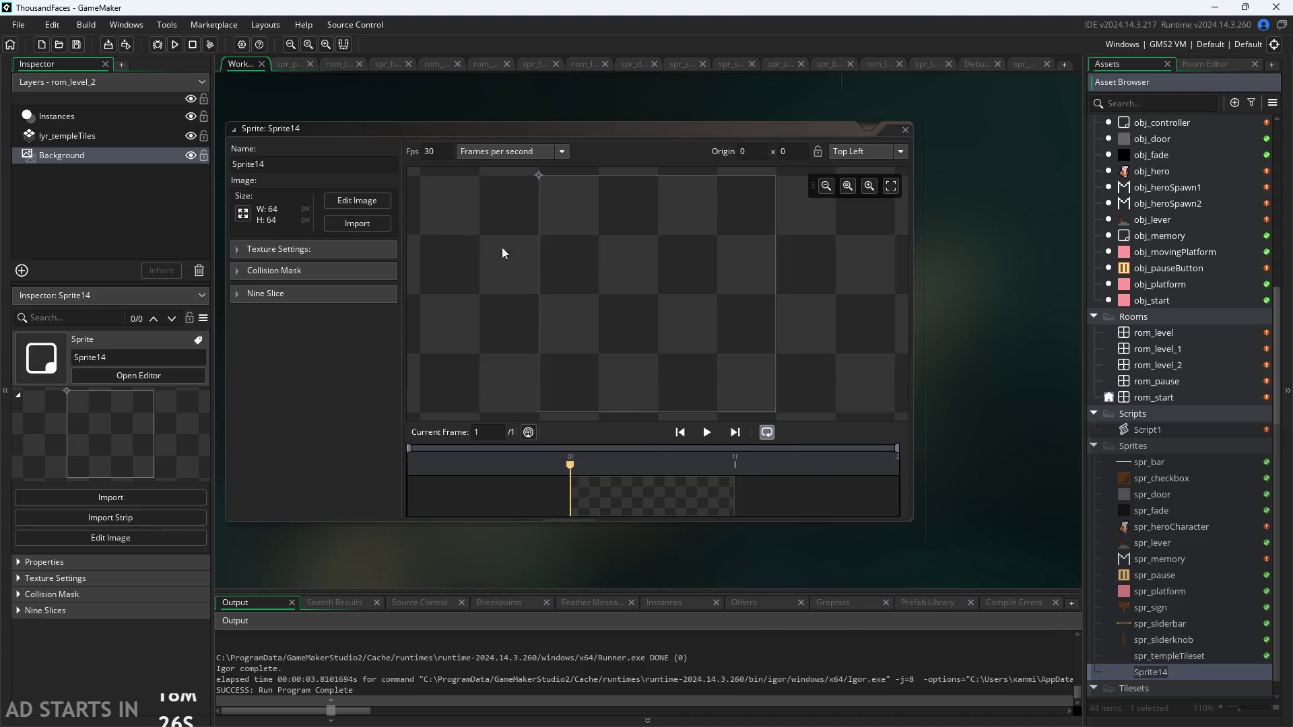
text(Dialo)
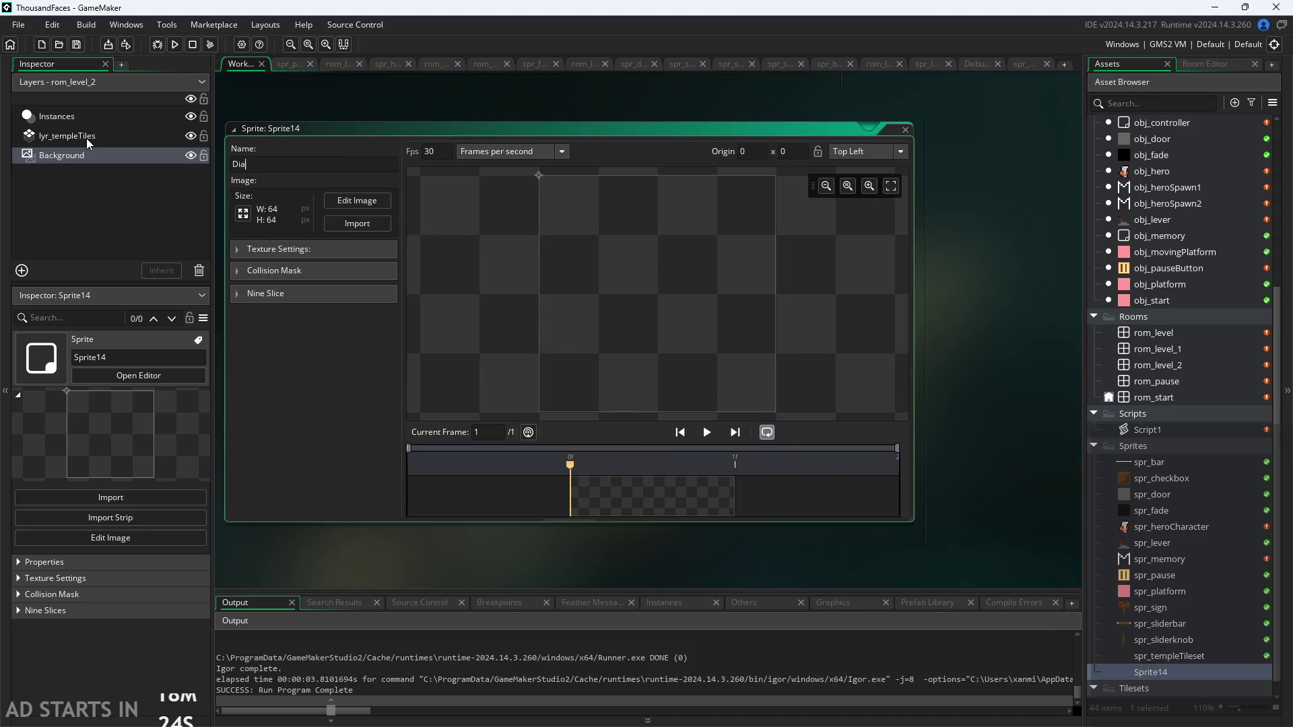
key(BackSpace)
key(BackSpace)
key(BackSpace)
text(s)
text(pr_dialog)
text(ueBoc)
Unlock the aspect ratio and resize spr_dialogueBox to 1 pixel wide by 60 tall
click(243, 215)
key(BackSpace)
key(BackSpace)
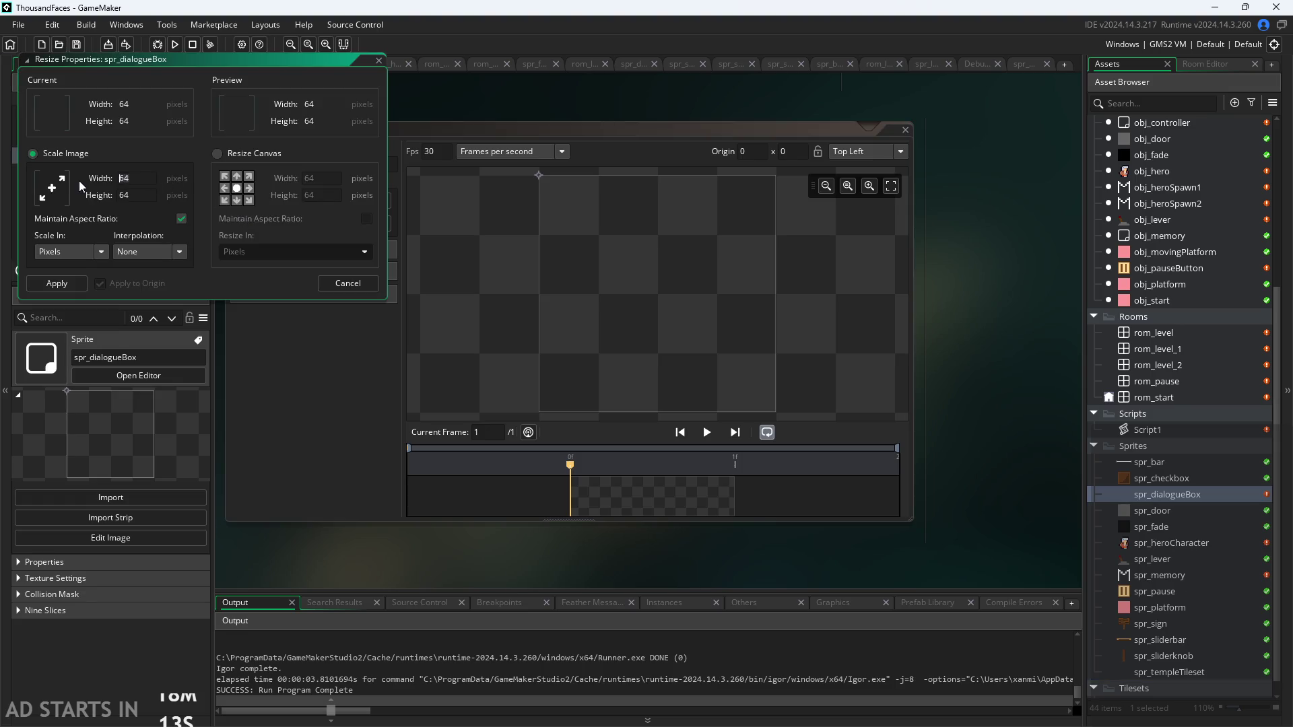
text(1)
click(181, 218)
text(60)
click(124, 178)
click(56, 283)
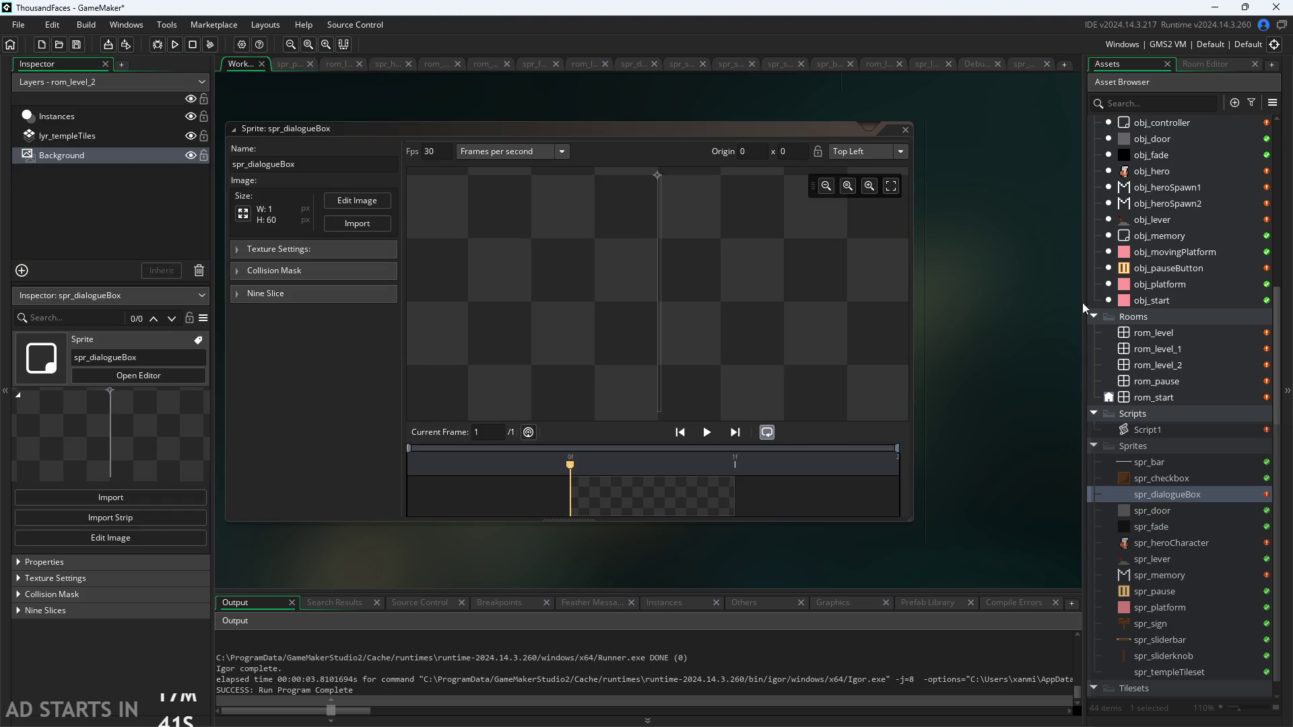
Open rom_level_1 briefly, then return to the workspace showing the sprite editor
double_click(1175, 349)
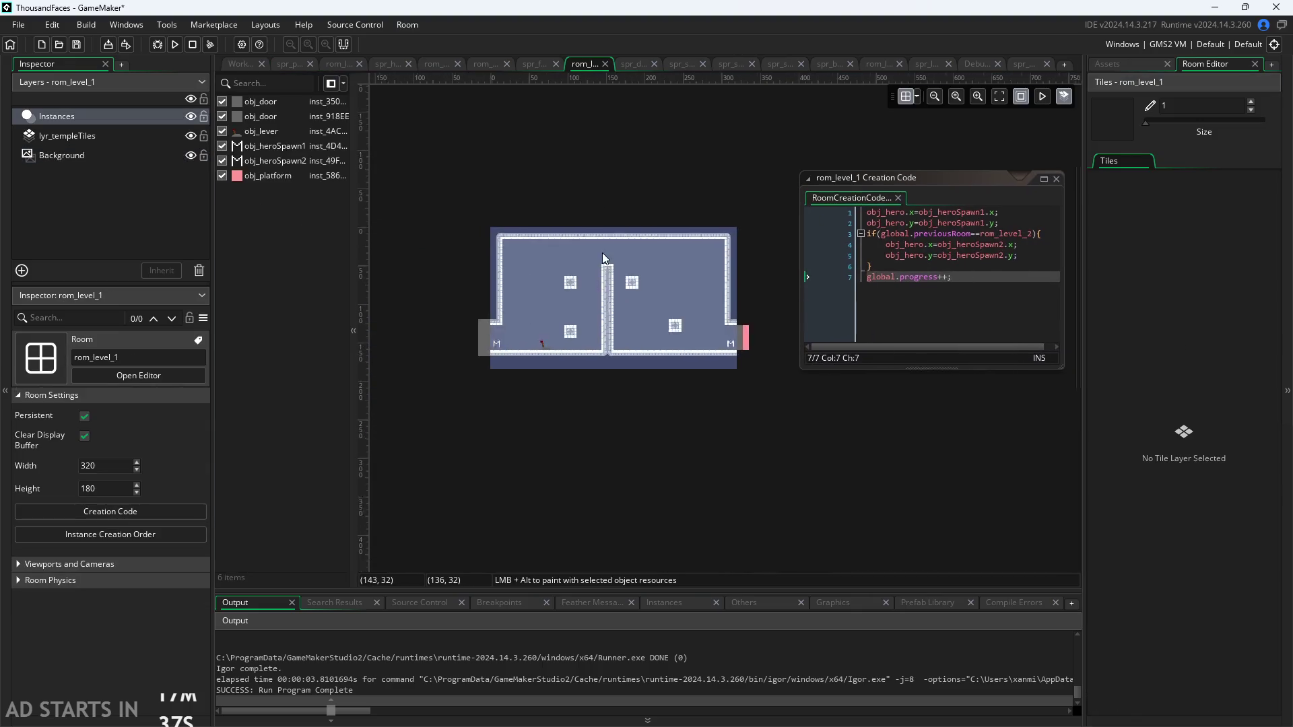
scroll(602, 253, up, 5)
scroll(705, 372, down, 1)
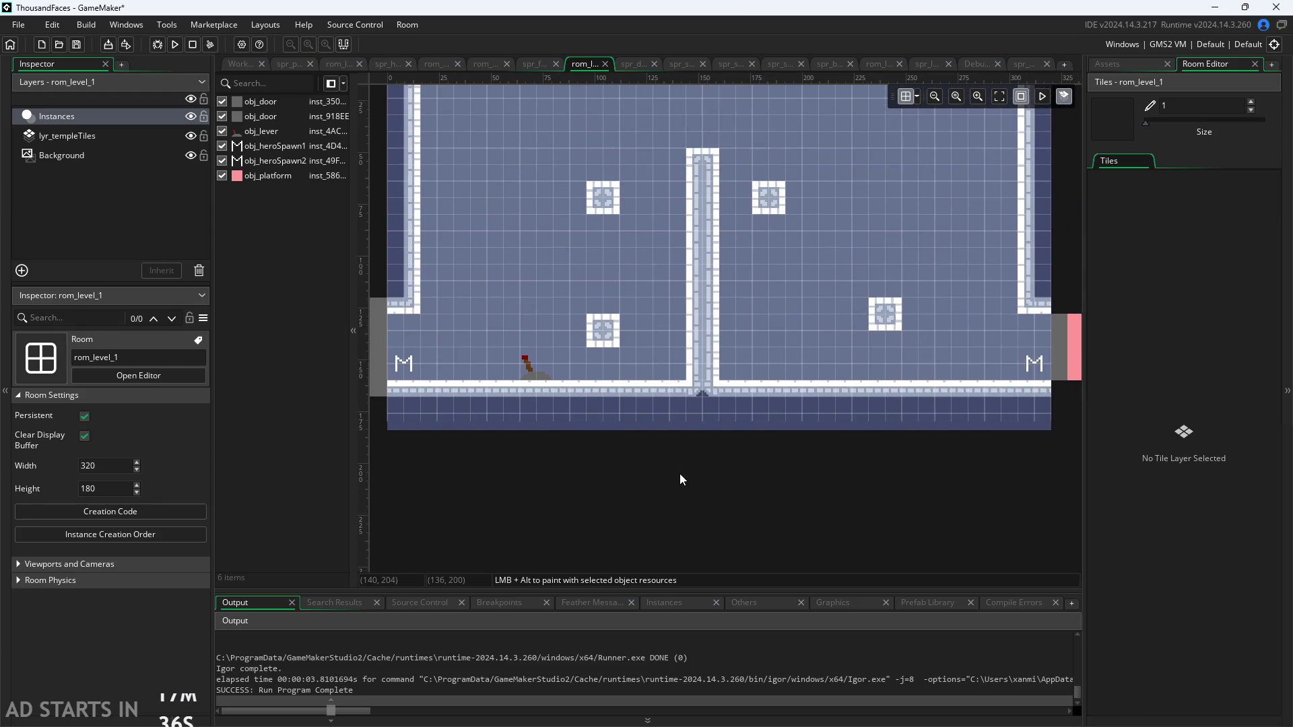
scroll(530, 428, up, 2)
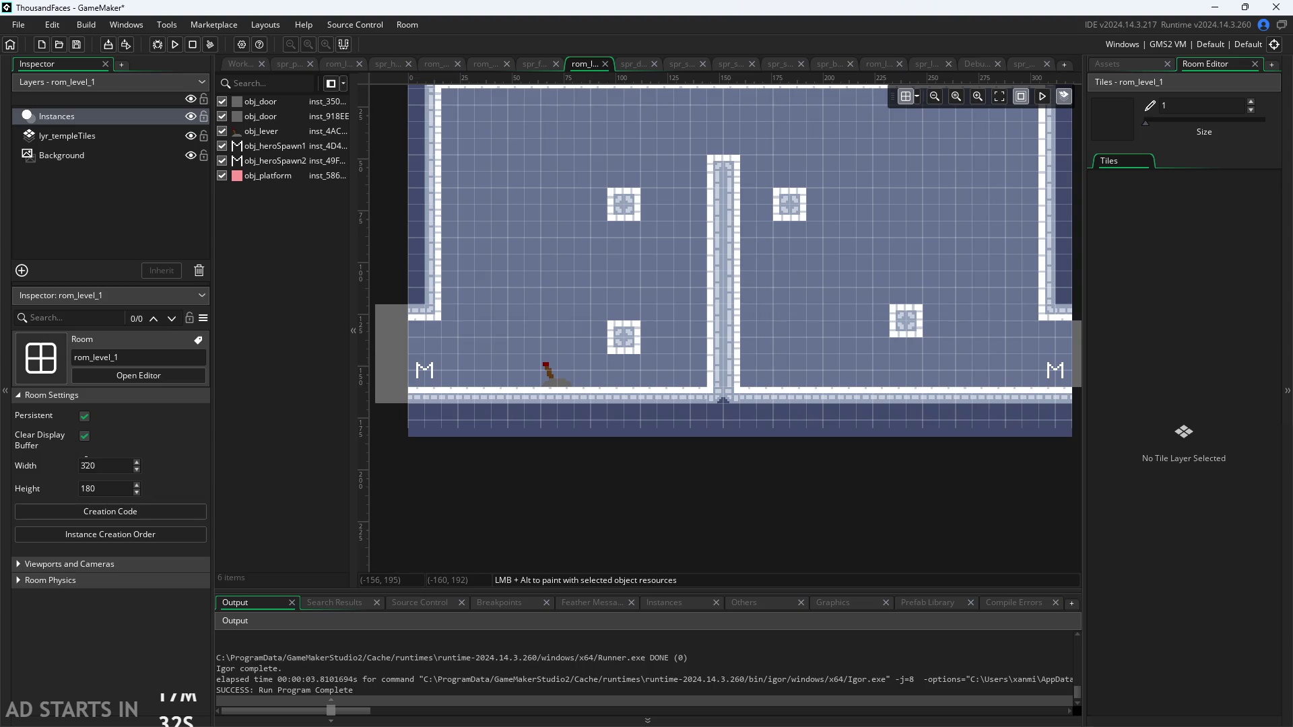
click(239, 72)
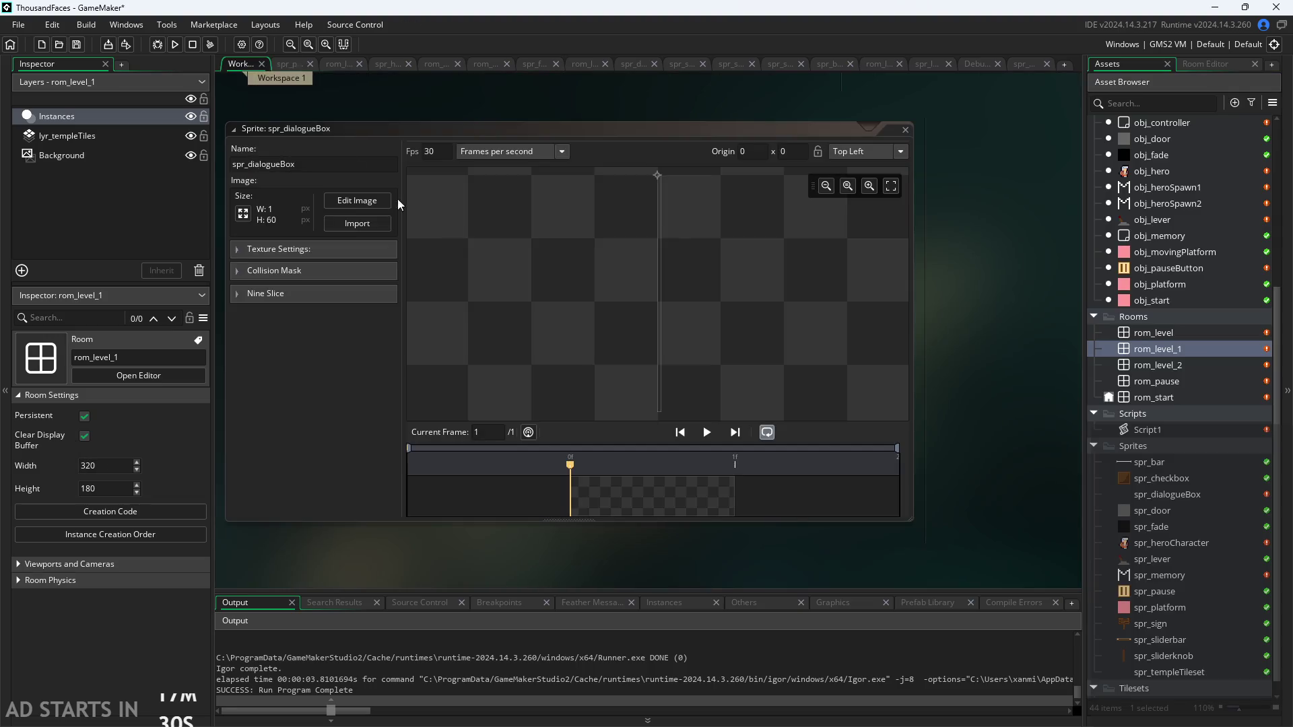
scroll(988, 342, down, 2)
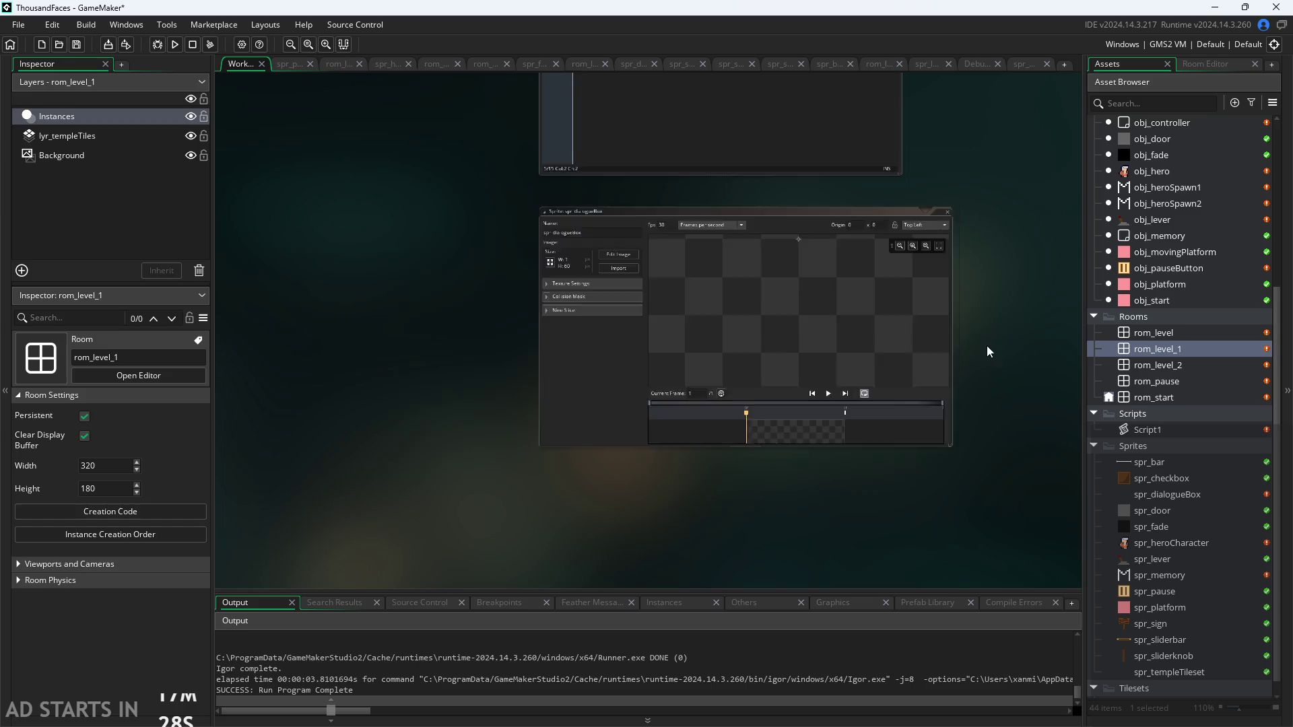
scroll(987, 344, up, 2)
Resize spr_dialogueBox to 273 pixels wide and keep its height at 60
click(260, 208)
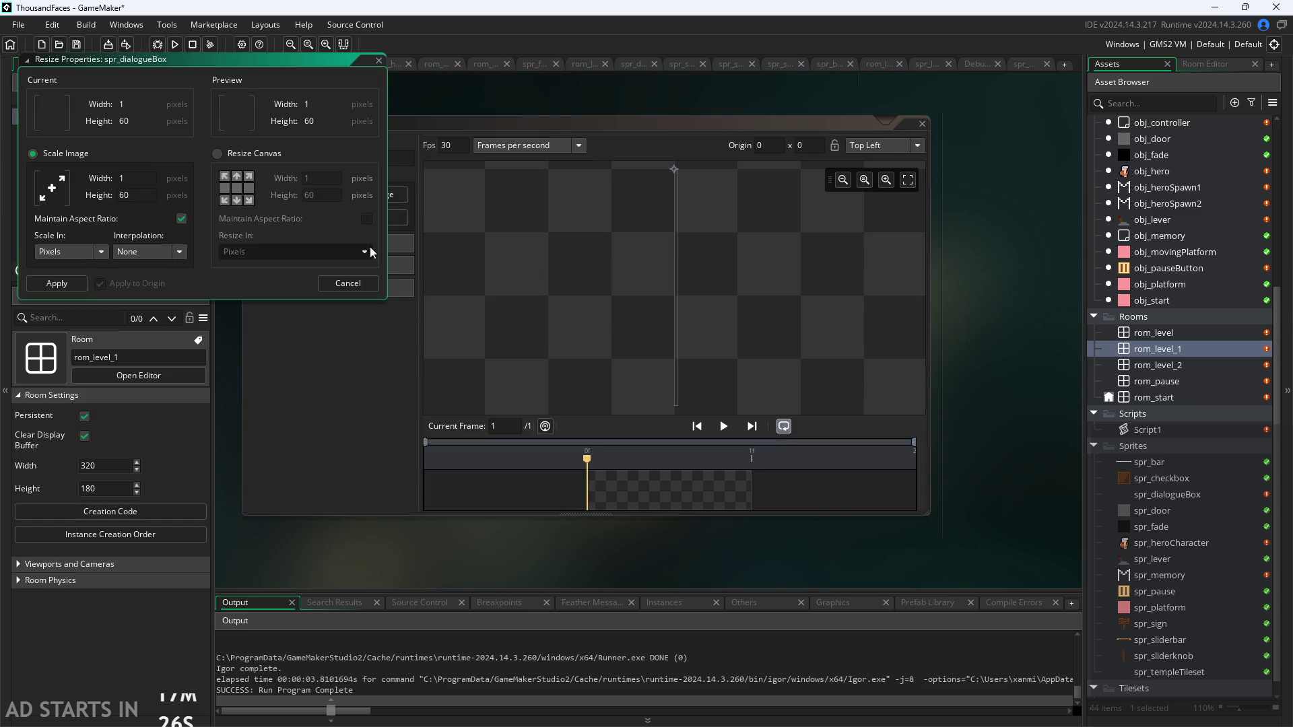
key(BackSpace)
text(8)
text(0)
key(Return)
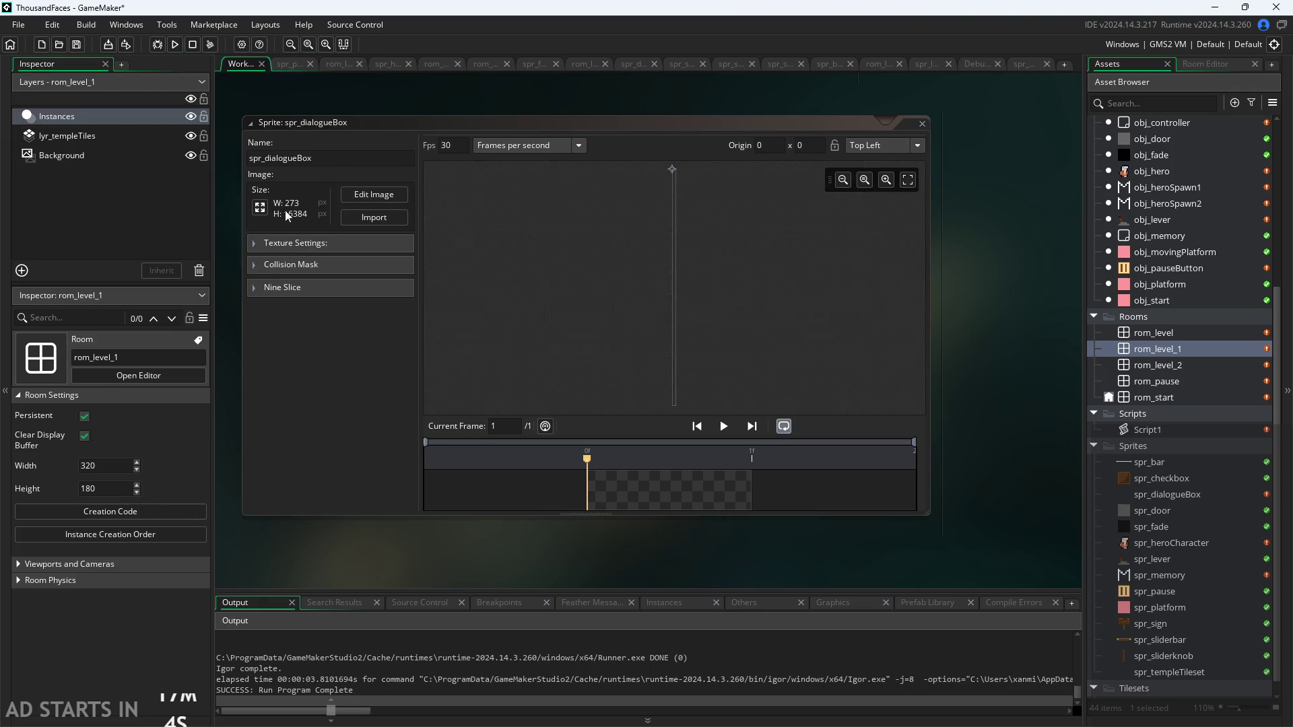
click(259, 207)
key(Tab)
text(6)
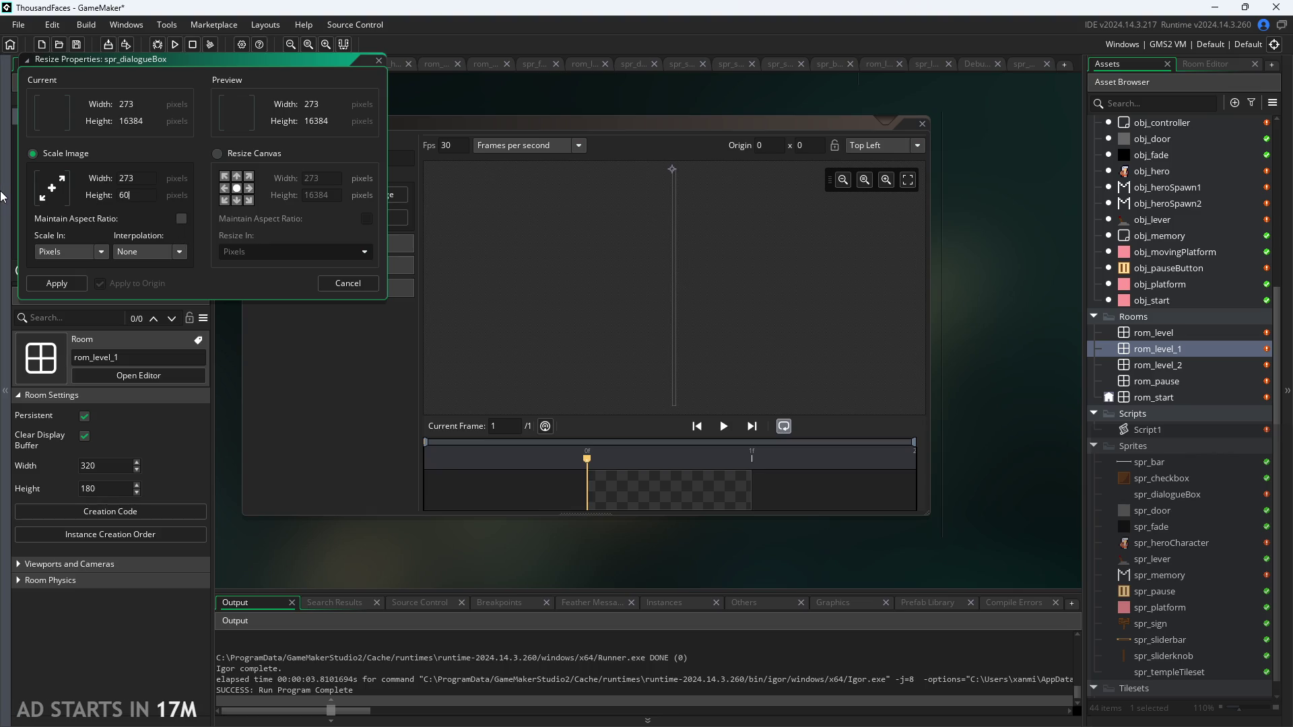
key(Return)
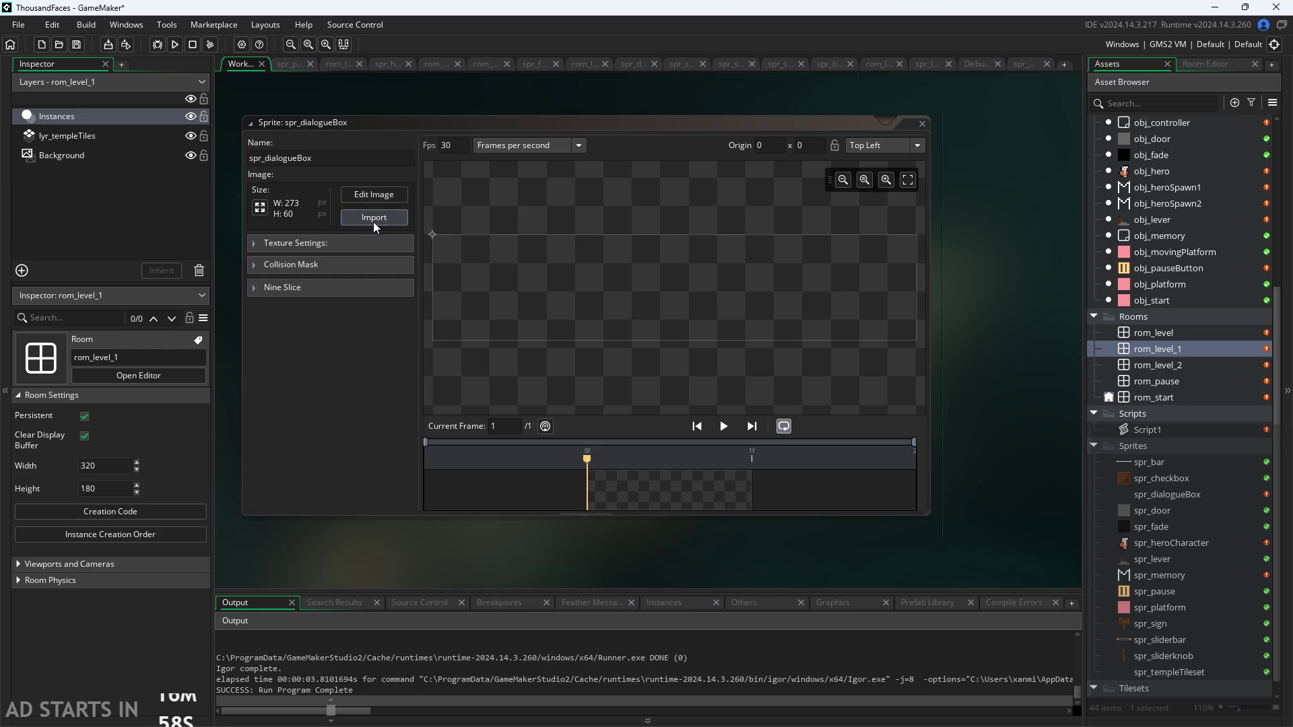
Open spr_dialogueBox's image editor, then go back to its sprite view in the workspace
click(374, 194)
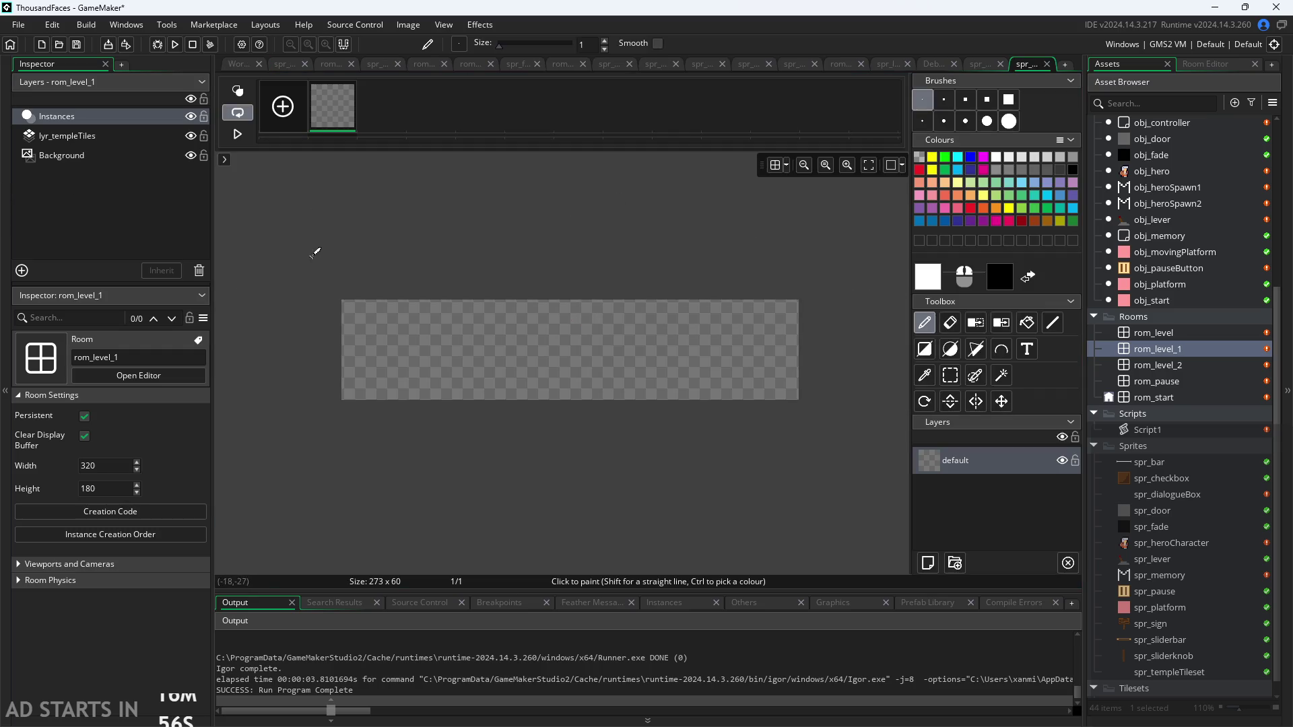
click(128, 450)
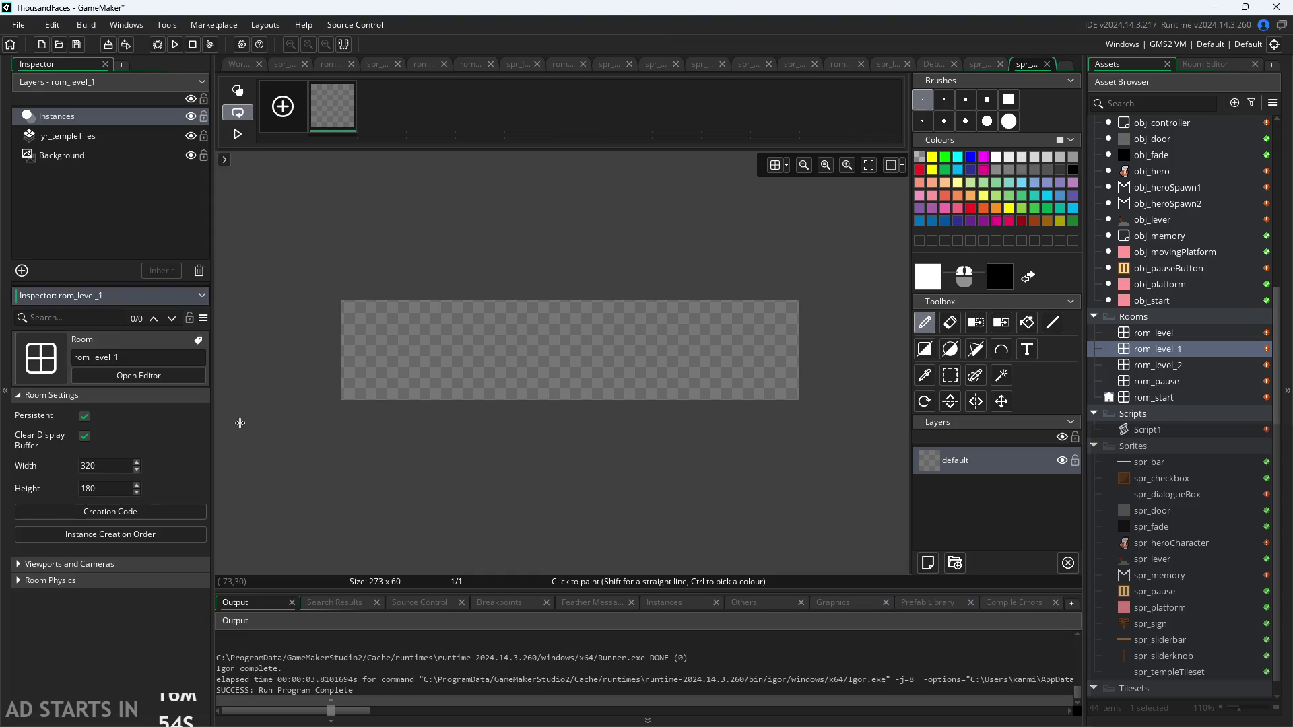
click(237, 64)
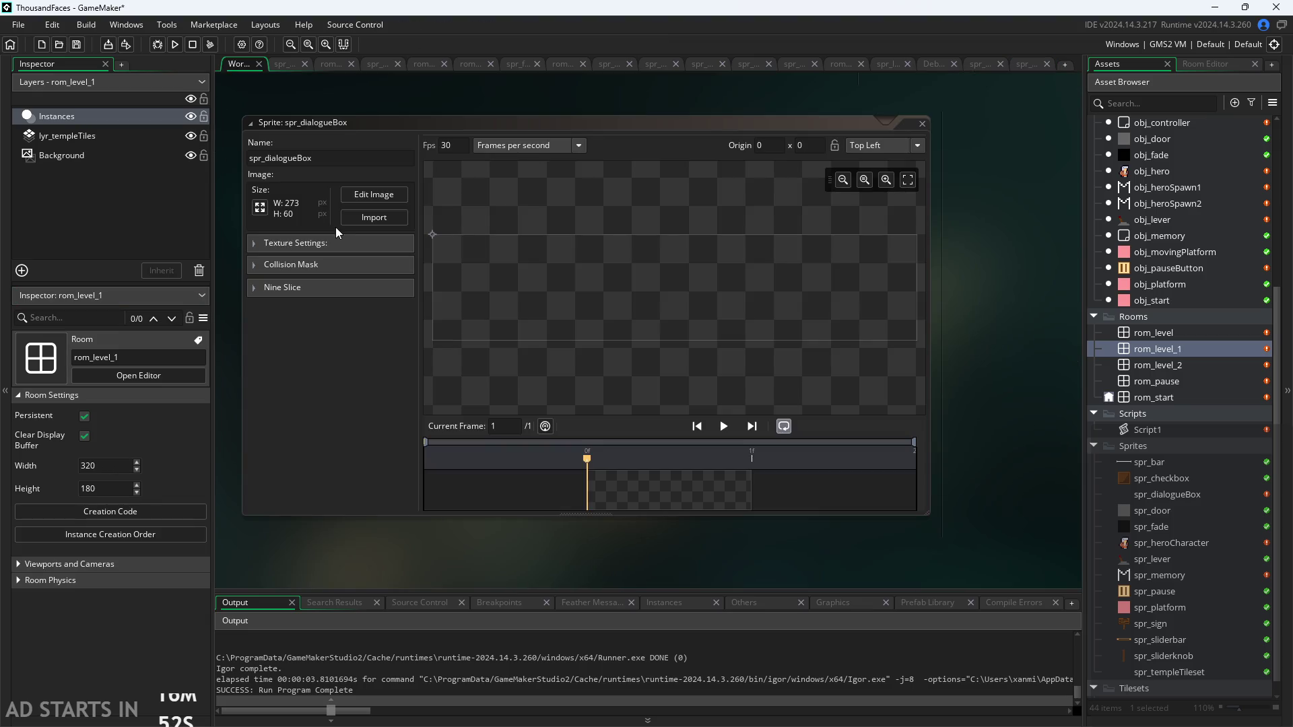
click(259, 207)
Unlock the aspect ratio and widen the image to 280×60 pixels
click(138, 178)
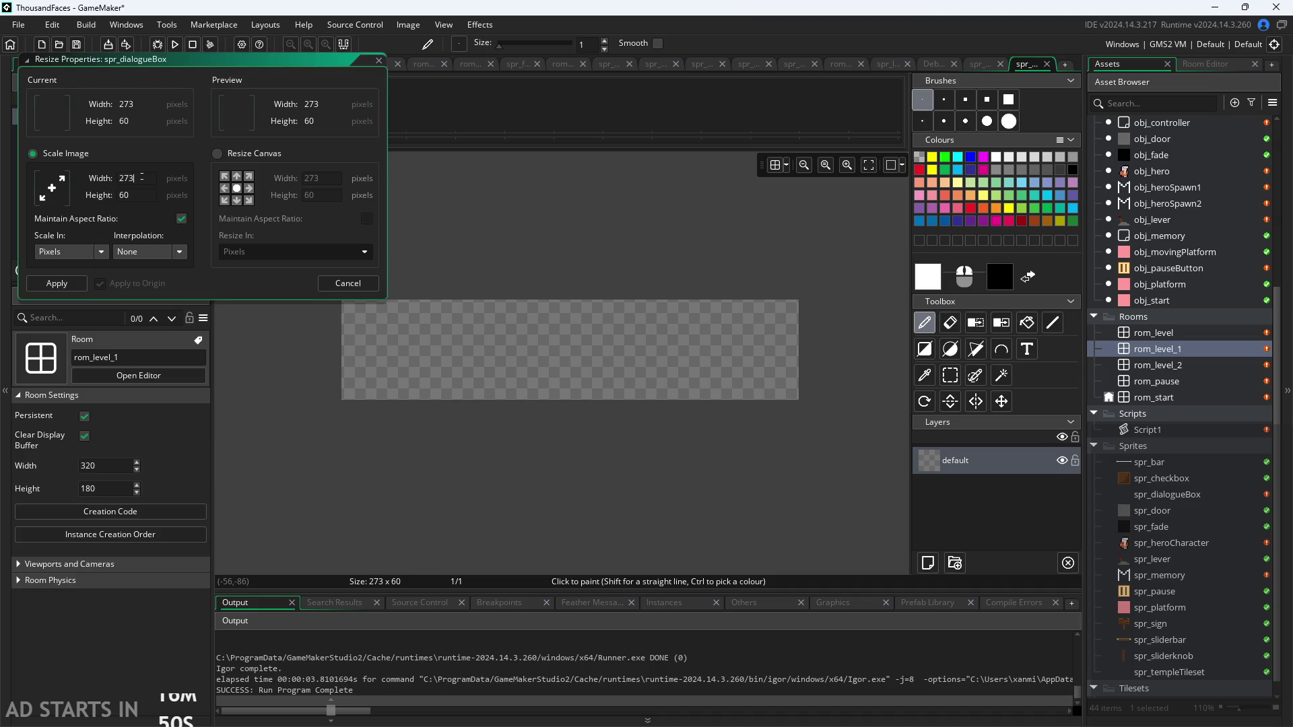
click(181, 218)
click(147, 179)
key(BackSpace)
key(BackSpace)
text(80)
key(Return)
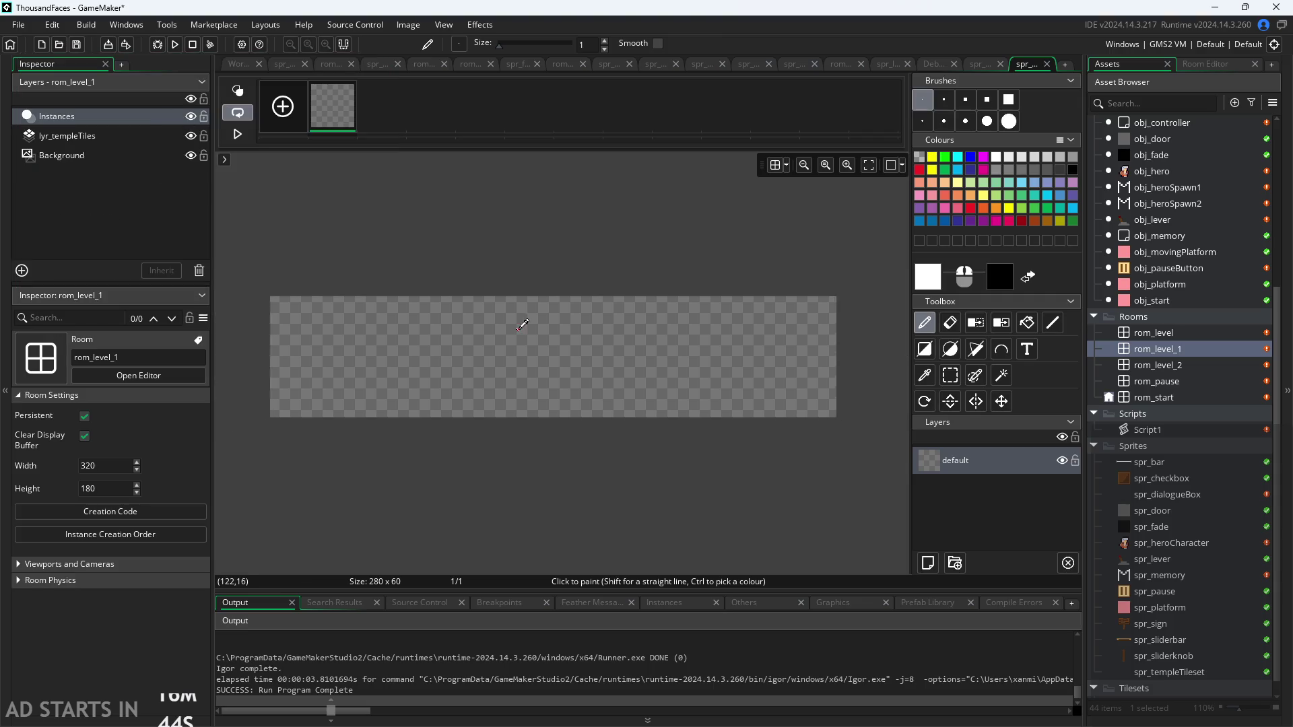
scroll(523, 325, down, 1)
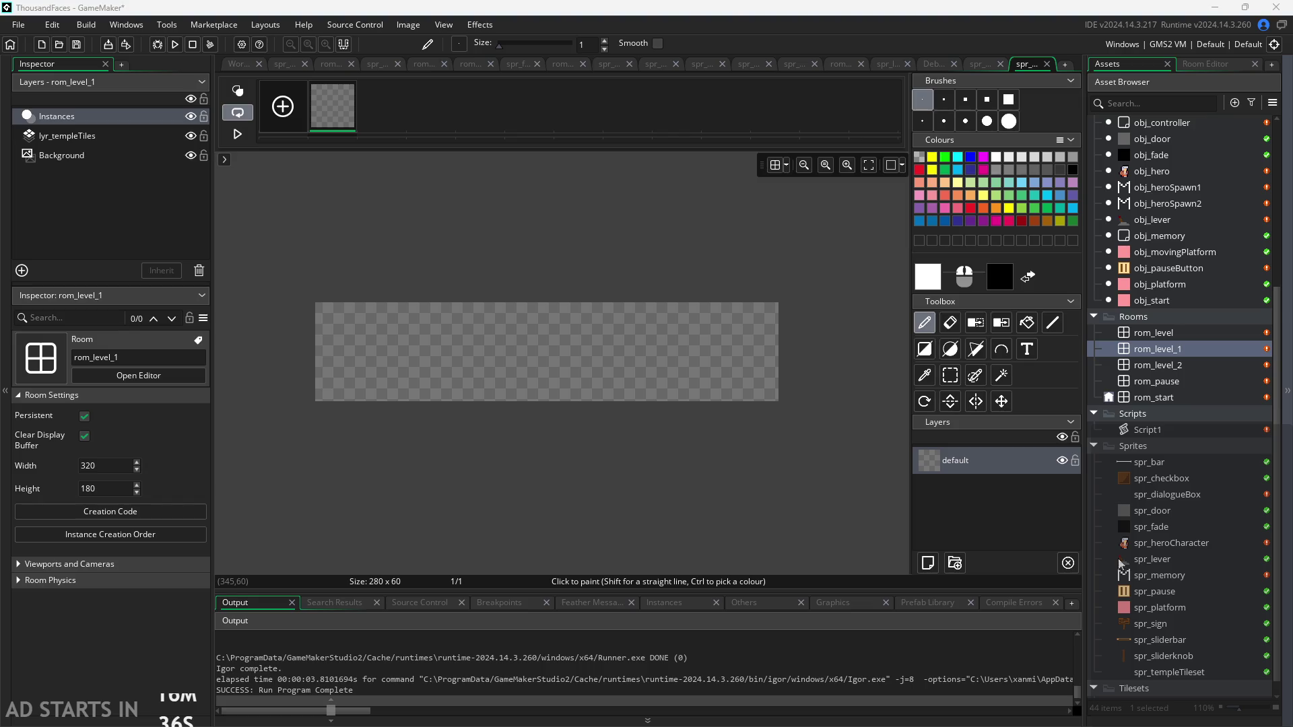
click(725, 479)
scroll(835, 482, up, 2)
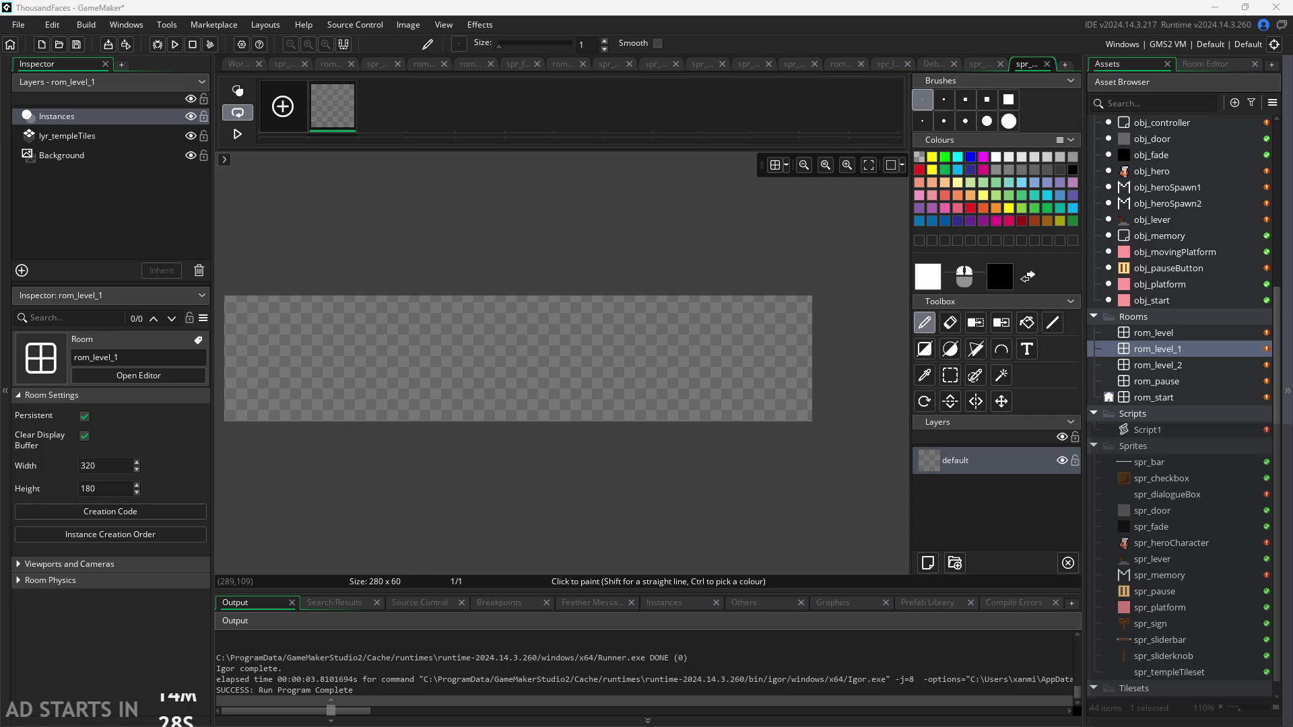
Select the Rectangle tool with a darkened brown drawing colour, then open spr_pause
scroll(750, 484, left, 3)
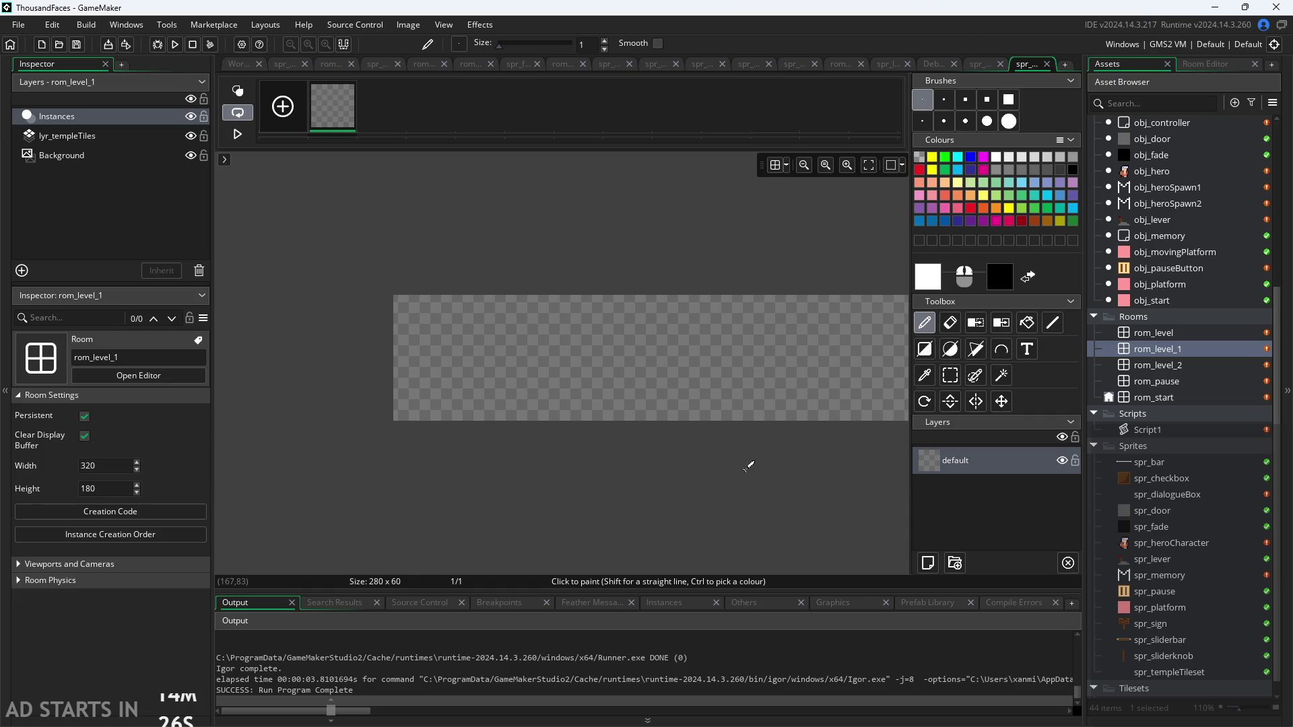
scroll(748, 466, right, 2)
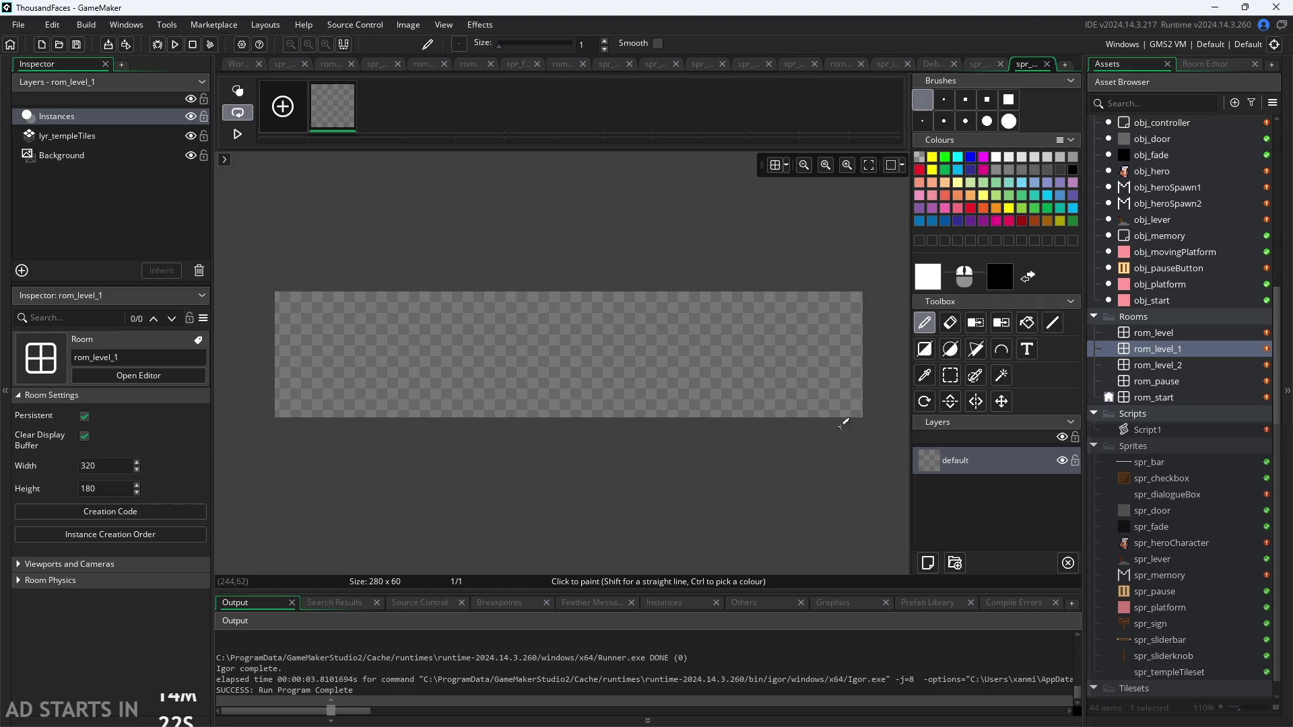
click(928, 351)
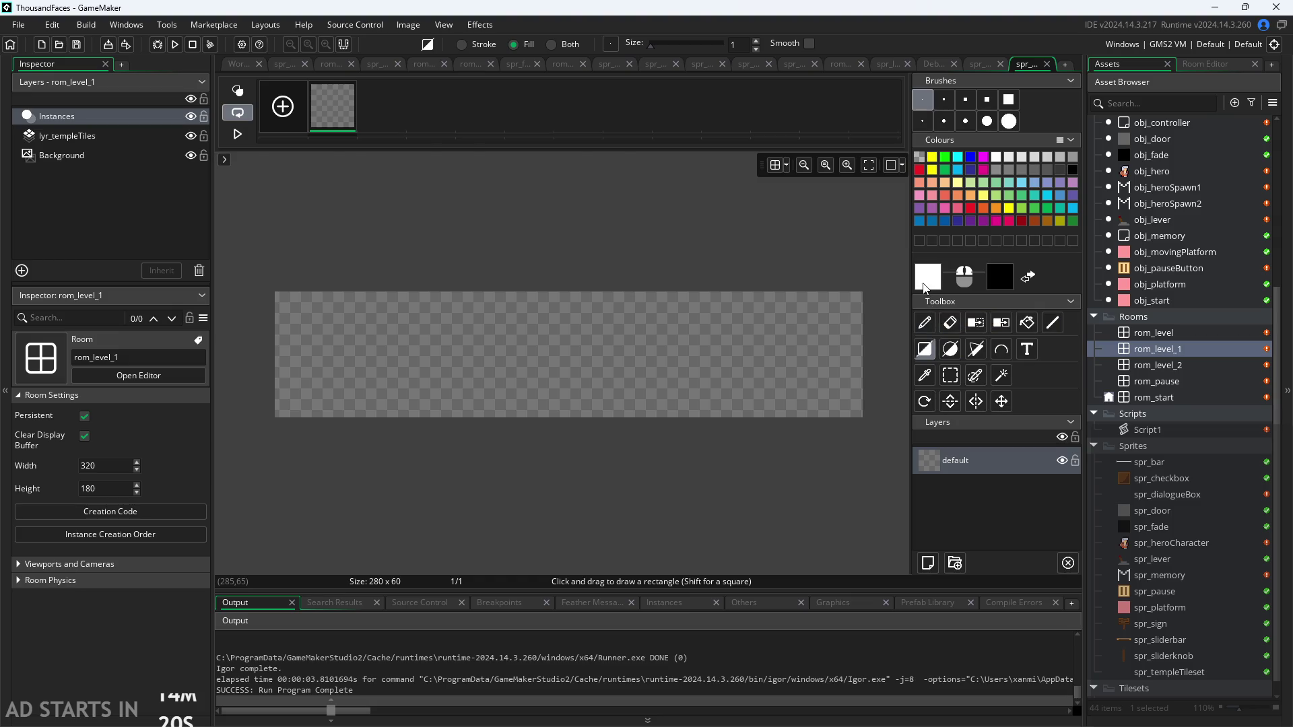
double_click(924, 288)
click(371, 317)
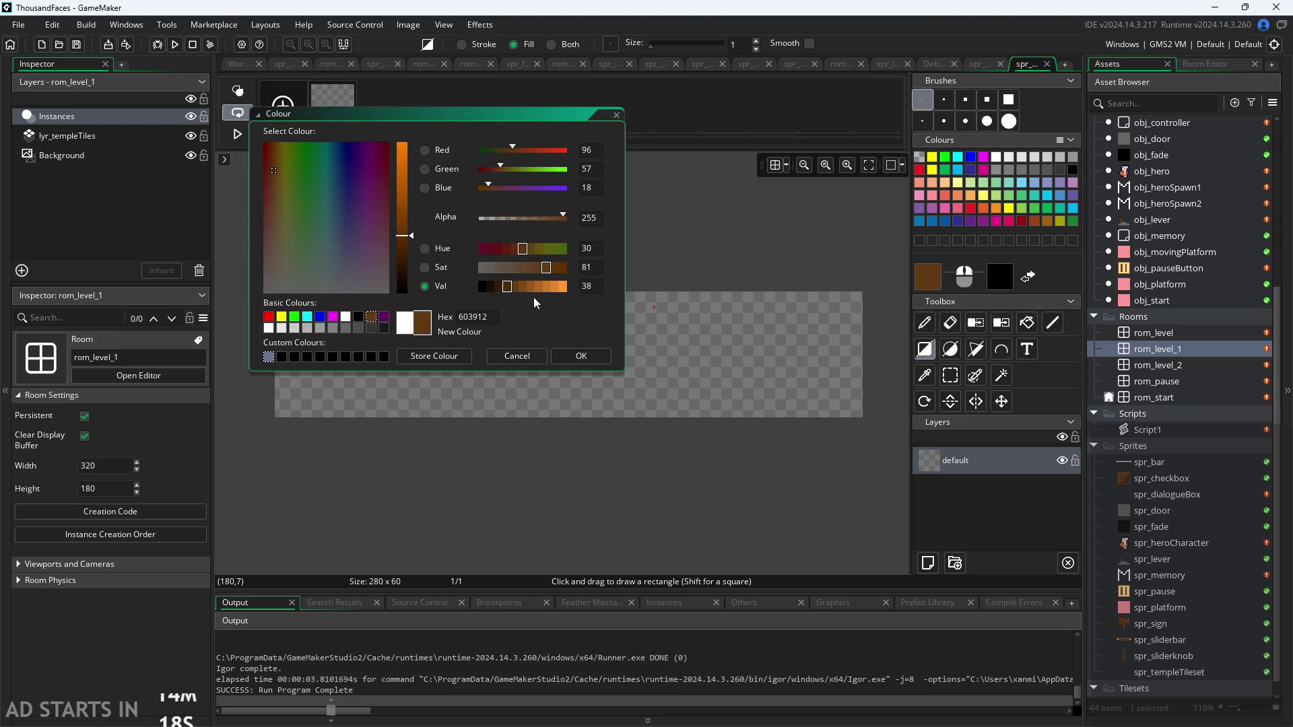
mouse_move(527, 285)
mouse_down()
mouse_move(541, 288)
mouse_move(522, 281)
mouse_up()
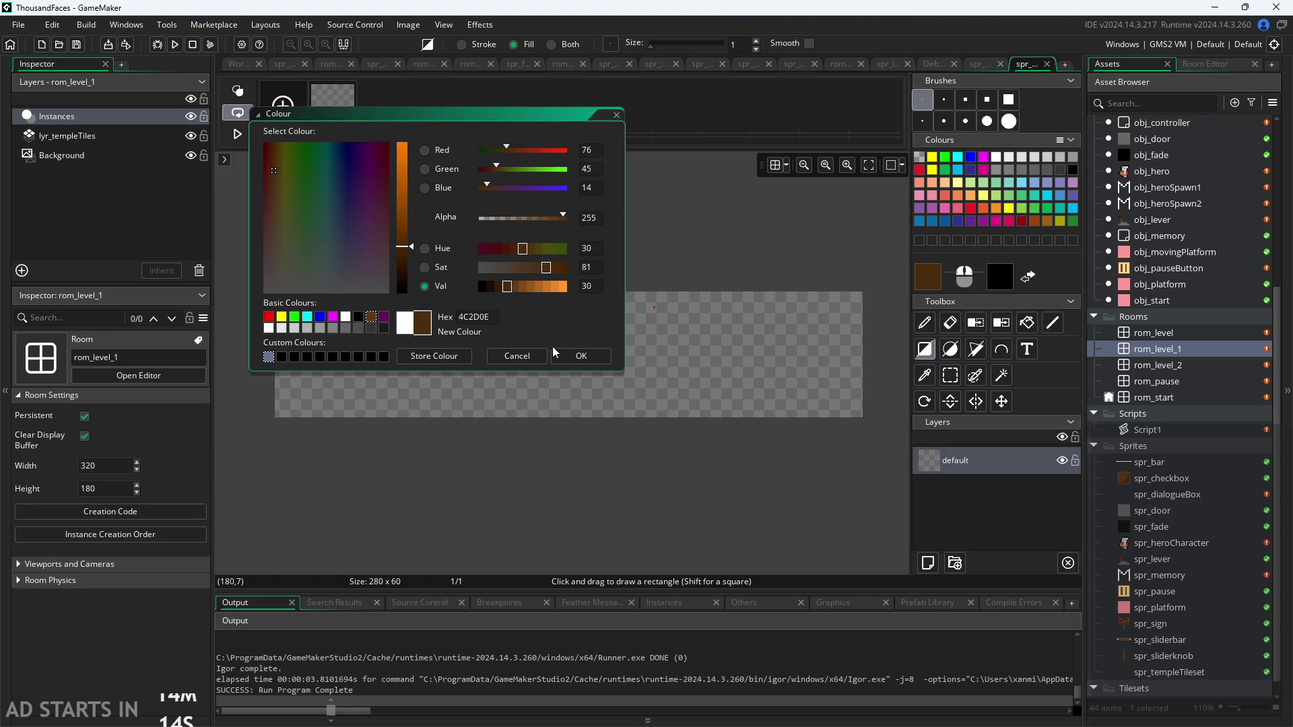
click(554, 354)
double_click(1152, 591)
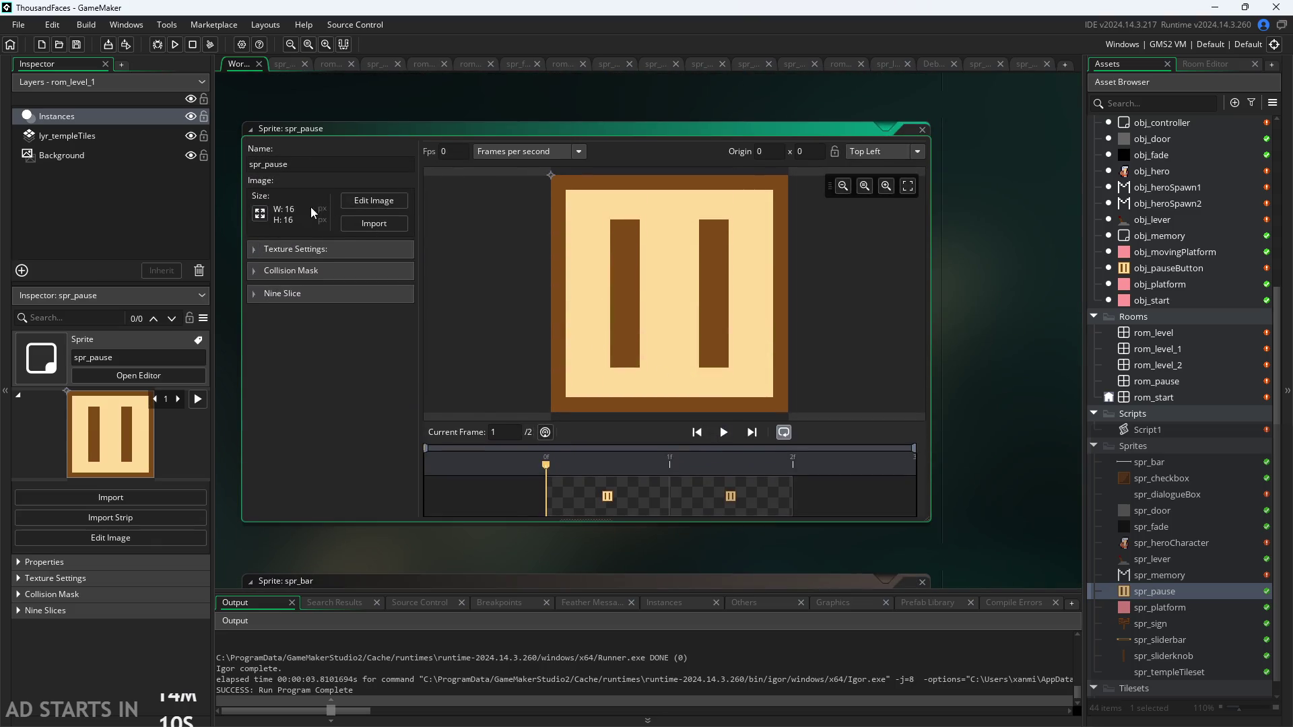
Sample the cream colour from spr_pause's image with the Colour Picker
click(369, 202)
click(925, 375)
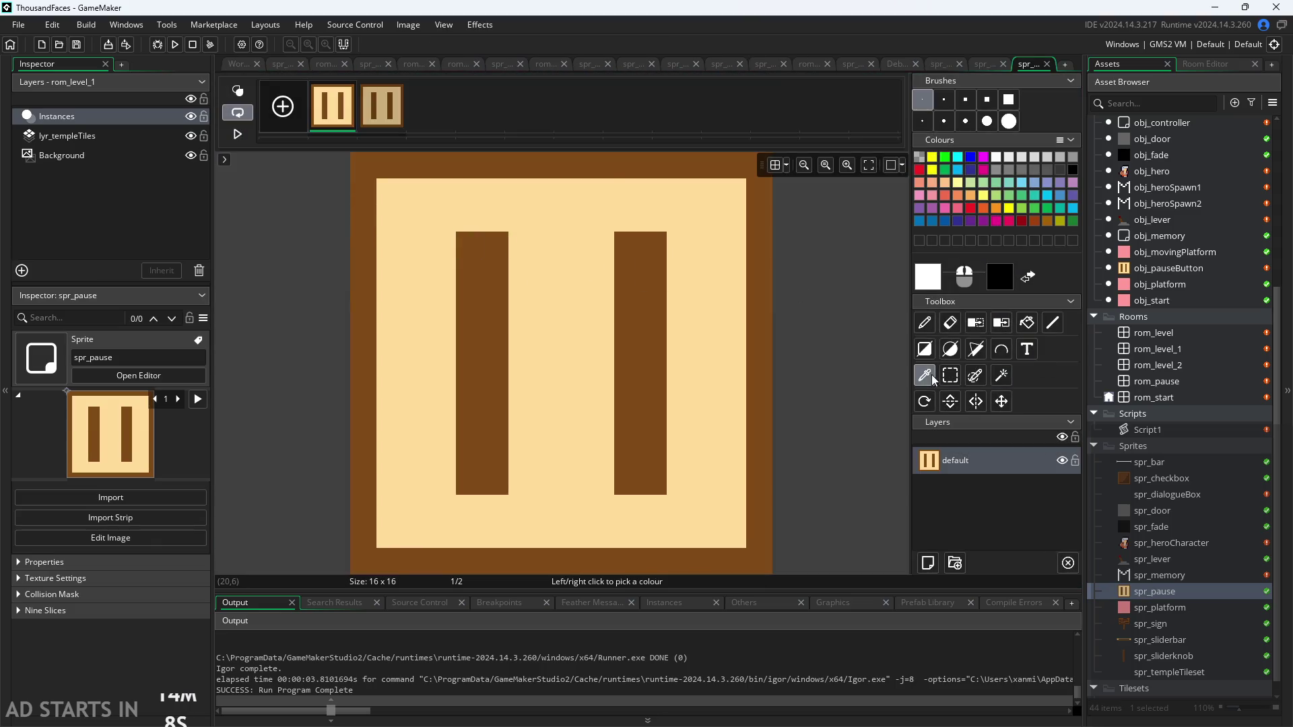
click(593, 196)
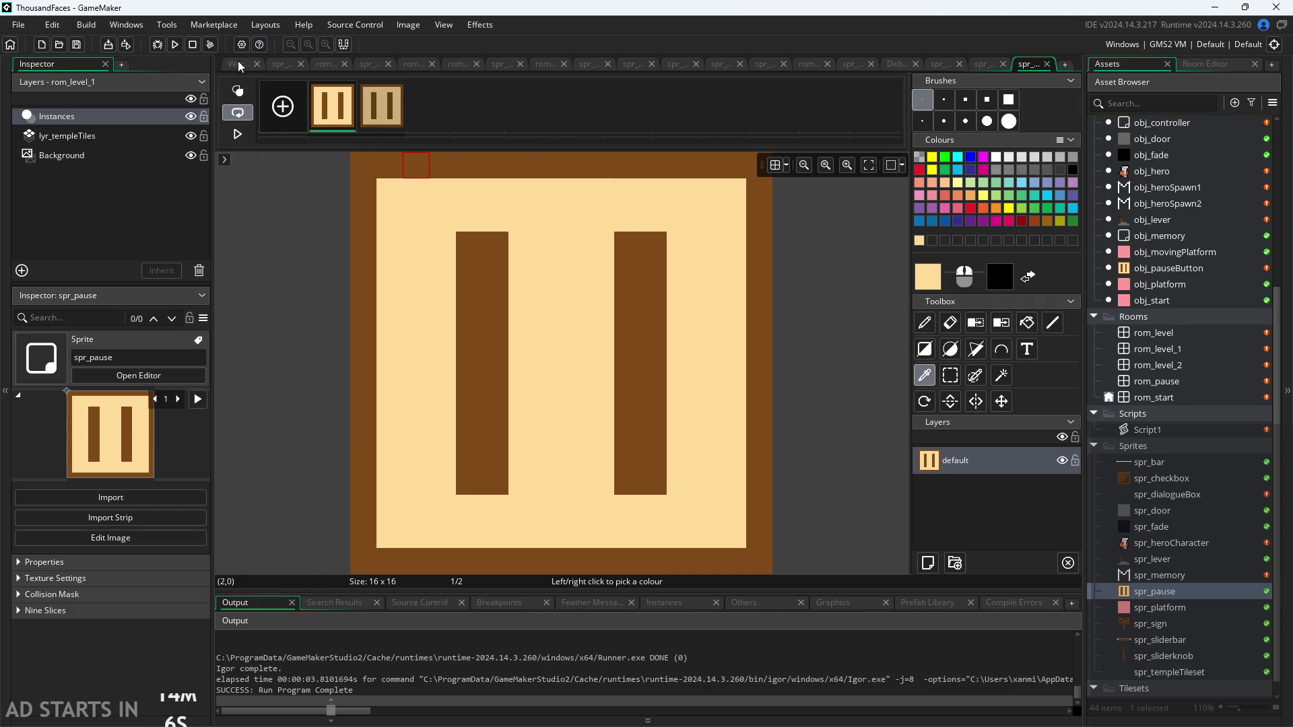
Look through the open editor tabs, then reopen spr_dialogueBox's image for editing
click(272, 62)
click(330, 65)
click(381, 63)
click(421, 64)
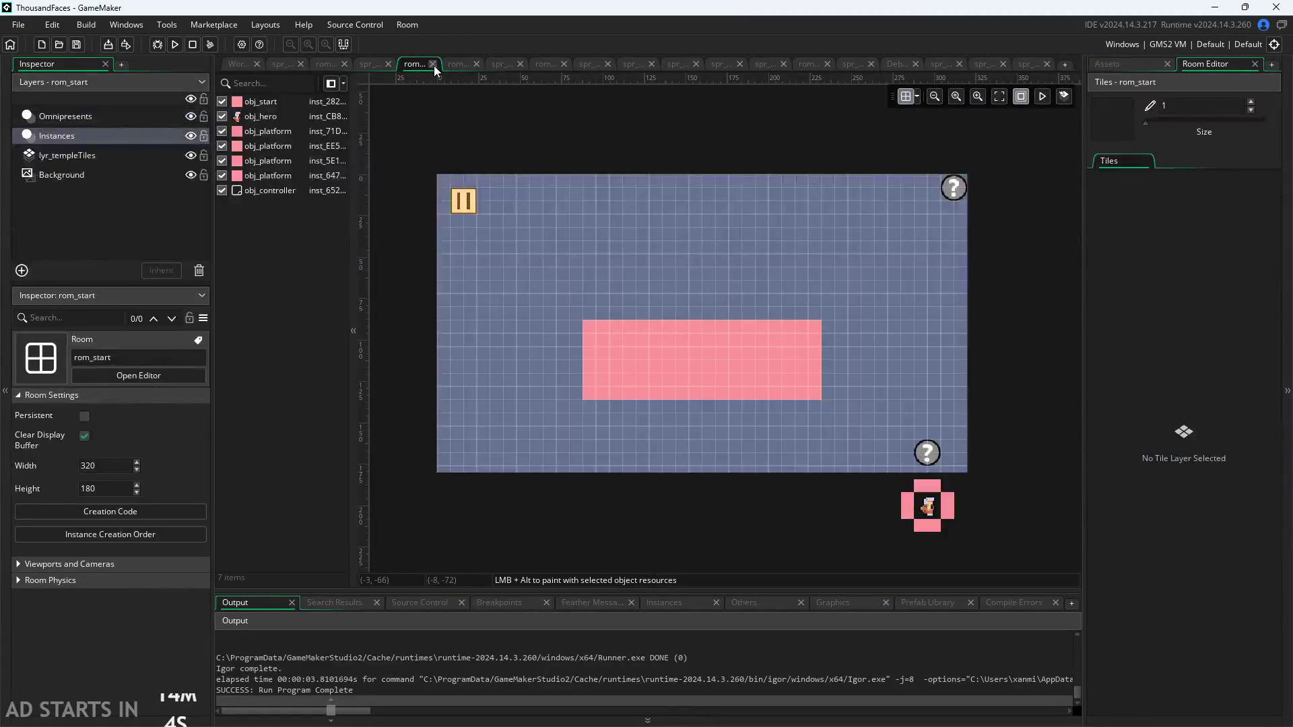
click(464, 65)
click(544, 66)
click(596, 68)
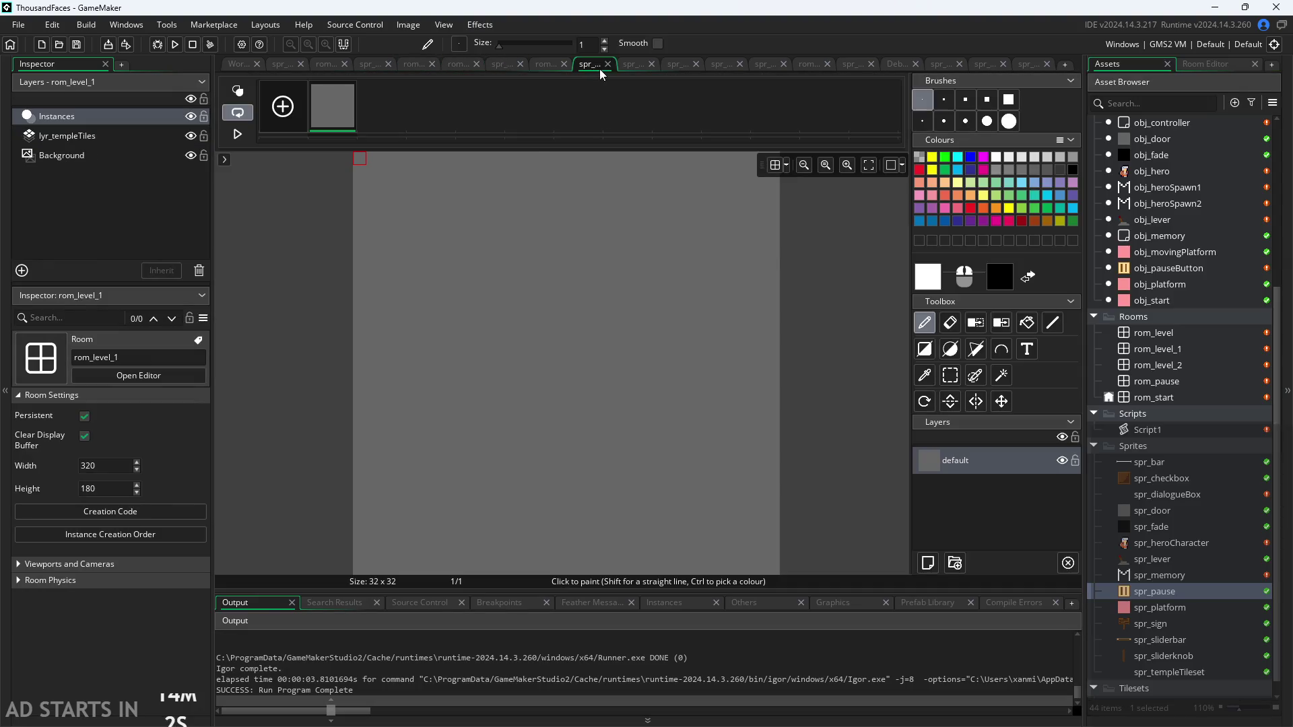
click(638, 68)
click(595, 62)
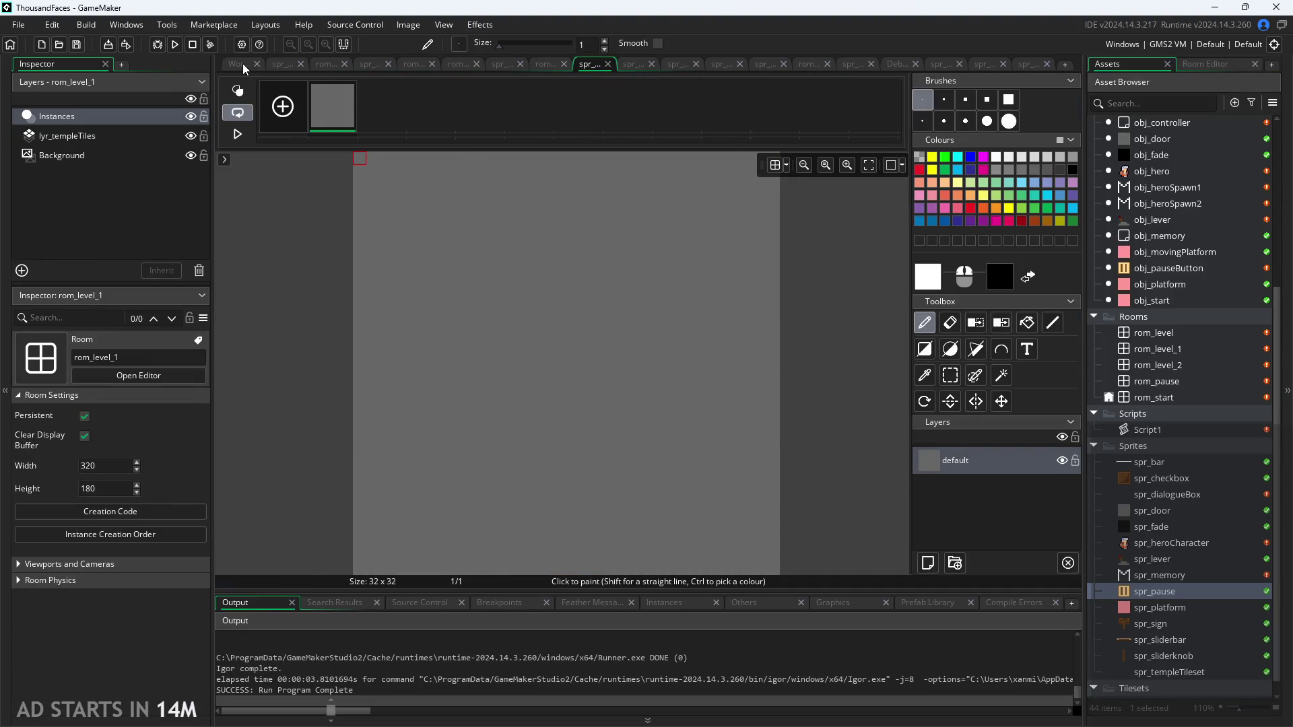
click(243, 65)
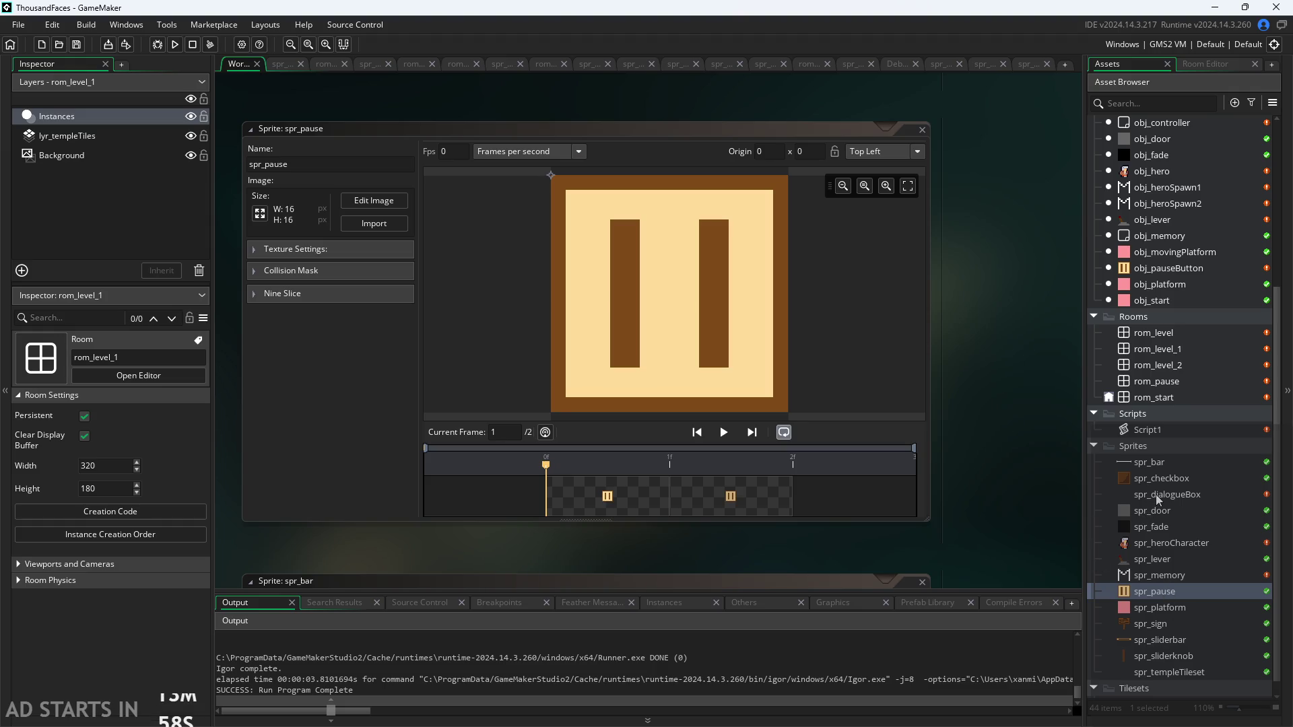
double_click(1157, 497)
click(344, 195)
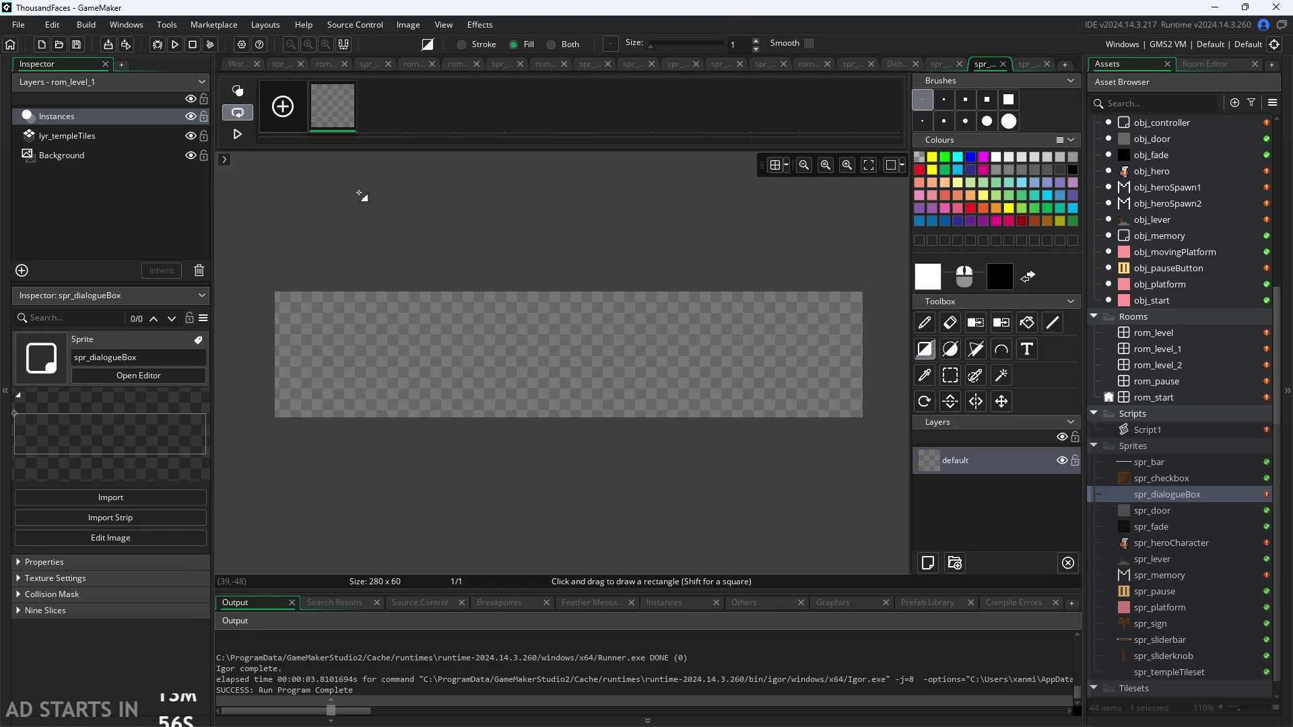
Move spr_dialogueBox's tab forward and close extra editors including rom_level_1 and rom_pause
drag(325, 78, 293, 81)
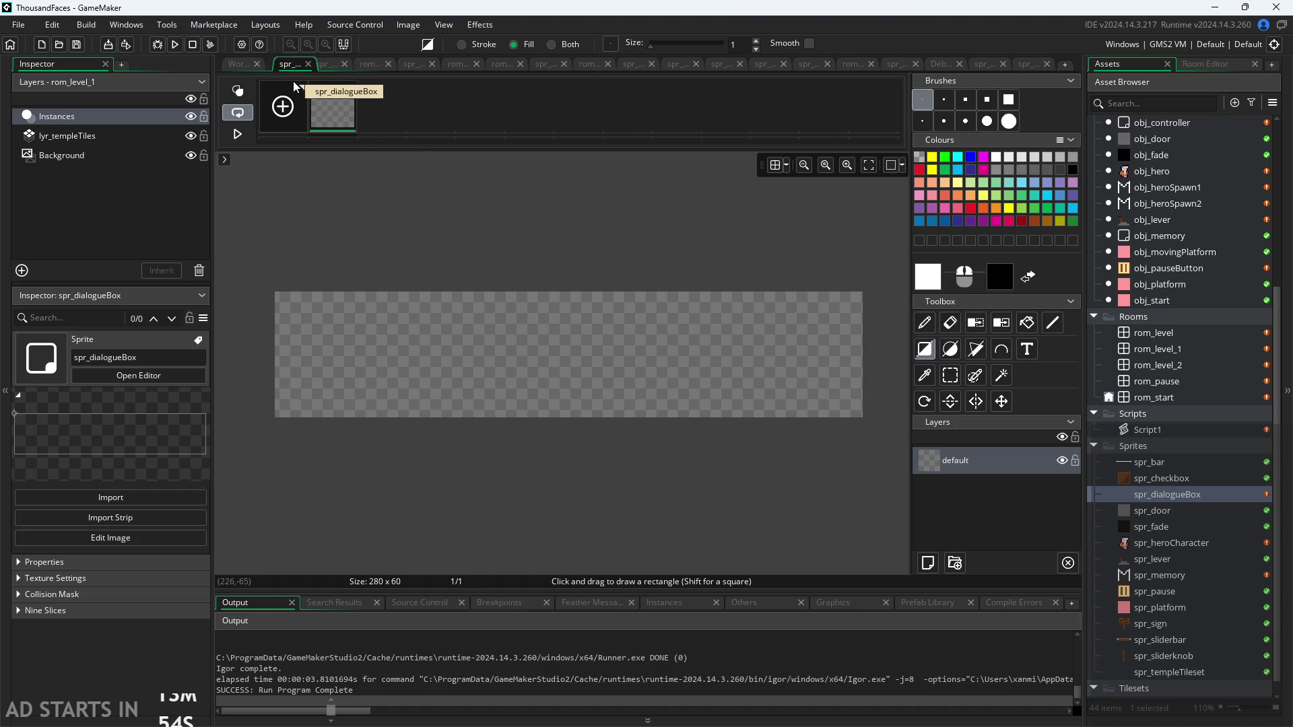
click(1048, 64)
click(1048, 63)
click(1047, 63)
click(1048, 64)
click(1047, 63)
click(1047, 64)
click(1047, 63)
click(1048, 64)
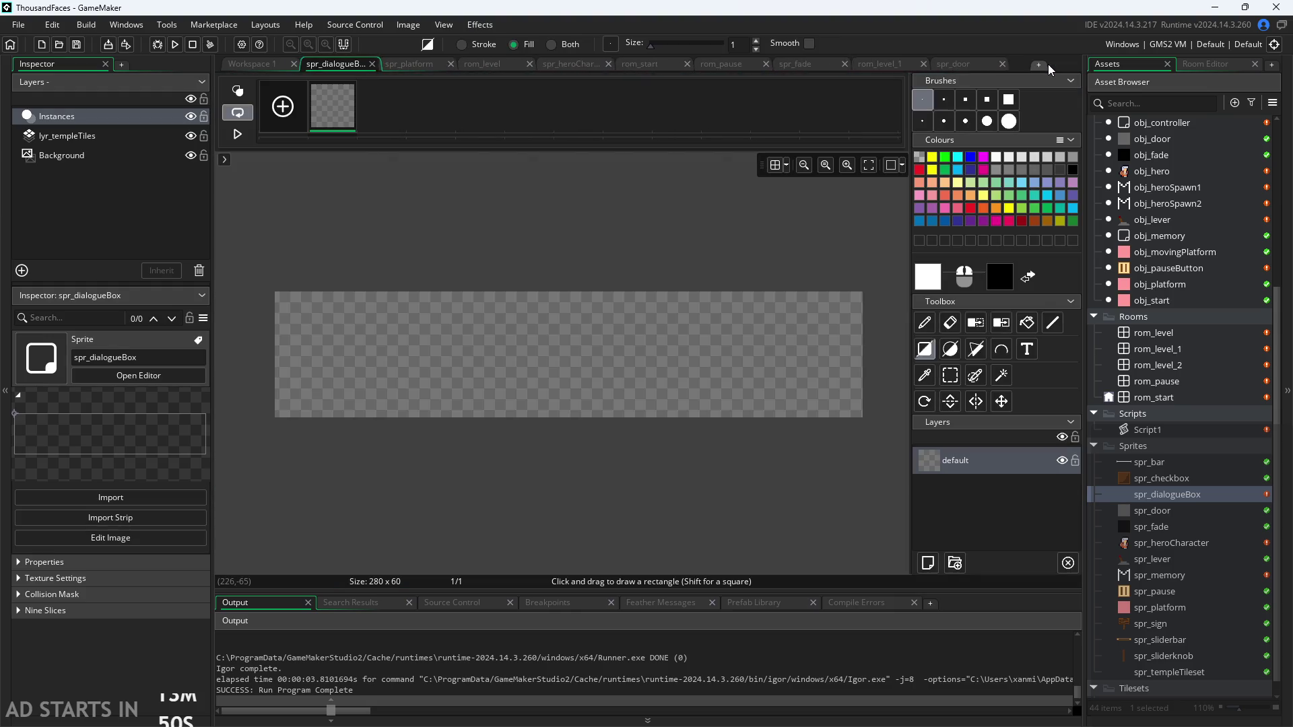
click(941, 64)
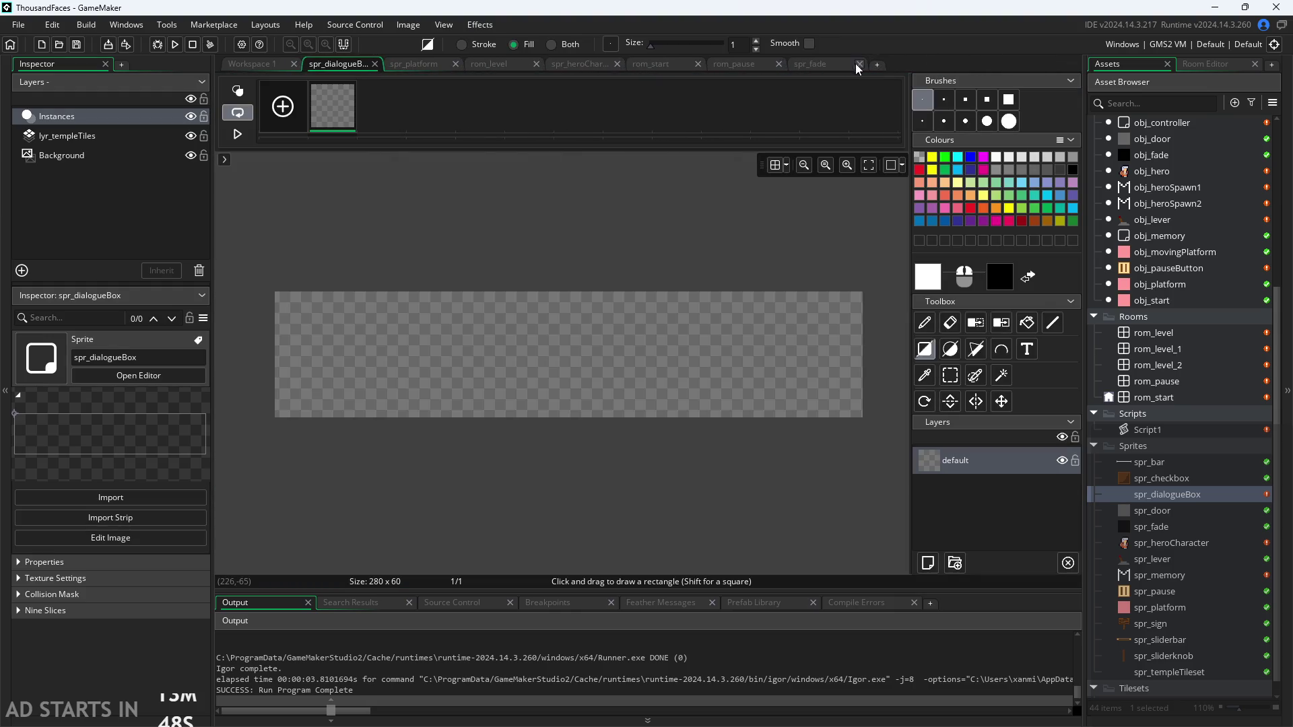
click(778, 63)
click(612, 66)
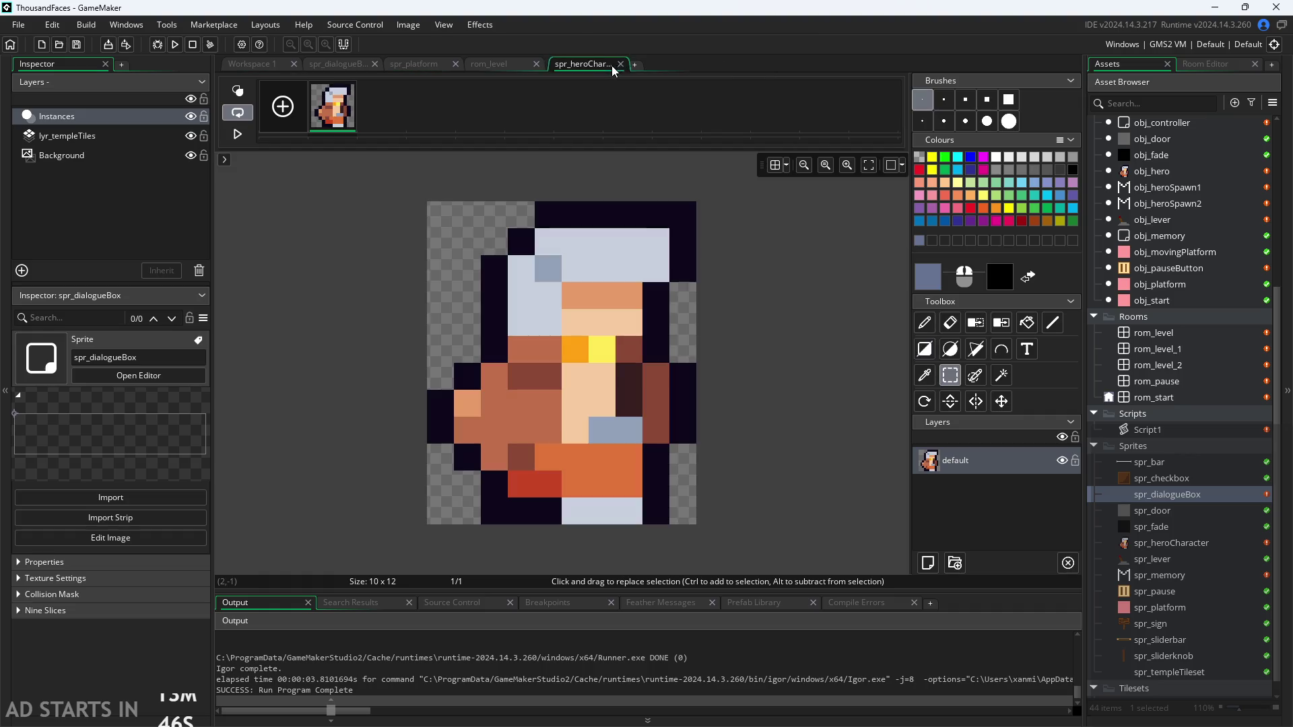
click(330, 62)
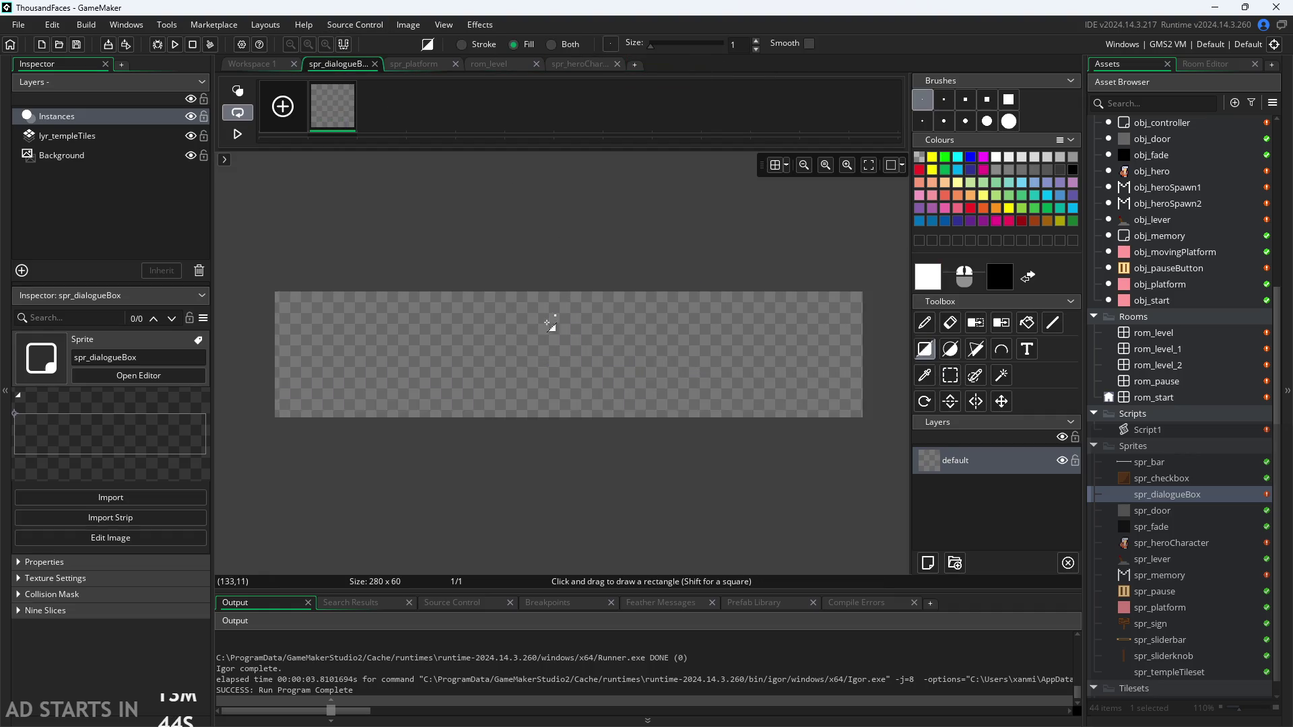
Check the primary colour, then close the hero sprite, rom_level and spr_platform editors
double_click(929, 280)
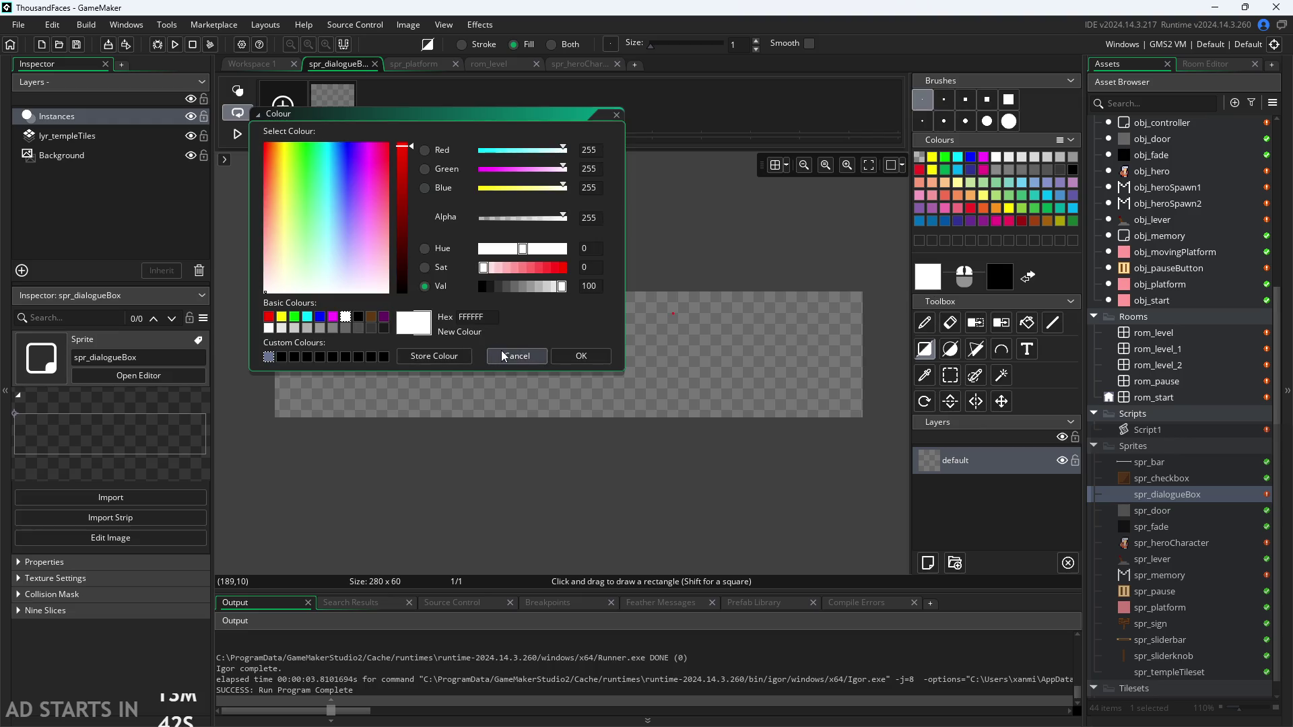
click(517, 355)
click(500, 64)
click(559, 60)
middle_click(543, 58)
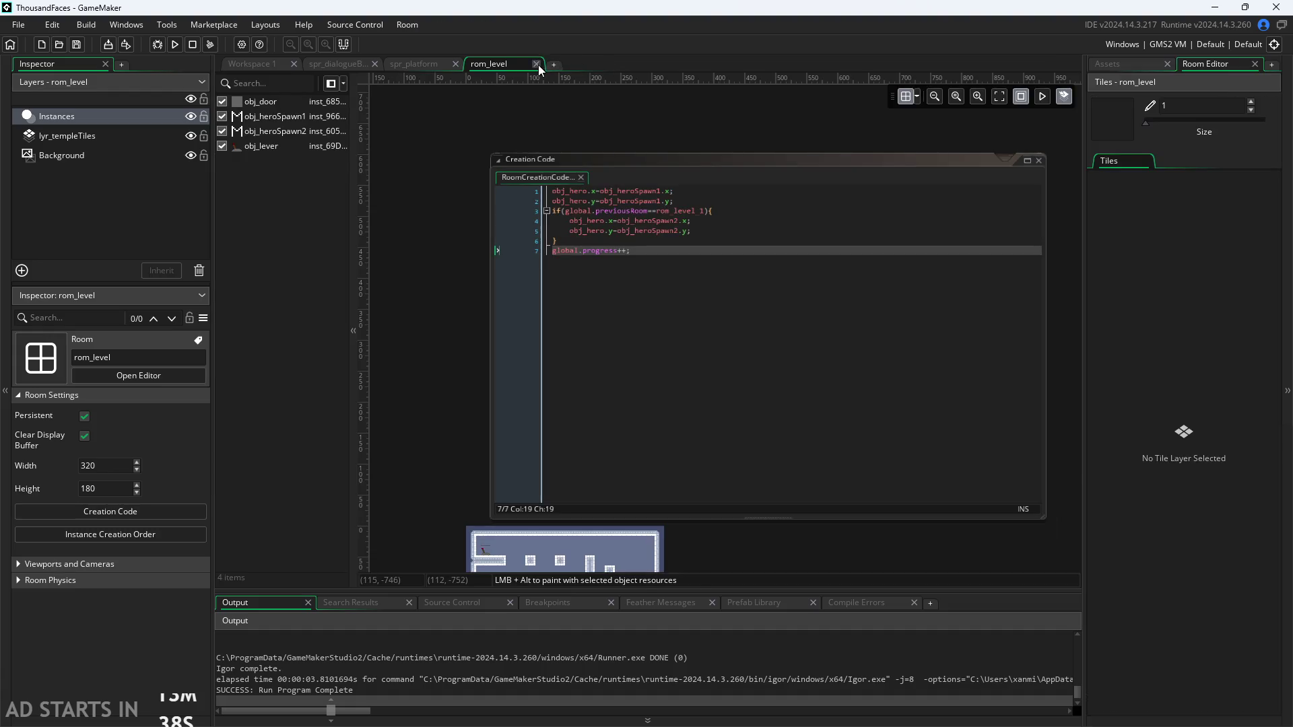
click(537, 63)
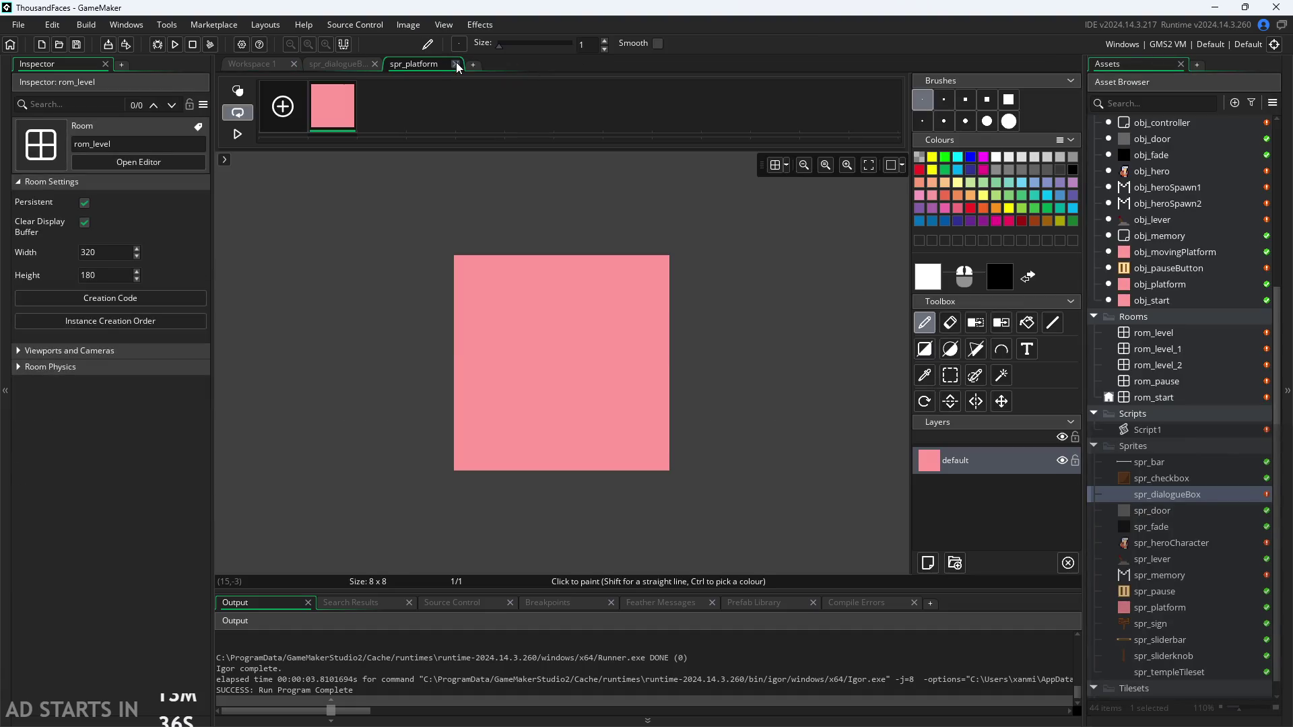
click(456, 64)
click(259, 63)
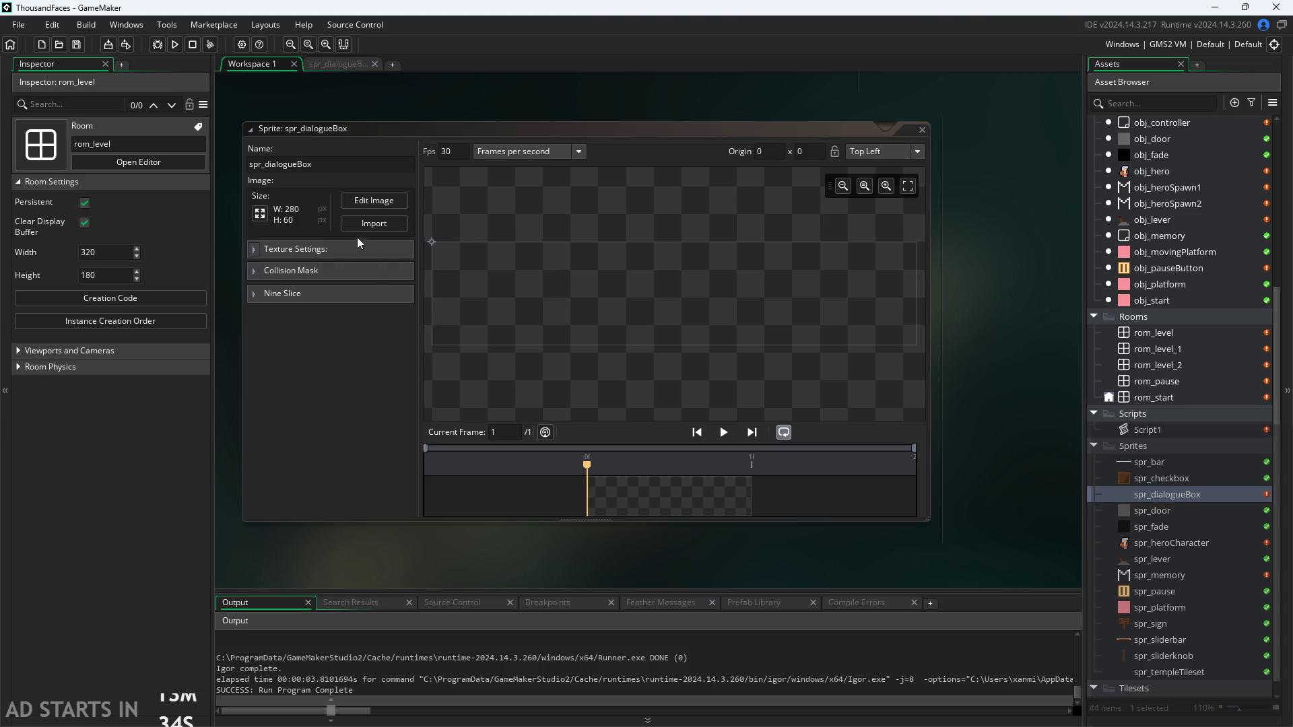
Sample cream and brown from spr_pause's image and store the brown as a custom colour
click(1179, 594)
double_click(1177, 592)
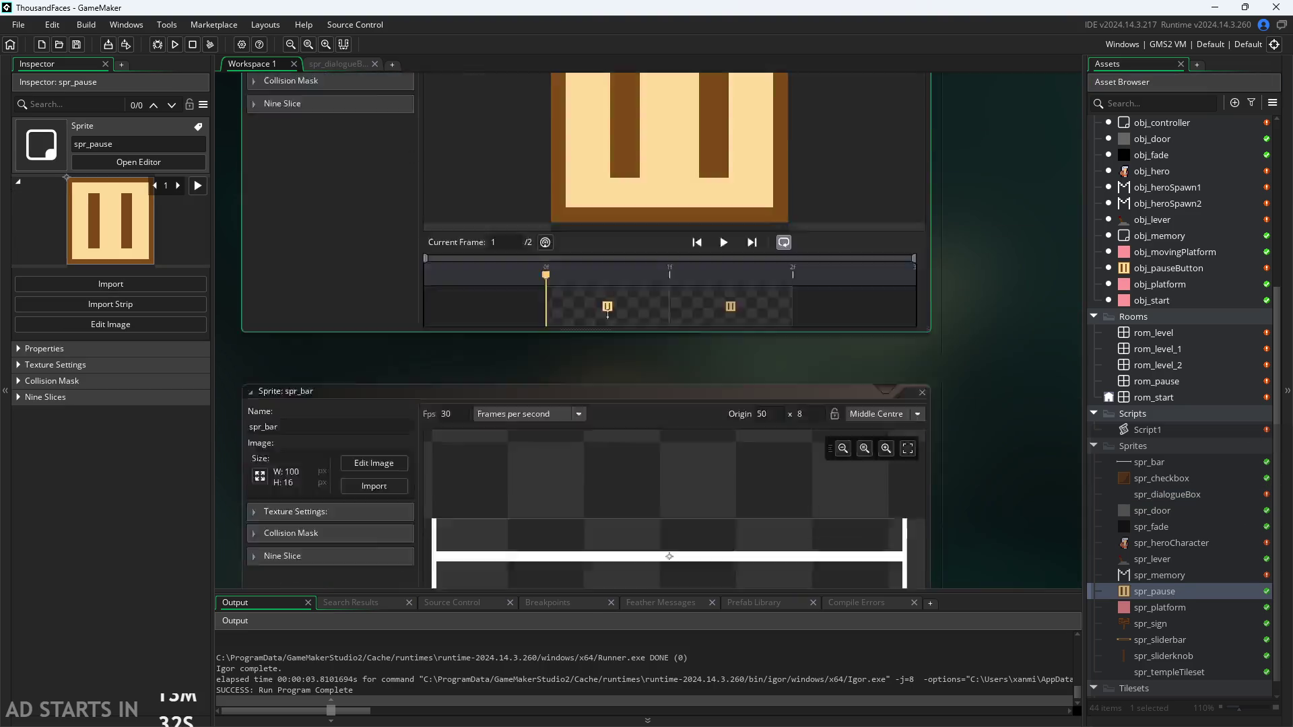
click(374, 204)
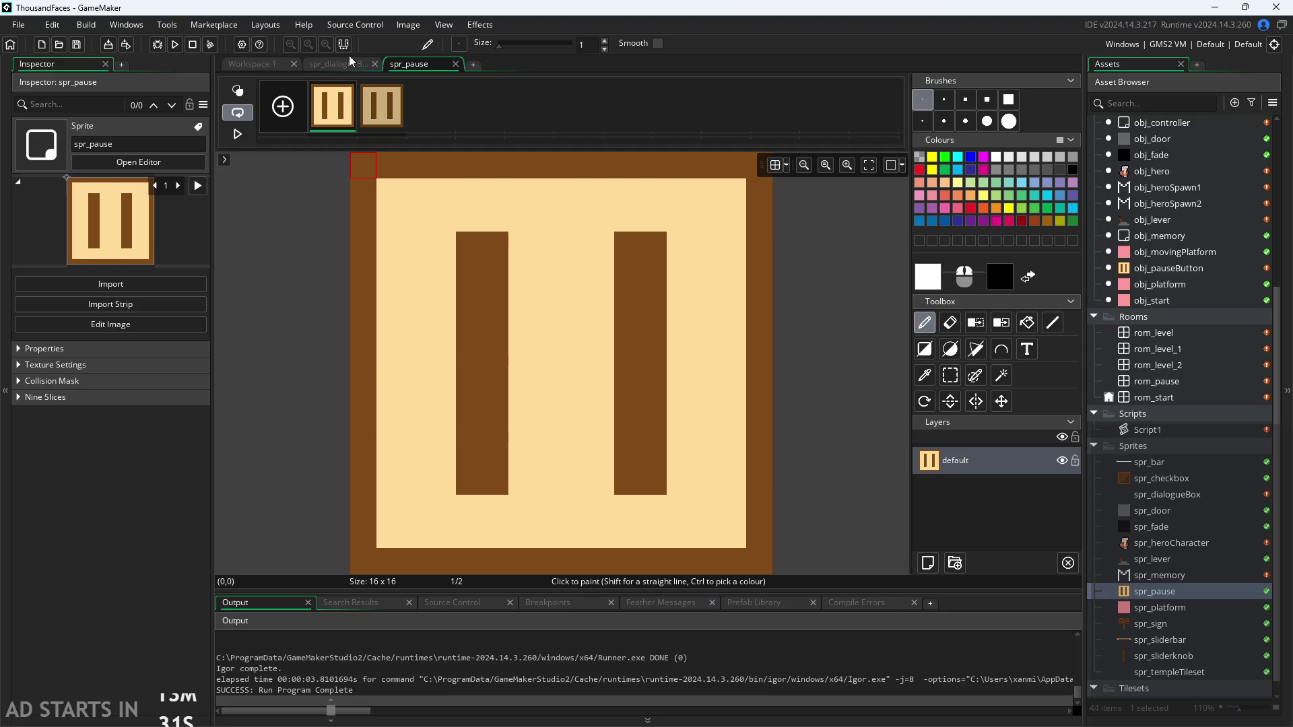
click(924, 375)
click(673, 249)
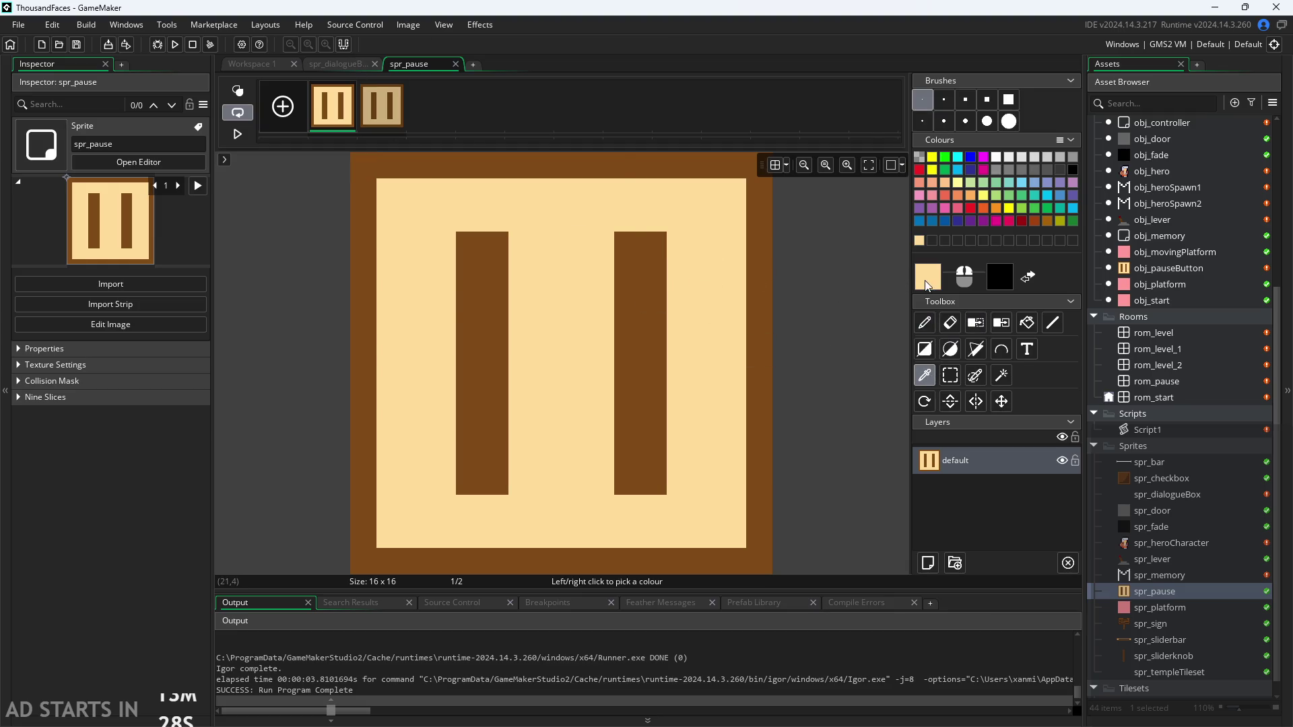
click(927, 278)
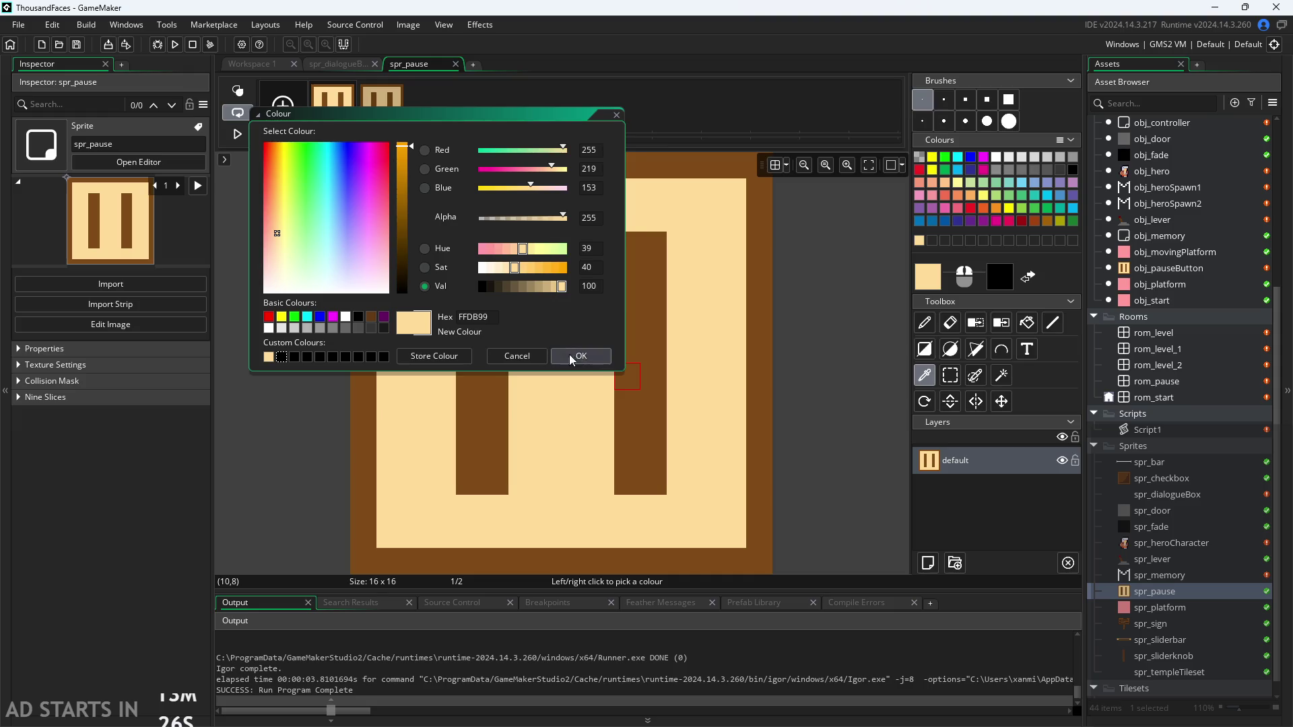
click(581, 355)
right_click(759, 270)
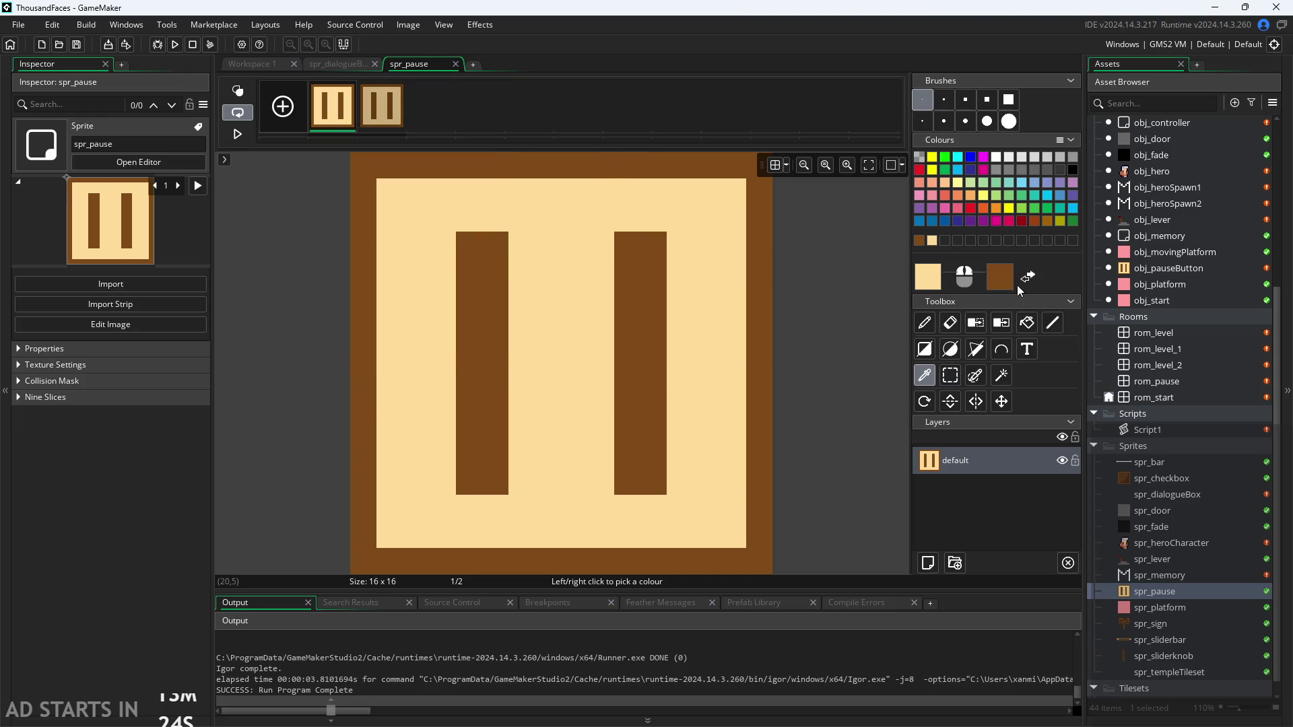
click(999, 277)
click(428, 358)
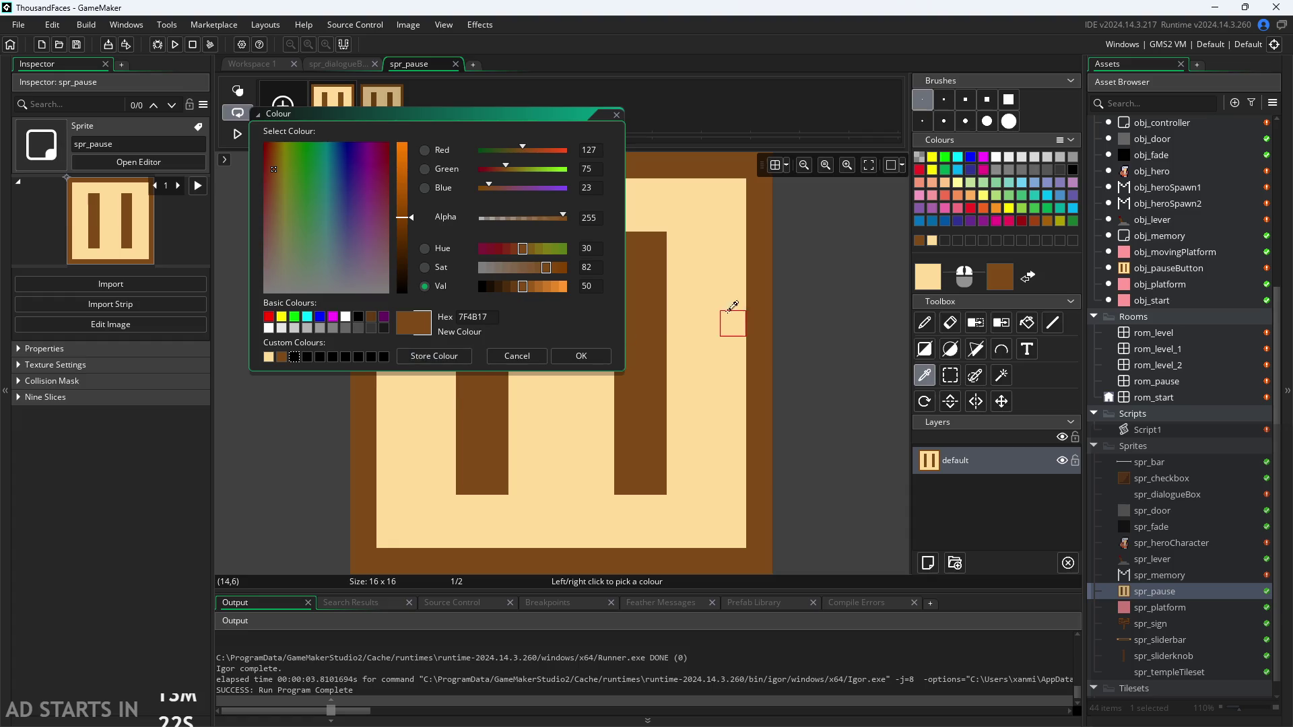
click(583, 356)
Set spr_dialogueBox's primary colour to cream FFDB99 and secondary to brown 7F4B17
click(342, 65)
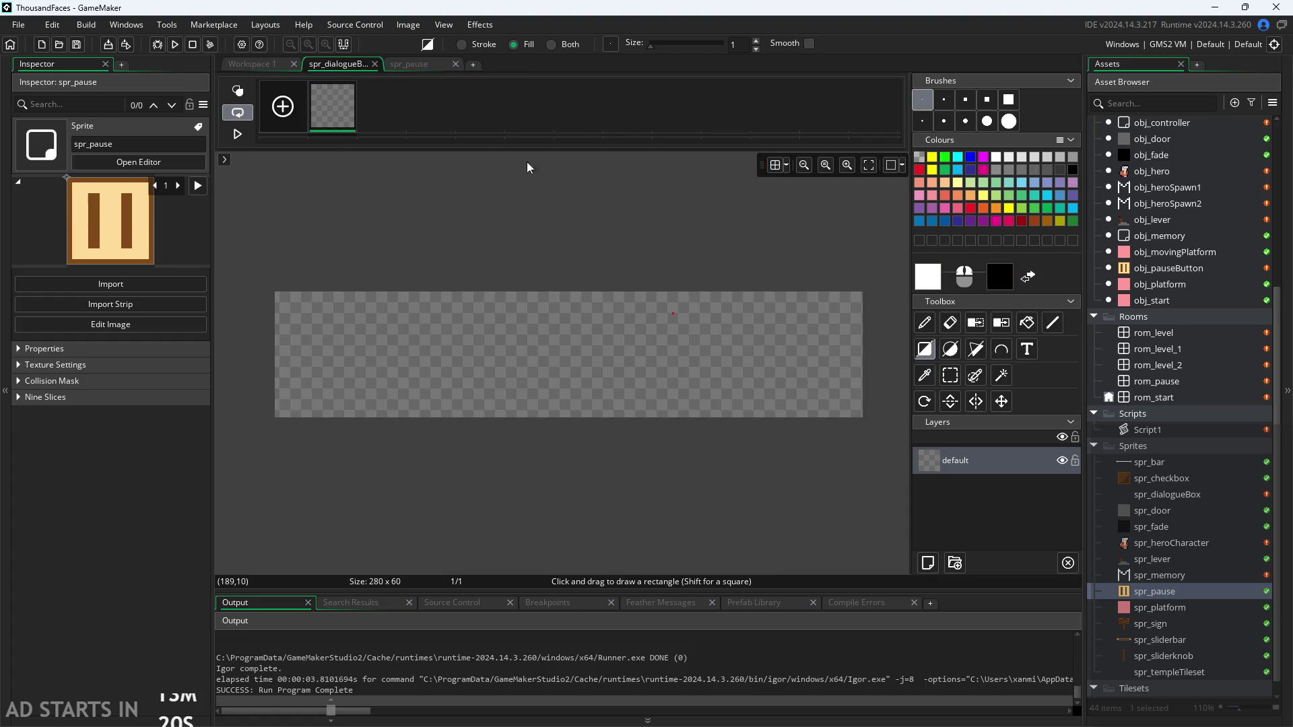
click(924, 282)
click(269, 357)
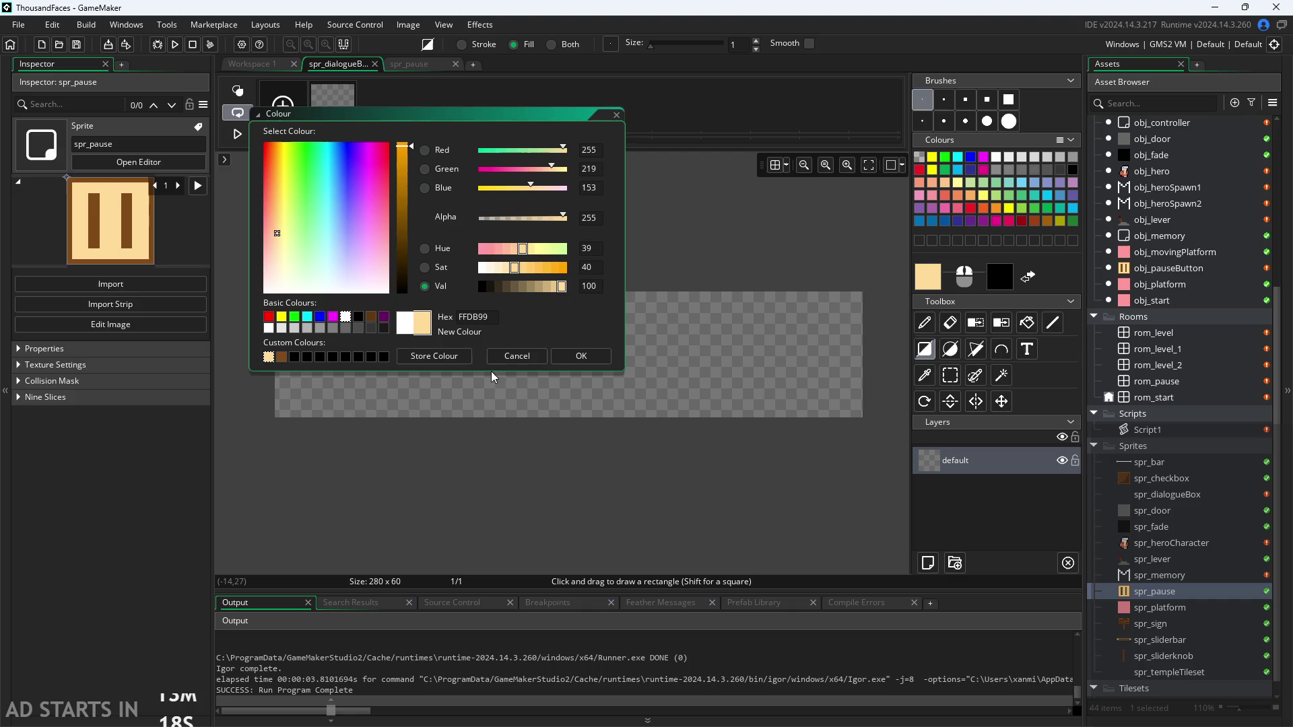
click(565, 359)
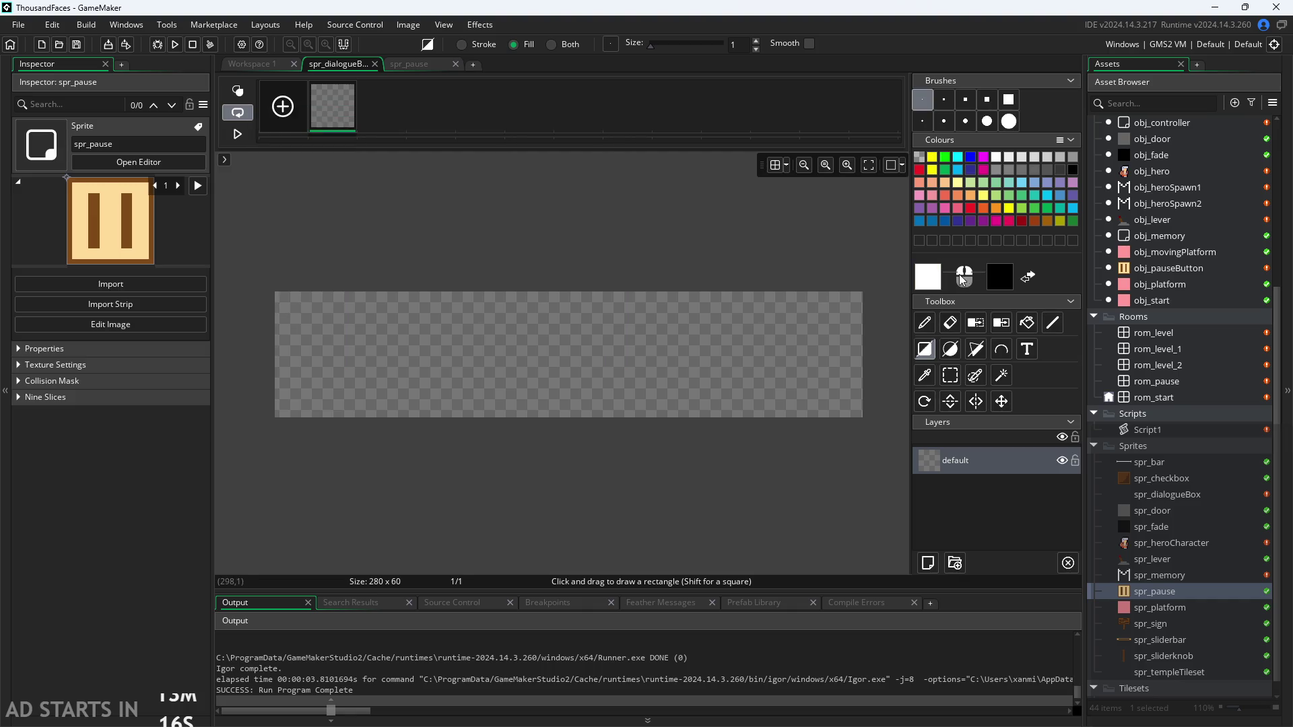
click(993, 285)
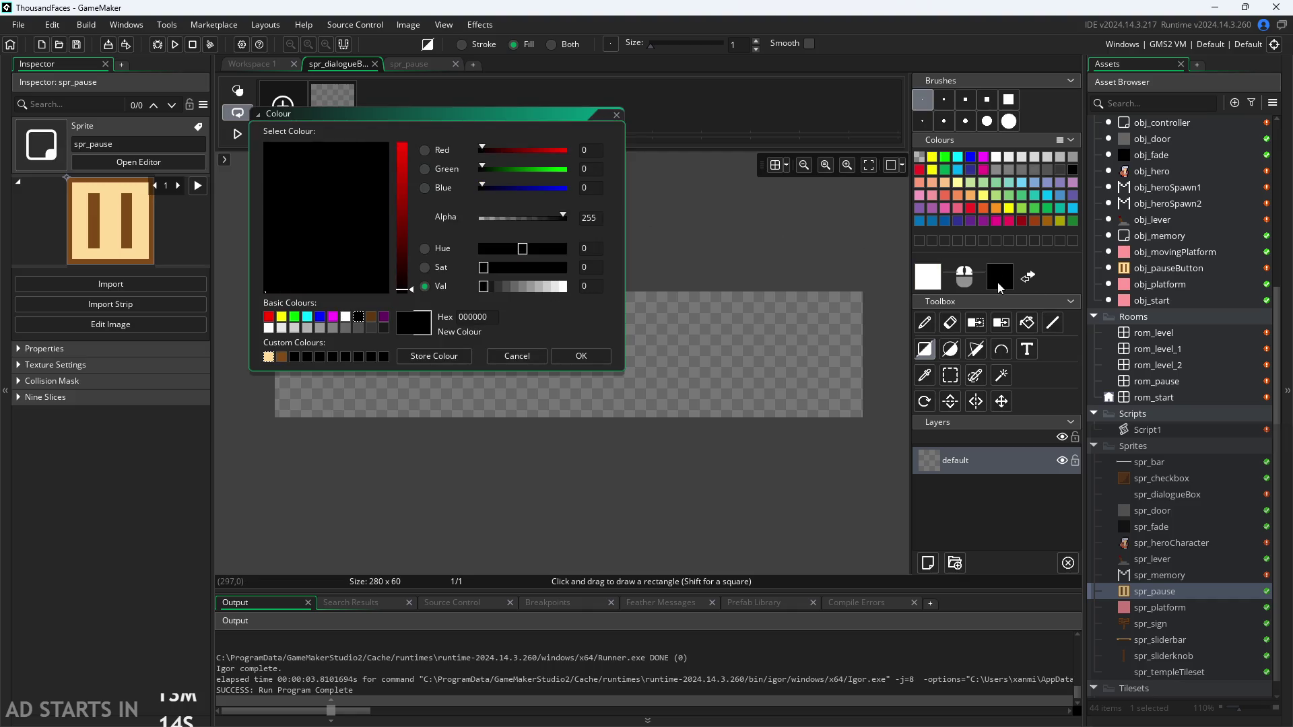
click(281, 357)
click(534, 361)
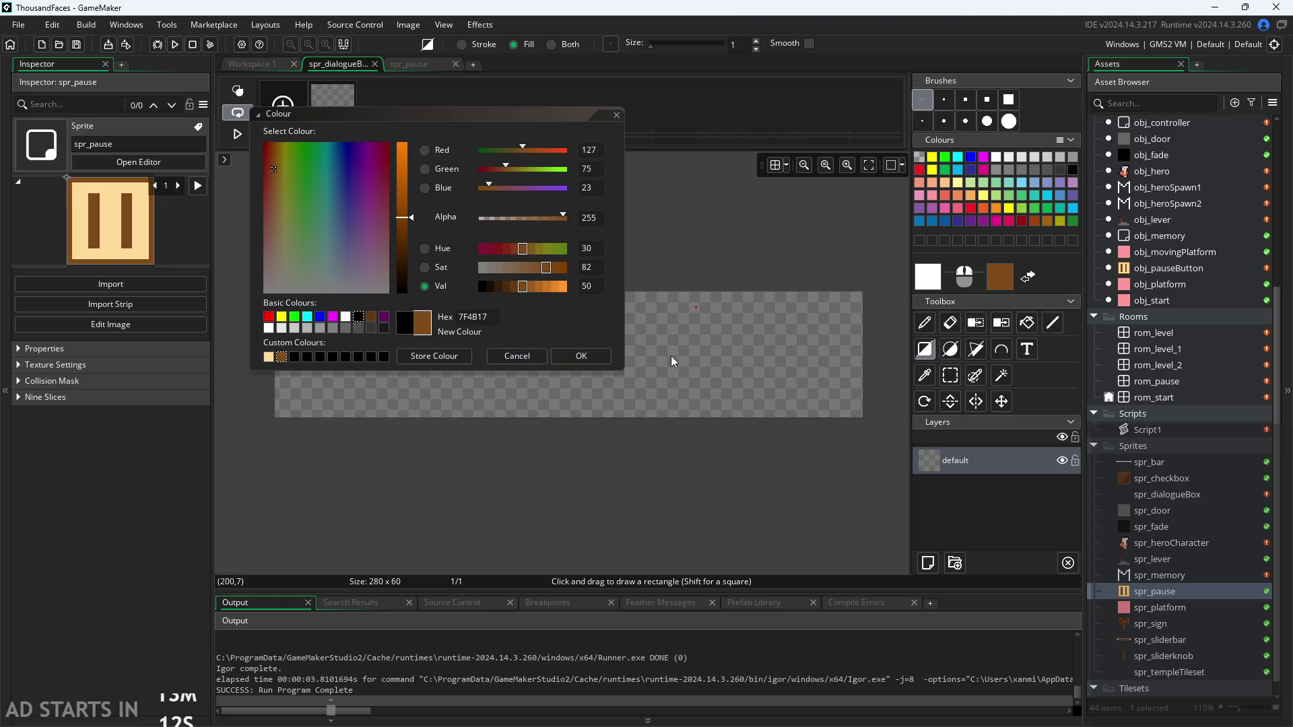
click(939, 283)
click(271, 357)
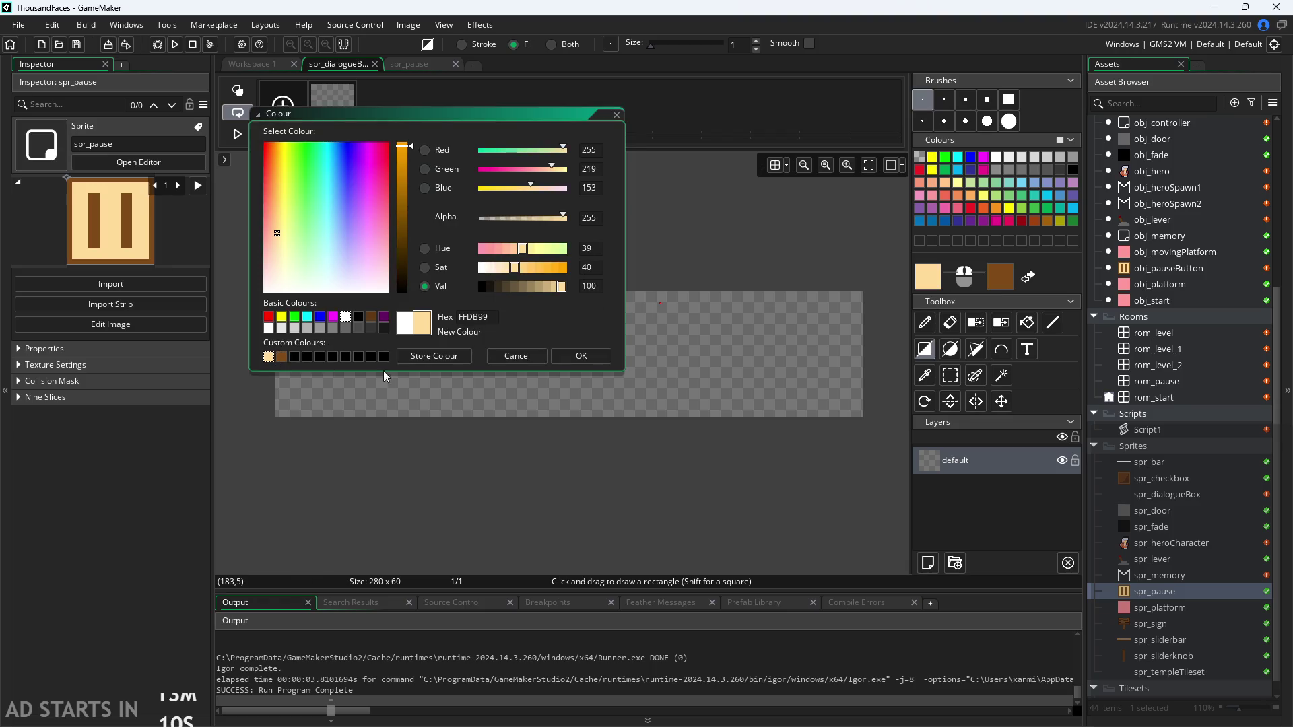
click(572, 357)
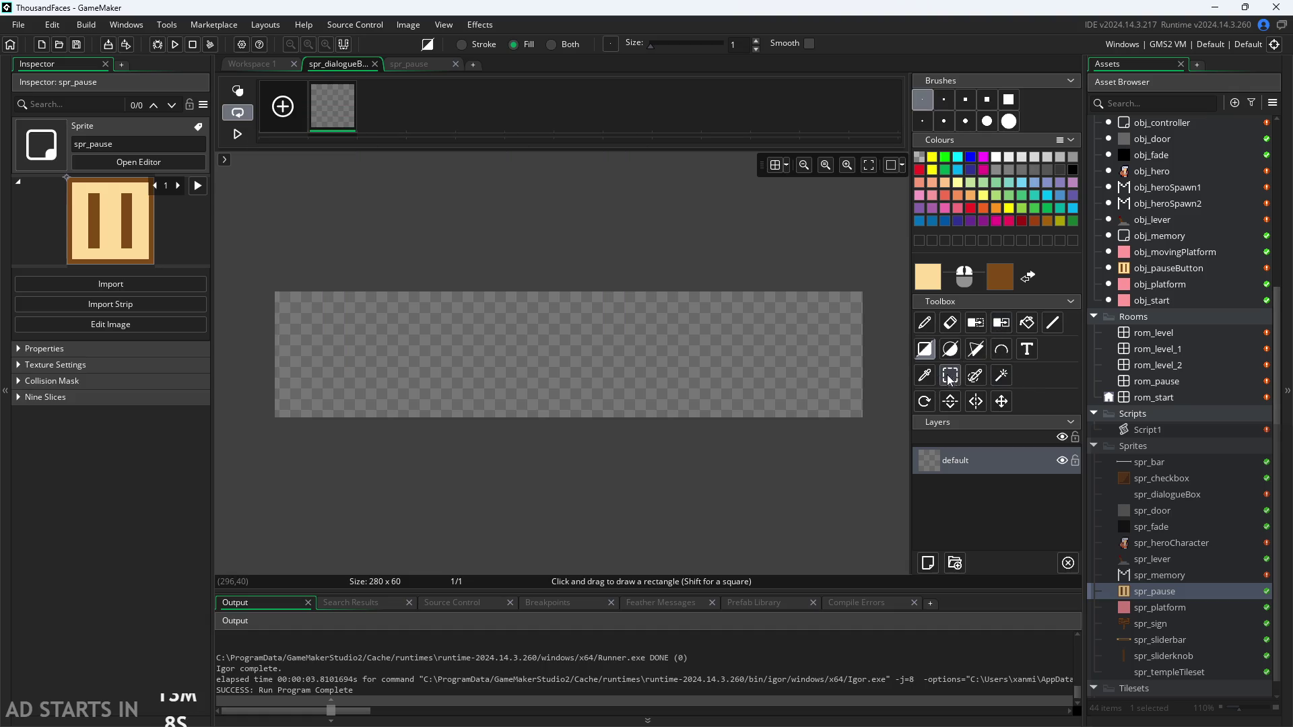
Fill the whole 280×60 canvas with a brown rectangle
mouse_move(280, 301)
mouse_down()
mouse_move(698, 462)
mouse_move(895, 511)
mouse_up()
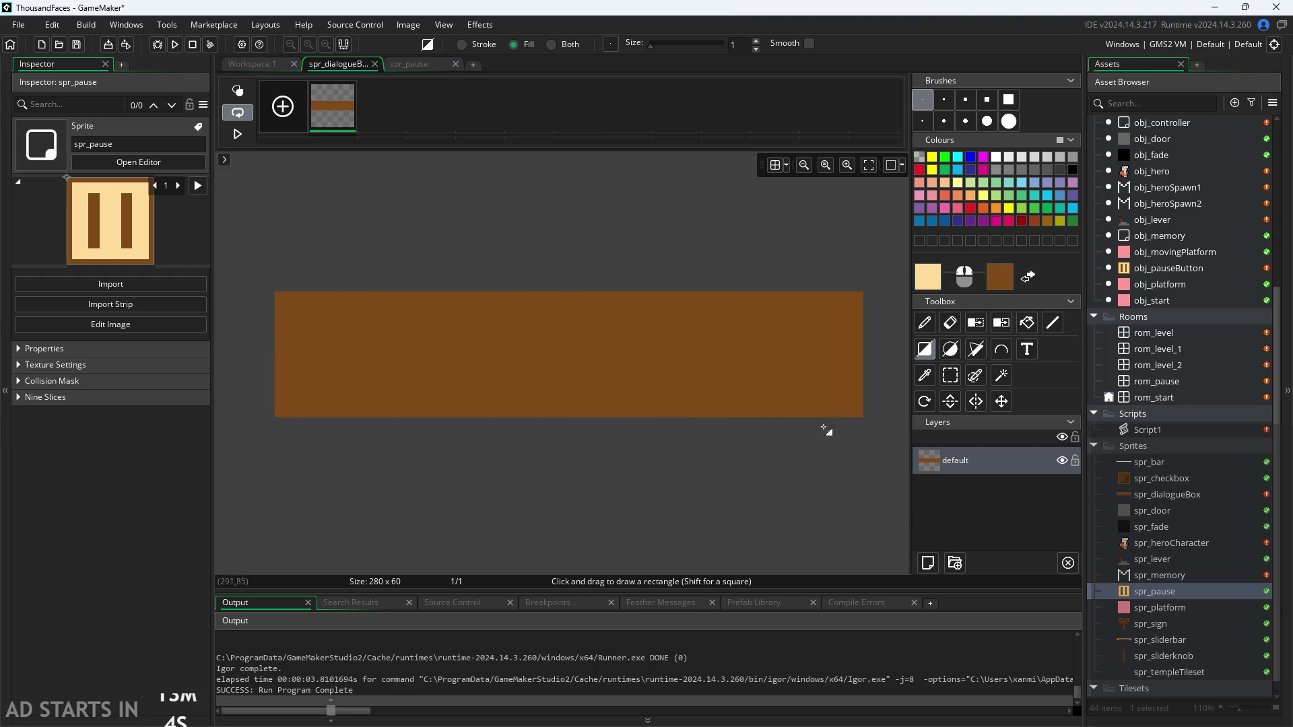
scroll(279, 293, up, 3)
scroll(280, 292, up, 2)
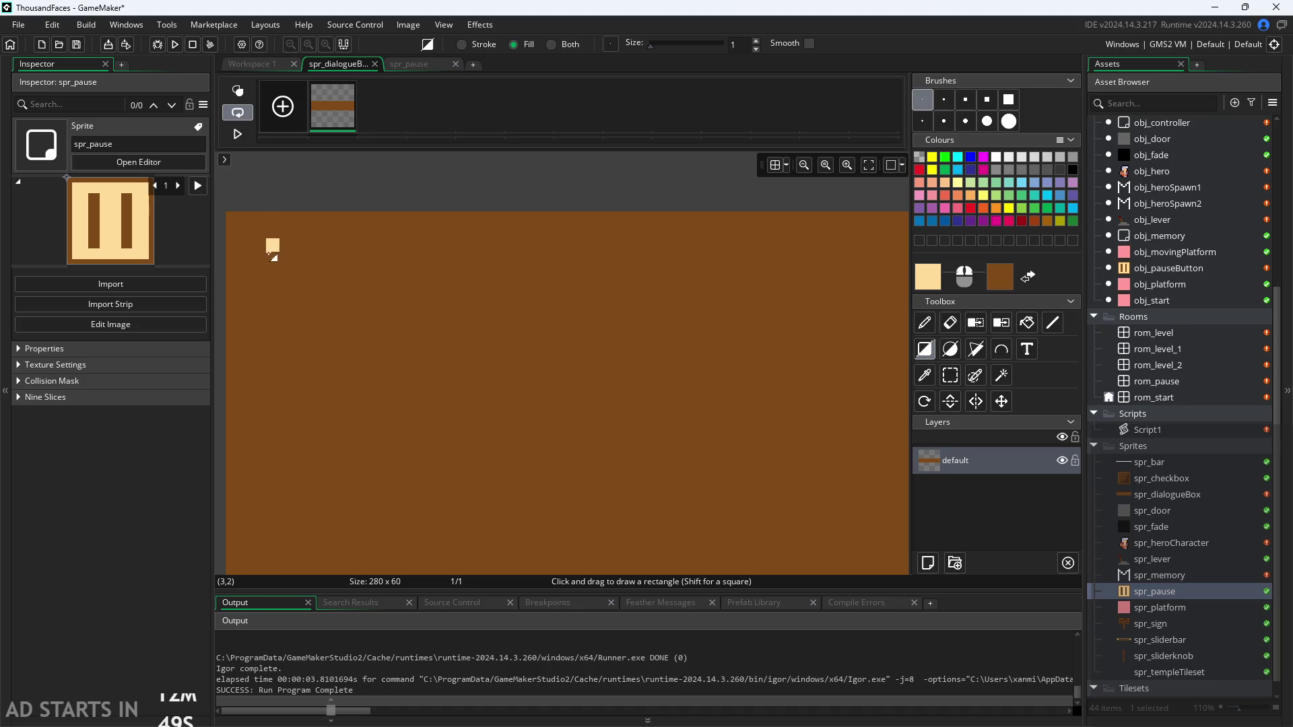
Draw a cream rectangle inset from the edges, leaving a thin brown border
mouse_move(272, 259)
mouse_down()
mouse_move(673, 454)
mouse_move(485, 403)
mouse_move(476, 341)
mouse_move(540, 365)
mouse_move(785, 327)
mouse_move(808, 389)
mouse_move(837, 361)
mouse_move(755, 438)
mouse_move(768, 422)
mouse_move(430, 455)
mouse_move(480, 470)
mouse_move(744, 453)
mouse_move(612, 361)
mouse_move(703, 396)
mouse_move(661, 403)
mouse_move(668, 357)
mouse_up()
scroll(485, 404, up, 3)
scroll(690, 494, down, 4)
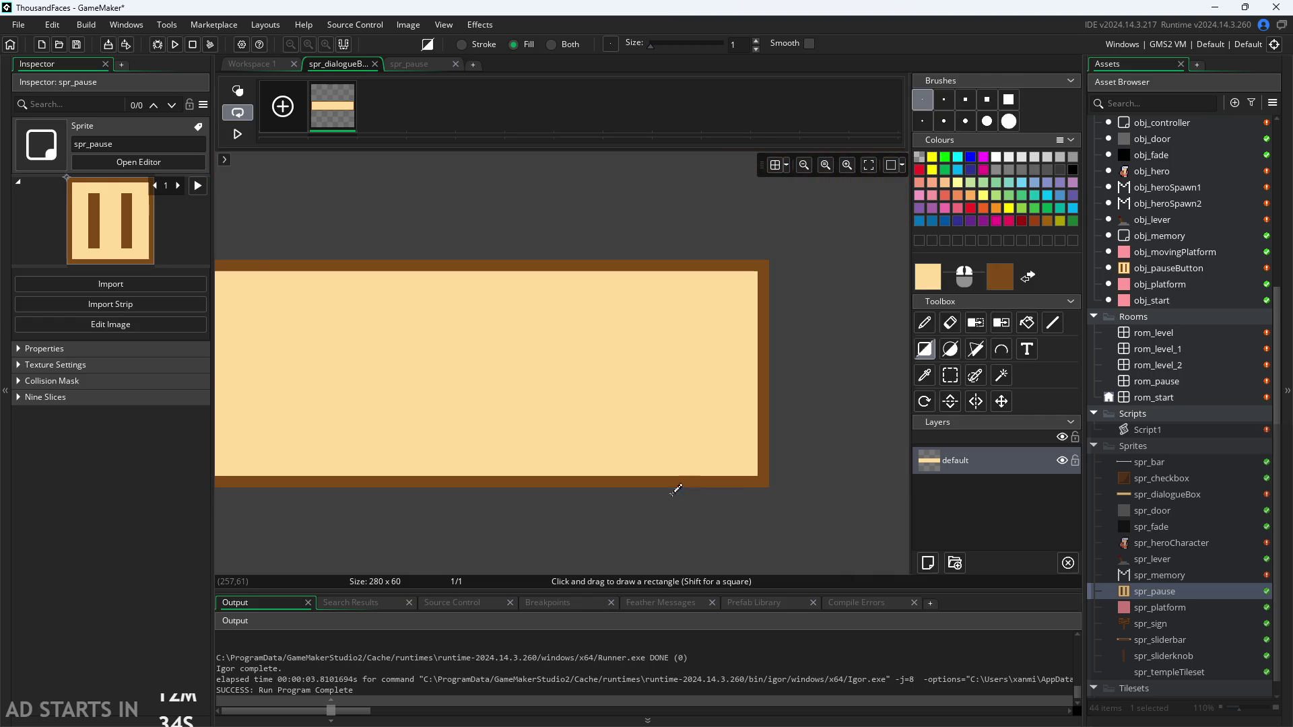
scroll(741, 504, left, 3)
scroll(656, 515, left, 3)
scroll(486, 530, down, 1)
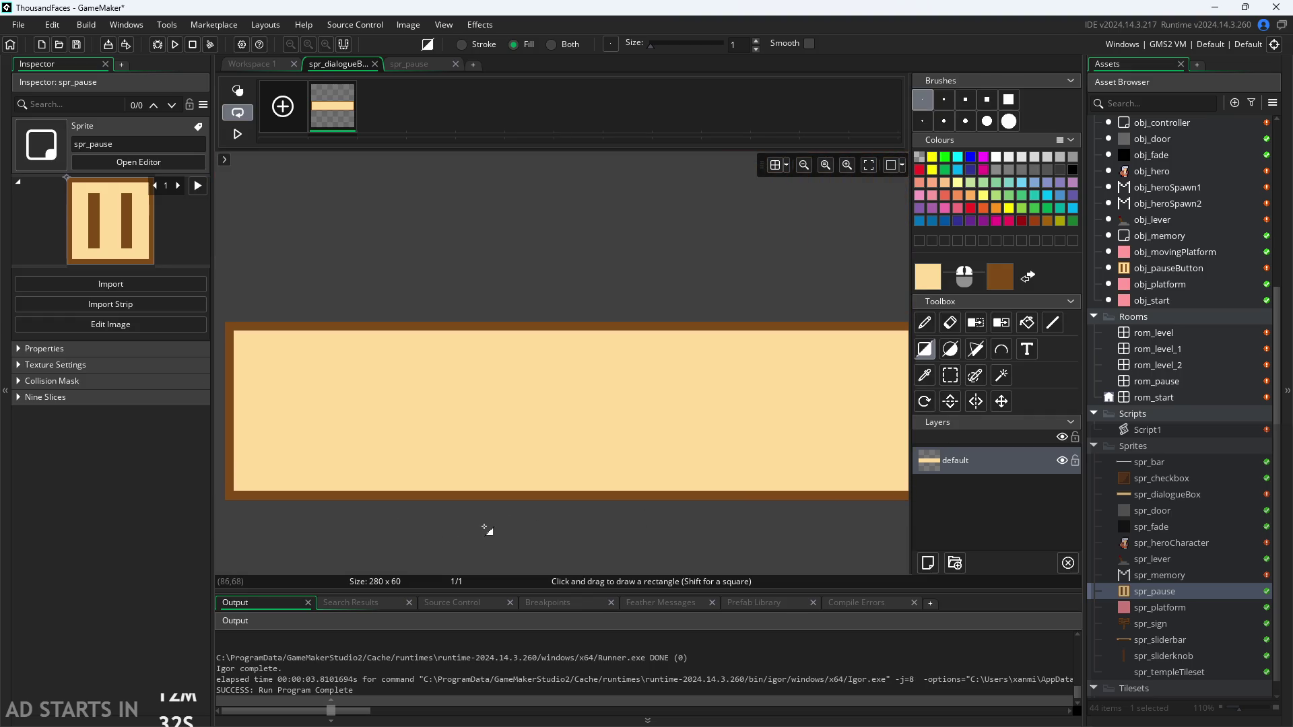
scroll(631, 514, down, 2)
scroll(548, 473, left, 2)
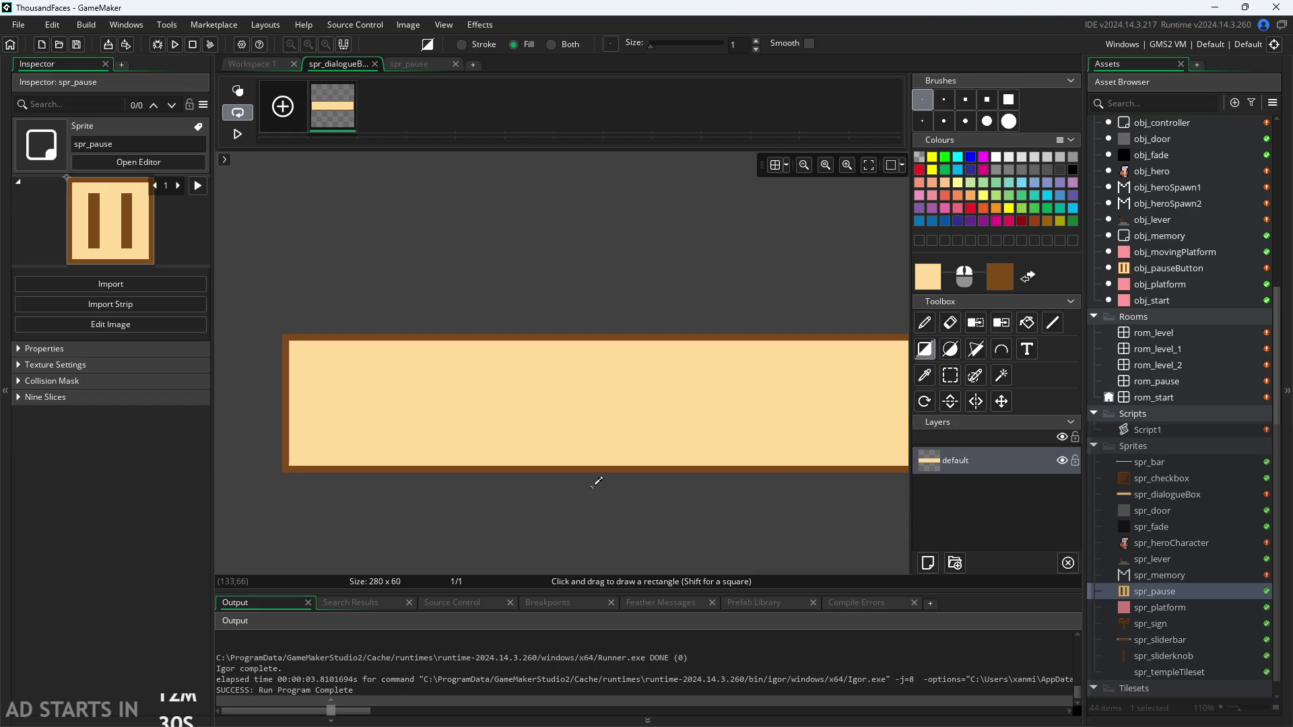
scroll(596, 482, down, 1)
scroll(1172, 257, up, 2)
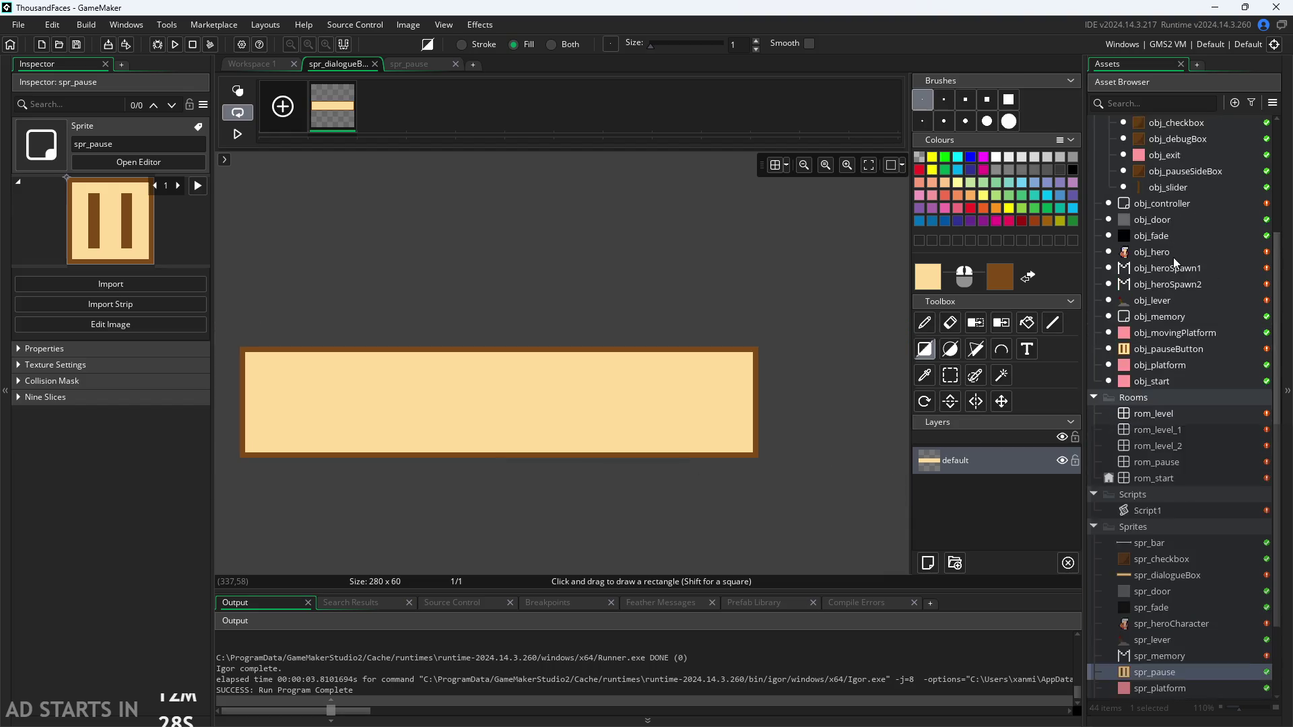
scroll(1173, 257, up, 2)
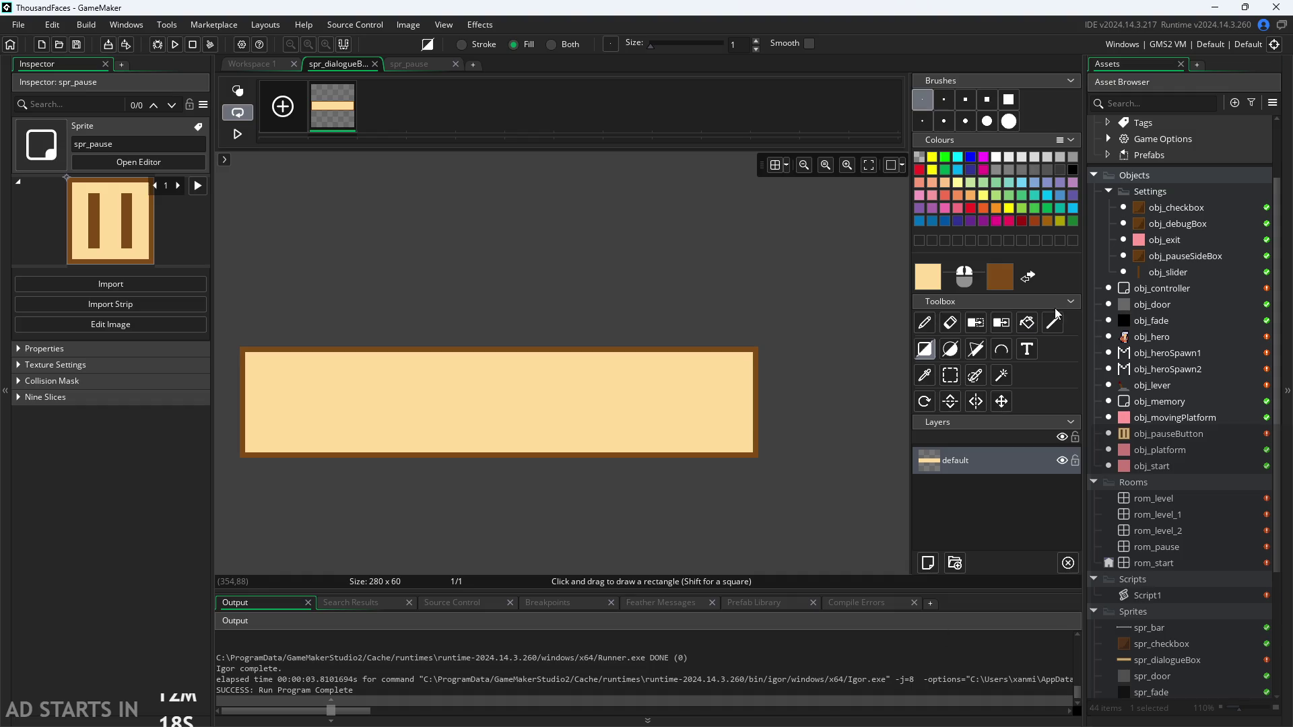
Create a new font asset, Font1, set to Arial Regular size 12
right_click(1147, 168)
mouse_move(1168, 176)
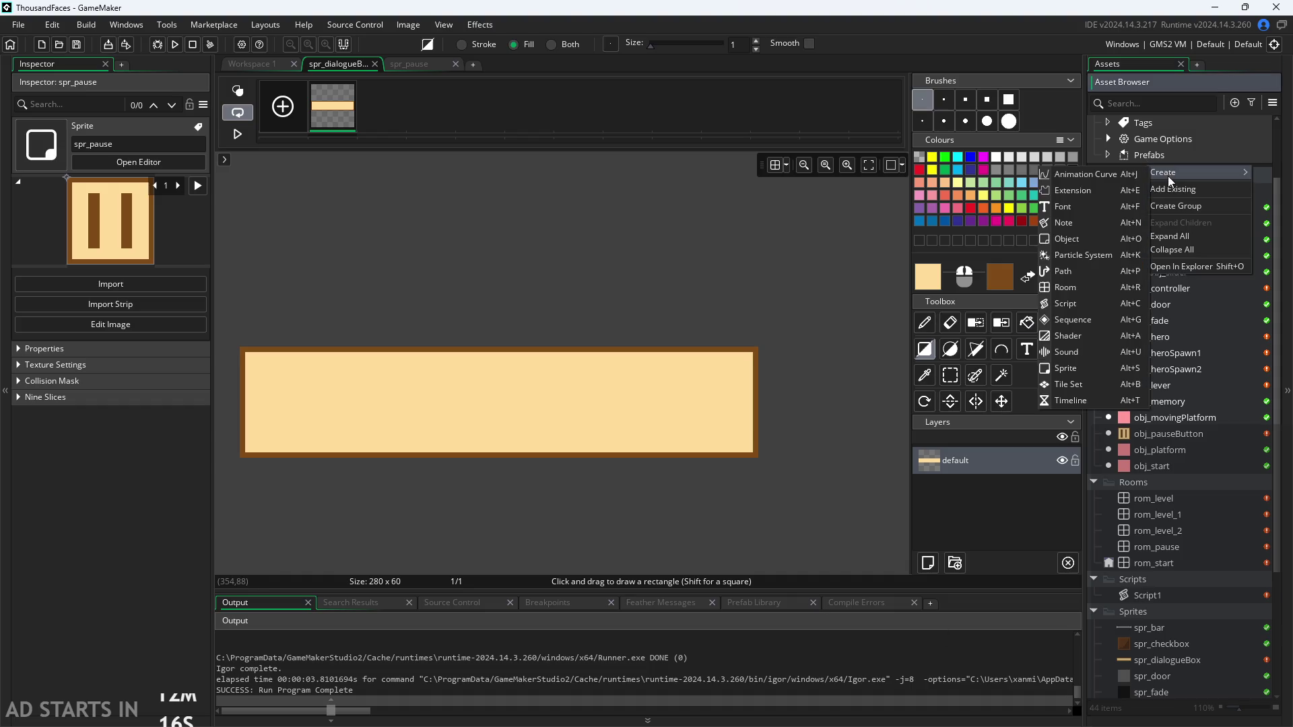
click(1077, 205)
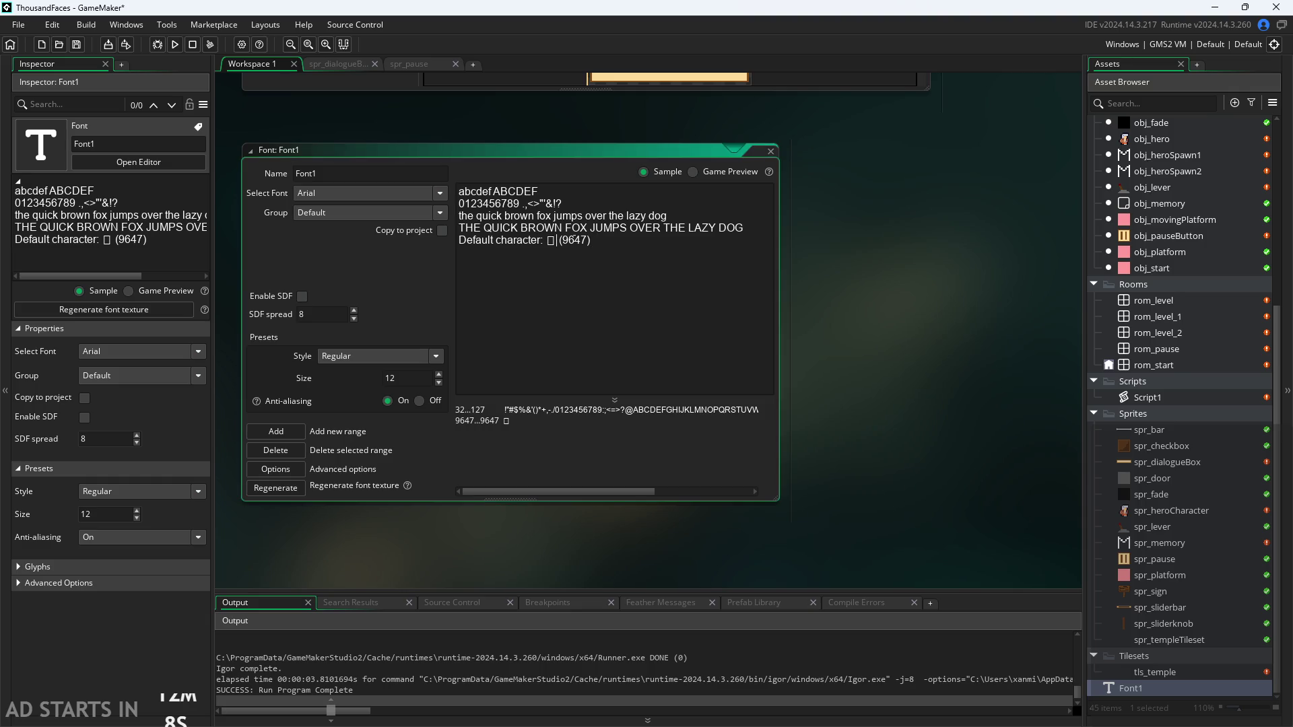
click(566, 191)
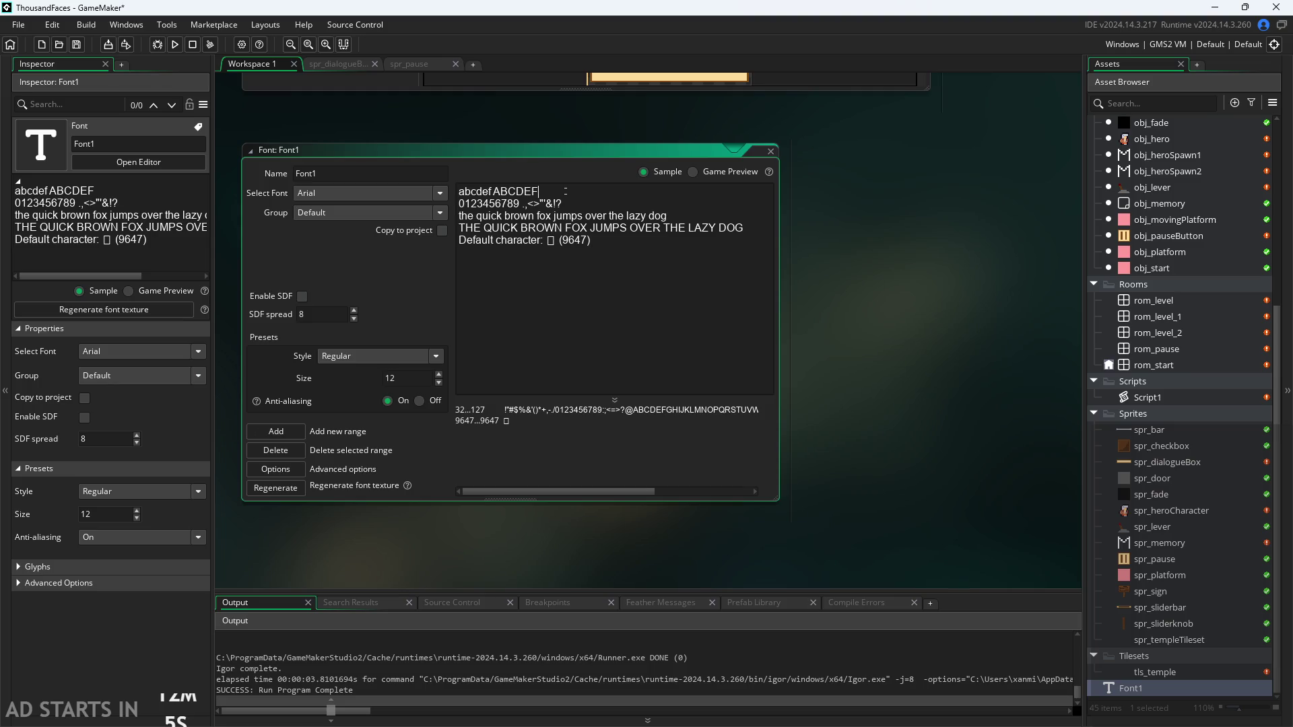
Switch between Game Preview and Sample, then regenerate the Font1 texture
click(702, 171)
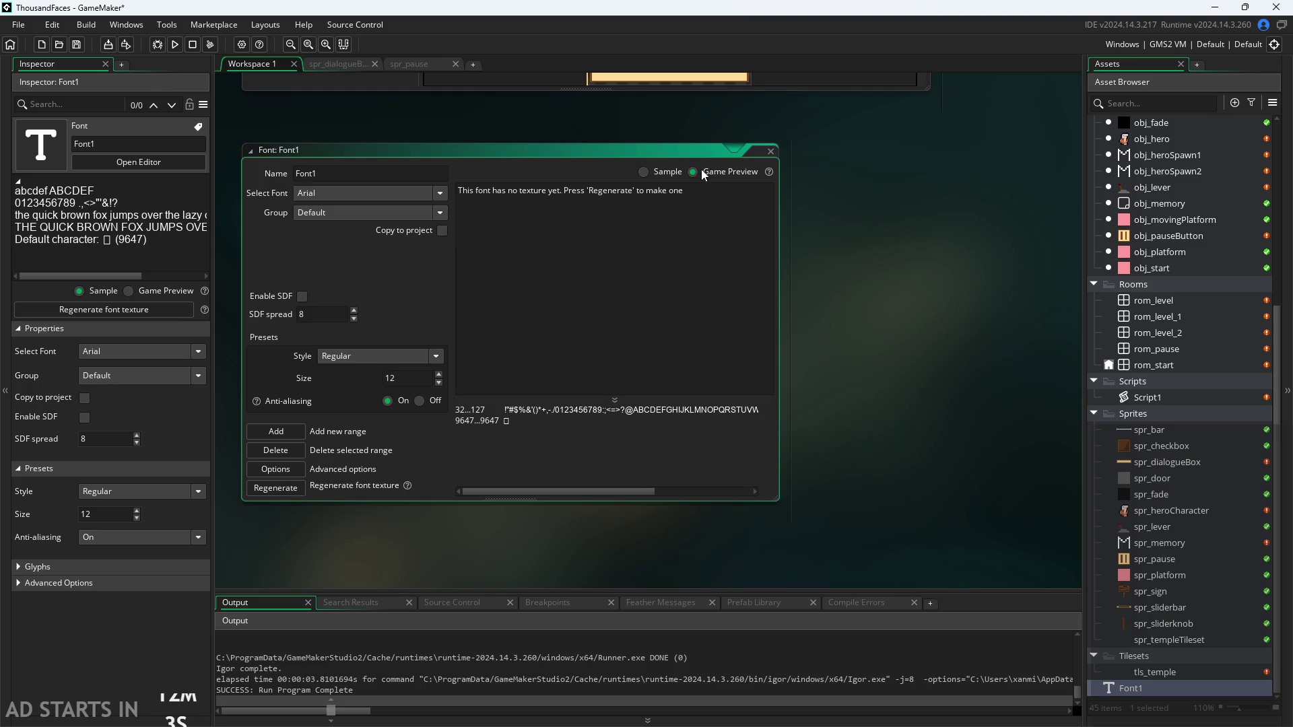
click(665, 169)
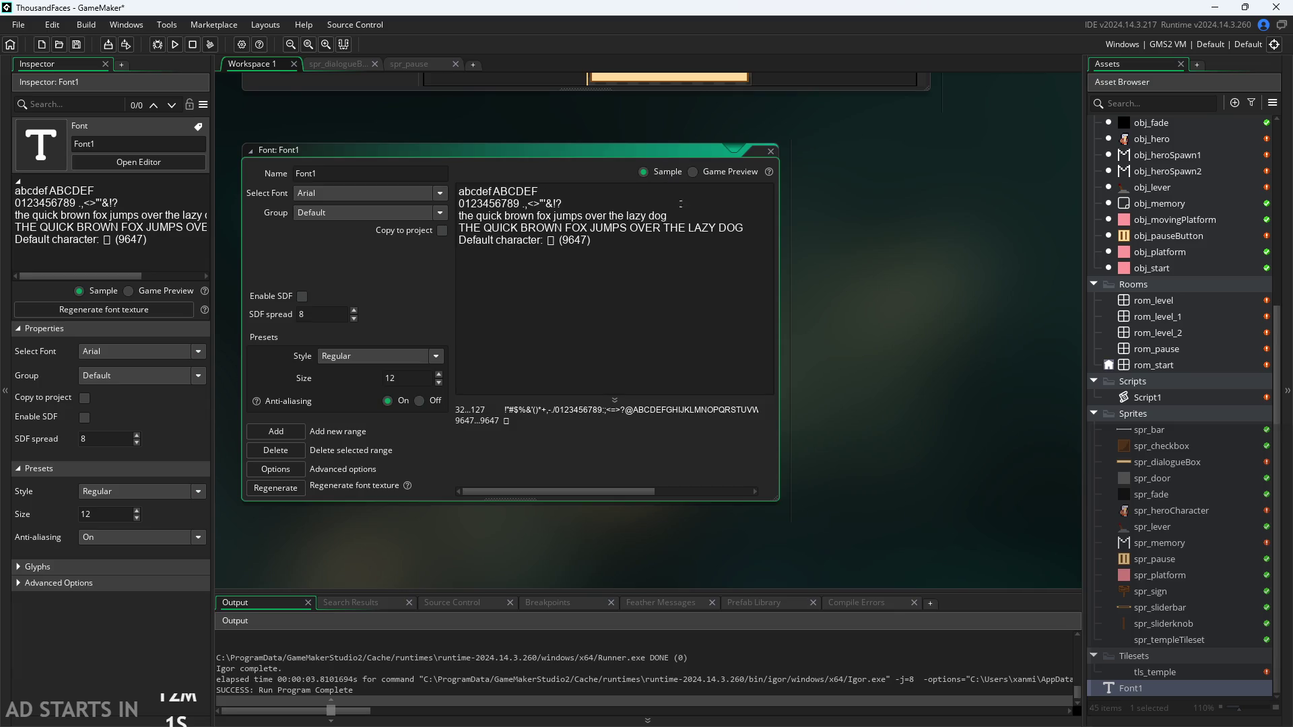
click(290, 489)
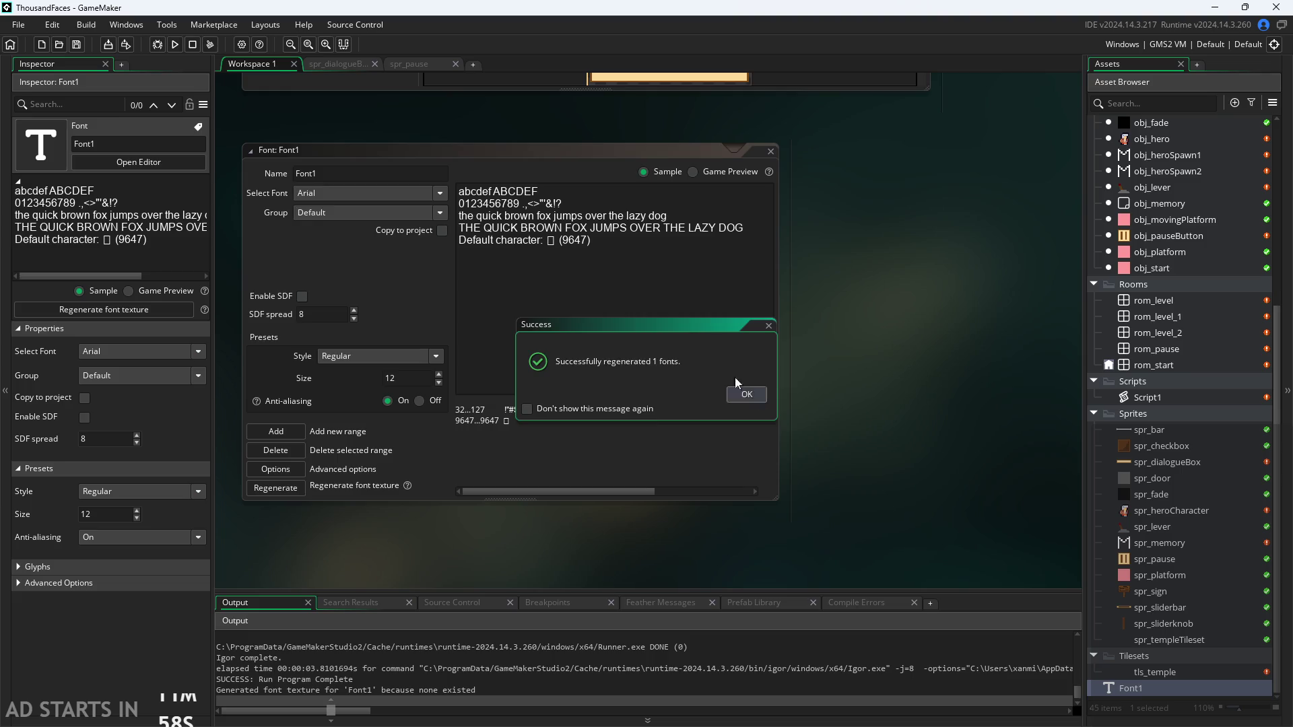
click(745, 394)
Compare the generated glyph texture with the sample text preview, toggling between them twice
click(697, 169)
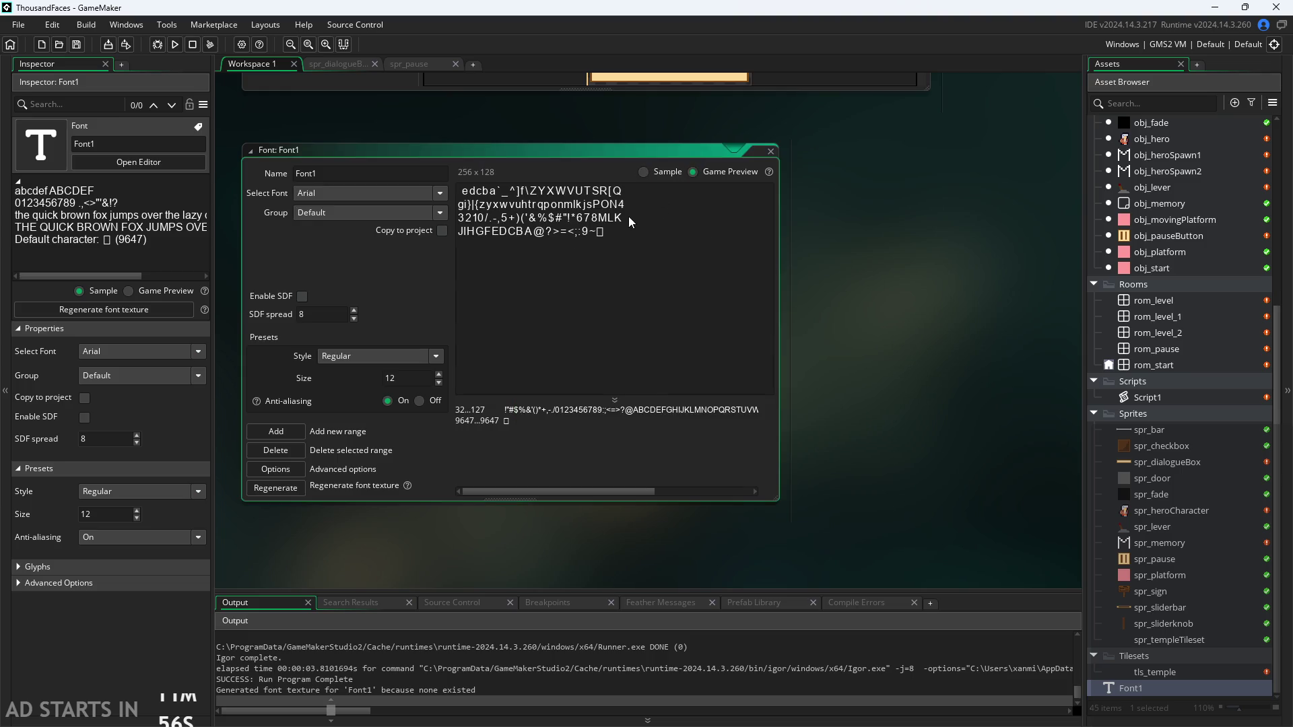
click(642, 172)
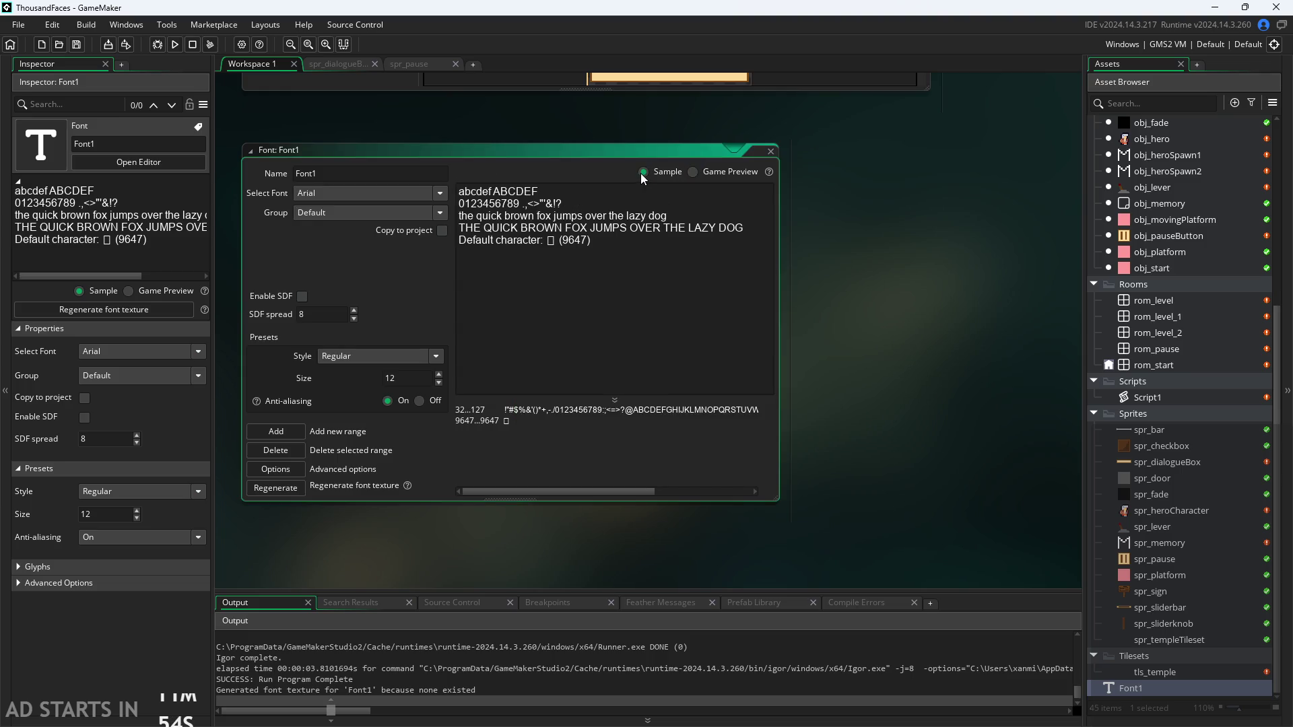
click(705, 169)
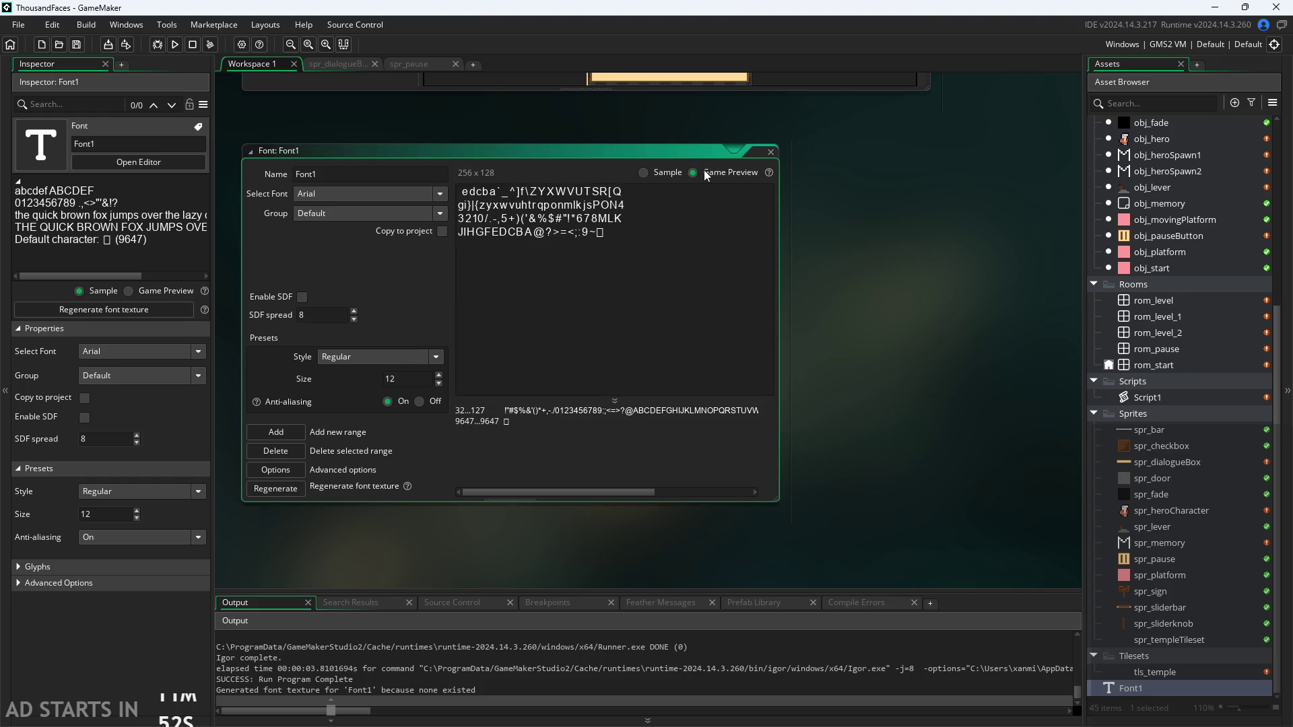
click(652, 174)
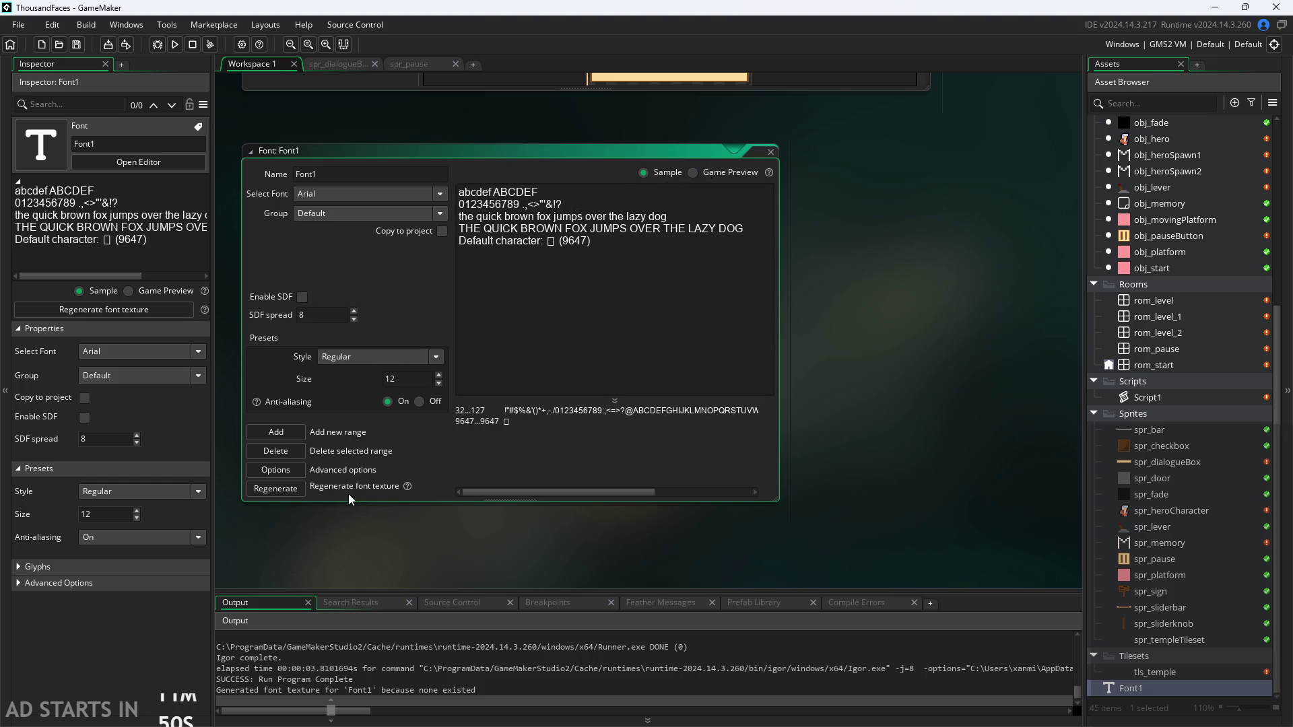
Select the 9647...9647 character range and resize the range list splitter under the preview
mouse_move(406, 484)
click(600, 423)
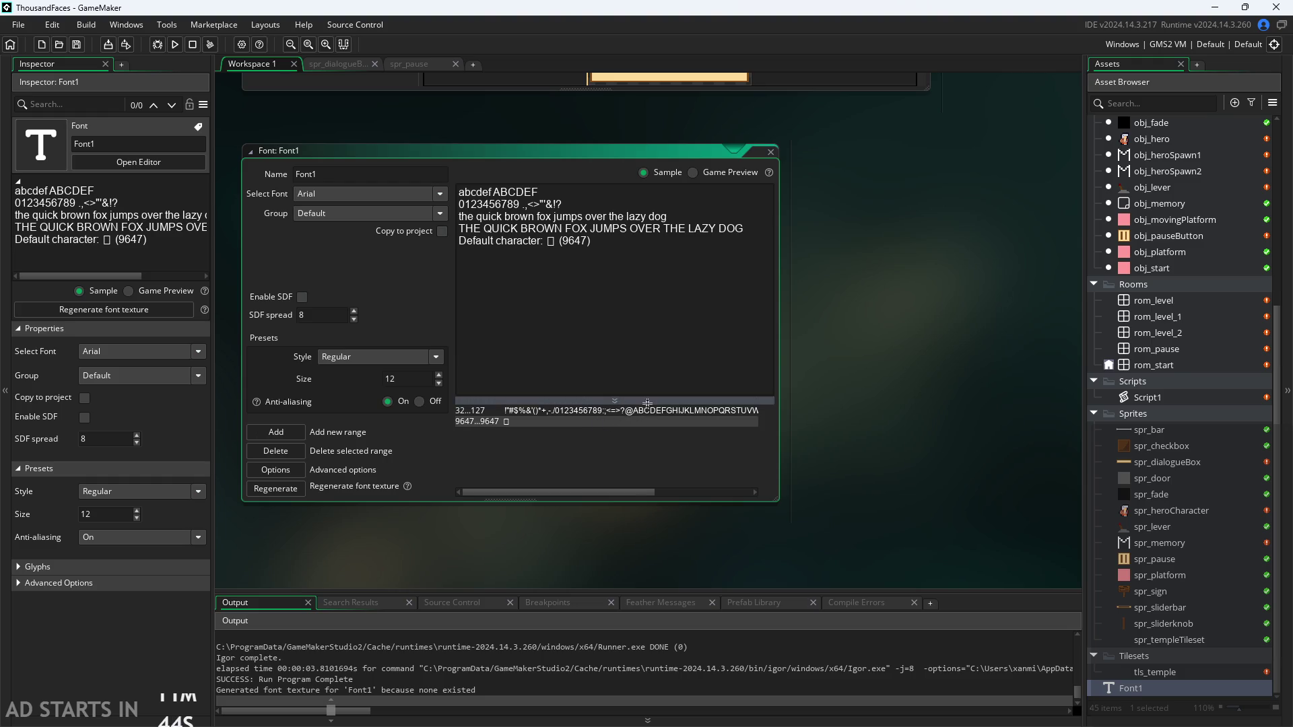
drag(647, 403, 615, 491)
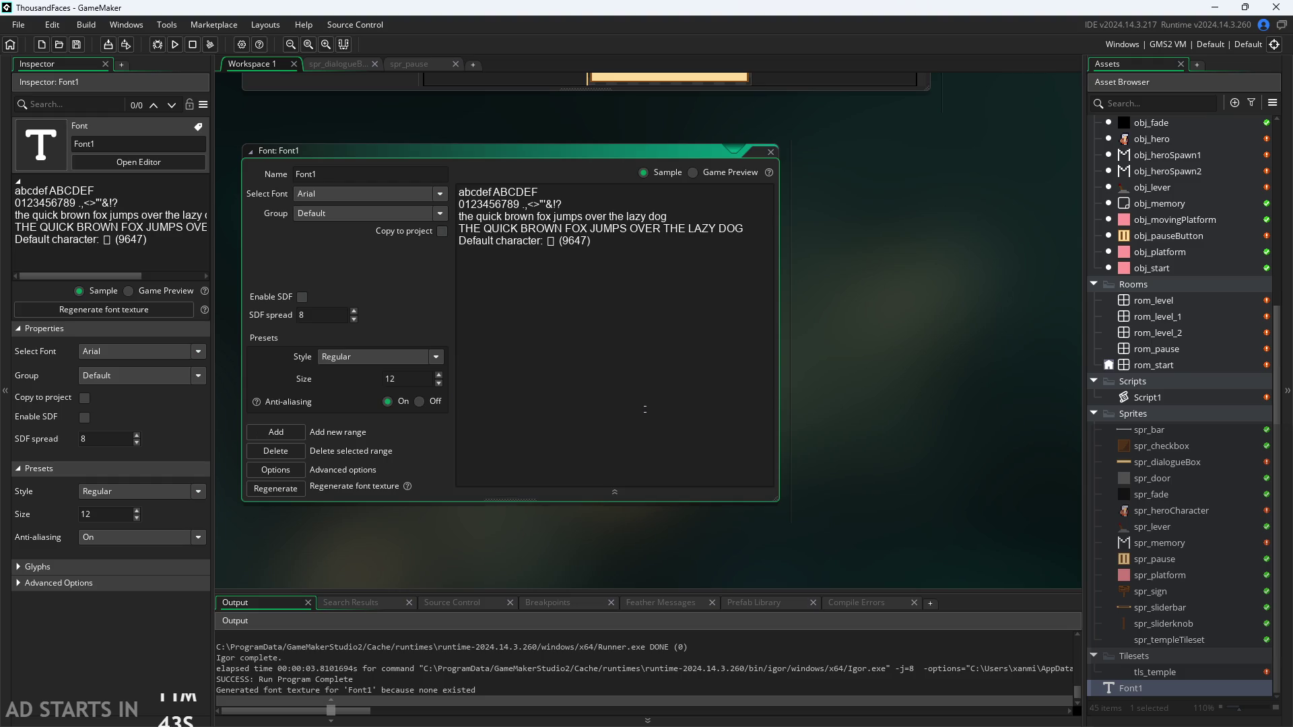
click(615, 494)
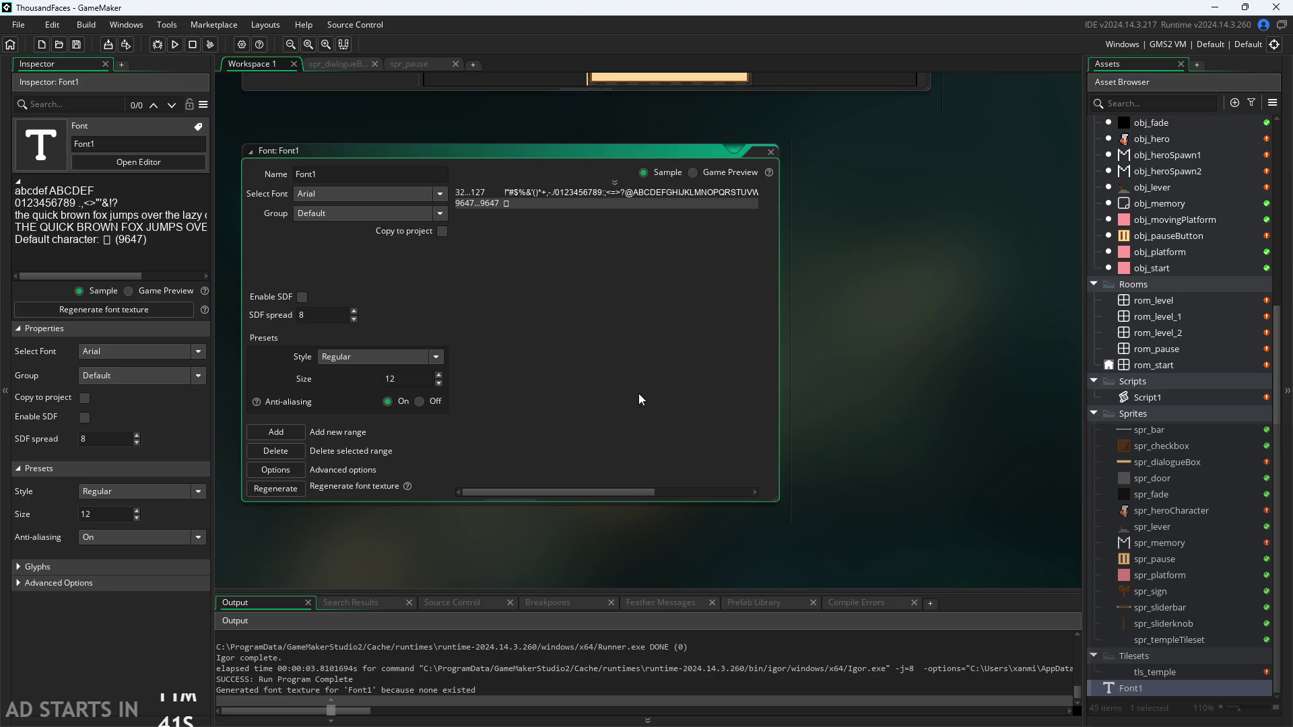
click(621, 182)
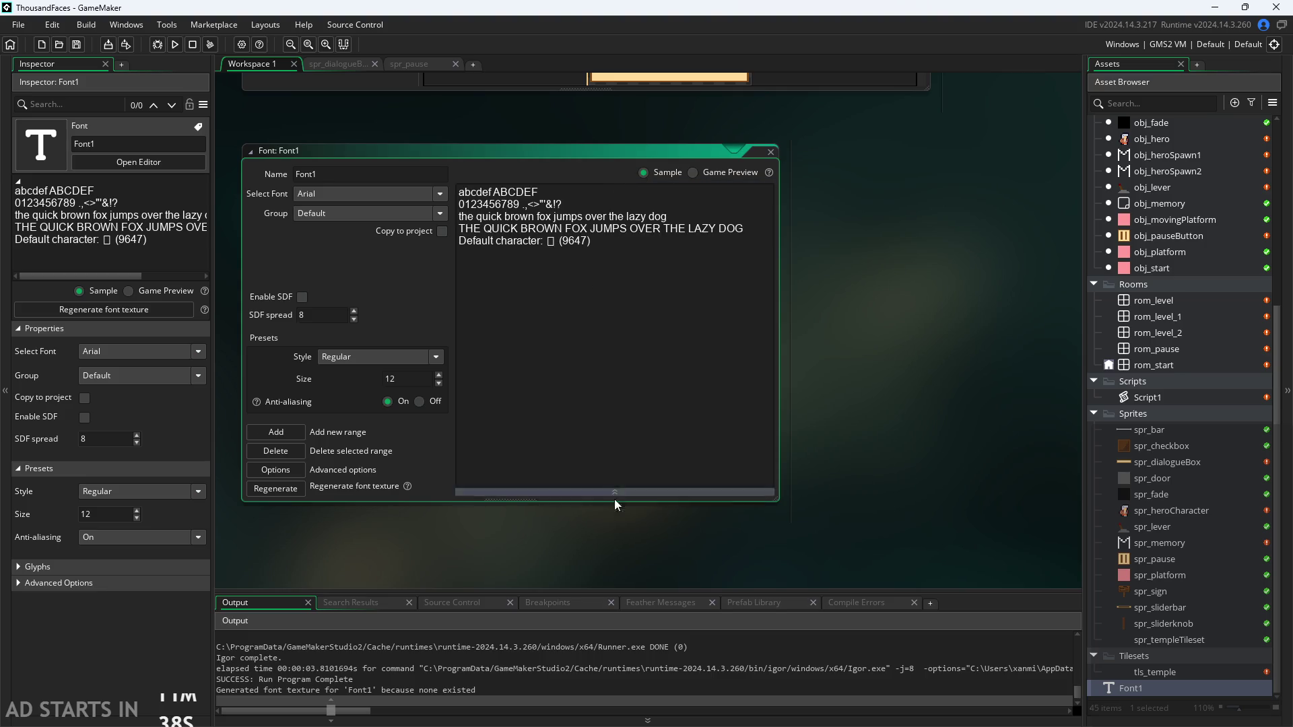
mouse_move(615, 492)
mouse_down()
mouse_move(616, 375)
mouse_move(615, 456)
mouse_move(847, 508)
mouse_move(316, 452)
mouse_up()
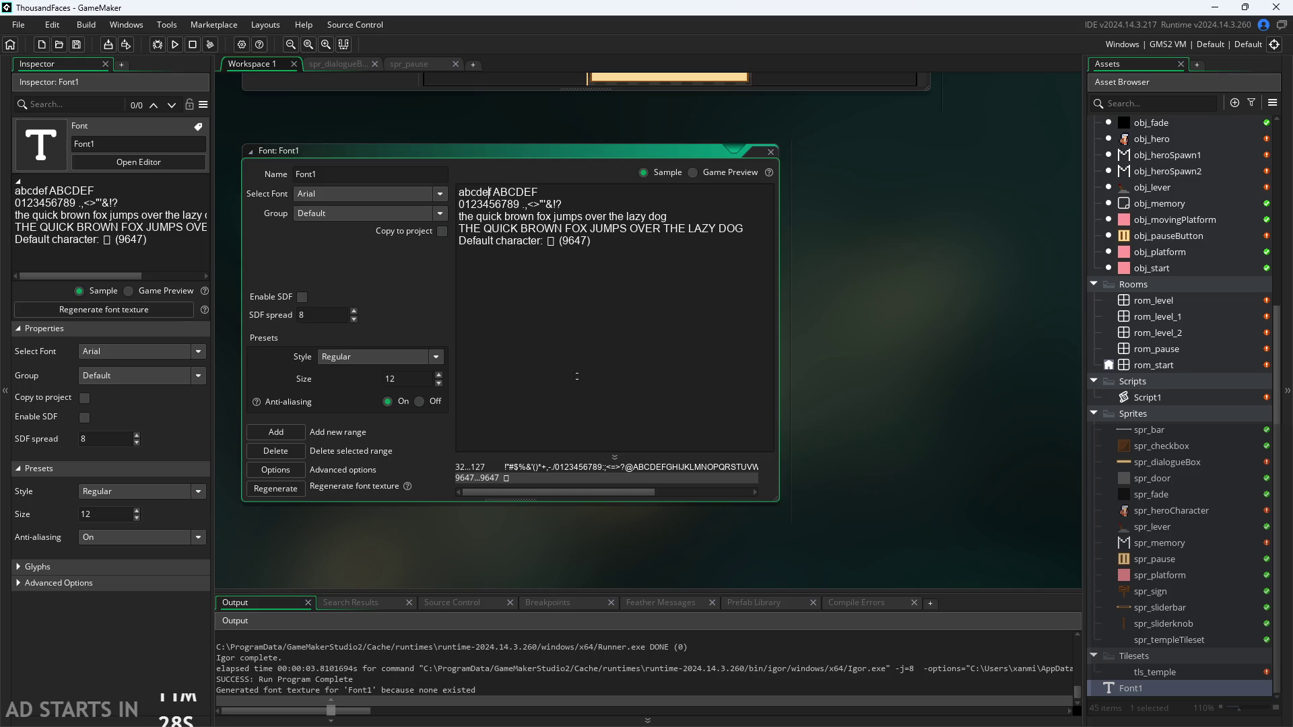
click(842, 407)
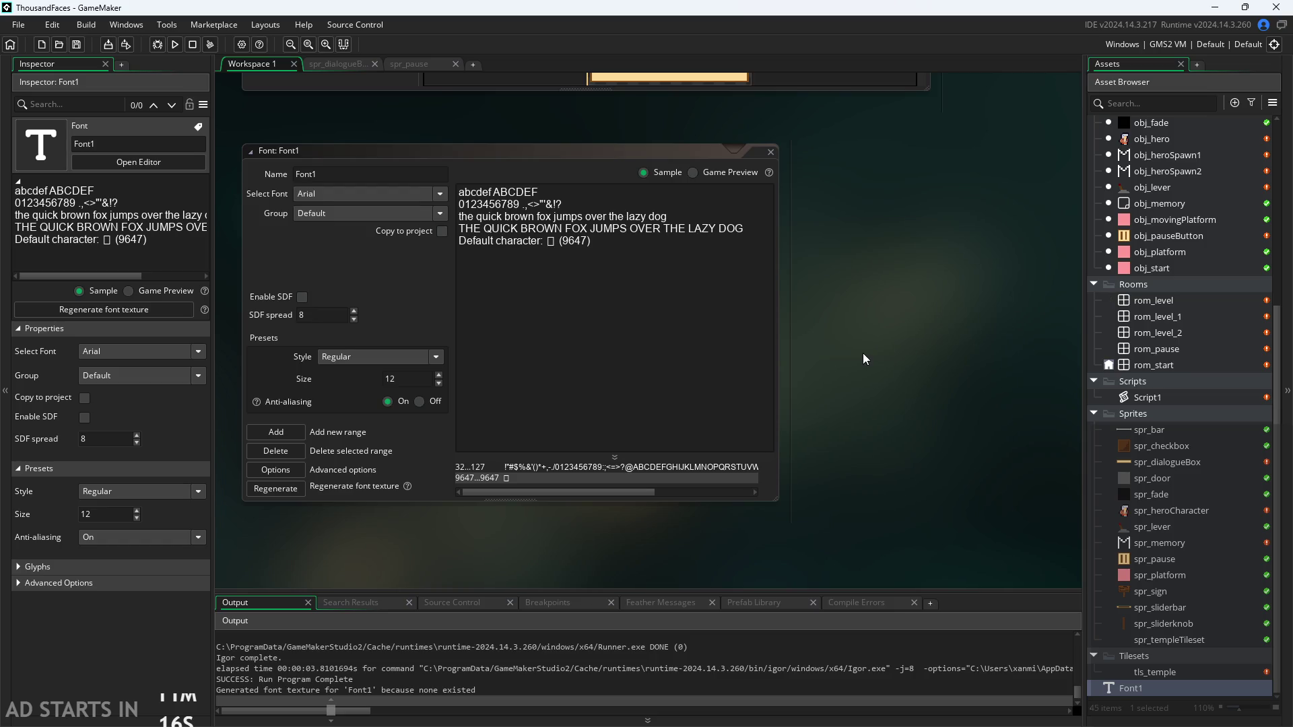
Zoom and pan the workspace toward the sprite editor, then switch to the Paint notes
scroll(862, 353, down, 1)
scroll(1113, 381, up, 3)
scroll(1176, 392, up, 3)
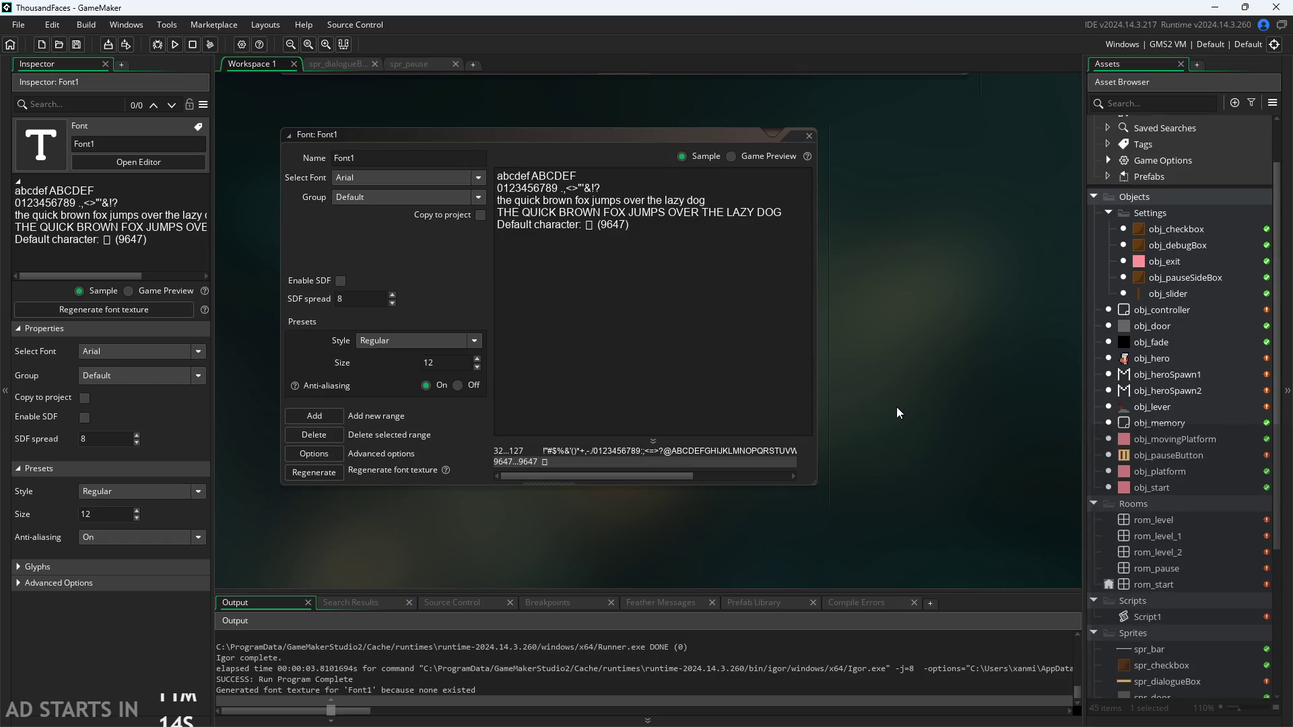
scroll(905, 405, down, 1)
scroll(898, 477, up, 1)
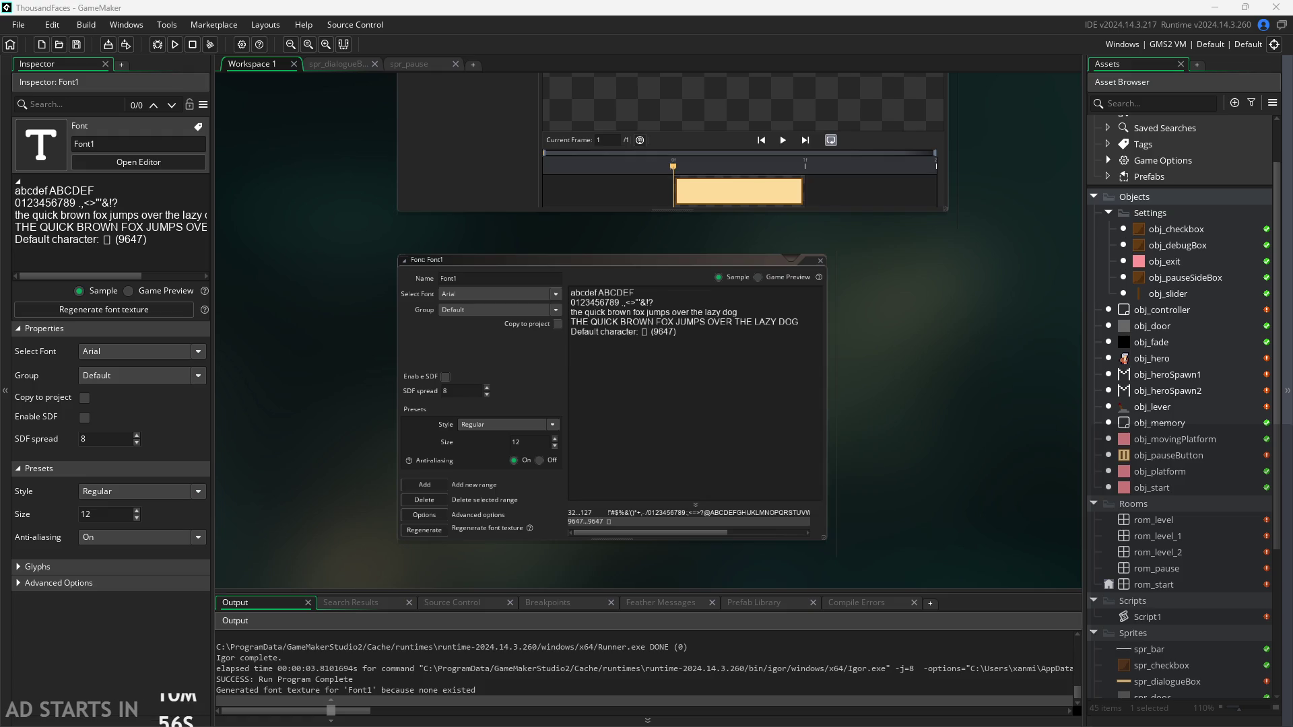
drag(961, 465, 946, 435)
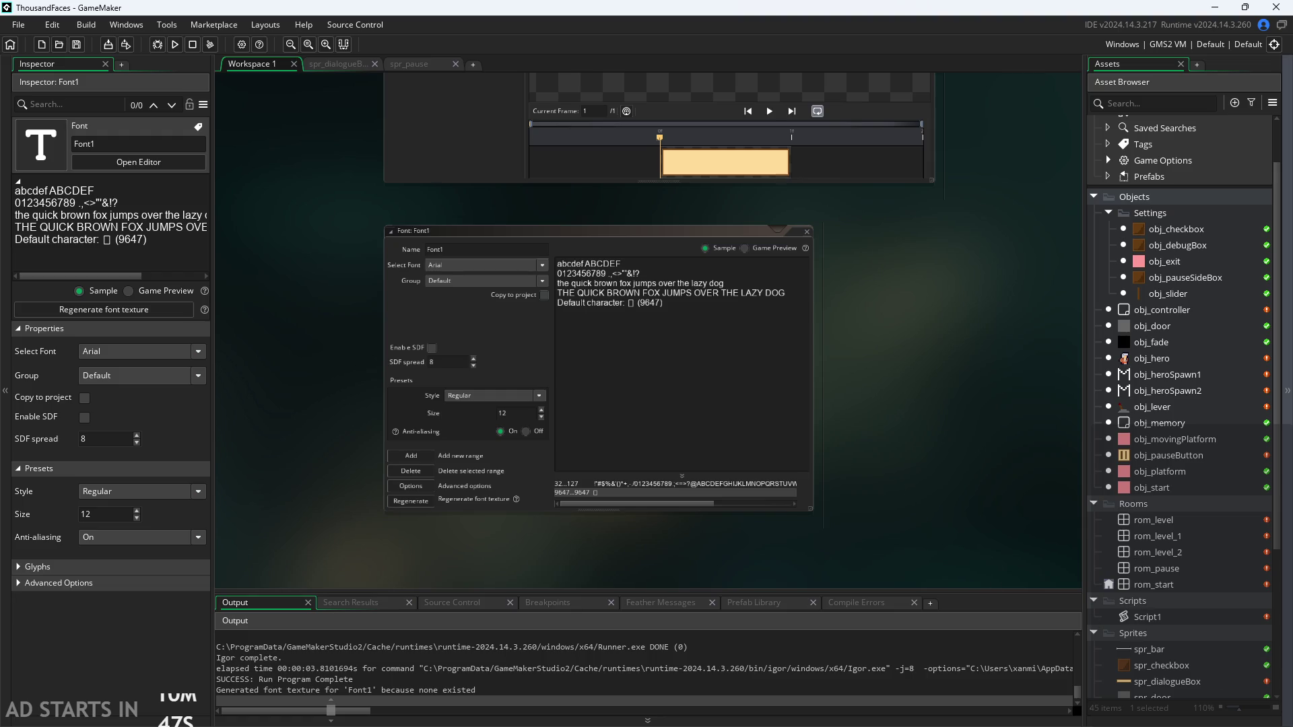
key(alt+Tab)
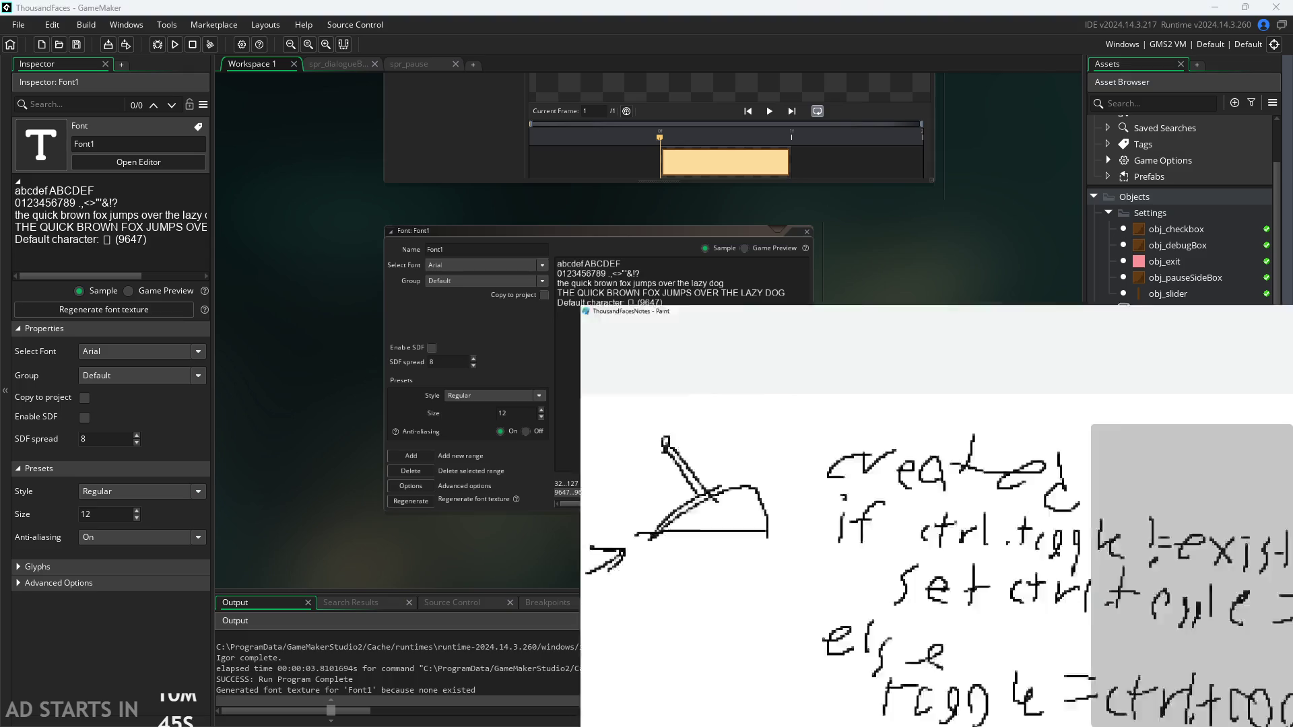
ctrl+scroll(791, 434, down, 4)
ctrl+scroll(791, 435, down, 4)
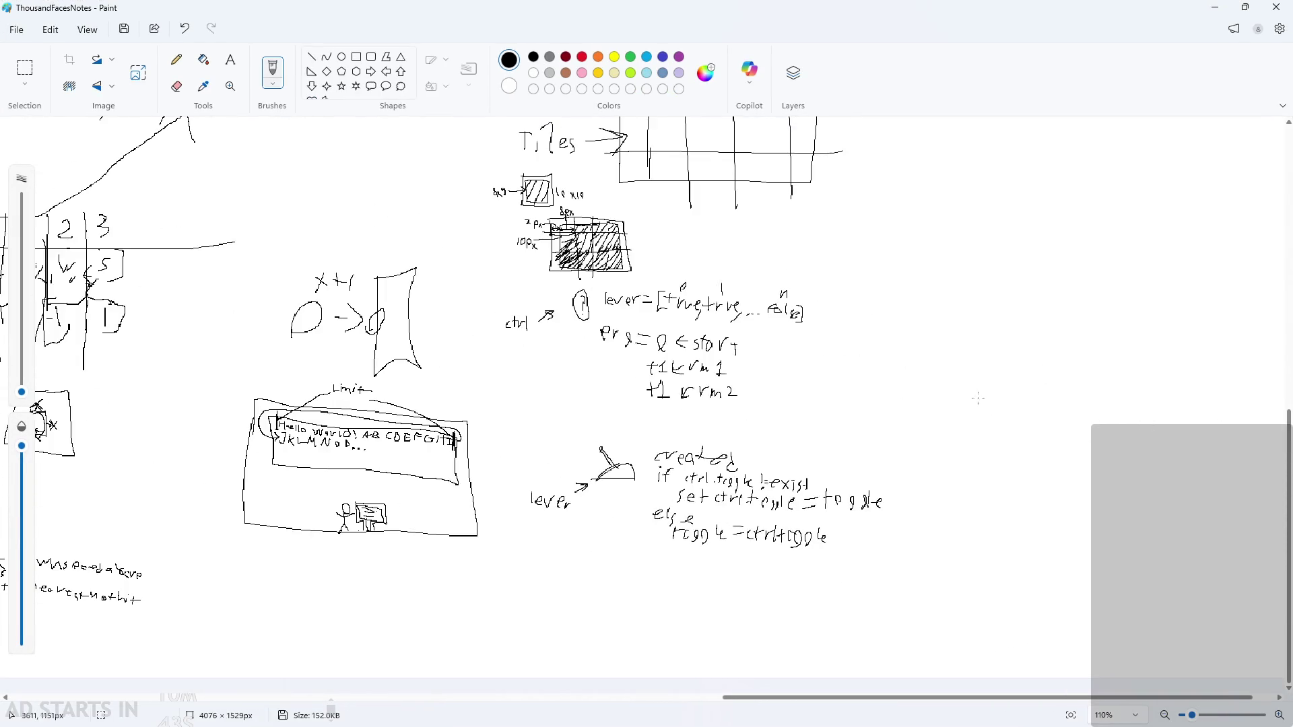
scroll(345, 414, up, 3)
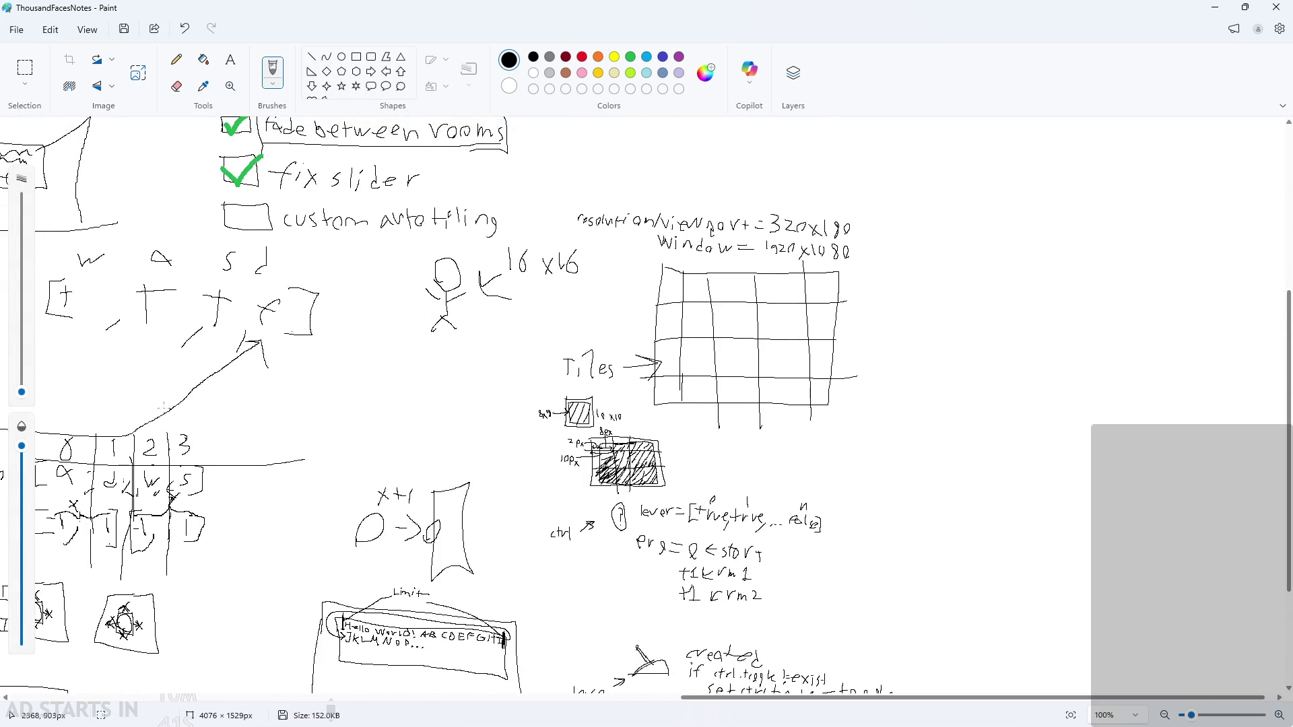
ctrl+scroll(346, 414, down, 2)
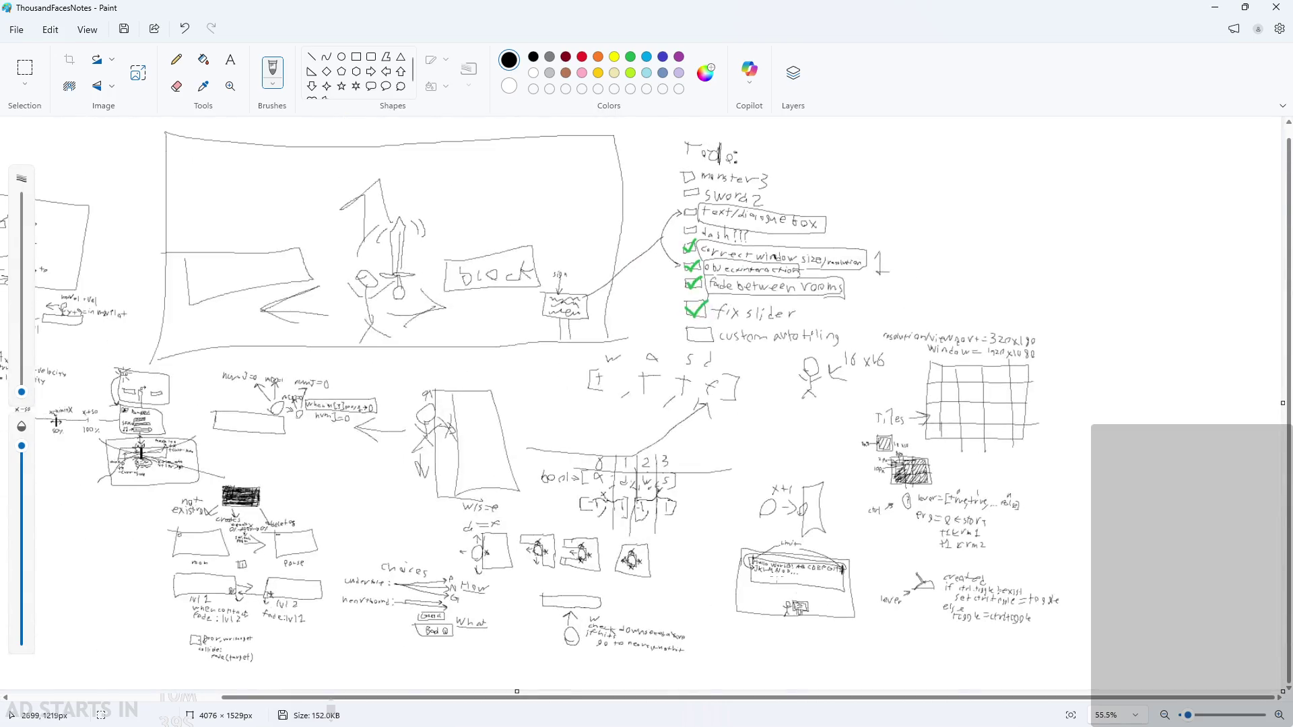
ctrl+scroll(694, 399, up, 6)
ctrl+scroll(695, 399, down, 3)
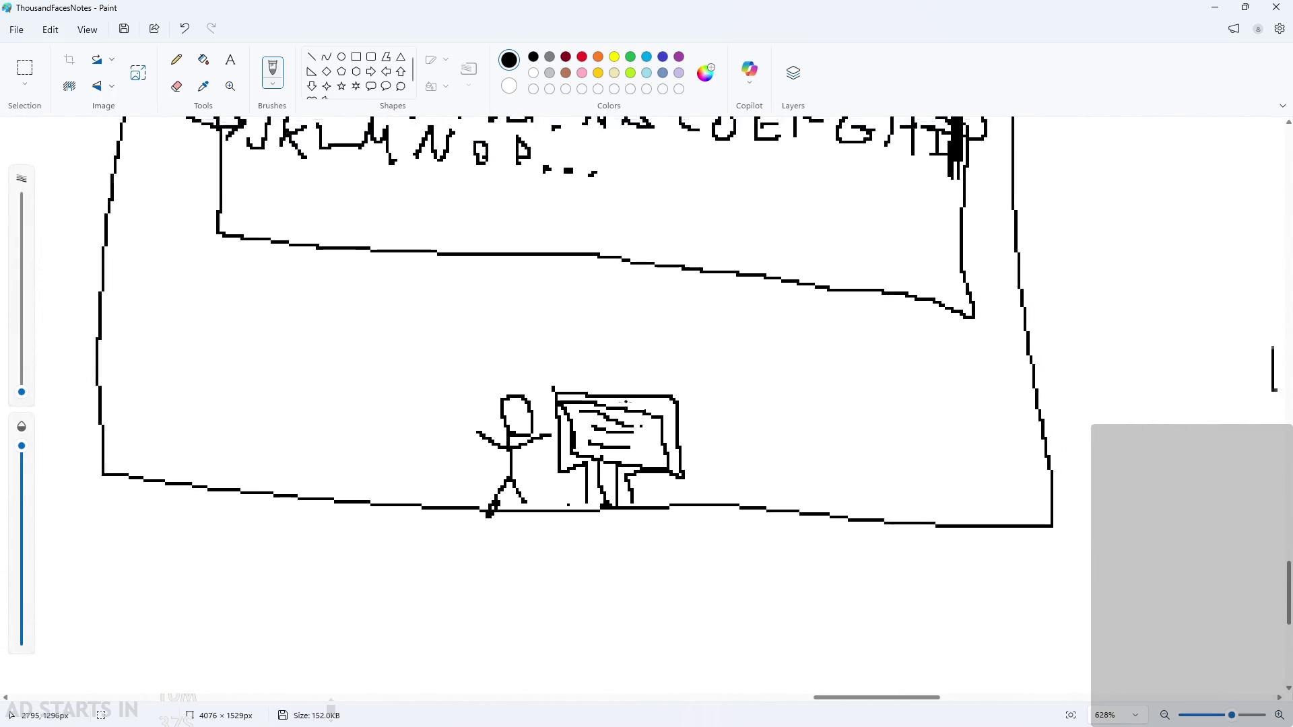
ctrl+scroll(625, 407, down, 2)
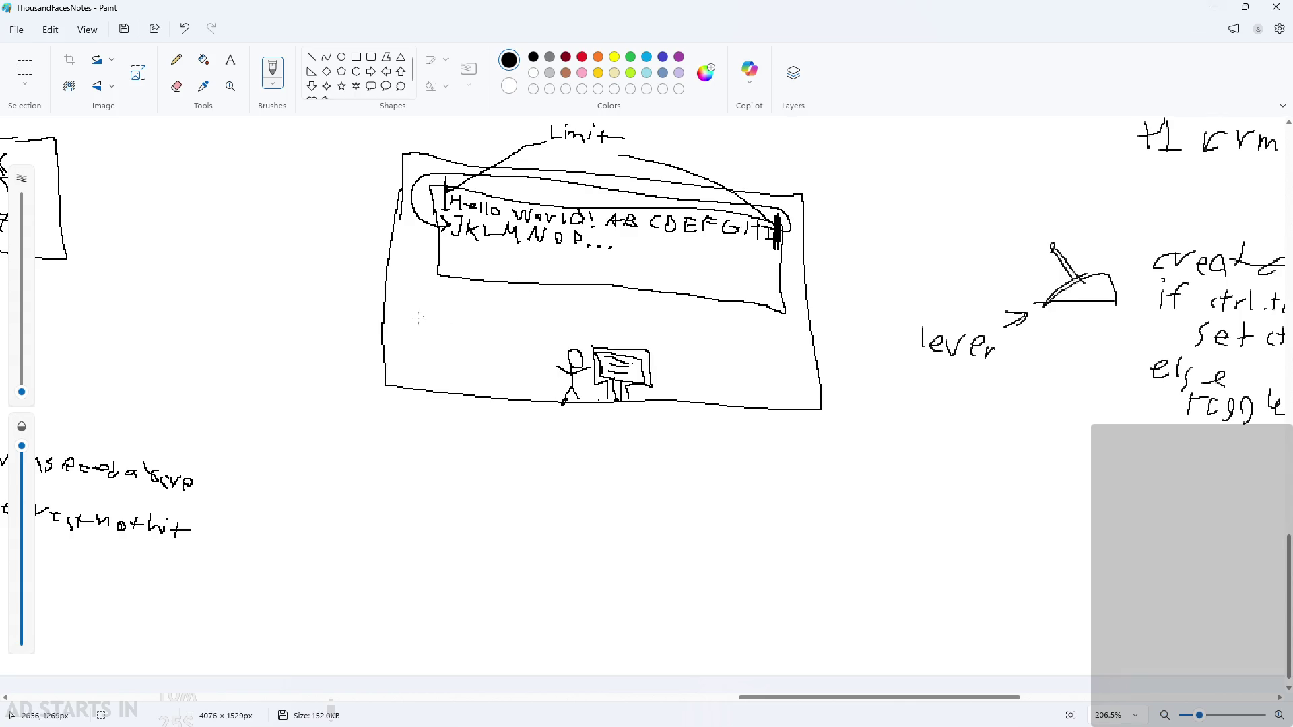
scroll(642, 396, down, 1)
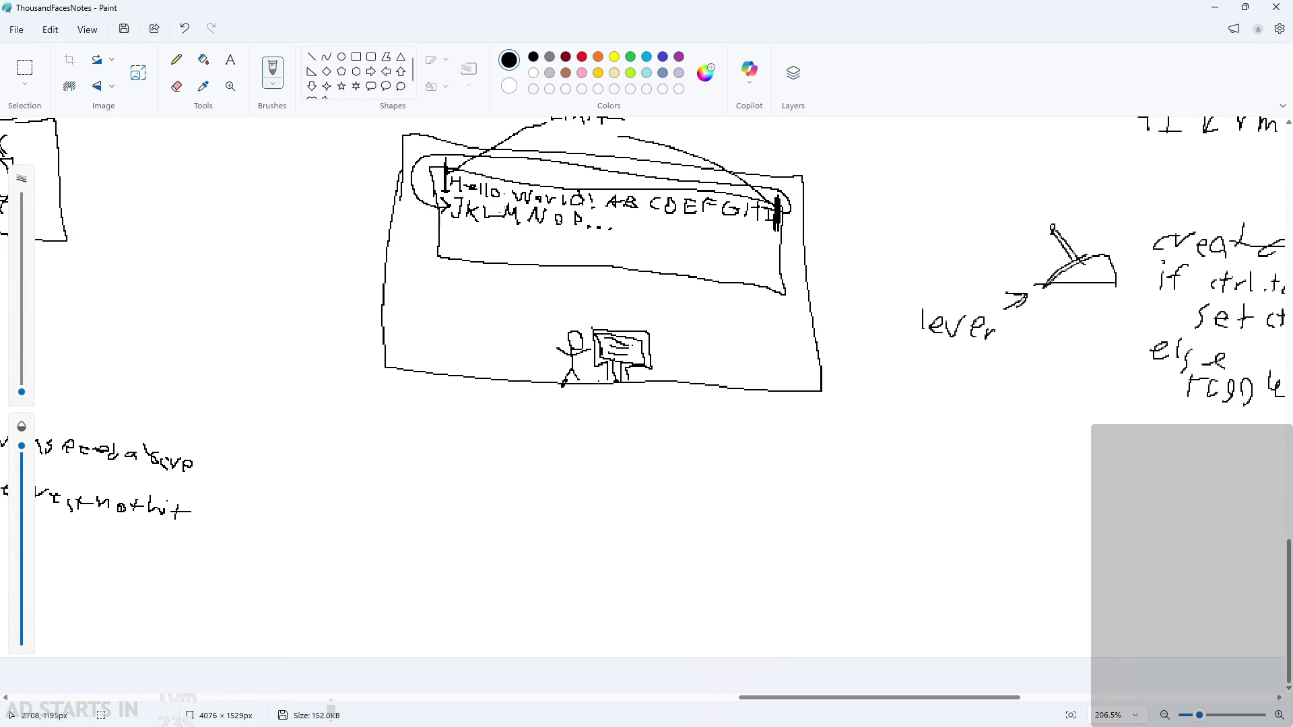
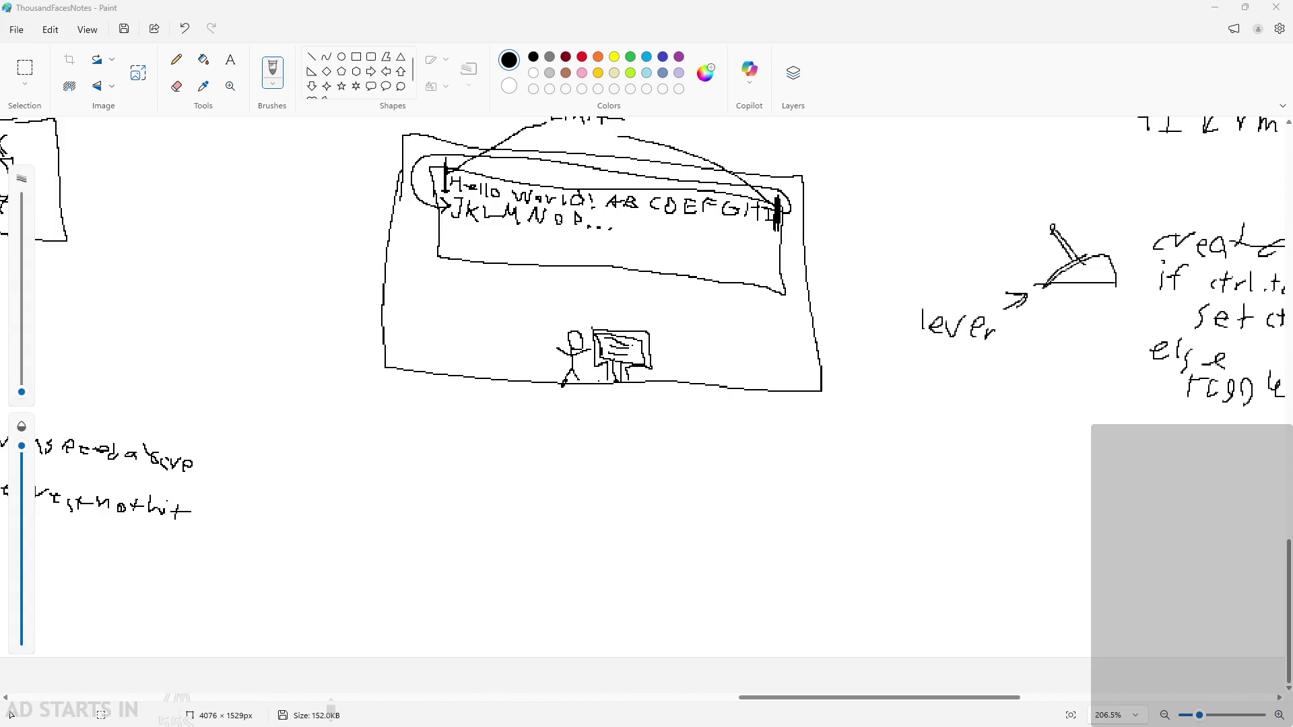
Undo a stray pencil stroke under the dialogue box sketch and scroll through the Paint notes
drag(705, 411, 587, 451)
key(ctrl+z)
ctrl+scroll(610, 446, down, 3)
scroll(579, 624, up, 2)
scroll(580, 624, down, 2)
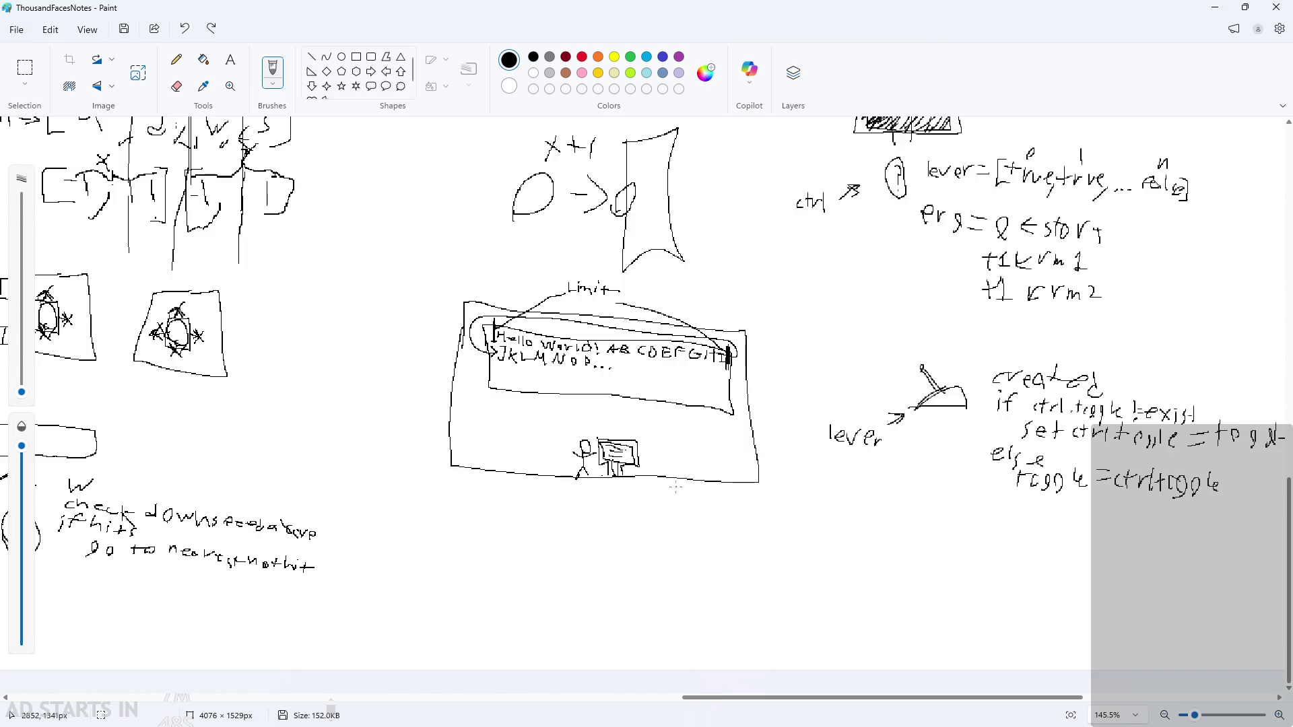
ctrl+scroll(693, 499, up, 3)
ctrl+scroll(606, 465, down, 1)
ctrl+scroll(521, 426, up, 7)
ctrl+scroll(520, 426, down, 3)
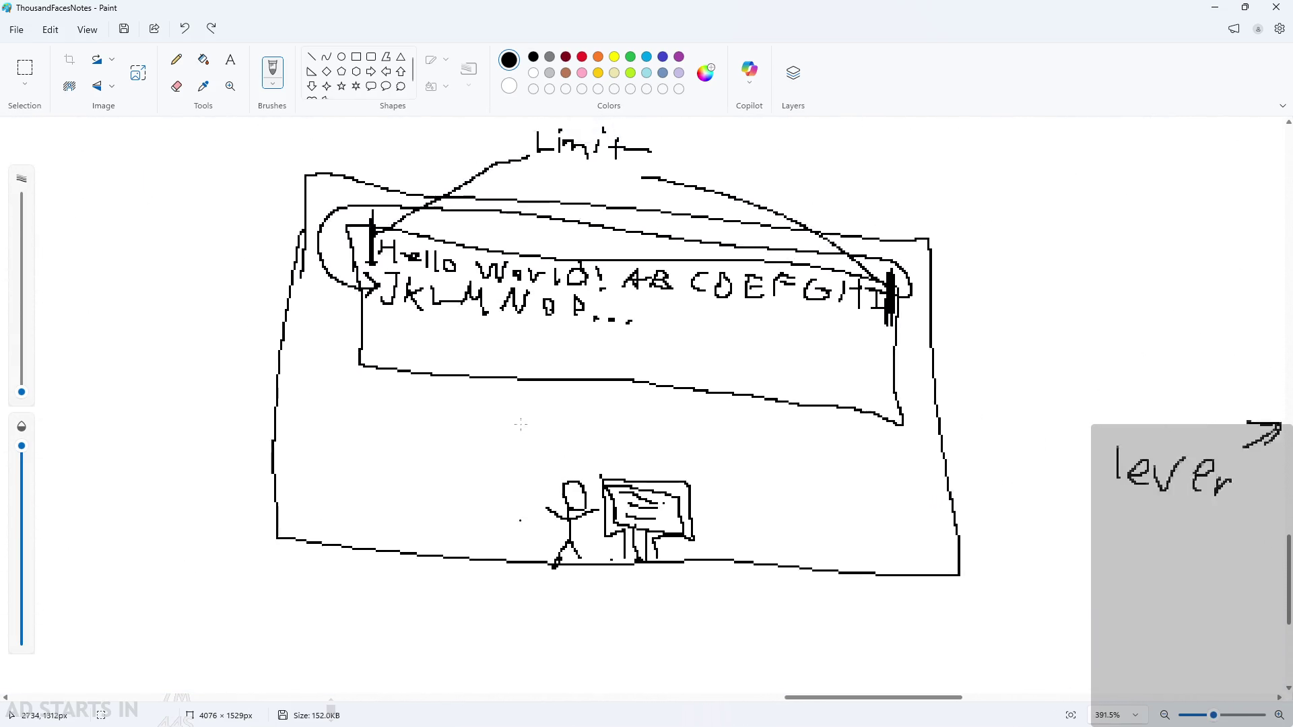
click(1215, 7)
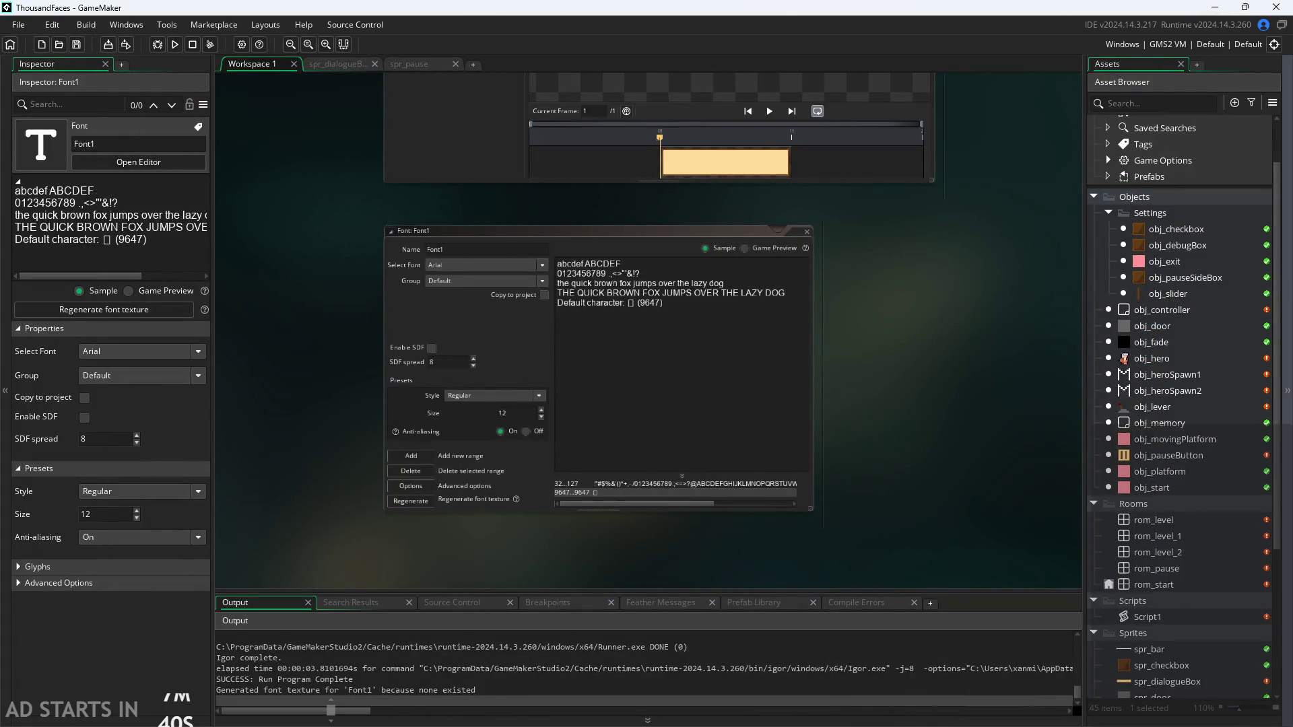
key(alt+Tab)
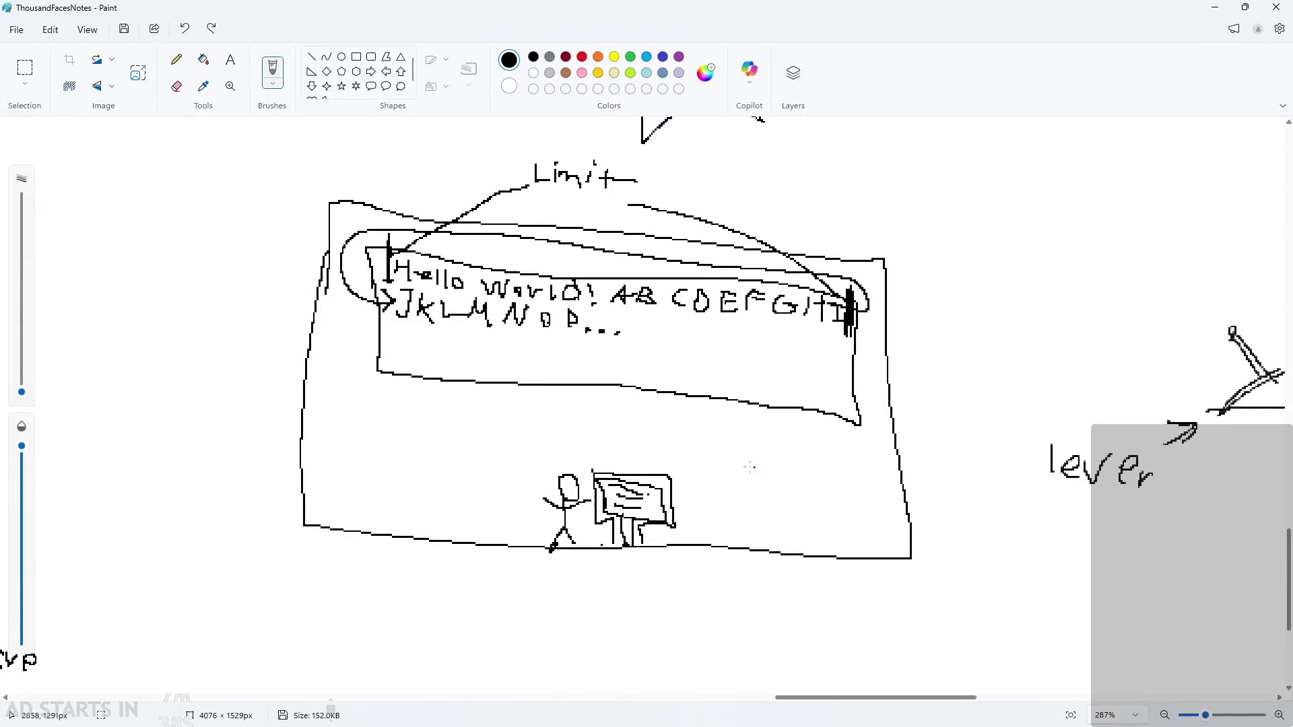
scroll(738, 471, down, 2)
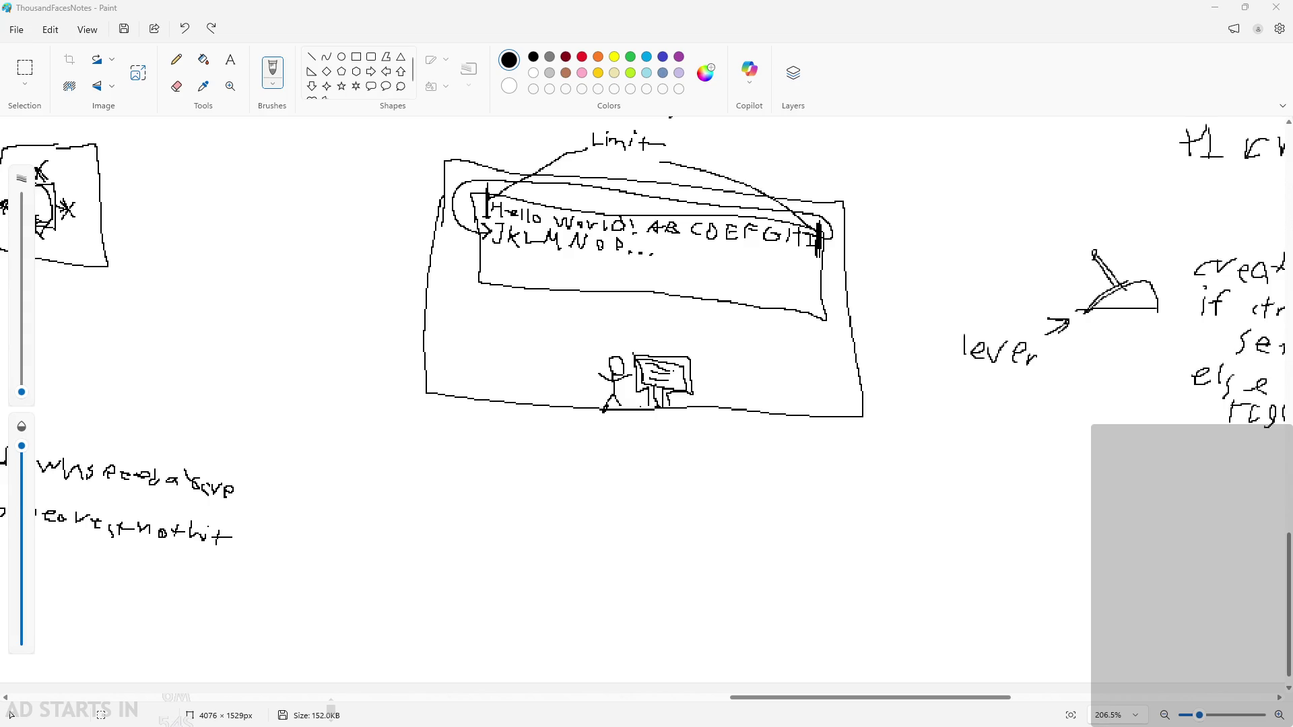
Undo a second stray stroke on the Paint canvas and review the planning notes again
drag(438, 447, 558, 519)
key(ctrl+z)
scroll(685, 630, down, 2)
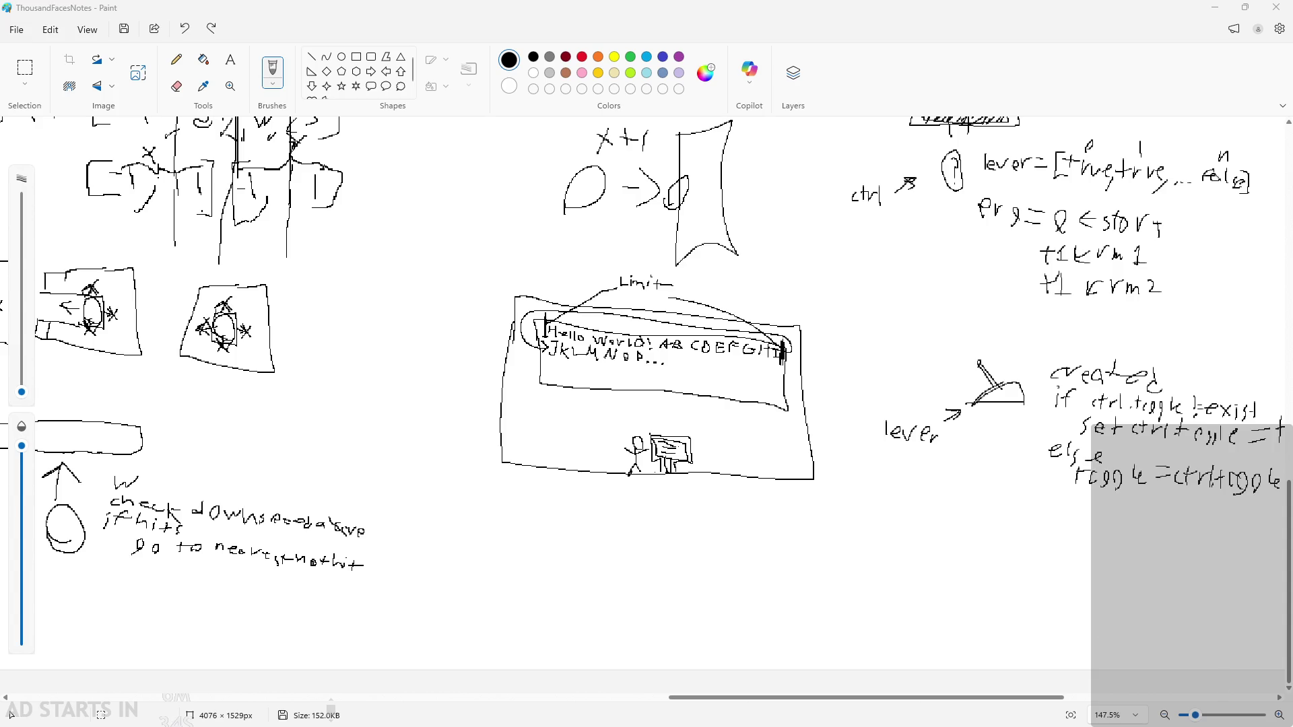
scroll(979, 450, up, 2)
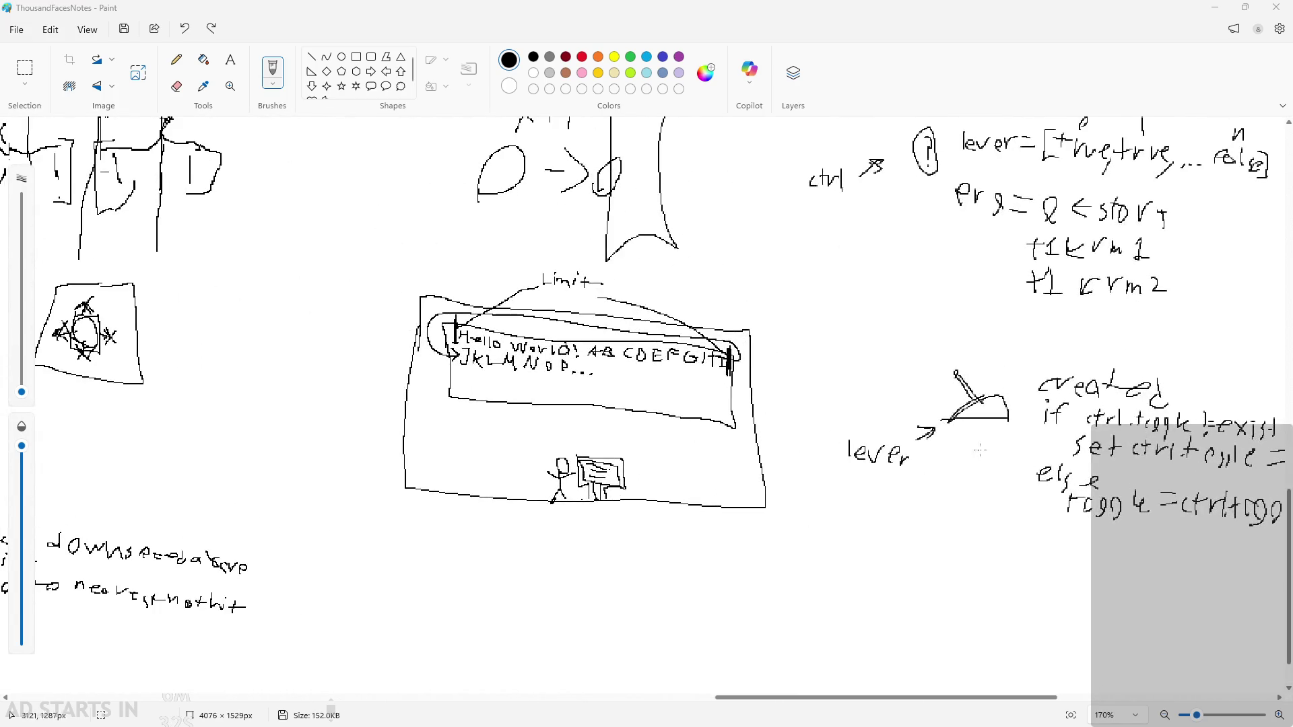
scroll(449, 419, up, 3)
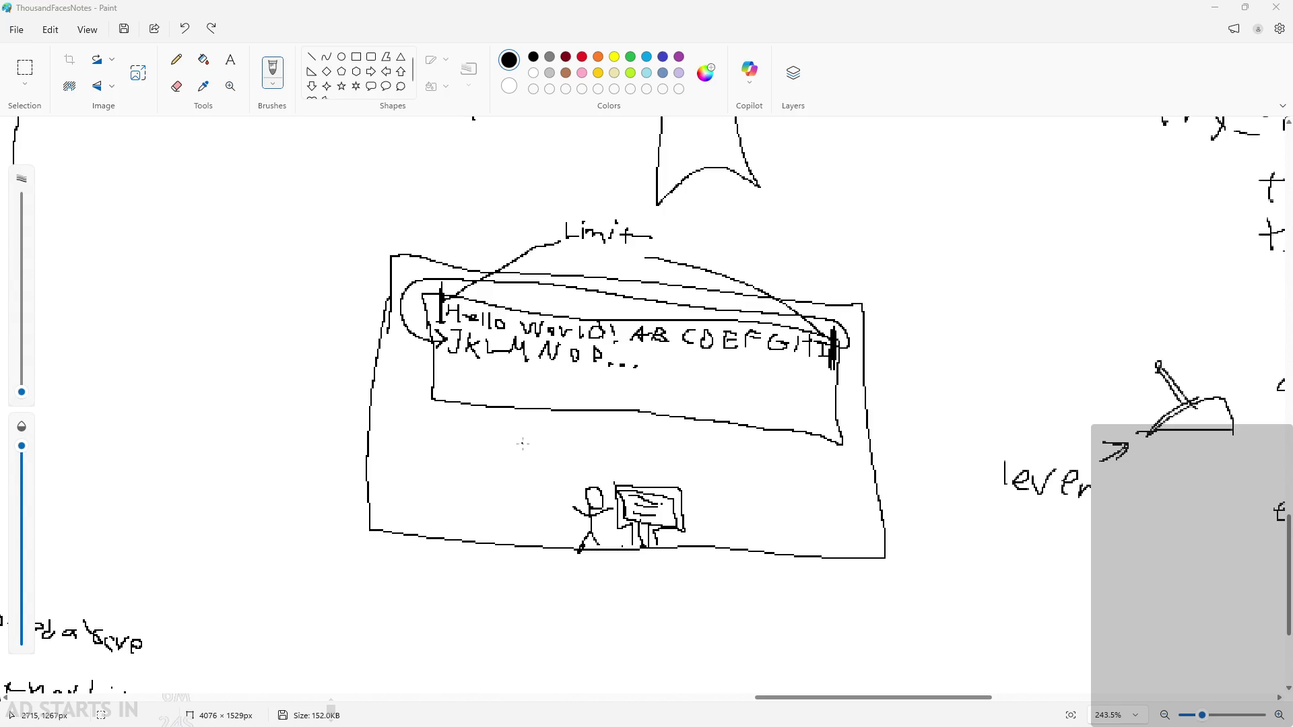
scroll(484, 456, up, 1)
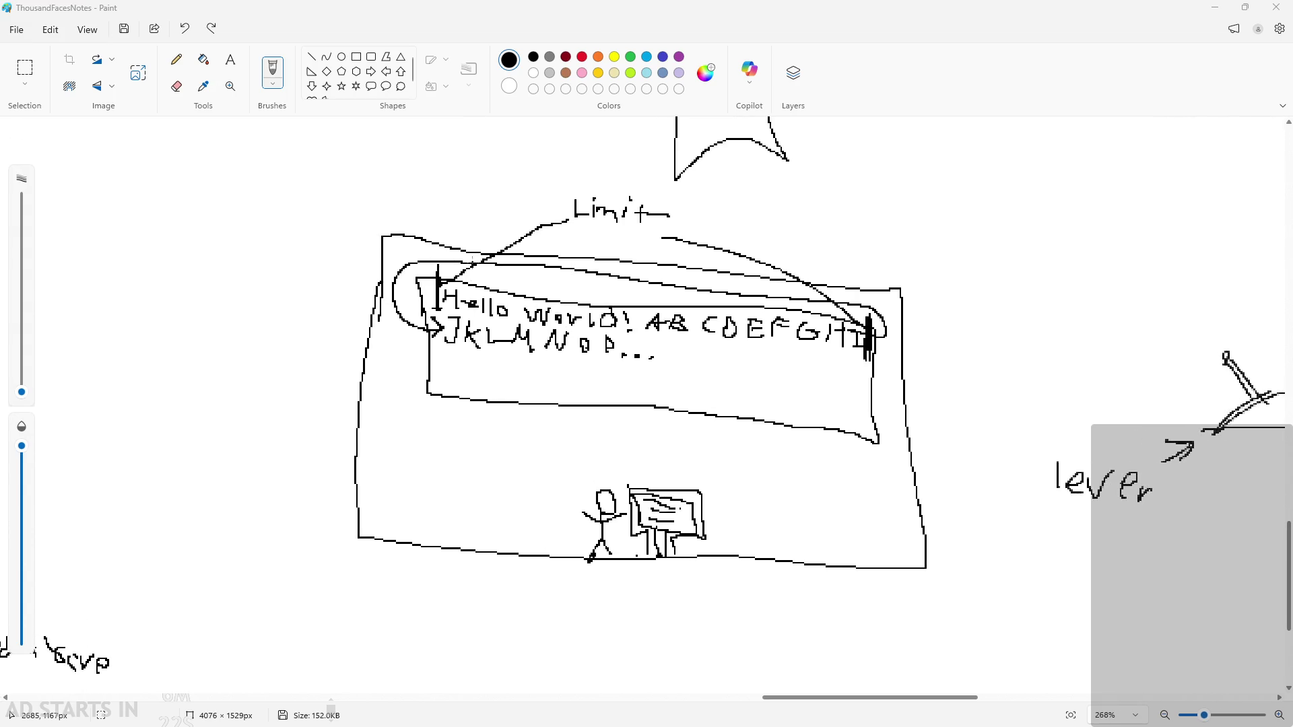
scroll(642, 244, down, 1)
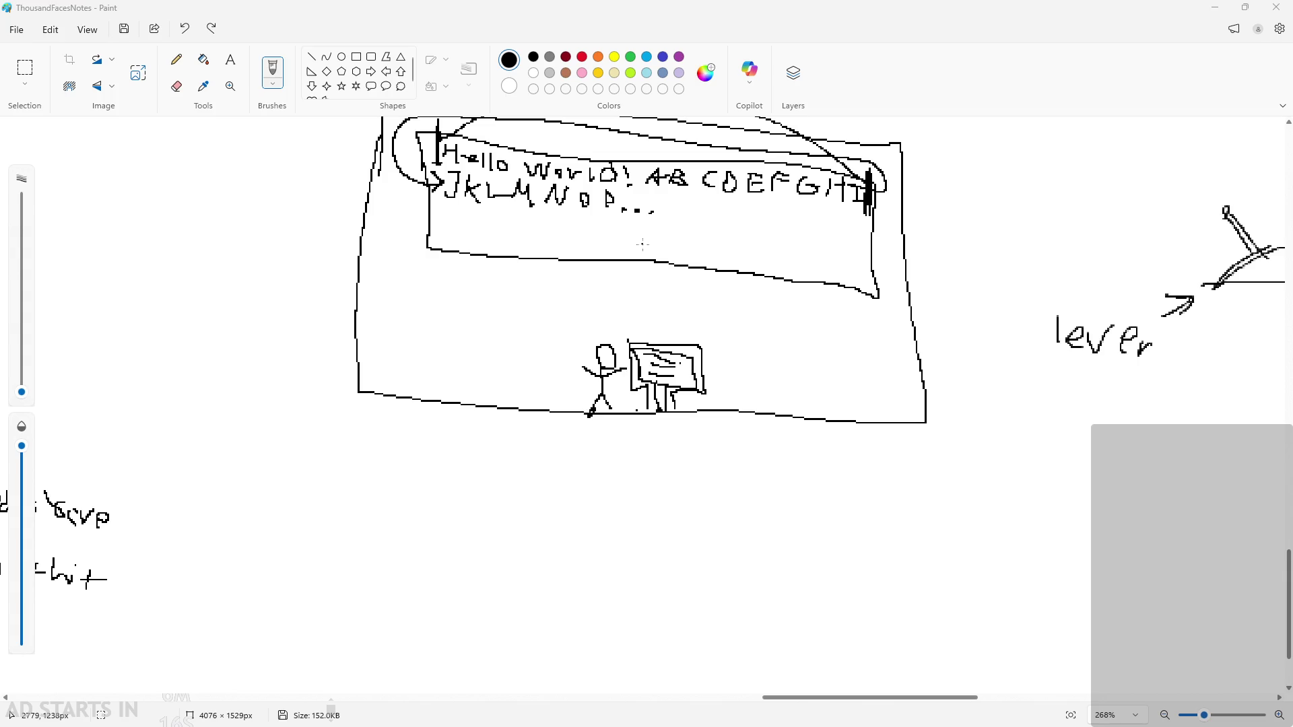
scroll(919, 317, down, 1)
scroll(674, 451, up, 3)
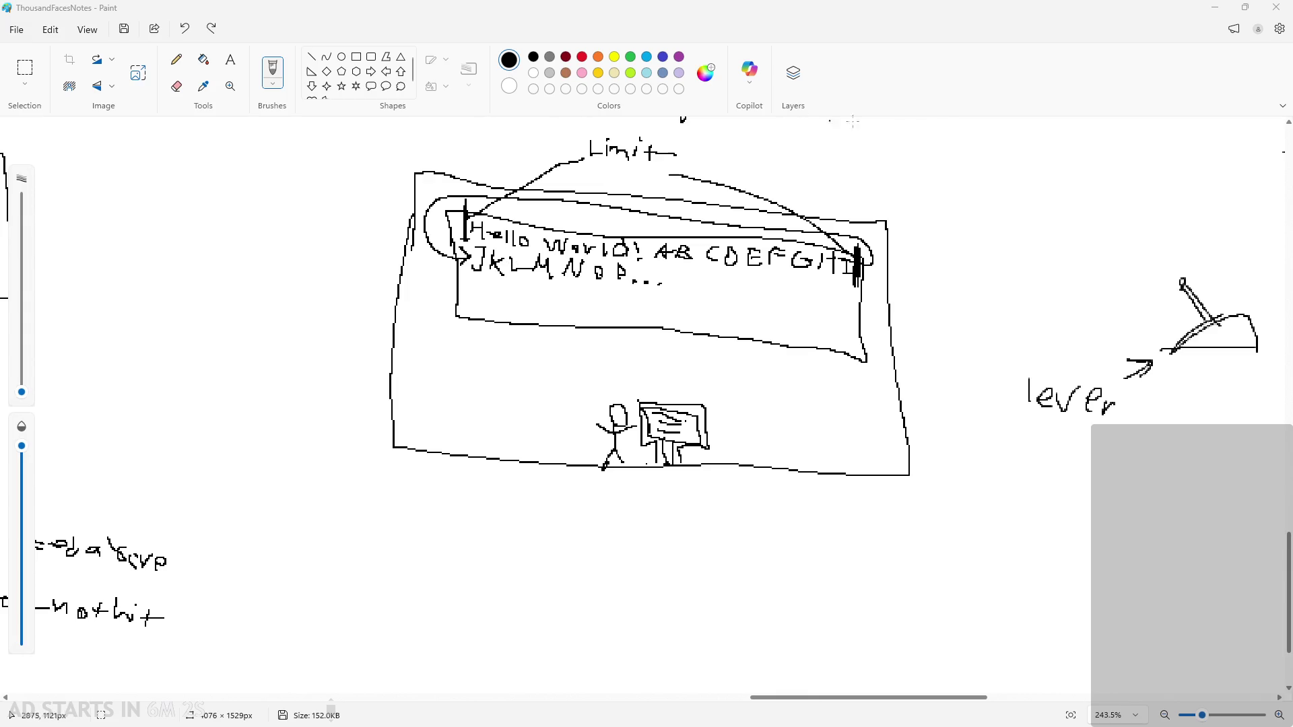
Minimize Paint and scroll the GameMaker workspace until the Script1 editor is centred
click(1226, 6)
scroll(855, 225, up, 5)
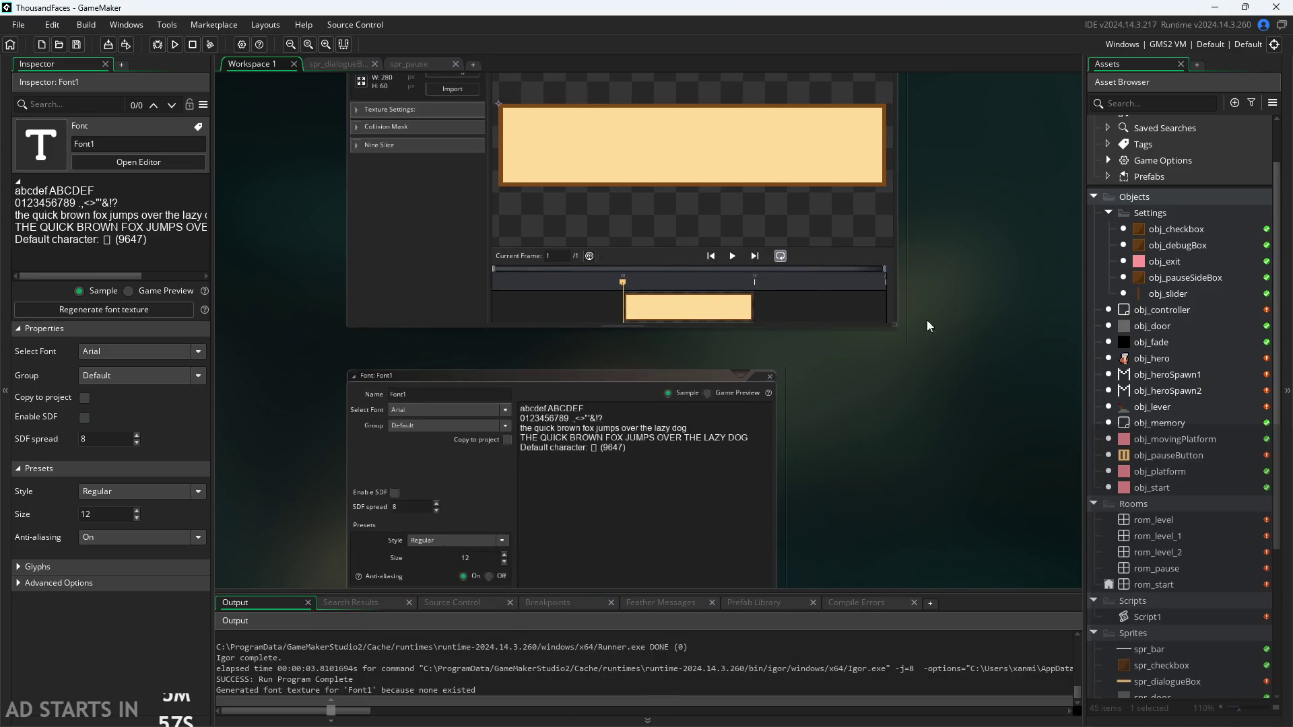
ctrl+scroll(948, 345, down, 2)
ctrl+scroll(949, 326, up, 4)
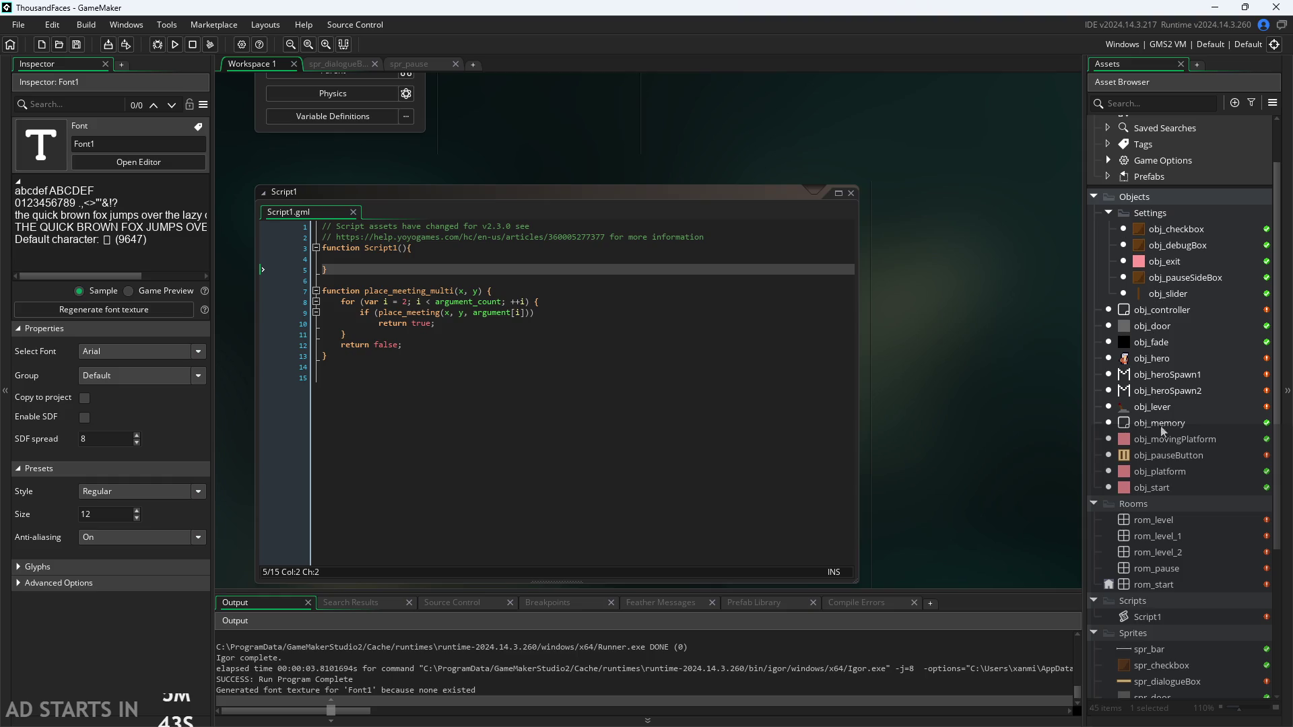
scroll(1190, 390, up, 1)
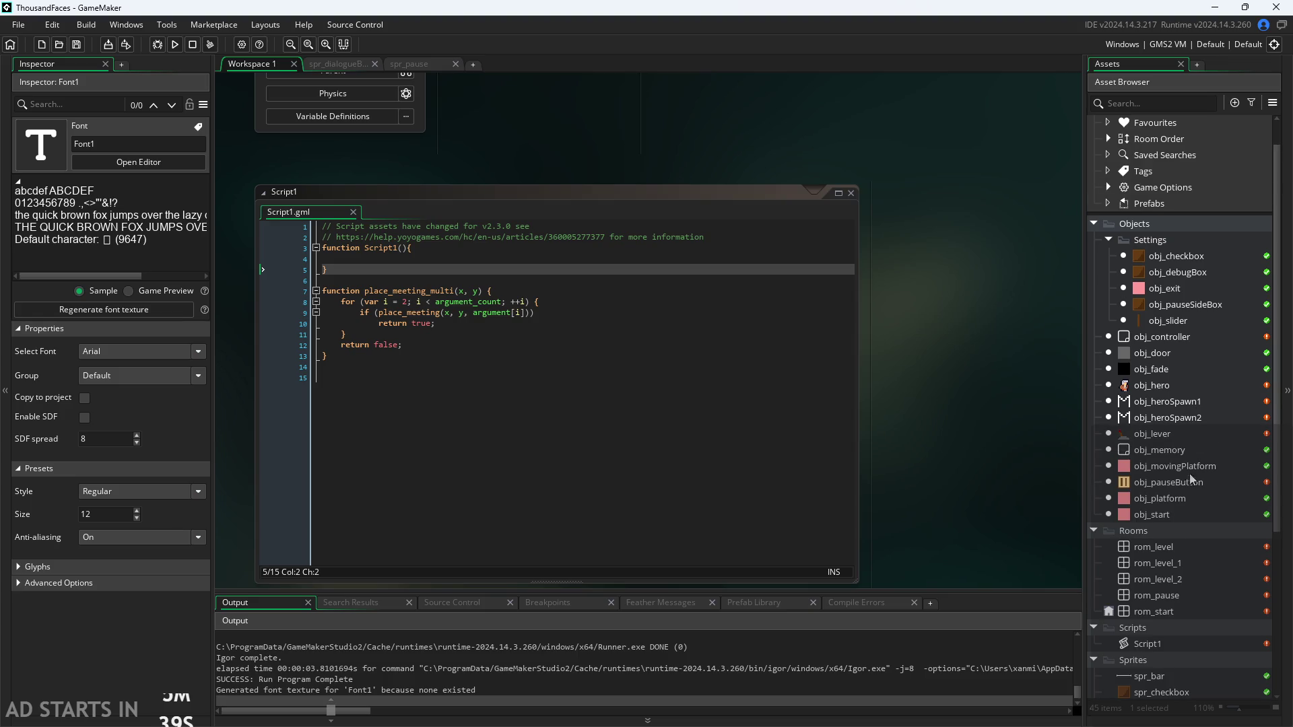
Create a new object asset in the Objects folder named obj_sign
right_click(1145, 222)
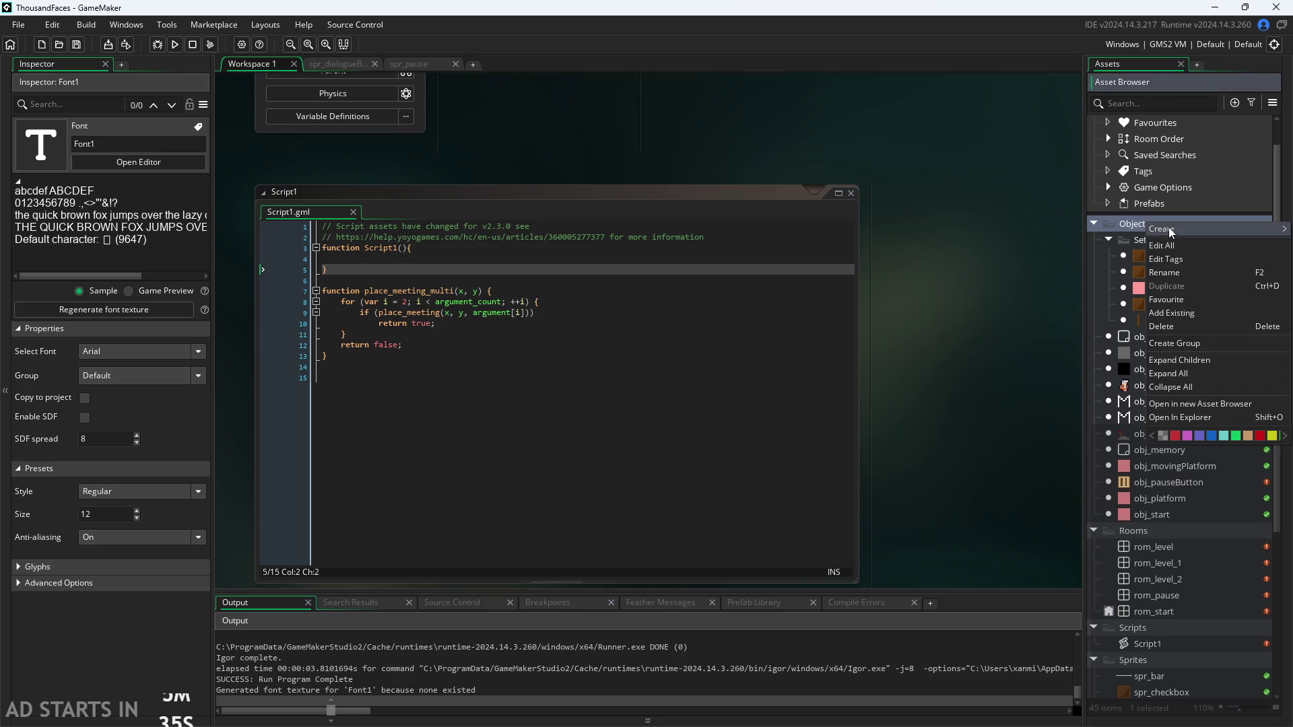
mouse_move(1169, 228)
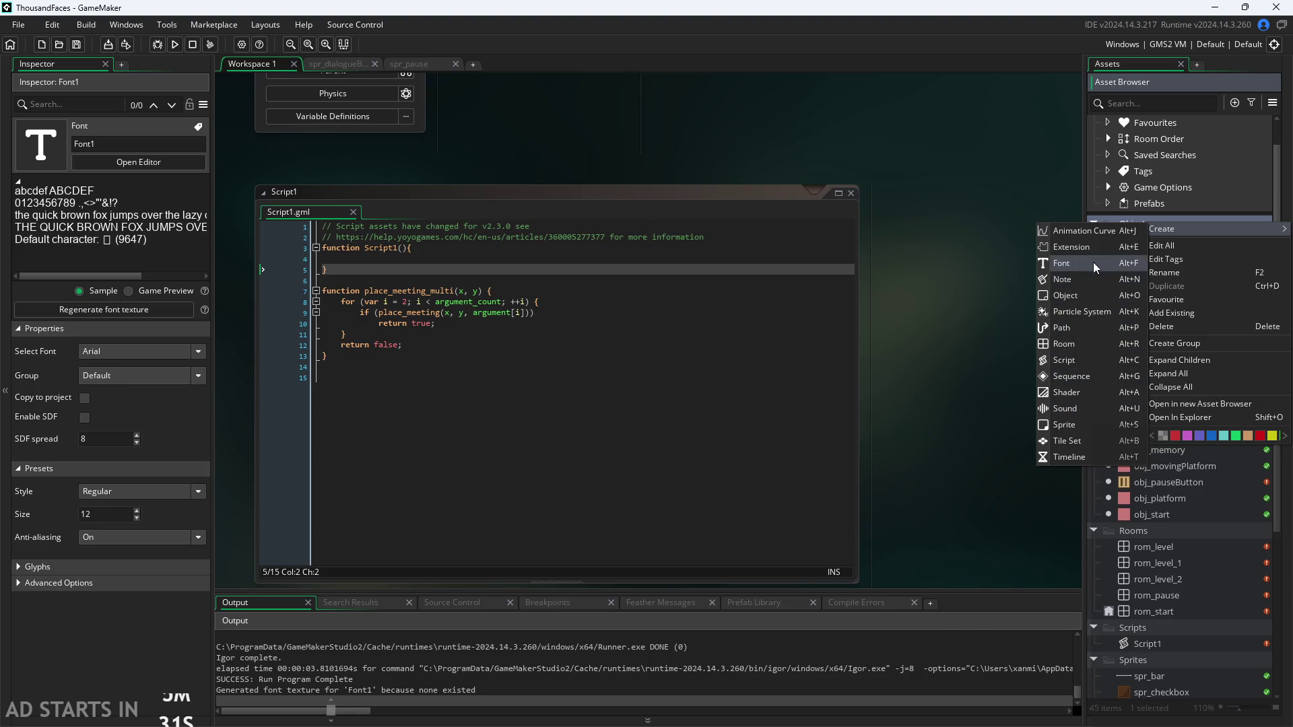
click(1090, 295)
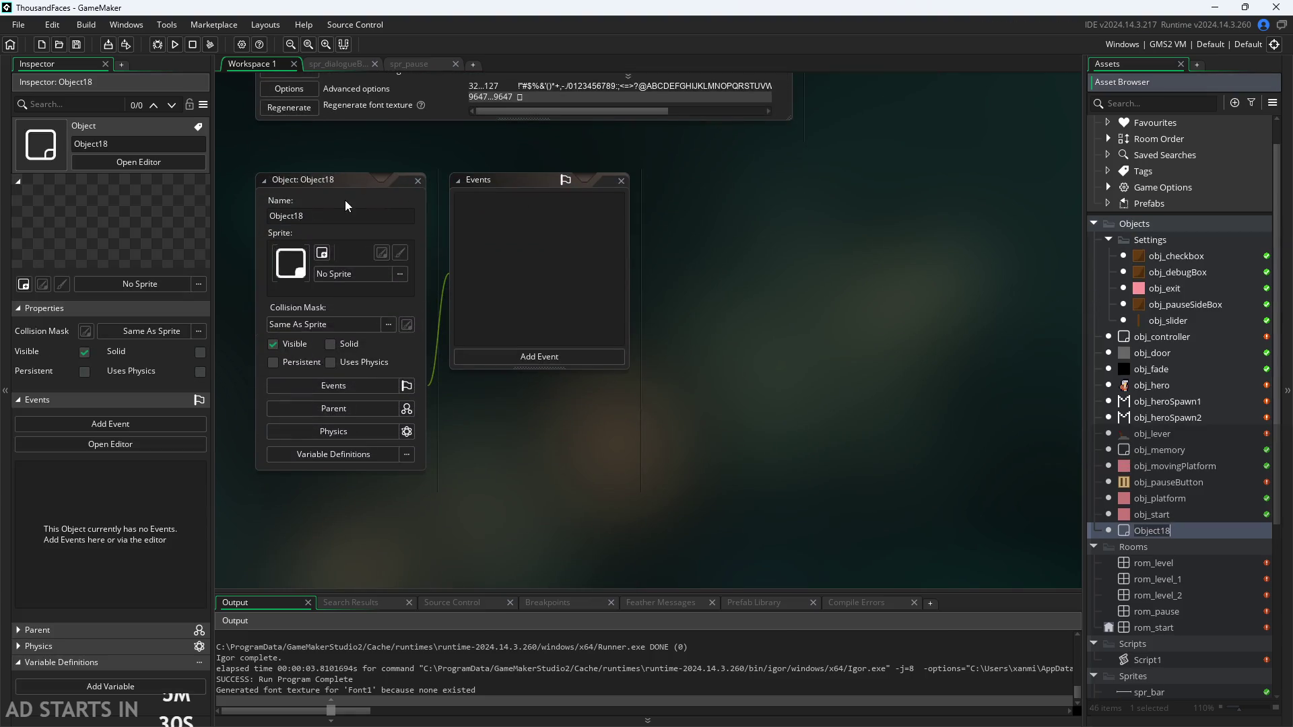
text(obj_sign)
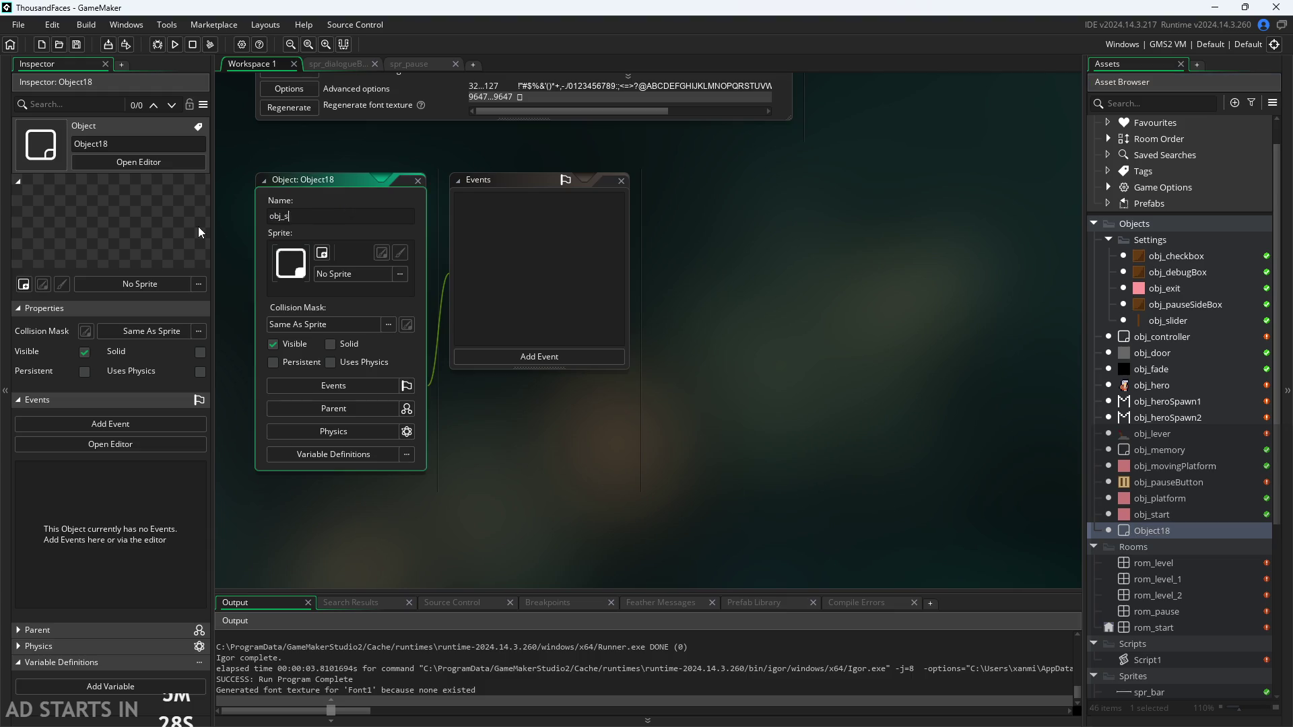
key(Return)
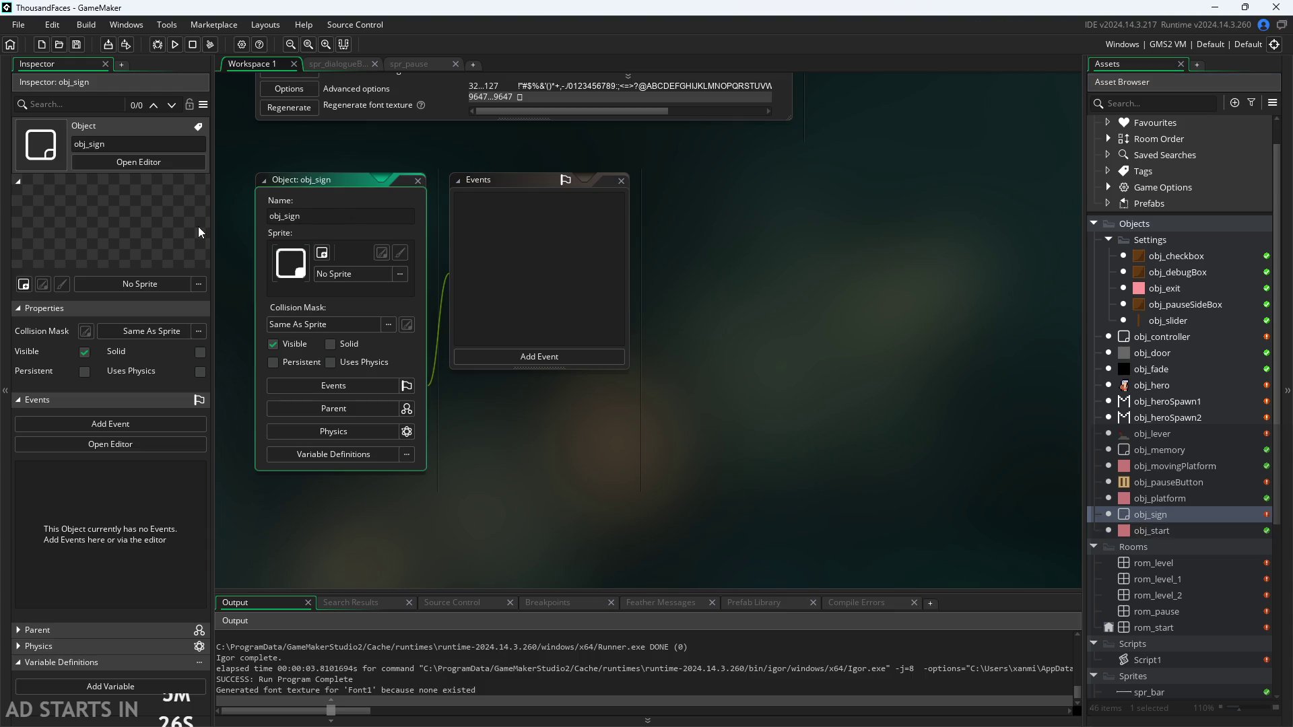
Give obj_sign a newly created 64 x 64 sprite, Sprite15
click(400, 273)
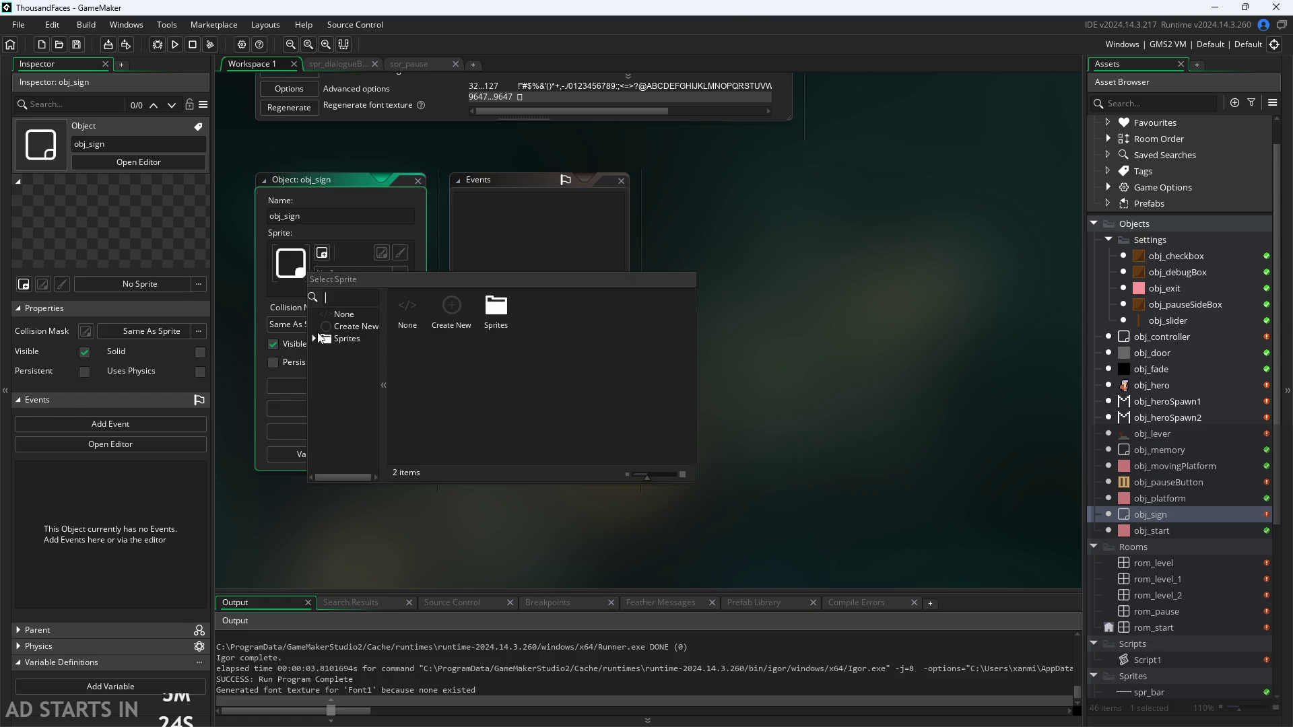
click(356, 326)
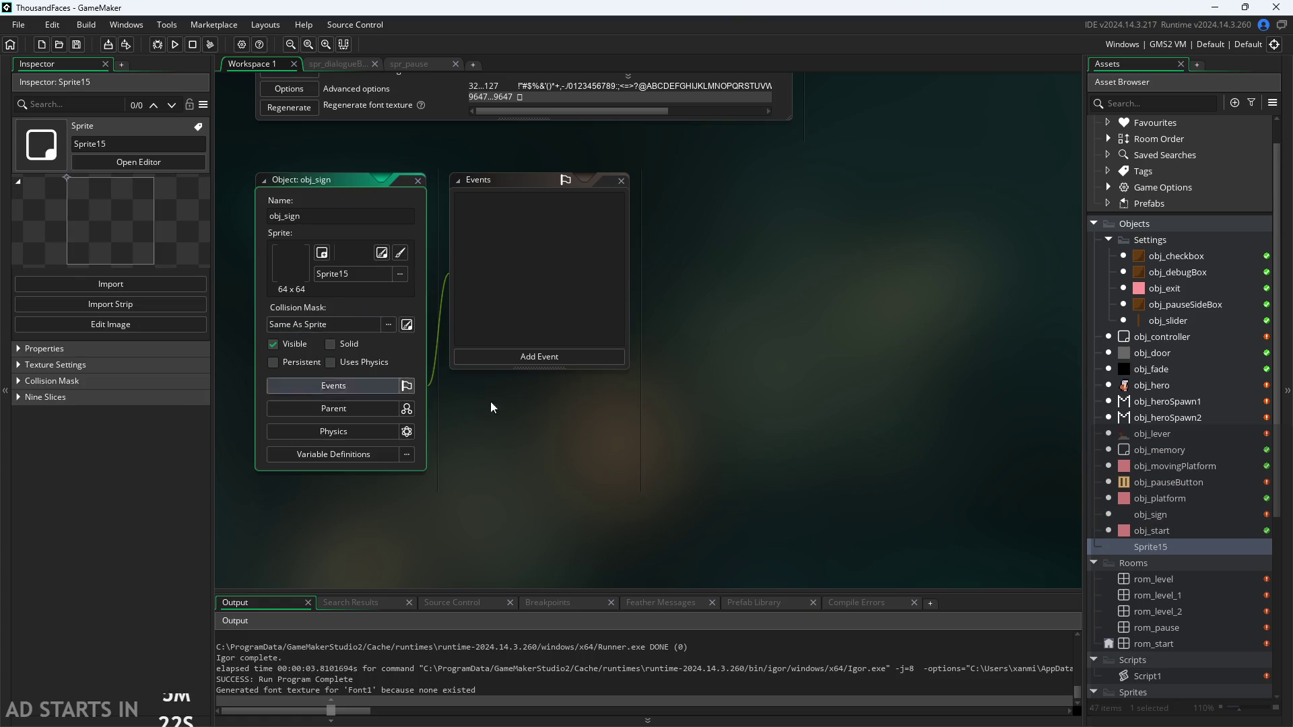
scroll(1138, 519, down, 5)
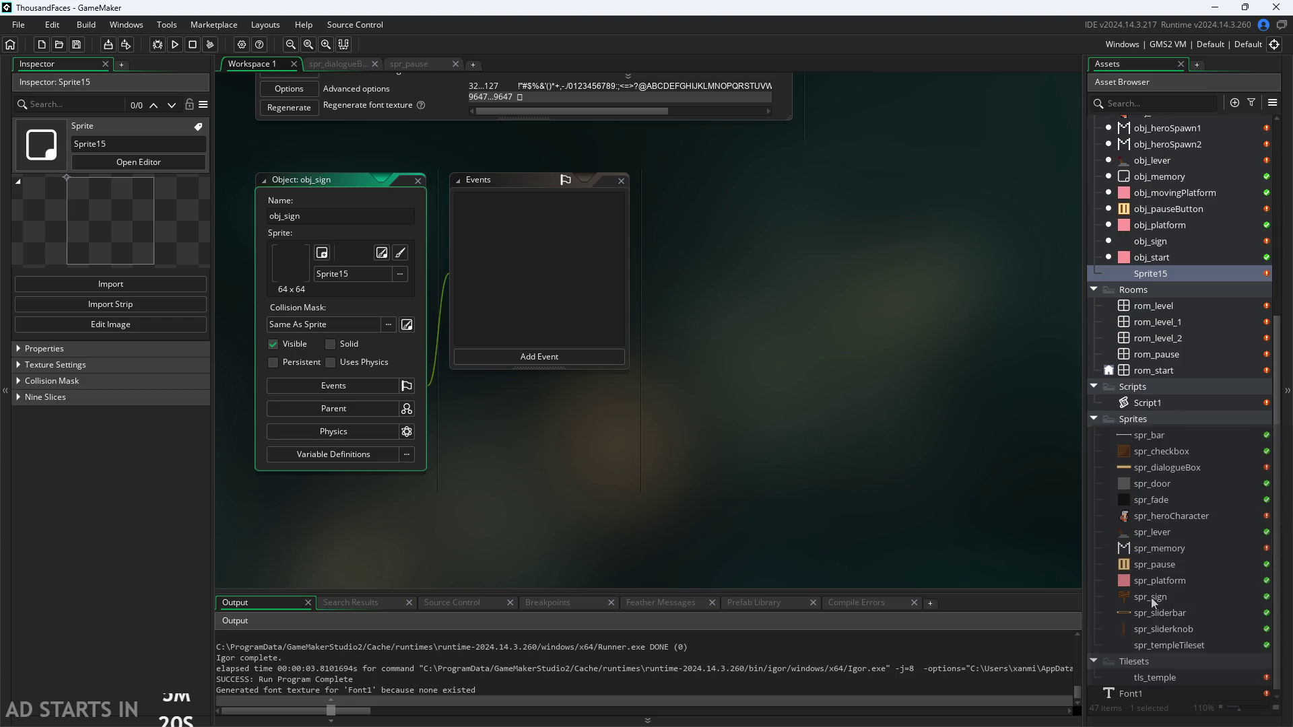
Resize spr_sign from 32 x 32 to 16 x 16 and open its first frame for pixel editing
double_click(1150, 596)
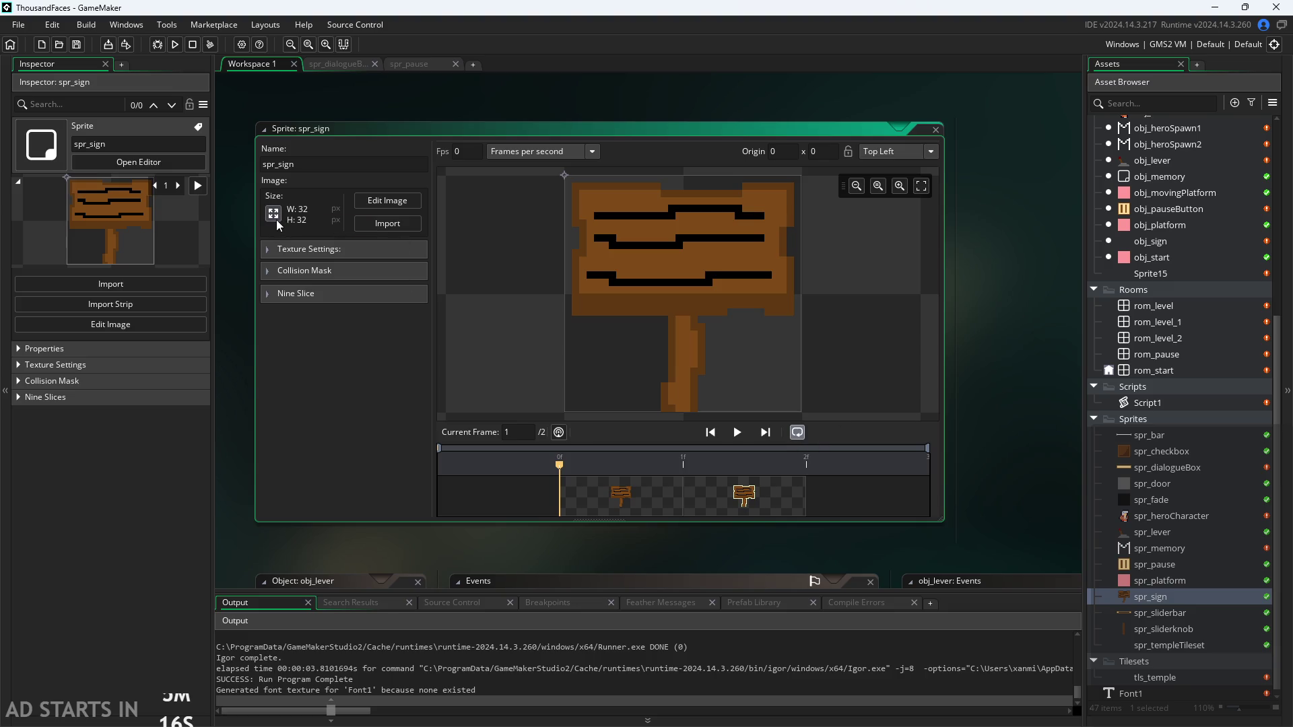
click(272, 213)
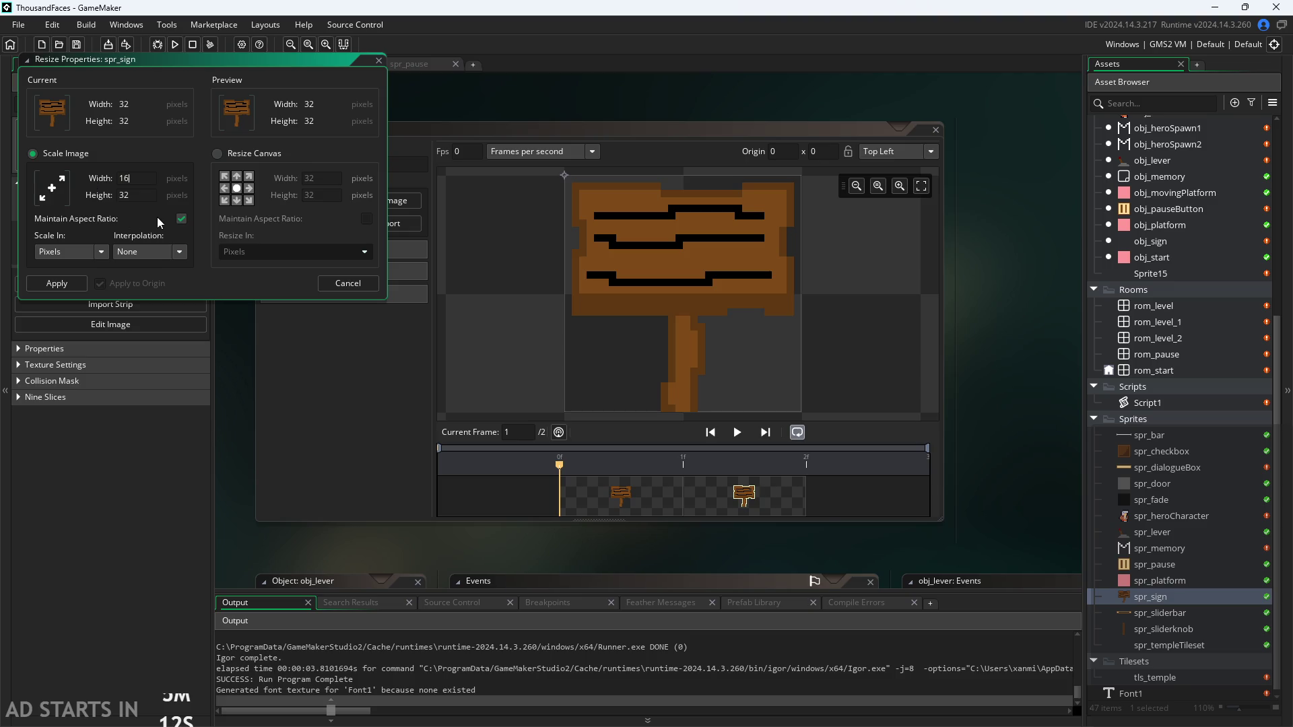
click(57, 283)
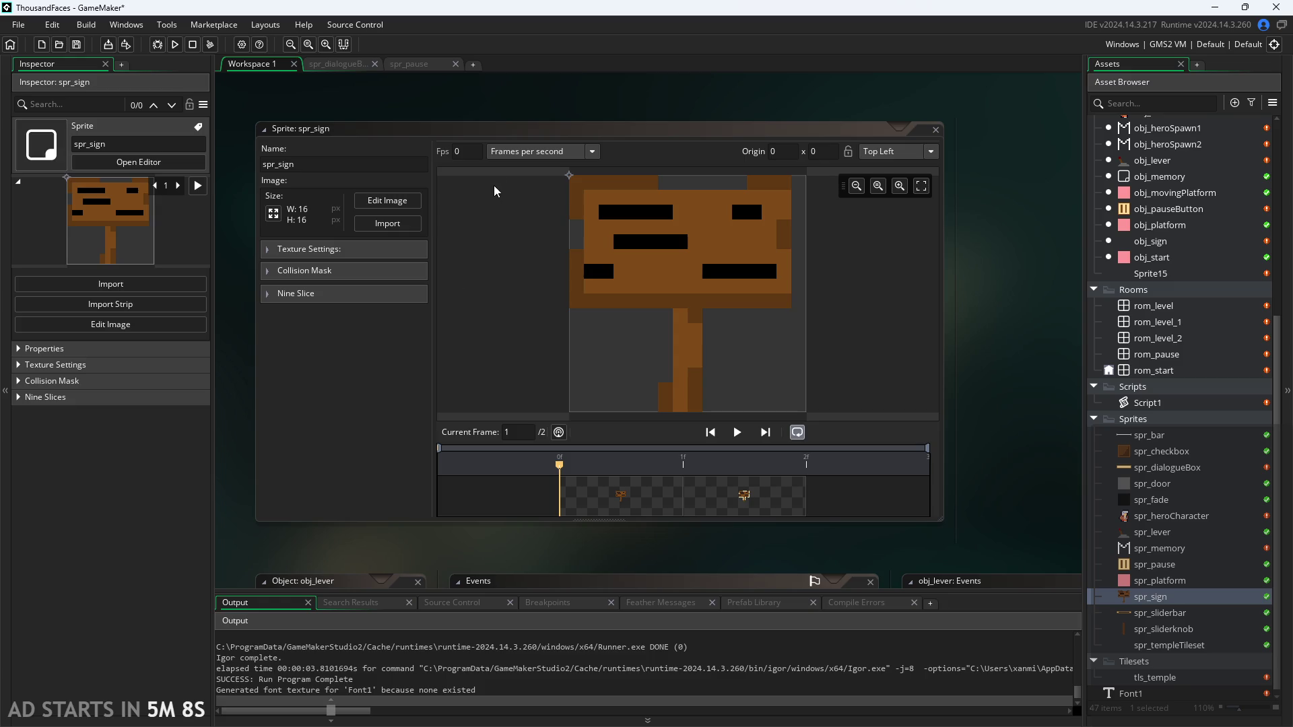
click(388, 200)
click(367, 113)
click(316, 107)
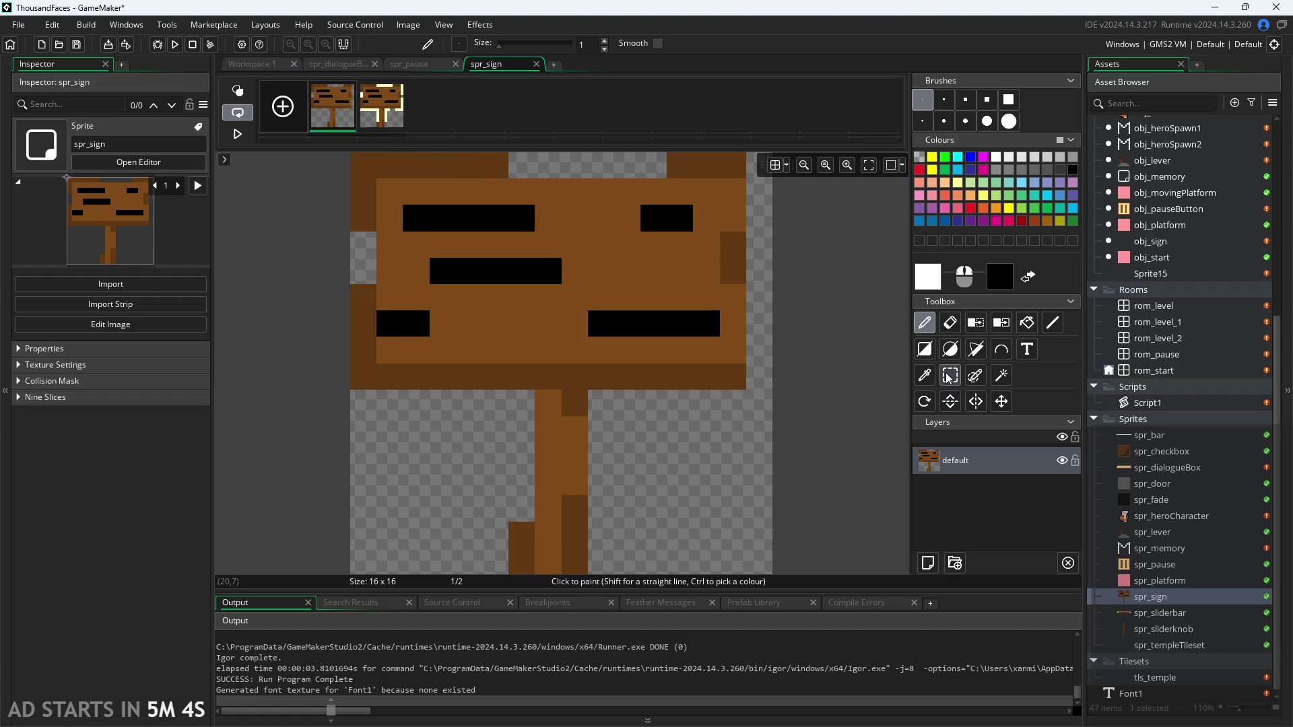
Clear the selection on spr_sign's first frame and erase the old post pixels below the board
right_click(334, 122)
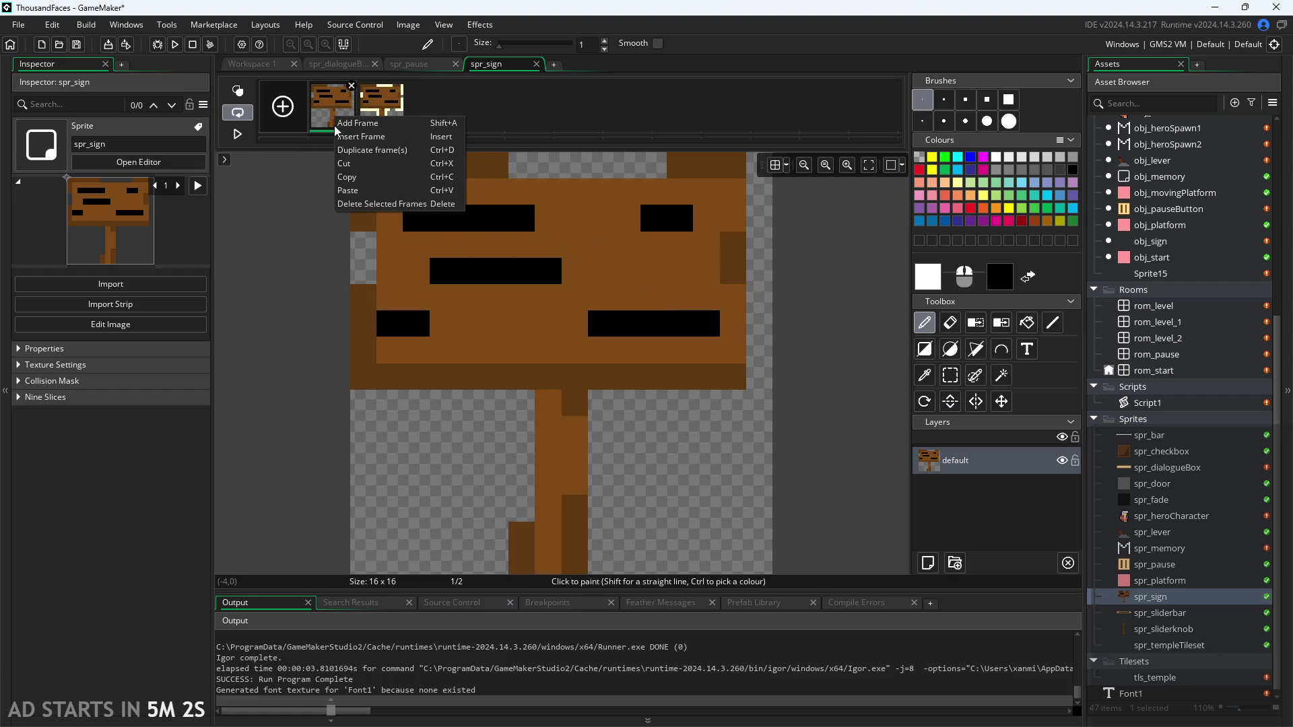
click(325, 110)
click(368, 155)
key(ctrl+z)
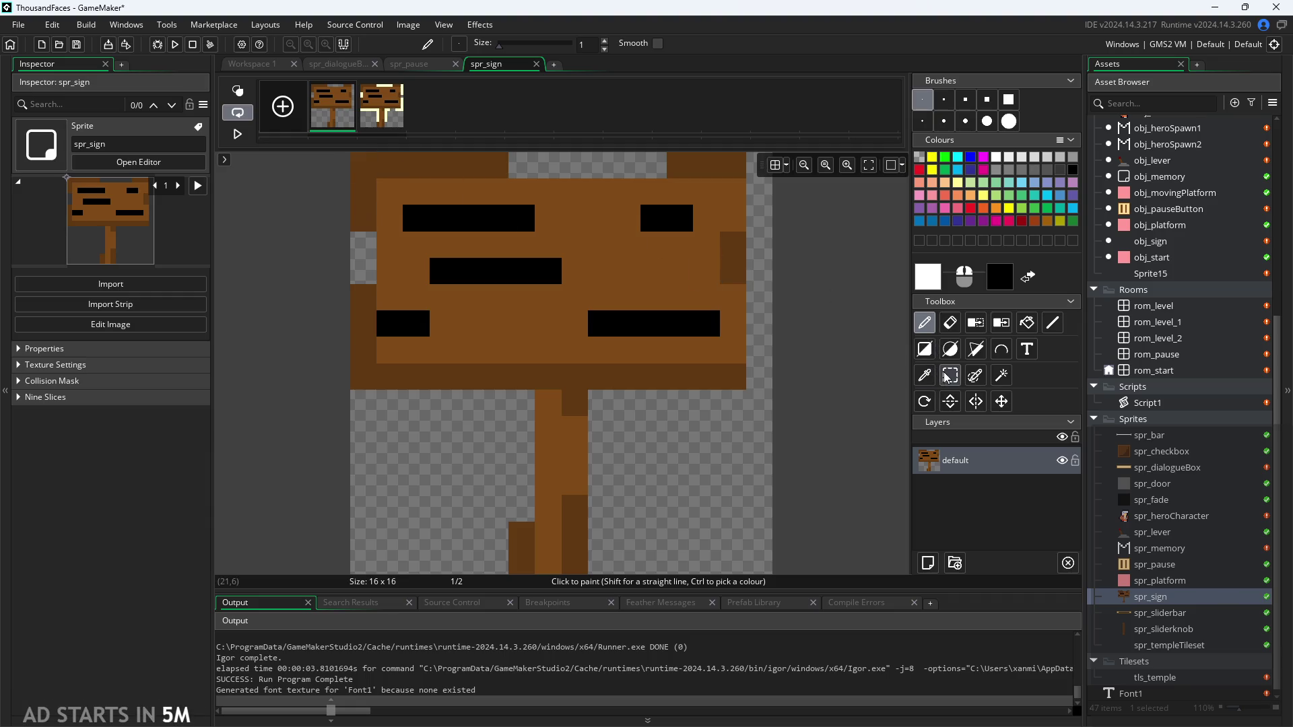
click(948, 377)
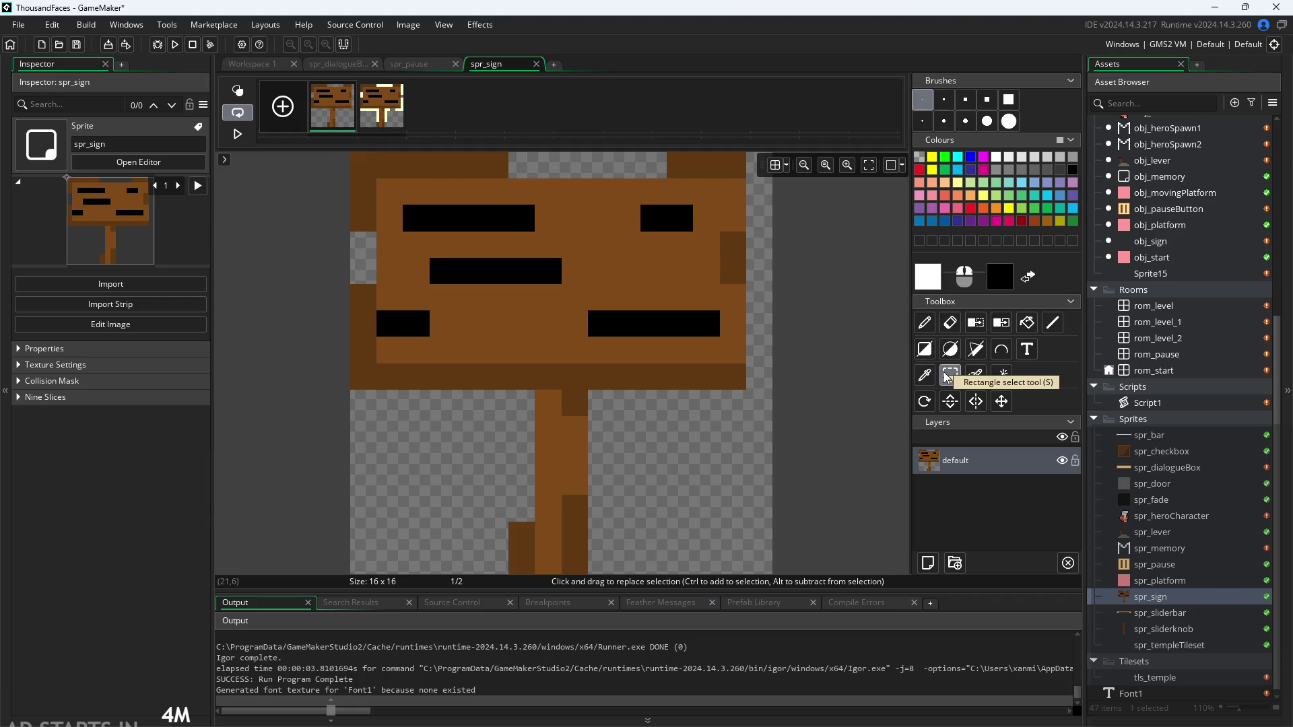
mouse_move(353, 155)
mouse_down()
mouse_move(471, 263)
mouse_move(705, 535)
mouse_move(760, 561)
mouse_up()
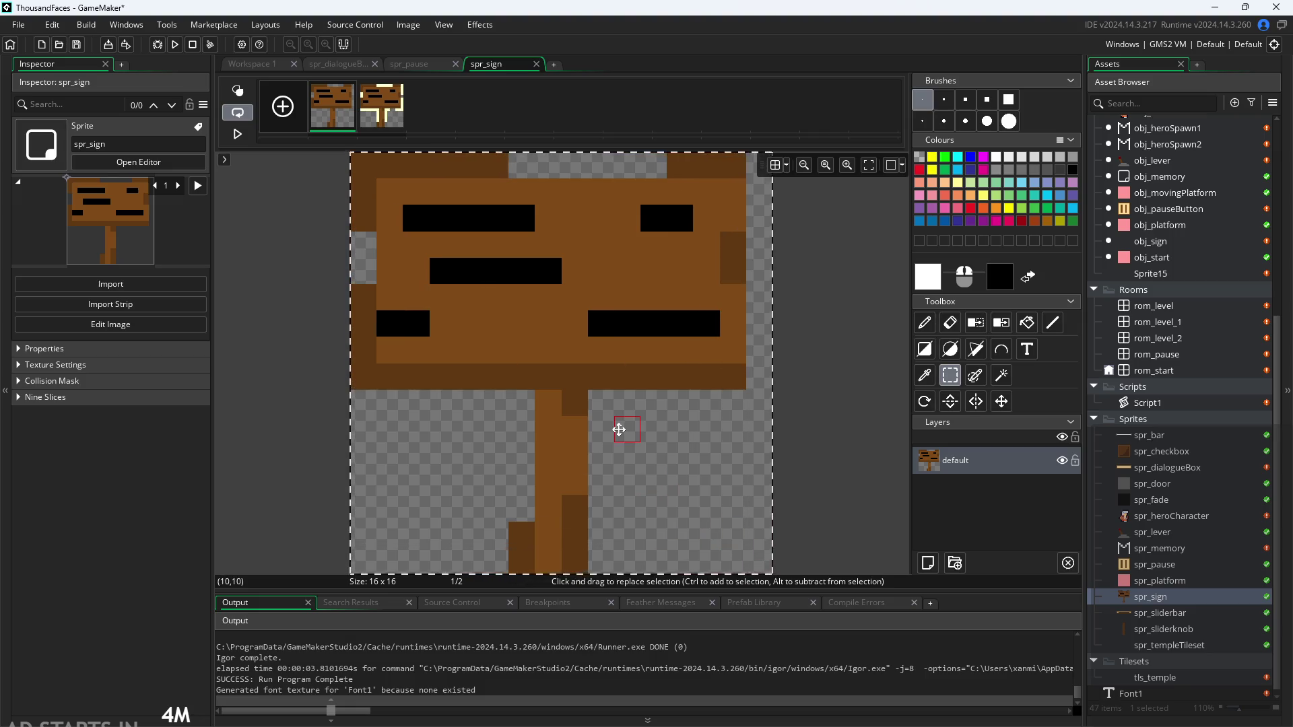
click(847, 411)
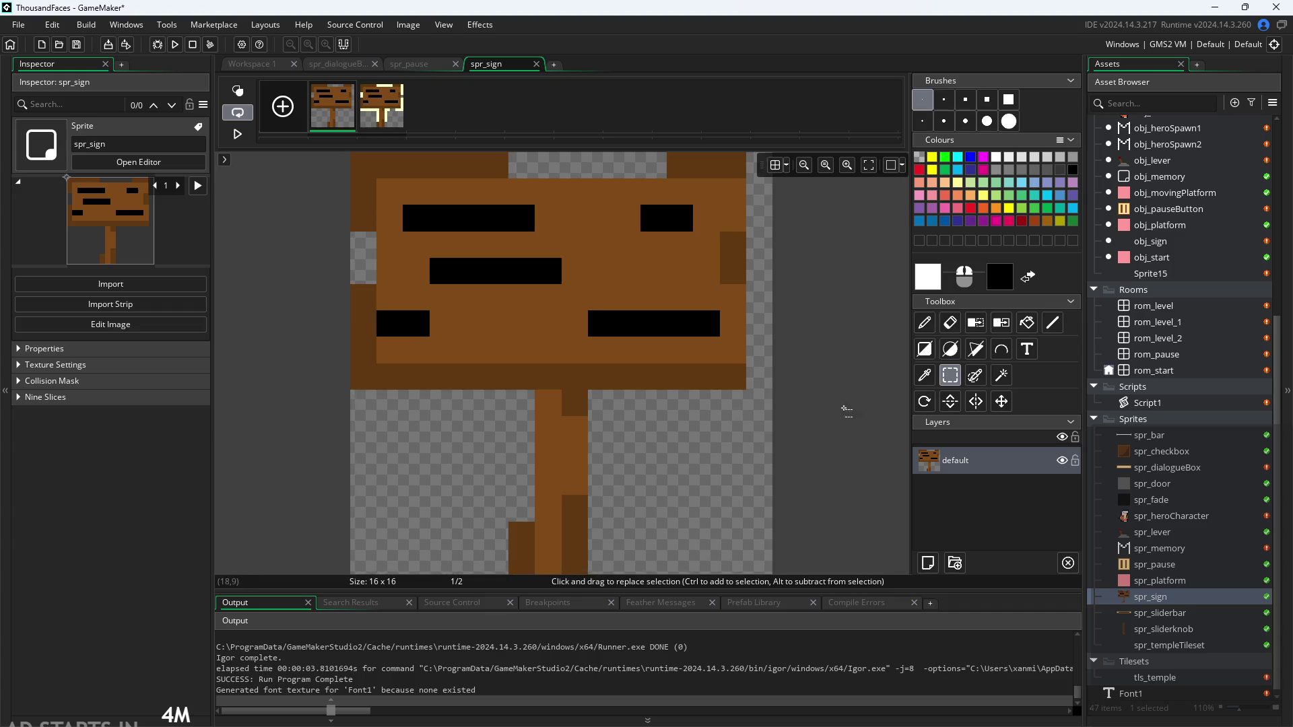
click(950, 323)
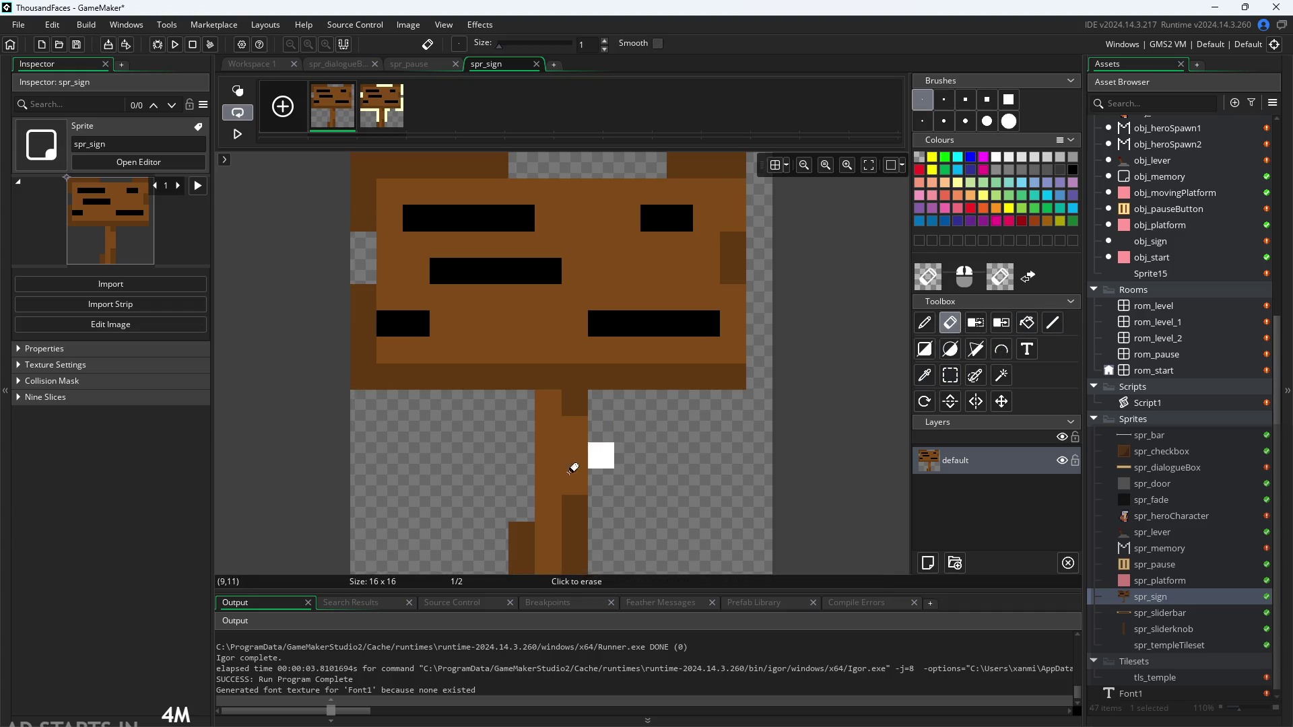
mouse_move(532, 540)
mouse_down()
mouse_move(526, 510)
mouse_move(569, 556)
mouse_move(571, 505)
mouse_move(610, 446)
mouse_move(518, 400)
mouse_move(569, 479)
mouse_move(414, 430)
mouse_move(394, 380)
mouse_move(681, 398)
mouse_move(727, 370)
mouse_move(465, 370)
mouse_move(368, 330)
mouse_move(350, 202)
mouse_move(361, 211)
mouse_move(389, 164)
mouse_move(729, 165)
mouse_move(759, 242)
mouse_move(737, 276)
mouse_up()
Pick the sign's brown and draw a straight post from the board to the bottom edge
click(925, 375)
click(711, 270)
click(390, 101)
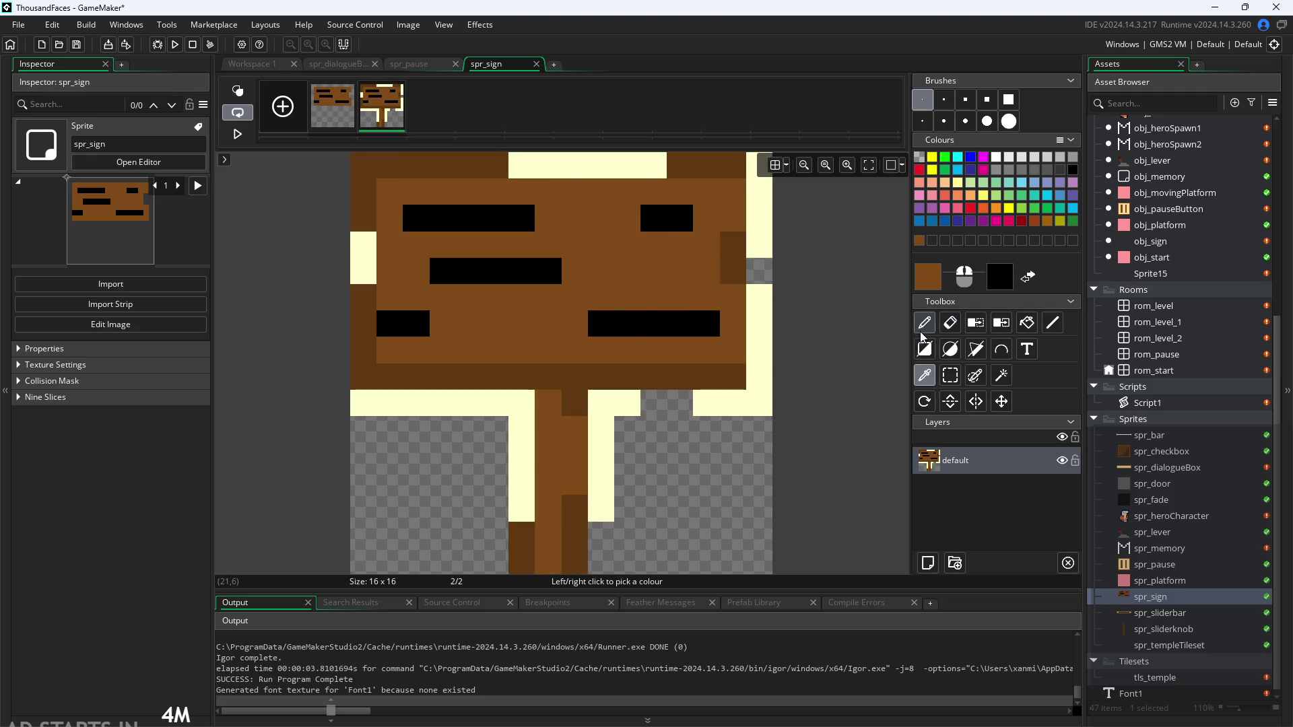
right_click(703, 164)
click(349, 87)
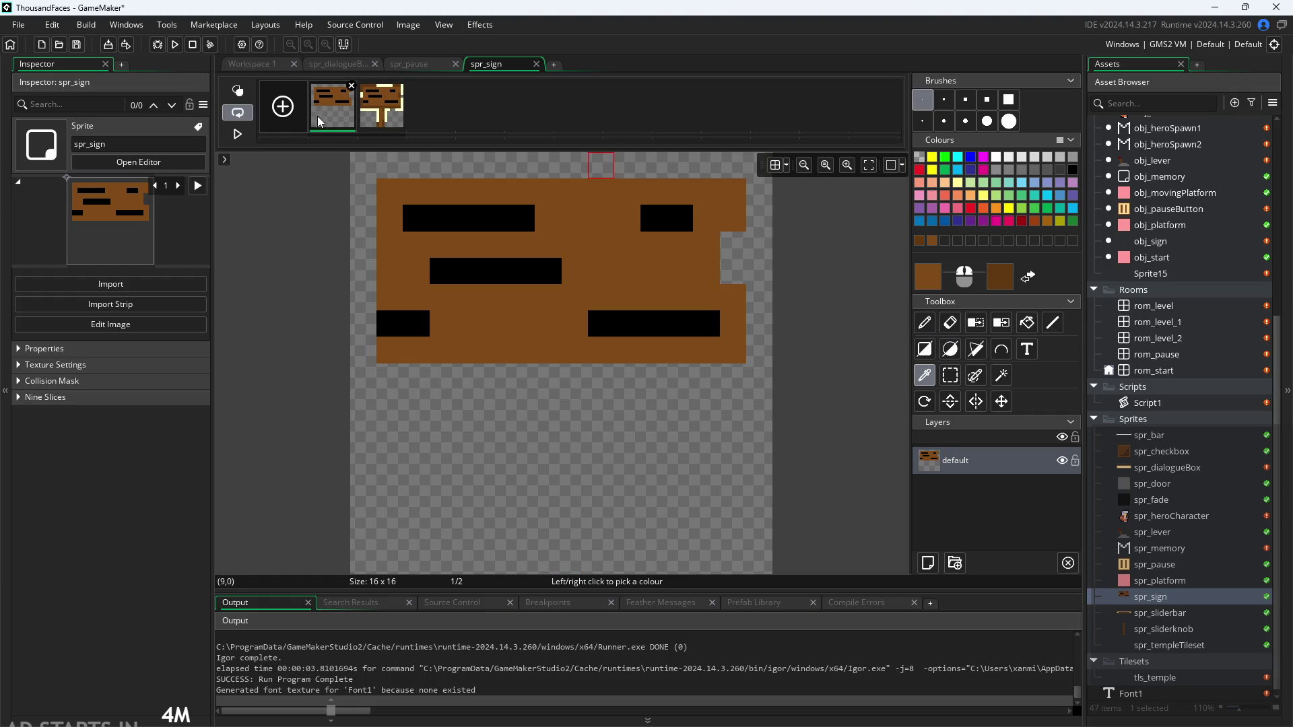
click(932, 315)
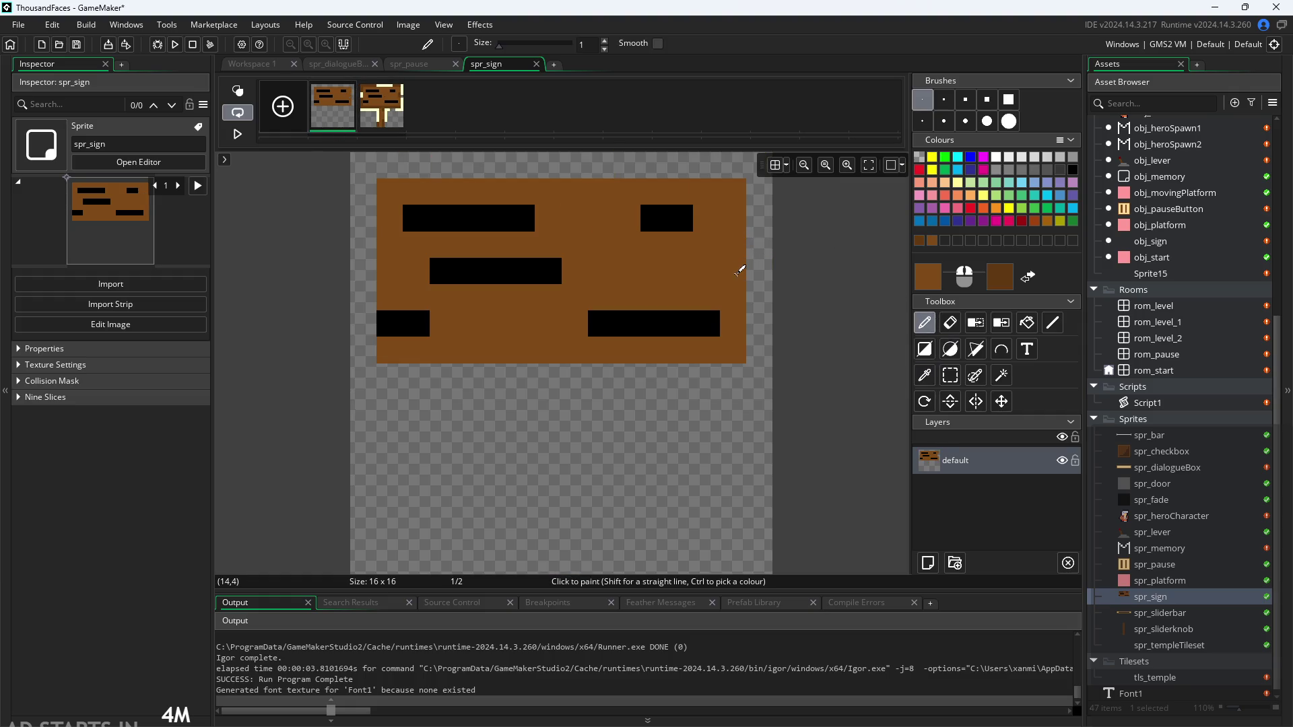
click(550, 370)
mouse_move(552, 386)
mouse_down()
mouse_move(551, 536)
mouse_move(577, 527)
mouse_move(585, 398)
mouse_move(576, 559)
mouse_up()
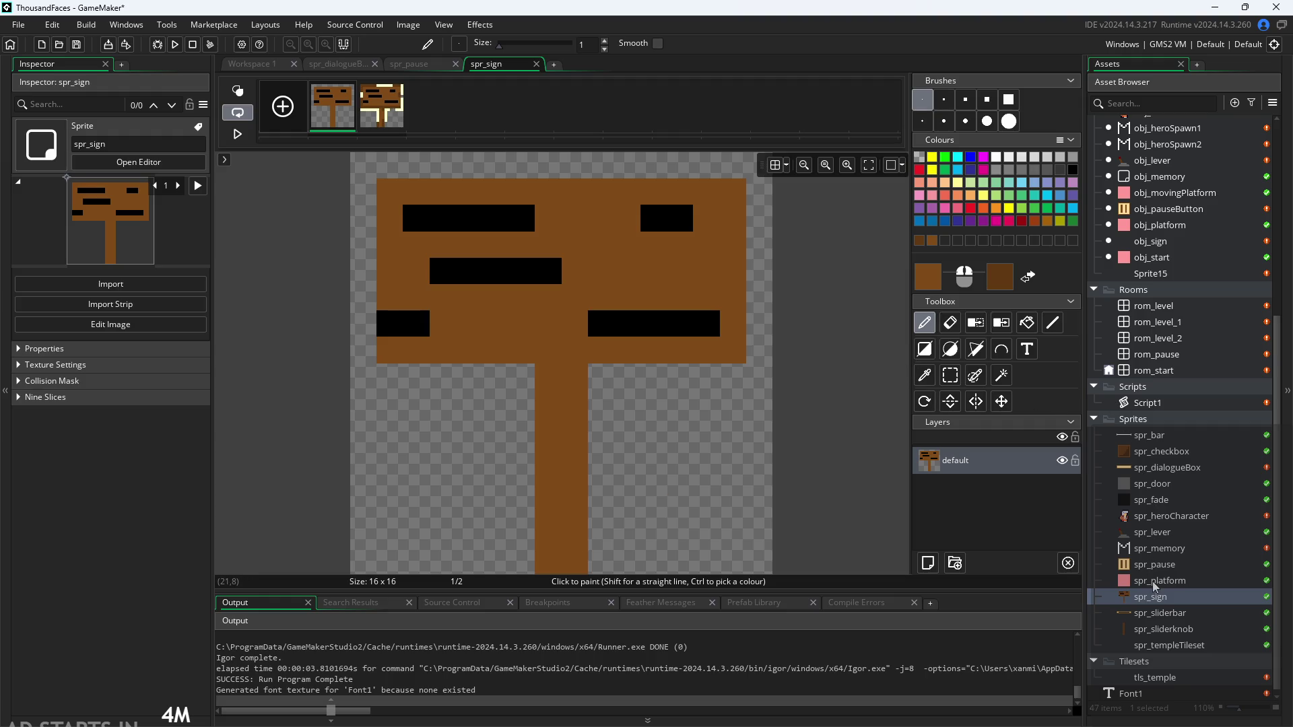
double_click(1143, 532)
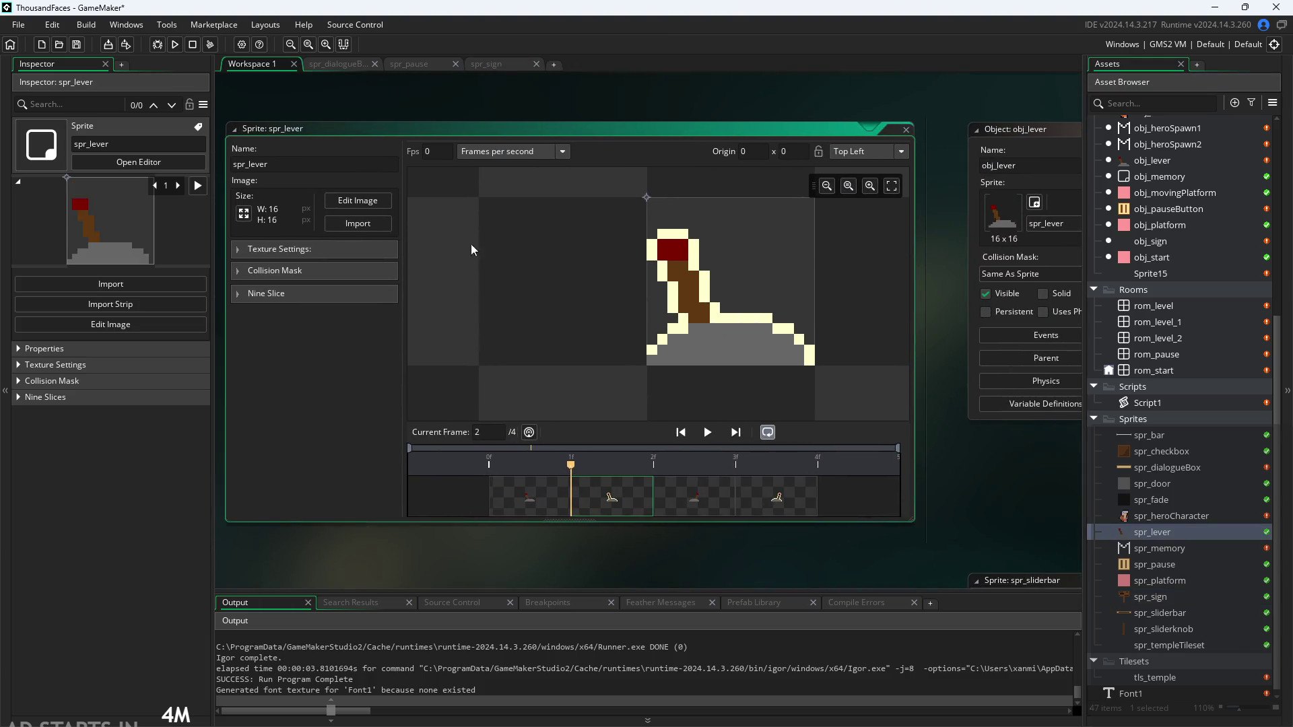
Open spr_lever for pixel editing and flip through its lever animation frames
click(371, 203)
click(381, 108)
click(353, 119)
click(364, 121)
click(351, 121)
click(378, 130)
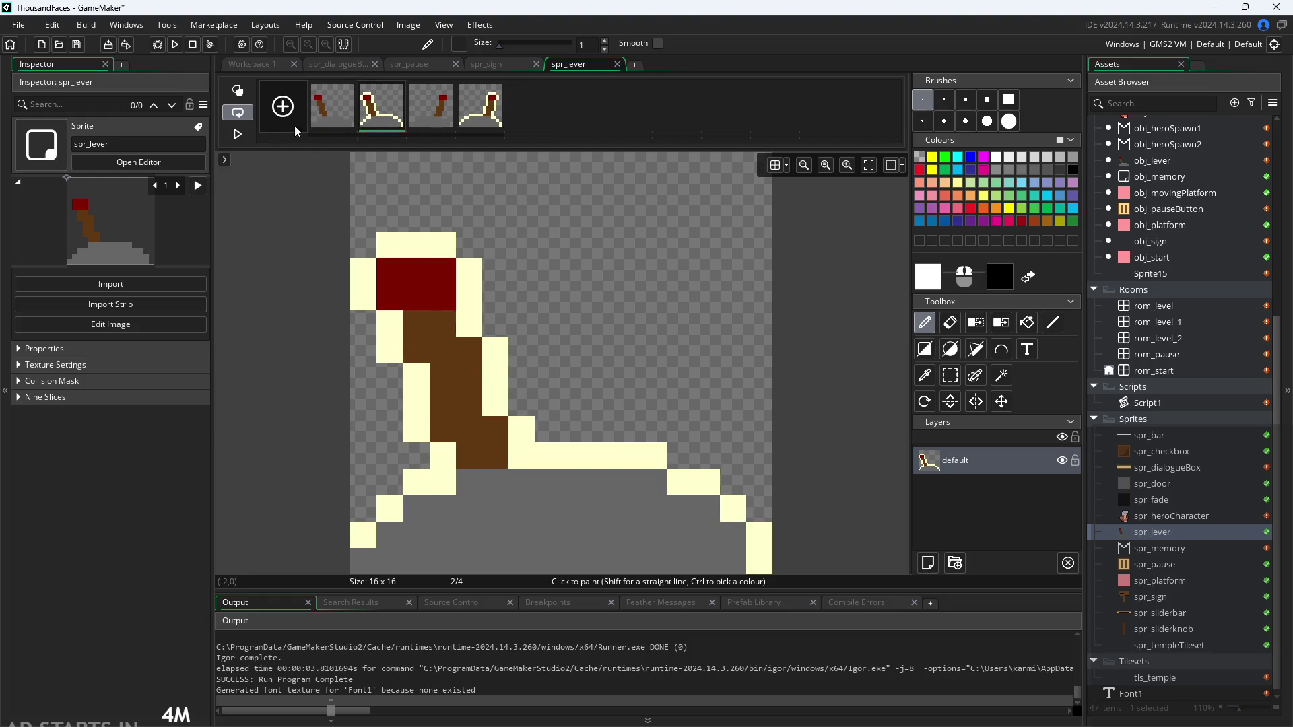
Add a blank fifth frame to spr_lever, then delete it so four frames remain
click(283, 106)
click(540, 100)
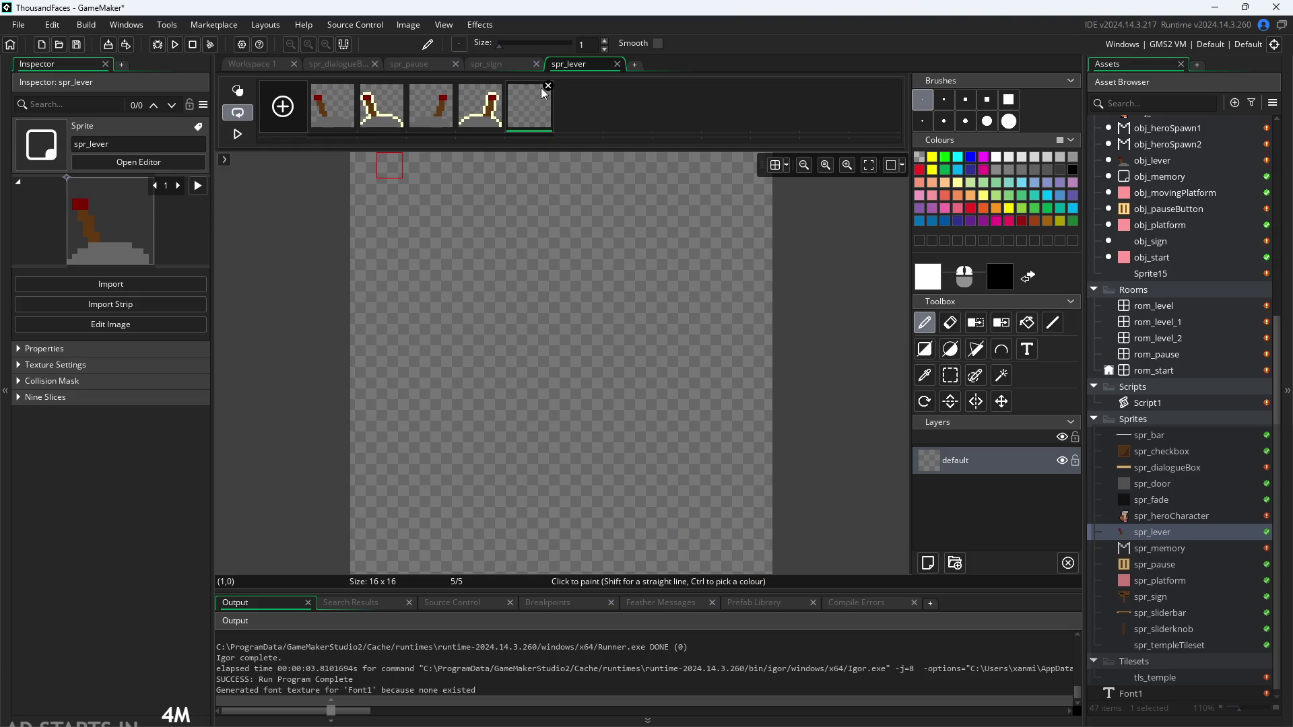
key(Delete)
click(682, 346)
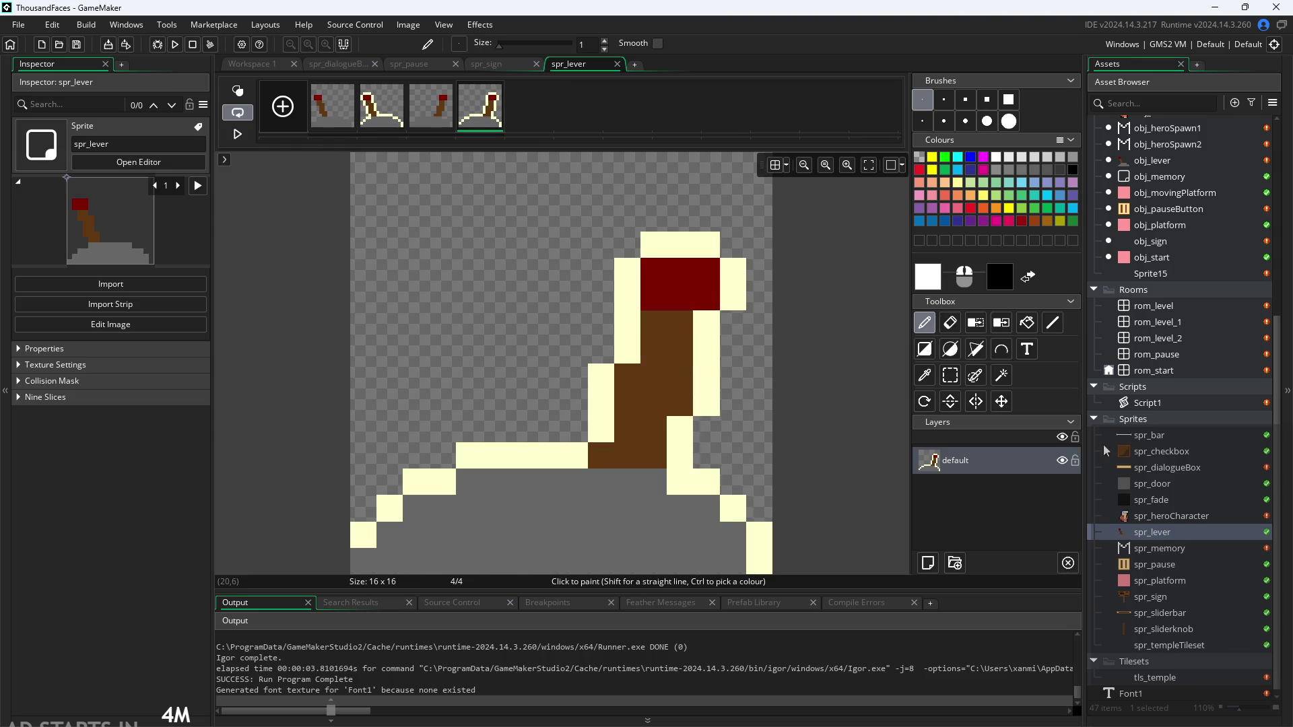
double_click(1152, 596)
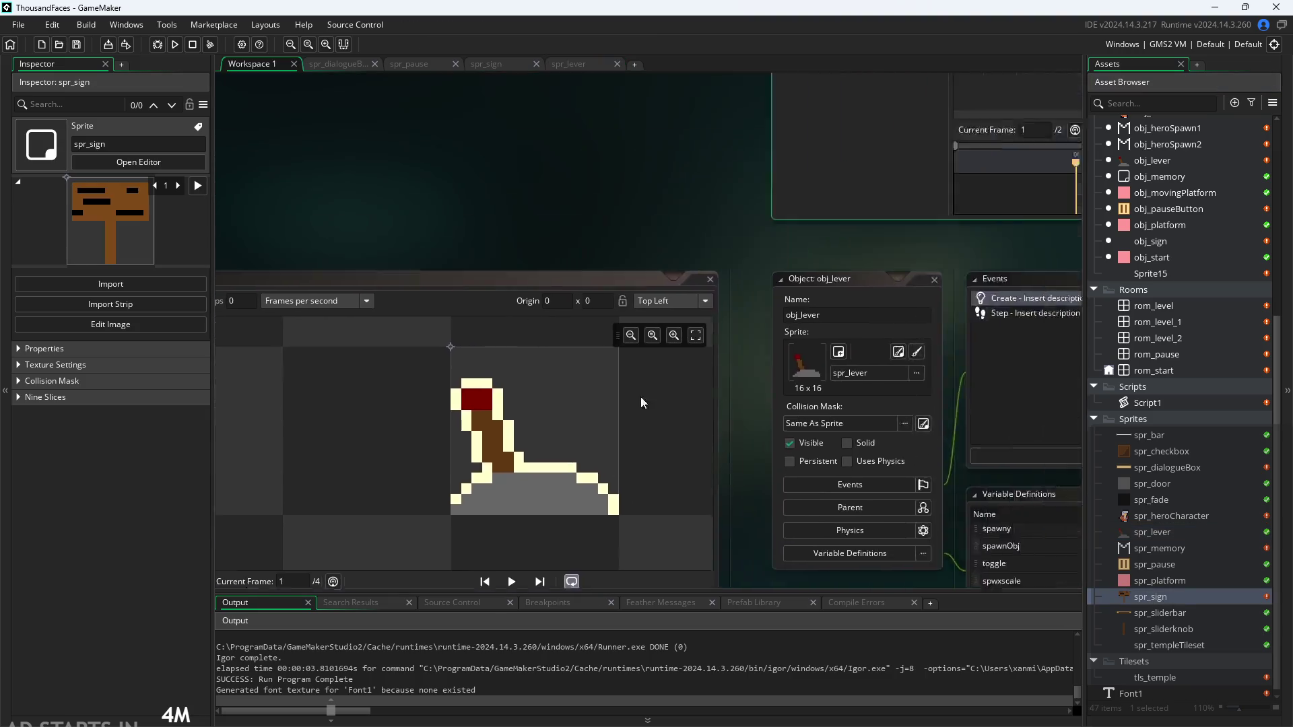
On spr_sign's second frame, paint a cream outline along the new post and the left edge
click(505, 201)
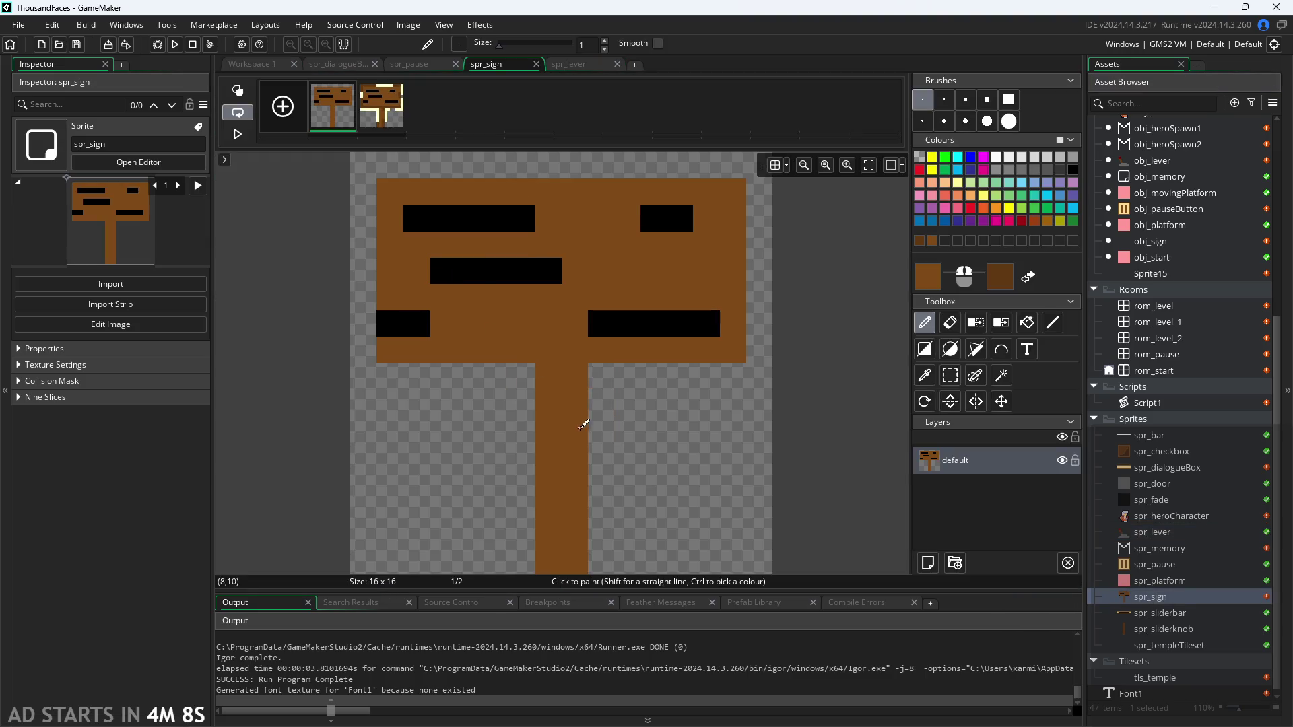
click(372, 124)
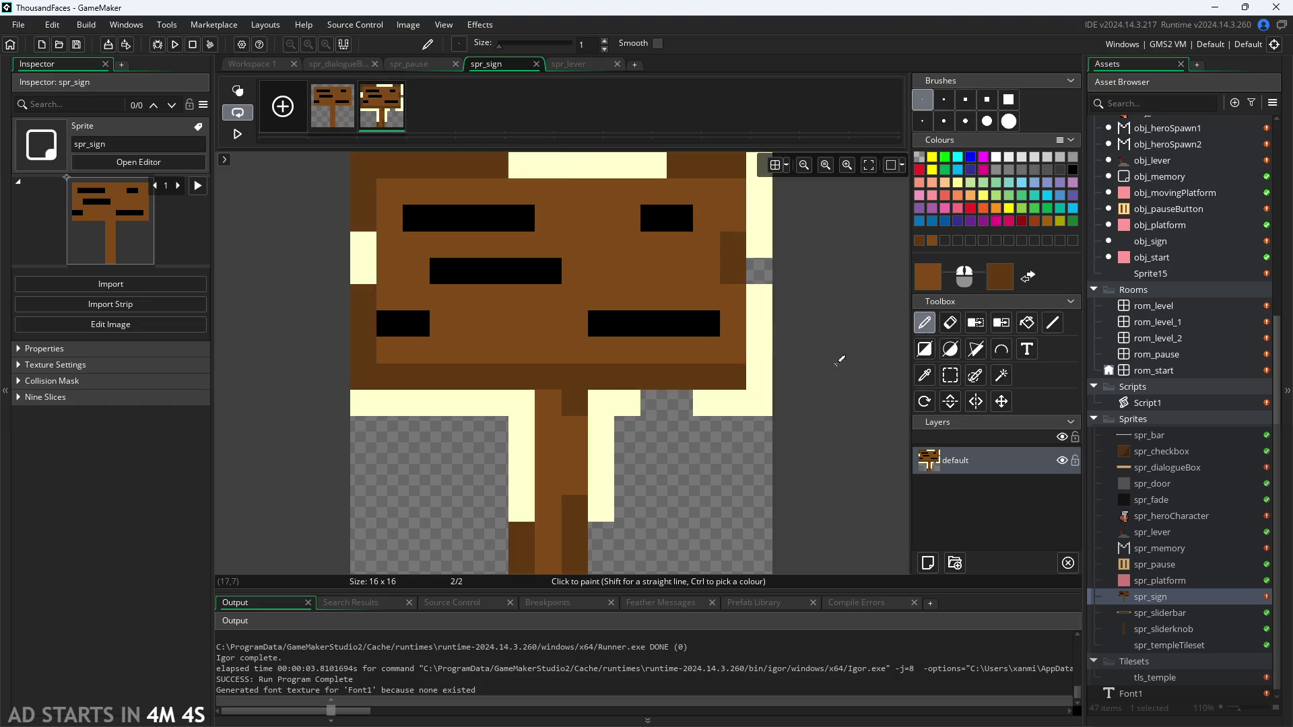
click(924, 375)
click(606, 401)
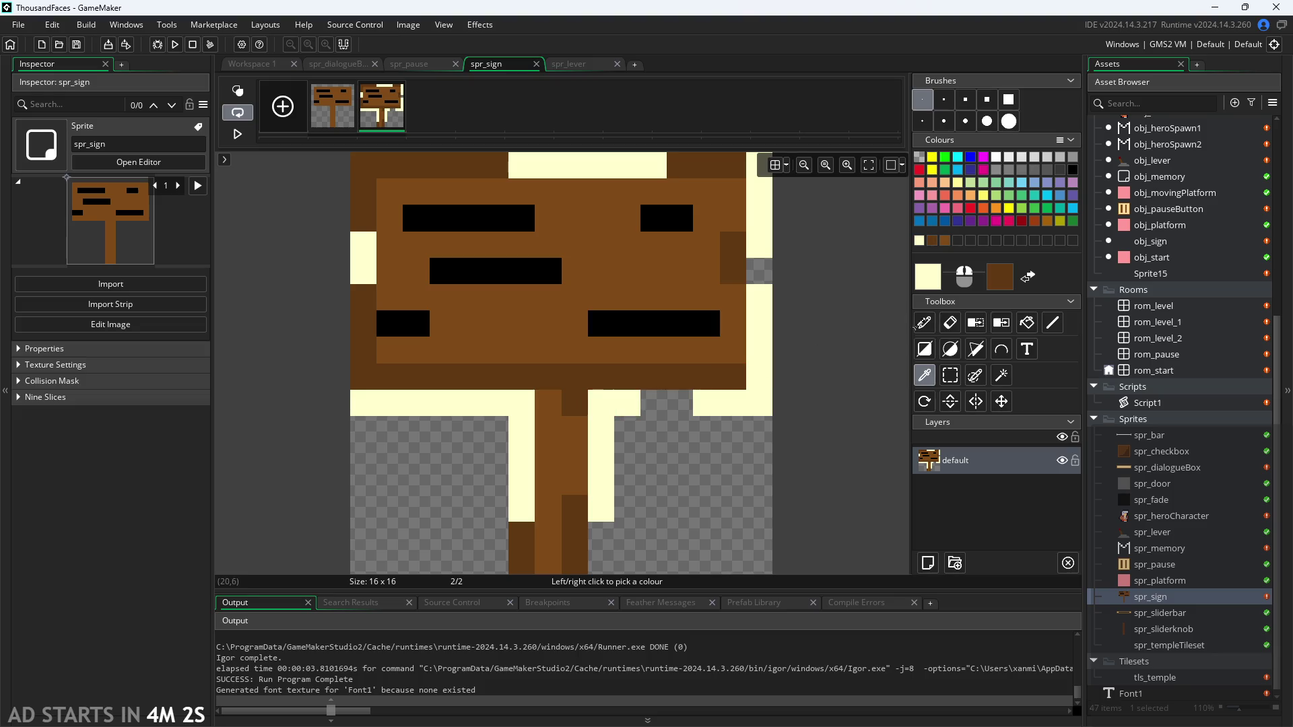
mouse_move(668, 400)
mouse_down()
mouse_move(683, 401)
mouse_move(619, 452)
mouse_up()
key(ctrl+z)
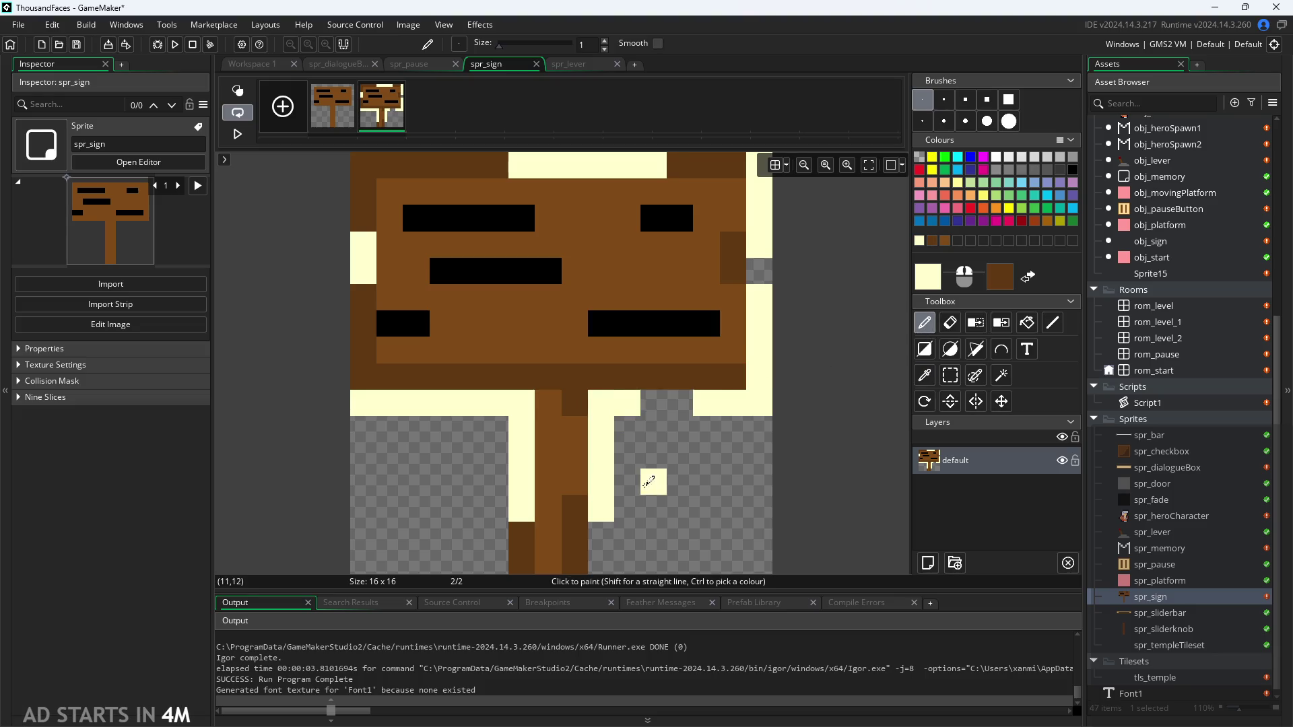
click(653, 402)
drag(600, 533, 599, 562)
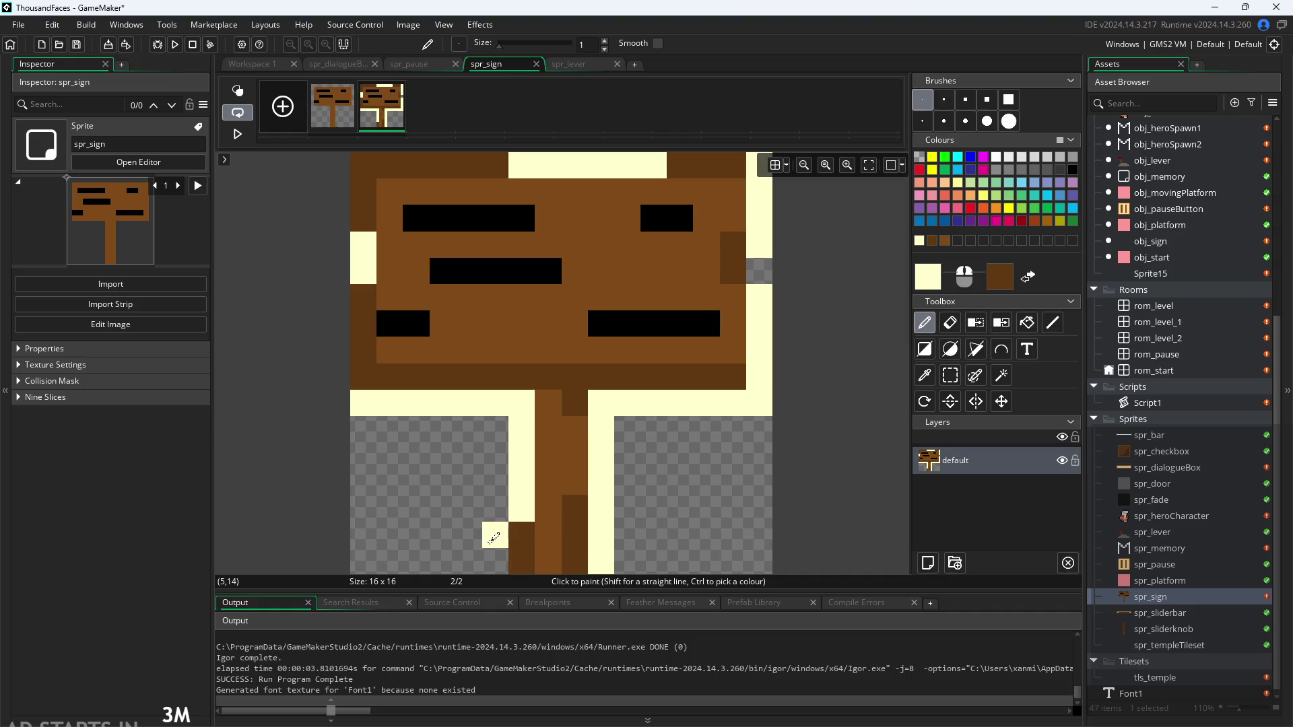
drag(520, 536, 517, 561)
click(373, 372)
drag(369, 377, 364, 222)
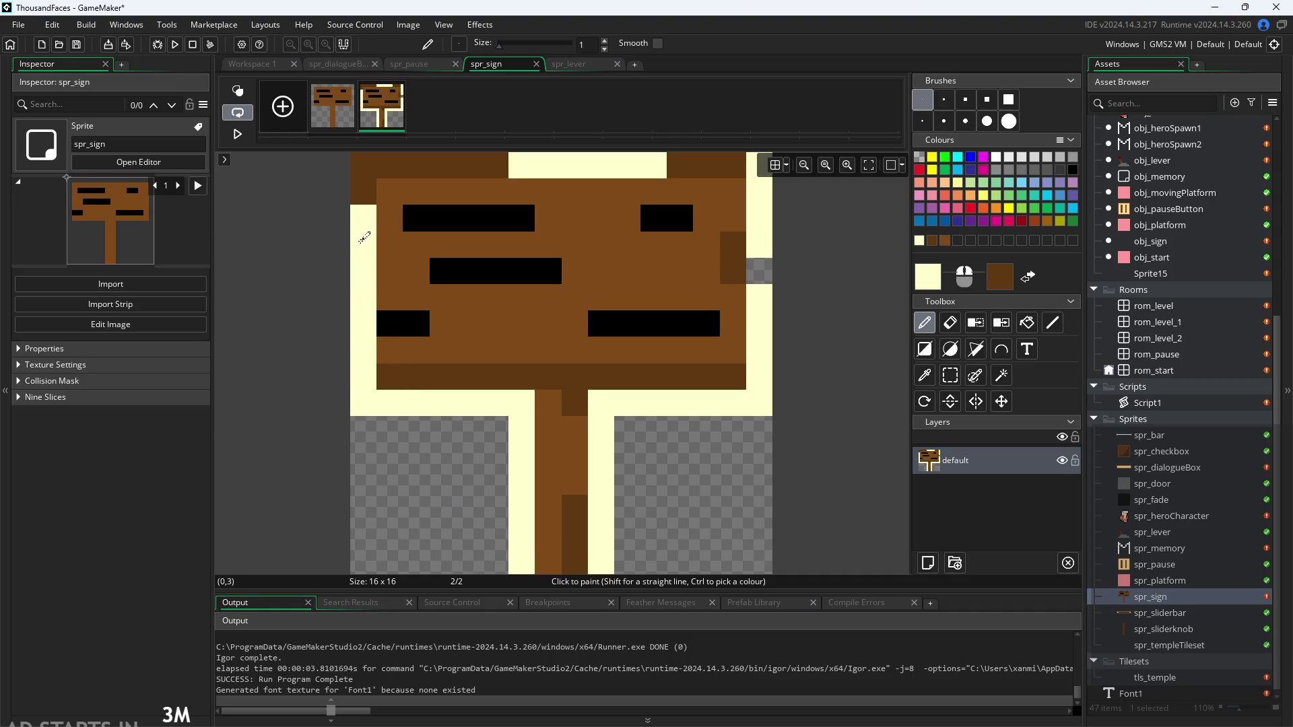
Shade the first frame's bottom row, post and right edge in dark brown
click(336, 107)
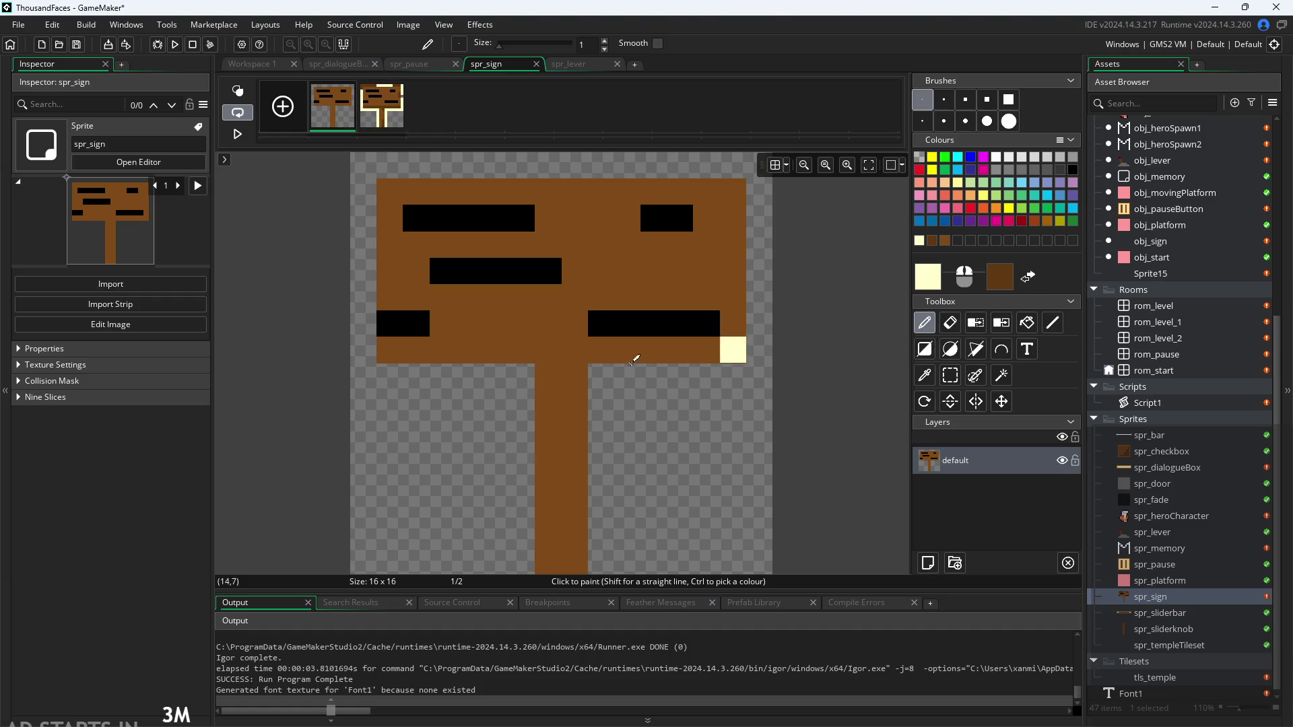
drag(389, 375, 734, 381)
click(382, 108)
click(331, 123)
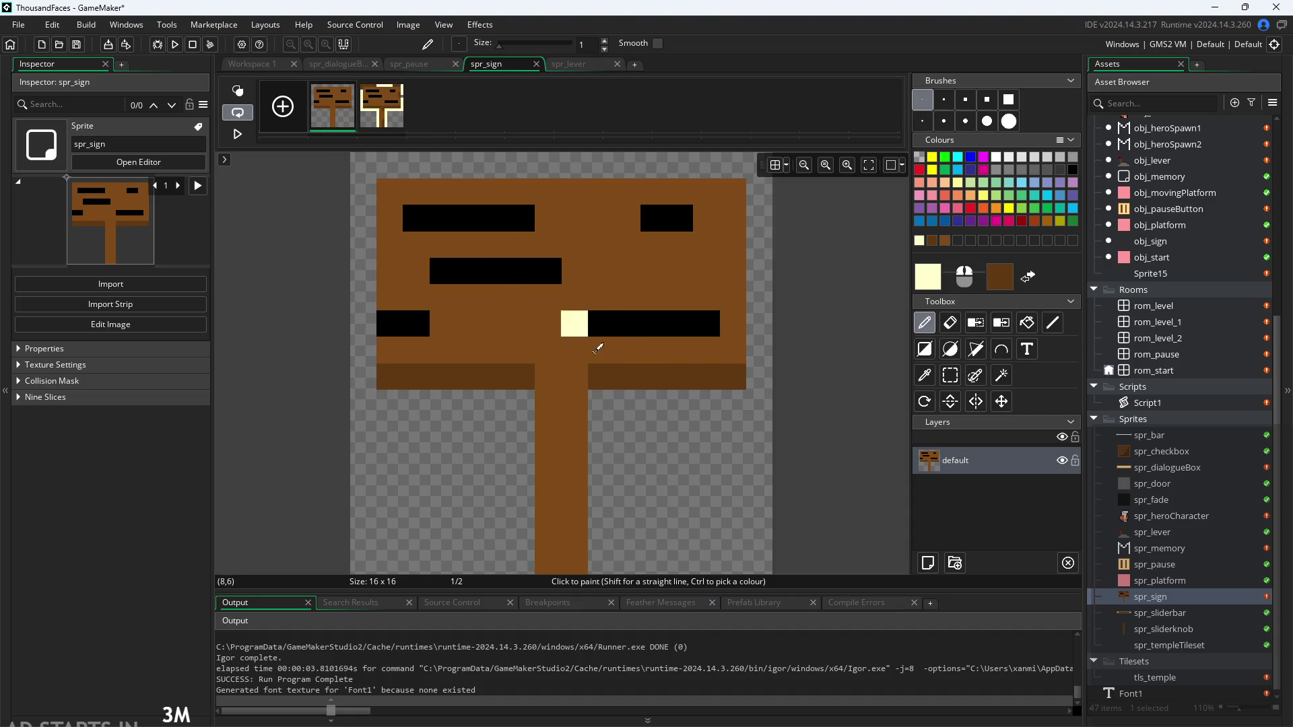
click(382, 107)
click(332, 108)
drag(574, 506, 576, 565)
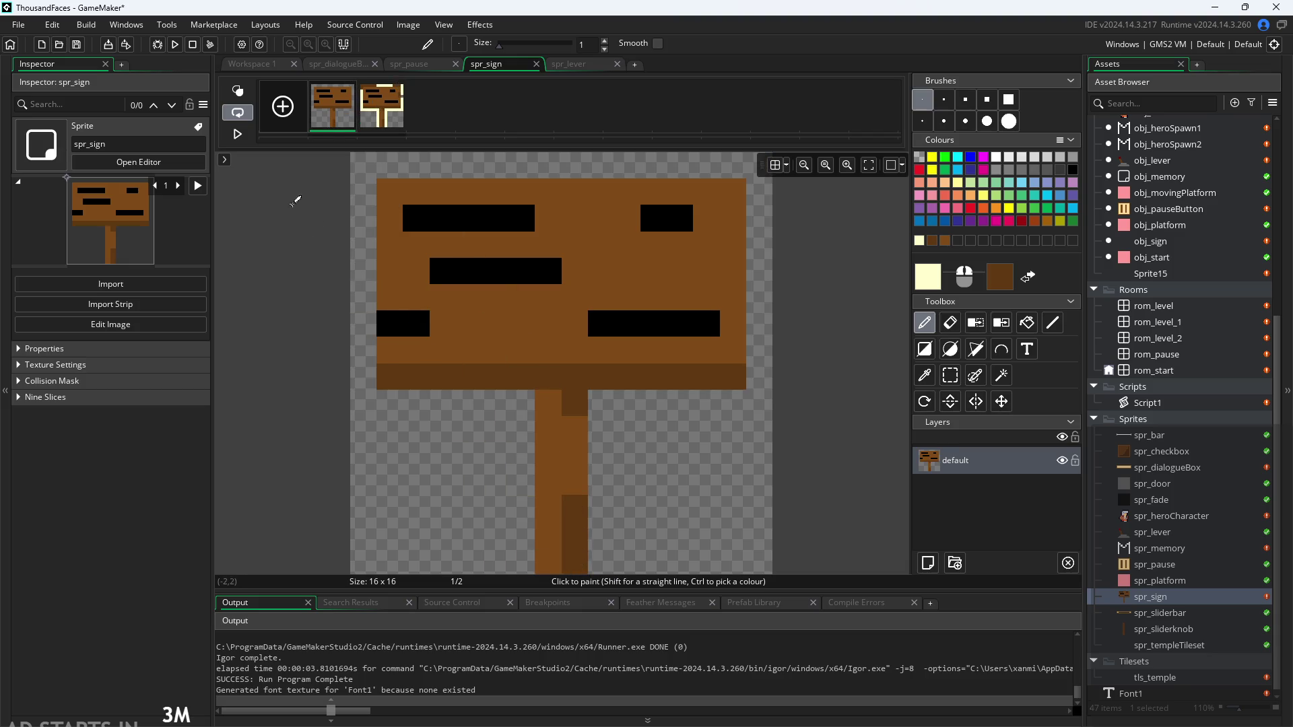
click(377, 119)
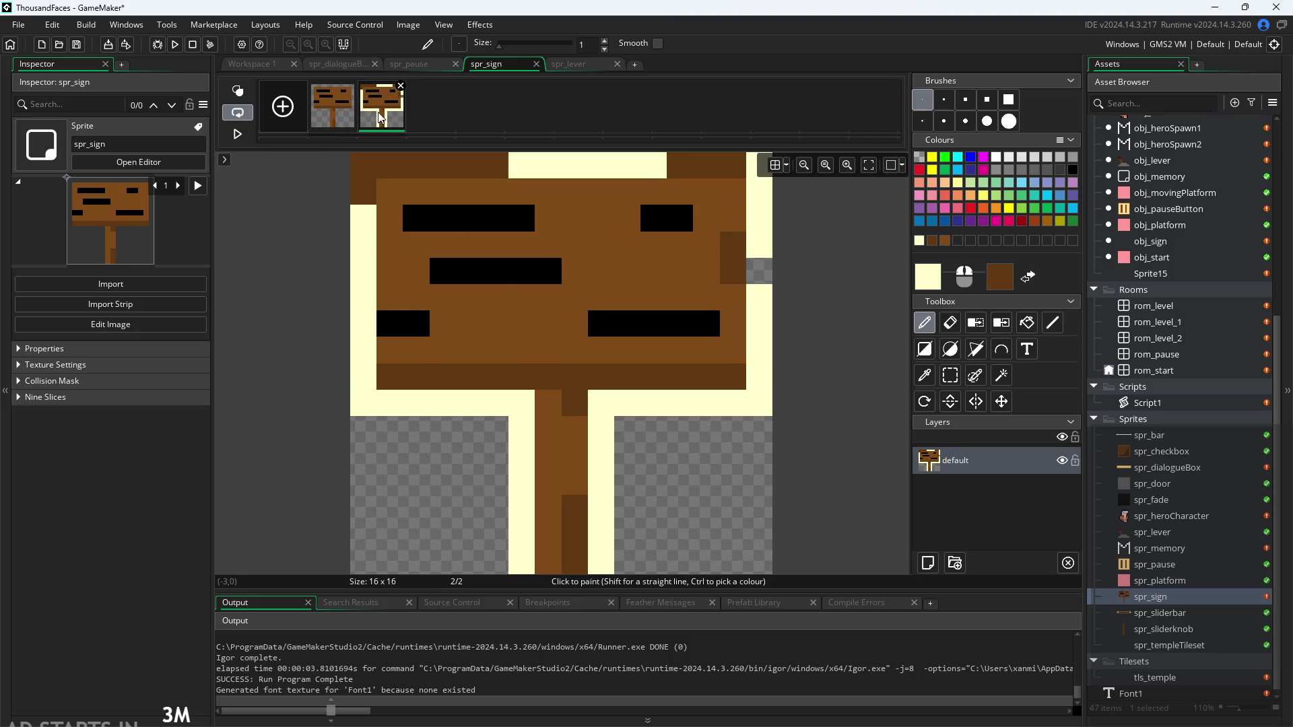
click(339, 118)
drag(733, 243, 734, 254)
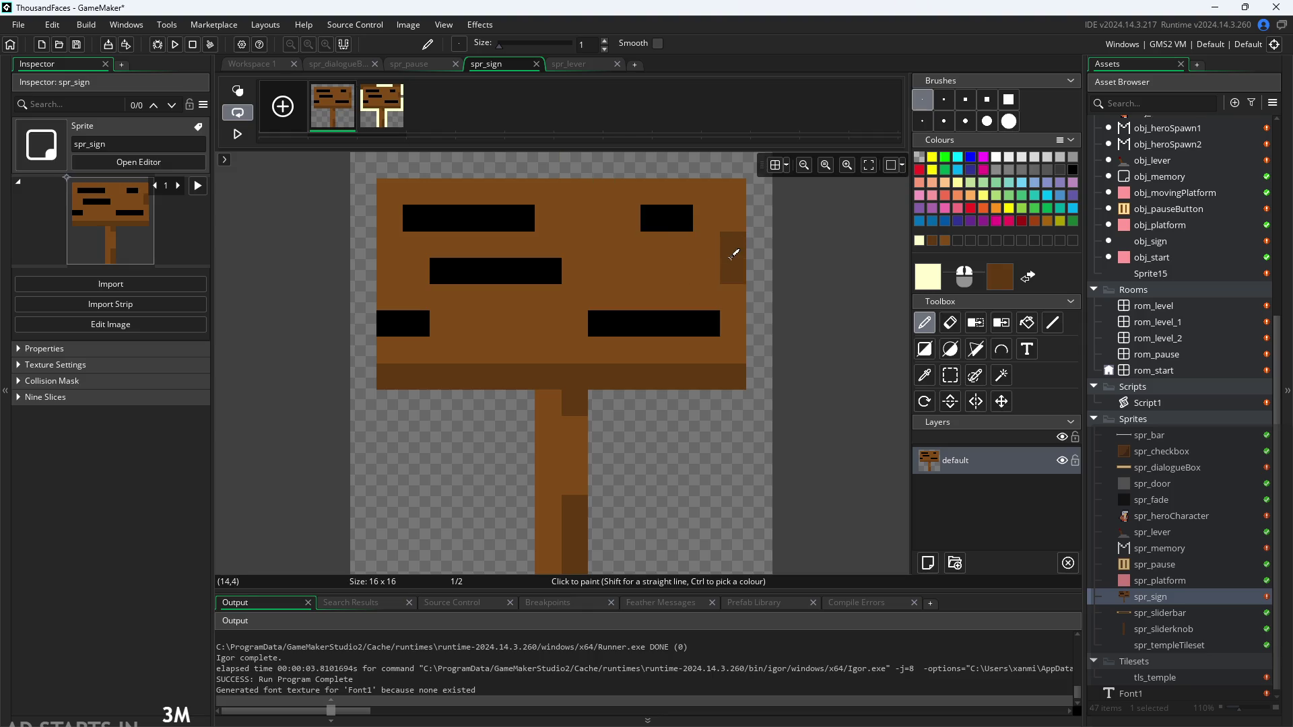
click(397, 118)
click(334, 117)
Paint frame 2's top row cream and turn frame 1's leftmost black-bar pixel brown
click(382, 120)
mouse_move(404, 164)
mouse_down()
mouse_move(731, 165)
mouse_move(760, 269)
mouse_up()
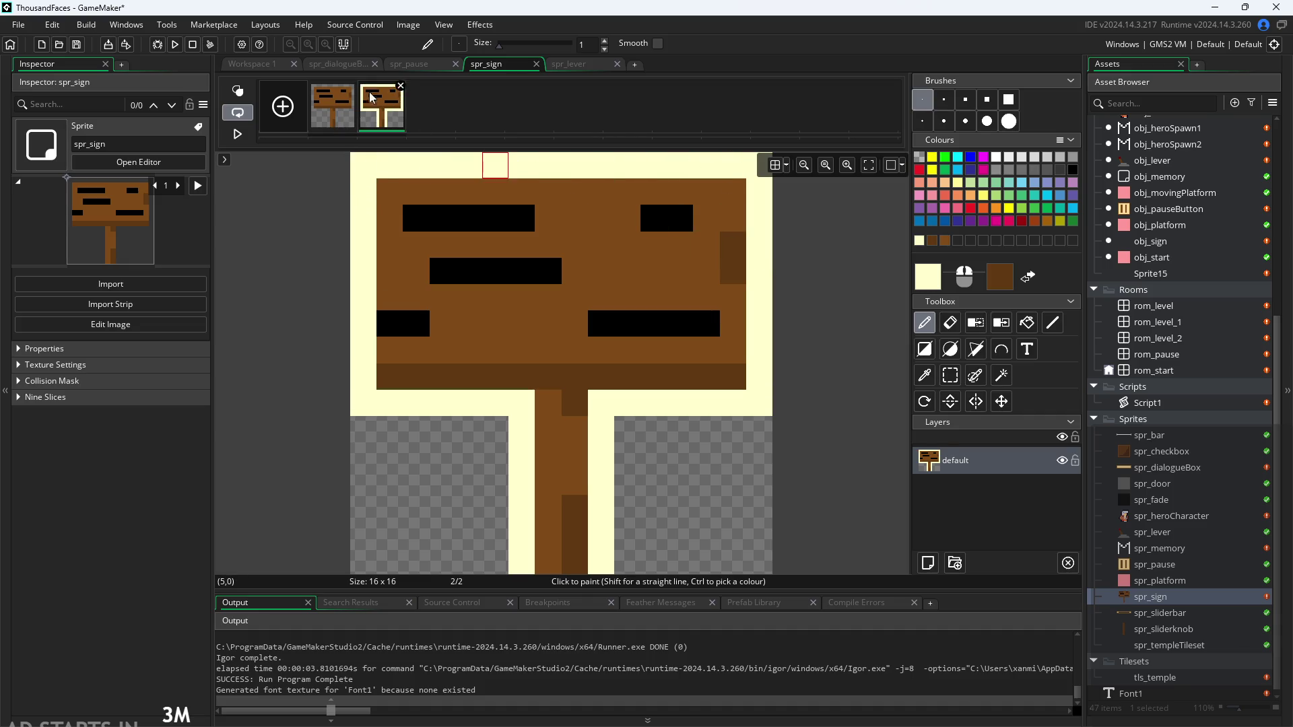
click(331, 112)
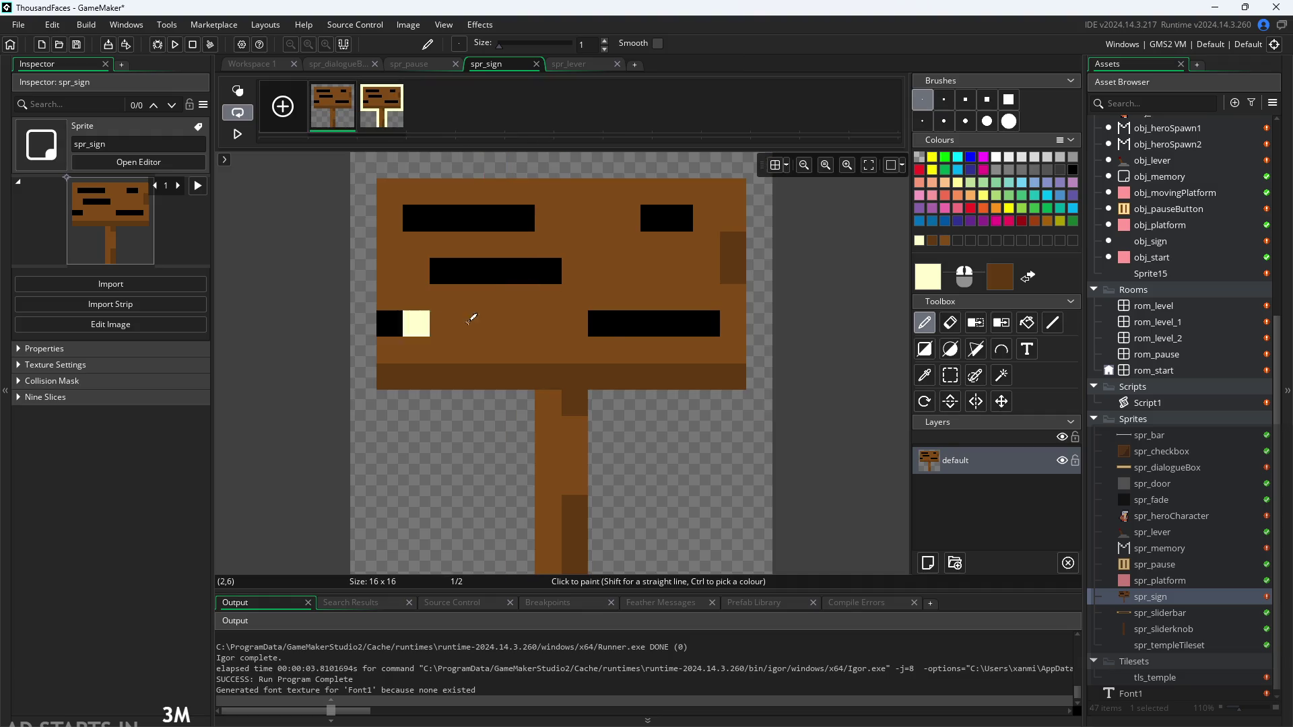
click(924, 375)
click(413, 290)
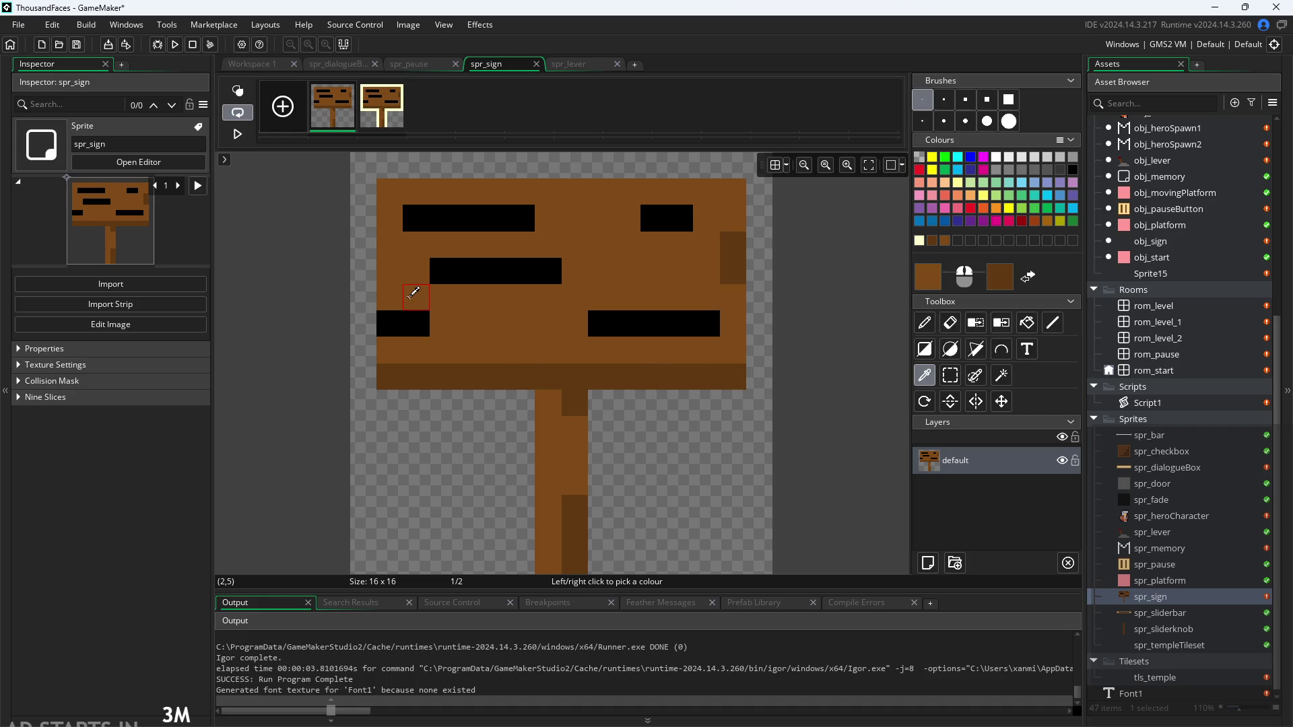
click(923, 322)
click(389, 323)
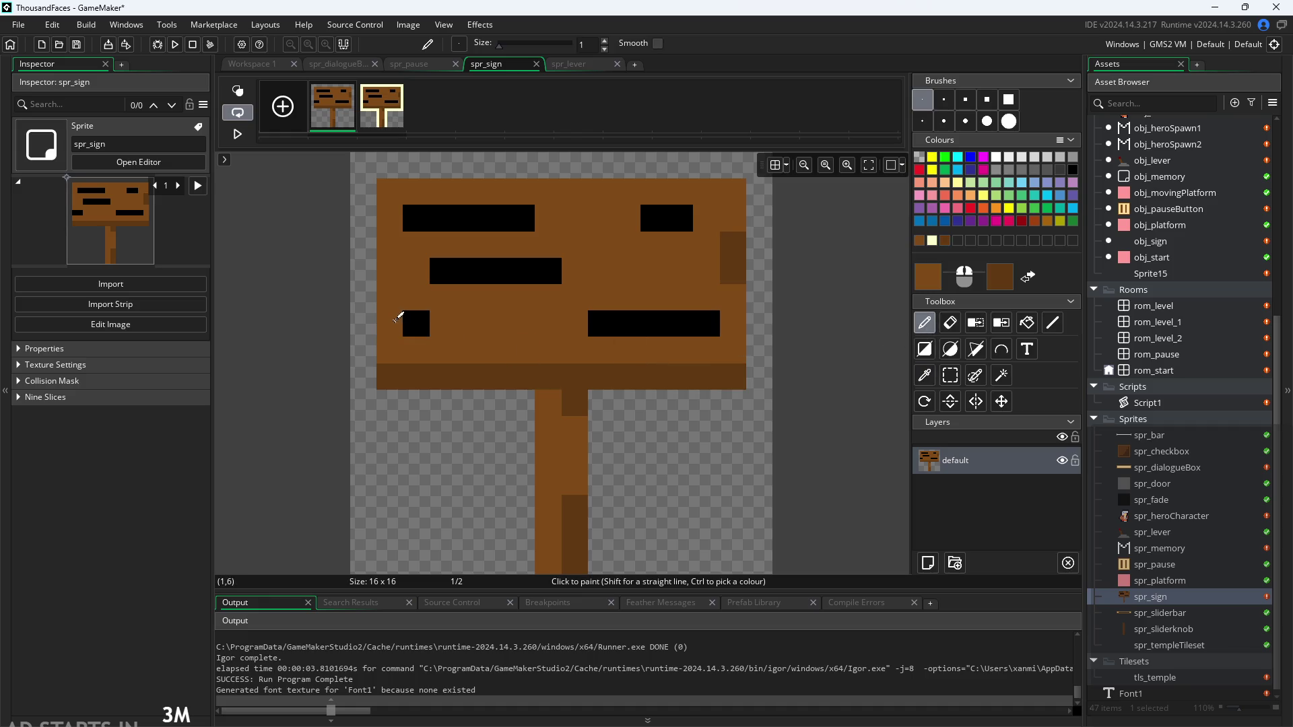
Extend the lower-left black bar on frame 2 one pixel to the right
click(364, 126)
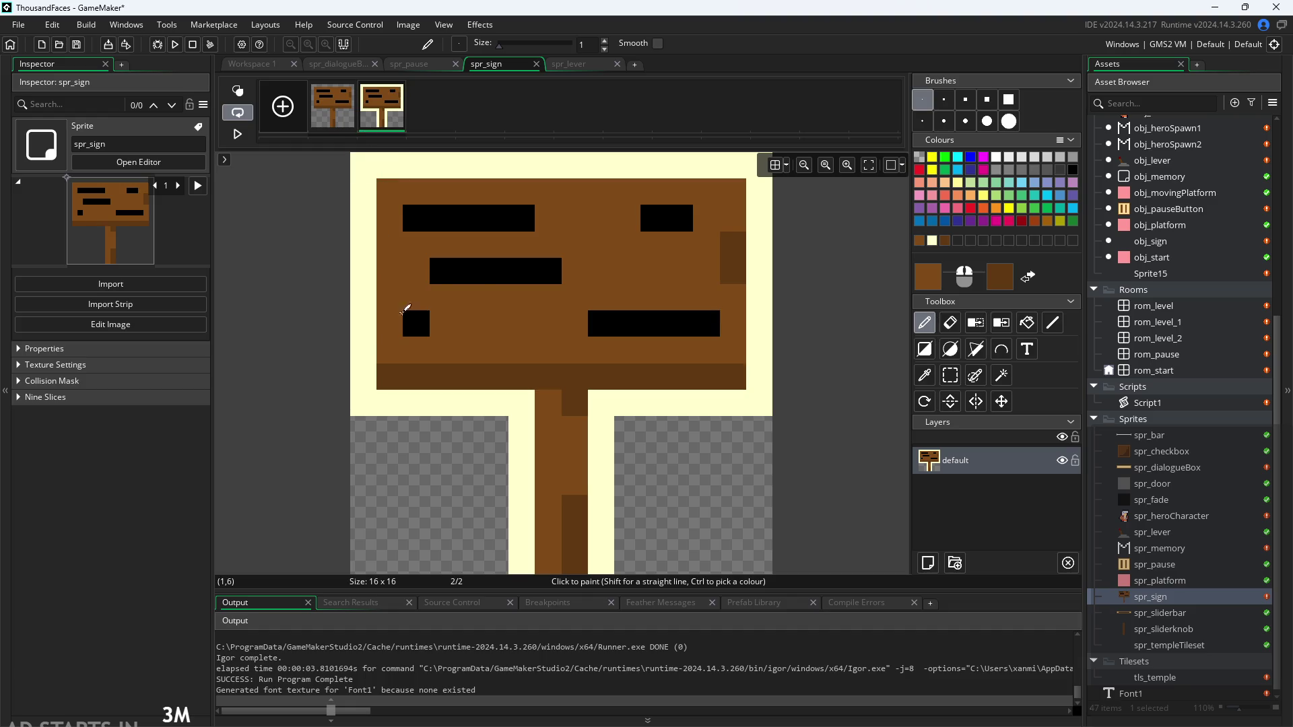
click(926, 374)
click(423, 322)
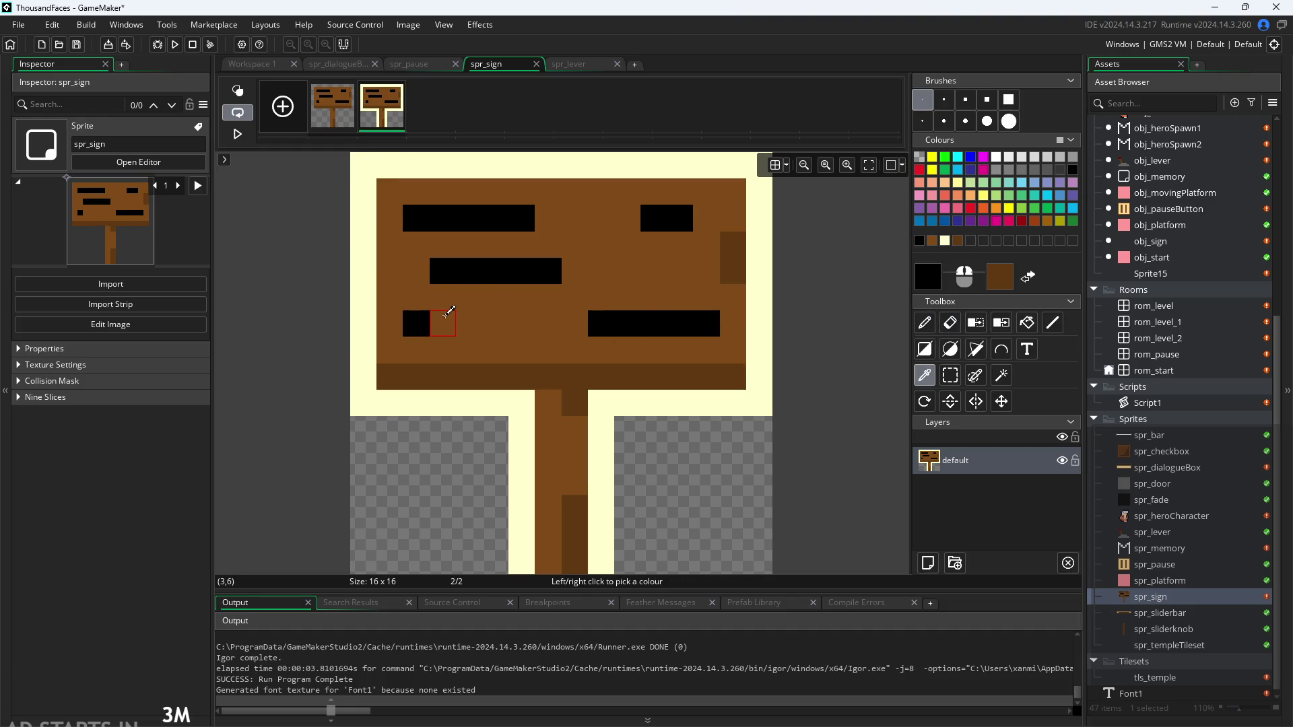
click(924, 323)
click(442, 323)
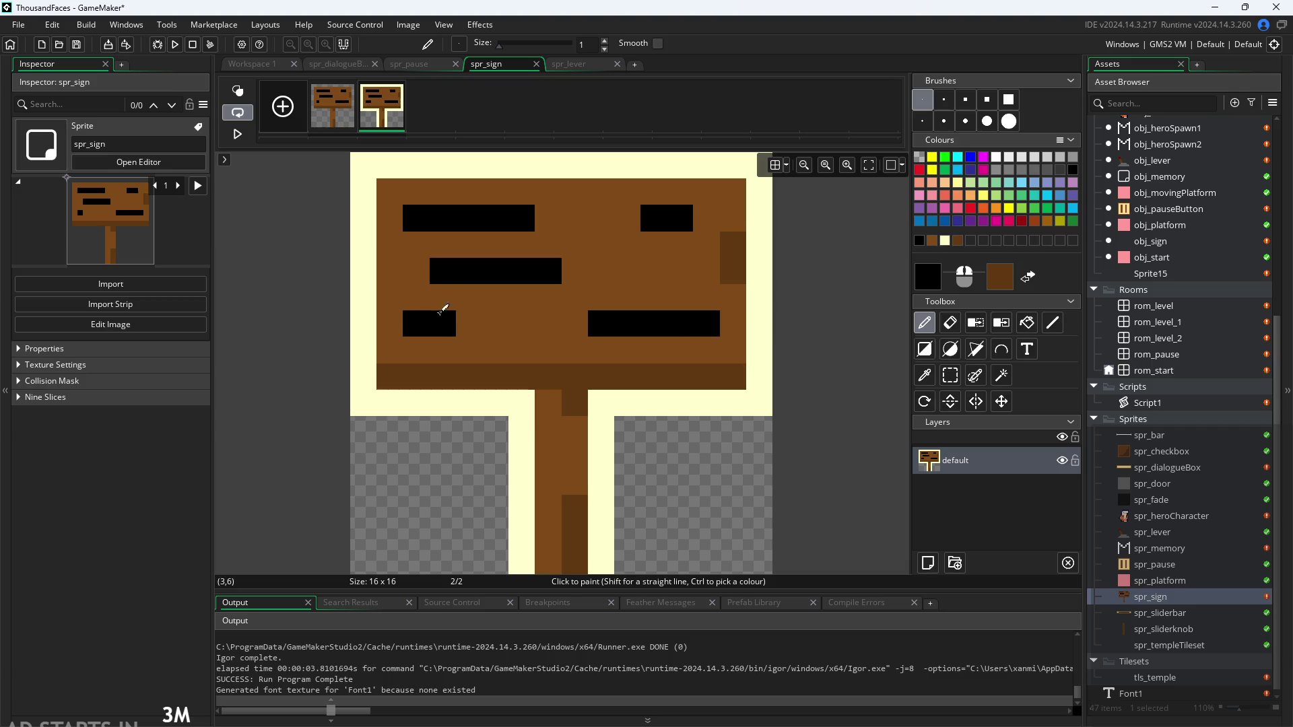
click(336, 125)
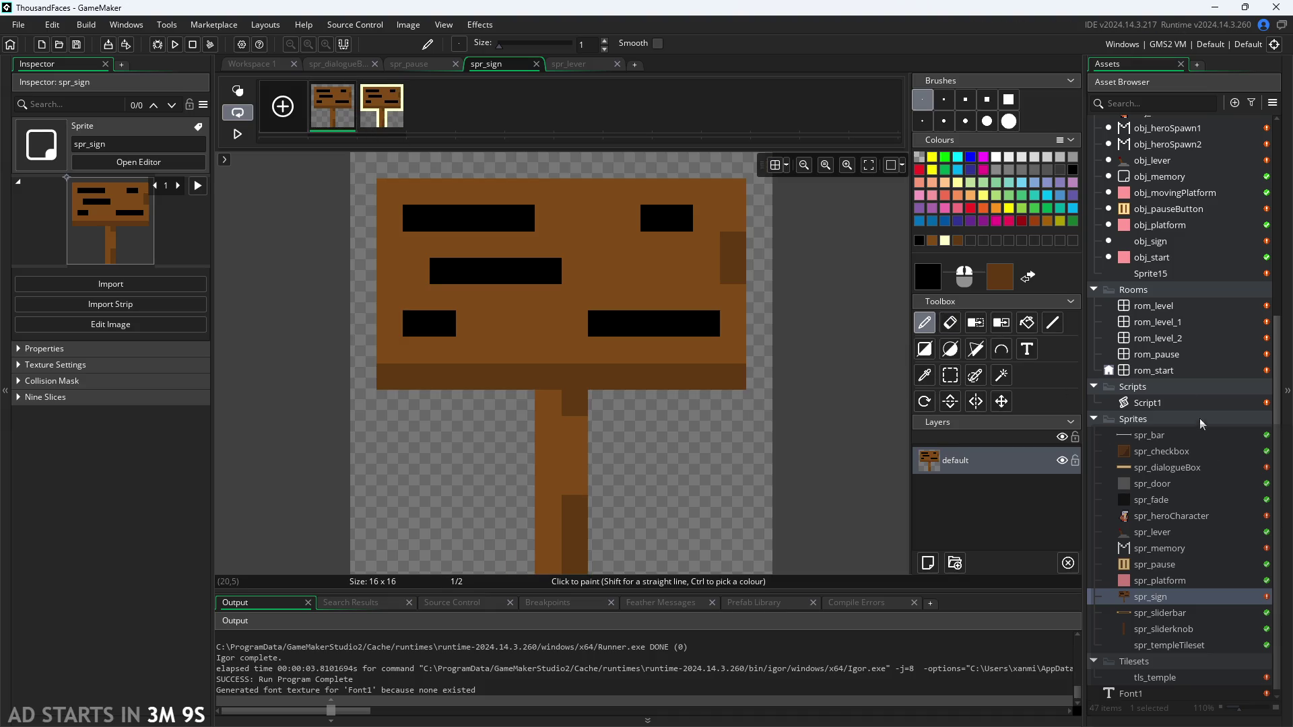
double_click(1159, 160)
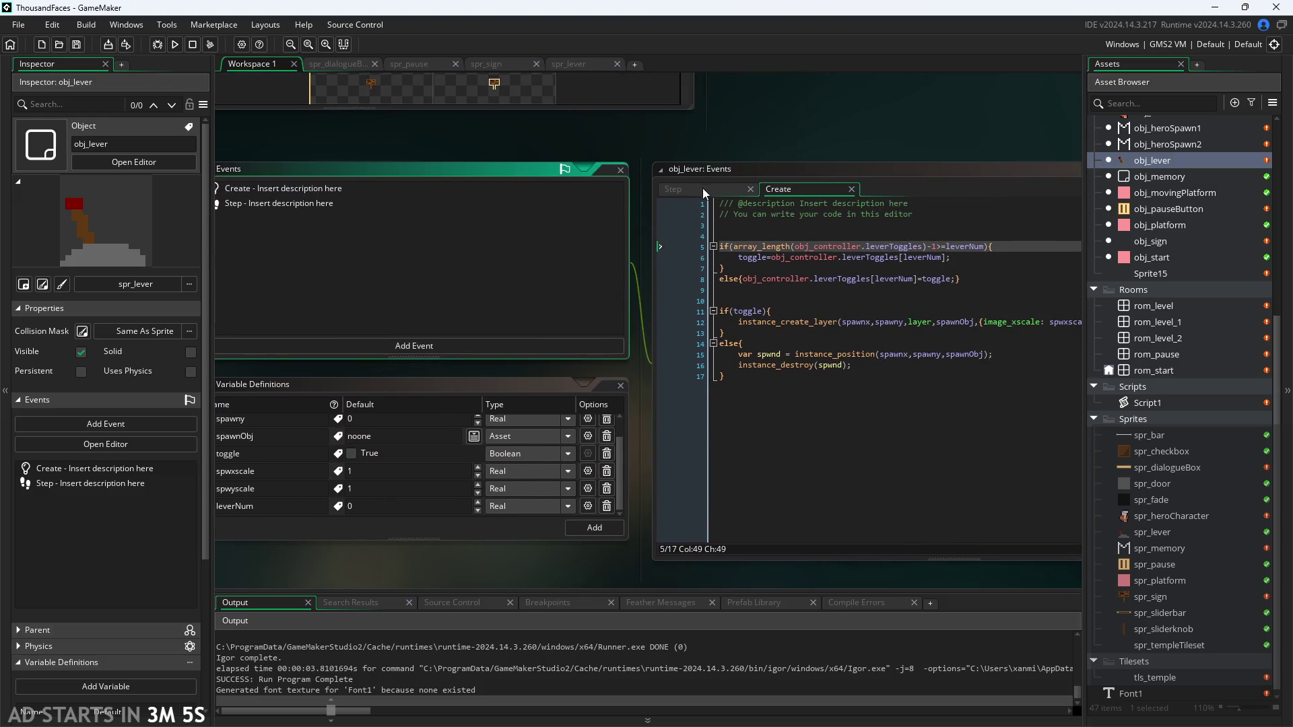
Copy the place_meeting collision block, lines 4–17, from obj_lever's Step event code
click(703, 190)
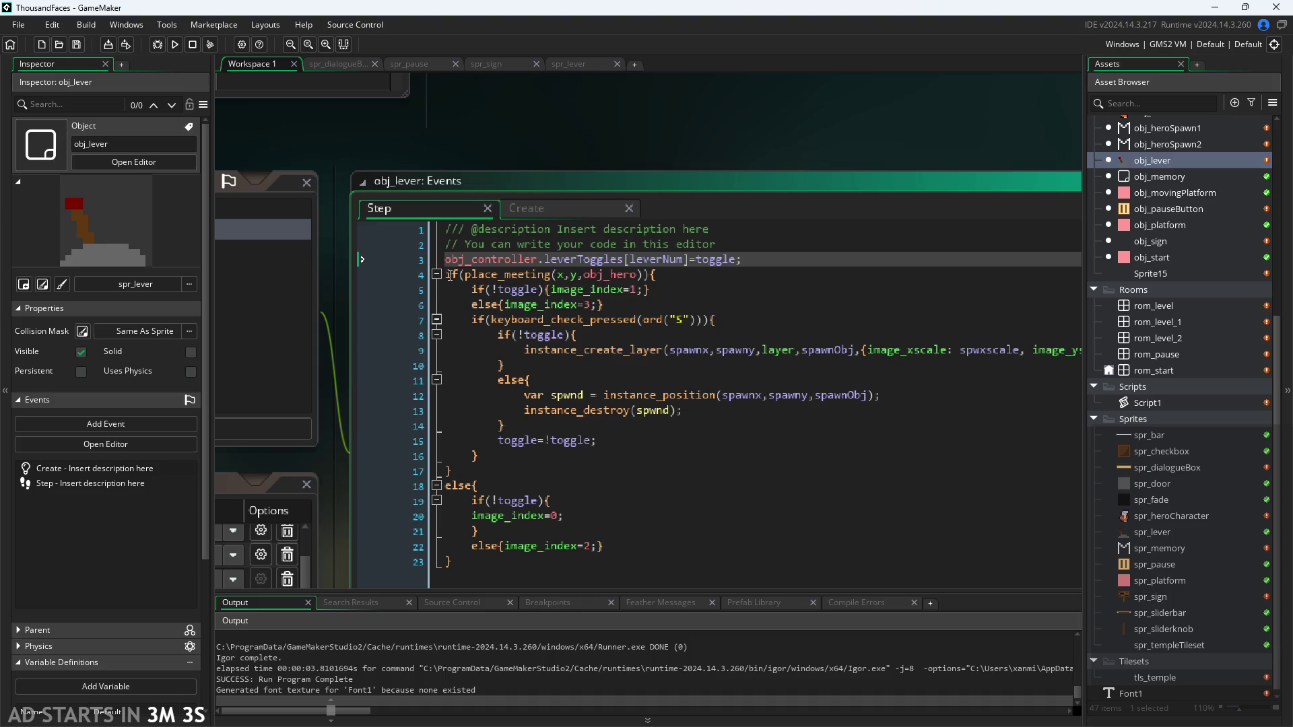
mouse_move(445, 275)
mouse_down()
mouse_move(674, 350)
mouse_move(674, 421)
mouse_move(708, 284)
mouse_move(744, 412)
mouse_up()
mouse_move(736, 479)
mouse_down()
mouse_move(724, 495)
mouse_move(715, 470)
mouse_up()
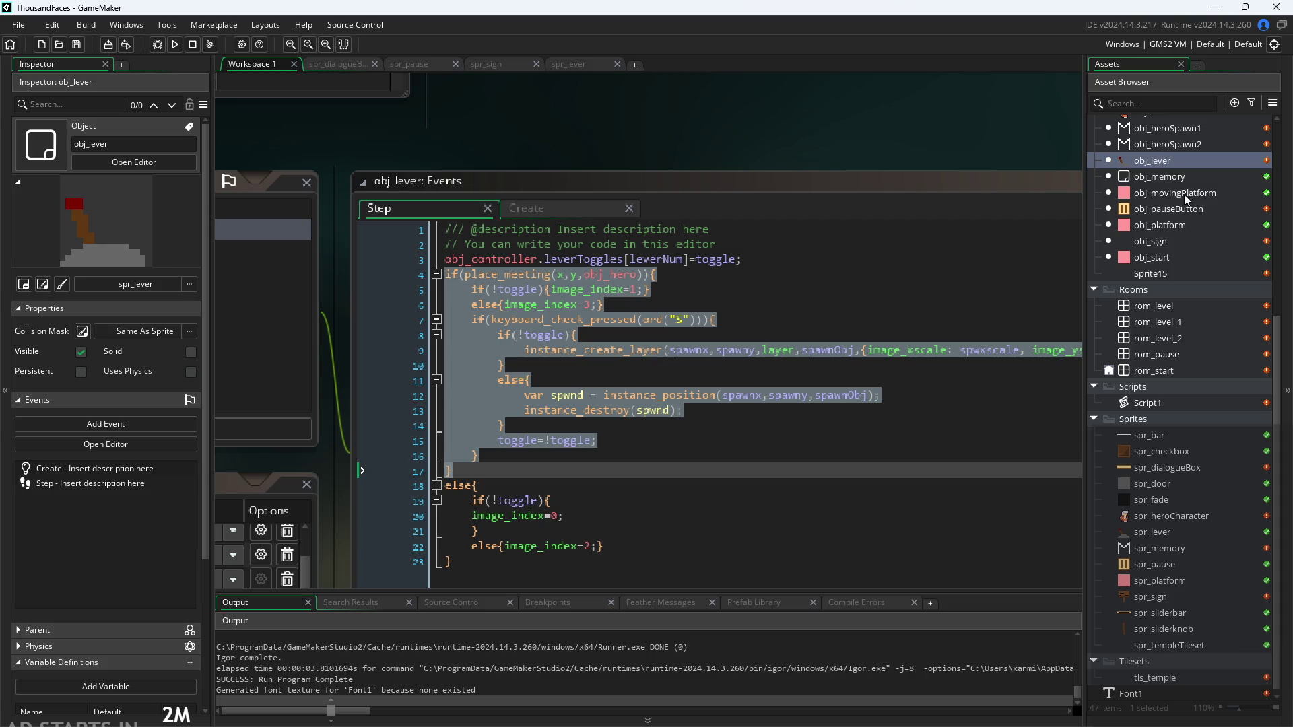
scroll(1187, 208, up, 5)
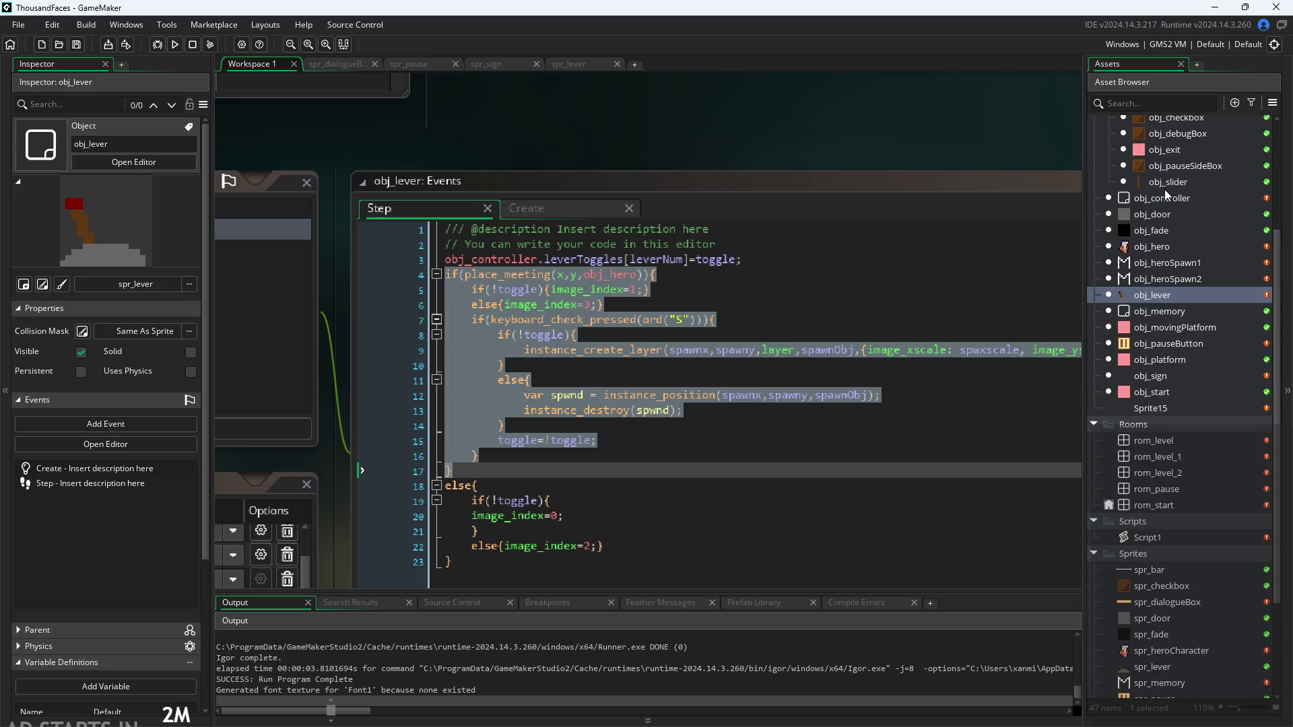
double_click(1164, 487)
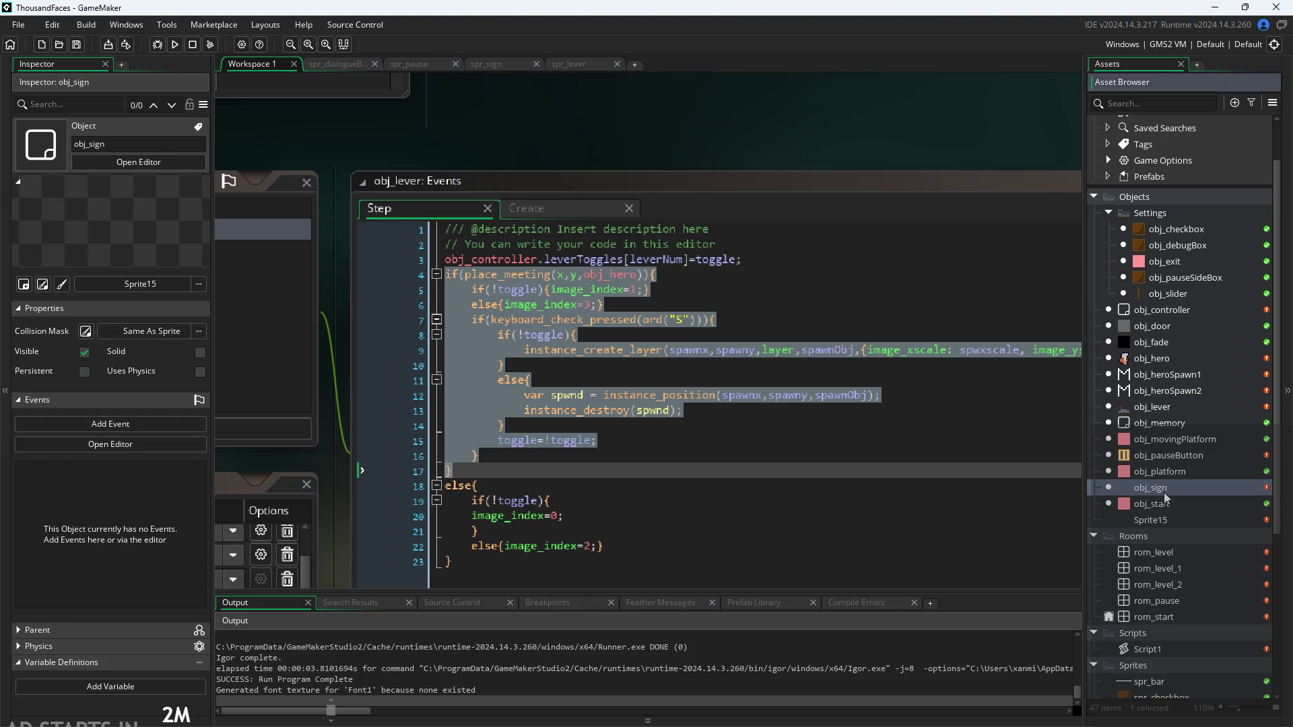
Assign the 16 x 16 spr_sign sprite to obj_sign in place of Sprite15
click(321, 273)
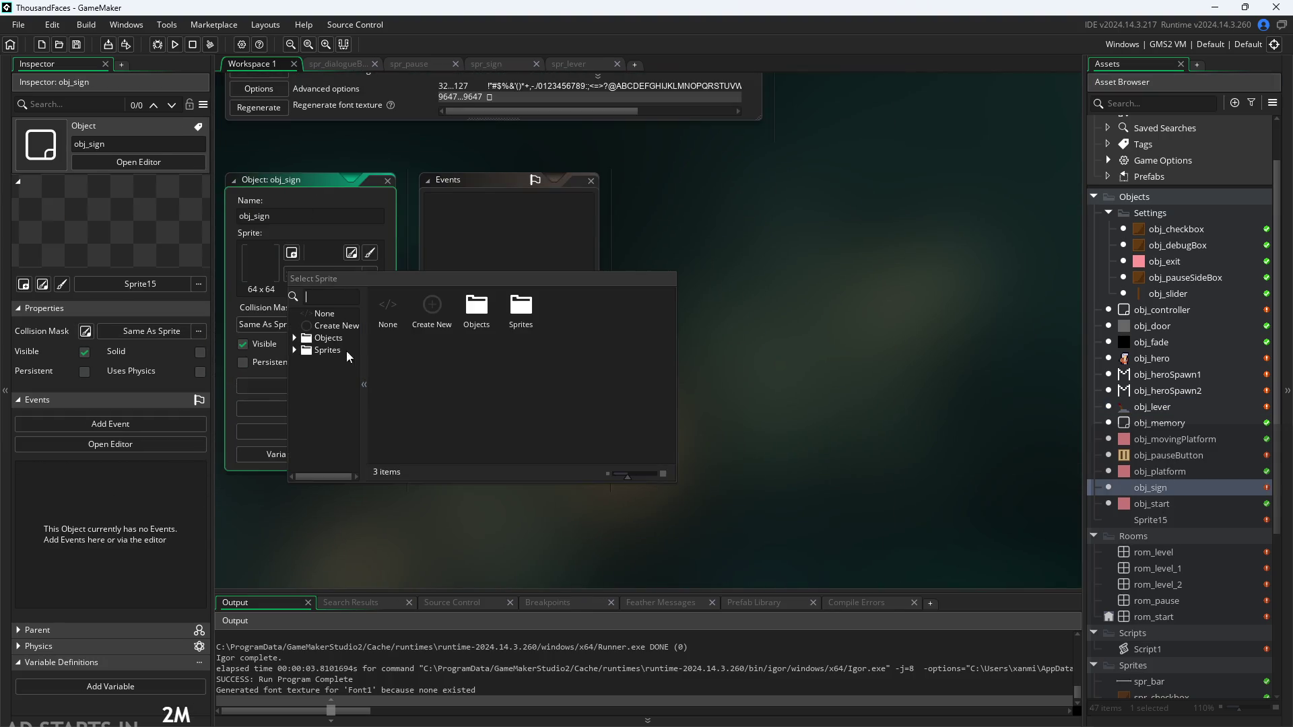
scroll(328, 384, down, 2)
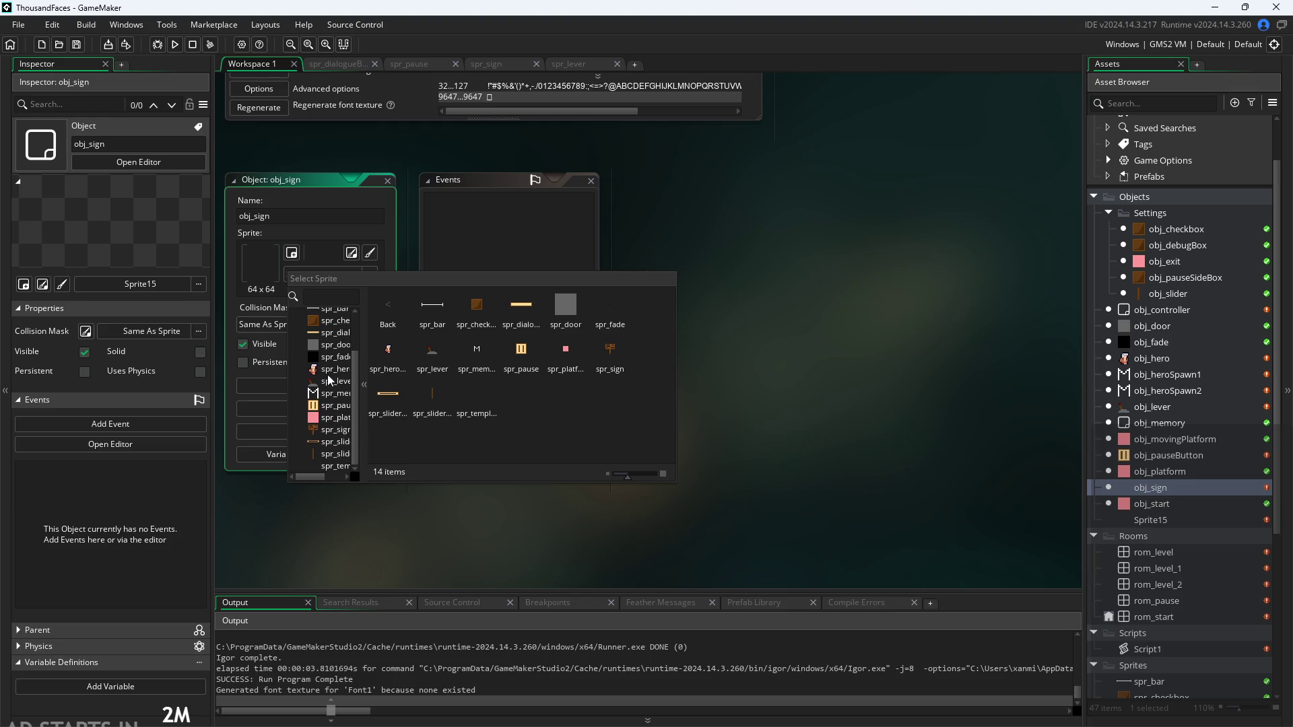
click(335, 430)
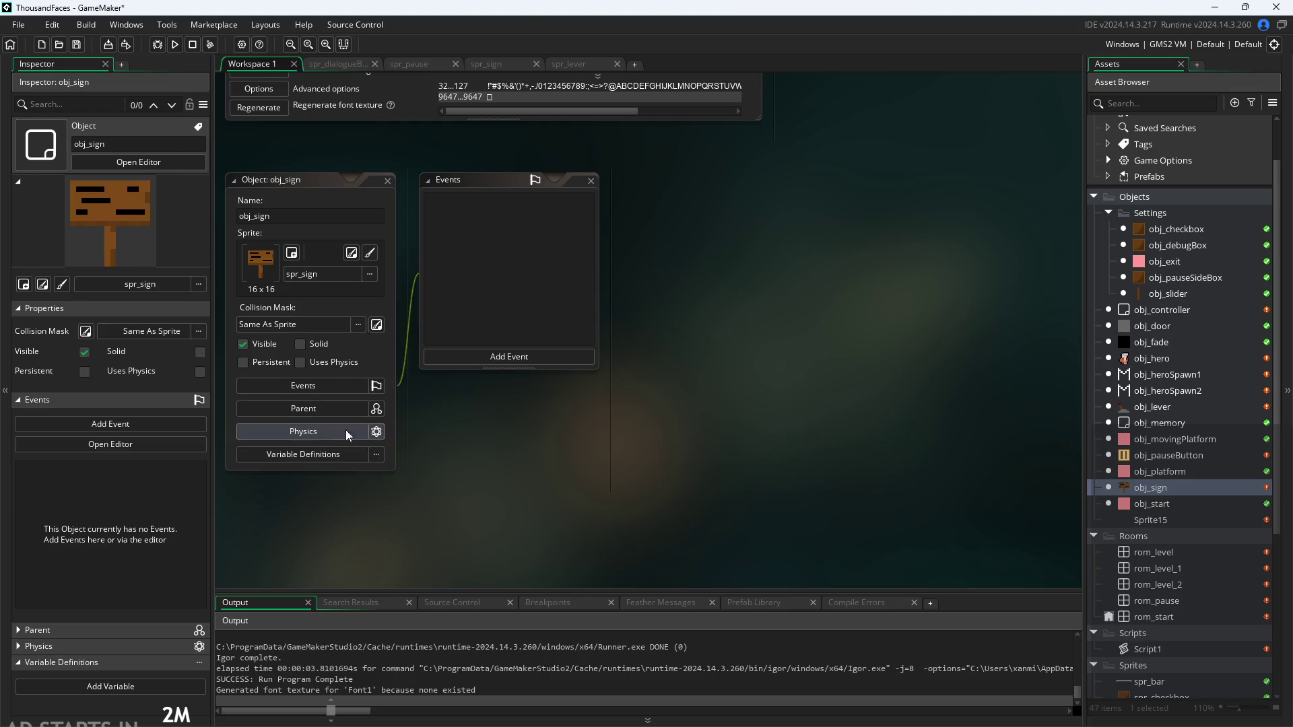
scroll(1248, 533, down, 3)
scroll(1244, 615, down, 2)
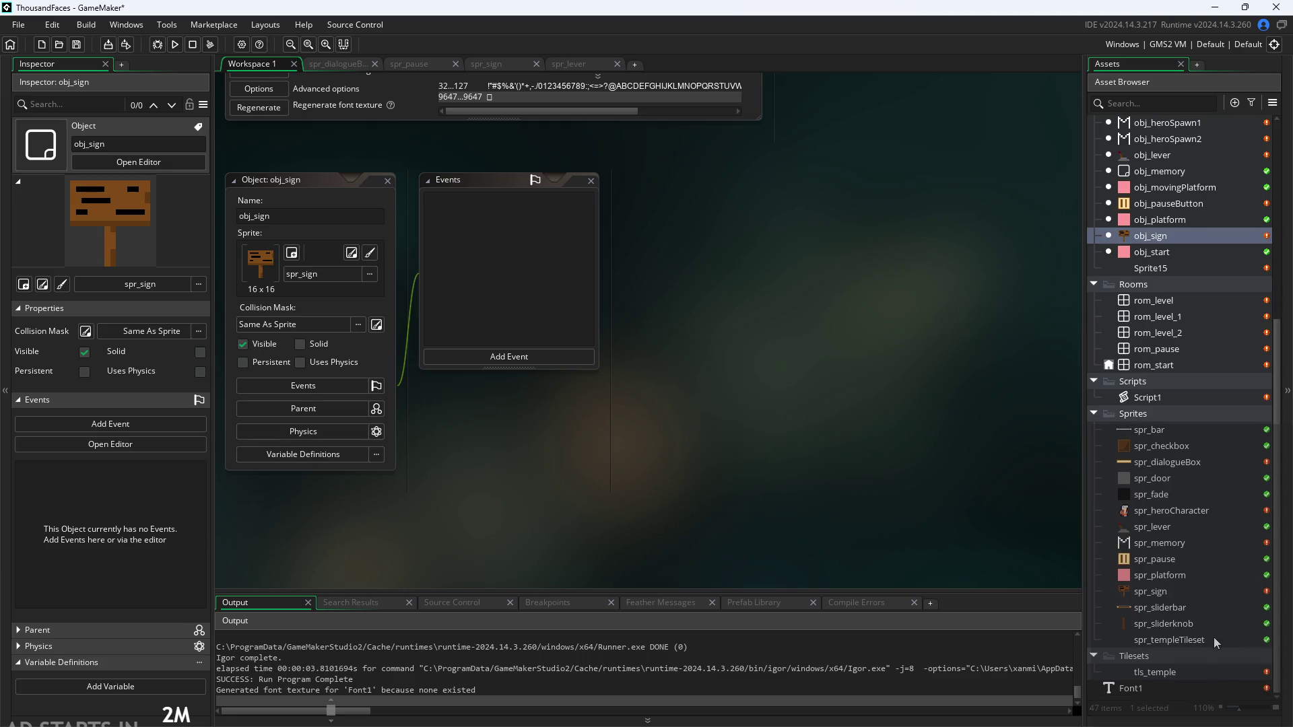
drag(730, 493, 843, 547)
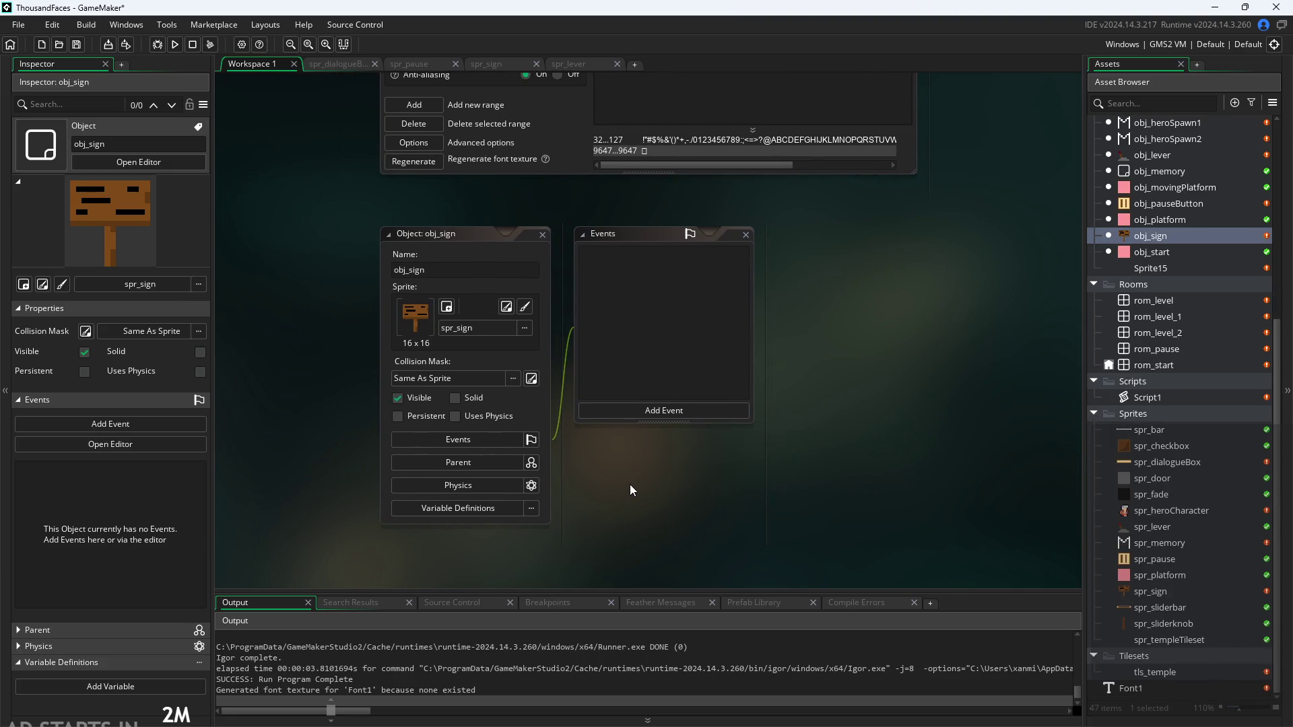
scroll(628, 482, up, 2)
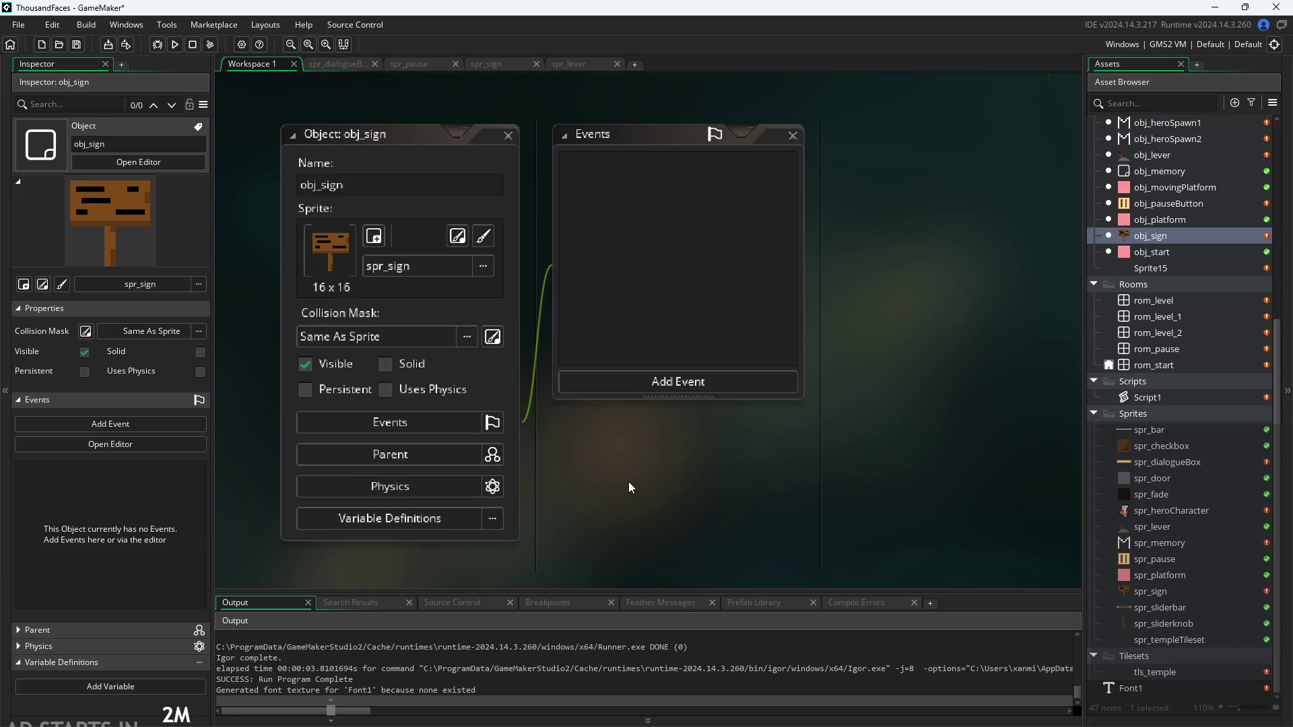
Add a Step event to obj_sign and select its default code
click(673, 381)
mouse_move(720, 439)
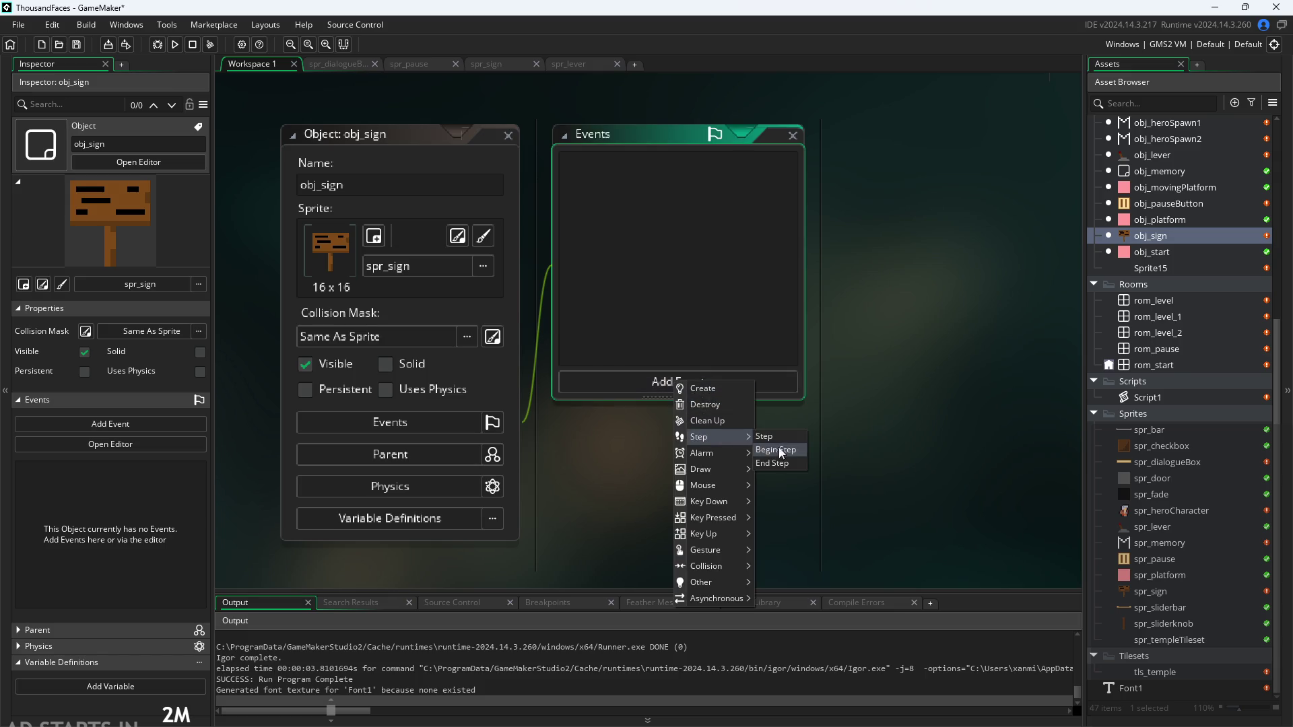
click(778, 441)
key(ctrl+a)
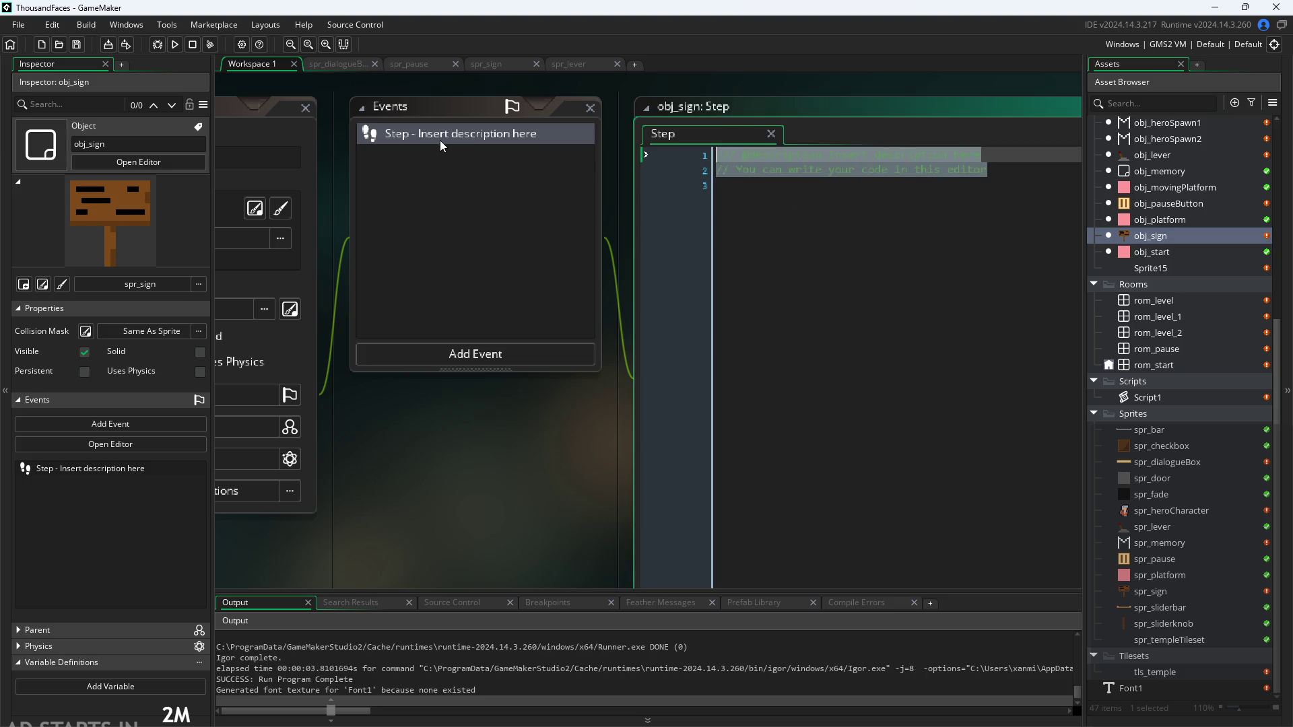
Paste the collision code into obj_sign's Step event and delete its else{image_index=3;} branch
key(ctrl+v)
drag(467, 489, 357, 508)
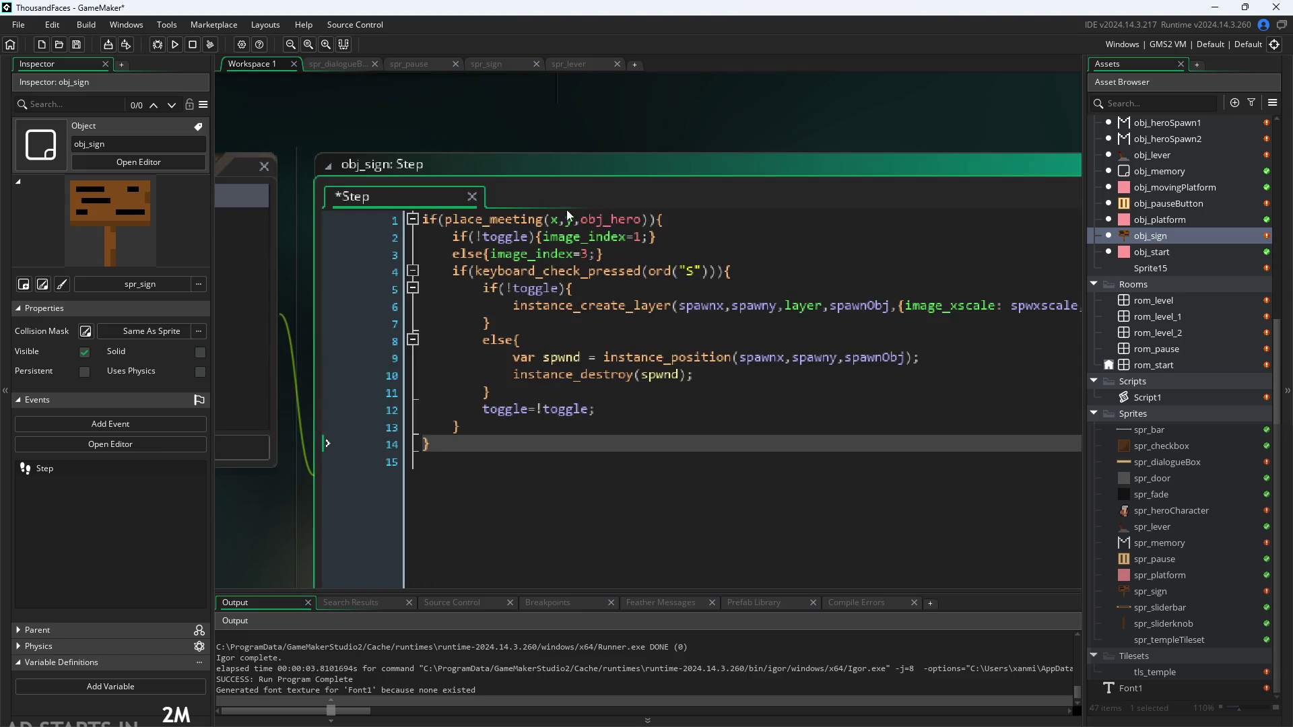
click(537, 237)
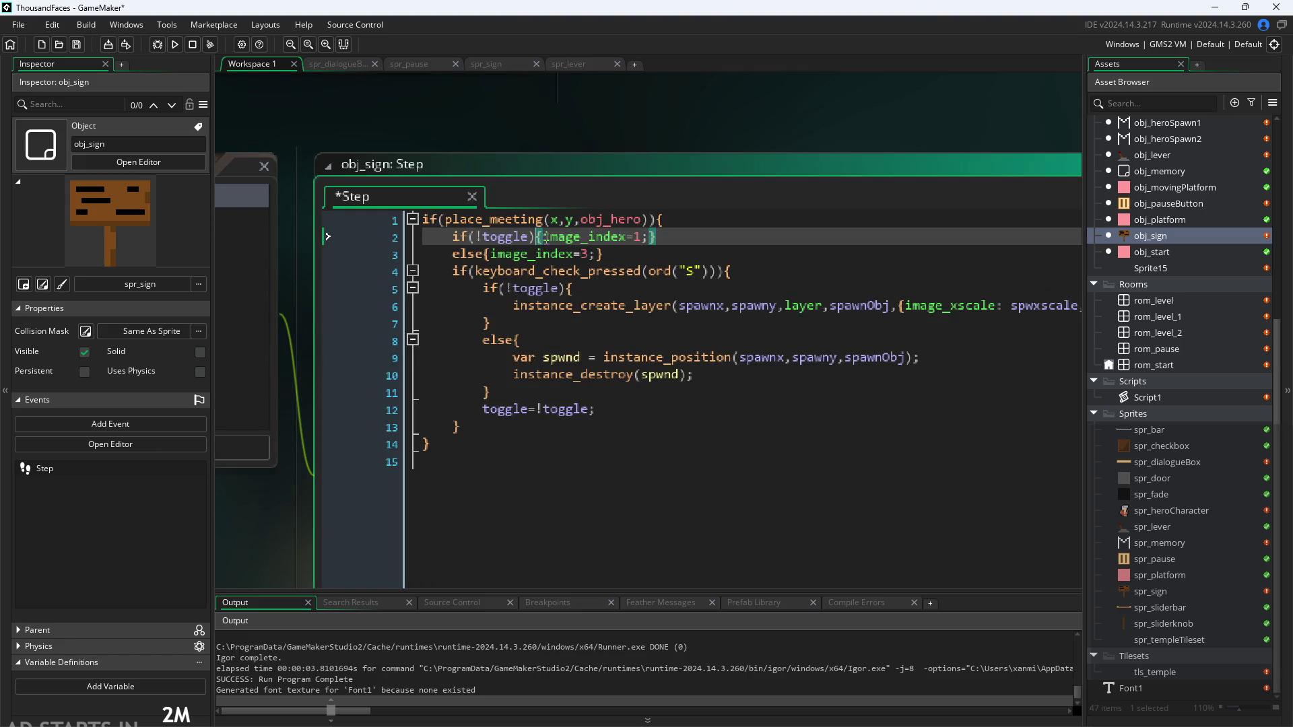
drag(625, 249, 367, 261)
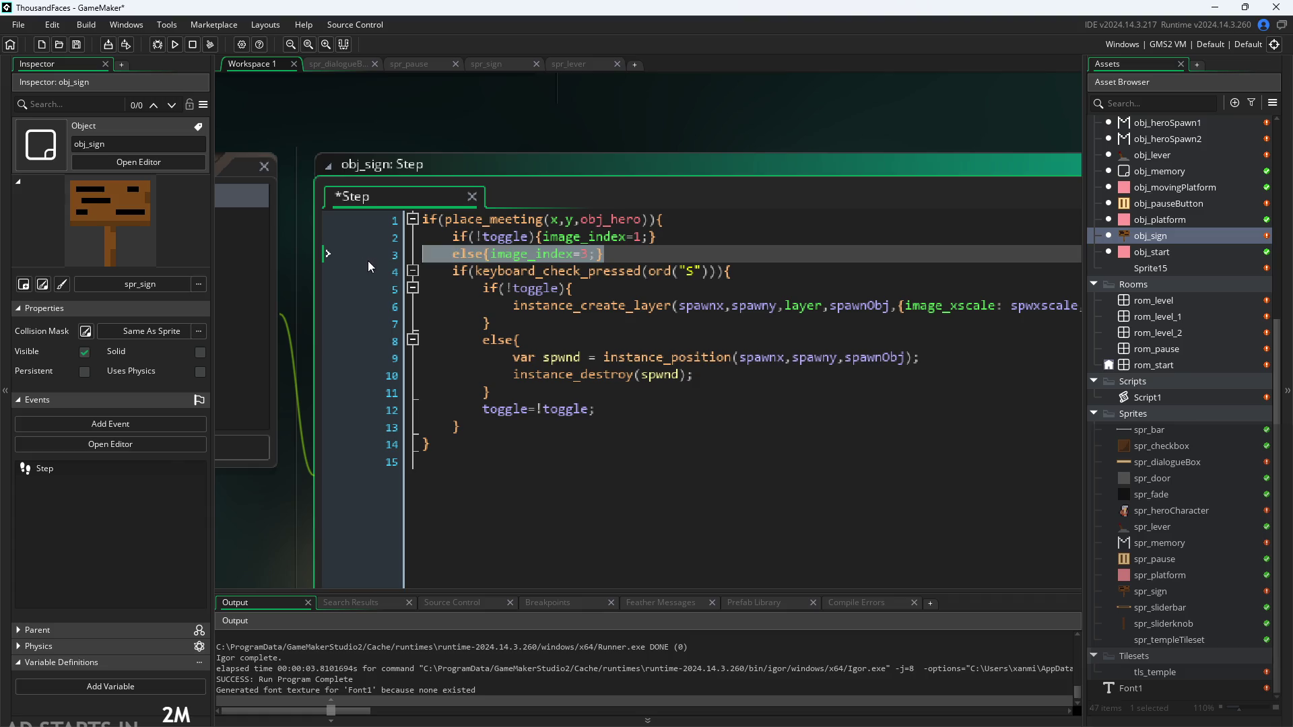
key(Delete)
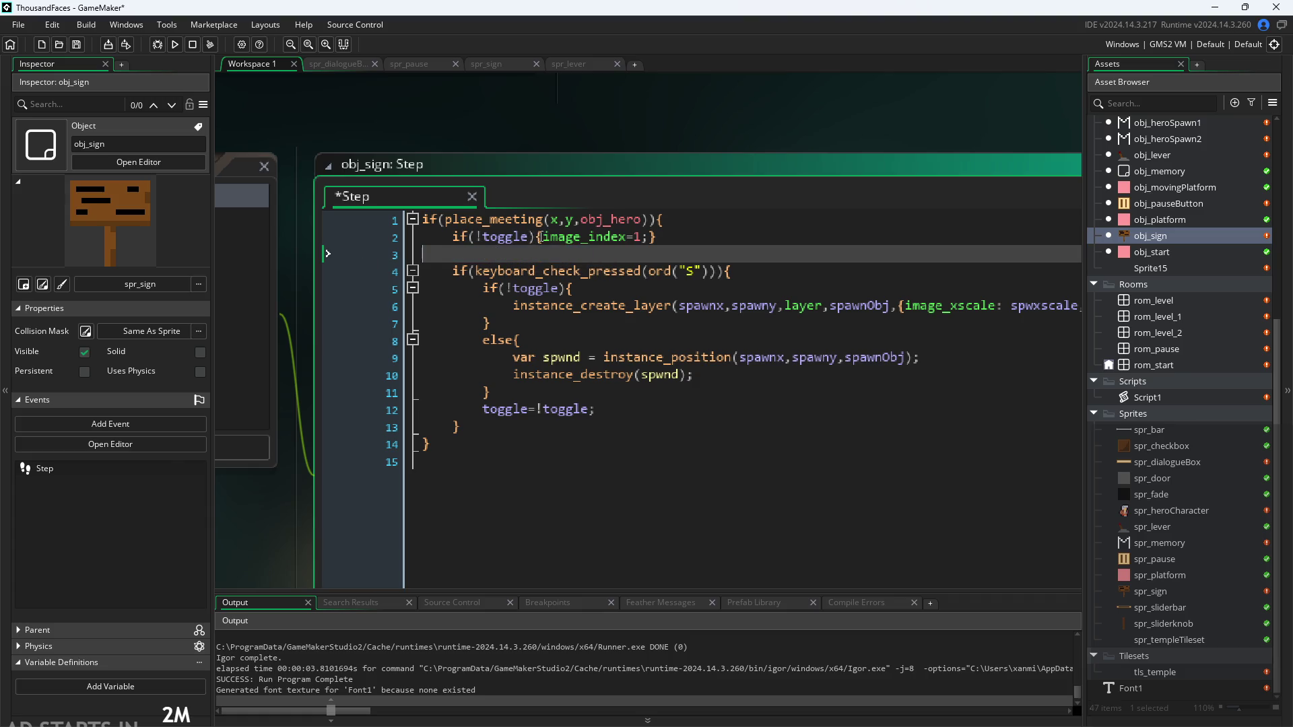
key(Up)
key(Down)
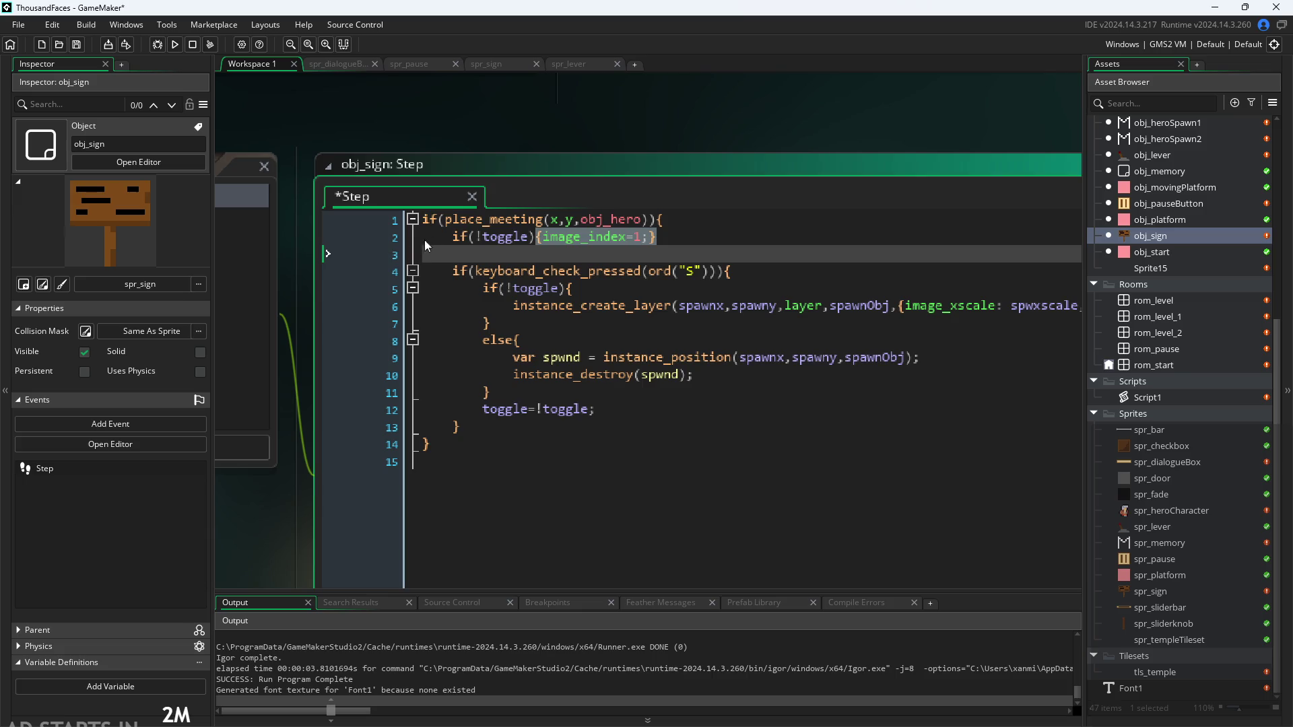
key(Up)
Strip the if(!toggle) condition and its braces, leaving image_index=1; indented under the touch check
click(543, 236)
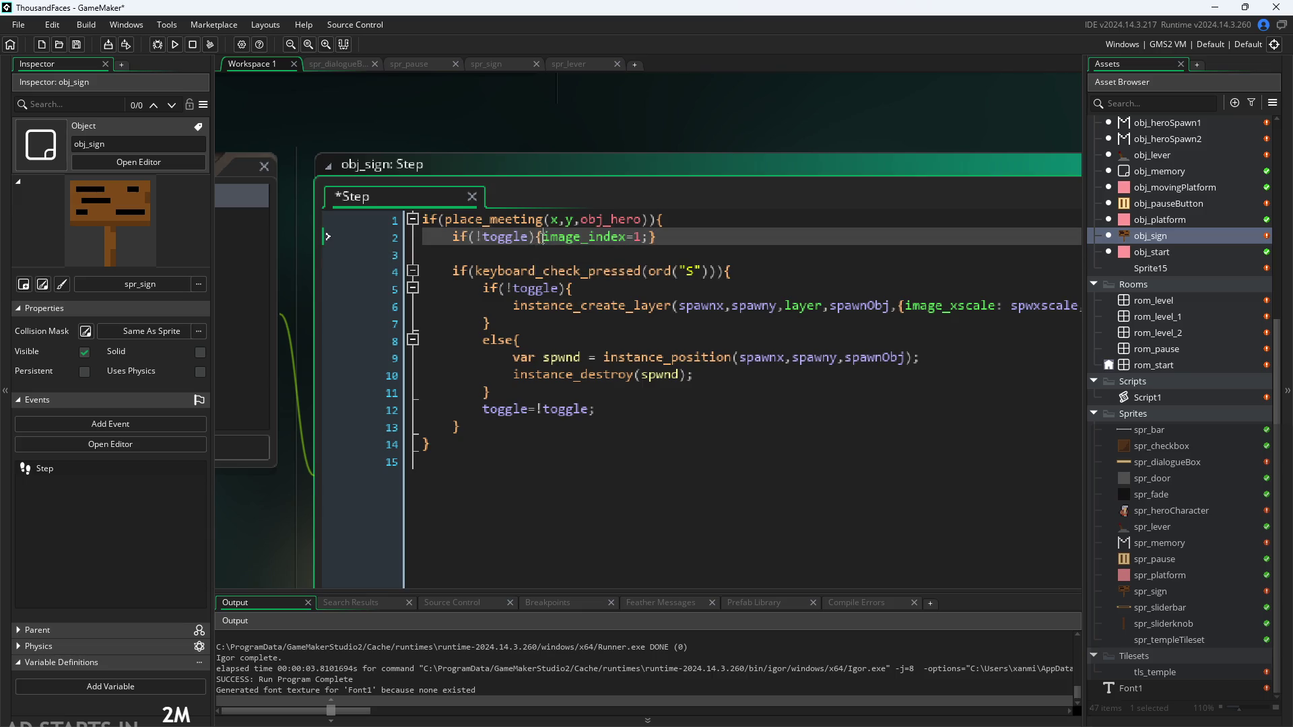
drag(538, 236, 488, 241)
key(BackSpace)
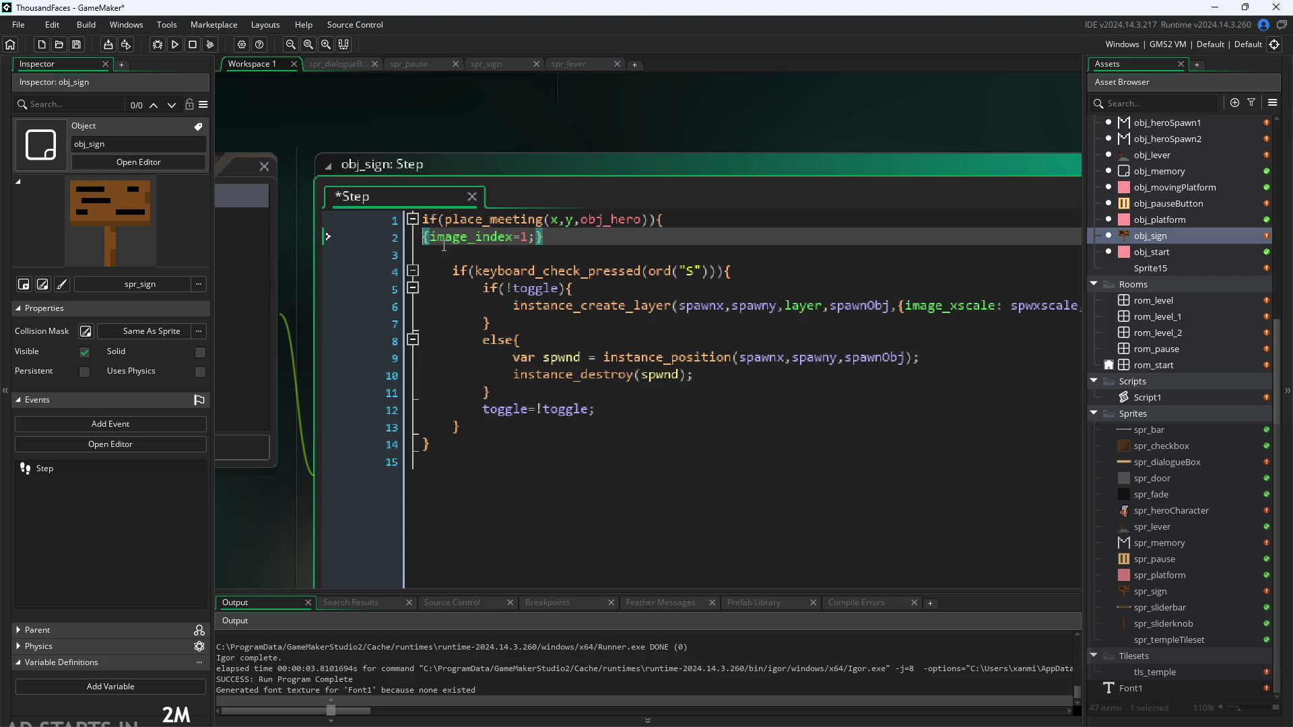
key(BackSpace)
key(End)
key(BackSpace)
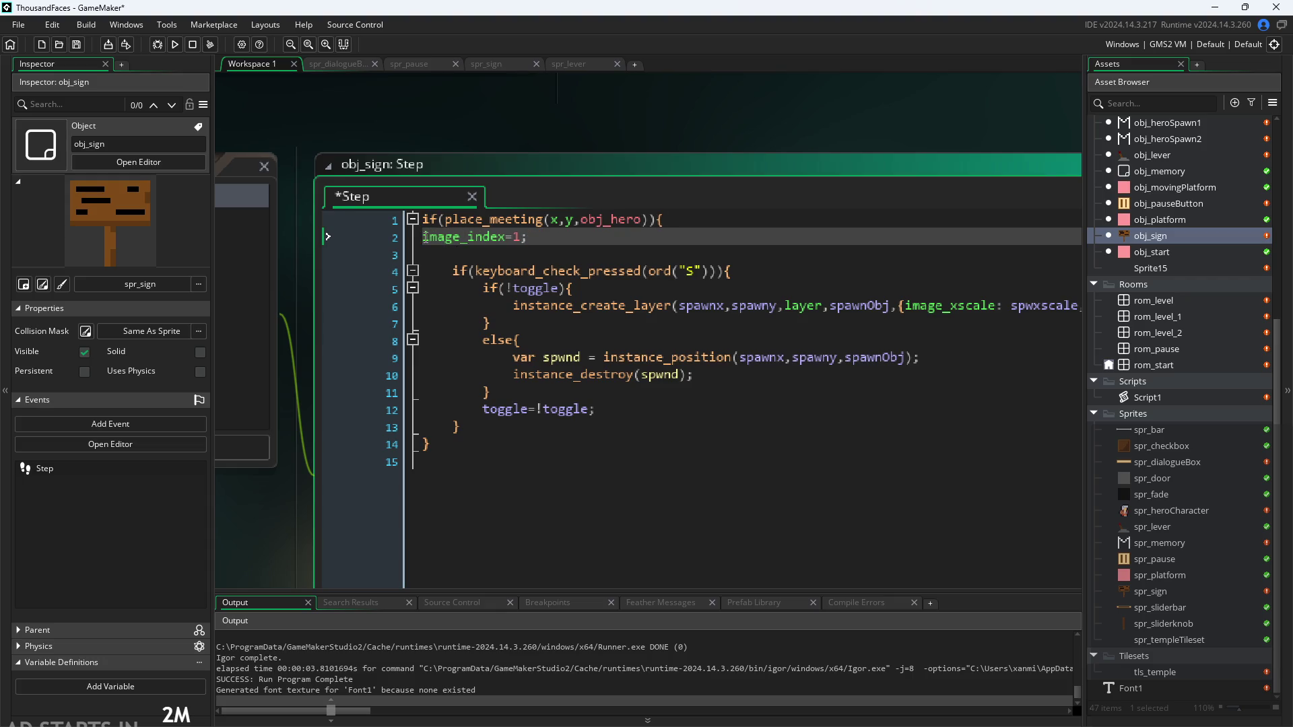
click(423, 235)
key(Tab)
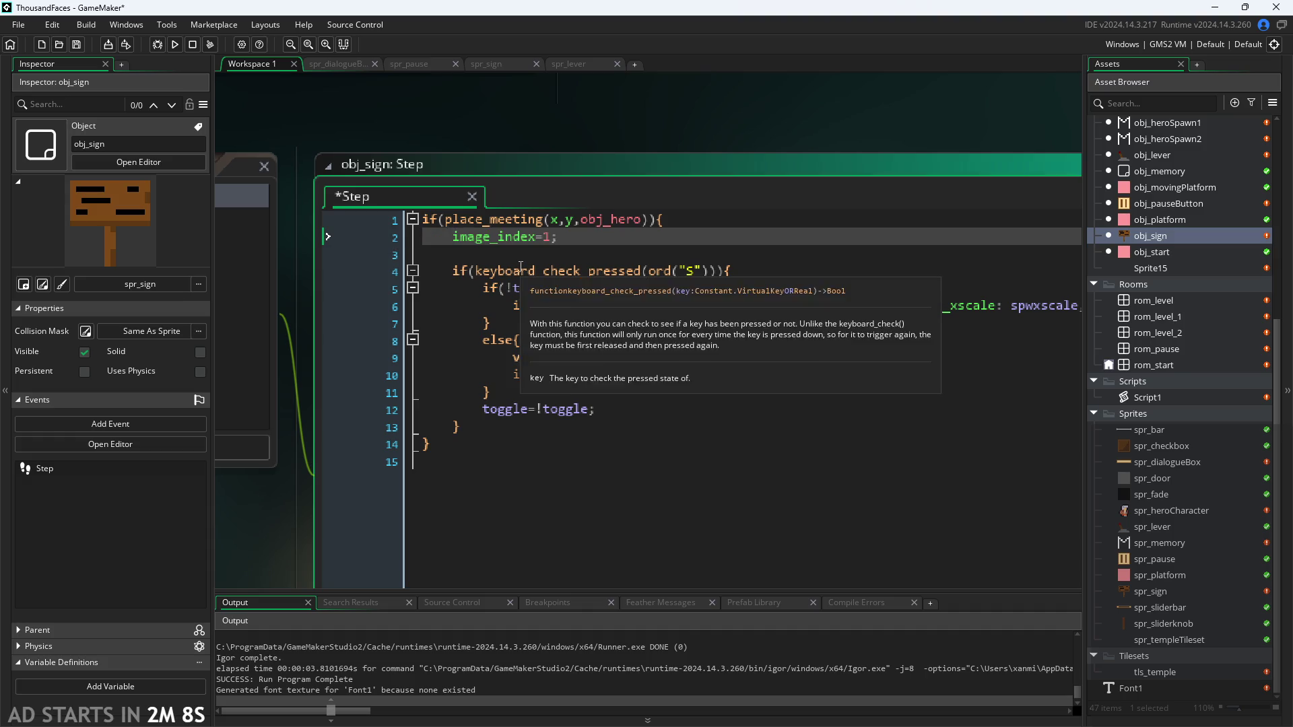
key(Delete)
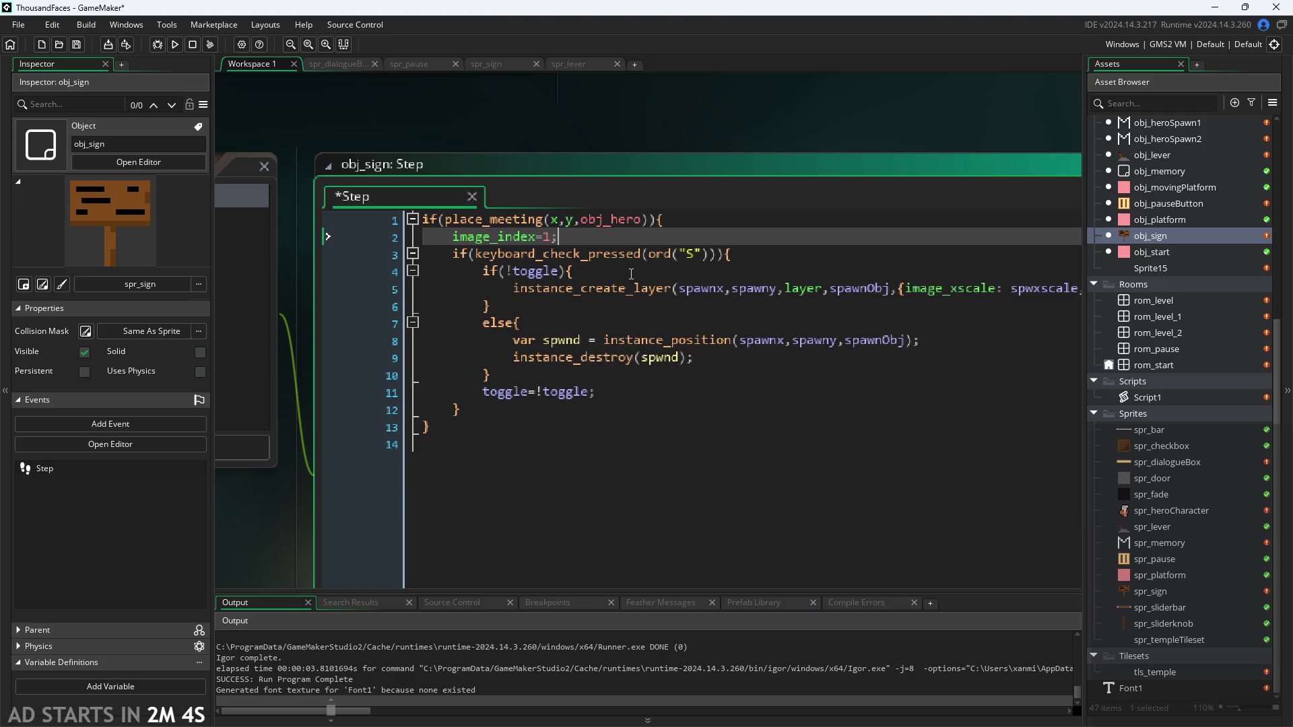
Add an else branch after the if block that resets image_index when not touching
click(491, 442)
click(504, 431)
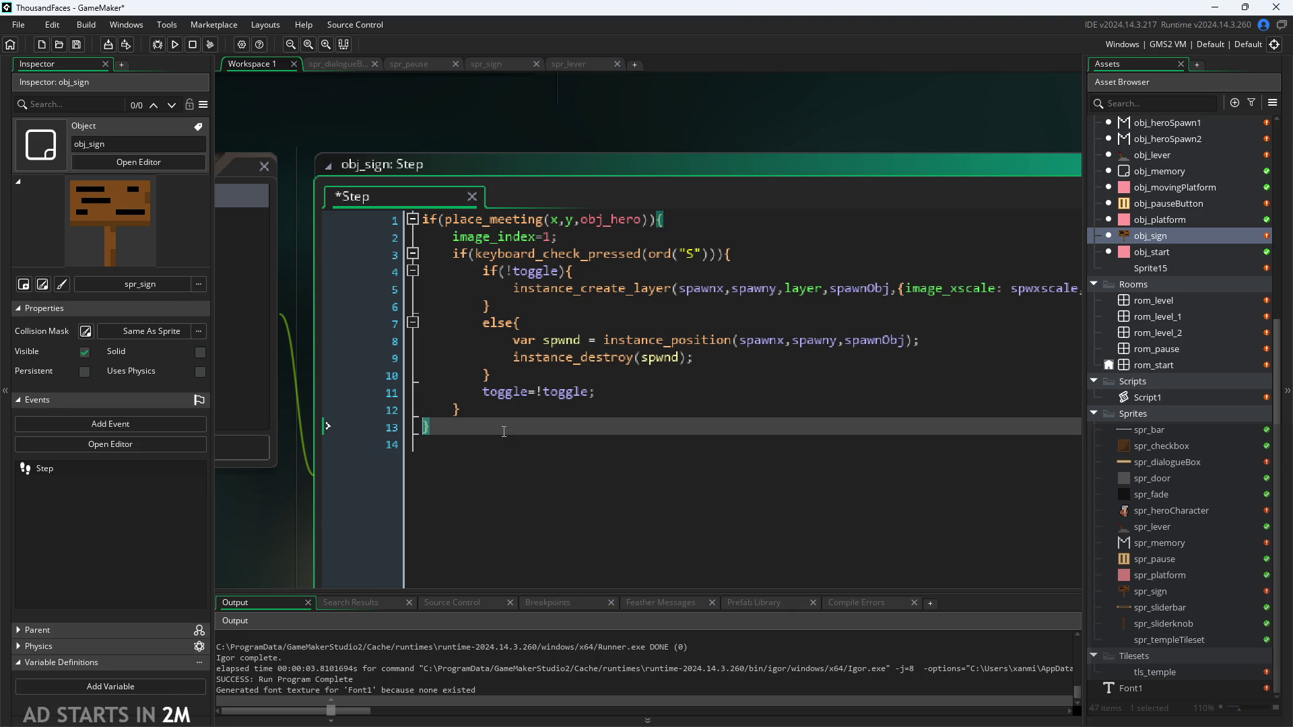
key(Return)
text(else{o)
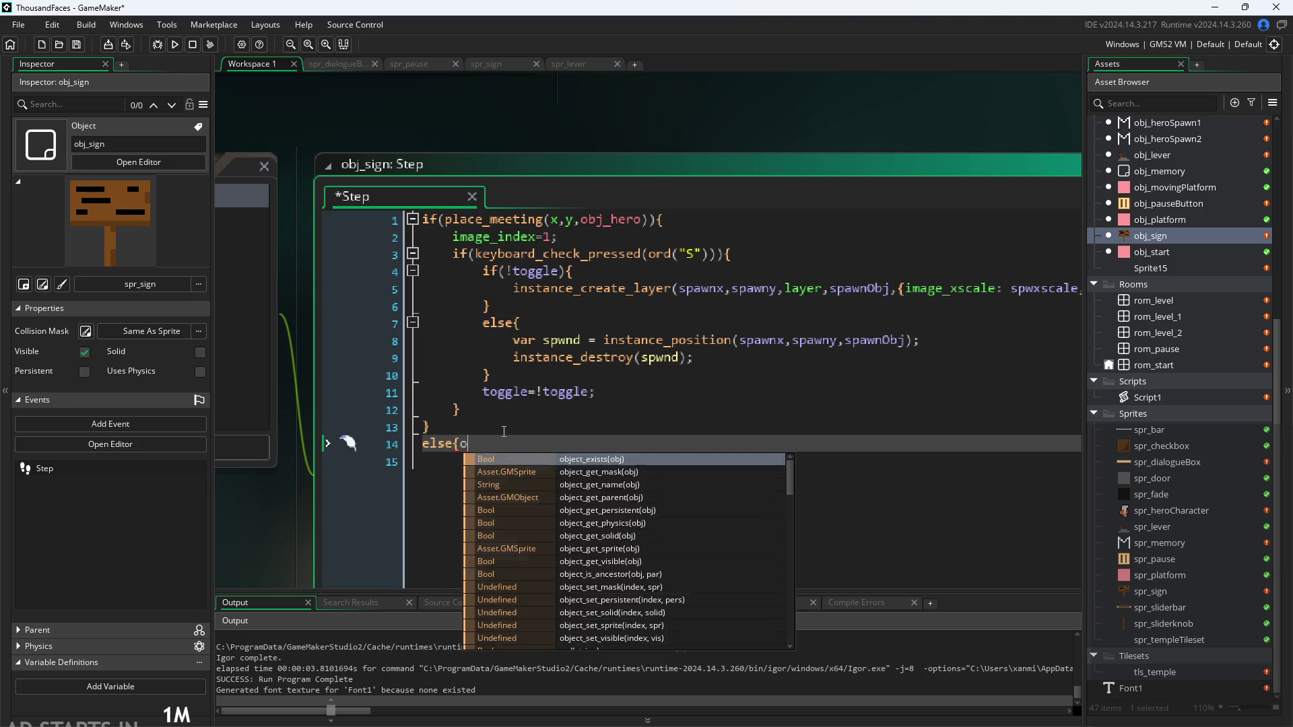
key(BackSpace)
text(image)
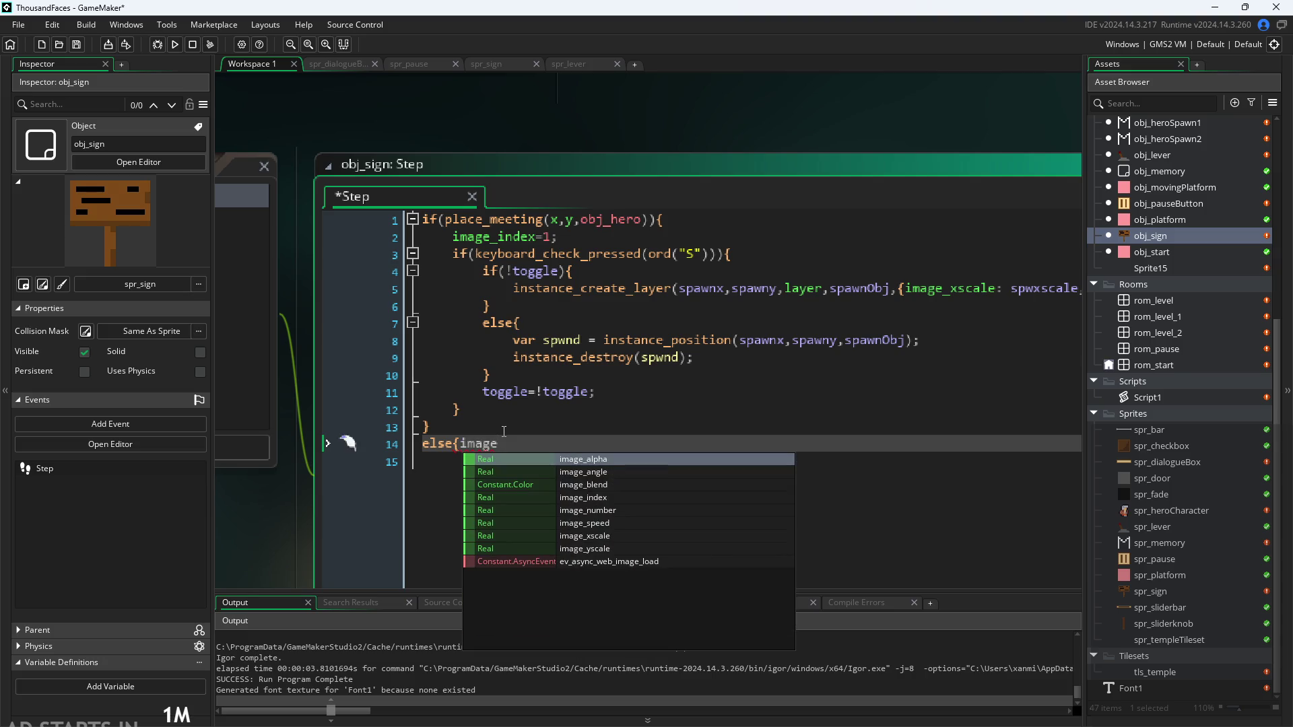
text(_index=1)
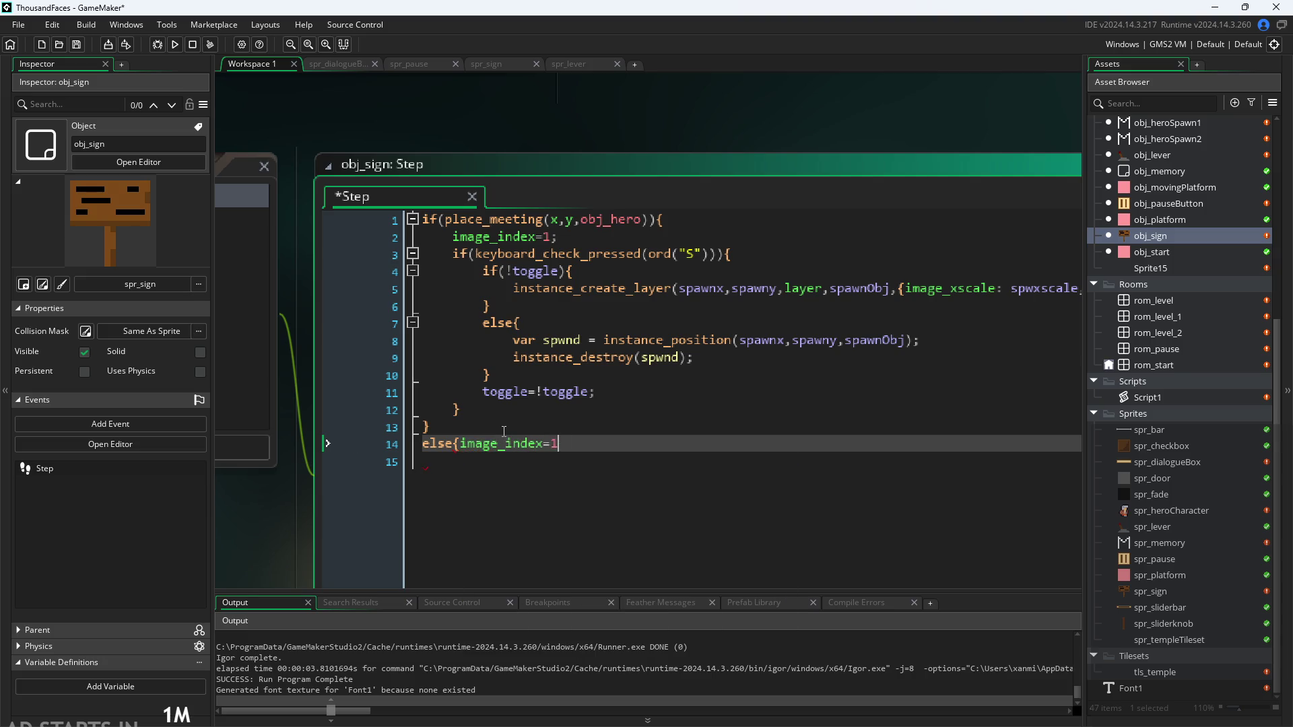
key(BackSpace)
text(0;)
text(})
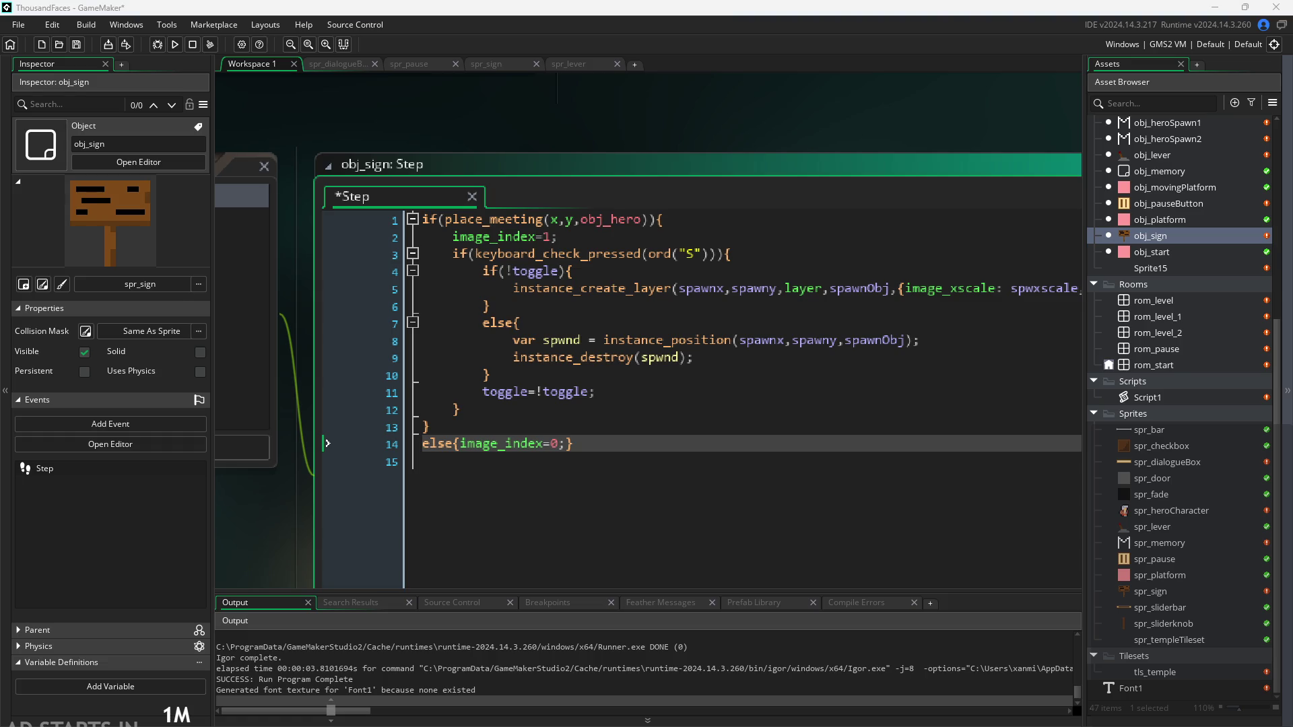
Delete the old if/else toggle block on lines 4–11 and save the Step code
click(688, 357)
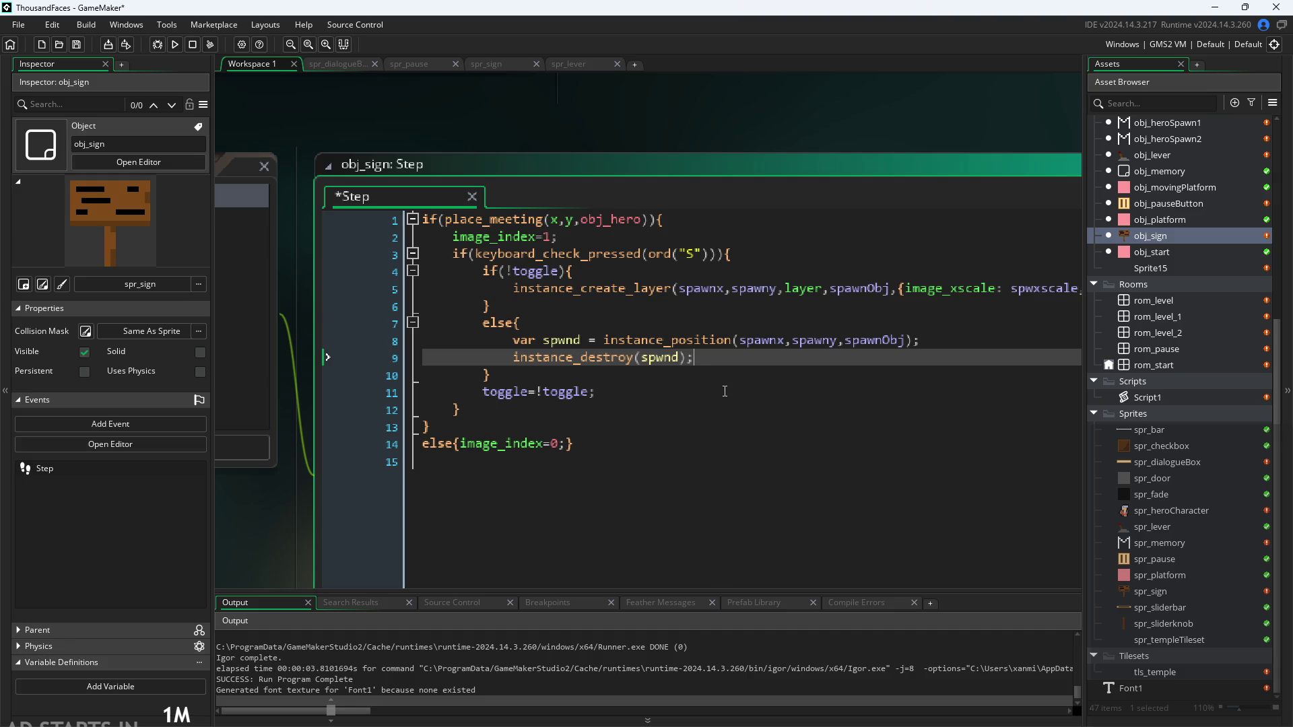
click(596, 392)
drag(595, 392, 148, 265)
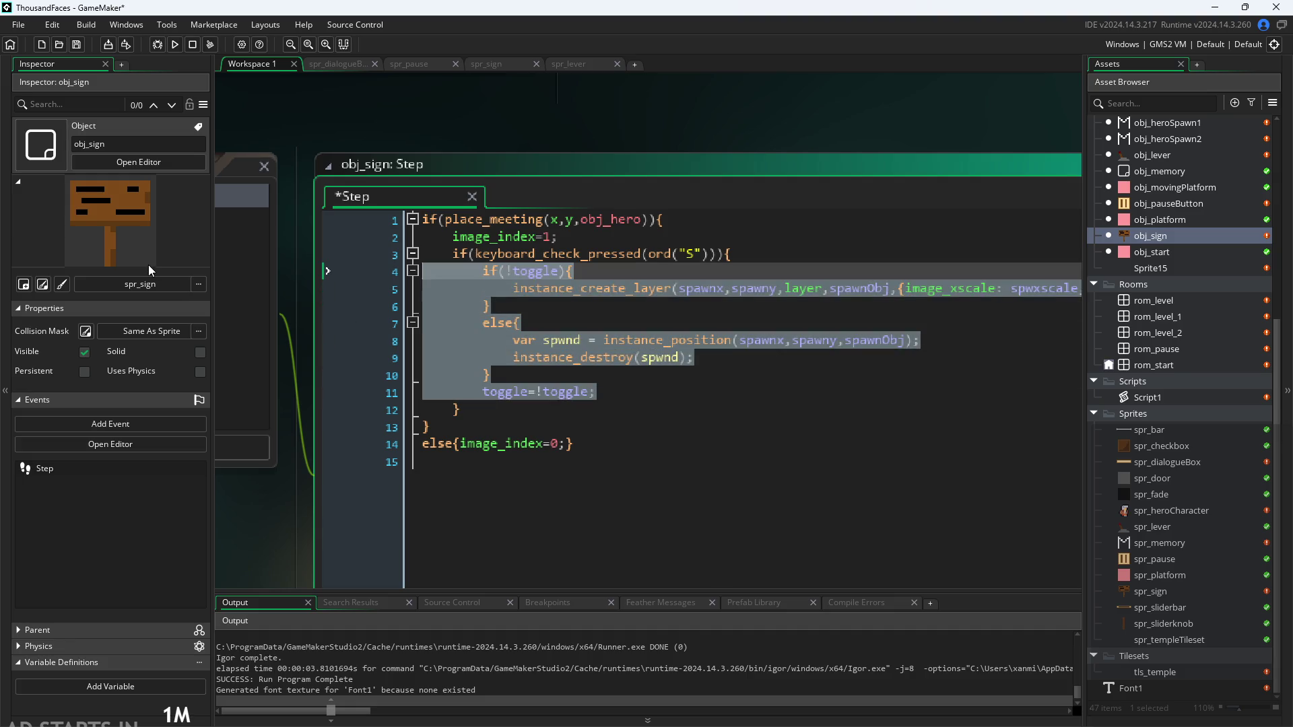
key(Delete)
click(577, 243)
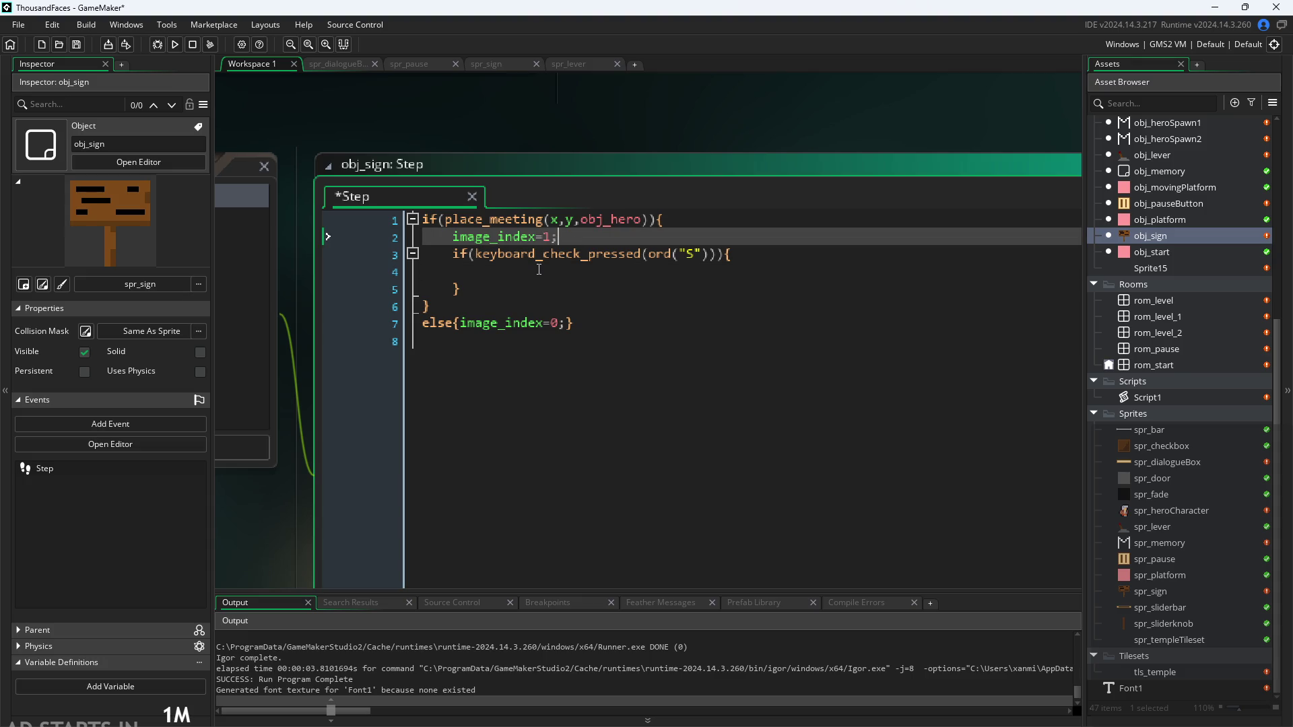
click(538, 272)
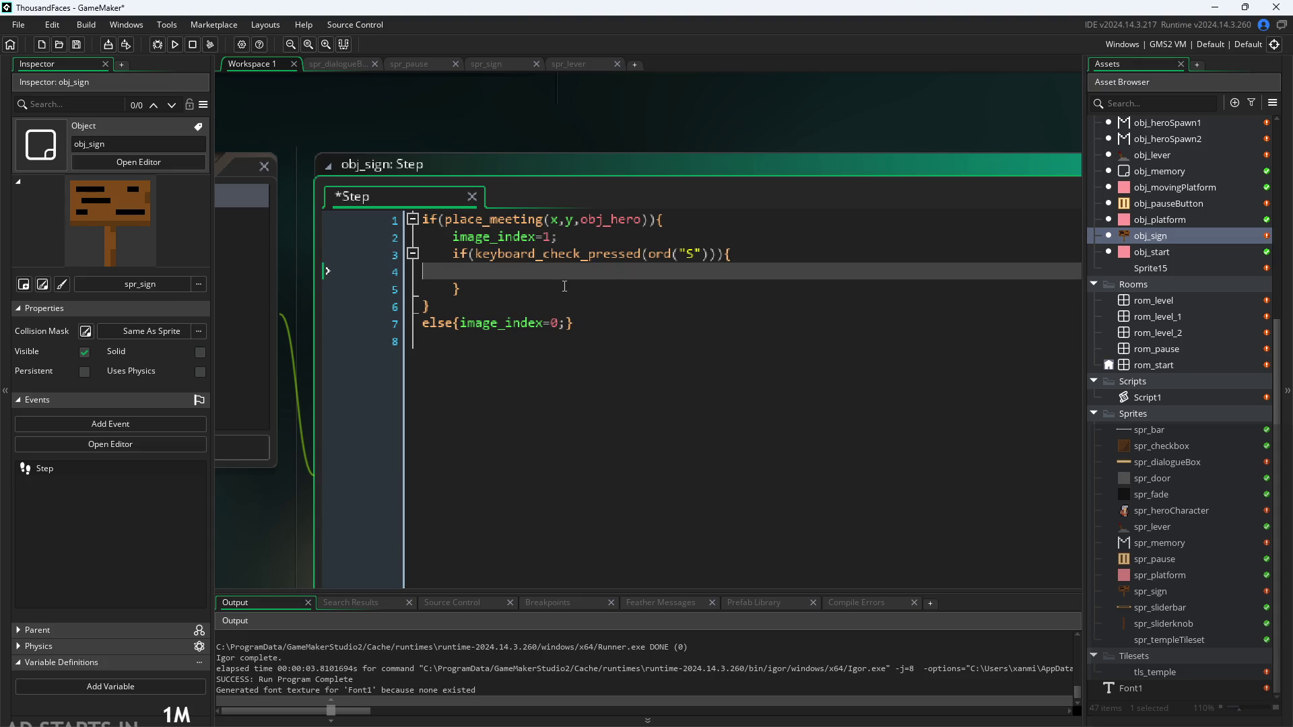
key(ctrl+s)
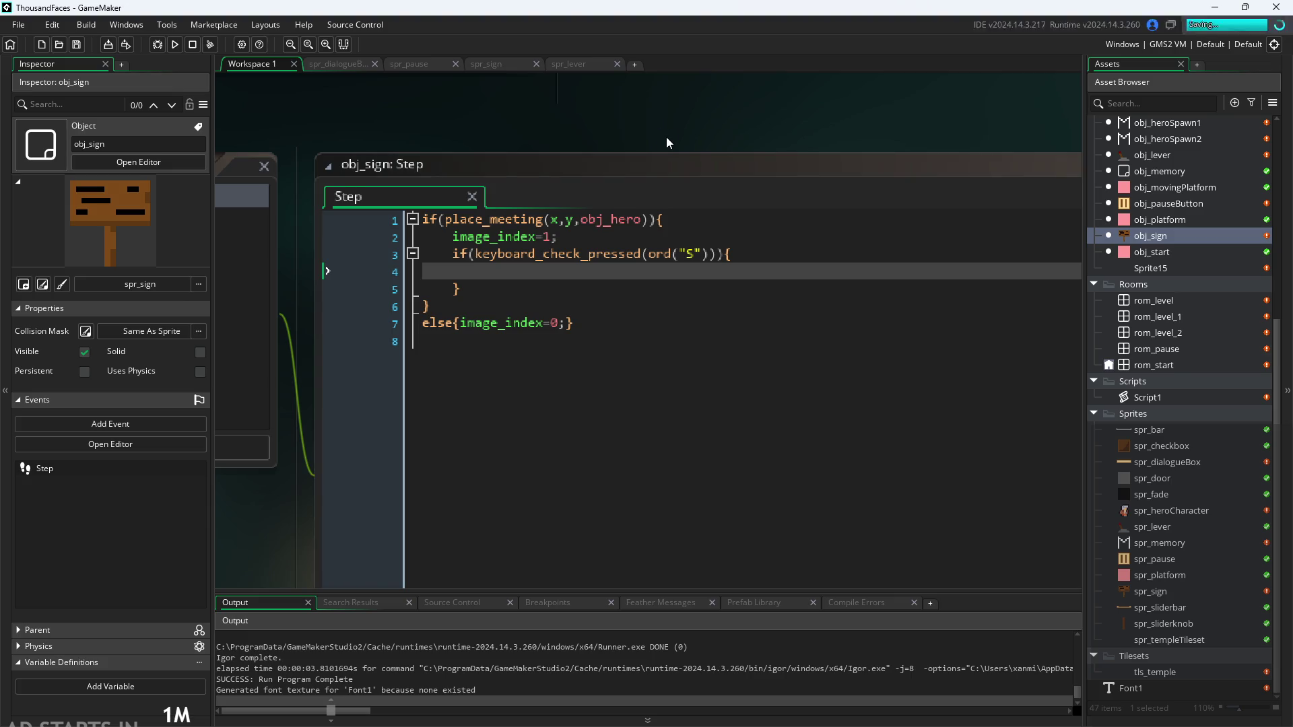
Drop an obj_sign instance near the floor of rom_level_2, then run the game
double_click(1162, 365)
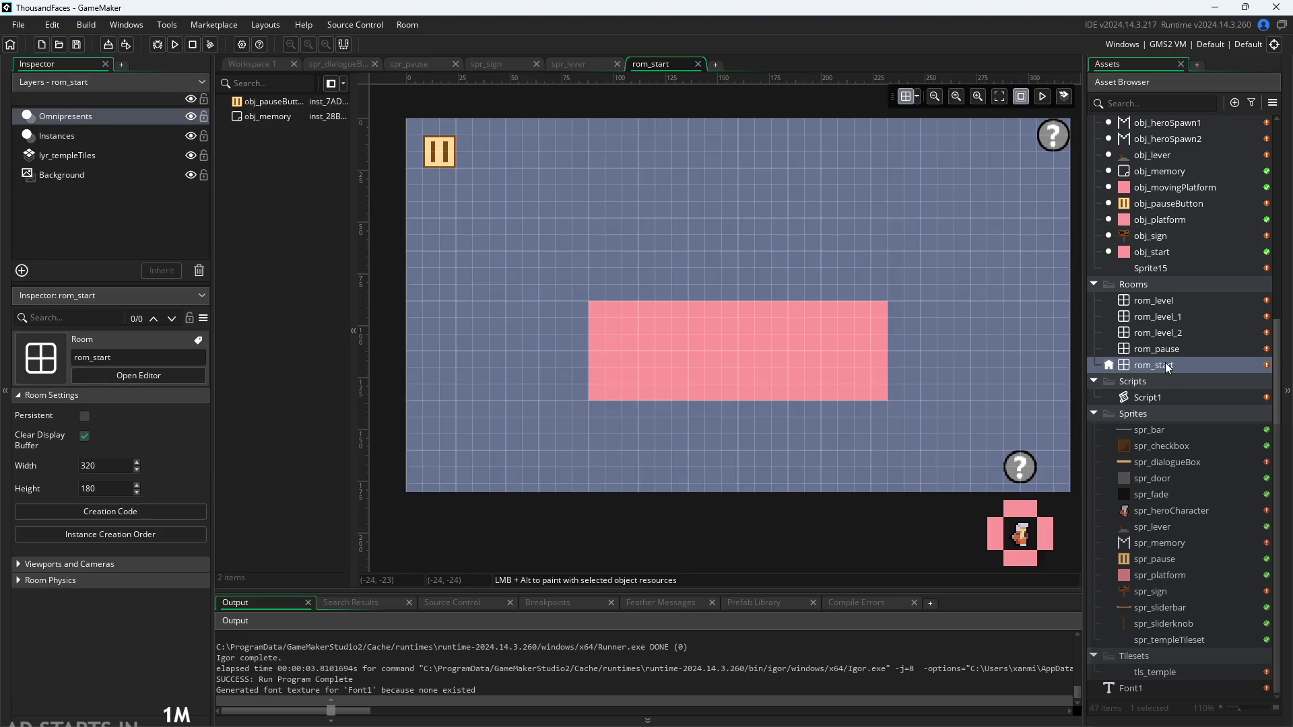
double_click(1157, 334)
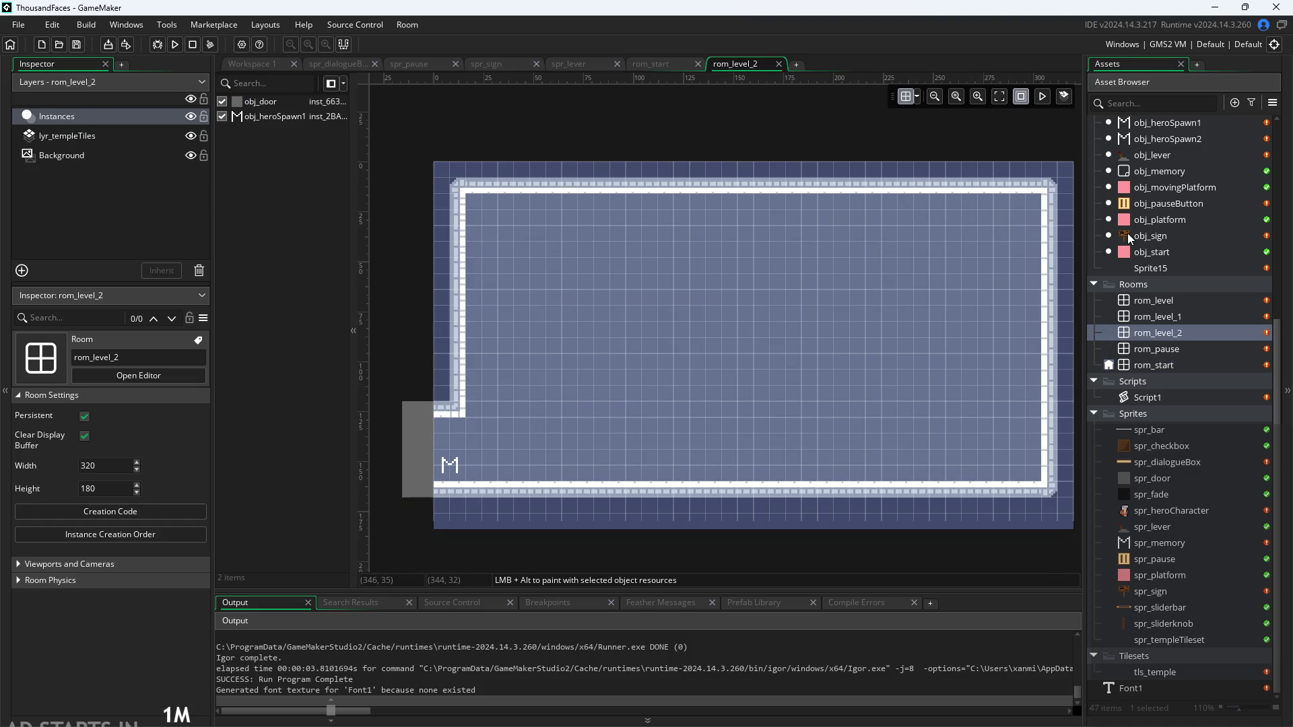
mouse_move(1127, 234)
mouse_down()
mouse_move(1024, 337)
mouse_move(786, 466)
mouse_move(718, 464)
mouse_move(737, 463)
mouse_up()
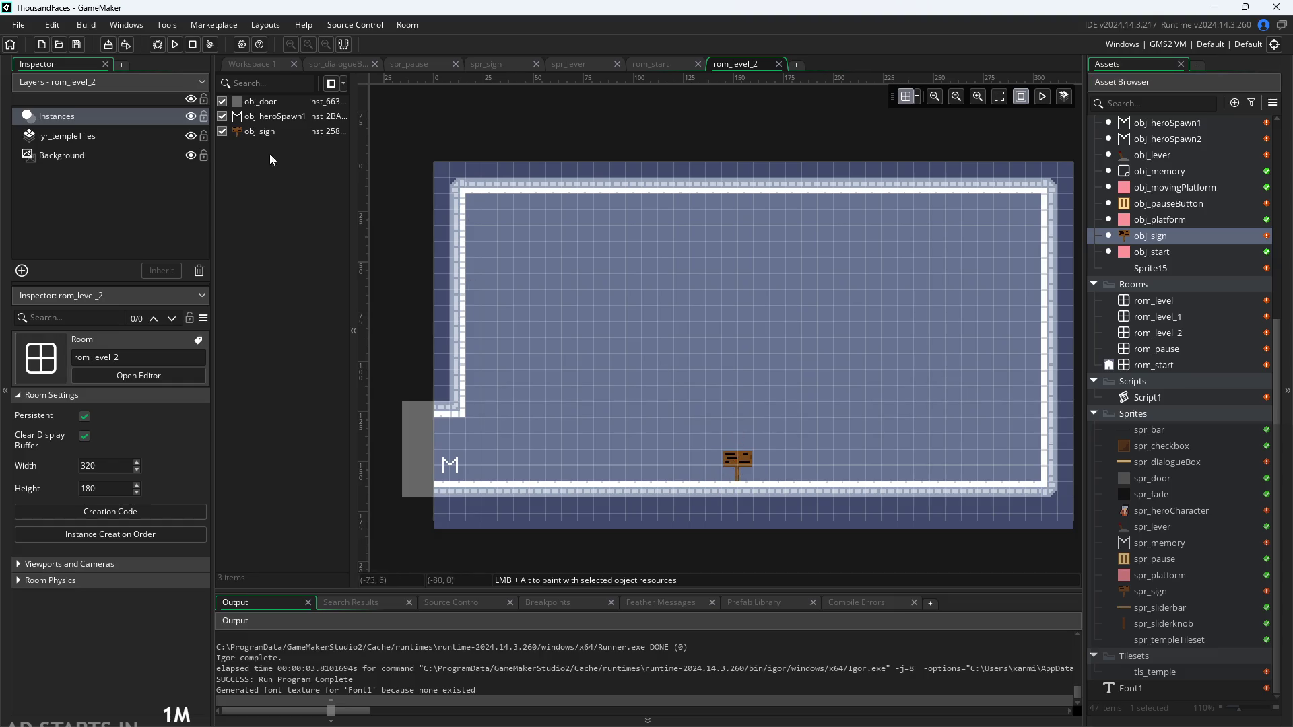
click(269, 63)
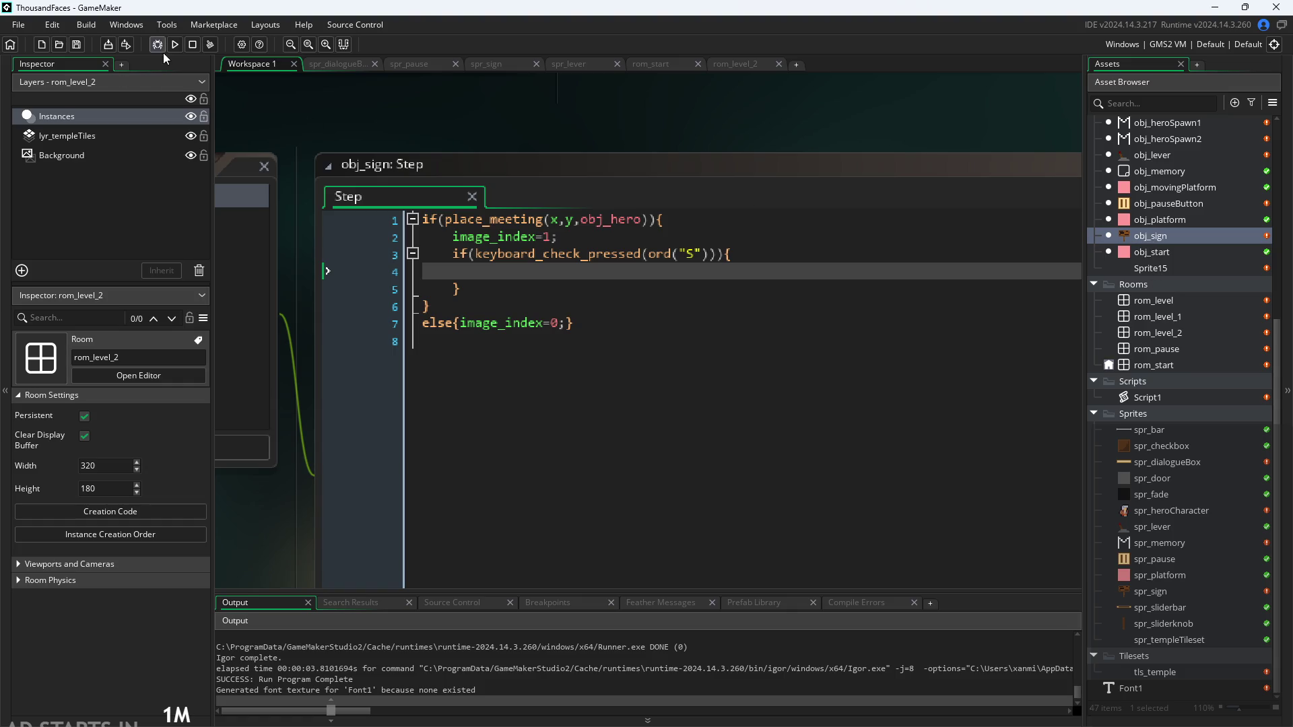
click(179, 47)
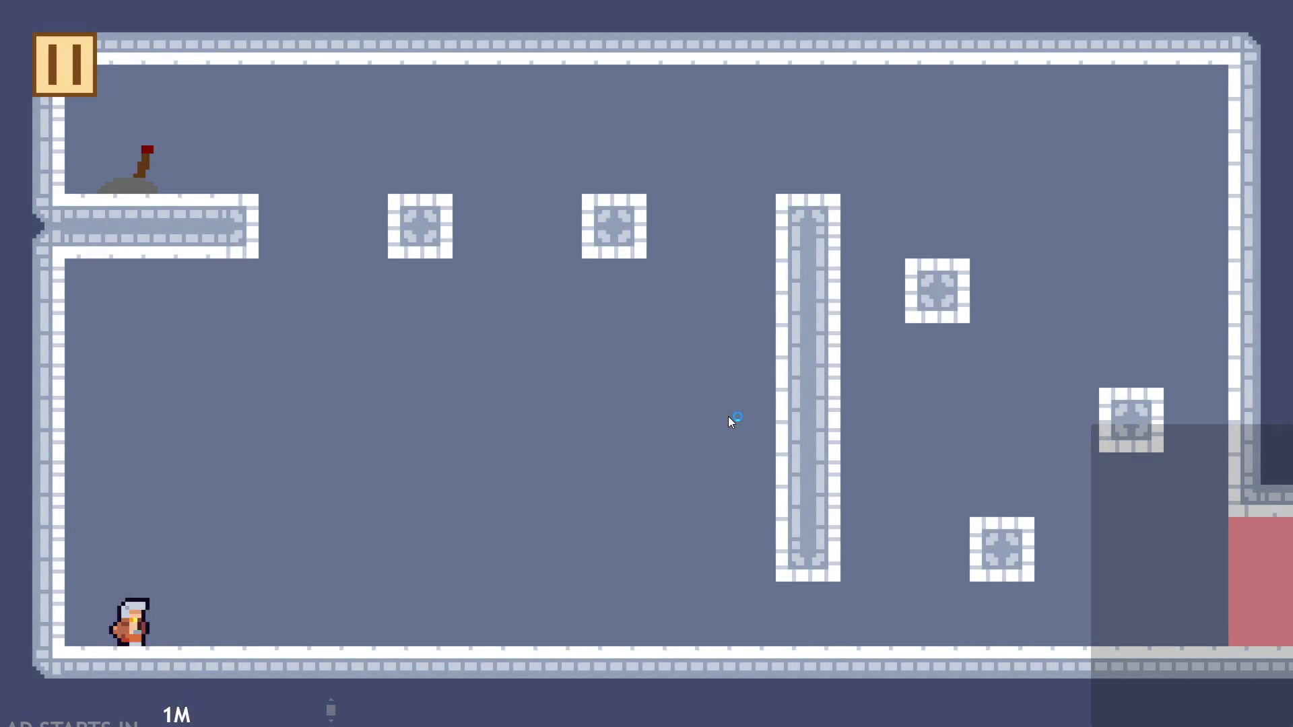
key(Right)
key(space)
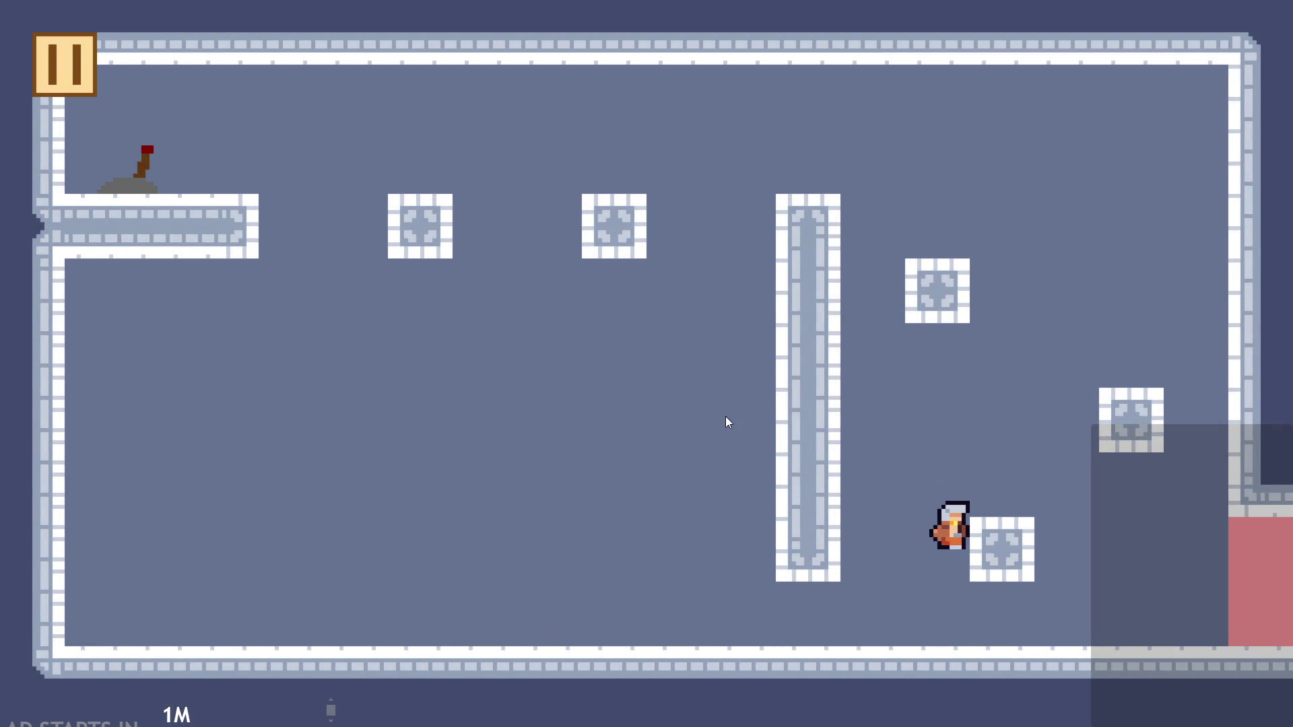
key(Left)
key(Right)
key(space)
key(Right)
key(space)
key(Left)
key(space)
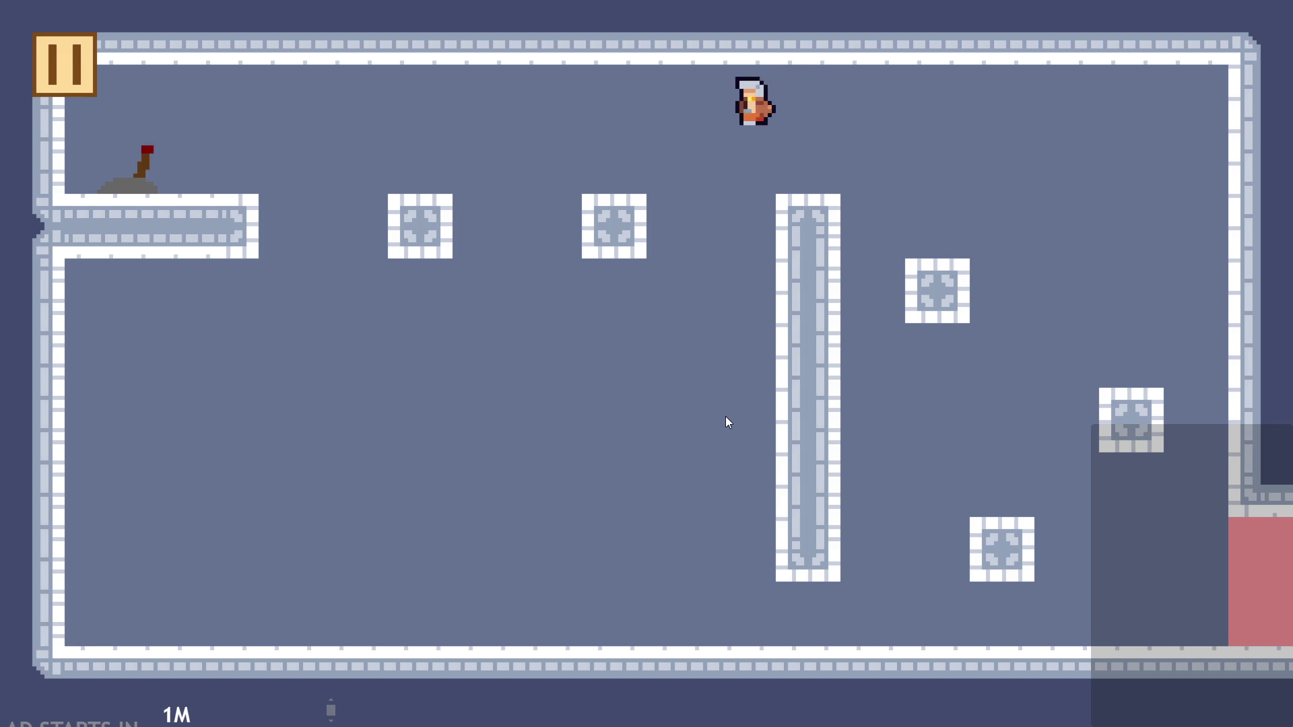
key(Left)
key(space)
key(space)
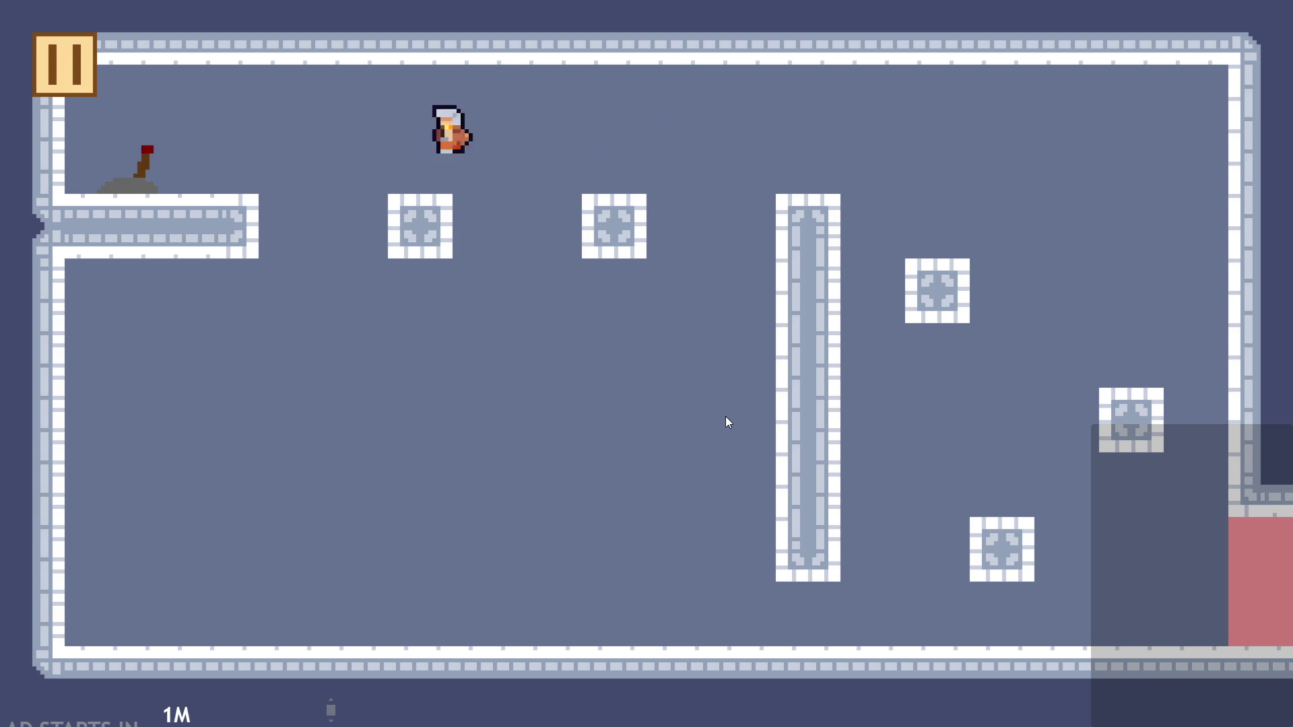
key(Down)
key(Right)
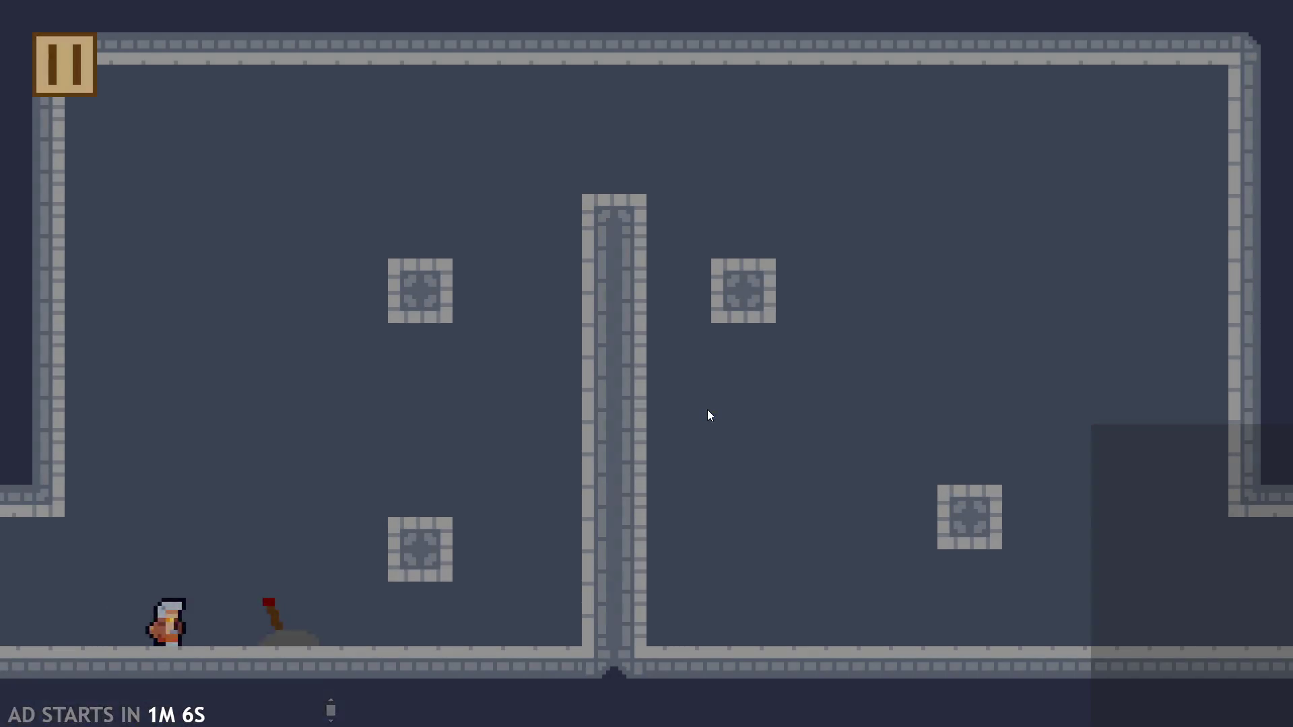
key(space)
key(Down)
key(space)
key(Right)
key(Left)
key(space)
key(Right)
key(space)
key(Left)
key(Right)
key(space)
key(Right)
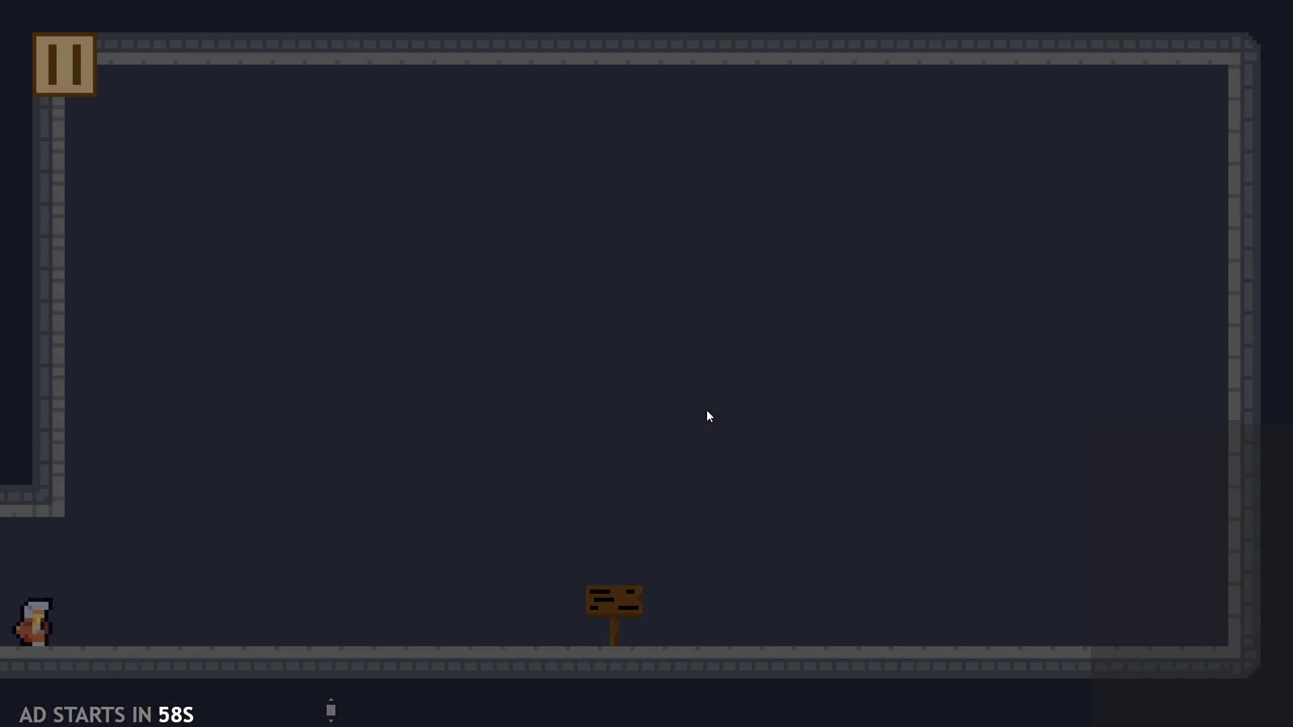
key(Right)
key(Left)
key(Left)
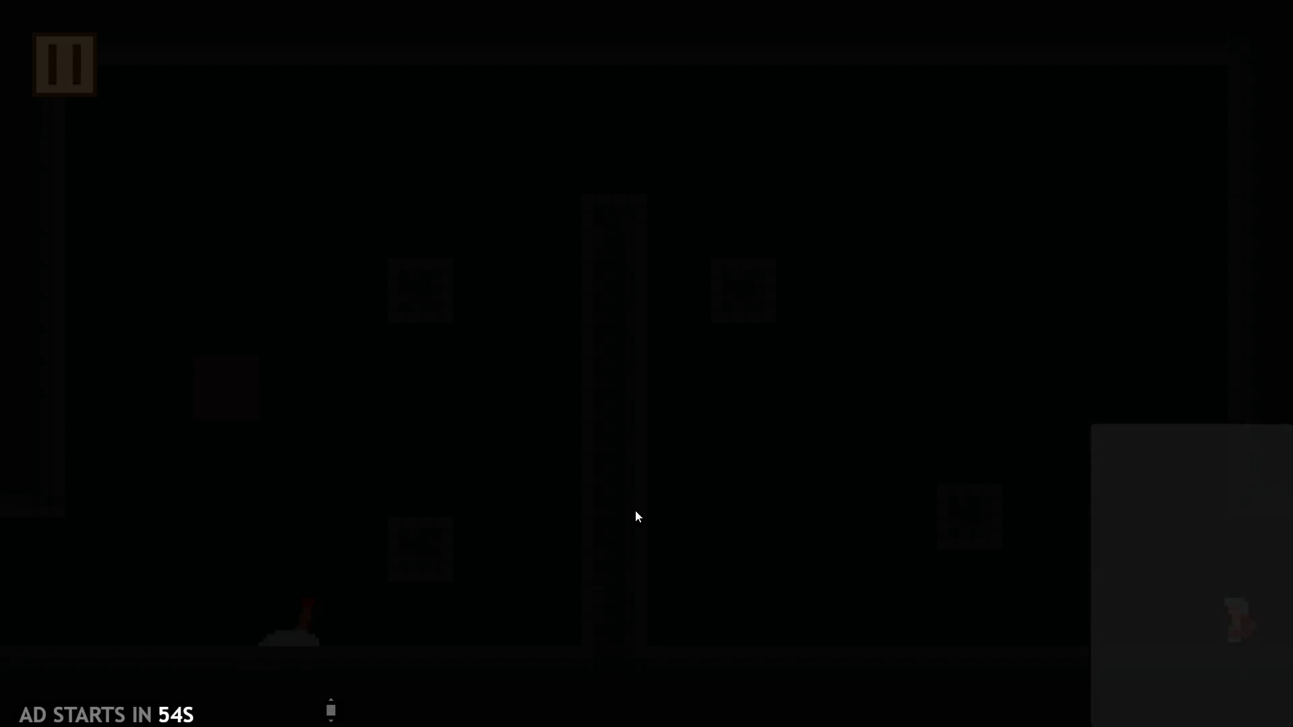
key(Left)
key(Right)
key(Left)
key(Right)
key(Left)
key(Right)
key(Left)
key(Left)
key(Right)
key(Right)
key(Left)
key(Right)
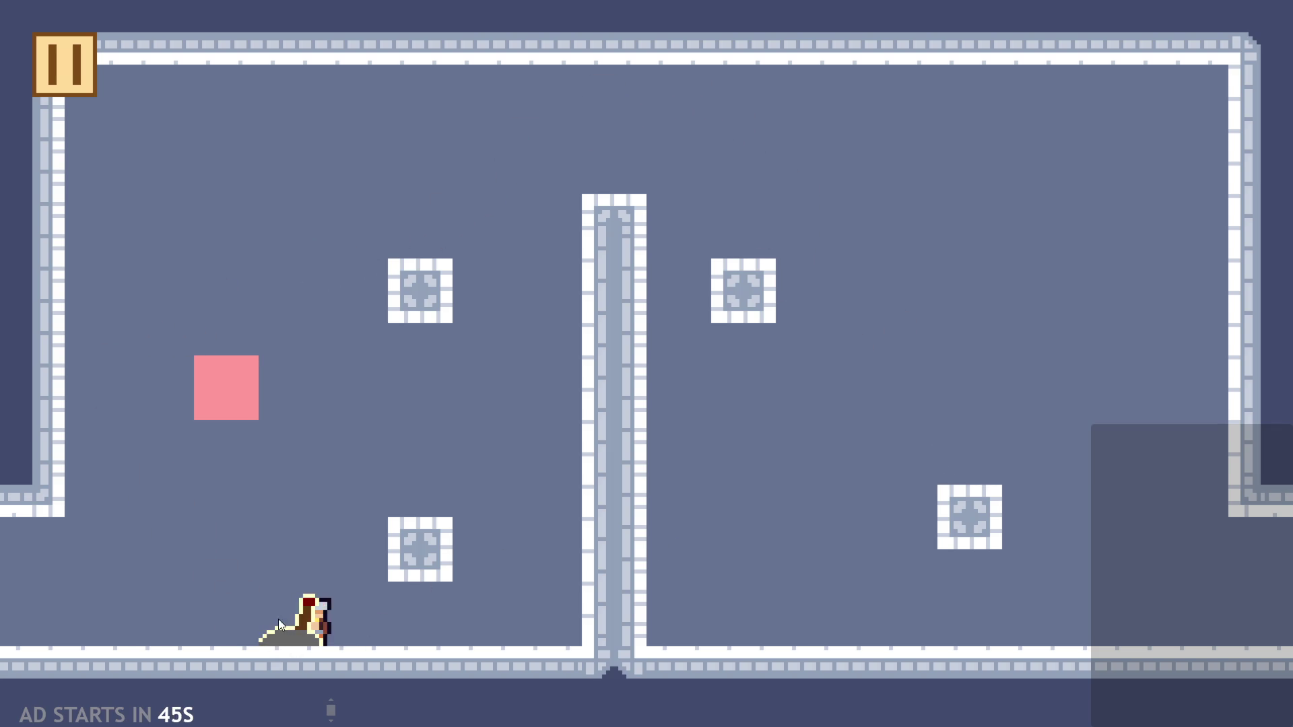
click(68, 85)
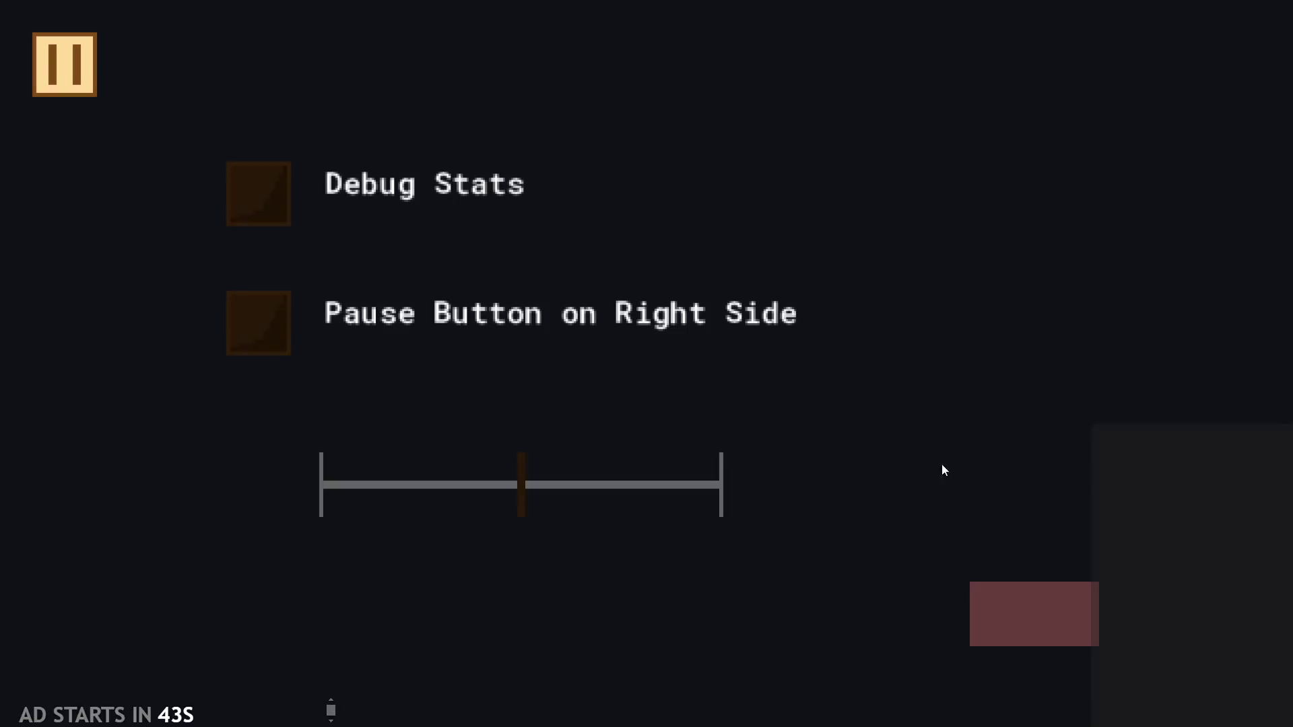
click(1049, 638)
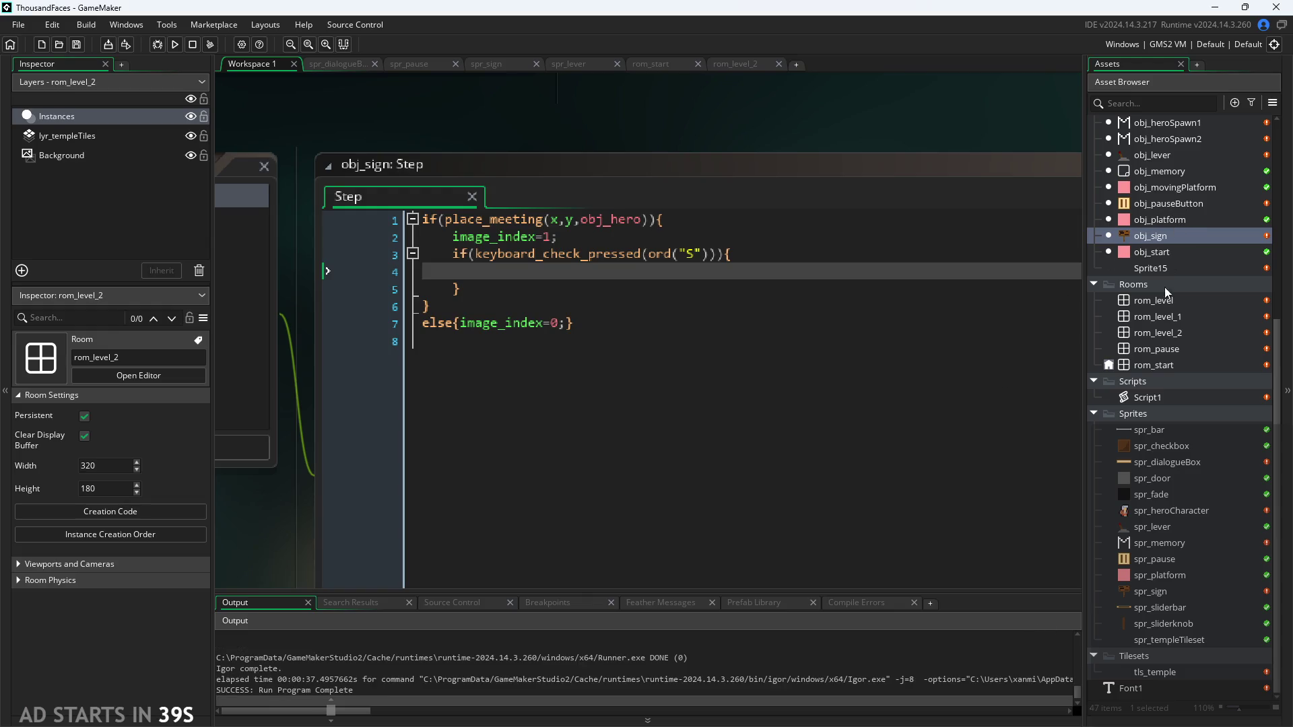
Inspect the hero instance's properties in the rom_start room
double_click(1172, 365)
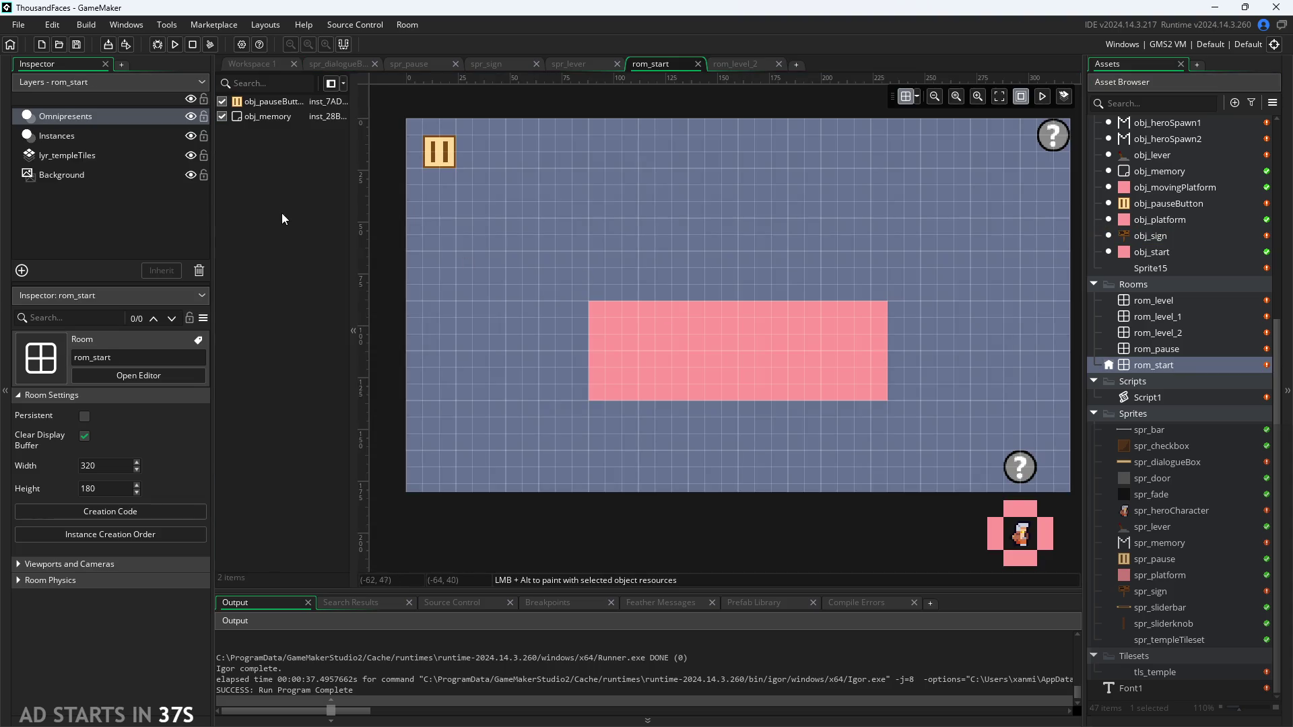
click(41, 135)
mouse_move(273, 119)
mouse_down()
mouse_move(278, 101)
mouse_move(280, 119)
mouse_up()
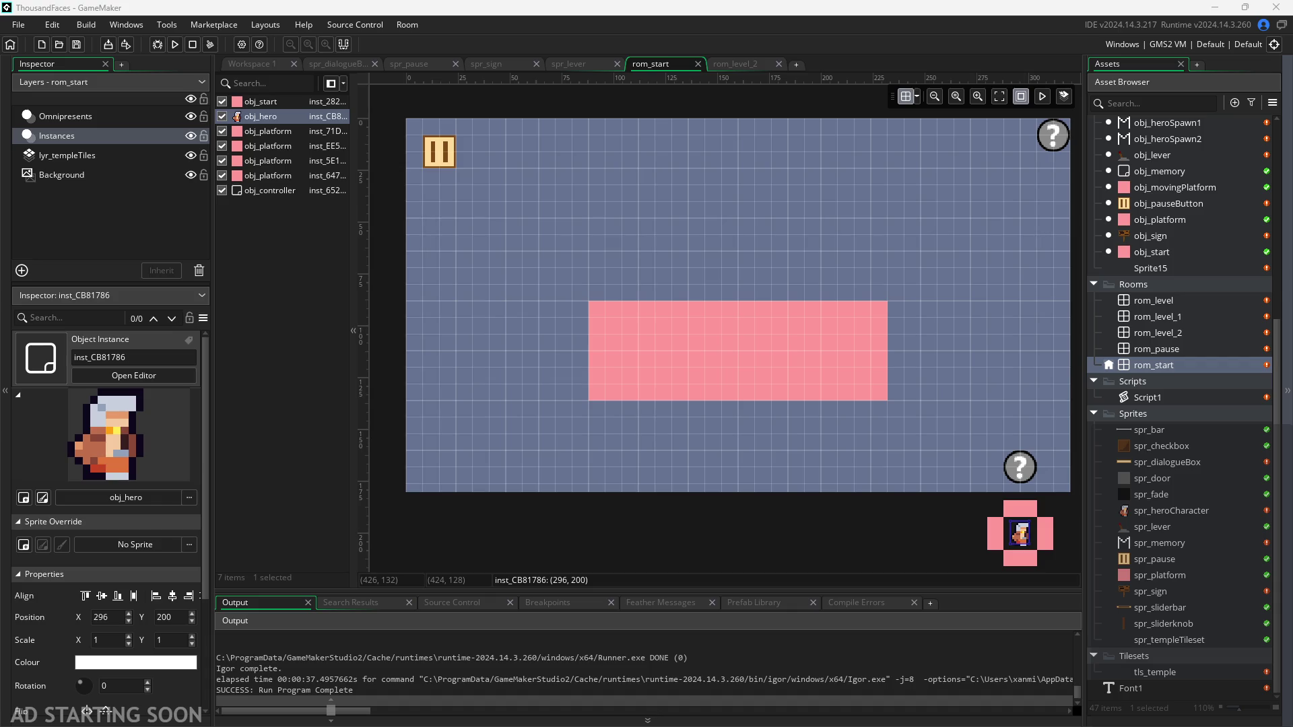
Back in Workspace 1, open obj_hero and display its Create event code
click(252, 62)
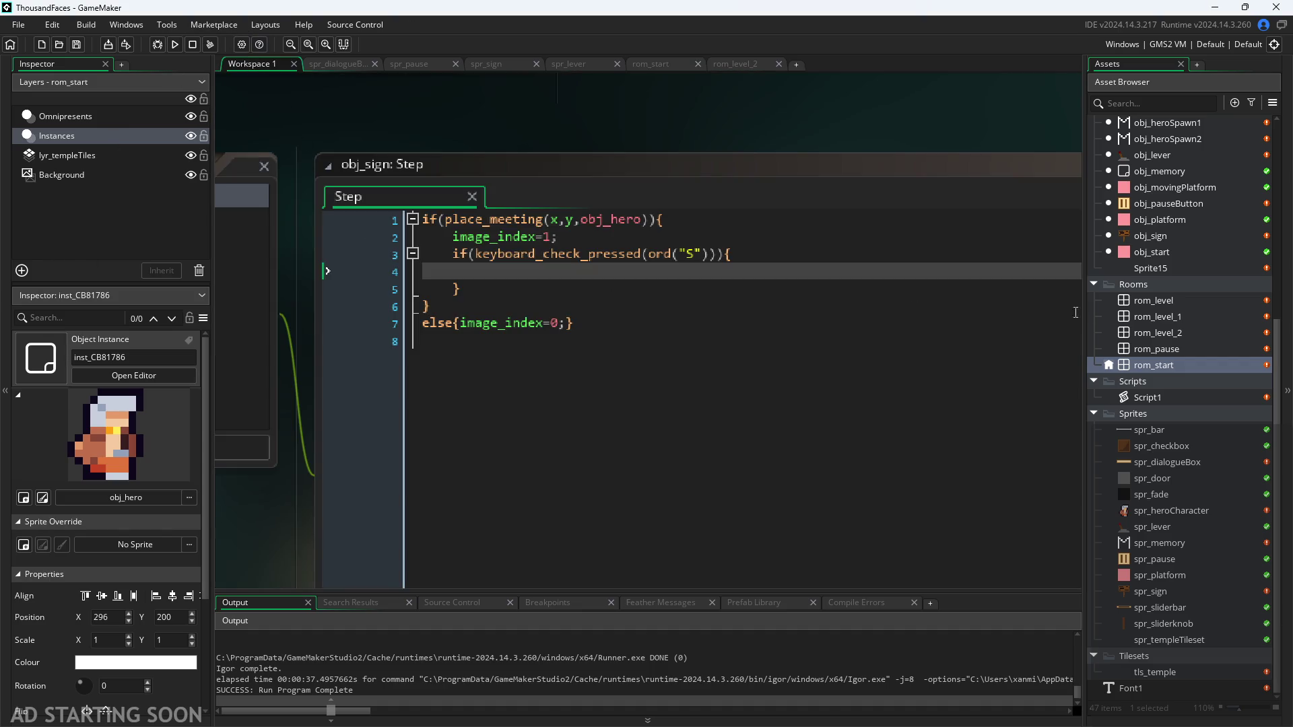
drag(626, 107, 947, 153)
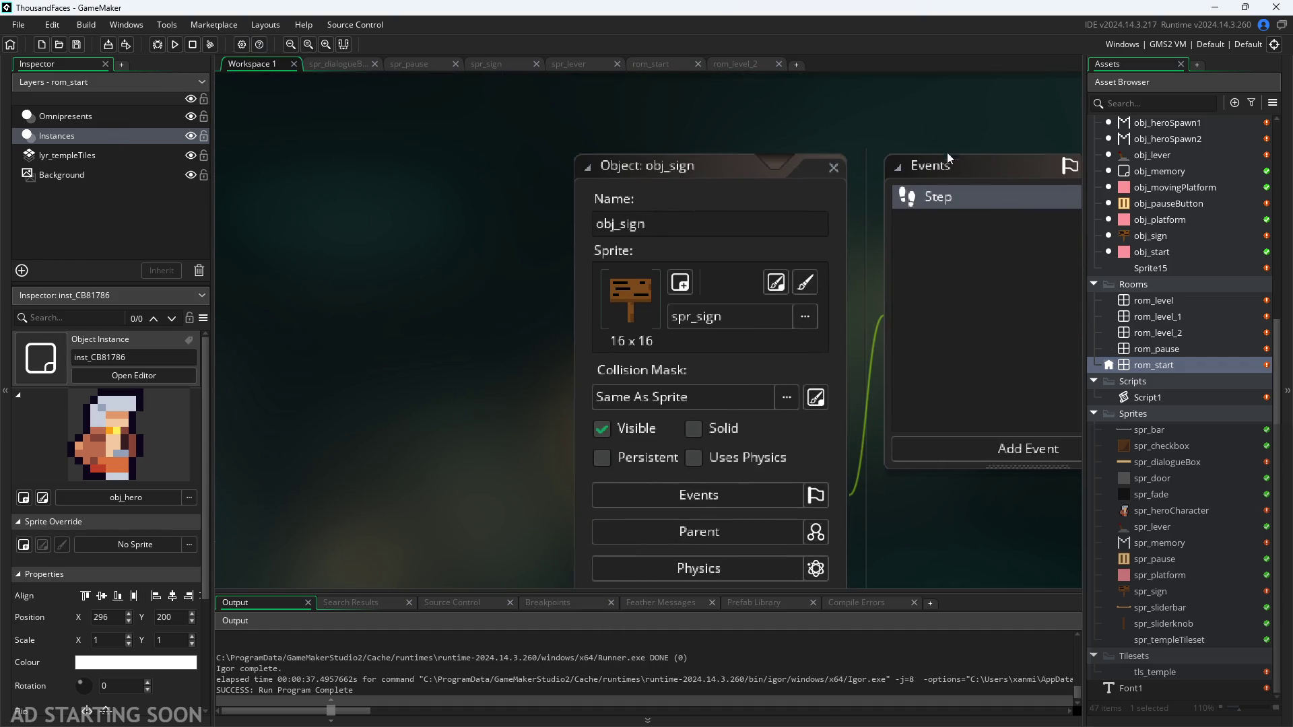
scroll(887, 119, down, 2)
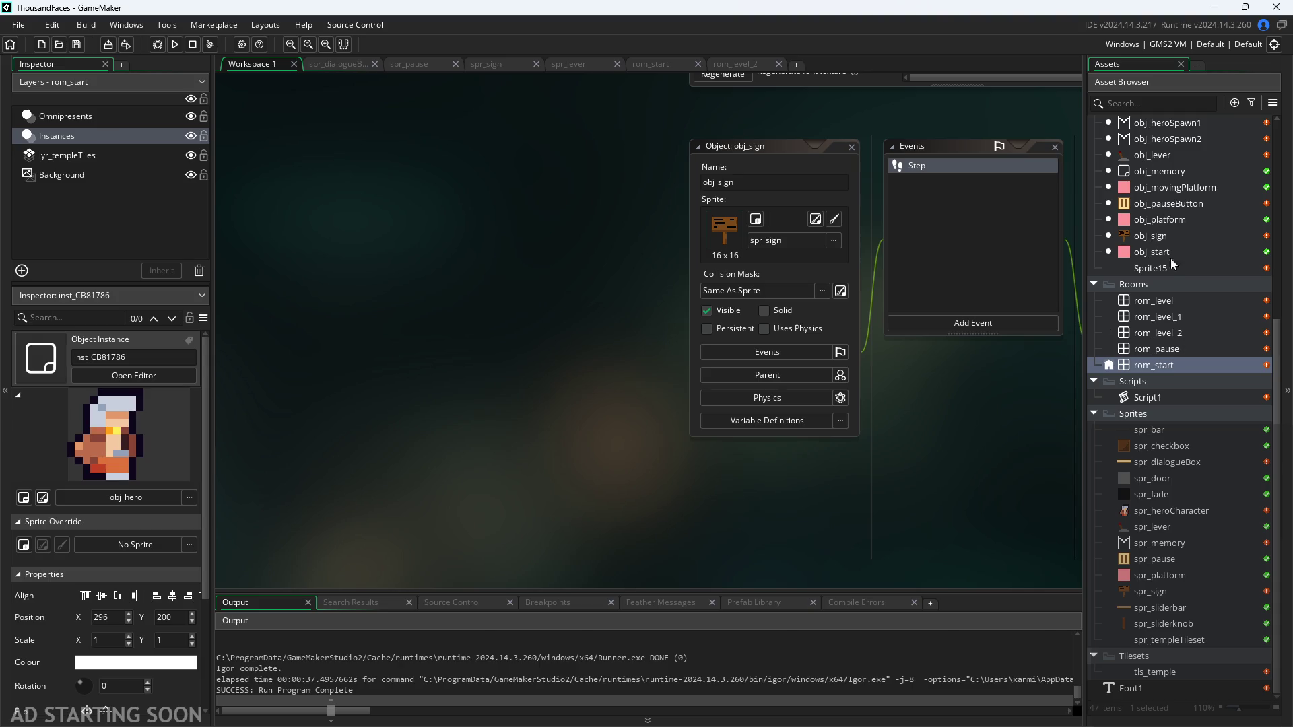
scroll(1175, 323, up, 5)
click(1175, 340)
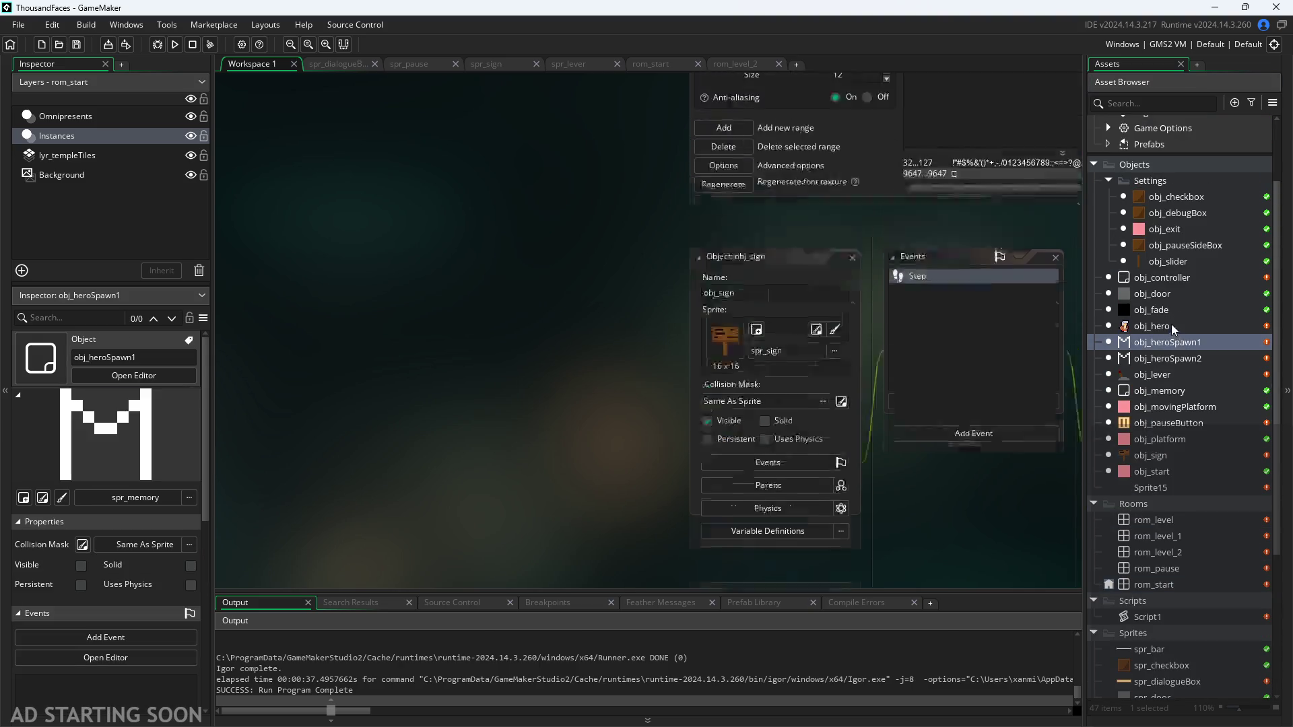
double_click(1152, 326)
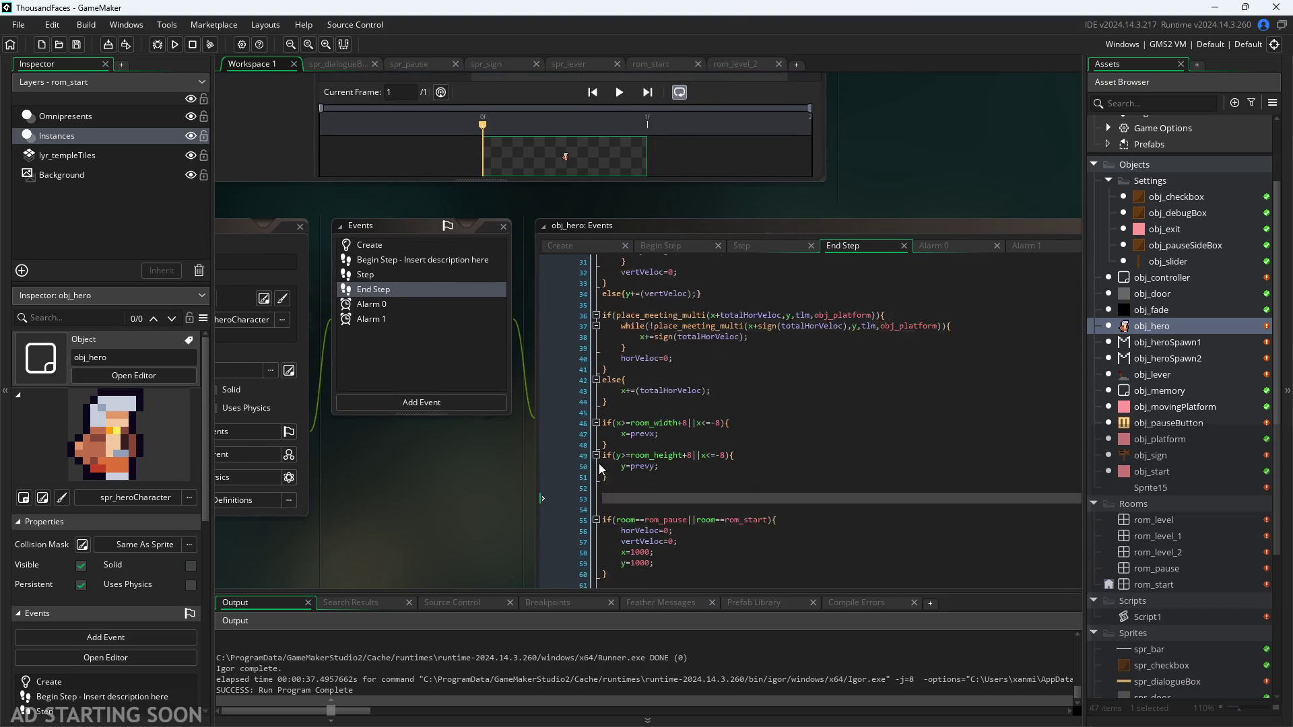
click(559, 245)
Append depth=99999; to the end of obj_hero's Create code and save
scroll(746, 419, down, 1)
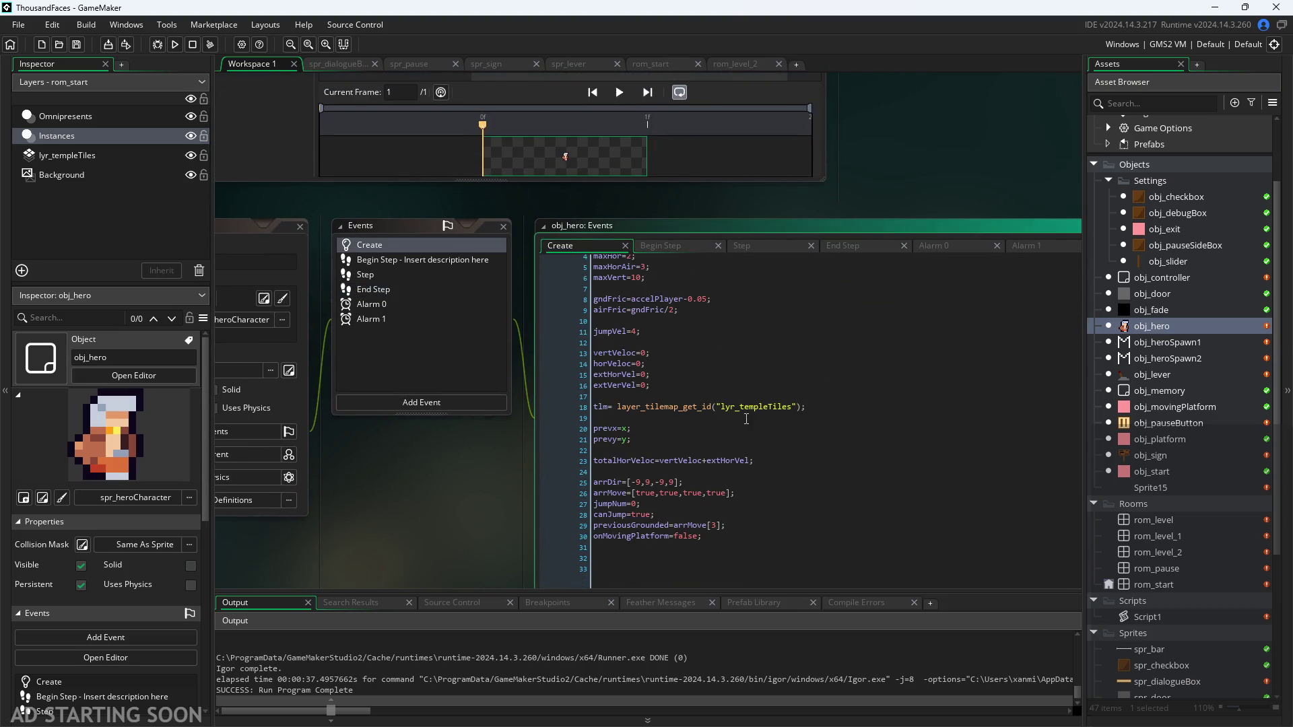
click(774, 537)
key(Return)
text(obj)
key(BackSpace)
key(BackSpace)
key(BackSpace)
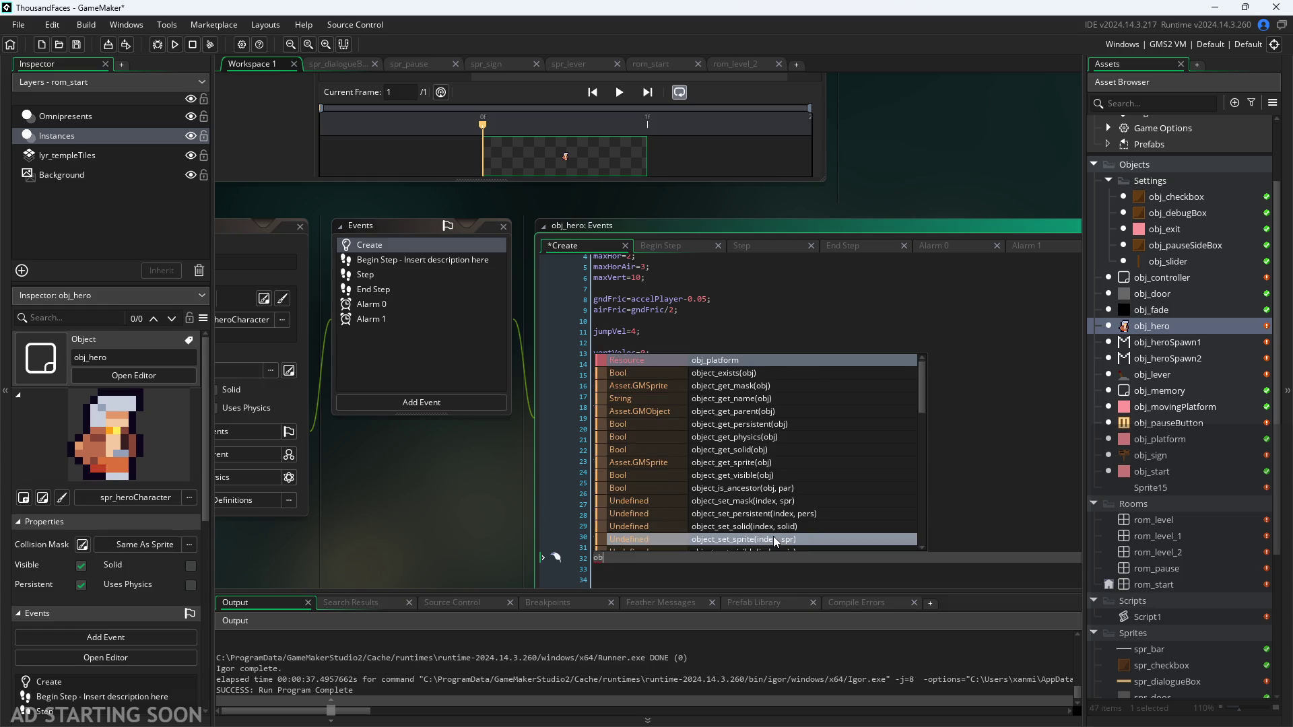
text(insta)
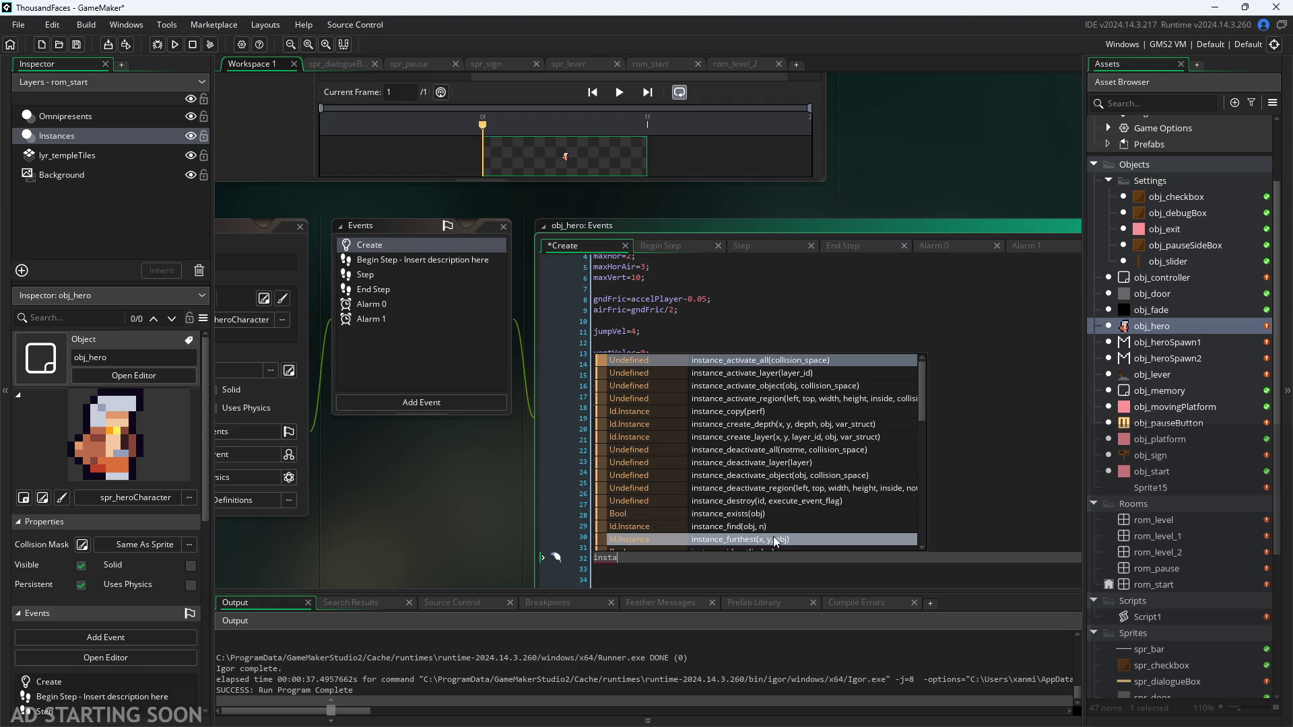
key(BackSpace)
key(BackSpace)
key(BackSpace)
key(BackSpace)
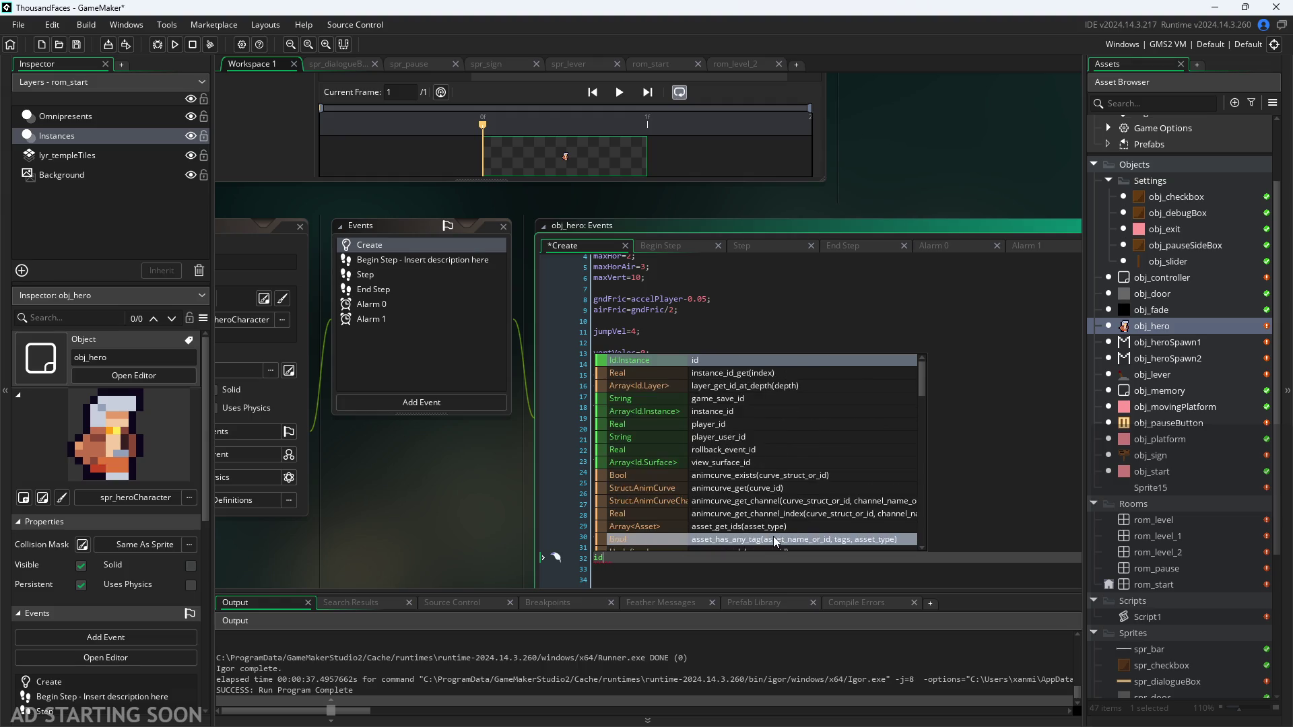
text(depth=)
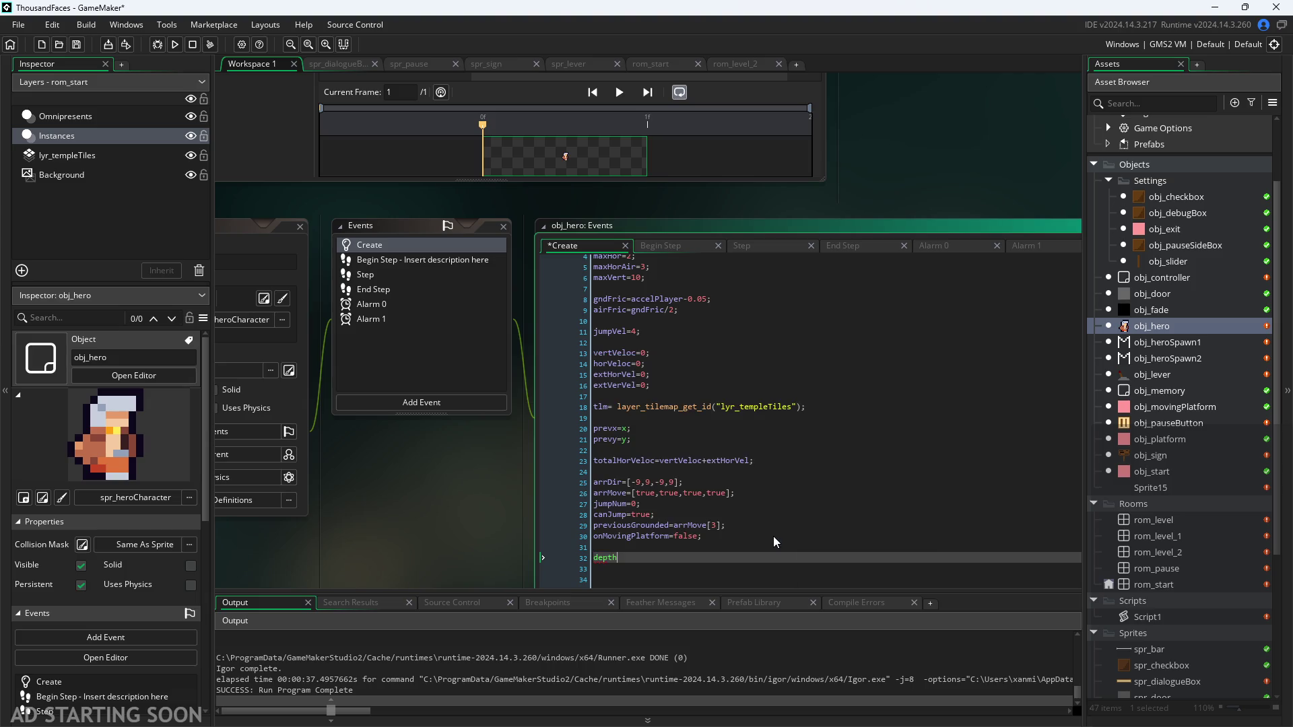
text(99999;)
key(ctrl+s)
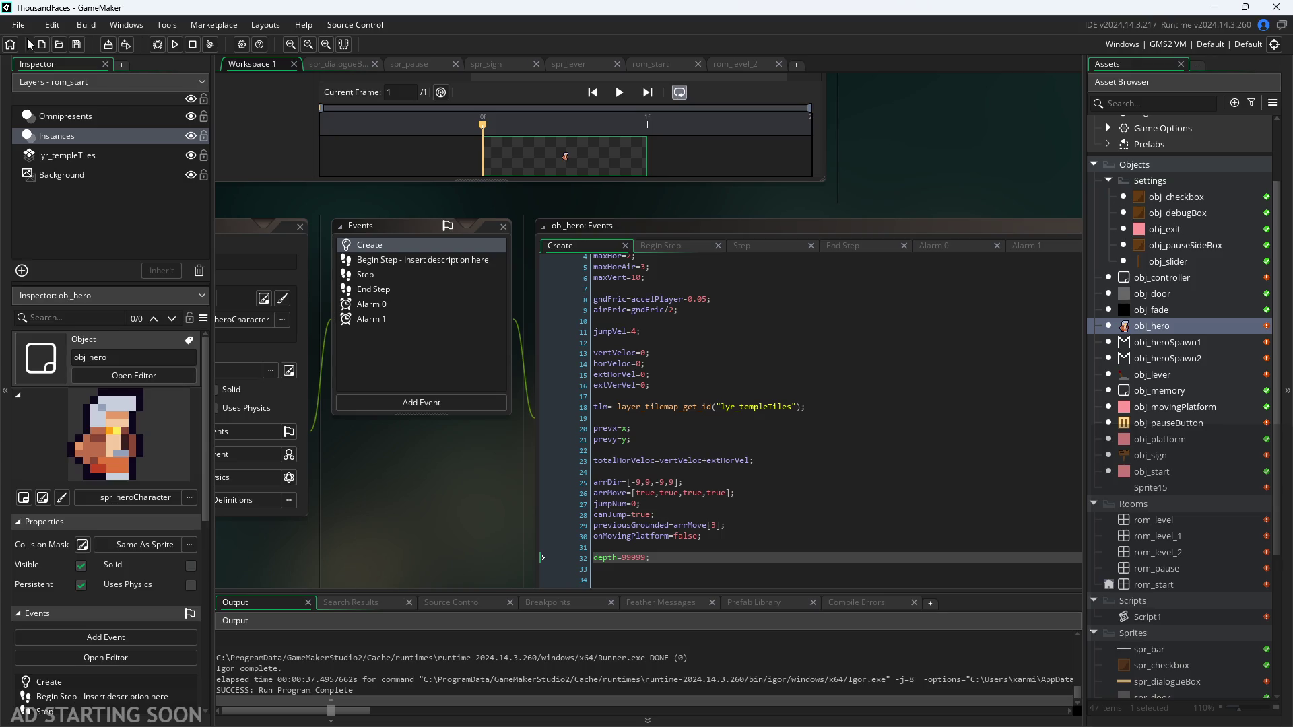
Test-run the game to check the depth change, then close it
click(174, 44)
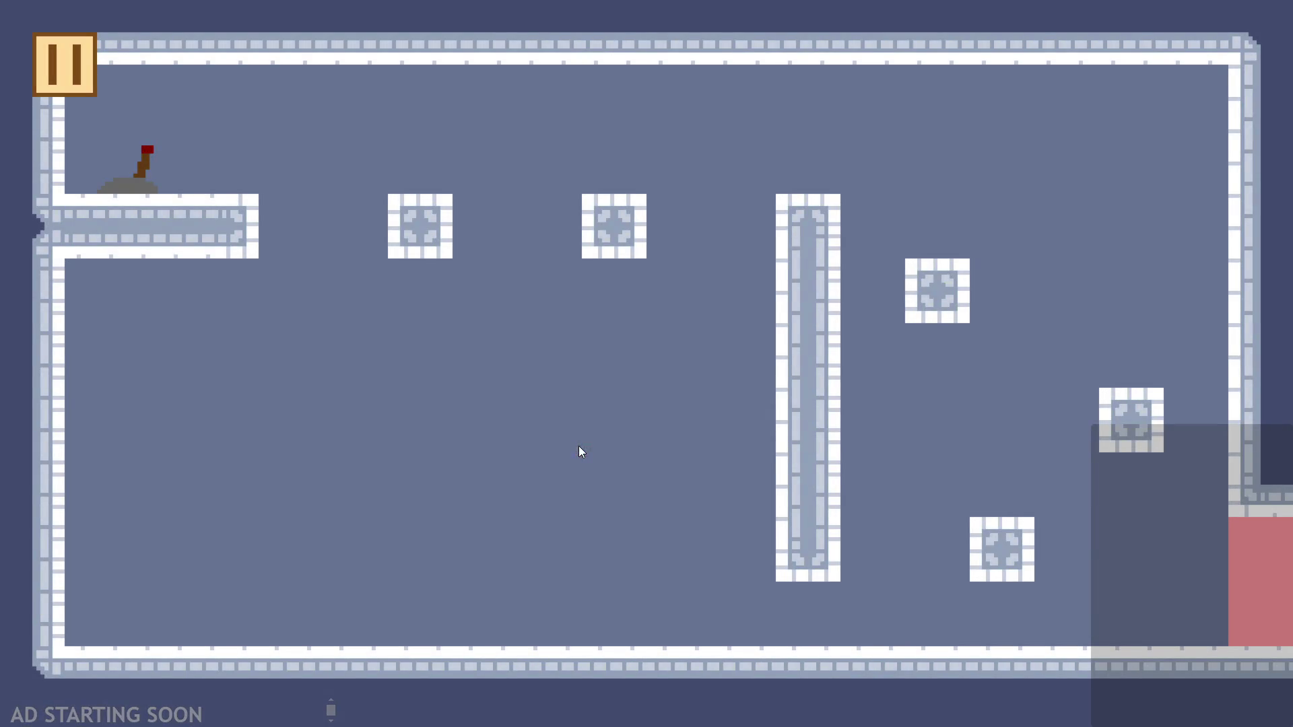
click(74, 84)
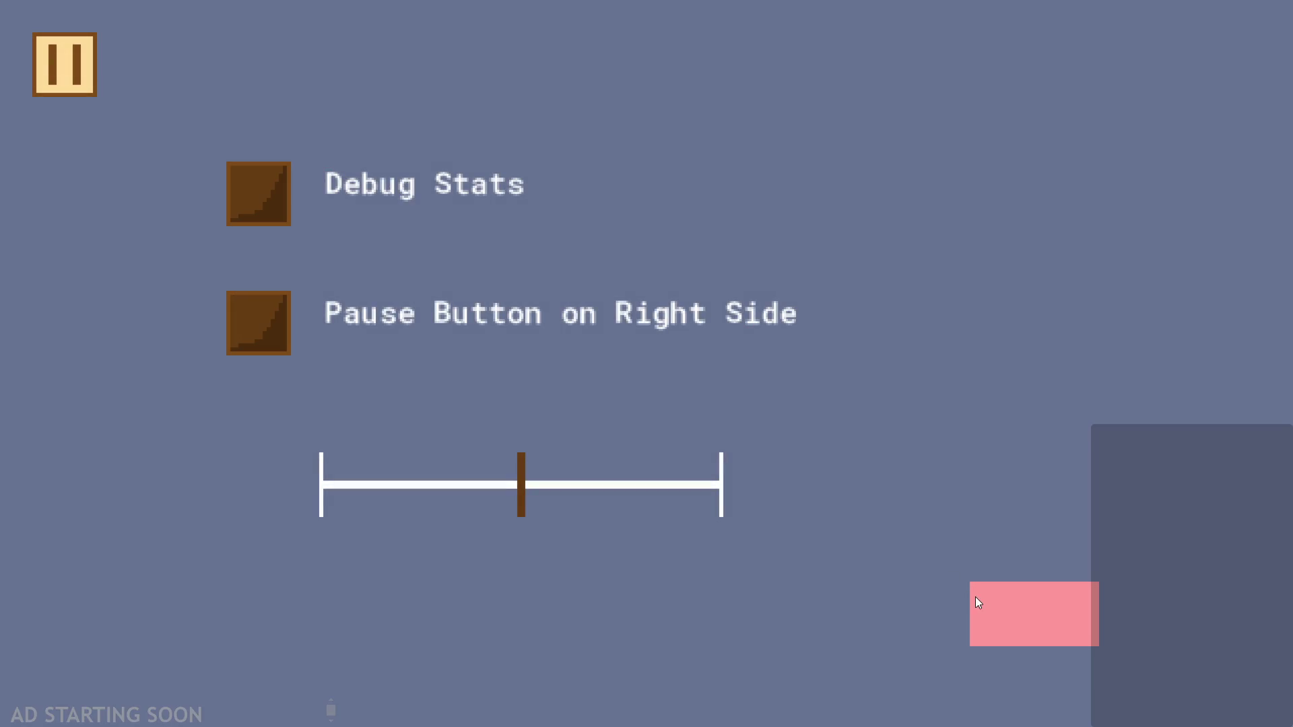
click(1009, 622)
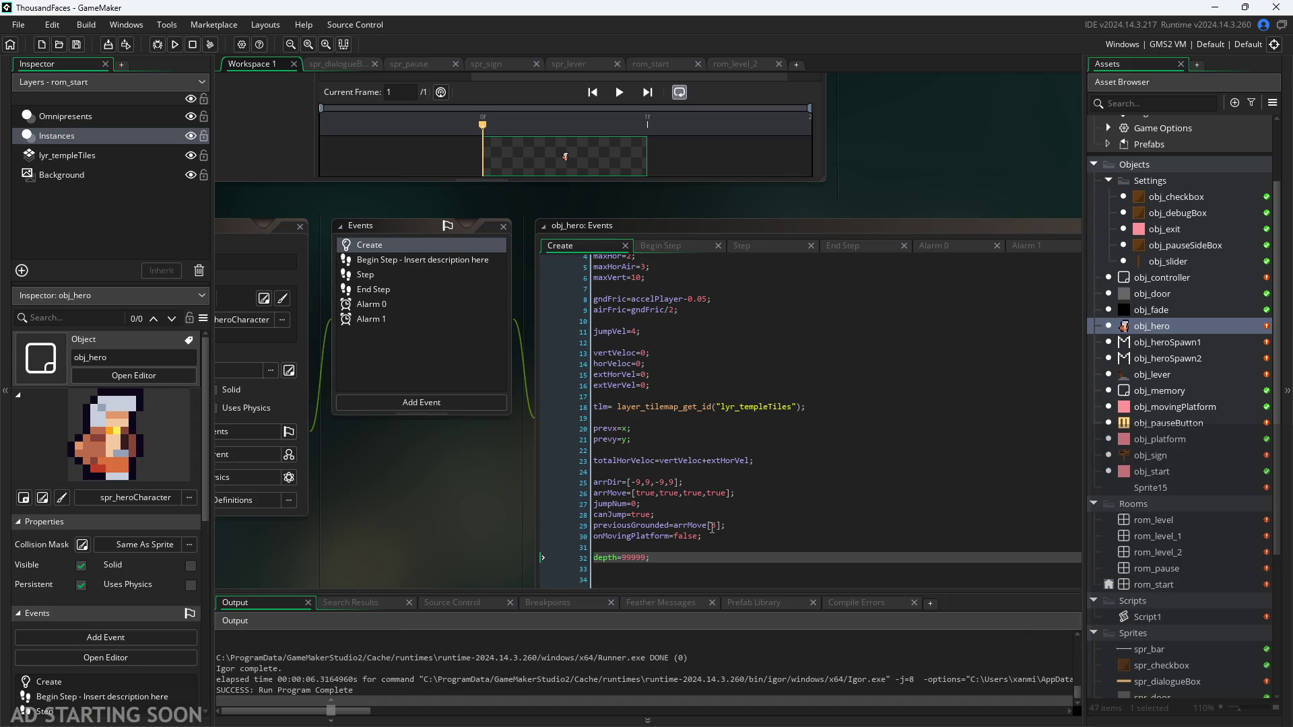
Make the depth value negative so obj_hero's Create code reads depth=-99999;
click(648, 557)
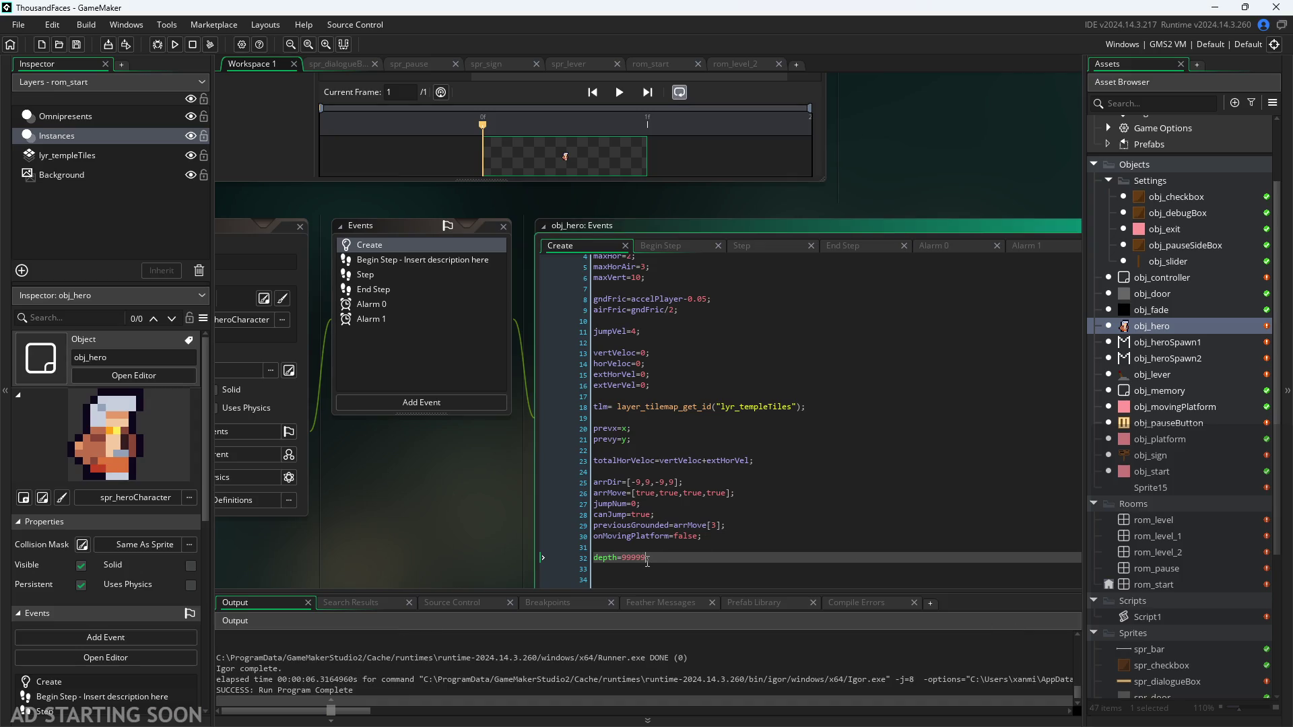
double_click(627, 565)
text(-)
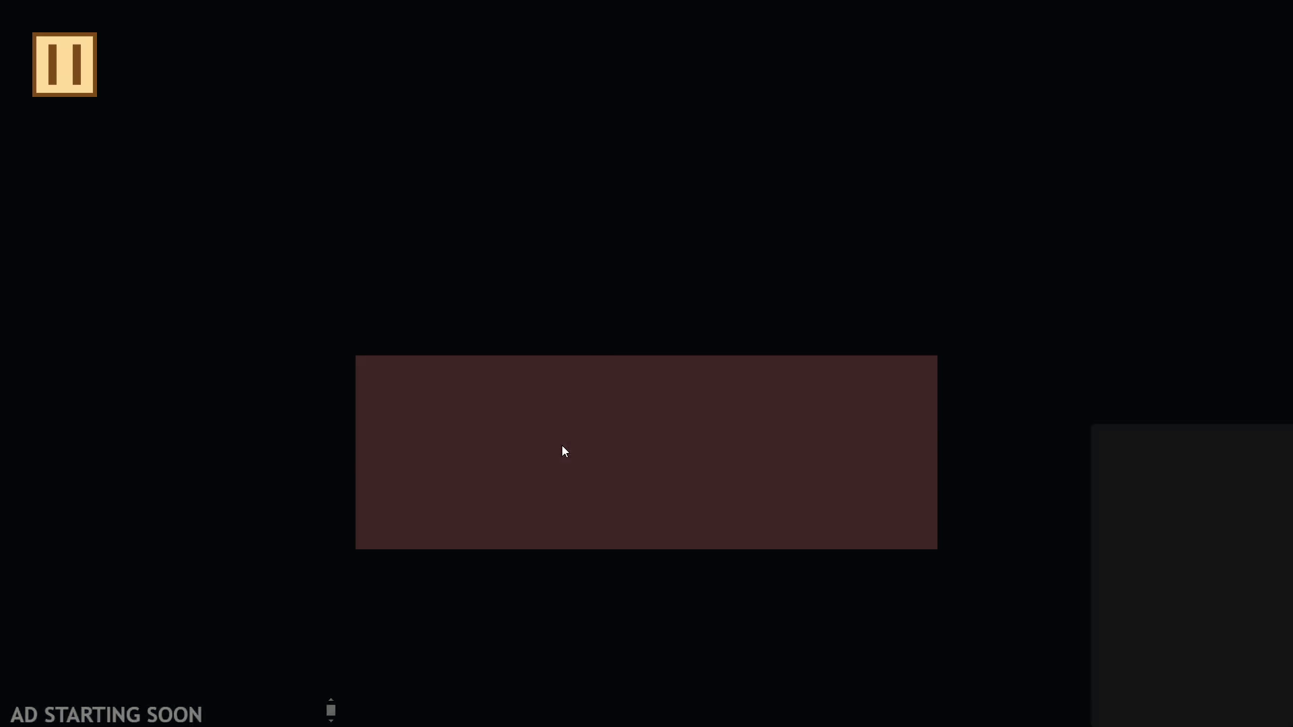
Run and wall-jump up to flip the lever, exit right through the door, then quit with Escape
key(Right)
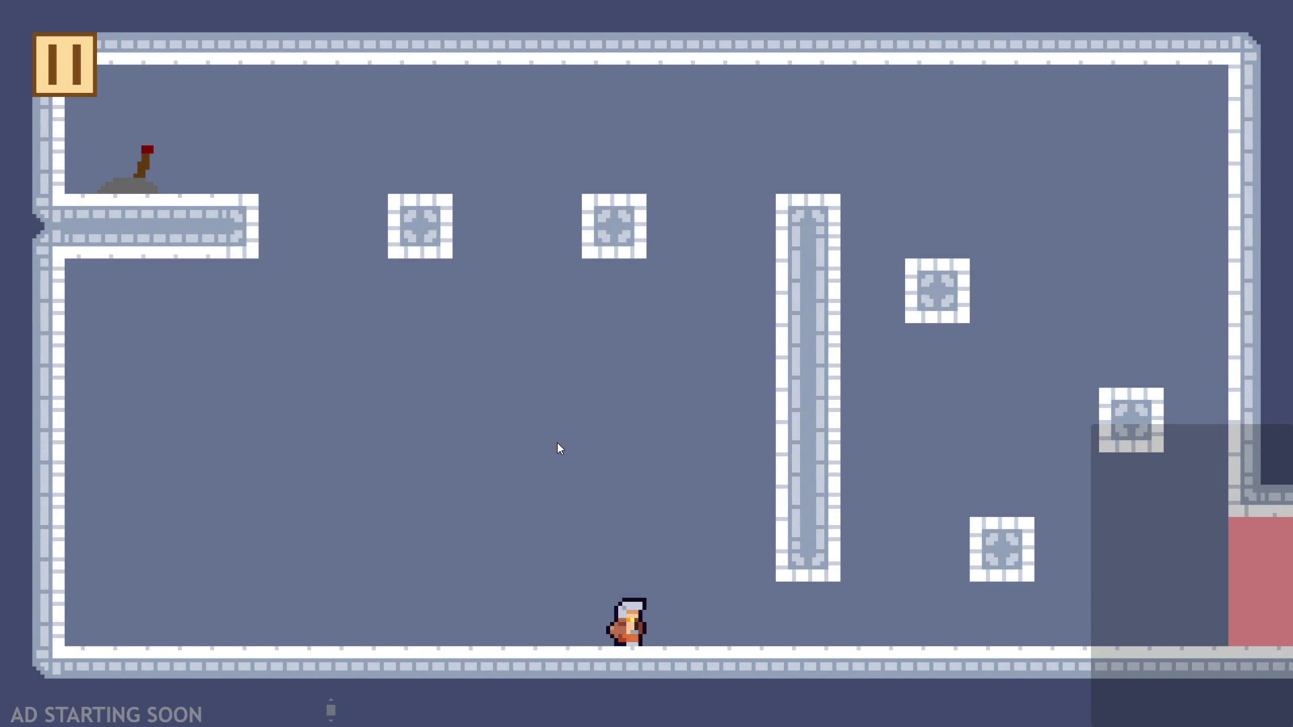
key(space)
key(space)
key(space)
key(Left)
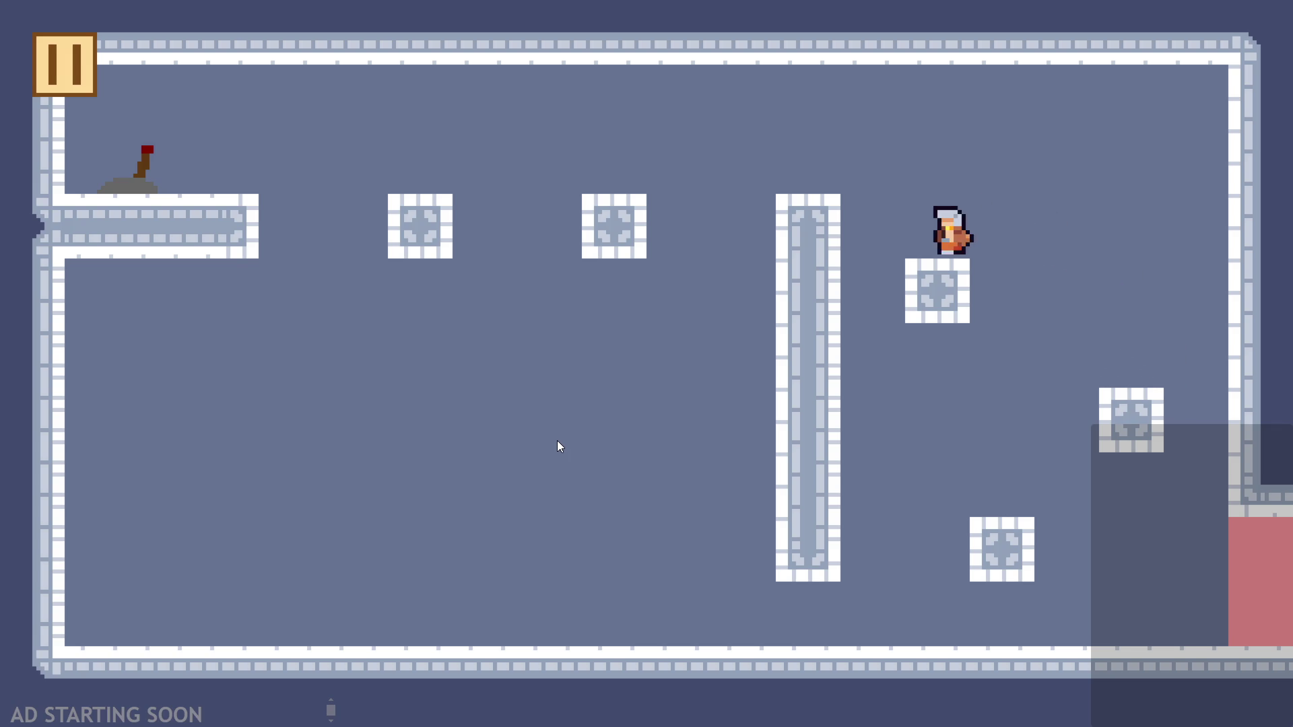
key(Left)
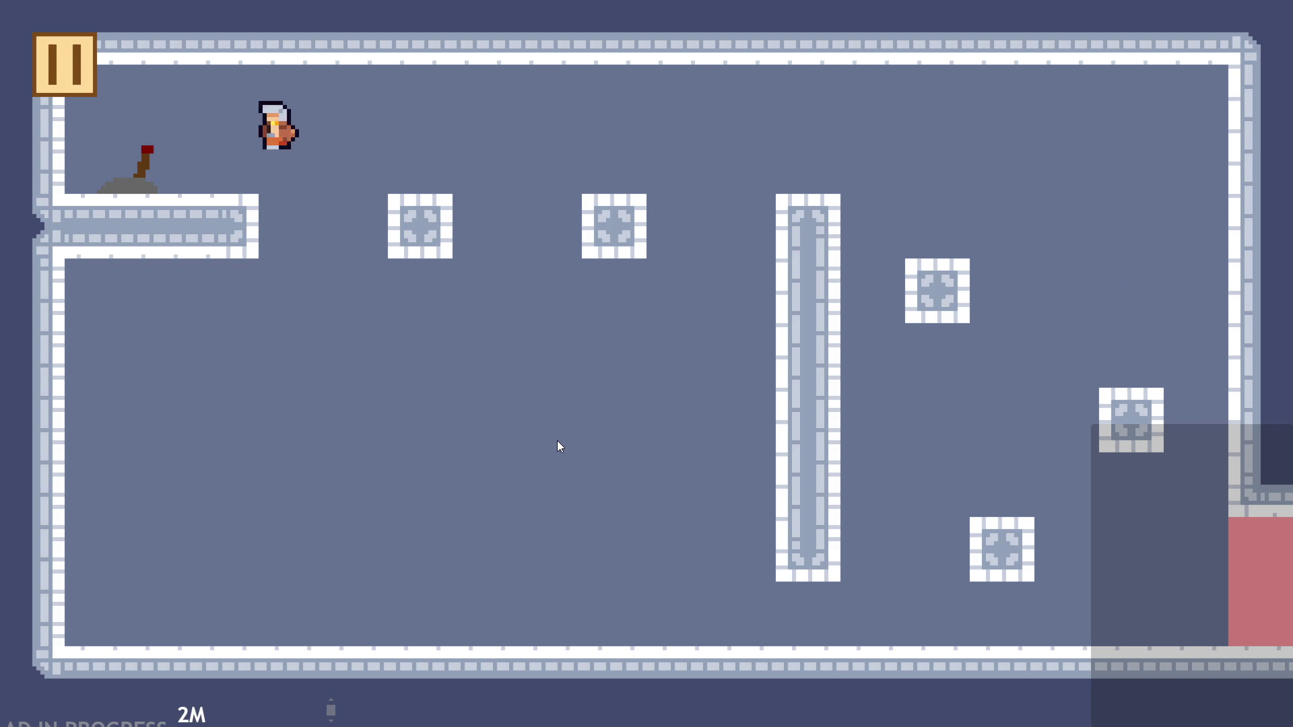
key(Right)
key(space)
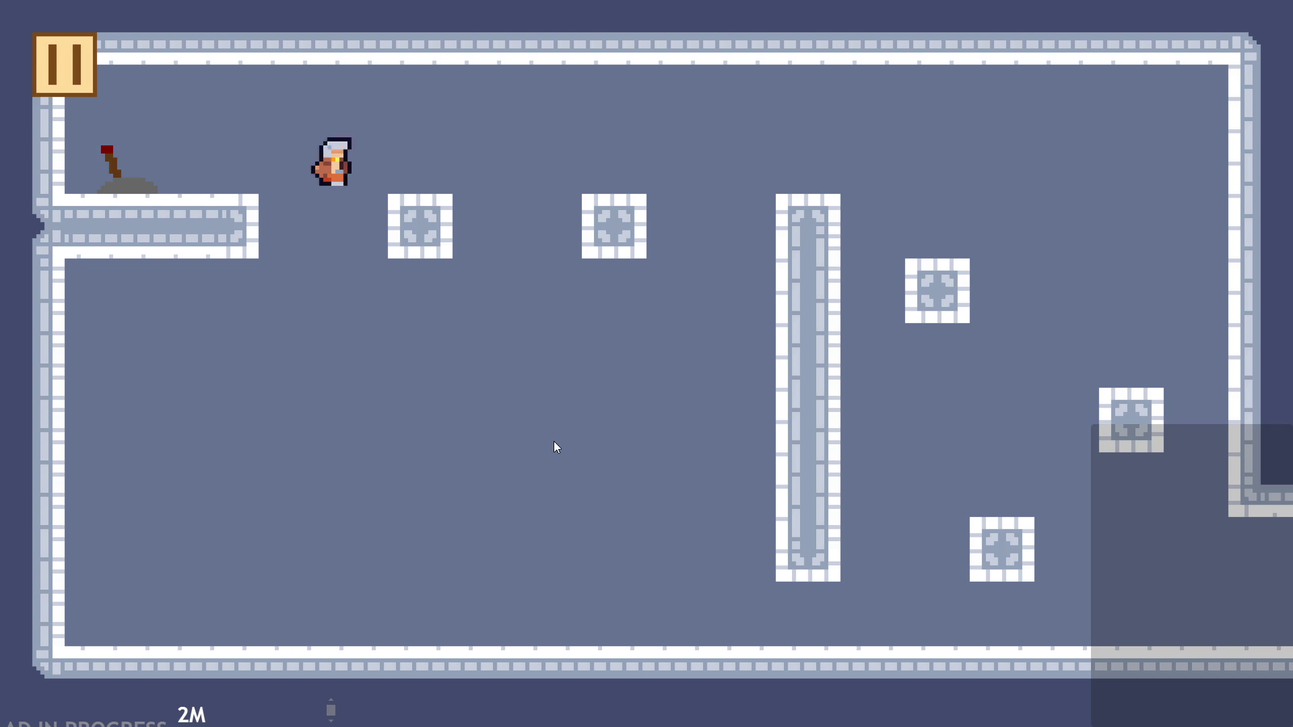
key(Right)
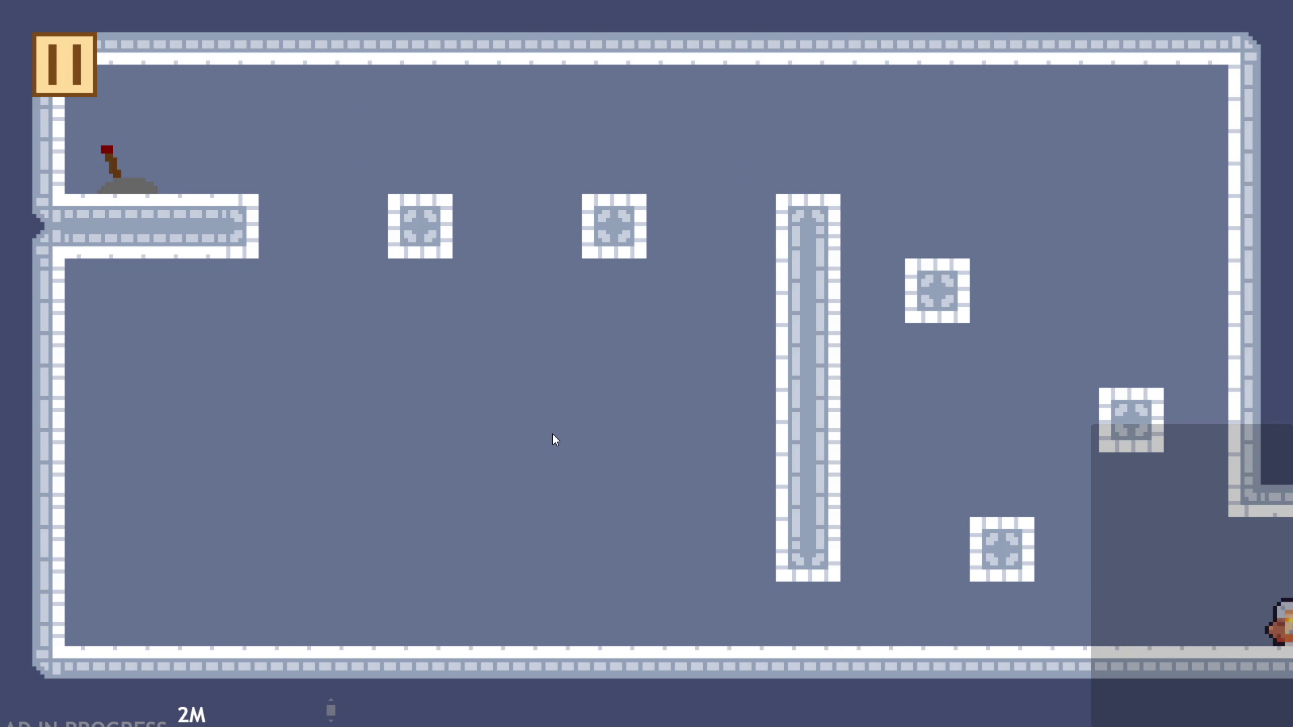
key(space)
key(Escape)
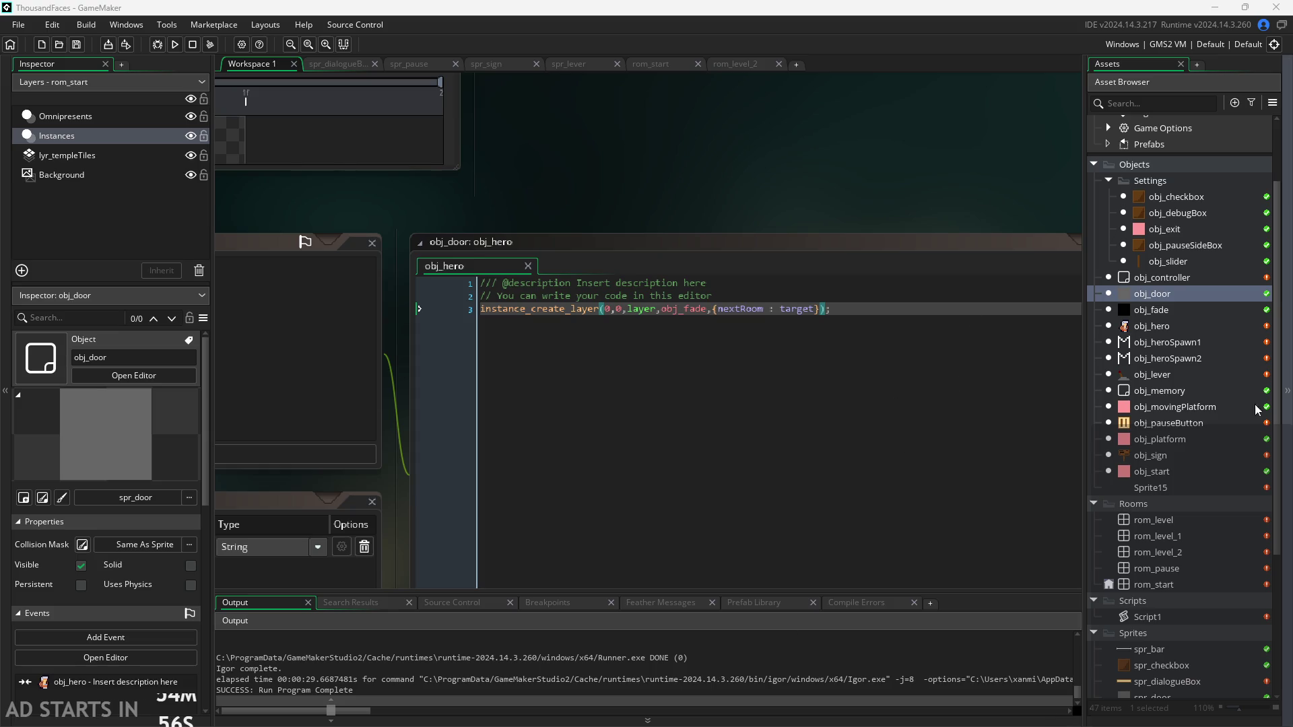
Check the empty Sprite15 asset, then delete it and confirm the deletion
drag(969, 176, 838, 146)
scroll(782, 134, down, 1)
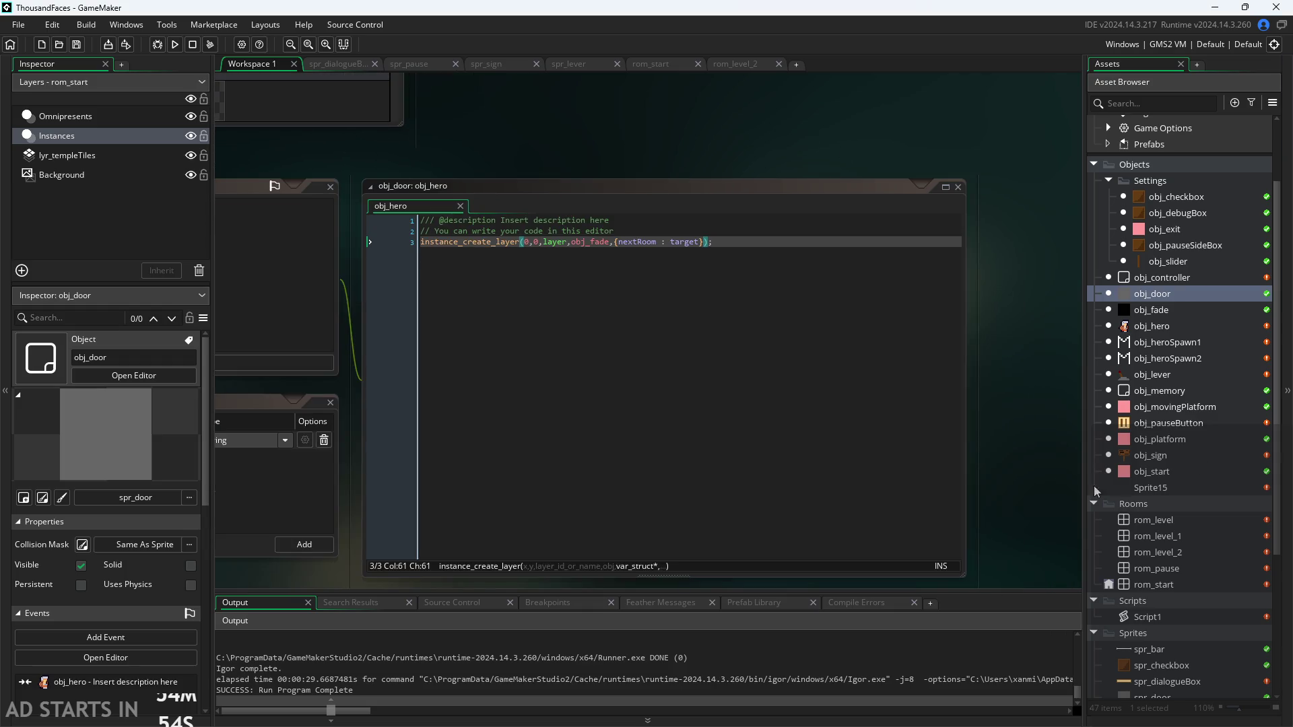
click(1157, 488)
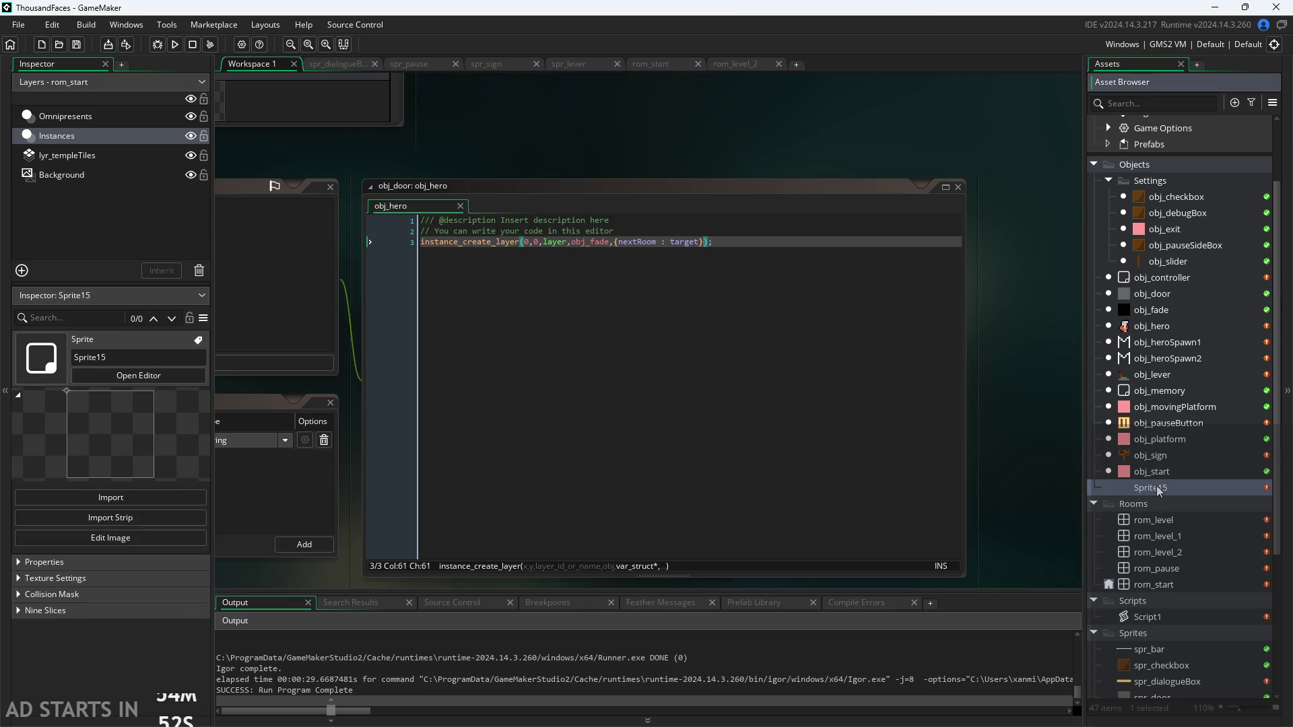
right_click(1159, 490)
click(1174, 489)
double_click(1174, 489)
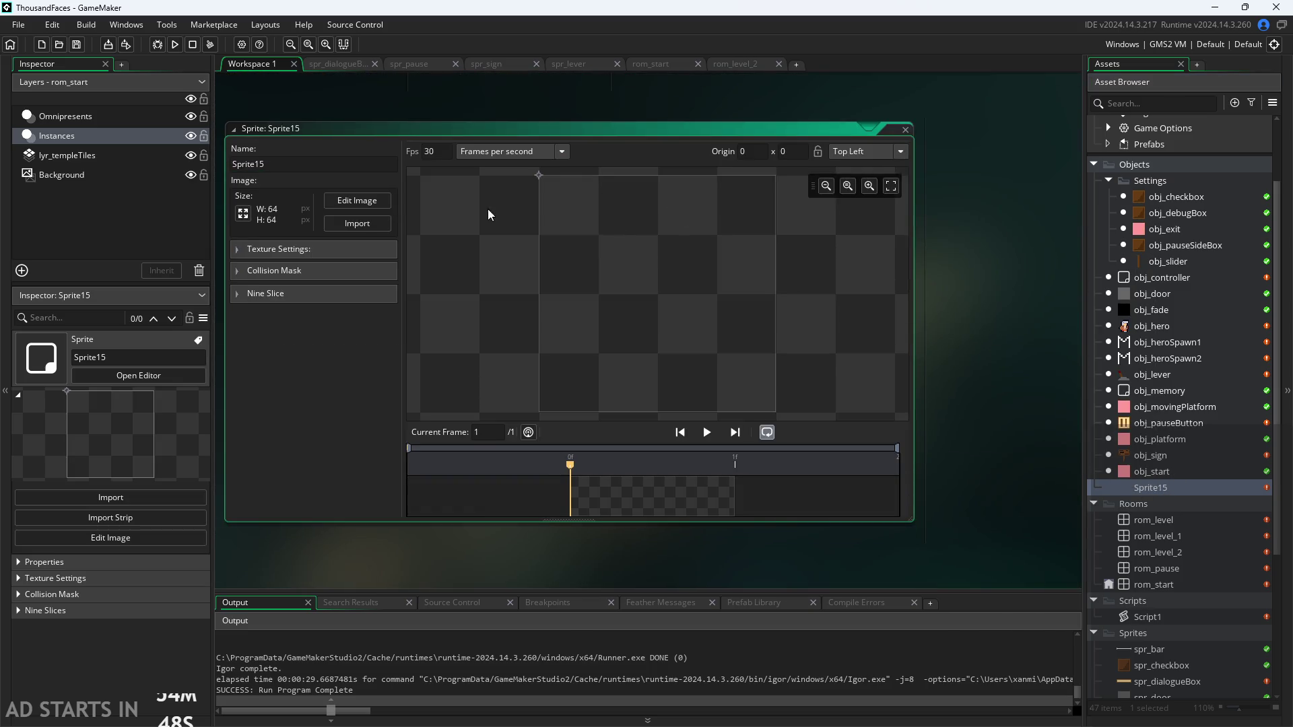
right_click(1154, 489)
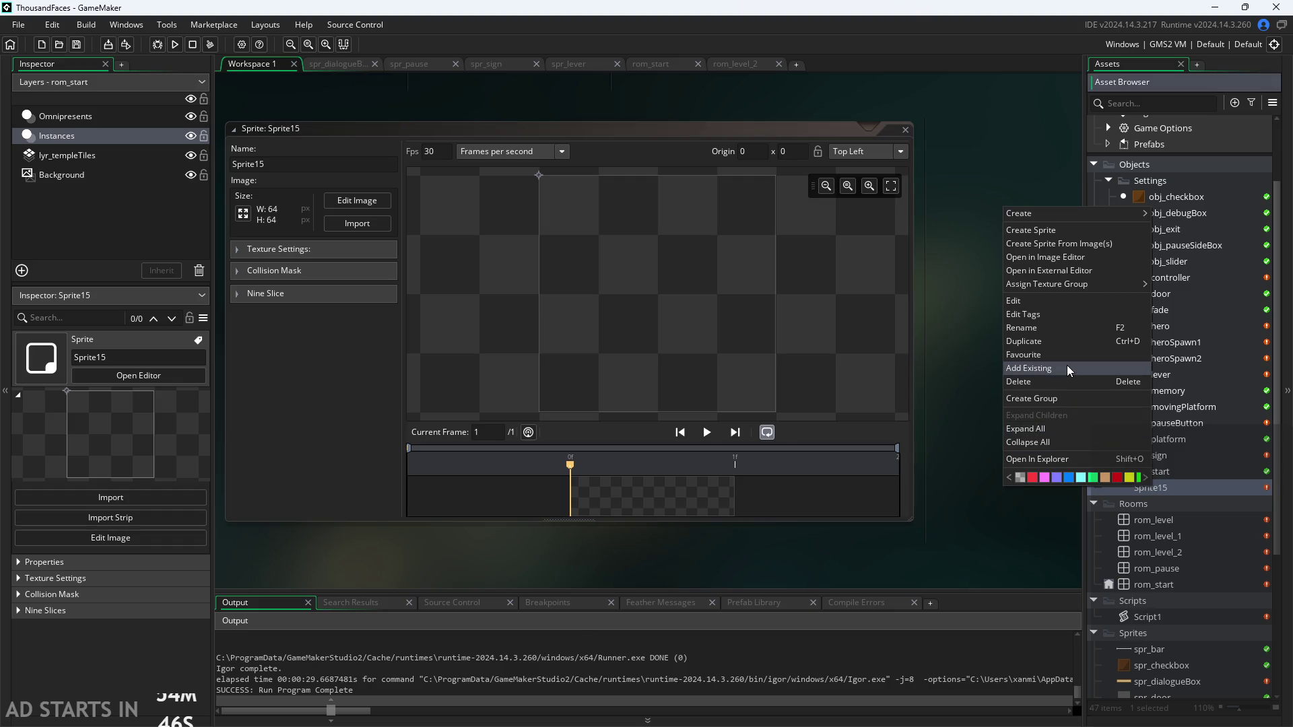
click(1067, 381)
click(597, 395)
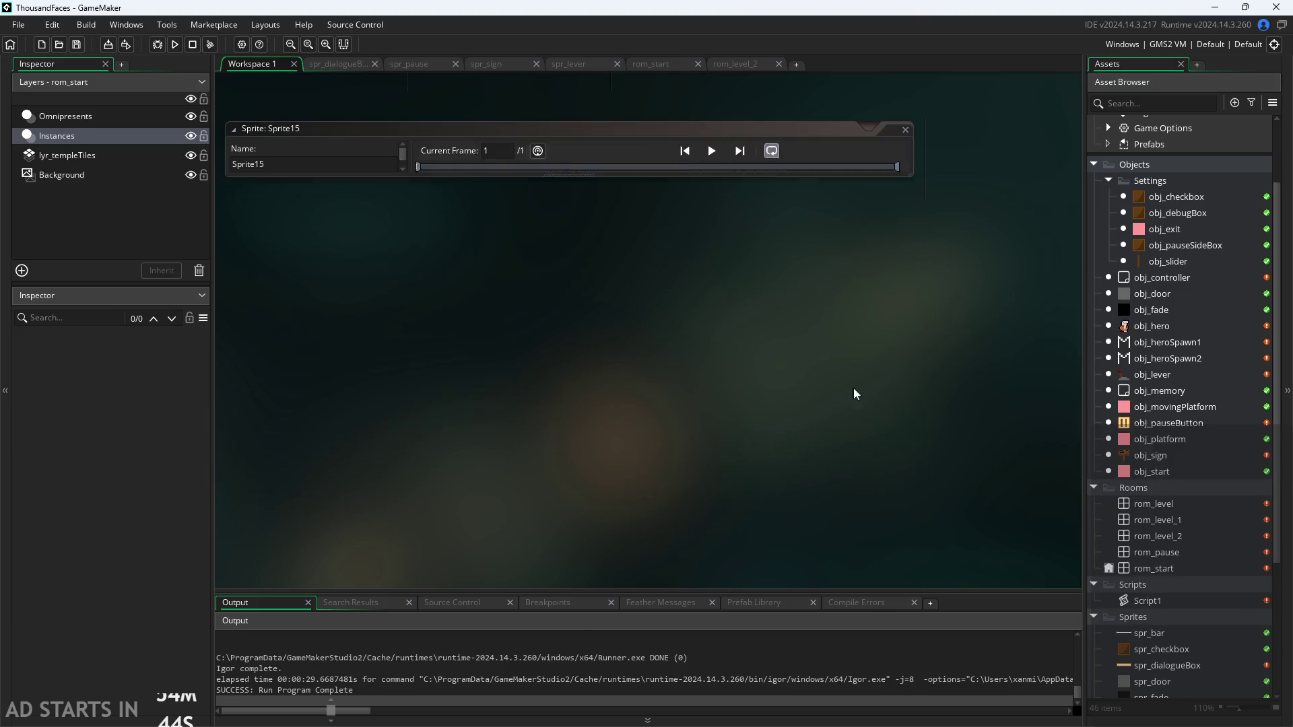
Open the obj_controller object editor to view its events
drag(928, 349, 867, 426)
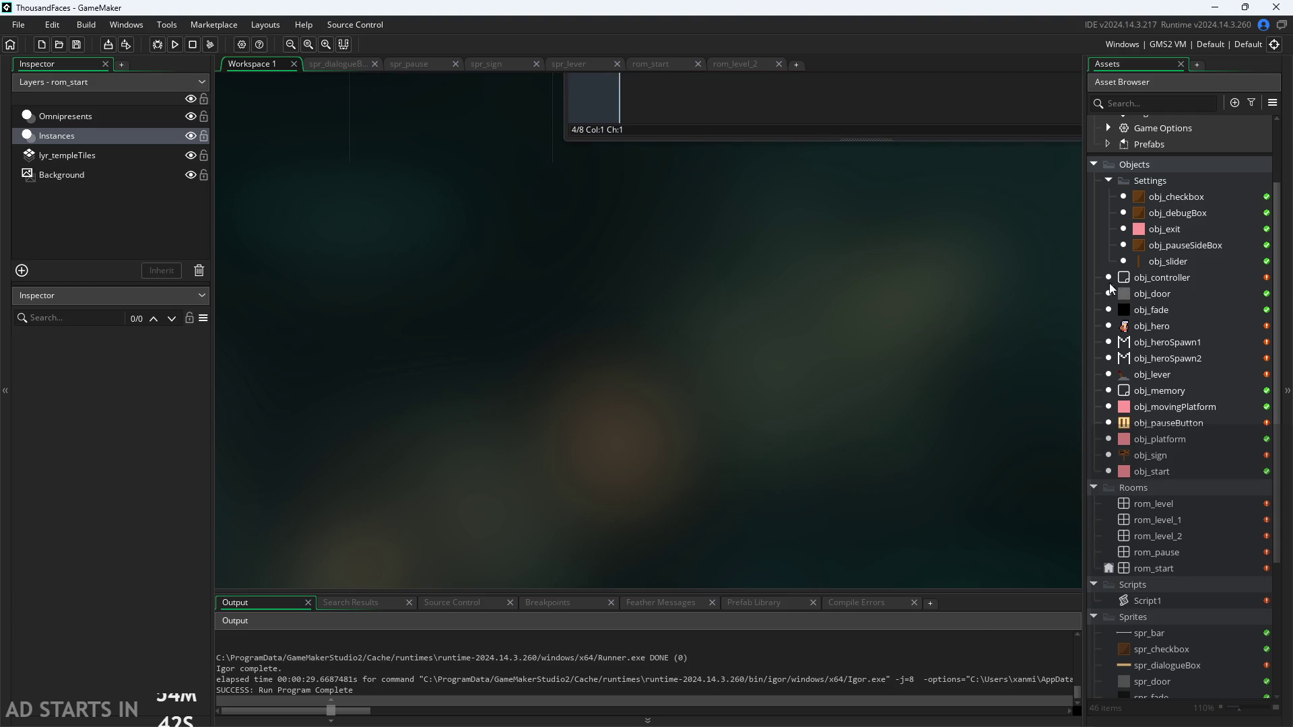
double_click(1128, 278)
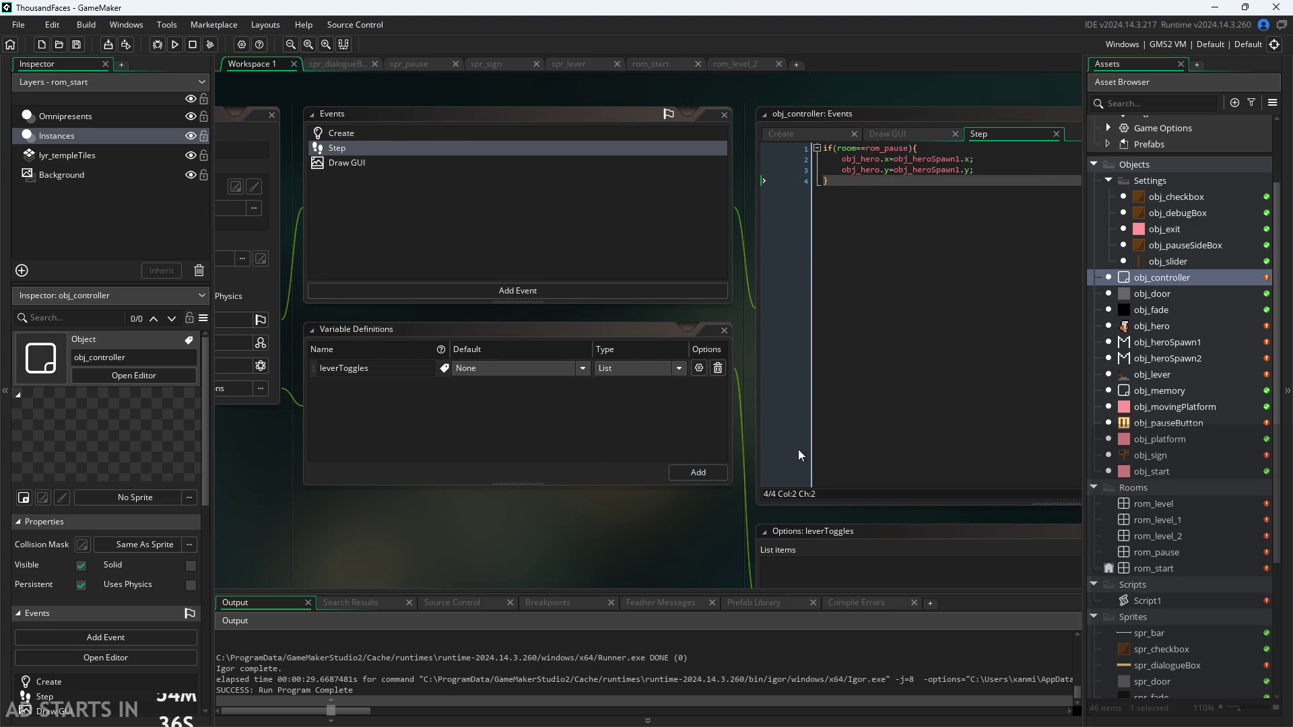
click(1149, 297)
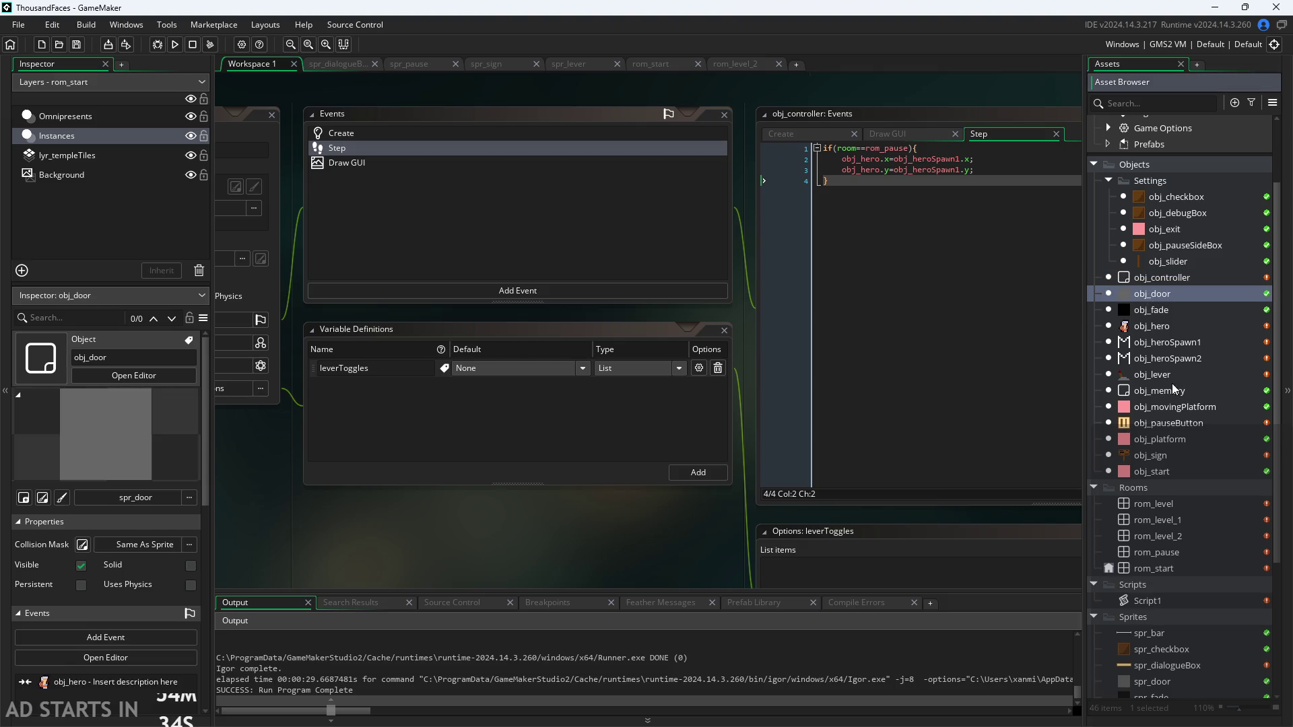
scroll(1181, 488, down, 4)
Create a new script asset from the Scripts folder and delete its two comment lines
right_click(1173, 475)
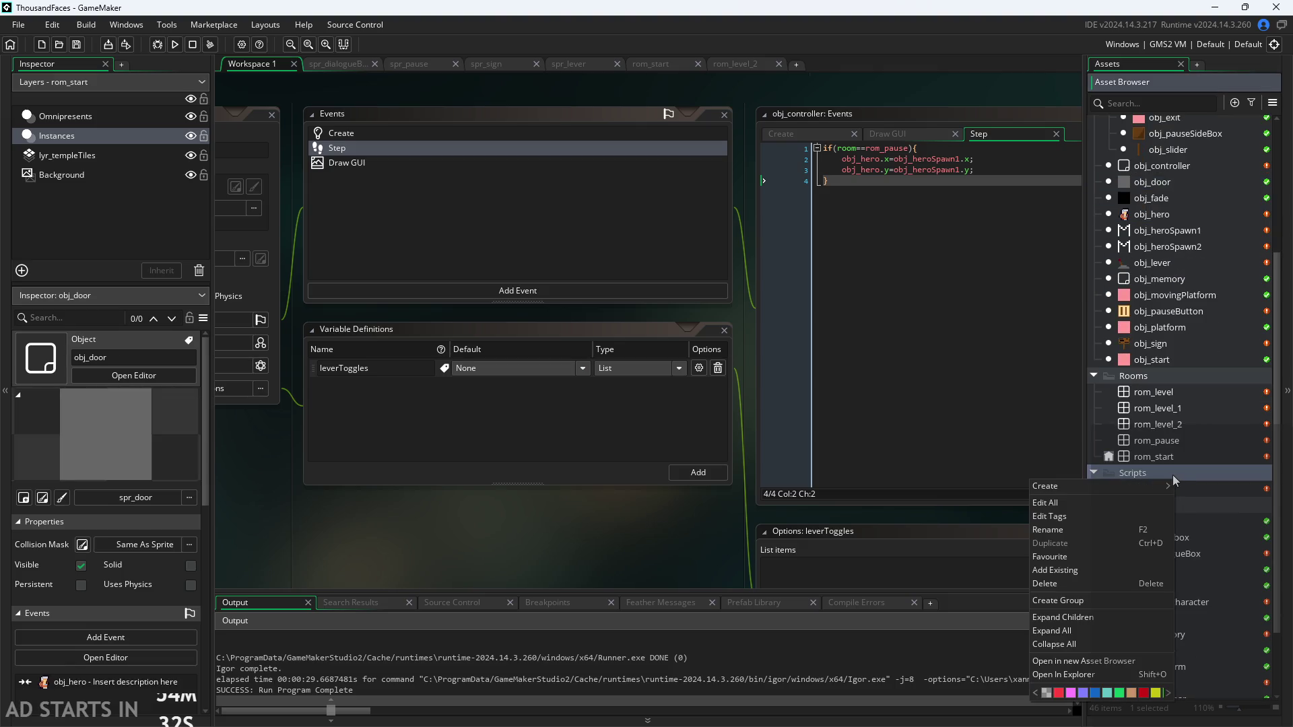
mouse_move(1125, 482)
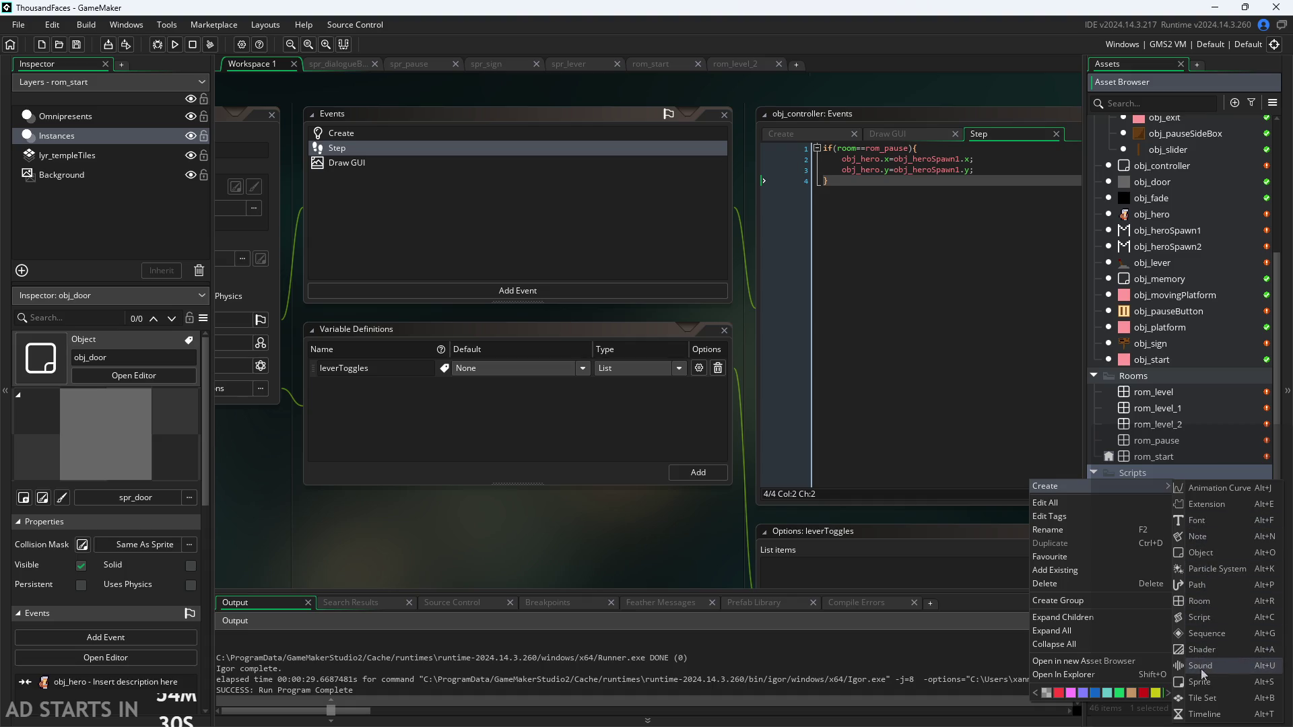
click(1199, 617)
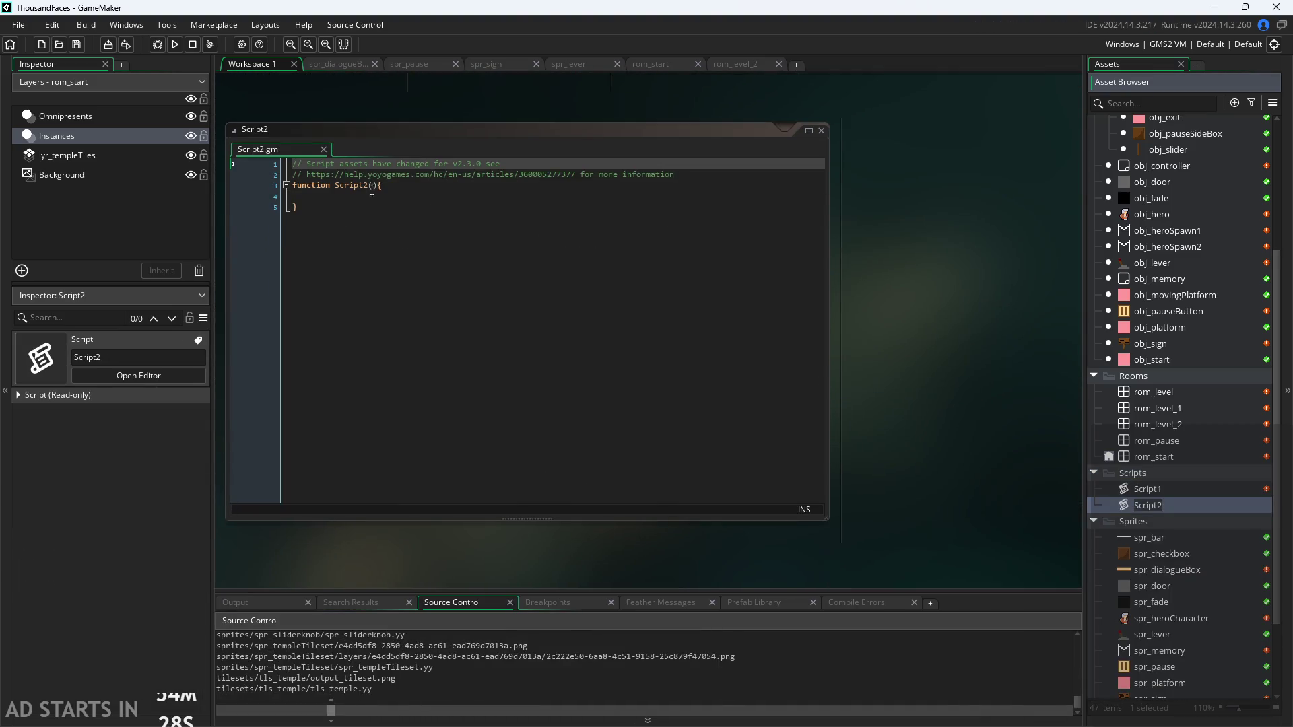
scroll(367, 222, up, 3)
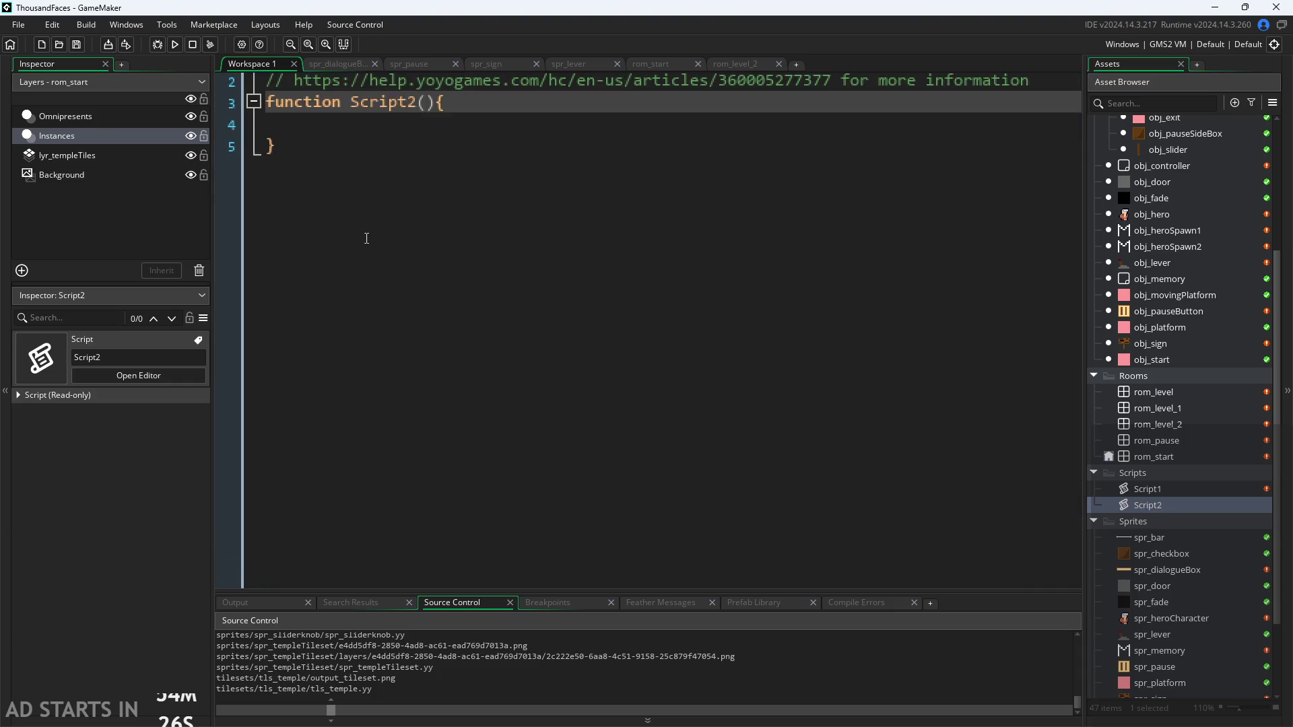
scroll(481, 407, down, 2)
click(481, 408)
scroll(890, 269, down, 2)
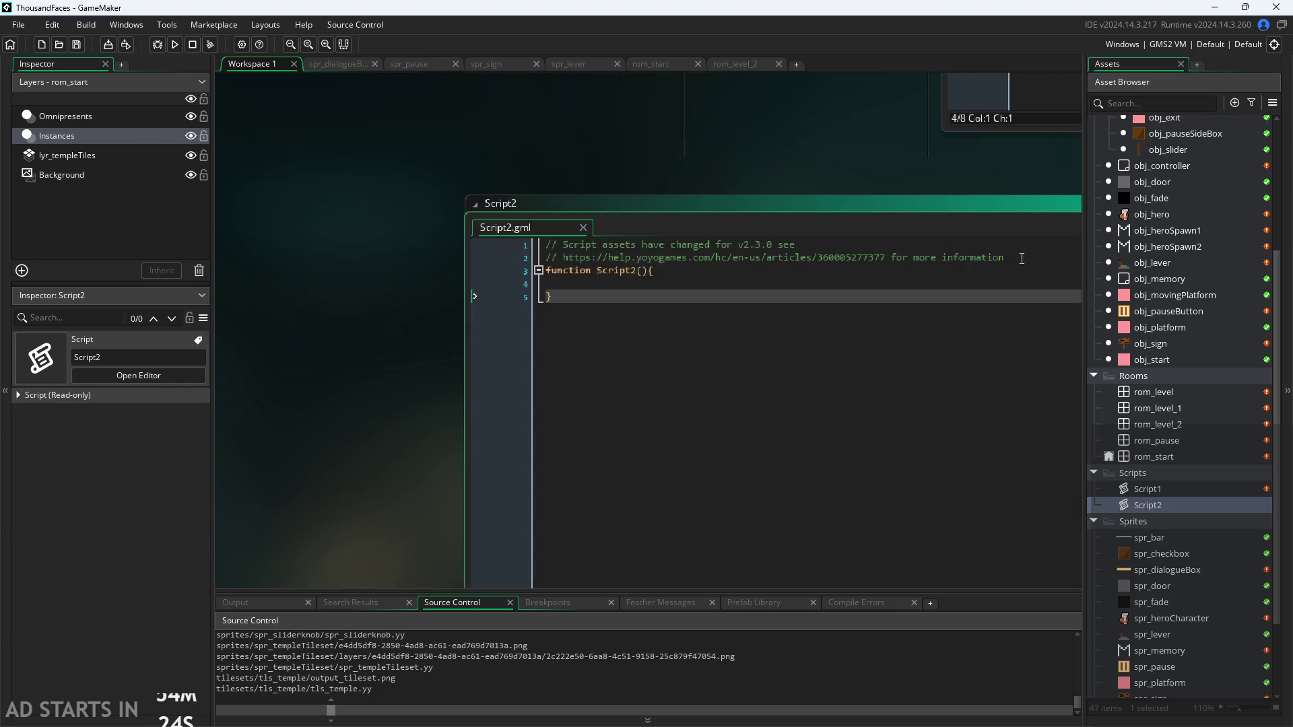
drag(1021, 258, 545, 244)
key(Delete)
key(Delete)
Rename the function to 'function Dialogue() constructor{' and indent its empty body line
double_click(599, 243)
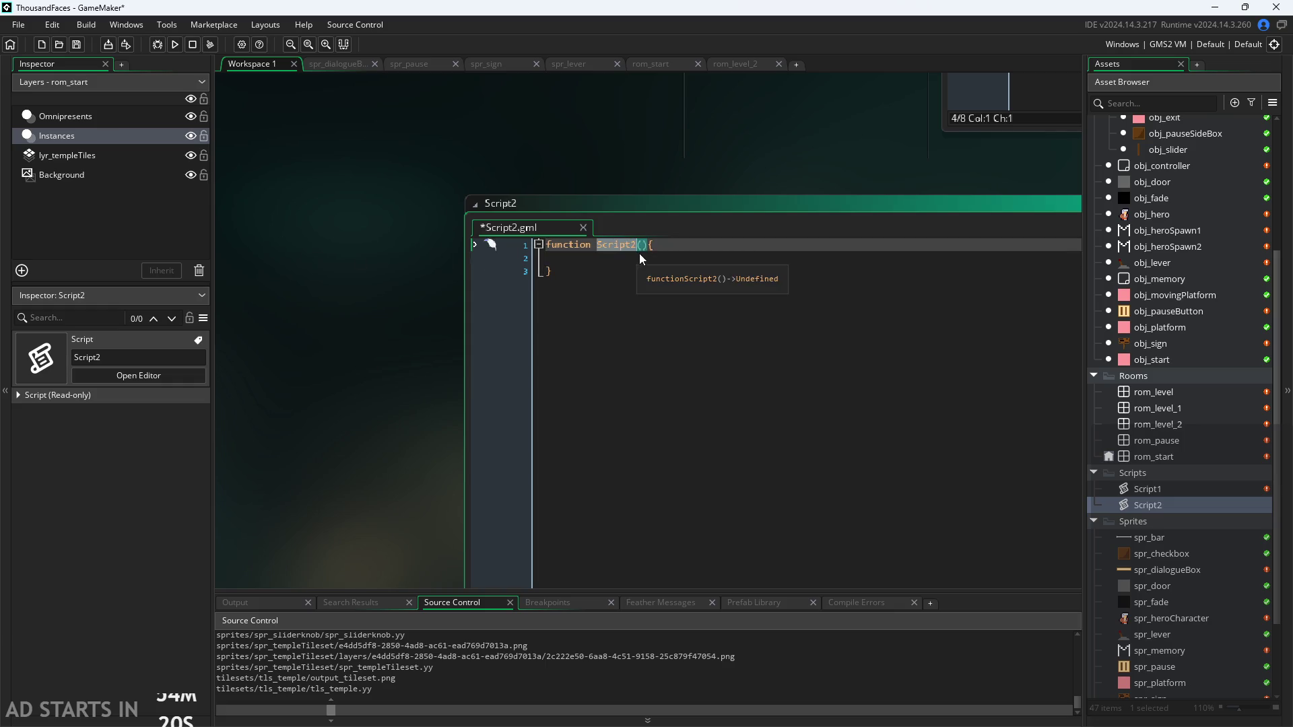
text(Dialogue )
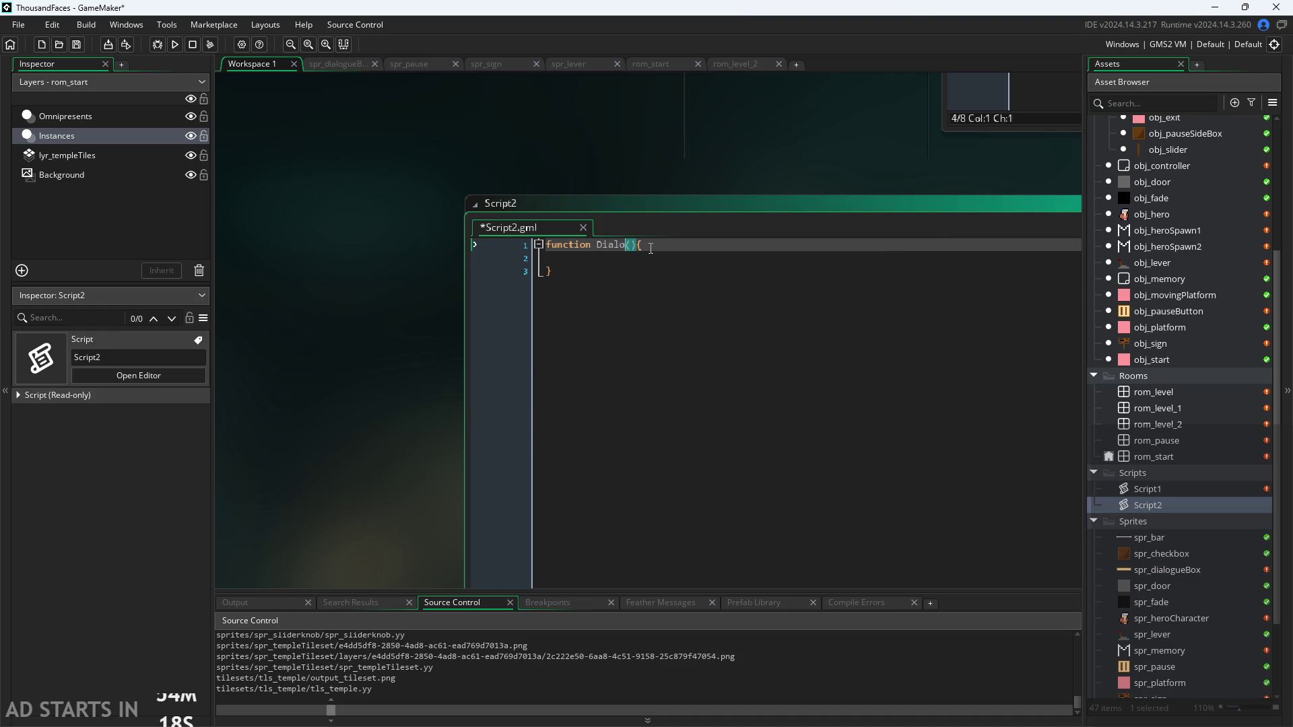
text(contr)
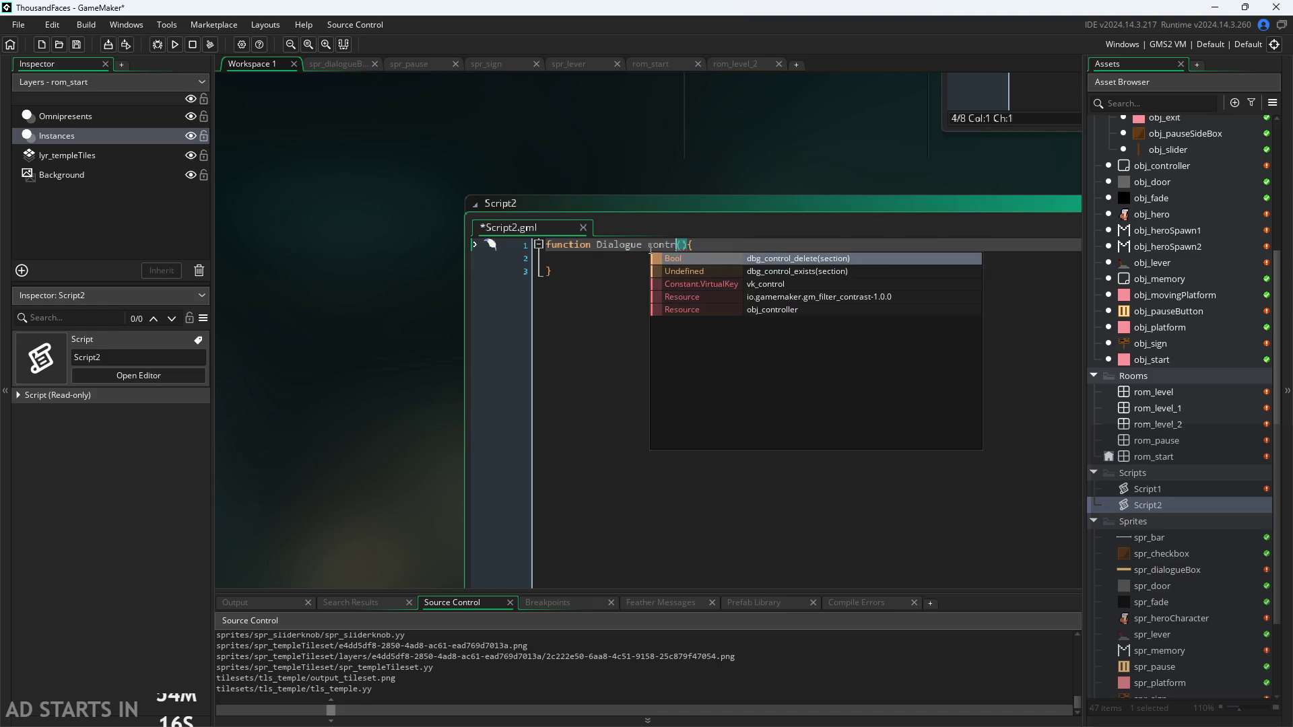
key(BackSpace)
key(BackSpace)
key(BackSpace)
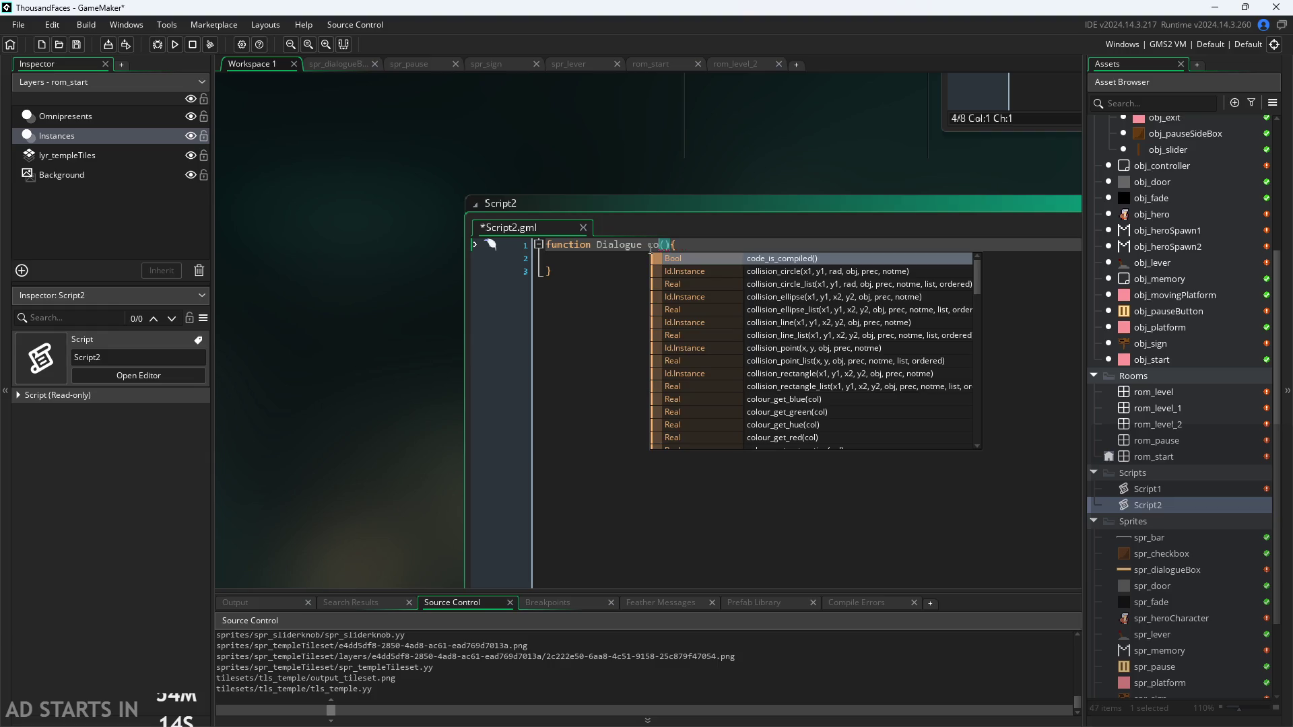
text(nstr)
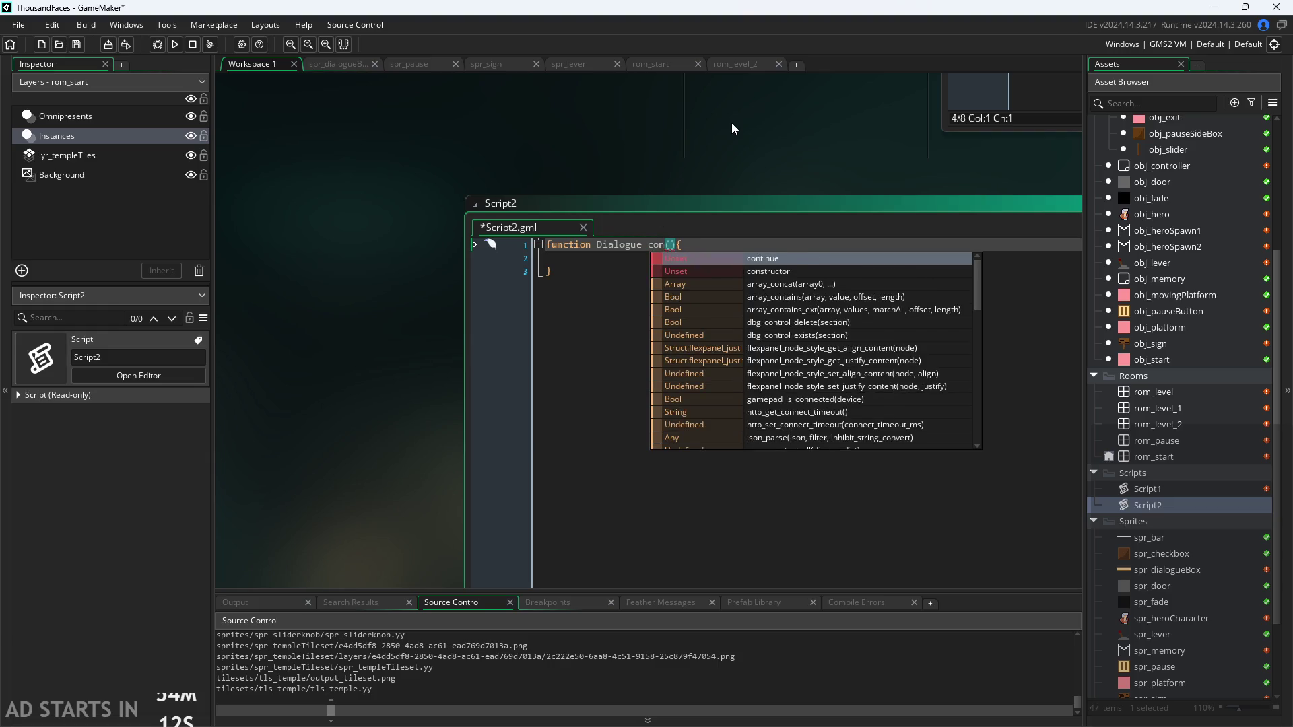
key(Return)
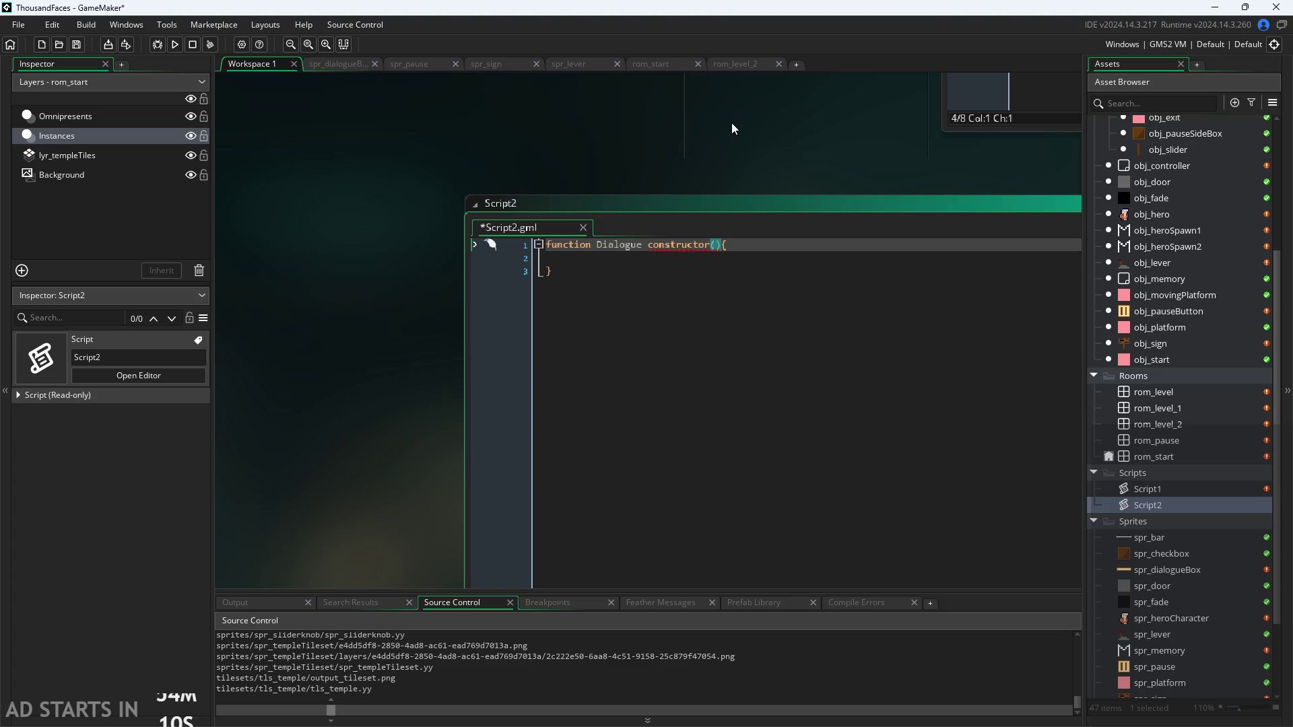
key(BackSpace)
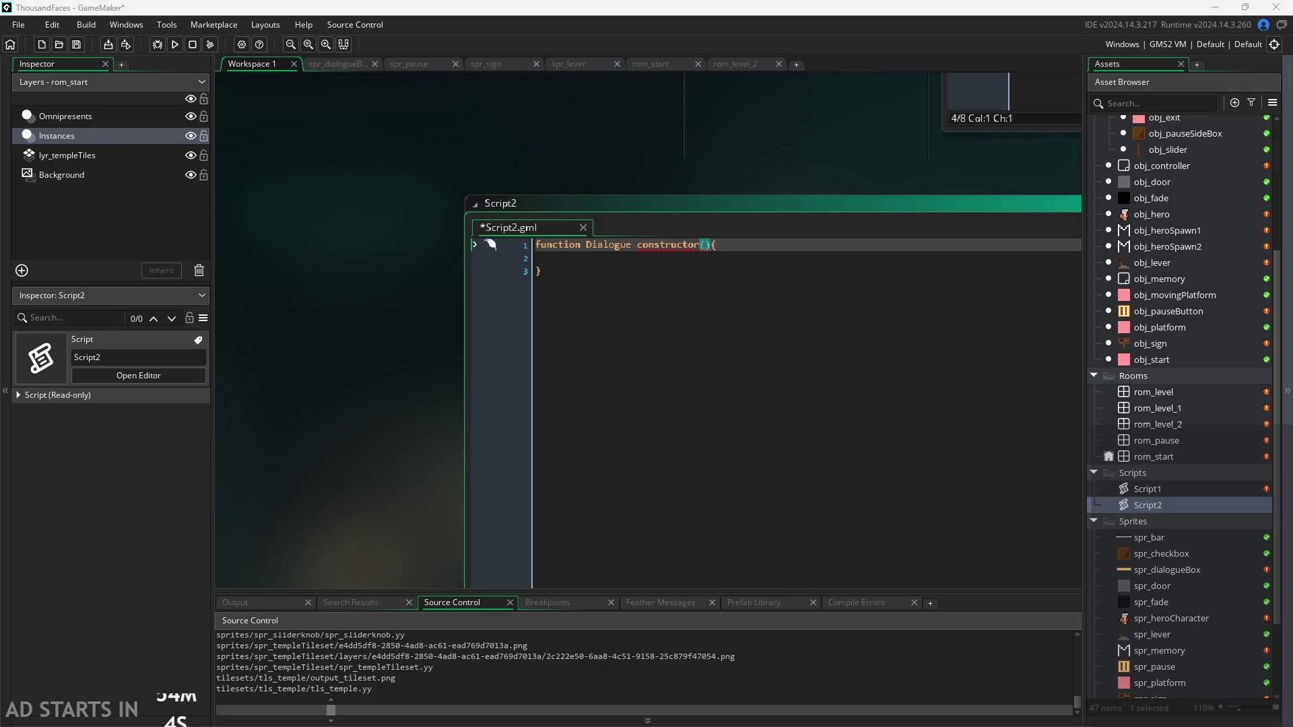
key(BackSpace)
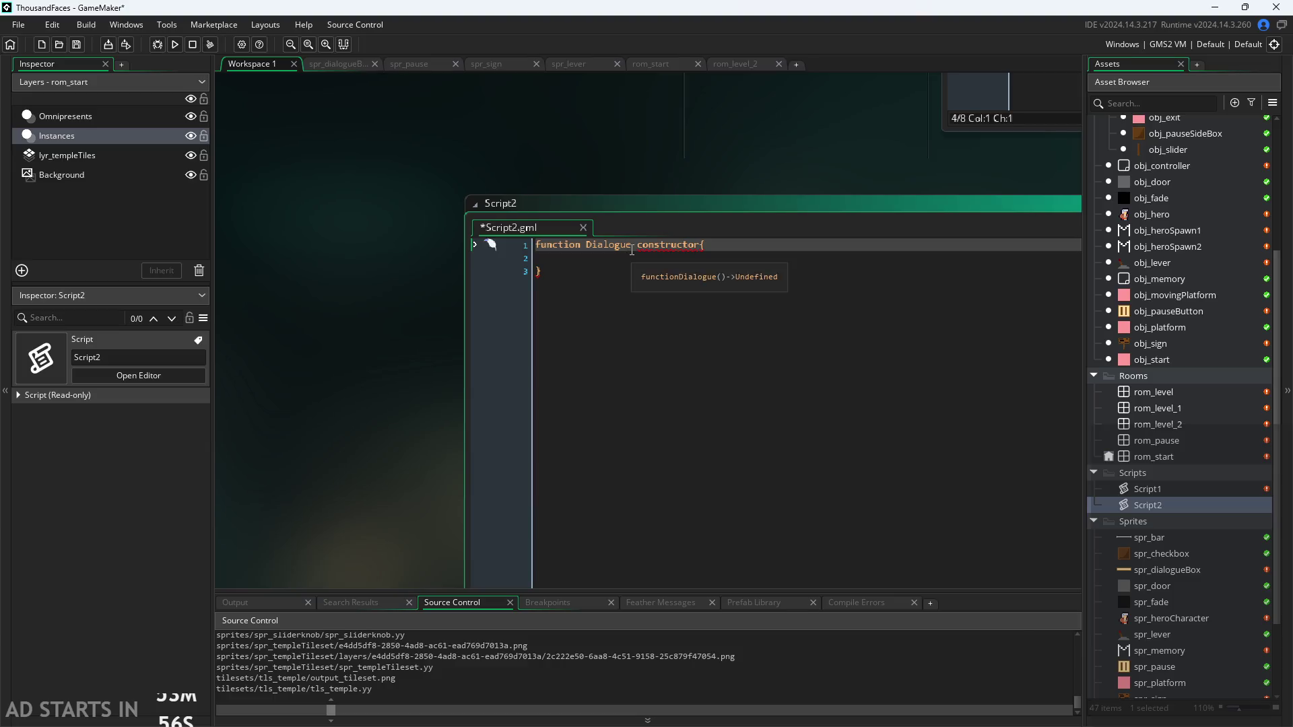
click(638, 245)
click(635, 245)
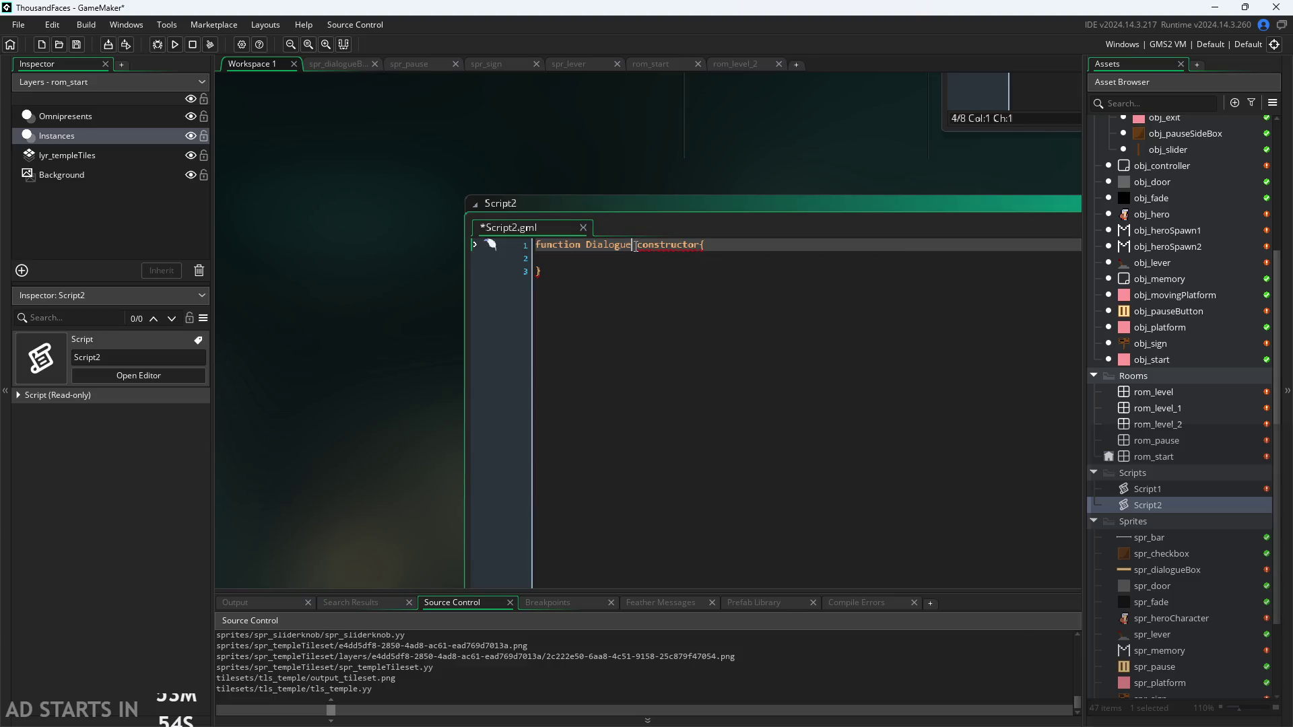
text(())
key(Down)
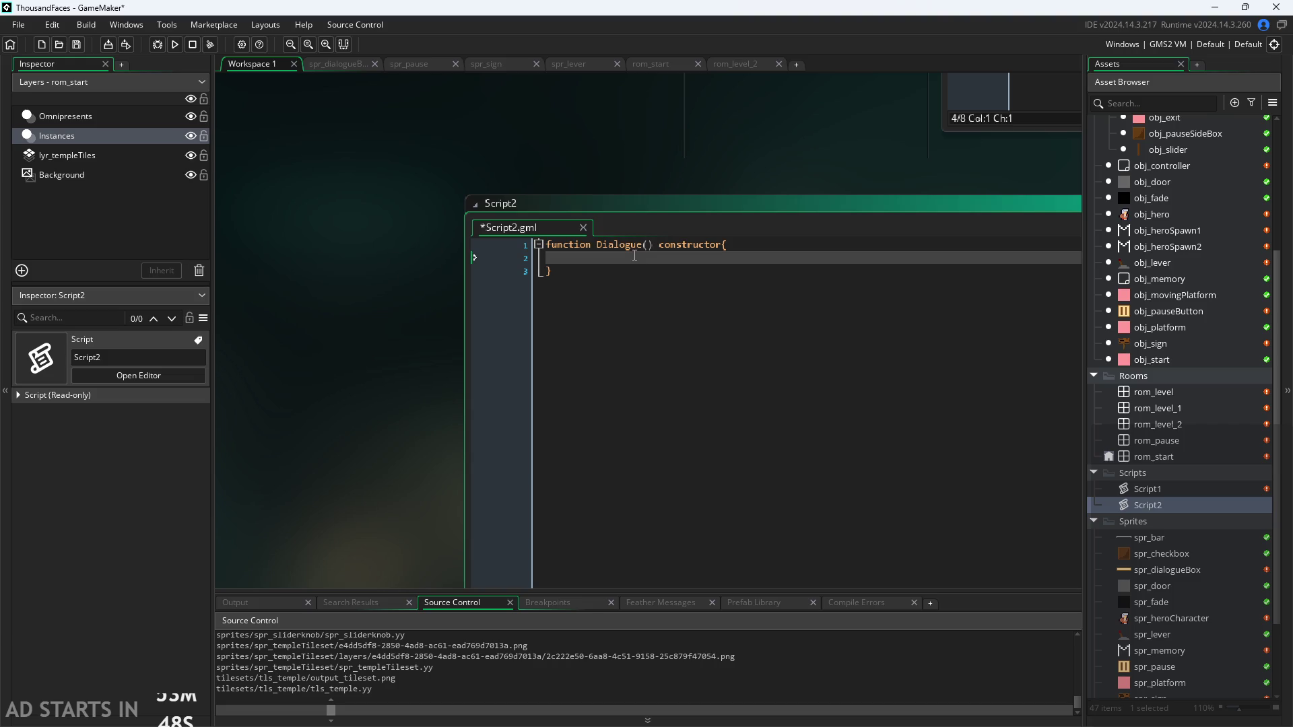
key(Tab)
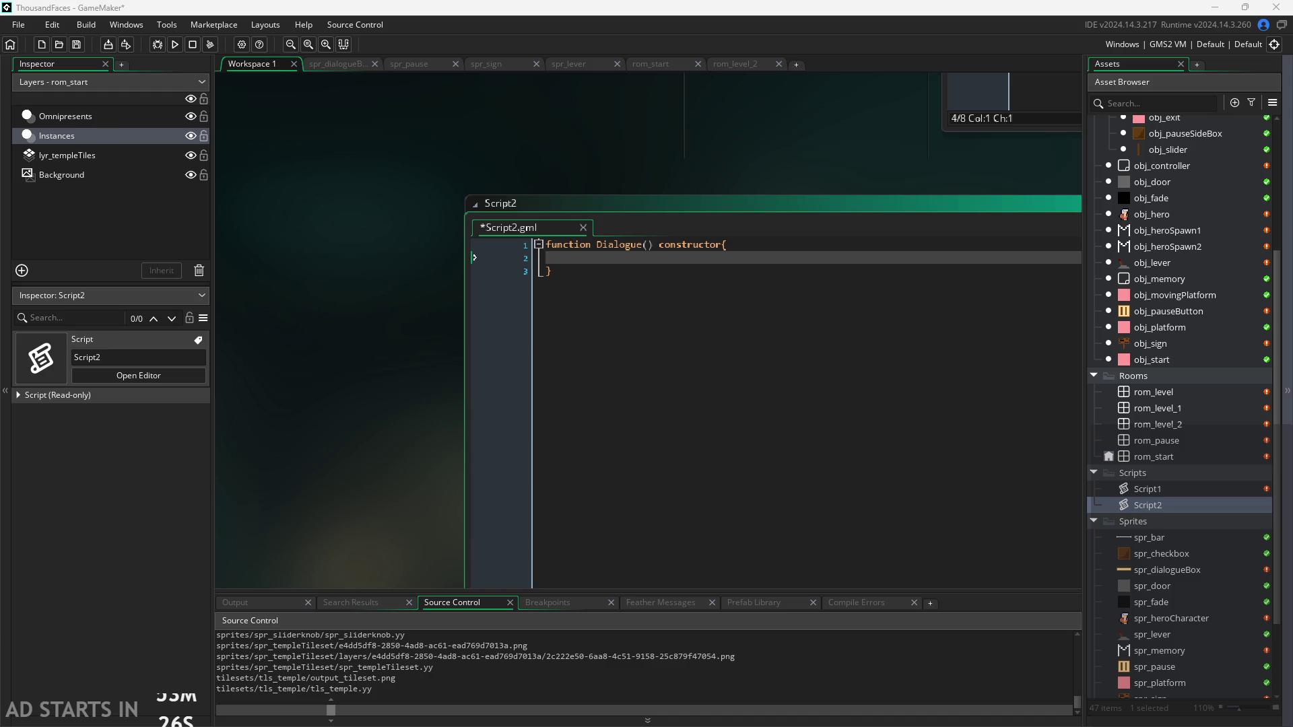
Remove the stray letter from the empty Dialogue() body and Alt+Tab over to the Paint notes
click(707, 265)
text(ar)
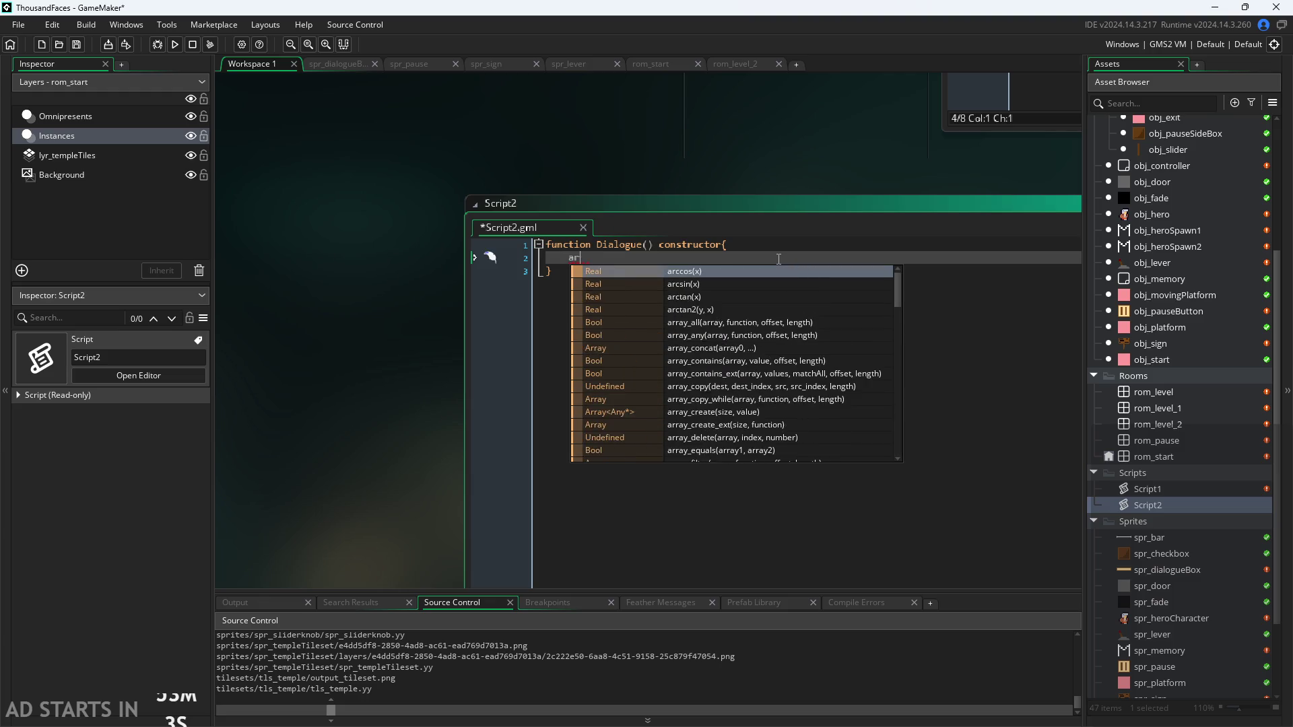
key(BackSpace)
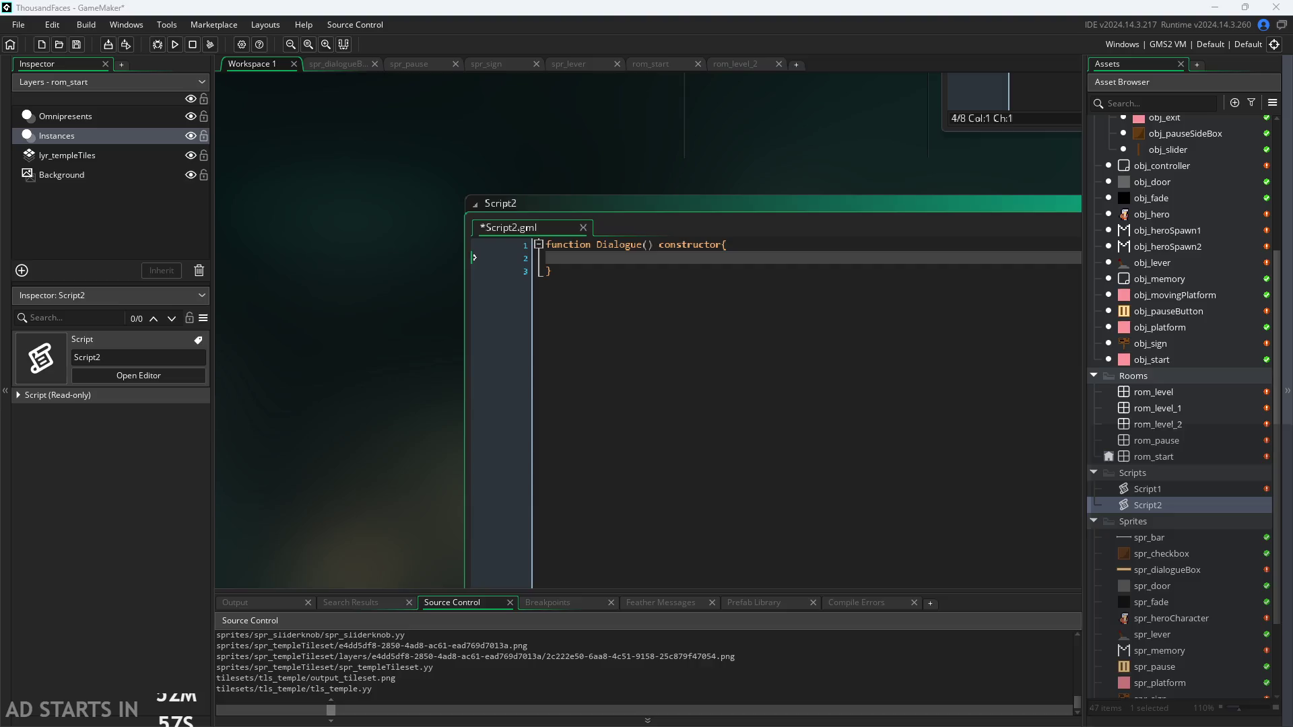
key(alt+Tab)
scroll(572, 470, down, 3)
scroll(571, 469, up, 3)
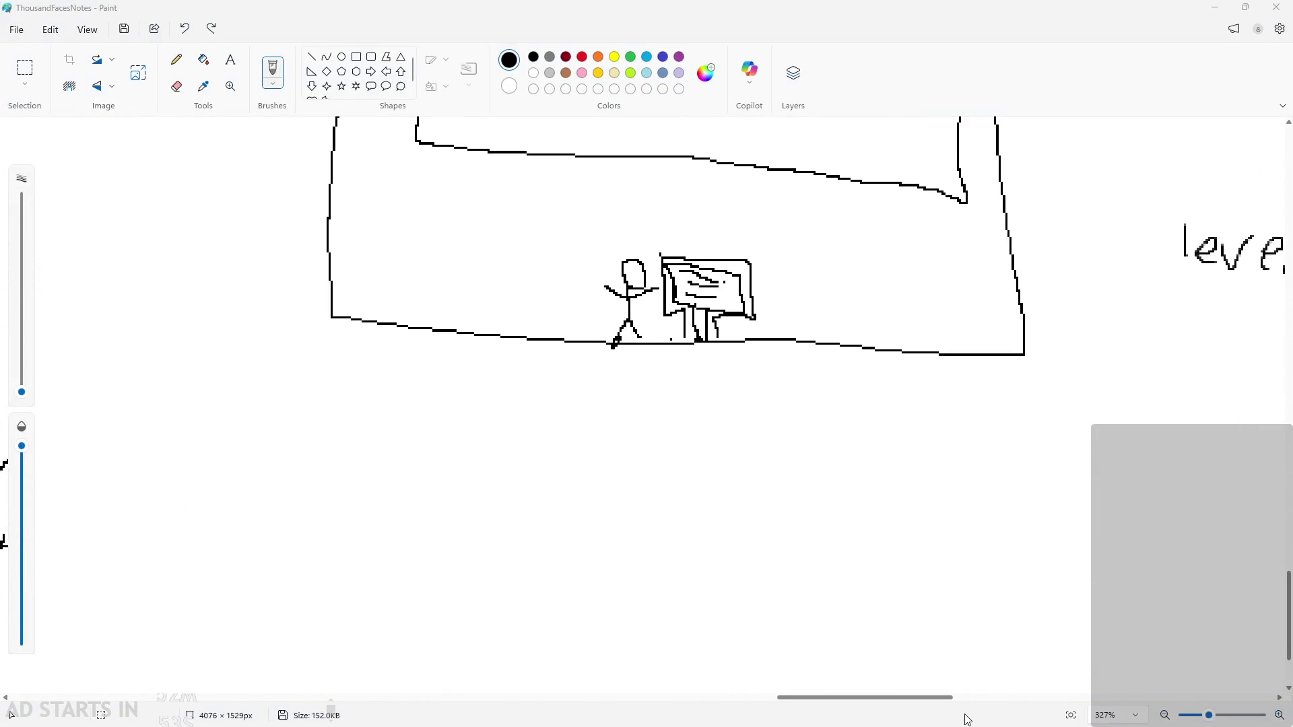
Handwrite the word 'dialoge' below the sign sketch, undoing a stray stroke
scroll(392, 447, down, 1)
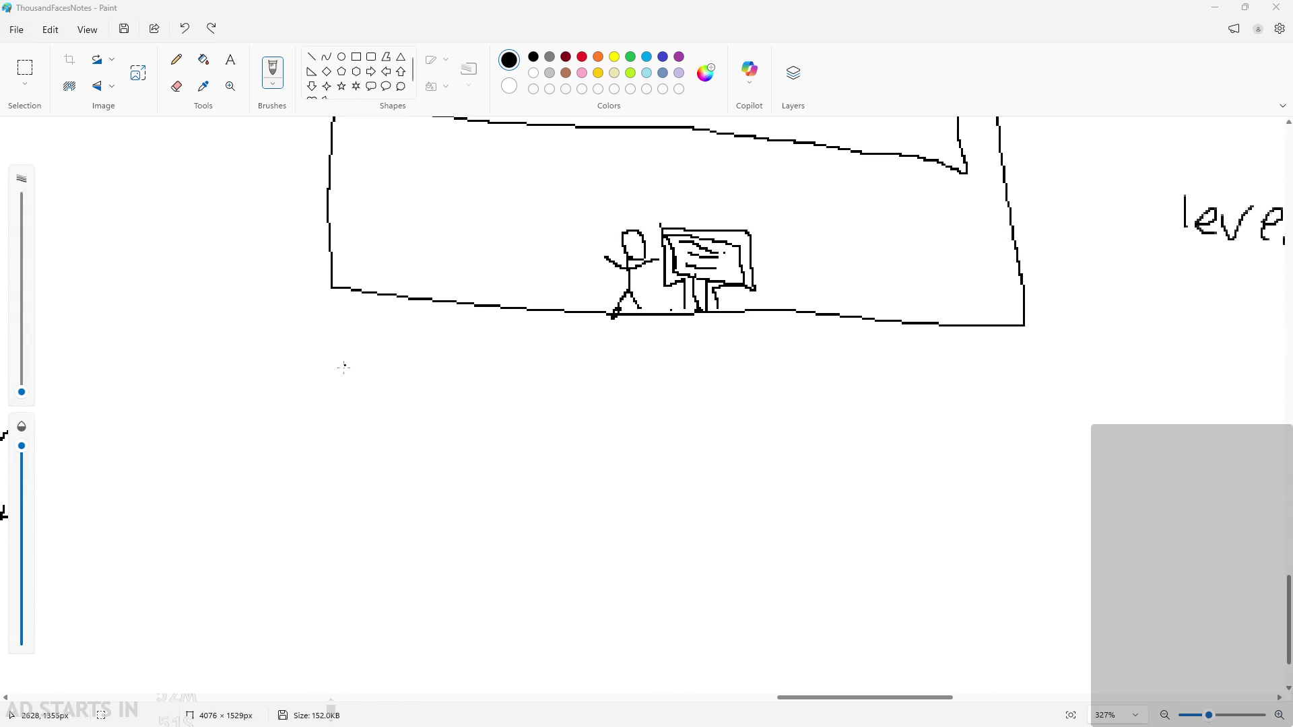
drag(355, 369, 367, 418)
mouse_move(371, 390)
mouse_down()
mouse_move(414, 423)
mouse_move(464, 432)
mouse_up()
mouse_move(490, 412)
mouse_down()
mouse_move(505, 424)
mouse_move(495, 458)
mouse_up()
mouse_move(537, 425)
mouse_down()
mouse_move(581, 424)
mouse_move(574, 459)
mouse_up()
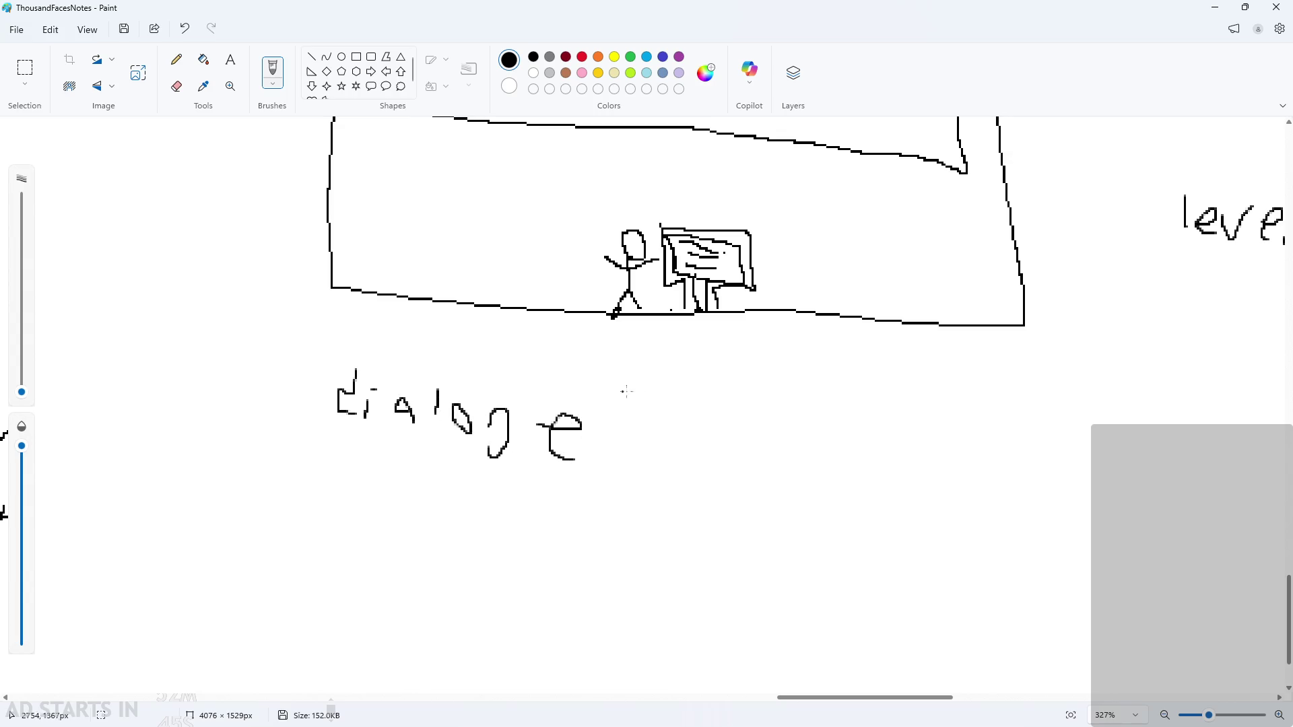
scroll(626, 423, down, 2)
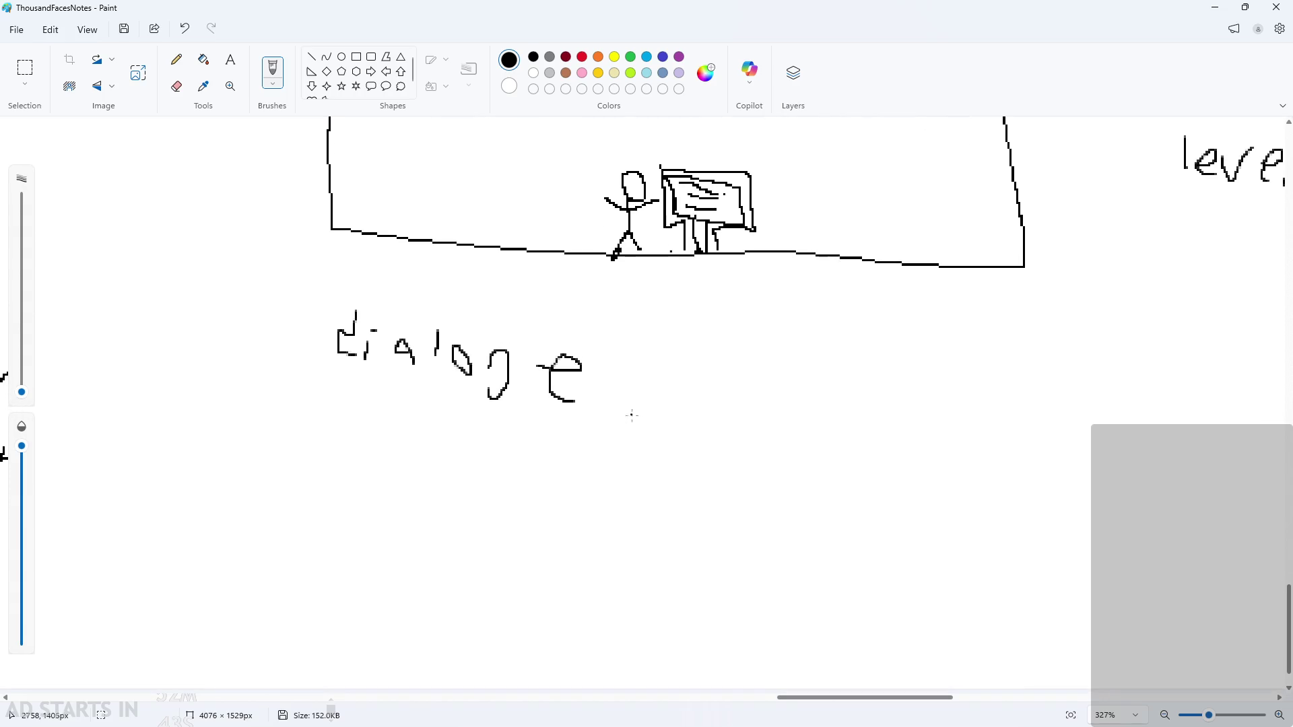
mouse_move(582, 426)
mouse_down()
mouse_move(556, 431)
mouse_move(570, 433)
mouse_up()
key(ctrl+z)
Handwrite 'textarr=[box1,' under the word dialoge
drag(574, 436, 614, 454)
mouse_move(607, 431)
mouse_down()
mouse_move(604, 449)
mouse_move(678, 455)
mouse_up()
mouse_move(694, 434)
mouse_down()
mouse_move(730, 437)
mouse_move(745, 456)
mouse_move(787, 427)
mouse_move(806, 456)
mouse_up()
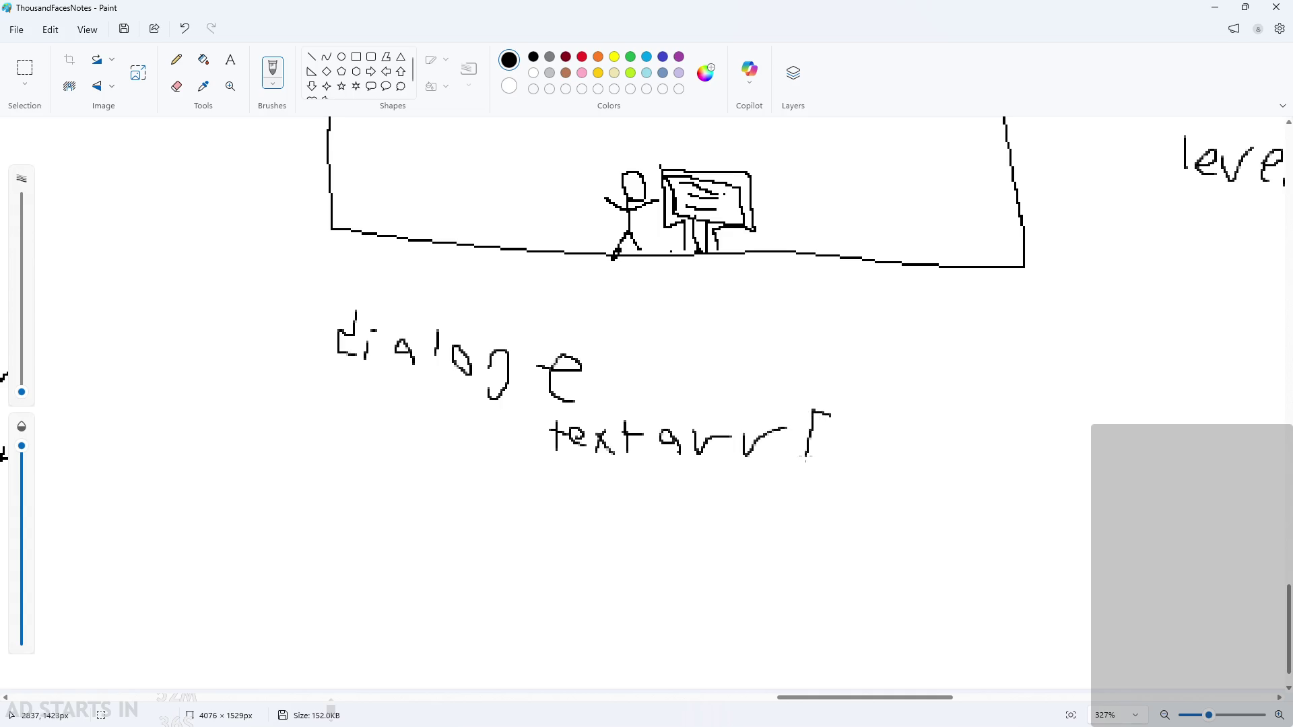
scroll(883, 454, up, 3)
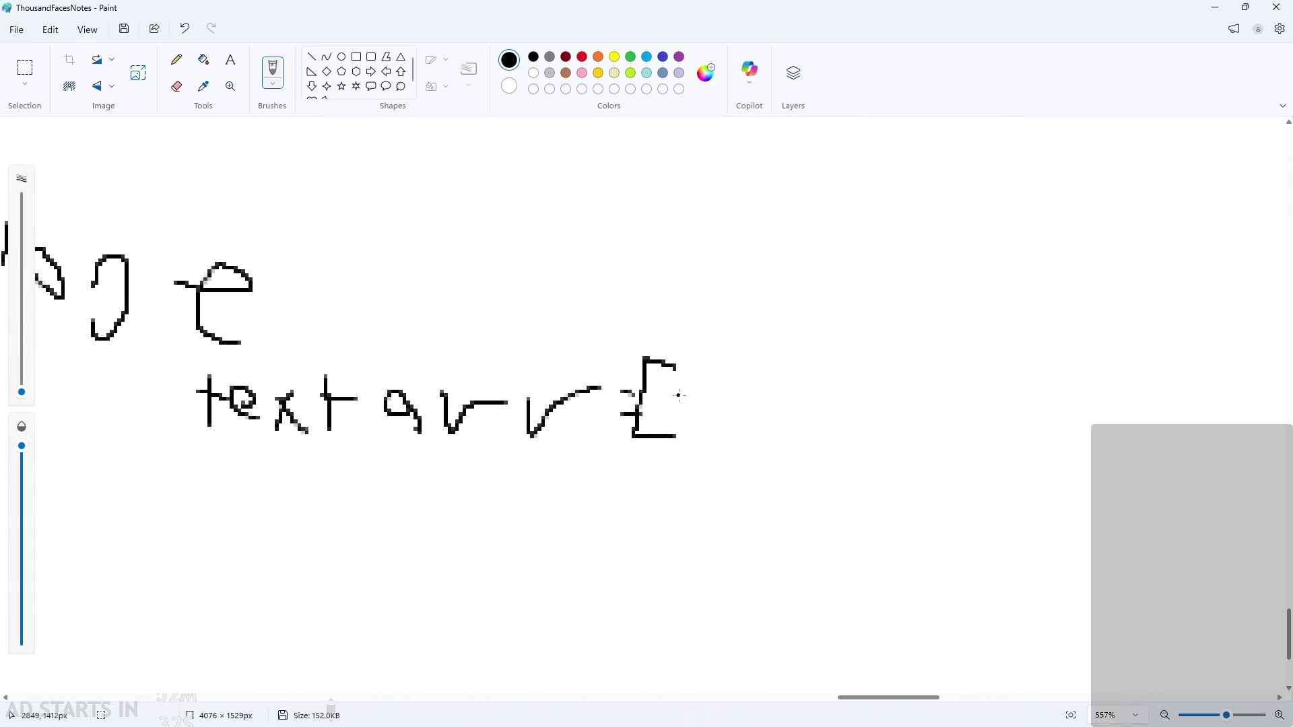
mouse_move(687, 383)
mouse_down()
mouse_move(719, 417)
mouse_move(704, 434)
mouse_up()
mouse_move(737, 403)
mouse_down()
mouse_move(744, 424)
mouse_move(739, 402)
mouse_up()
mouse_move(771, 406)
mouse_down()
mouse_move(795, 432)
mouse_move(768, 428)
mouse_up()
mouse_move(805, 379)
mouse_down()
mouse_move(817, 424)
mouse_move(843, 426)
mouse_up()
drag(877, 434, 845, 458)
Continue the handwritten list with box2 through boxn to finish textarr
mouse_move(911, 366)
mouse_down()
mouse_move(929, 441)
mouse_move(1058, 457)
mouse_up()
drag(1053, 412, 1030, 456)
mouse_move(1079, 381)
mouse_down()
mouse_move(1126, 438)
mouse_move(1152, 445)
mouse_up()
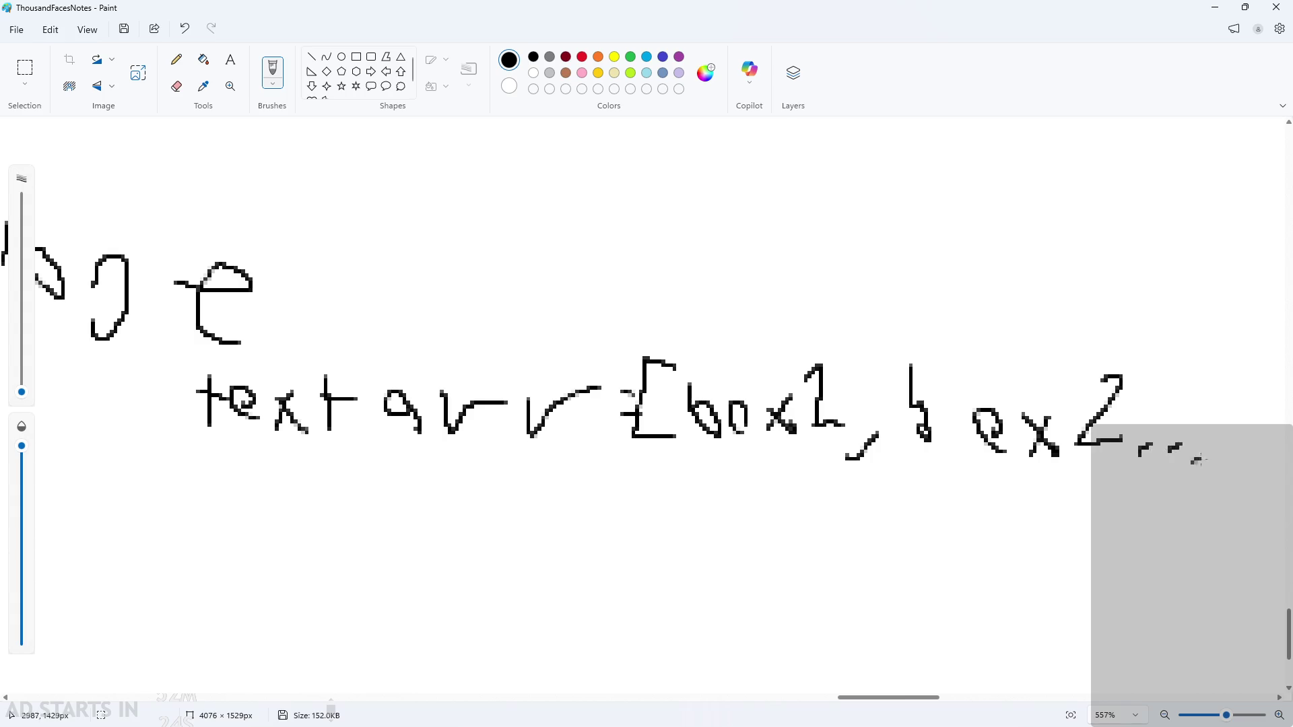
drag(927, 696, 968, 697)
mouse_move(764, 387)
mouse_down()
mouse_move(811, 473)
mouse_move(772, 478)
mouse_up()
mouse_move(716, 402)
mouse_down()
mouse_move(730, 456)
mouse_move(736, 444)
mouse_up()
mouse_move(758, 457)
mouse_down()
mouse_move(767, 434)
mouse_move(761, 446)
mouse_up()
mouse_move(773, 426)
mouse_down()
mouse_move(794, 455)
mouse_move(775, 454)
mouse_move(808, 455)
mouse_up()
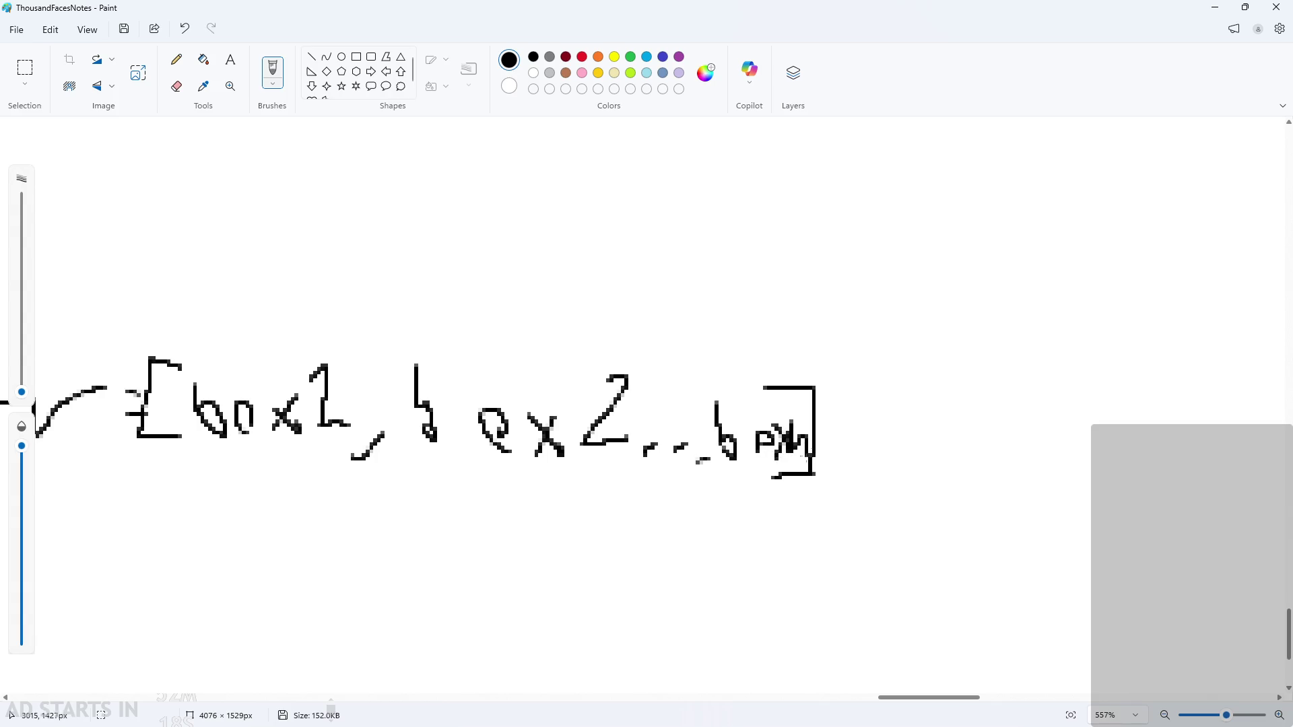
ctrl+scroll(814, 489, down, 3)
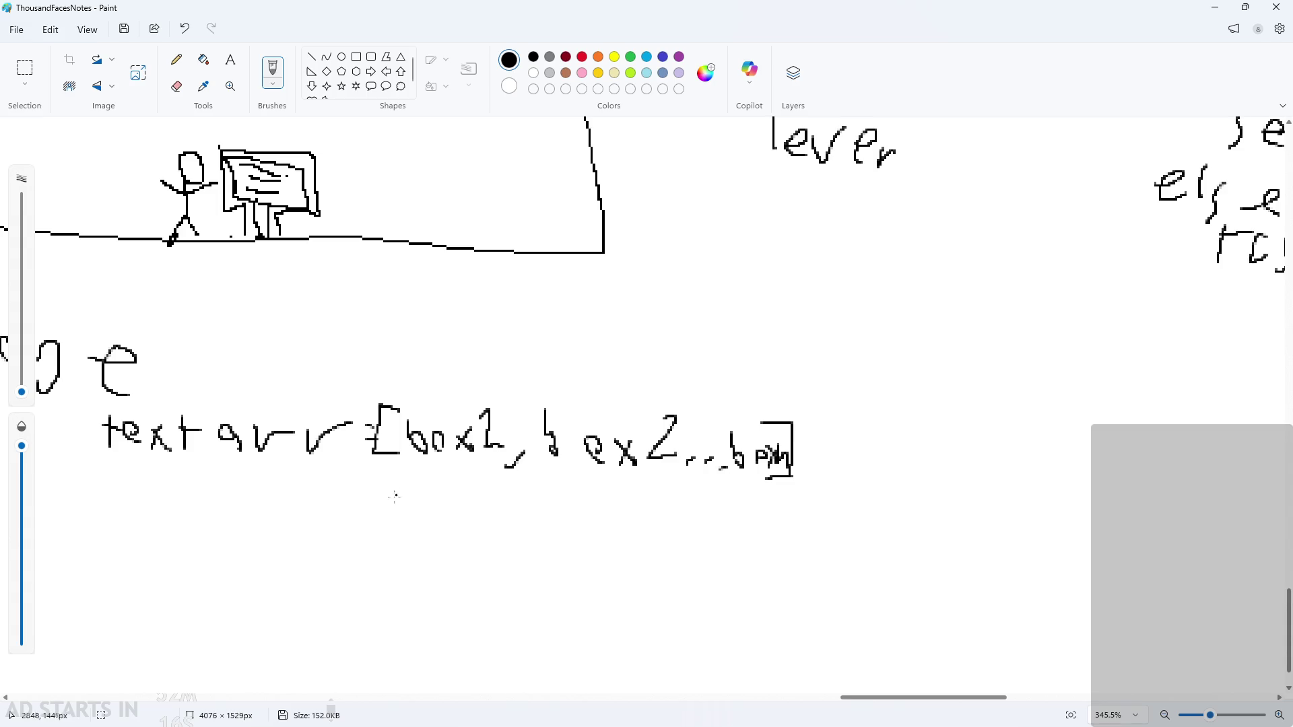
mouse_move(920, 697)
mouse_down()
mouse_move(845, 697)
mouse_move(930, 698)
mouse_move(877, 697)
mouse_up()
click(794, 543)
scroll(794, 544, down, 1)
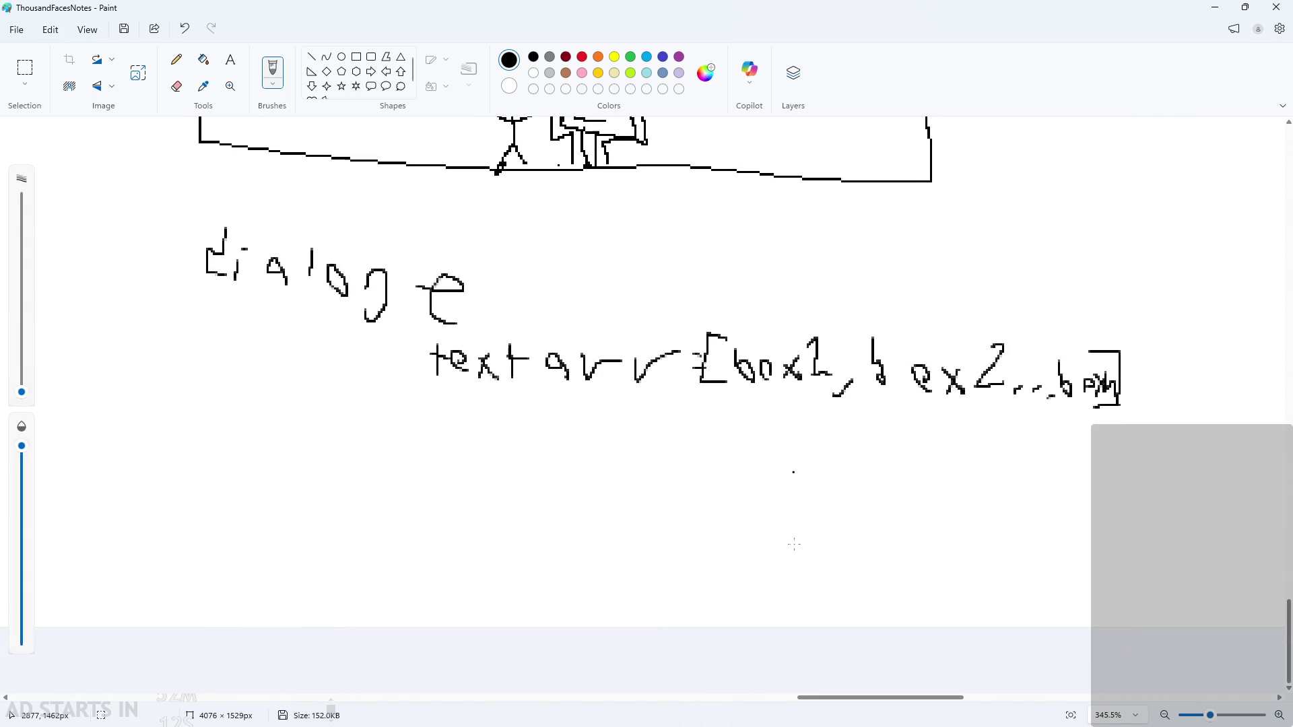
ctrl+scroll(587, 463, up, 2)
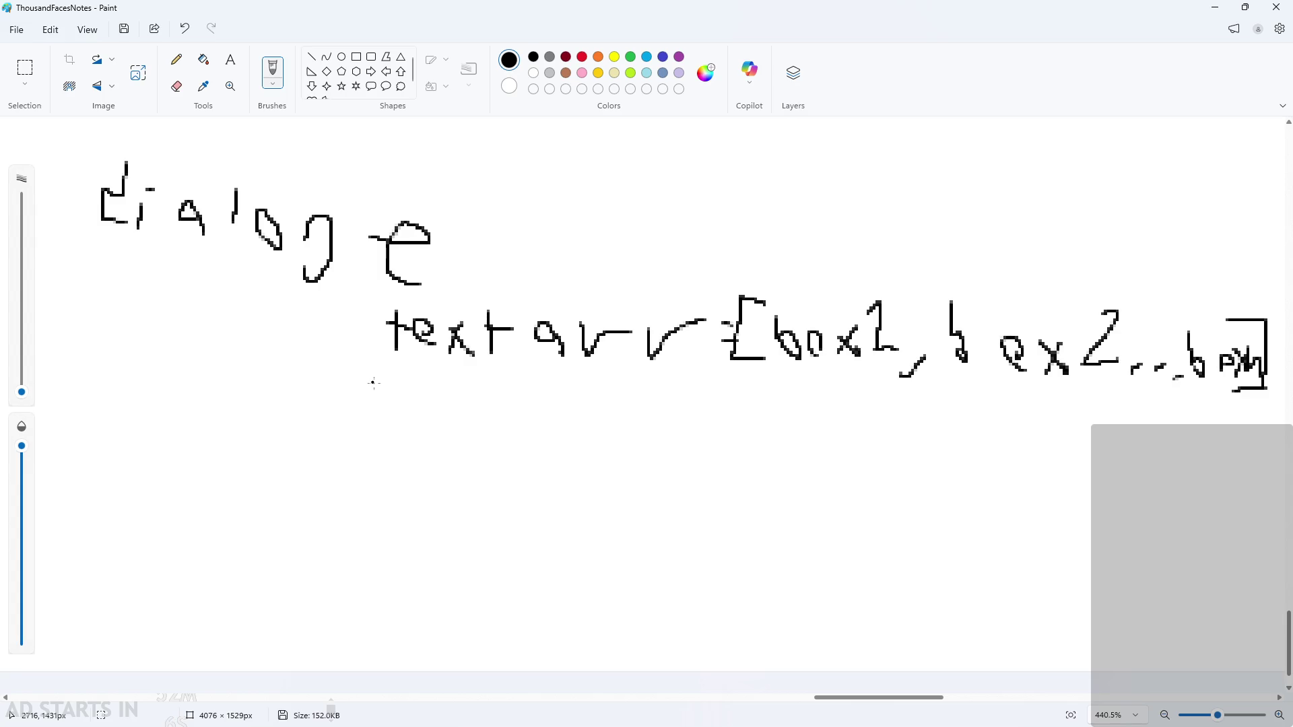
Handwrite 'box1 = "' on a new line under textarr
mouse_move(402, 379)
mouse_down()
mouse_move(423, 431)
mouse_move(405, 423)
mouse_up()
mouse_move(446, 411)
mouse_down()
mouse_move(437, 431)
mouse_move(451, 412)
mouse_up()
mouse_move(476, 412)
mouse_down()
mouse_move(498, 439)
mouse_move(477, 442)
mouse_up()
drag(513, 400, 520, 436)
drag(510, 434, 543, 434)
mouse_move(562, 397)
mouse_down()
mouse_move(595, 403)
mouse_move(663, 463)
mouse_move(704, 439)
mouse_up()
mouse_move(703, 425)
mouse_down()
mouse_move(702, 471)
mouse_move(739, 464)
mouse_up()
Attempt handwriting Hello after the quote, then undo the messy strokes
drag(761, 426, 758, 467)
drag(781, 441, 788, 469)
drag(779, 419, 774, 466)
mouse_move(814, 441)
mouse_down()
mouse_move(816, 470)
mouse_move(837, 441)
mouse_up()
mouse_move(852, 446)
mouse_down()
mouse_move(852, 470)
mouse_move(883, 473)
mouse_up()
drag(898, 463, 913, 469)
mouse_move(932, 454)
mouse_down()
mouse_move(935, 469)
mouse_move(963, 453)
mouse_up()
drag(972, 458, 991, 461)
key(ctrl+z)
key(ctrl+z)
key(ctrl+z)
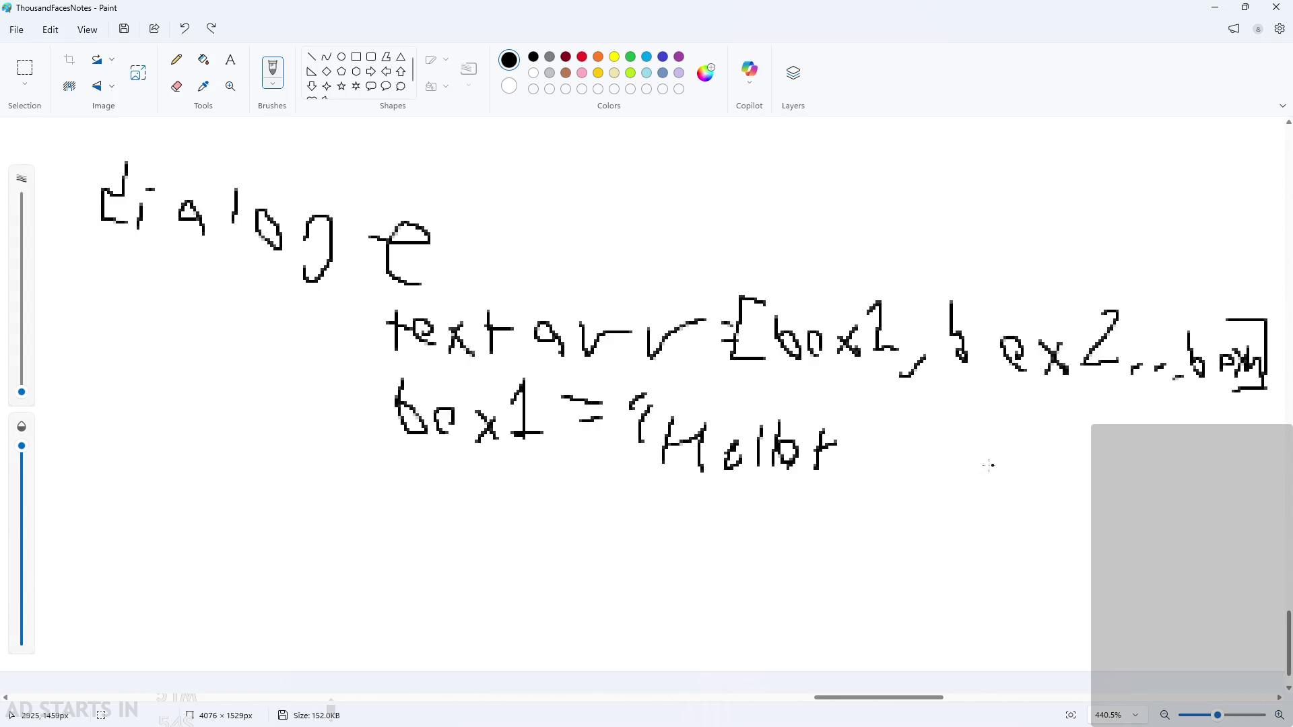
key(ctrl+z)
key(ctrl+z)
key(ctrl+z)
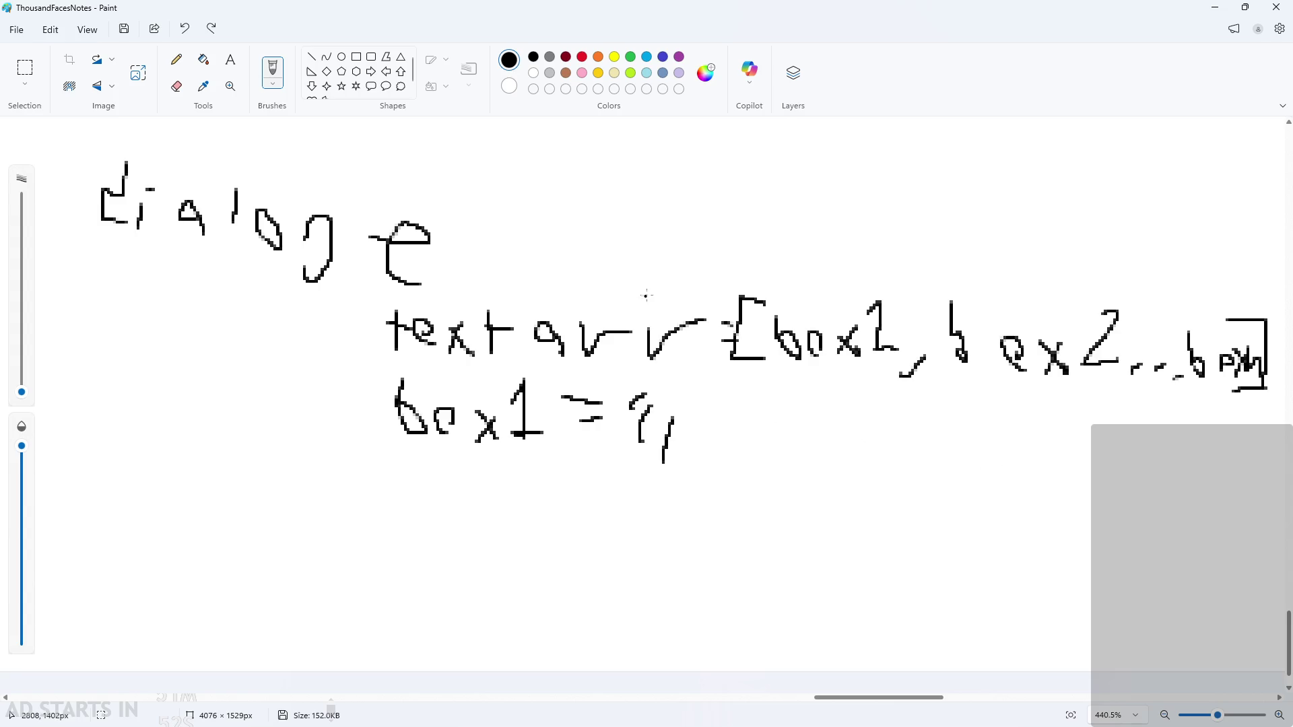
key(ctrl+z)
click(230, 62)
Place a text box after 'box1 =' with a smaller font and bold and underline off
click(669, 424)
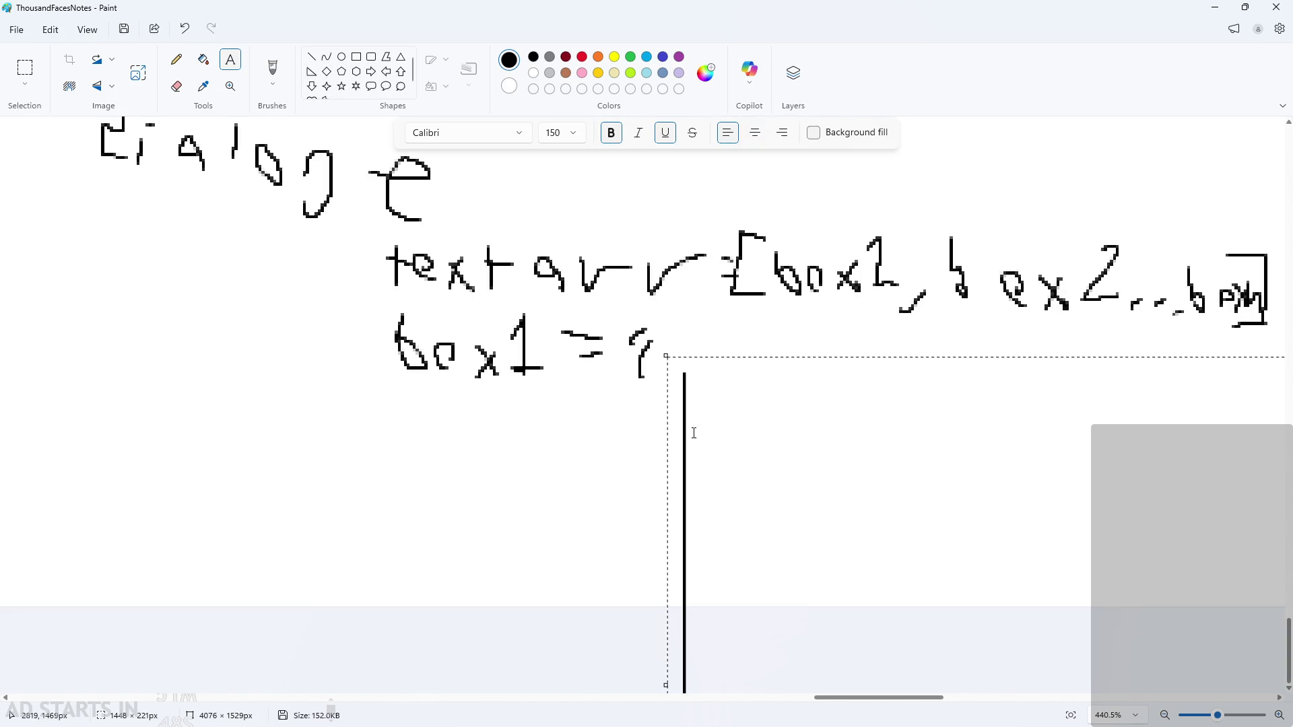
scroll(706, 432, down, 3)
click(555, 132)
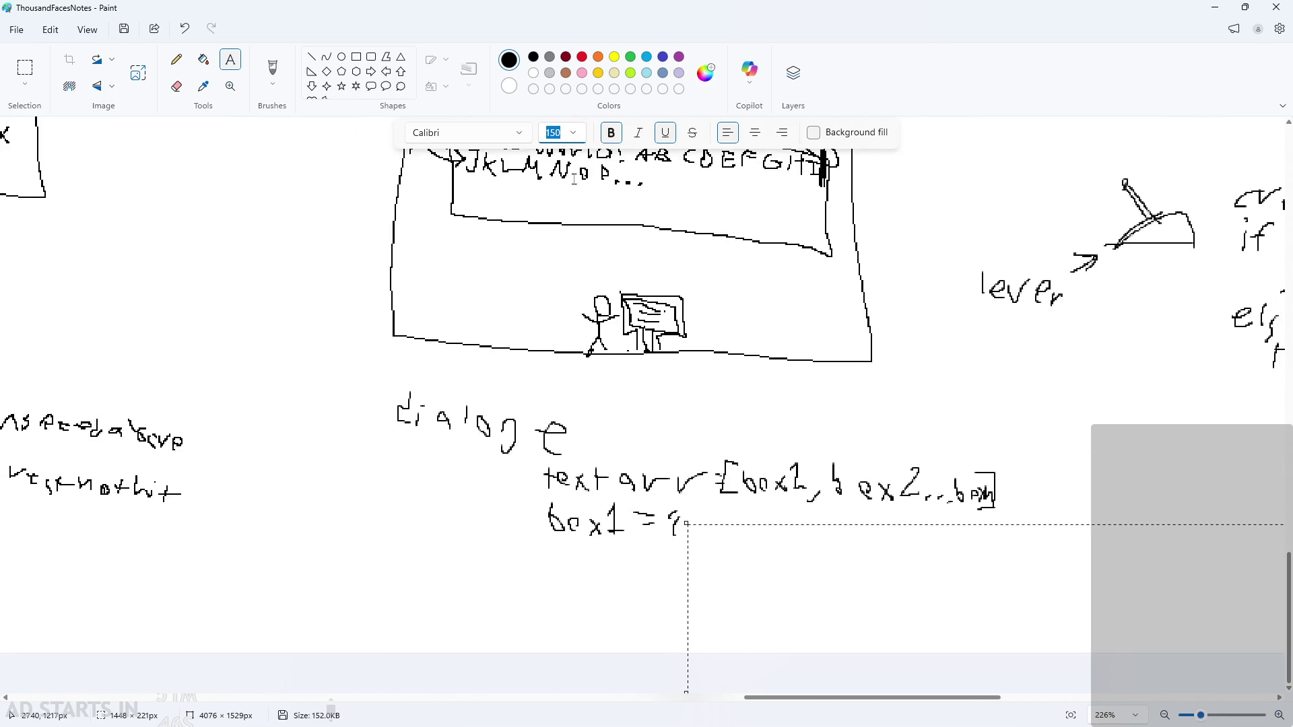
click(577, 134)
click(566, 190)
click(759, 558)
click(665, 133)
click(611, 132)
Type 'Hello', move it beside 'box1 =' and commit it to the canvas
text(Hello)
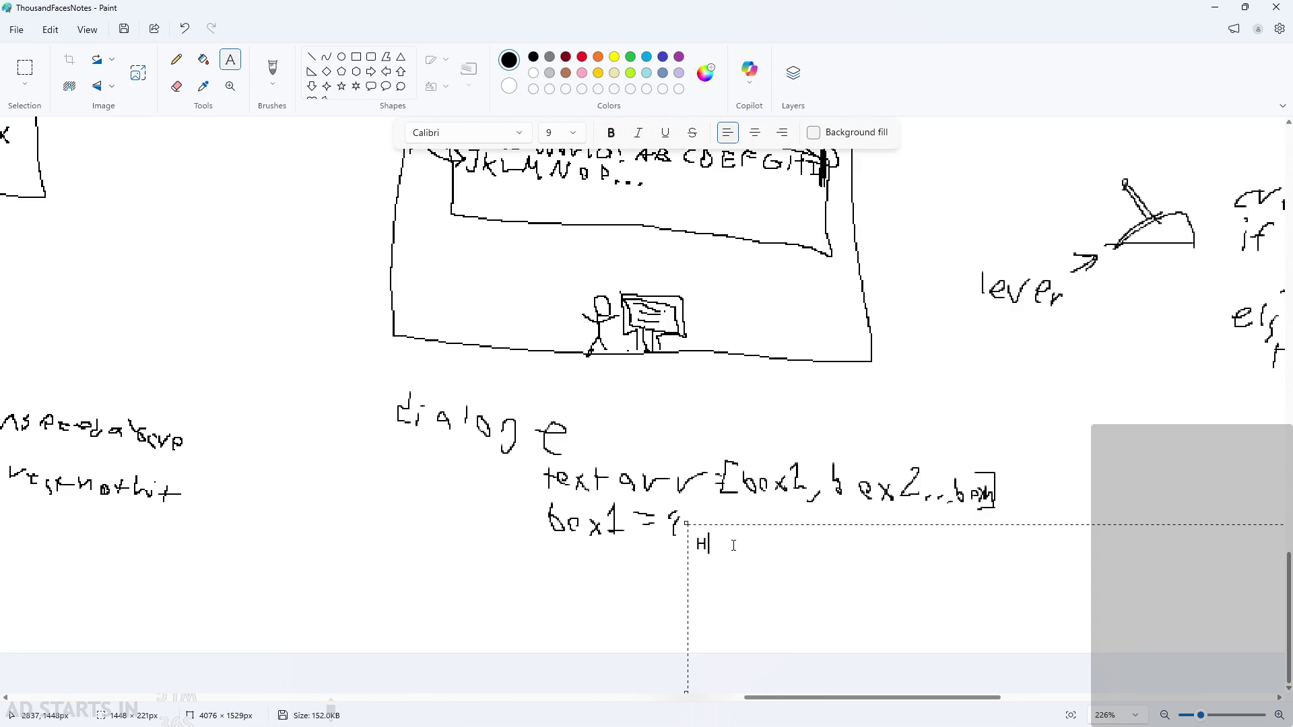
double_click(812, 548)
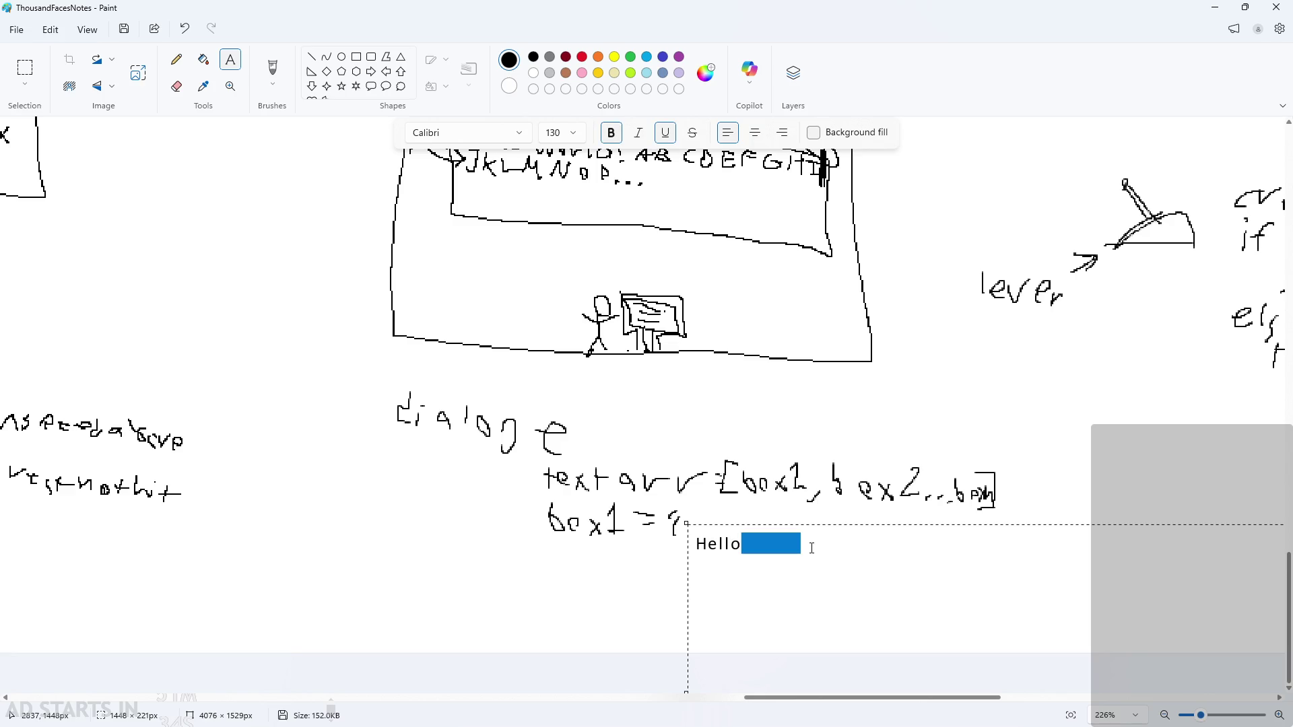
drag(828, 525, 814, 499)
click(629, 611)
ctrl+scroll(761, 546, up, 2)
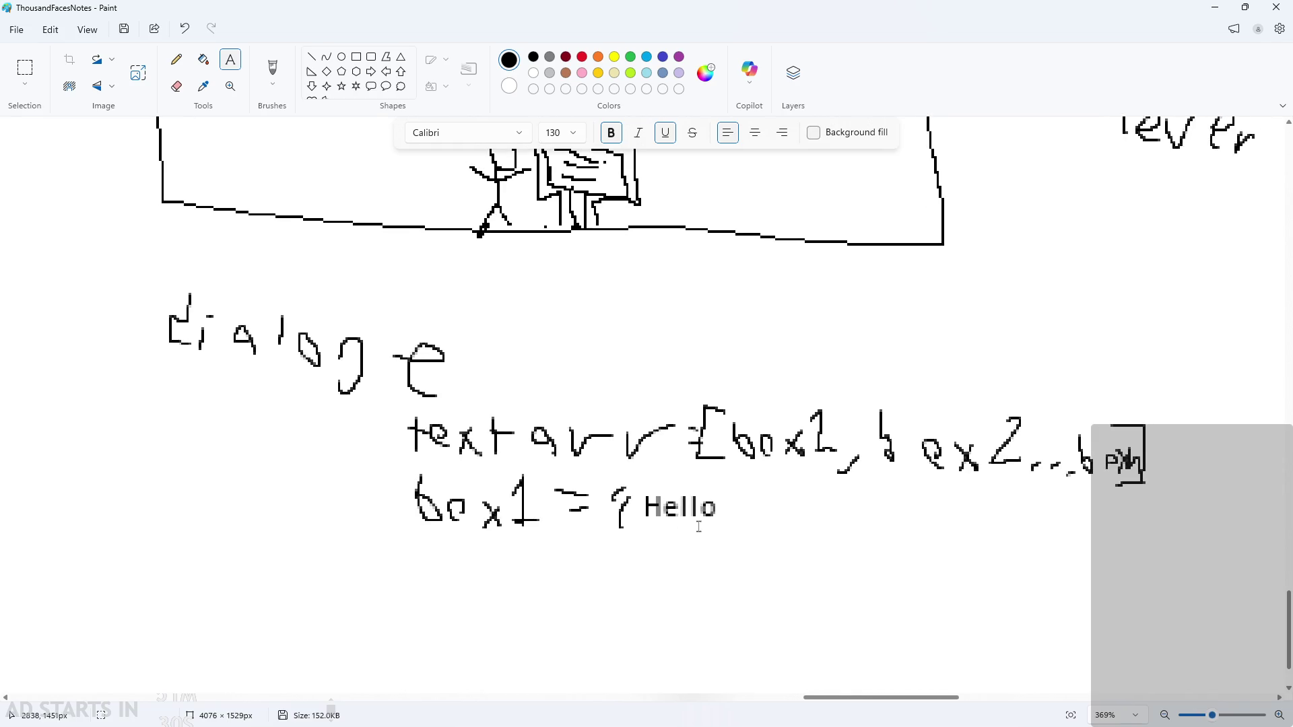
ctrl+scroll(693, 525, up, 3)
ctrl+scroll(694, 515, down, 2)
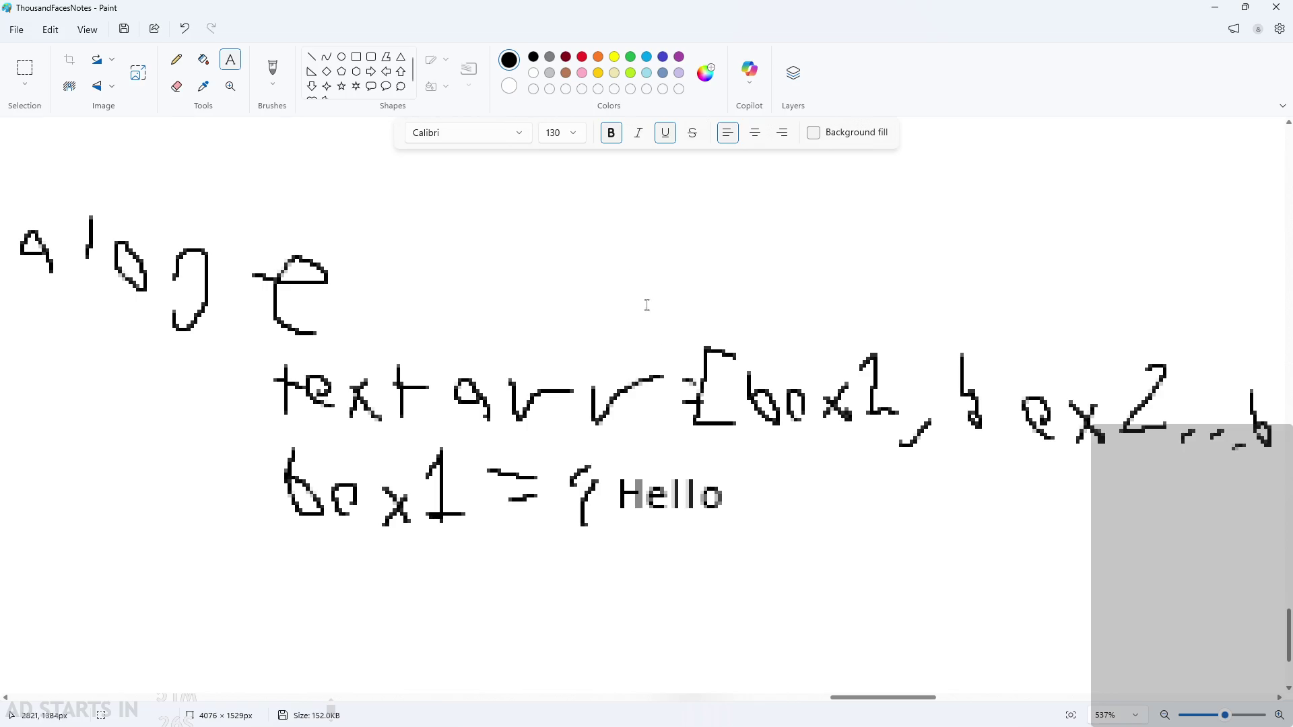
scroll(699, 499, down, 3)
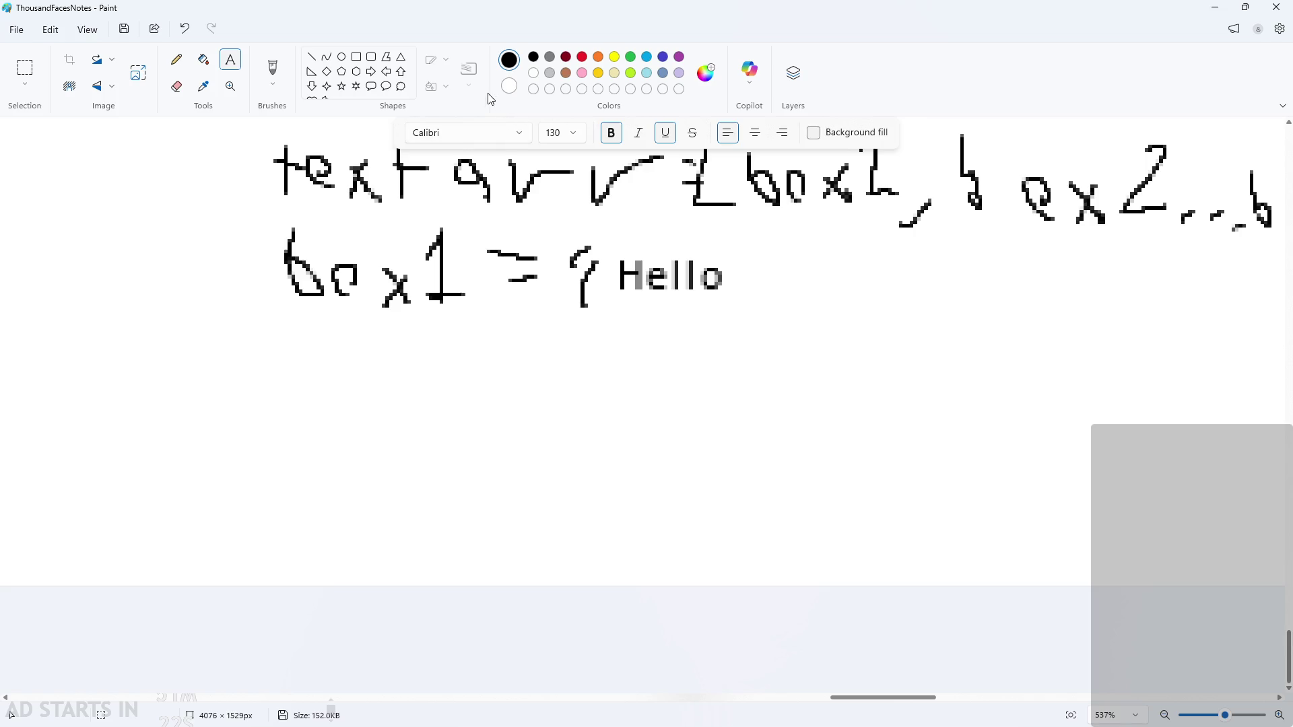
Handwrite 'World!"' after Hello with the Pencil, undoing a stray stroke
click(176, 59)
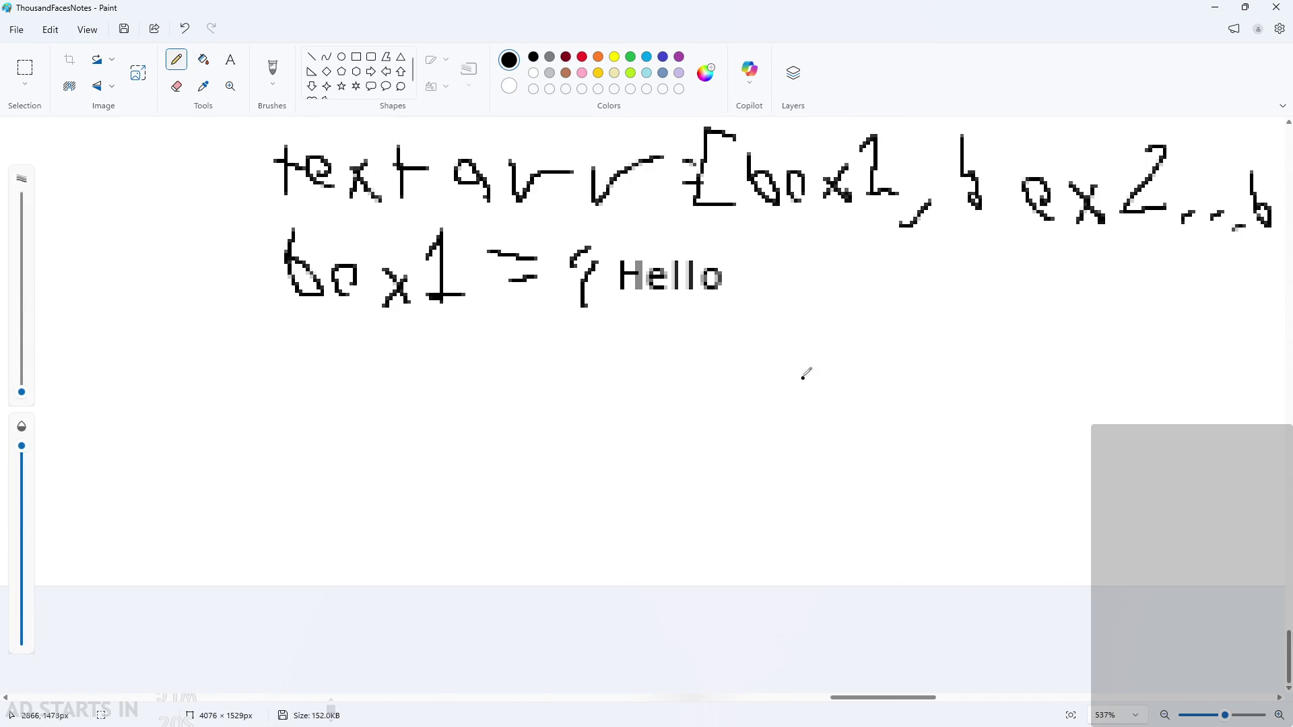
ctrl+scroll(805, 370, up, 1)
mouse_move(731, 226)
mouse_down()
mouse_move(733, 266)
mouse_move(780, 222)
mouse_up()
mouse_move(805, 286)
mouse_down()
mouse_move(868, 237)
mouse_move(888, 268)
mouse_up()
drag(936, 213, 924, 286)
drag(971, 214, 971, 248)
drag(976, 304, 975, 292)
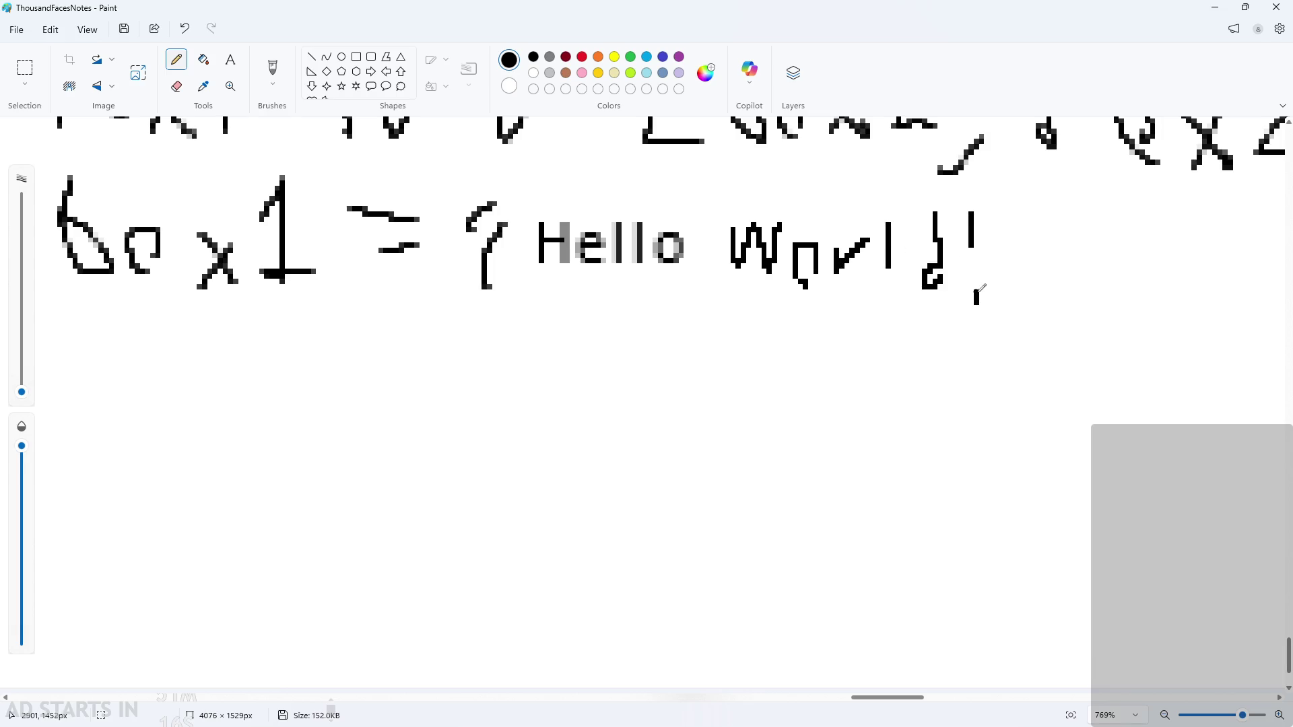
drag(1006, 209, 1013, 236)
mouse_move(1038, 202)
mouse_down()
mouse_move(1037, 250)
mouse_move(976, 276)
mouse_up()
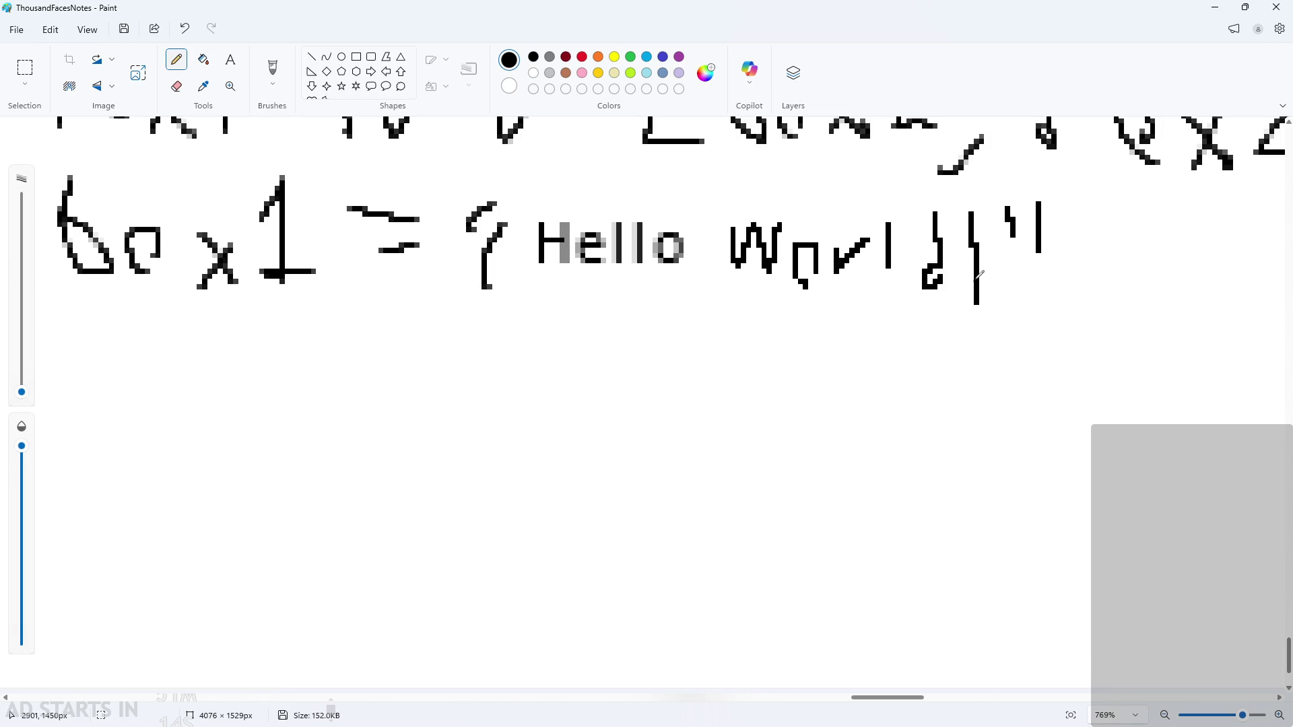
key(ctrl+z)
Handwrite 'box2 = "abcd...z"' on the line below box1
ctrl+scroll(1040, 288, down, 1)
scroll(838, 309, down, 1)
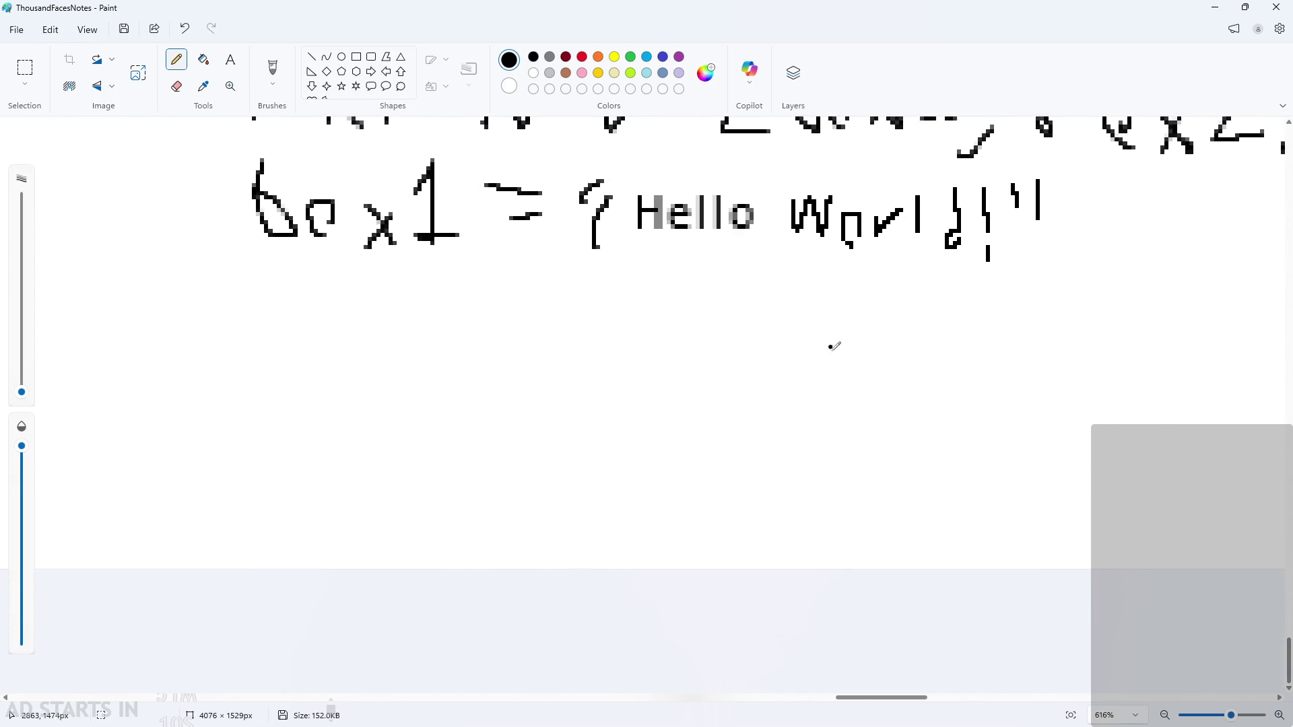
scroll(834, 404, up, 2)
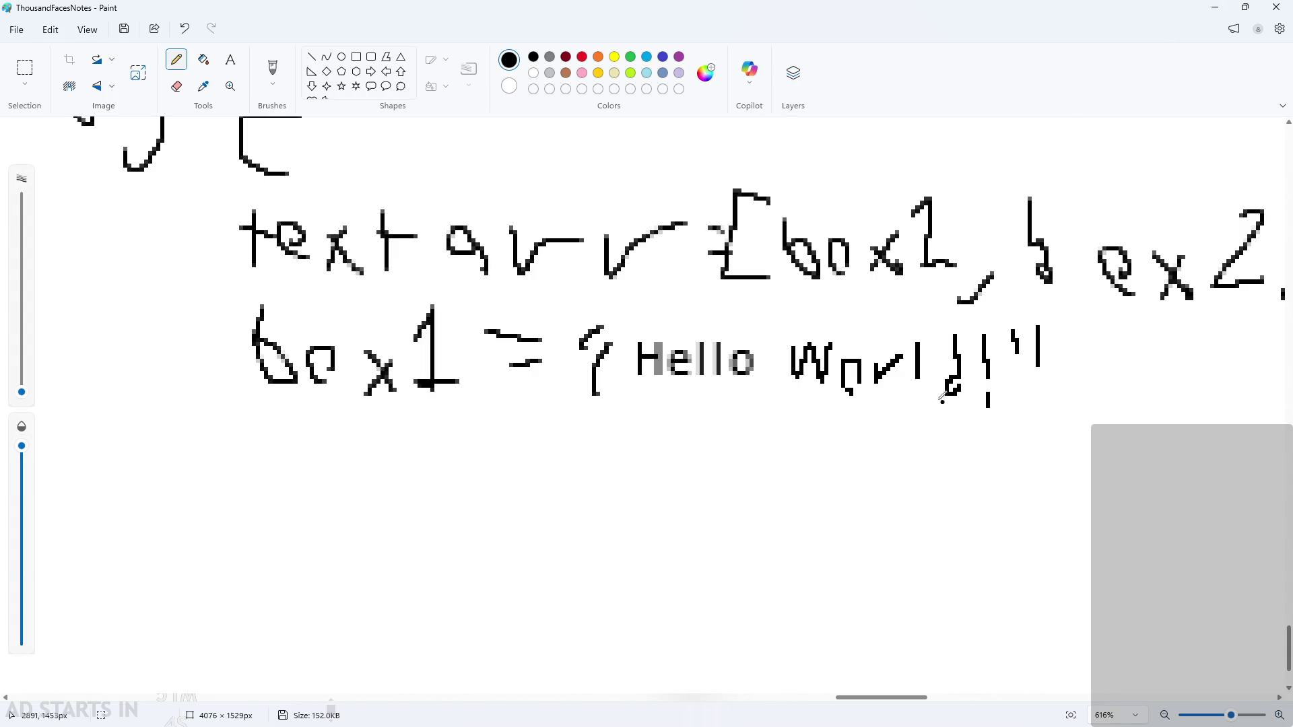
scroll(904, 333, down, 1)
scroll(475, 392, down, 2)
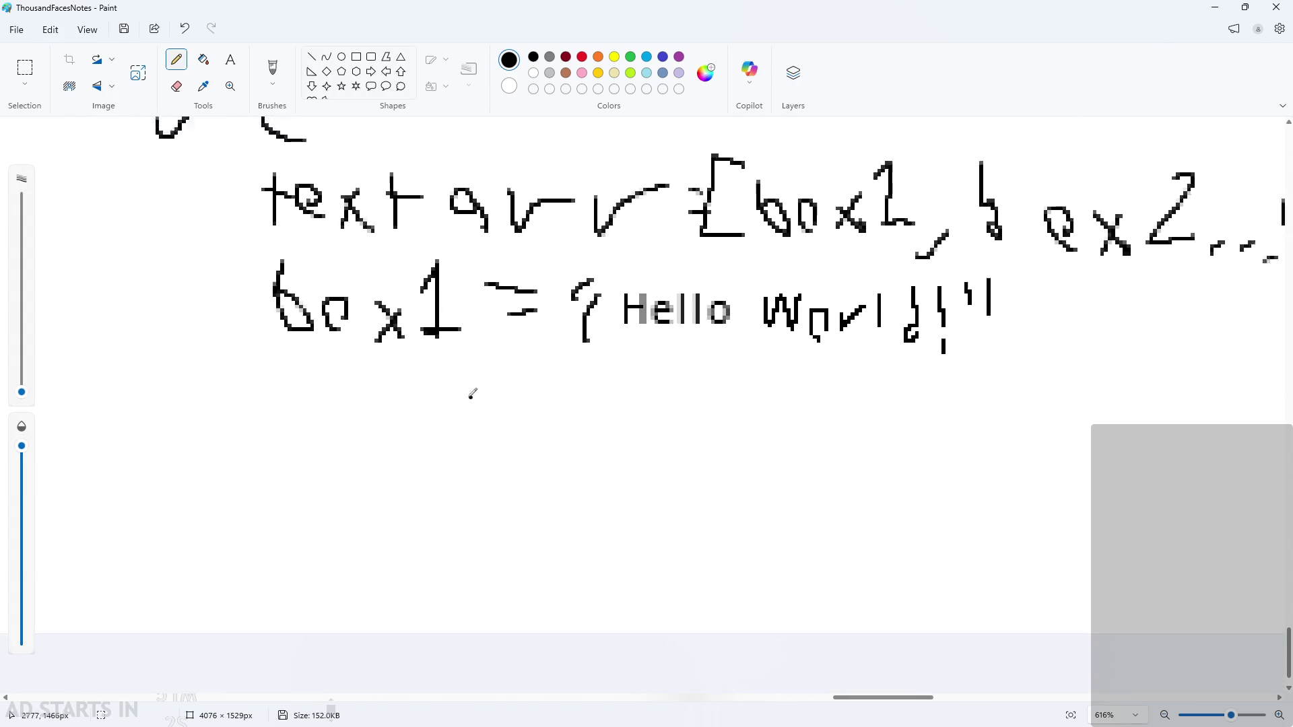
mouse_move(308, 368)
mouse_down()
mouse_move(355, 390)
mouse_move(387, 381)
mouse_move(411, 414)
mouse_move(516, 388)
mouse_up()
drag(489, 394, 541, 413)
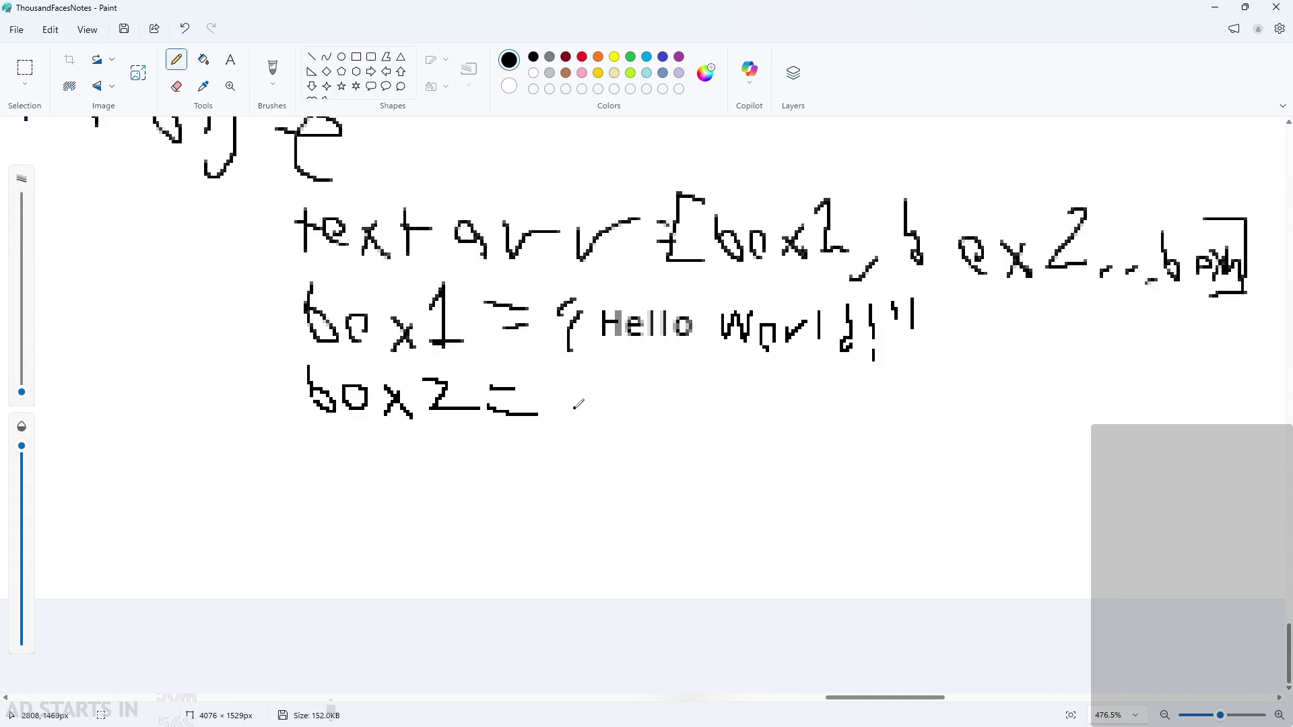
mouse_move(559, 369)
mouse_down()
mouse_move(599, 426)
mouse_move(739, 422)
mouse_move(793, 399)
mouse_move(791, 427)
mouse_move(841, 397)
mouse_move(869, 426)
mouse_up()
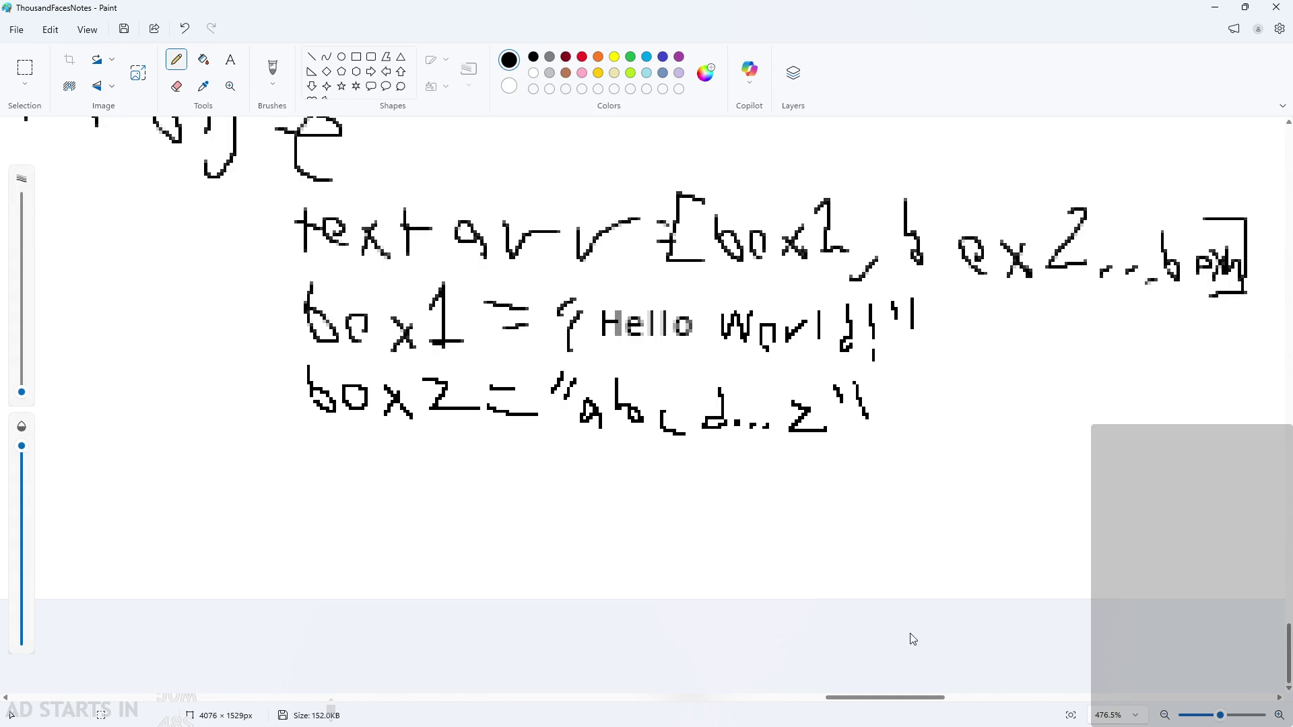
scroll(949, 680, right, 5)
scroll(612, 560, down, 5)
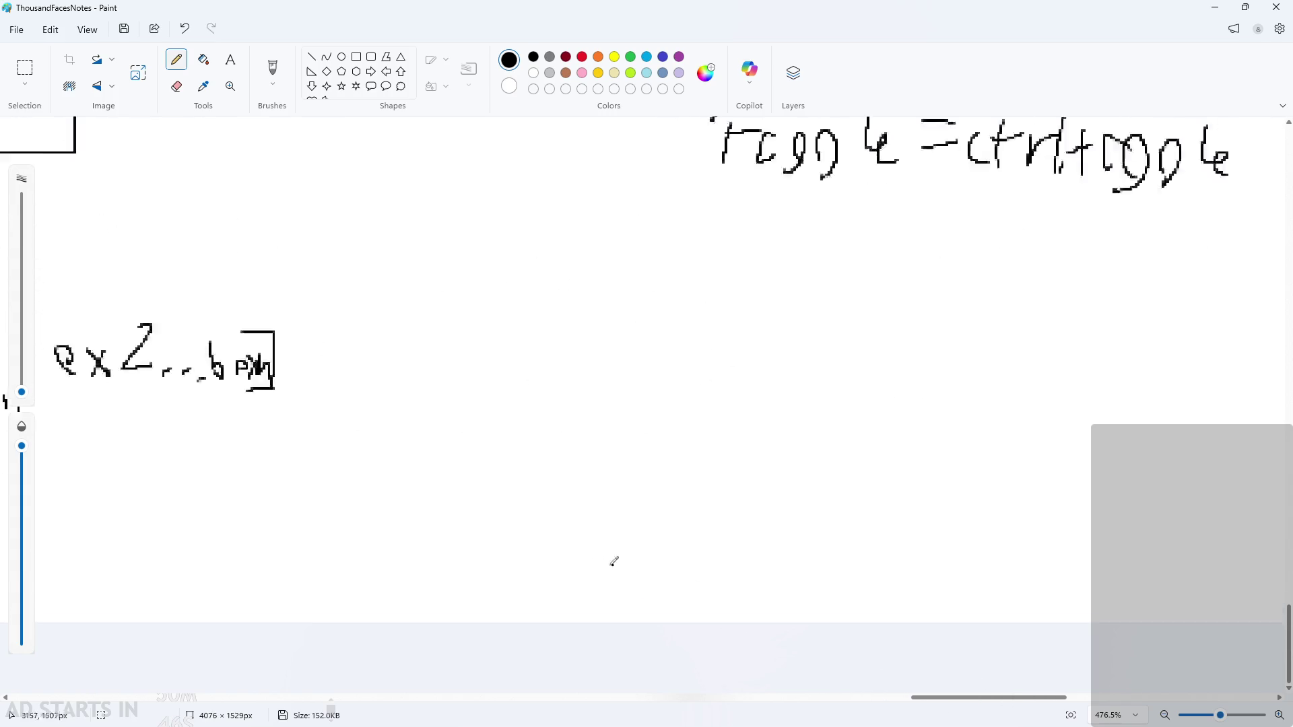
Sketch an arrow and the first dialogue box with a sign icon and 'Hello World' panel
drag(367, 502, 419, 509)
mouse_move(394, 491)
mouse_down()
mouse_move(428, 509)
mouse_move(396, 532)
mouse_up()
scroll(462, 532, up, 3)
mouse_move(447, 372)
mouse_down()
mouse_move(453, 583)
mouse_move(810, 476)
mouse_move(464, 362)
mouse_up()
mouse_move(572, 613)
mouse_down()
mouse_move(582, 592)
mouse_move(630, 574)
mouse_move(608, 578)
mouse_up()
mouse_move(476, 377)
mouse_down()
mouse_move(610, 453)
mouse_move(774, 462)
mouse_move(697, 387)
mouse_move(476, 370)
mouse_move(551, 389)
mouse_move(551, 366)
mouse_move(557, 397)
mouse_move(660, 388)
mouse_move(618, 377)
mouse_move(652, 402)
mouse_move(651, 365)
mouse_move(692, 403)
mouse_move(771, 412)
mouse_up()
ctrl+scroll(481, 384, up, 5)
click(519, 384)
click(576, 394)
key(ctrl+z)
key(ctrl+z)
click(588, 392)
click(677, 399)
key(ctrl+z)
key(ctrl+z)
key(ctrl+z)
click(669, 392)
ctrl+scroll(931, 468, down, 3)
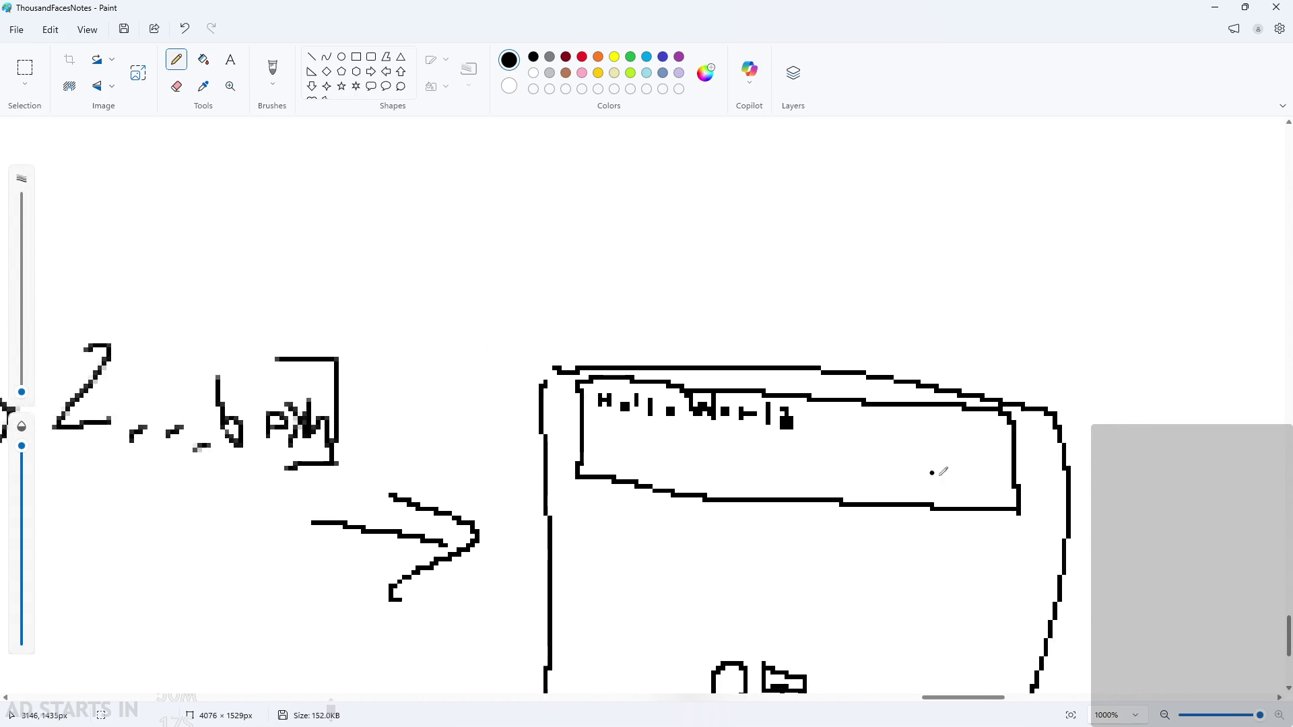
Sketch an arrow and a second dialogue box with a sign icon and 'abcd...xyz' panel
mouse_move(1070, 498)
mouse_down()
mouse_move(1150, 502)
mouse_move(1121, 537)
mouse_up()
drag(945, 699, 1001, 698)
mouse_move(546, 364)
mouse_down()
mouse_move(548, 580)
mouse_move(959, 613)
mouse_move(600, 363)
mouse_move(565, 364)
mouse_up()
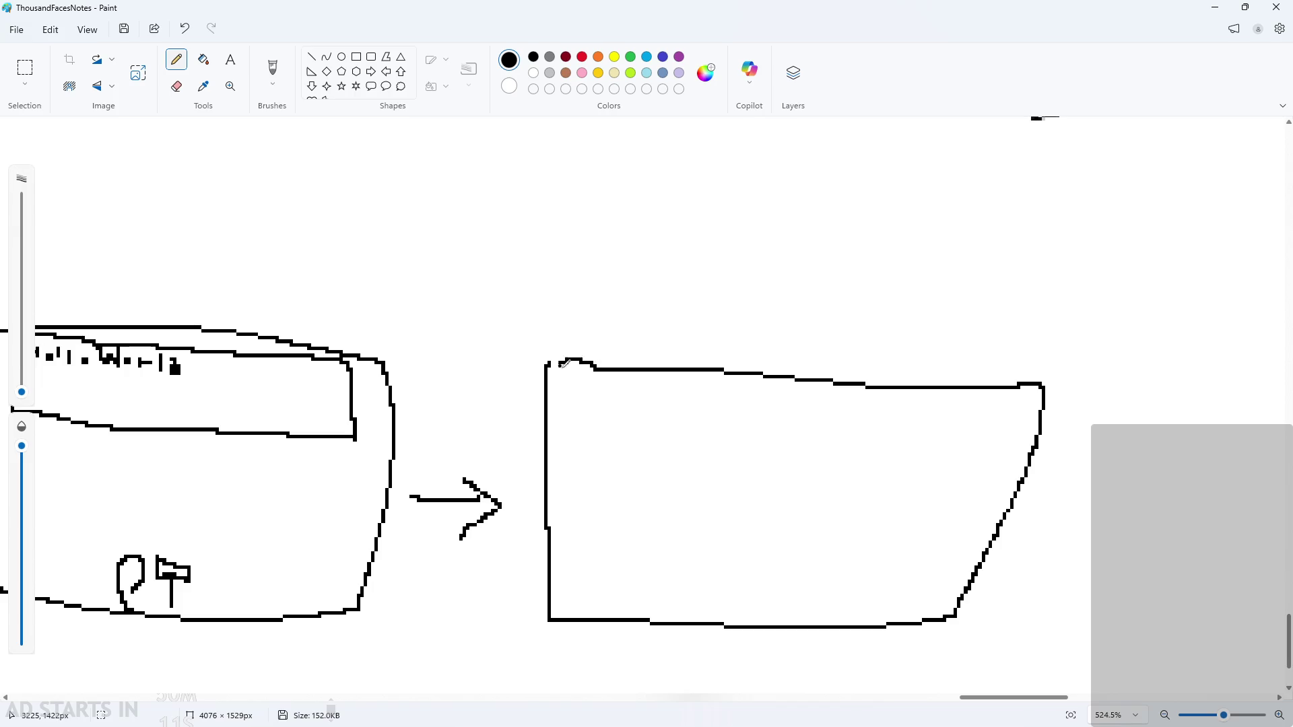
mouse_move(723, 612)
mouse_down()
mouse_move(770, 576)
mouse_move(751, 586)
mouse_up()
drag(563, 395, 955, 463)
key(ctrl+z)
mouse_move(574, 392)
mouse_down()
mouse_move(613, 477)
mouse_move(999, 483)
mouse_move(734, 396)
mouse_move(580, 385)
mouse_up()
mouse_move(596, 436)
mouse_down()
mouse_move(612, 397)
mouse_move(650, 418)
mouse_move(780, 407)
mouse_move(988, 426)
mouse_up()
key(ctrl+z)
drag(588, 433, 826, 436)
mouse_move(860, 429)
mouse_down()
mouse_move(843, 450)
mouse_move(883, 450)
mouse_move(882, 462)
mouse_move(929, 443)
mouse_move(943, 453)
mouse_up()
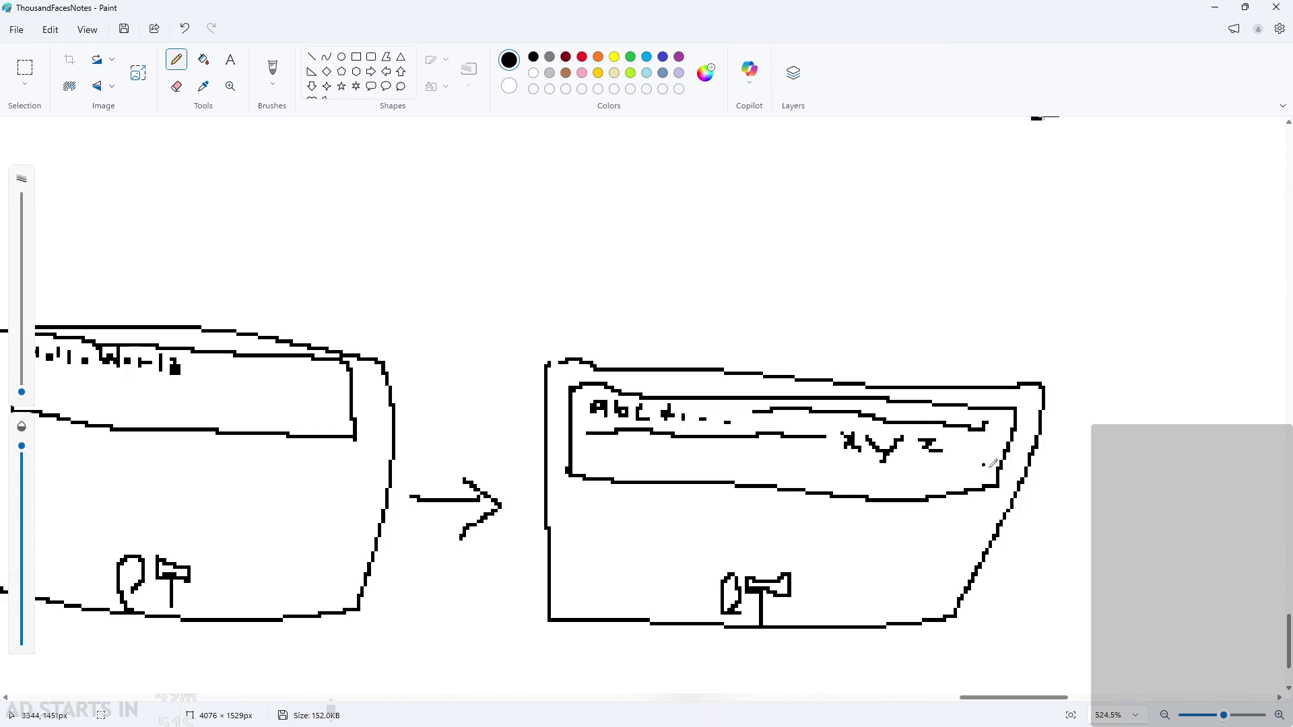
scroll(836, 512, down, 3)
mouse_move(934, 694)
mouse_down()
mouse_move(871, 696)
mouse_move(902, 697)
mouse_up()
scroll(875, 539, down, 1)
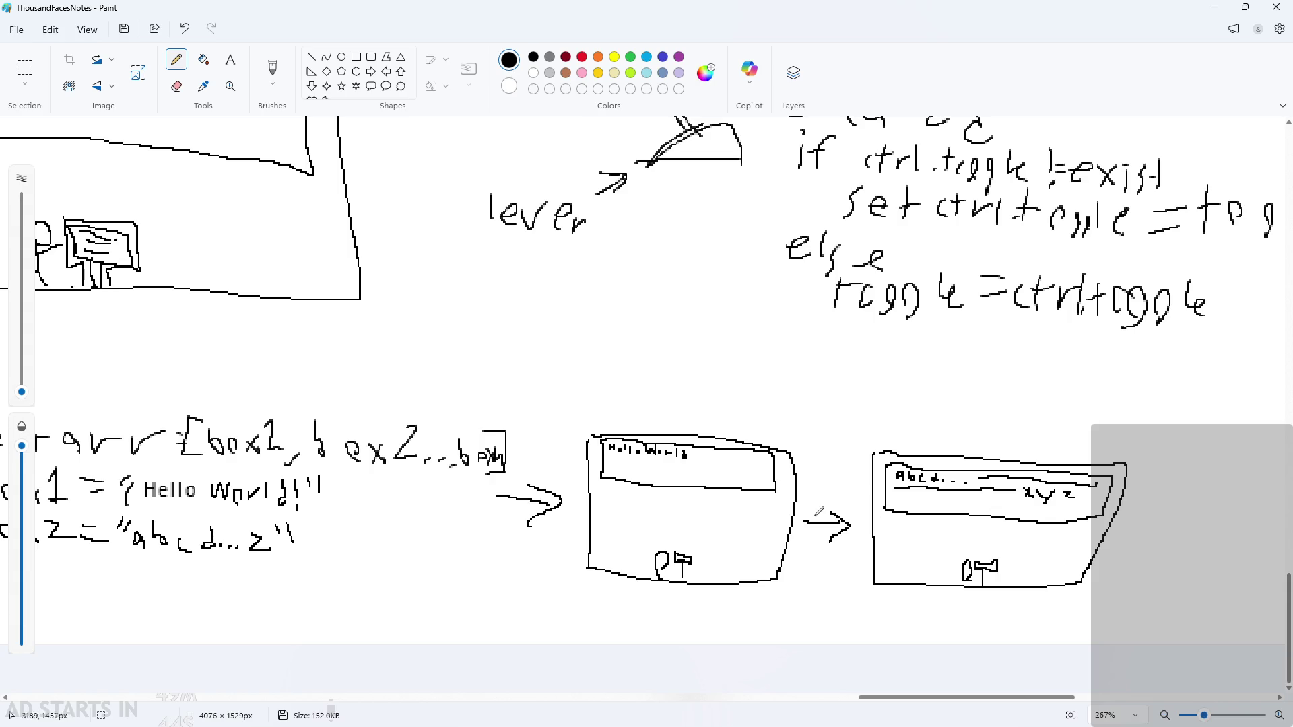
mouse_move(962, 697)
mouse_down()
mouse_move(882, 697)
mouse_move(932, 686)
mouse_move(879, 696)
mouse_up()
ctrl+scroll(840, 592, up, 3)
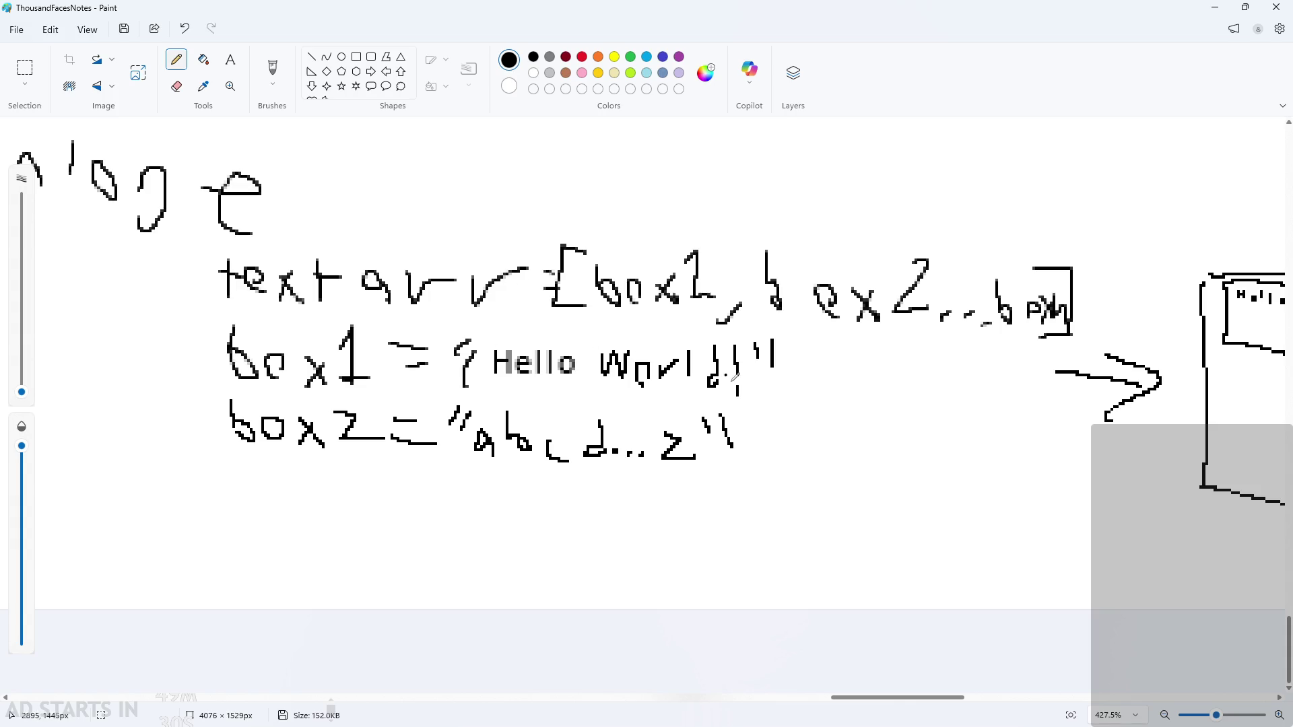
ctrl+scroll(926, 697, down, 5)
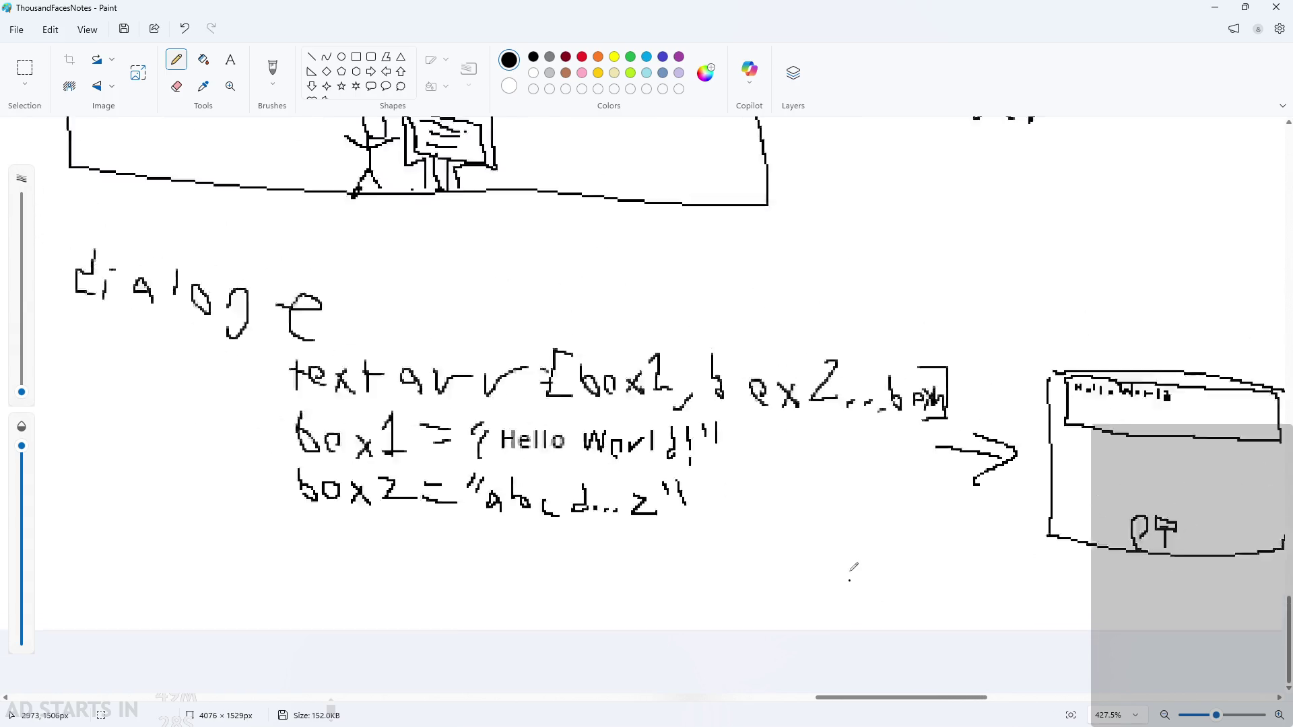
ctrl+scroll(735, 519, up, 4)
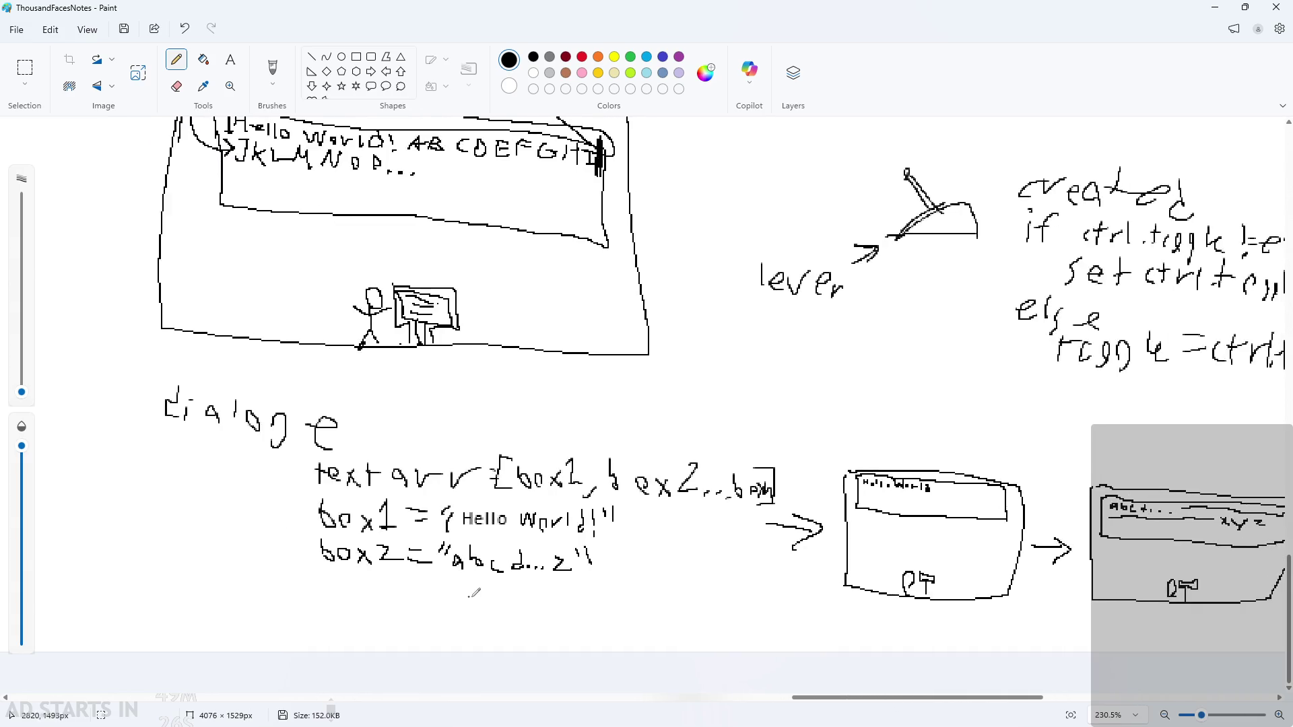
ctrl+scroll(736, 518, up, 2)
drag(561, 498, 556, 534)
mouse_move(569, 513)
mouse_down()
mouse_move(591, 510)
mouse_move(586, 536)
mouse_move(645, 513)
mouse_up()
mouse_move(626, 495)
mouse_down()
mouse_move(645, 511)
mouse_move(629, 536)
mouse_up()
mouse_move(659, 499)
mouse_down()
mouse_move(659, 538)
mouse_move(668, 512)
mouse_move(688, 512)
mouse_up()
mouse_move(690, 496)
mouse_down()
mouse_move(694, 538)
mouse_move(744, 554)
mouse_up()
drag(748, 523, 788, 520)
mouse_move(776, 497)
mouse_down()
mouse_move(805, 520)
mouse_move(789, 539)
mouse_up()
mouse_move(829, 493)
mouse_down()
mouse_move(834, 544)
mouse_move(872, 509)
mouse_up()
mouse_move(882, 486)
mouse_down()
mouse_move(882, 532)
mouse_move(955, 522)
mouse_up()
drag(971, 497, 974, 539)
click(989, 548)
click(1016, 540)
key(ctrl+z)
key(ctrl+z)
key(ctrl+z)
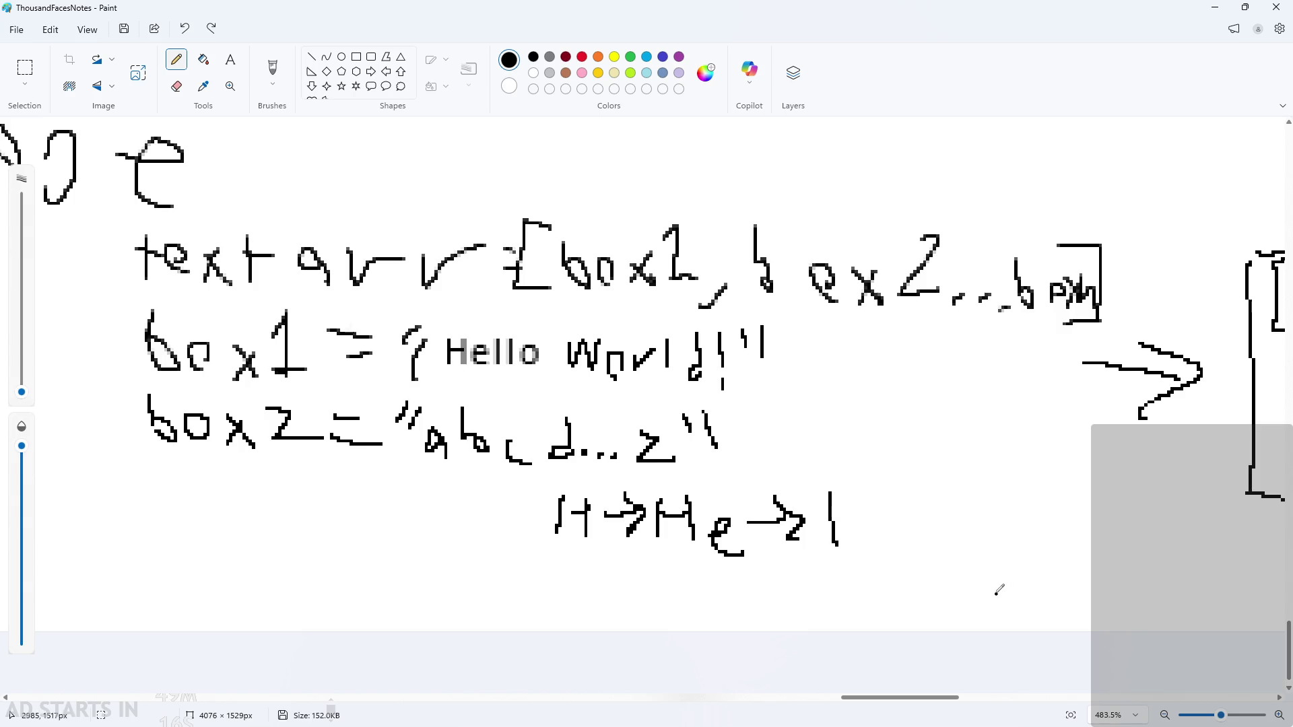
key(ctrl+z)
key(ctrl+z)
key(ctrl+z)
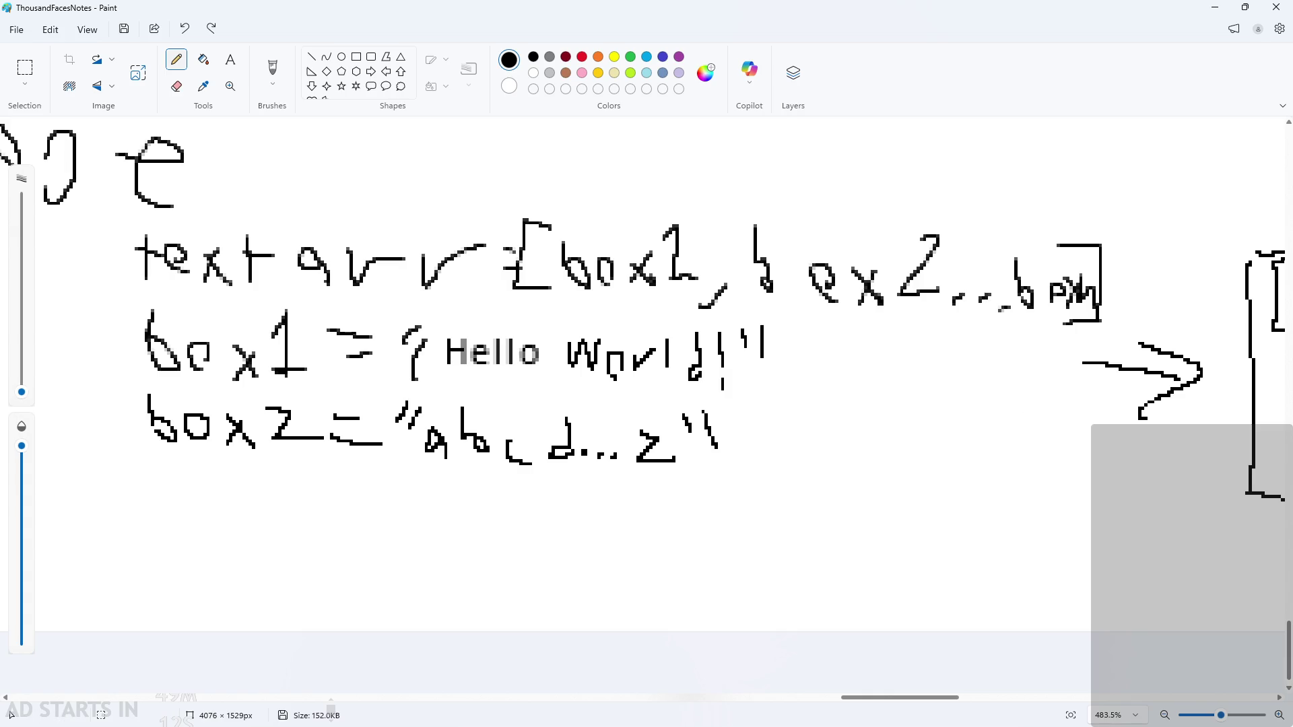
scroll(630, 609, down, 1)
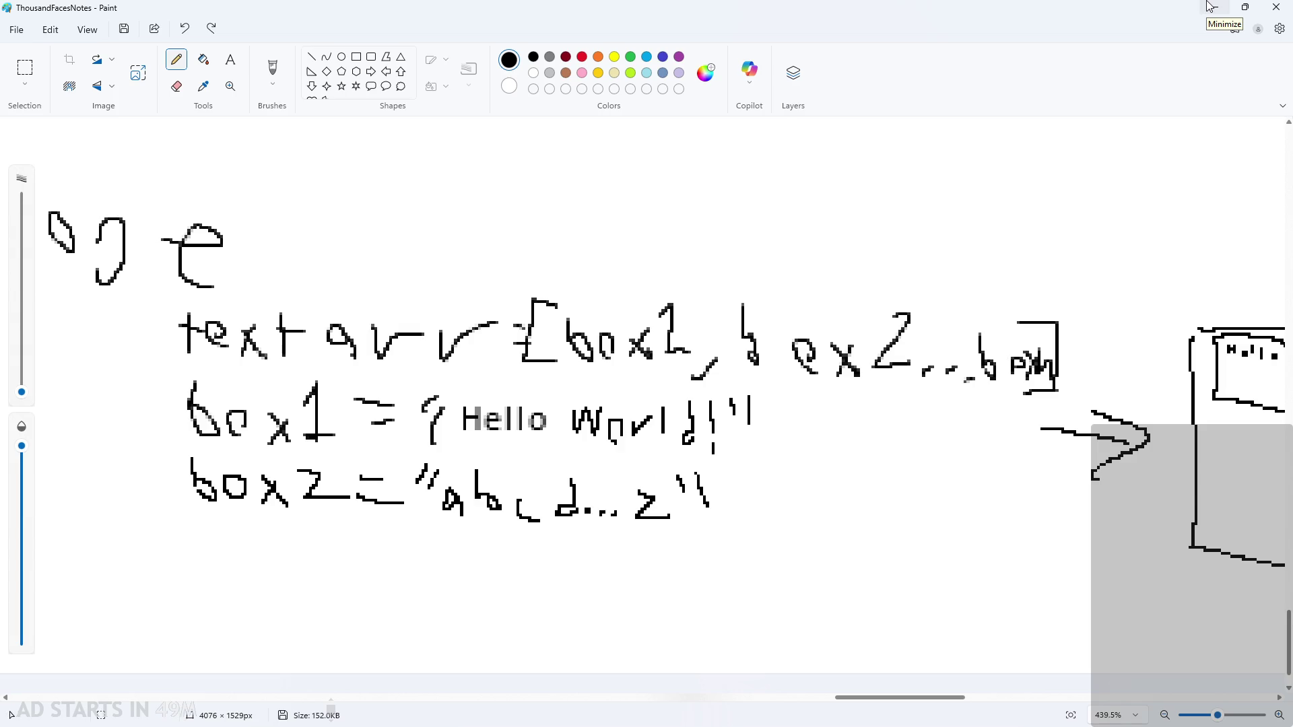
click(1209, 7)
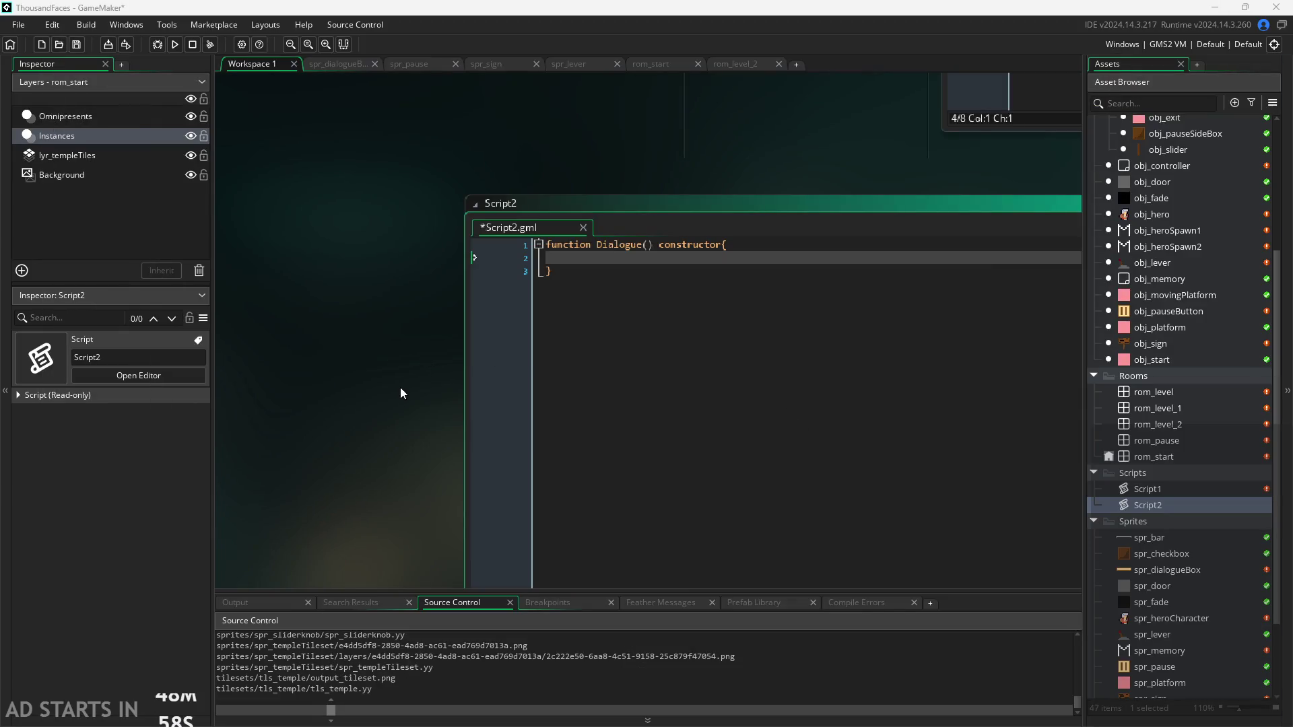
scroll(378, 393, up, 2)
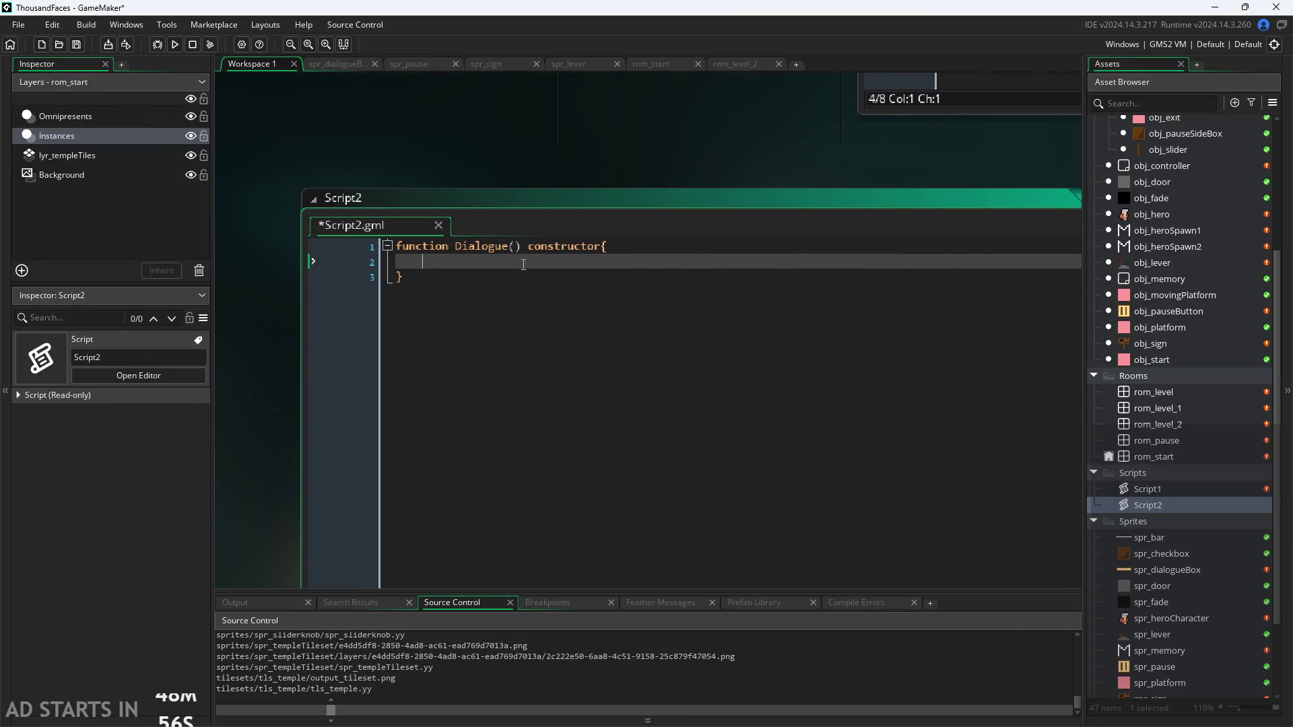
click(514, 247)
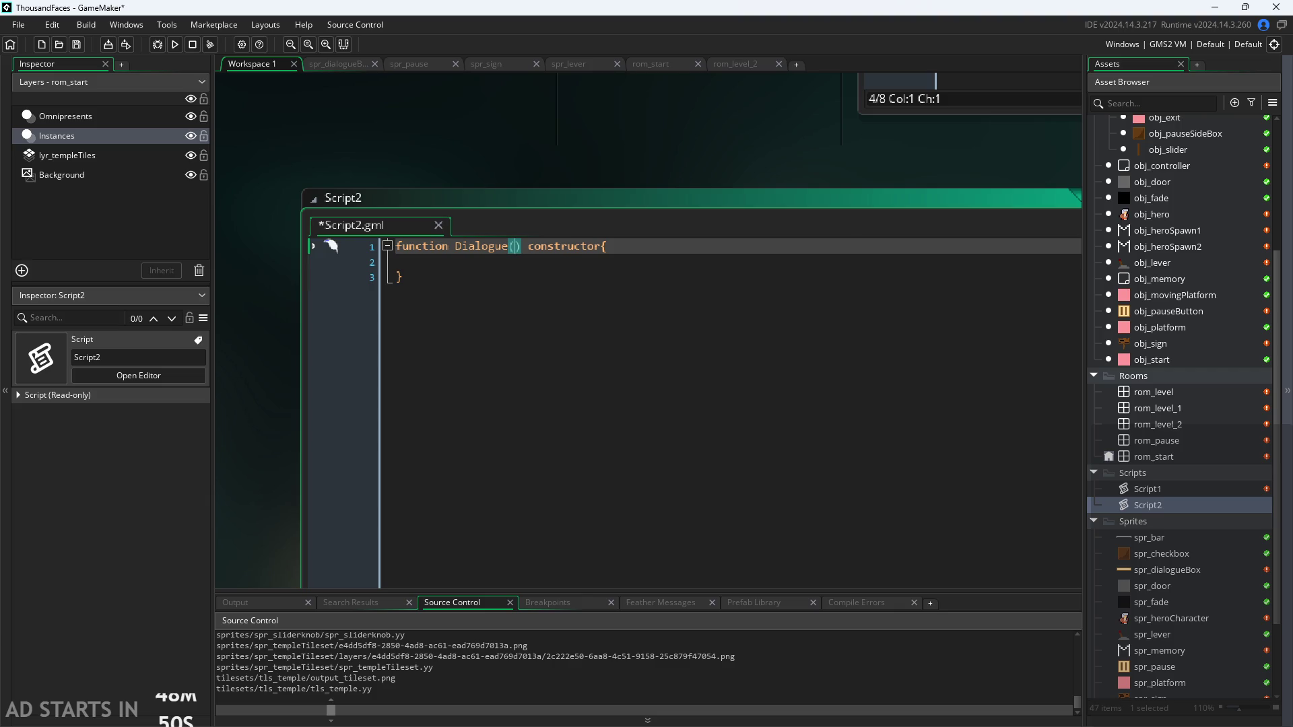
key(alt+Tab)
scroll(983, 430, up, 5)
scroll(960, 604, down, 1)
scroll(875, 593, right, 2)
Scroll over the textarr and dialogue-box notes, then minimise Paint to show Script2
scroll(808, 585, left, 2)
scroll(708, 579, up, 2)
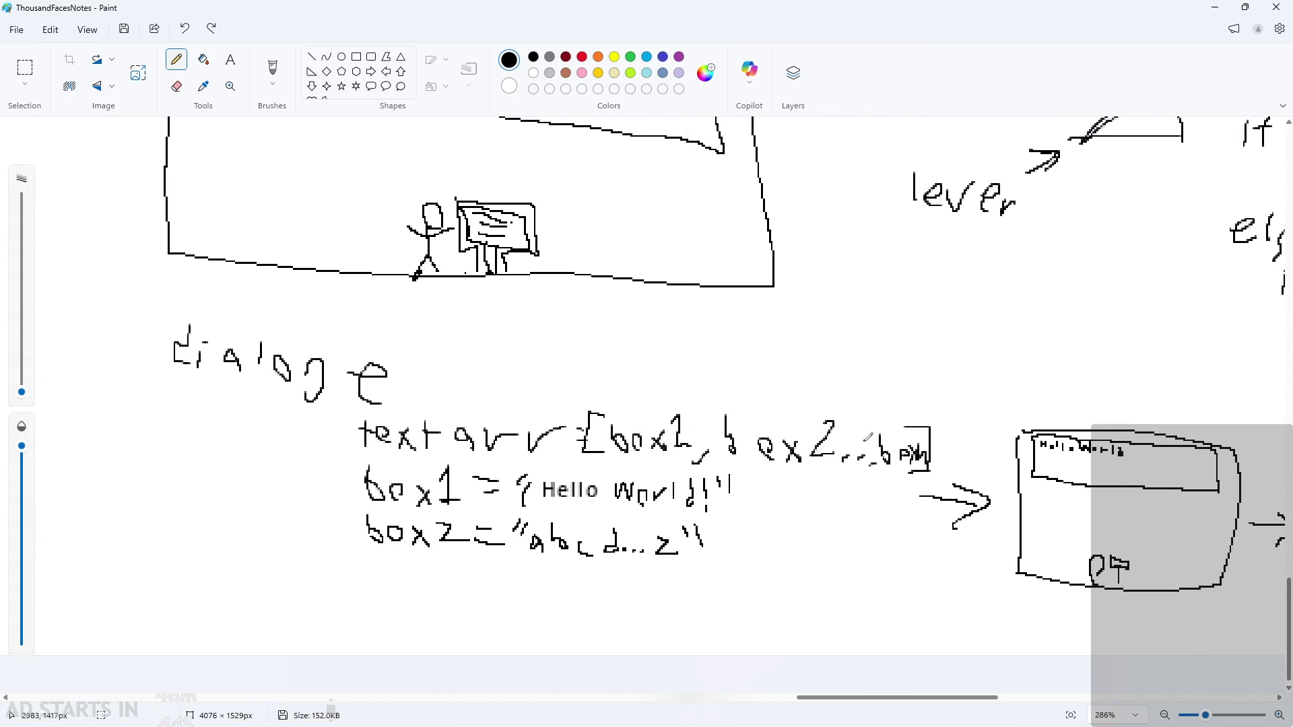
ctrl+scroll(404, 389, up, 1)
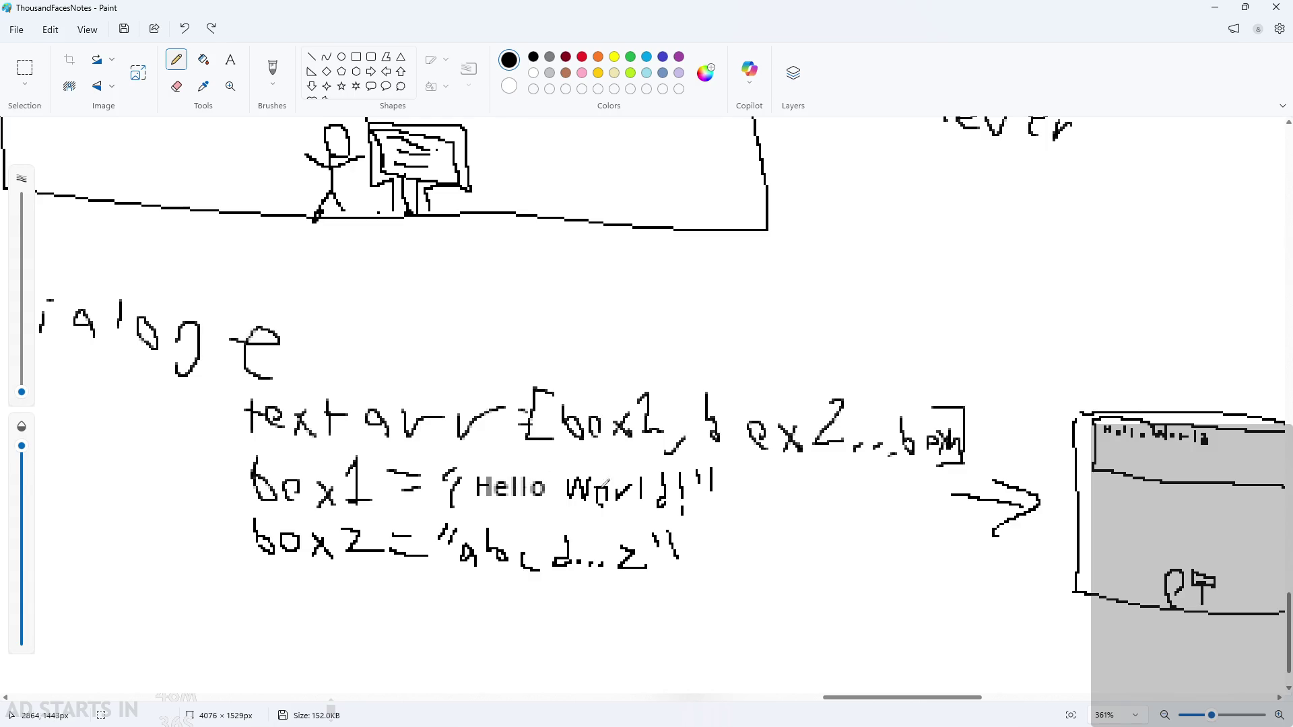
scroll(674, 487, down, 2)
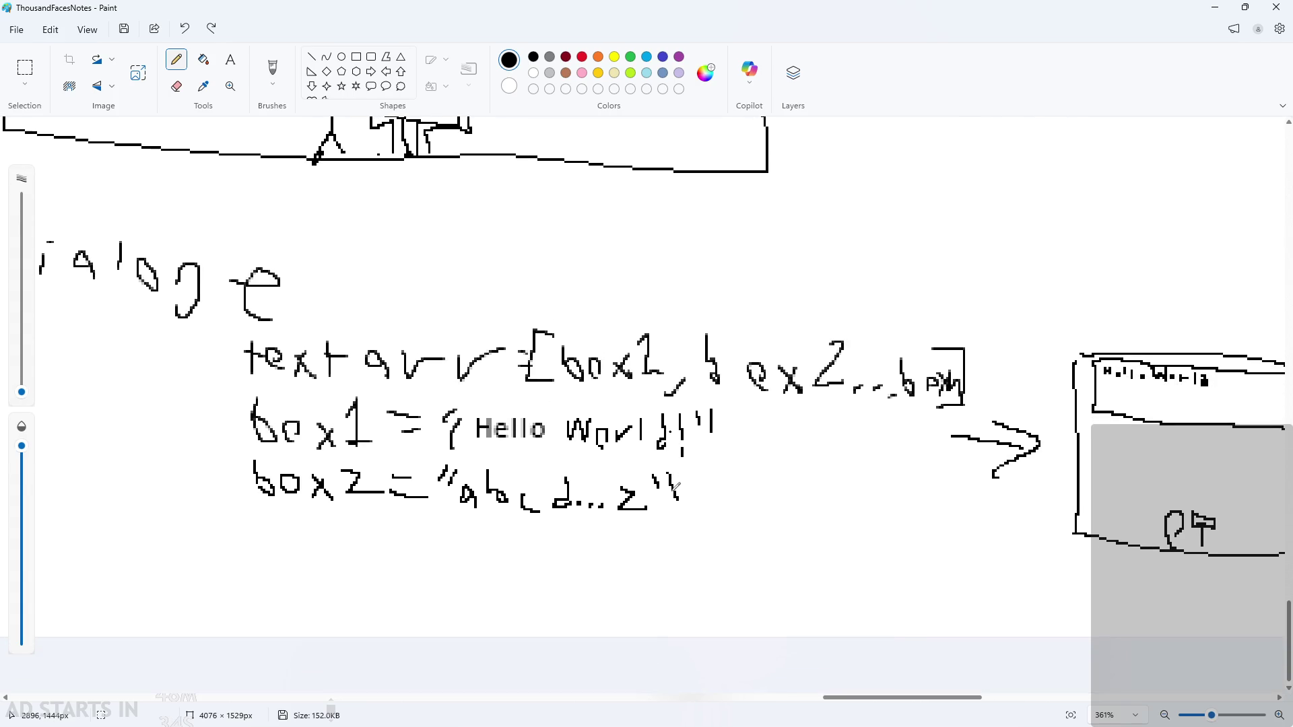
ctrl+scroll(675, 486, down, 1)
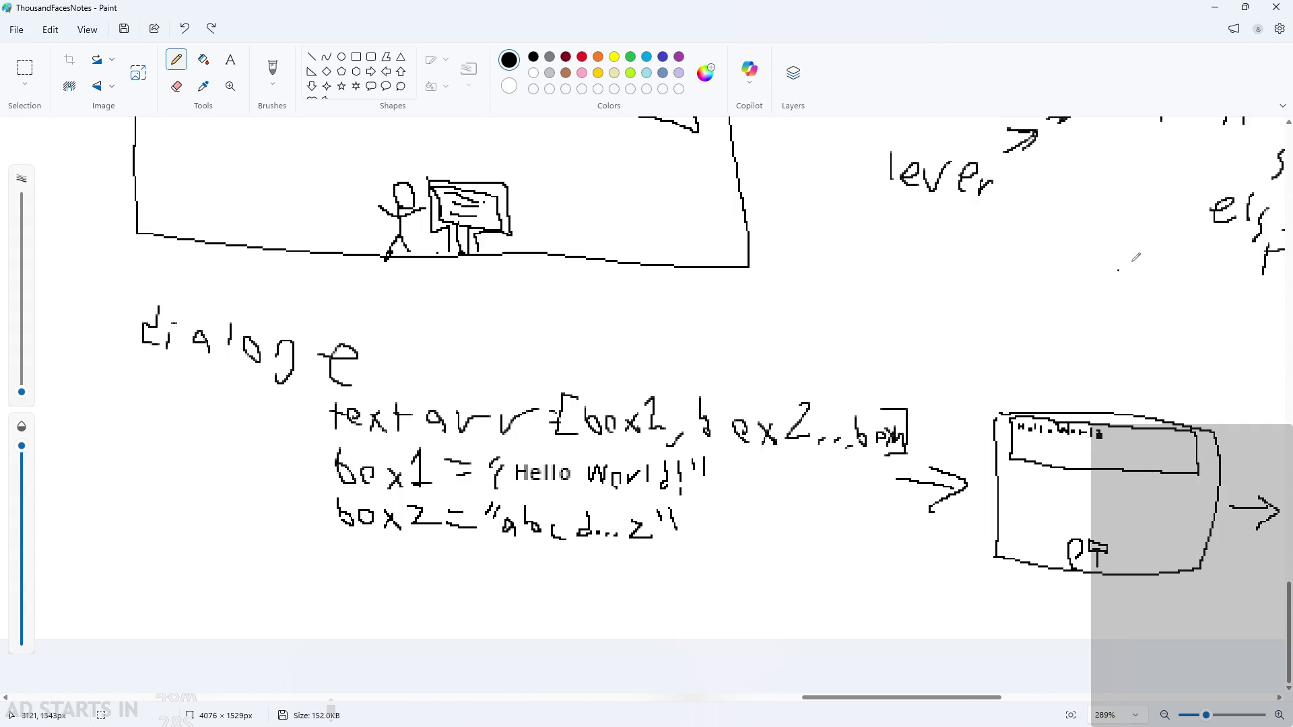
click(1224, 12)
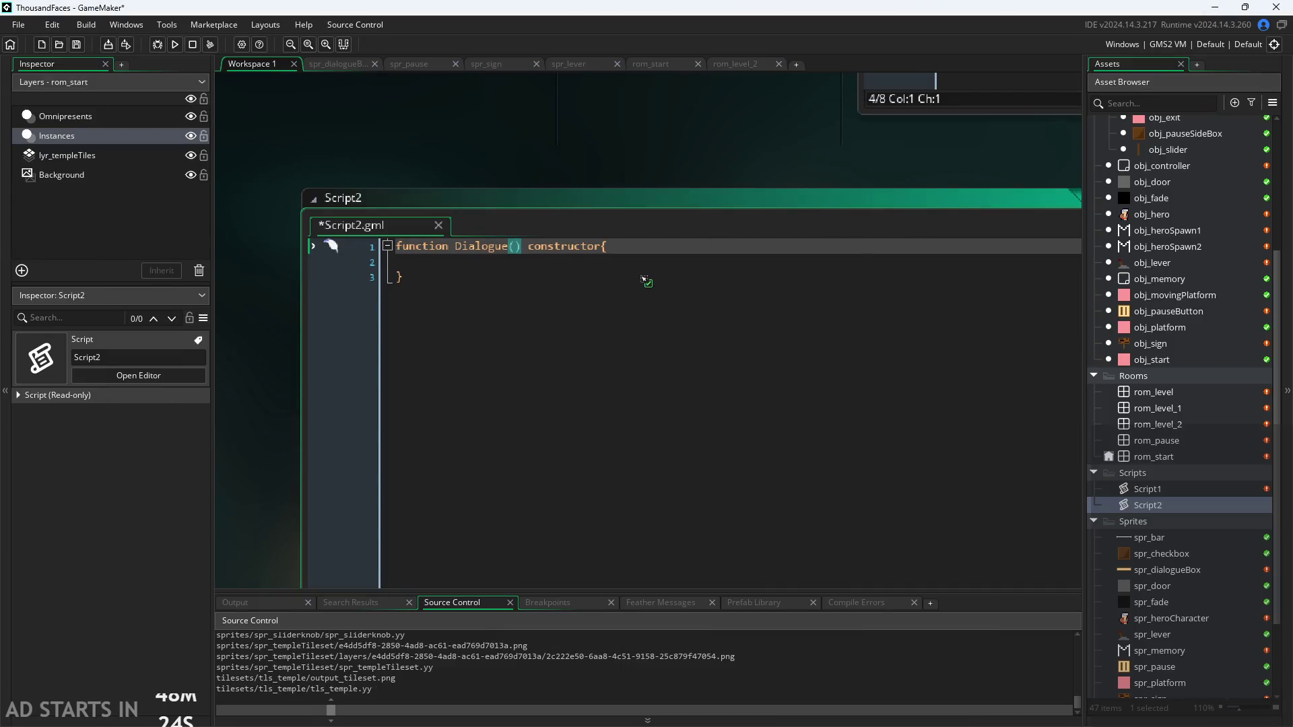
scroll(1185, 202, up, 2)
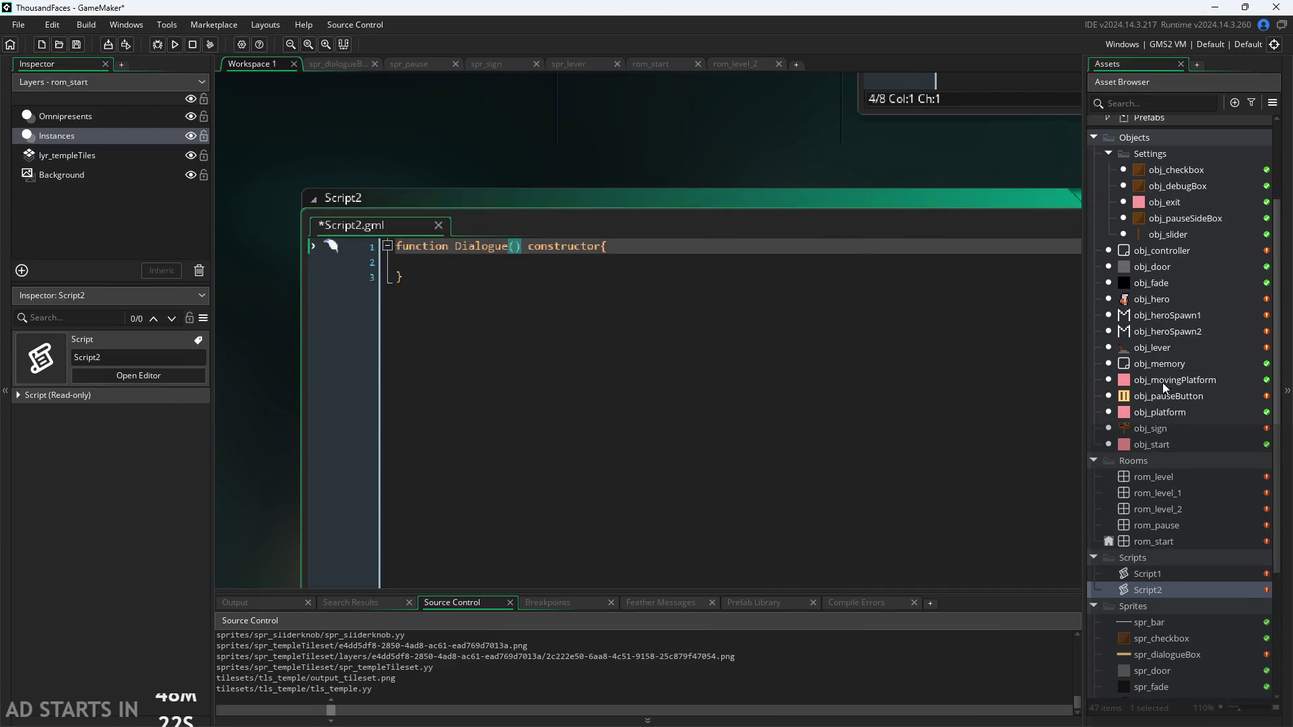
Open the obj_sign object editor and add a Create event
double_click(1165, 426)
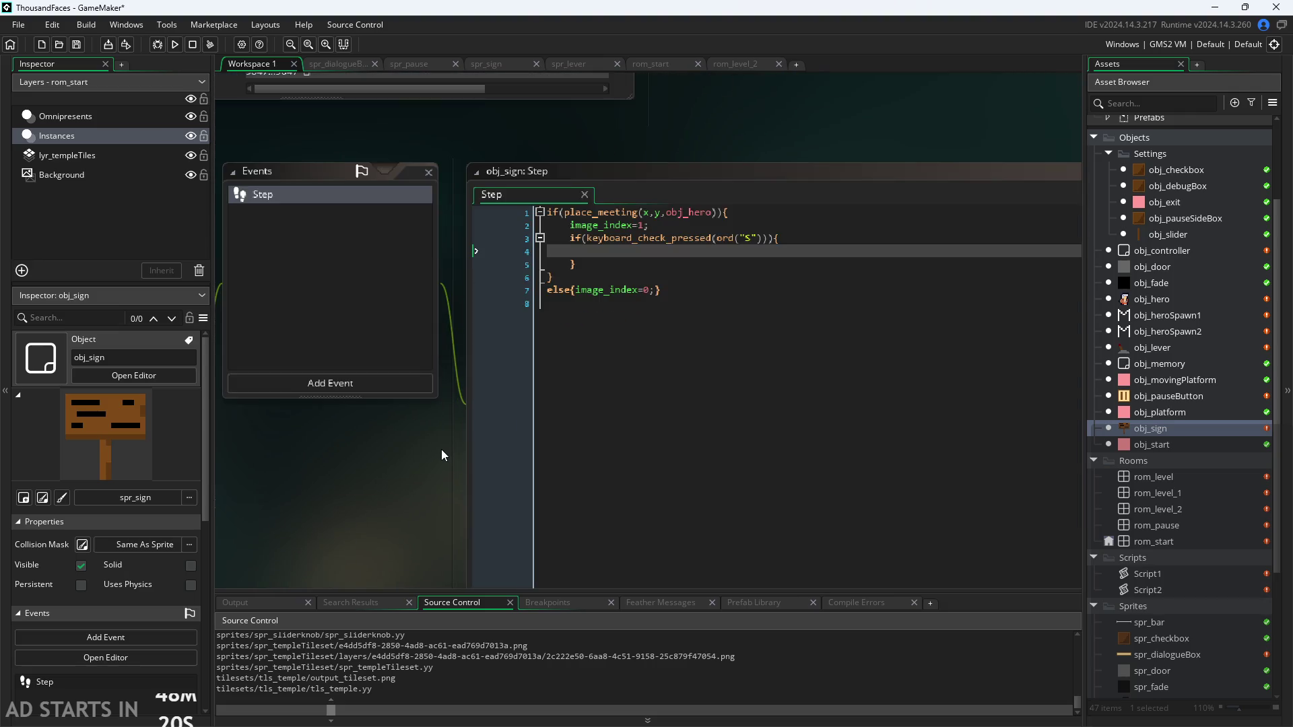
drag(442, 450, 511, 441)
click(433, 380)
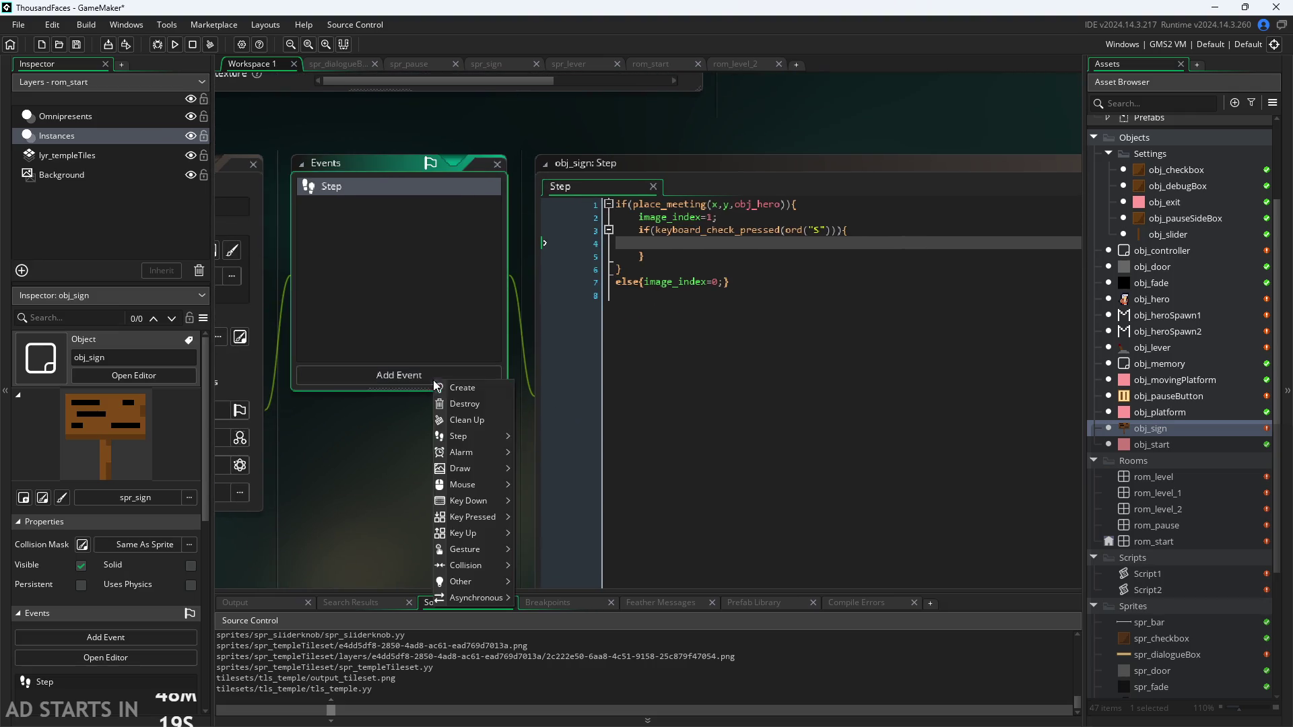
click(492, 390)
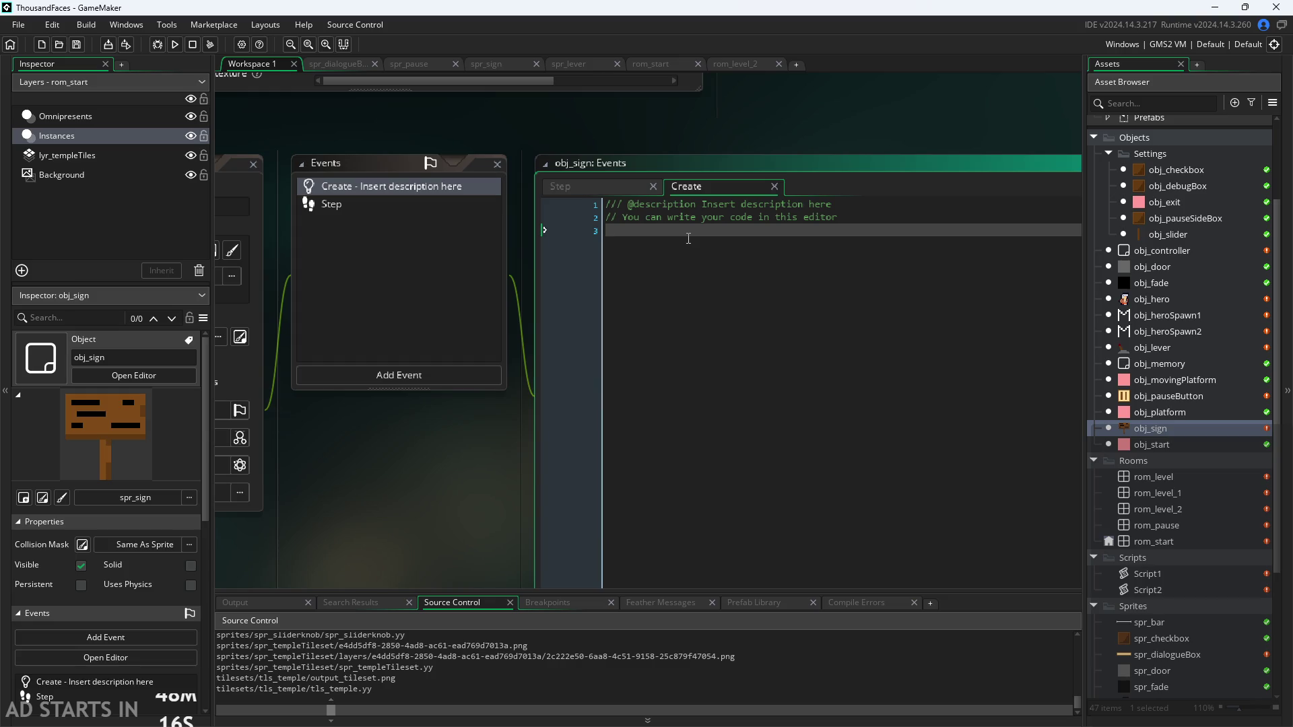
Write box1="Hello World!" and box2="abcdefghijklmnopqrstuvwxyz" in the Create event
text(box1=)
text("HE)
key(BackSpace)
key(BackSpace)
text(lo World!";)
key(Return)
text(bocx)
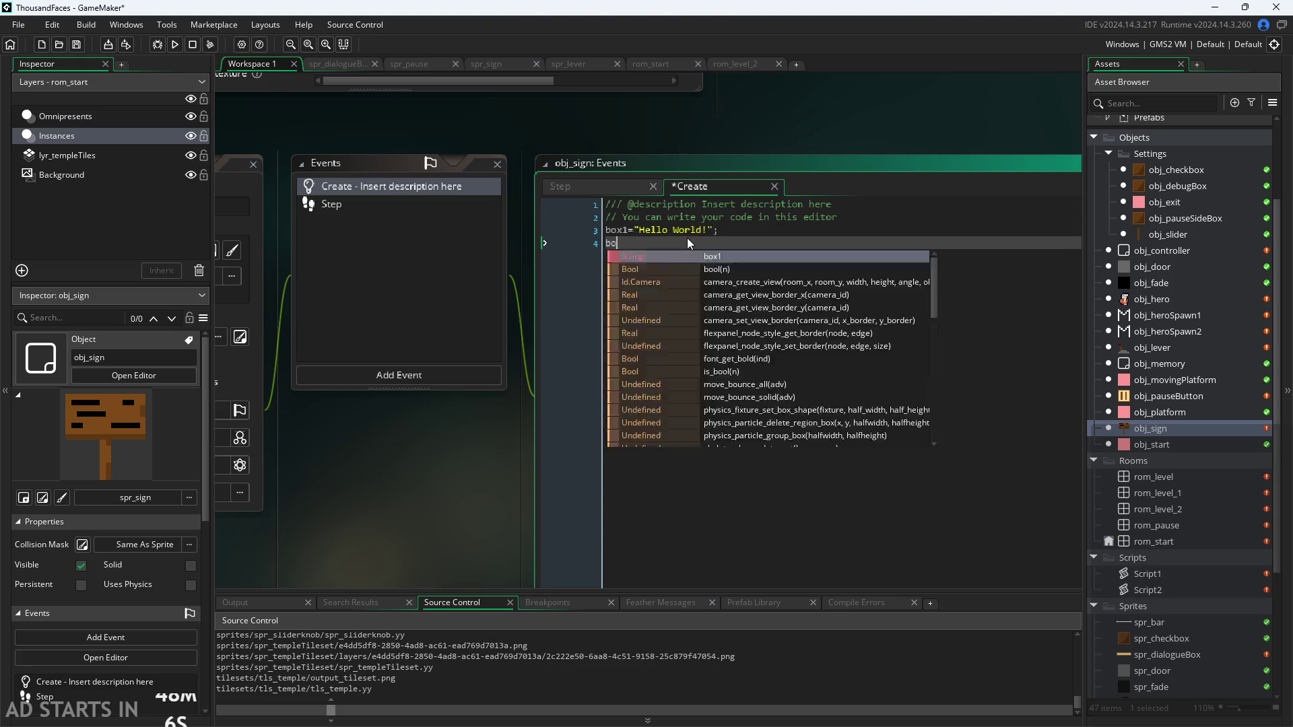
key(BackSpace)
key(BackSpace)
text(x2=)
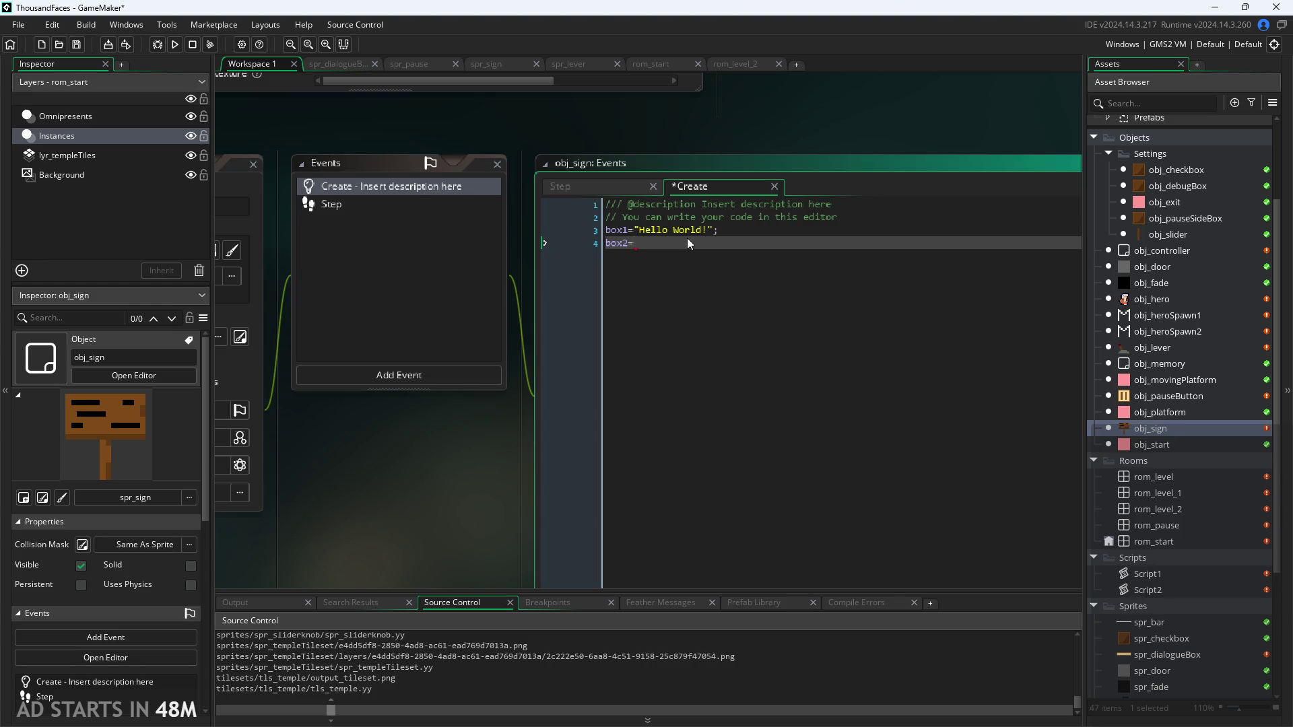
text(")
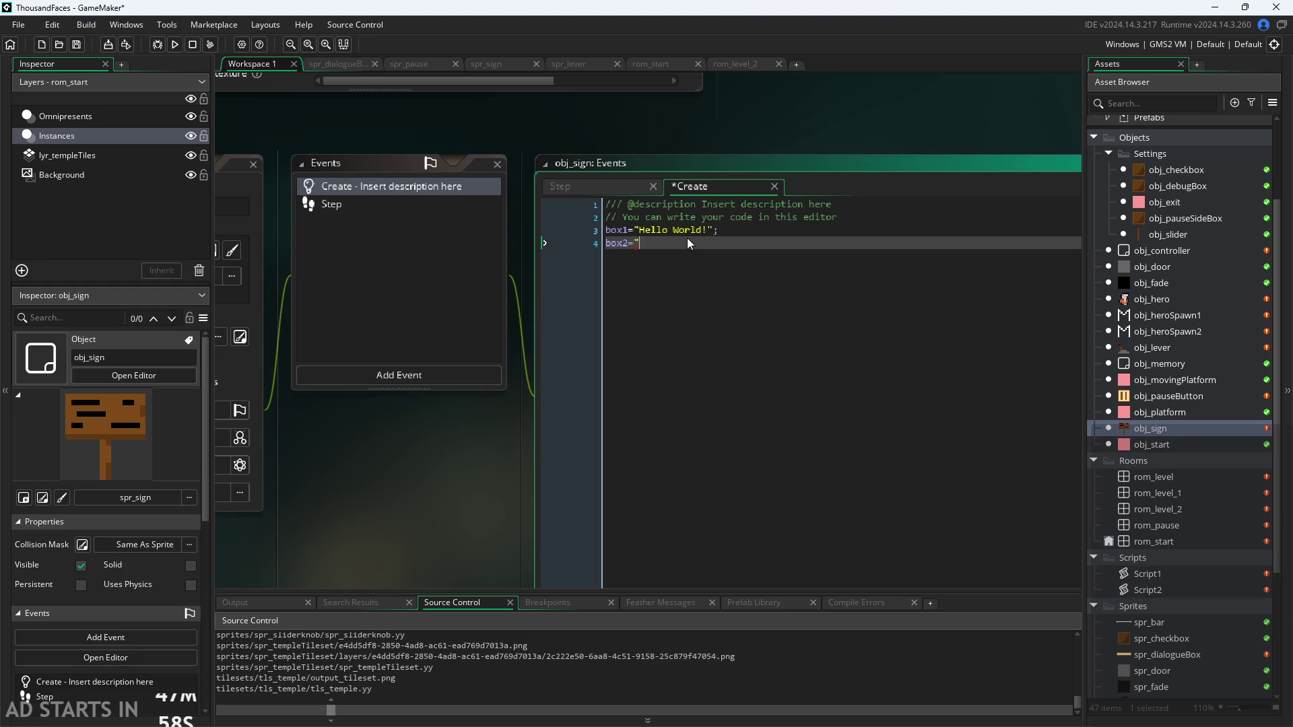
text(aefgh)
text(ijklmn)
text(op)
text(qrst)
text(uvwx)
text(yz";)
scroll(673, 296, up, 2)
scroll(306, 536, down, 2)
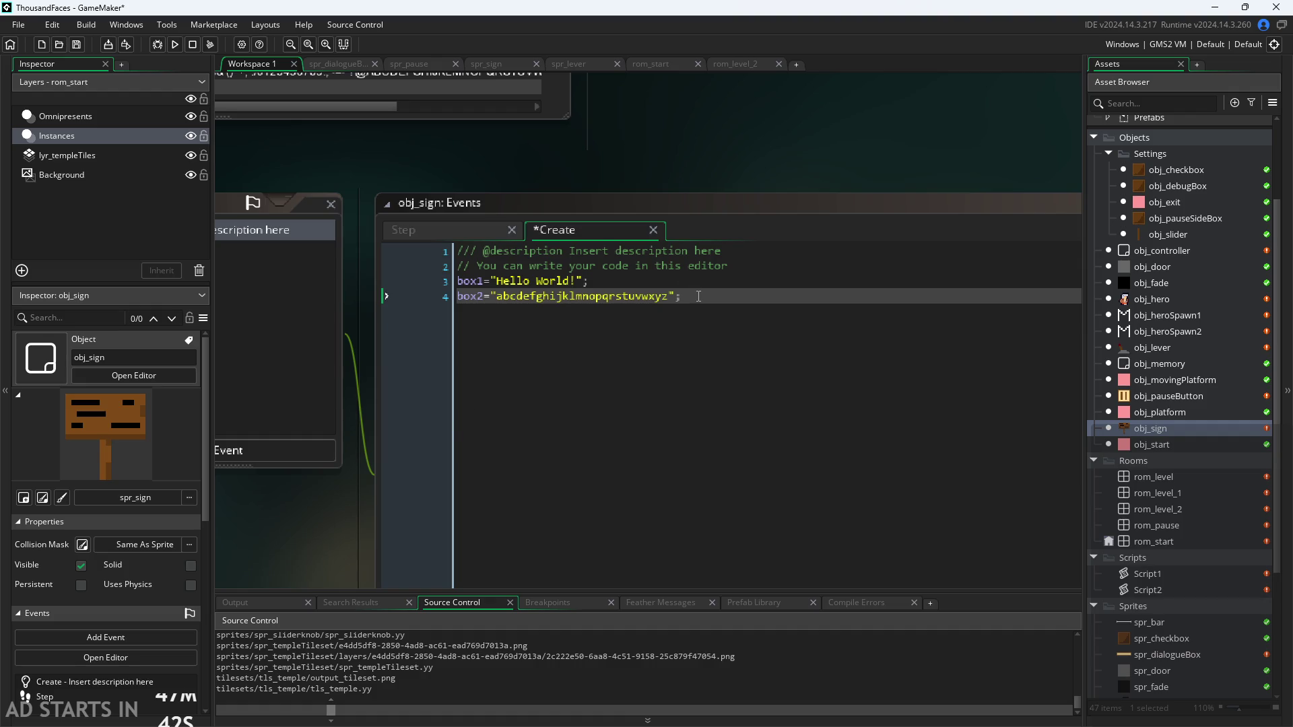
Add the line textarr=[box1,box2] below box2 in obj_sign's Create event and save
click(699, 296)
key(Return)
text(arr)
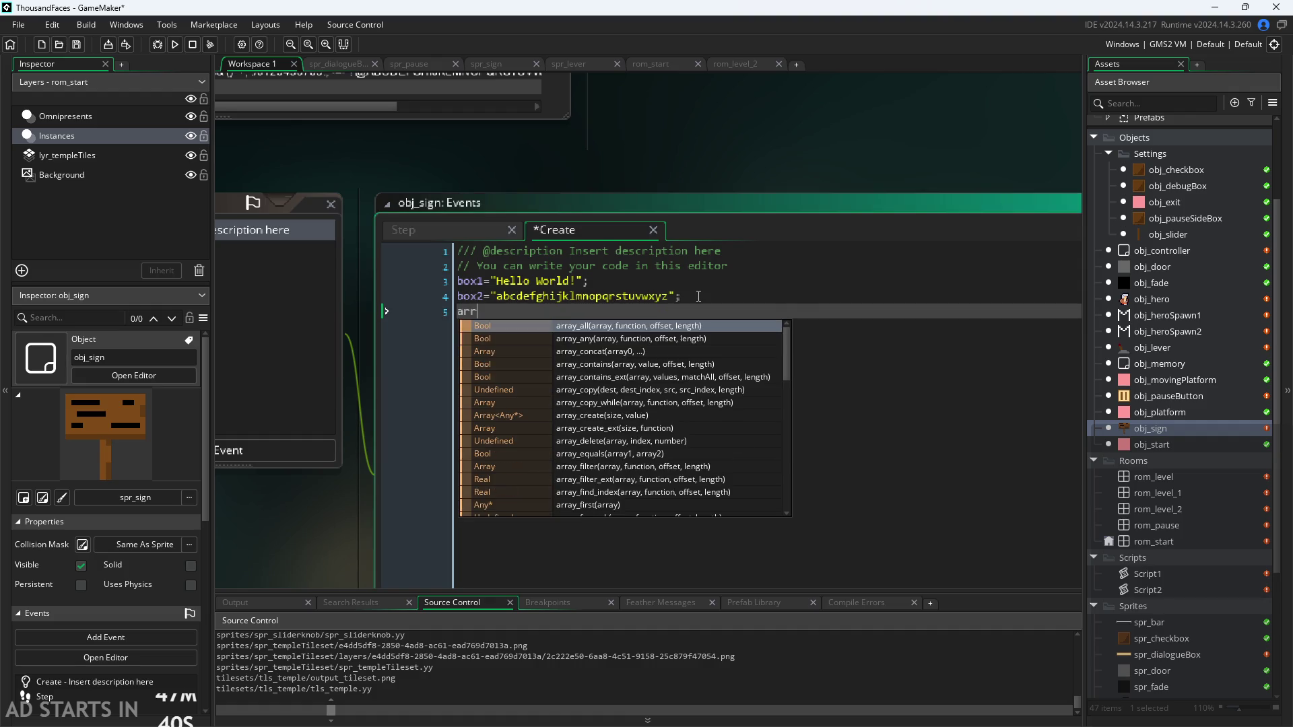
key(BackSpace)
key(BackSpace)
key(BackSpace)
text(textarr=[box1,b)
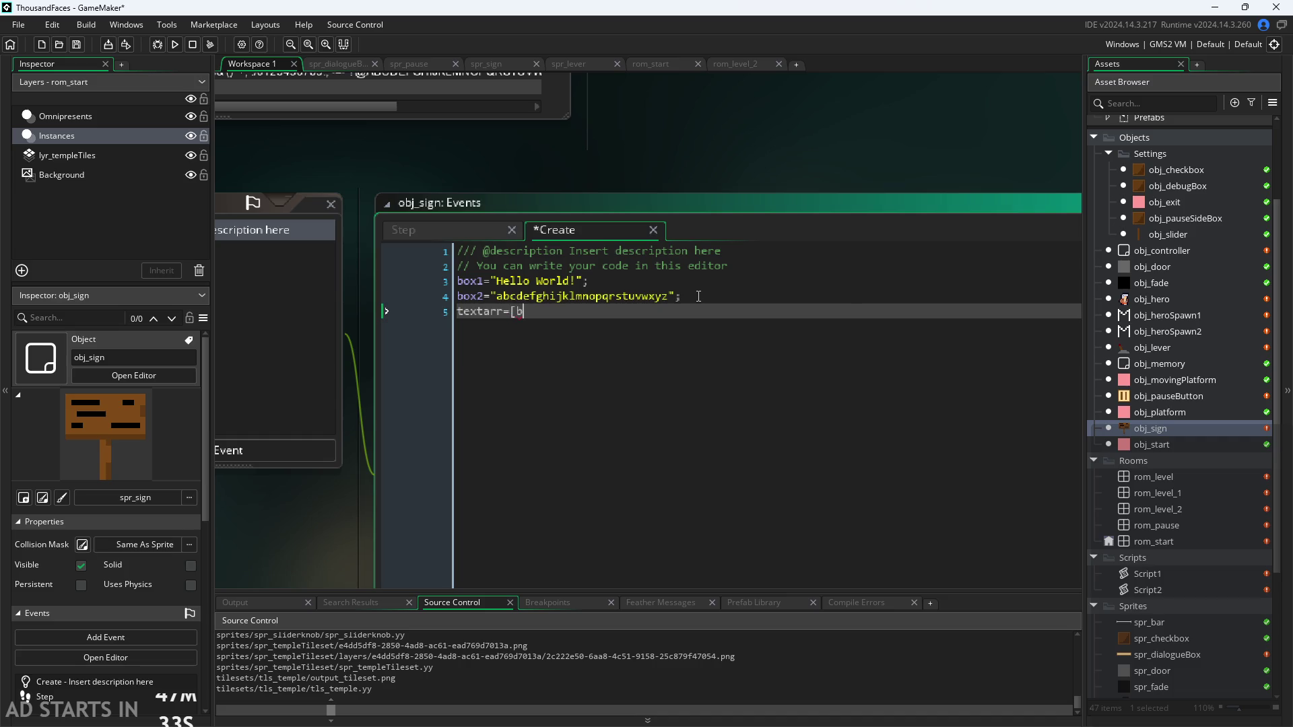
text(ox2])
key(ctrl+s)
Start a new empty line after the textarr array definition
scroll(342, 519, down, 3)
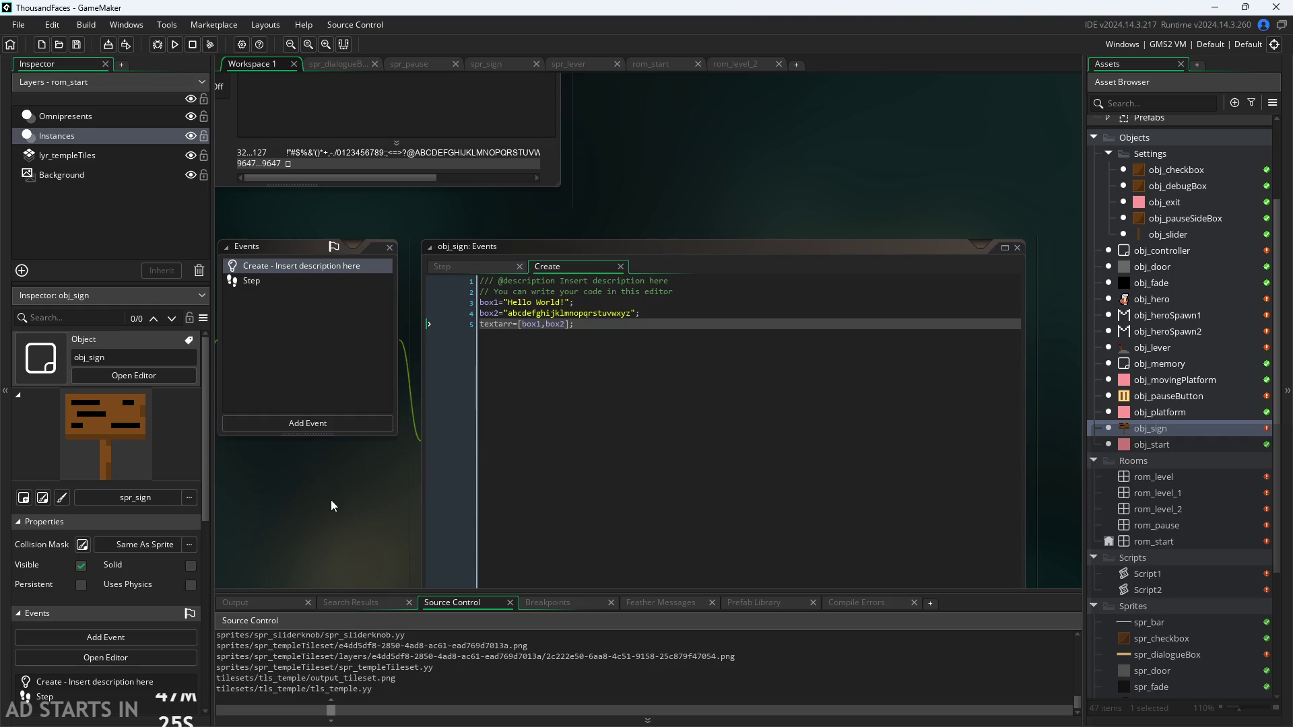
scroll(303, 538, up, 3)
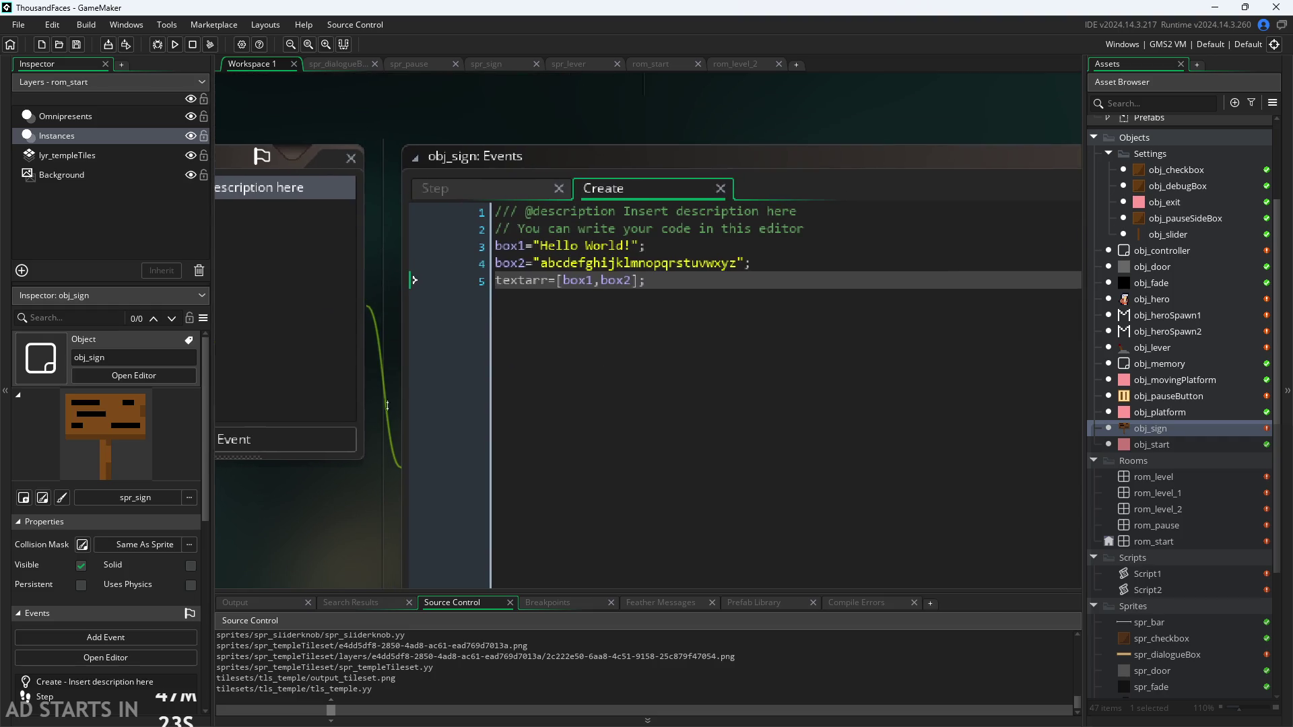
scroll(369, 377, down, 3)
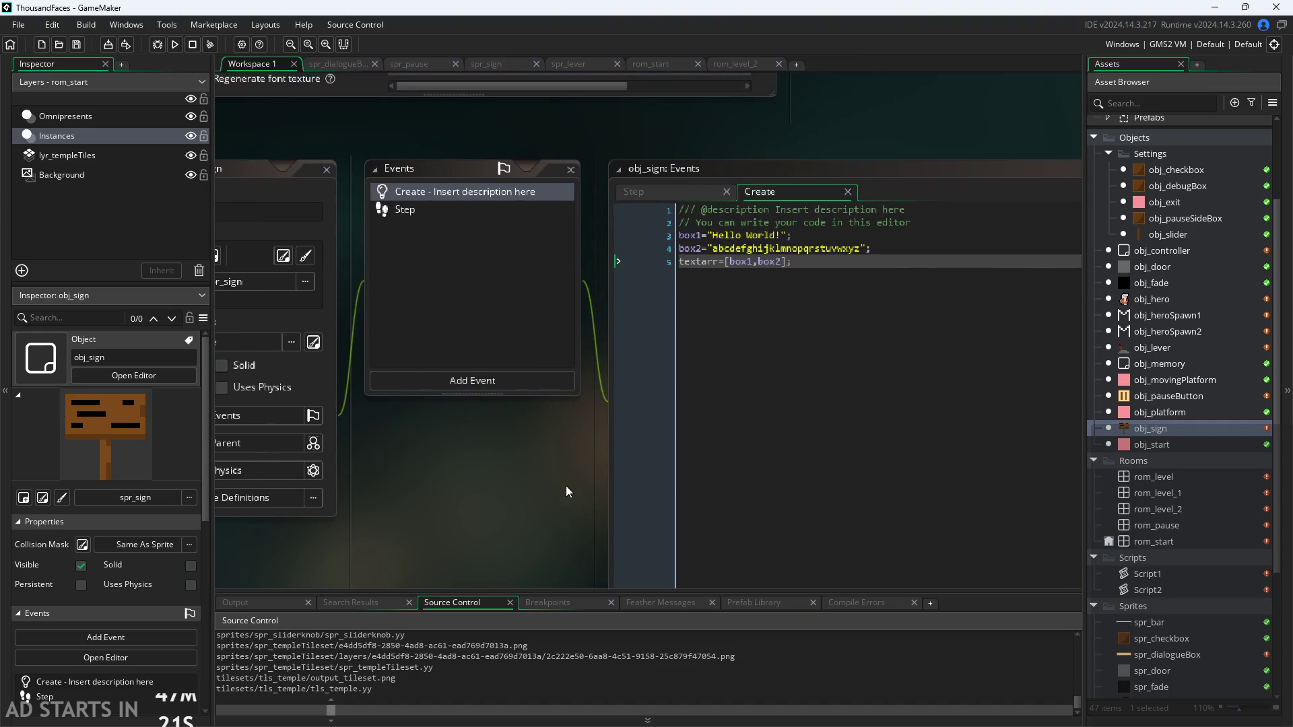
scroll(565, 486, up, 2)
scroll(404, 519, down, 1)
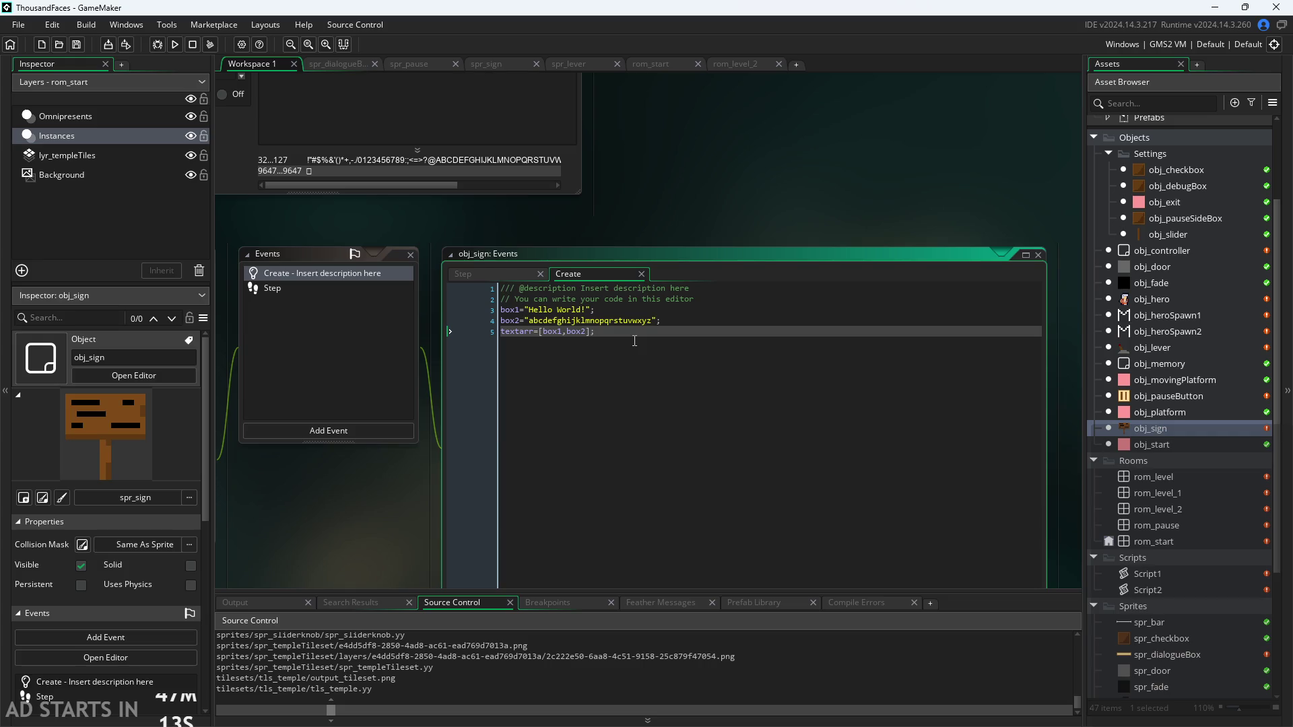
scroll(417, 495, up, 2)
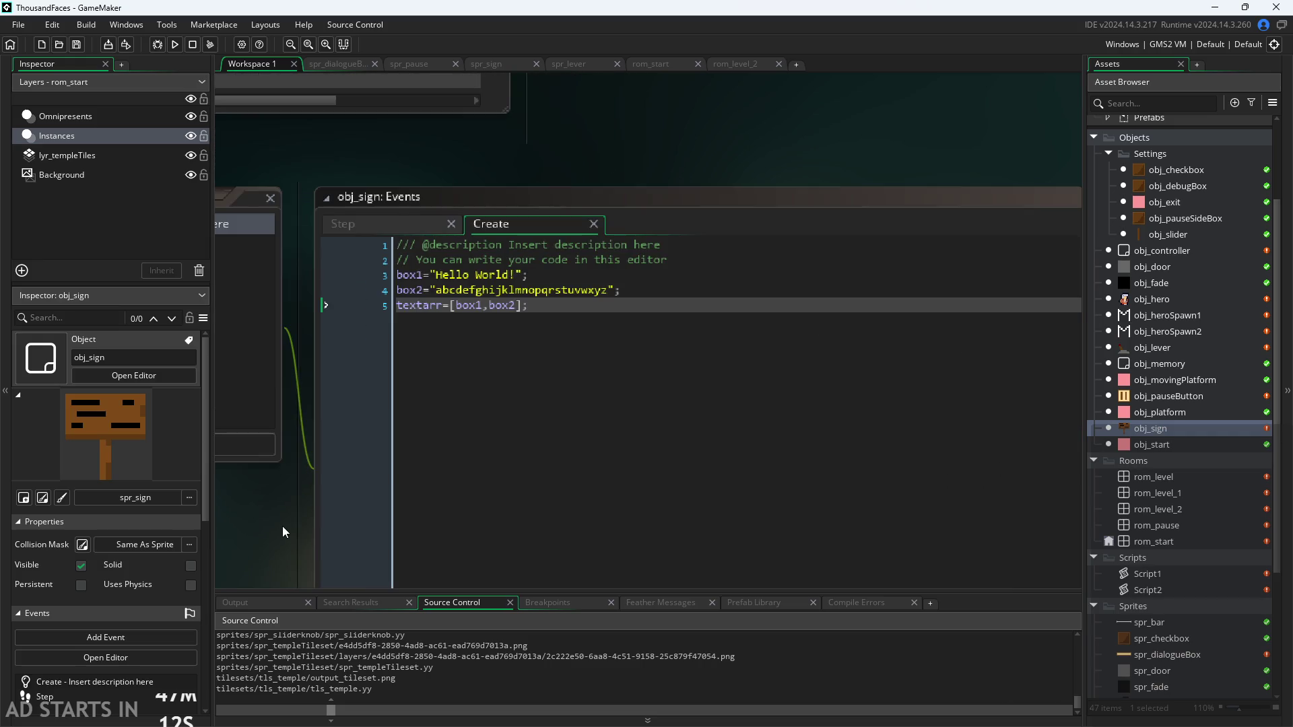
click(526, 308)
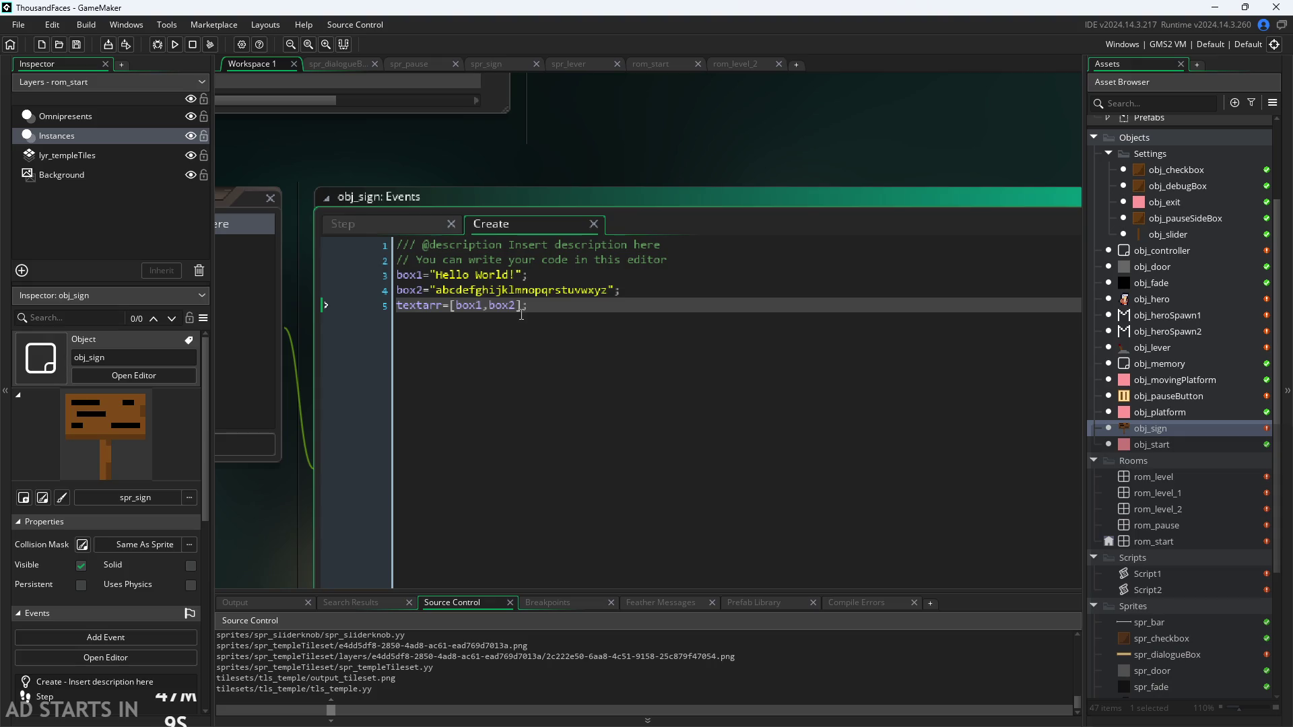
key(Return)
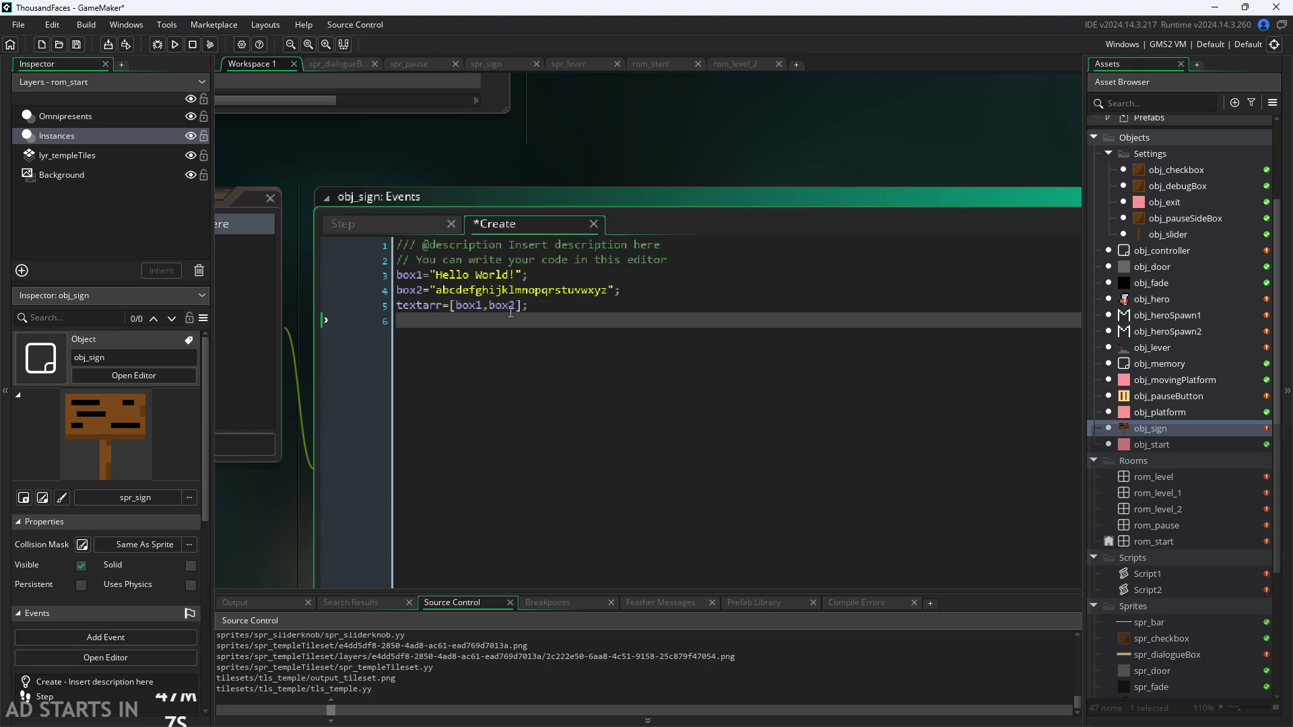
Hand-write the label 'dialogue' beside the text-box sketches in the Paint notes
key(alt+Tab)
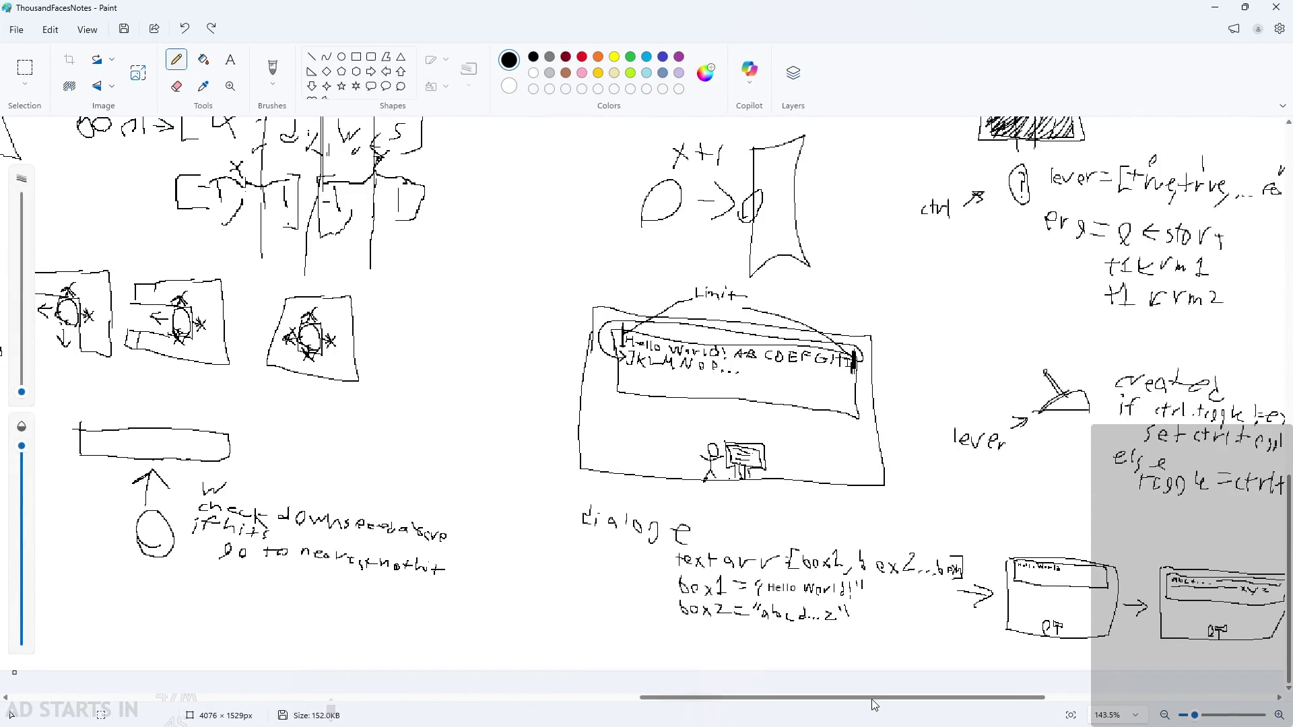
scroll(874, 705, right, 10)
scroll(1081, 605, up, 1)
scroll(696, 572, up, 4)
mouse_move(622, 360)
mouse_down()
mouse_move(609, 386)
mouse_move(623, 406)
mouse_up()
mouse_move(648, 395)
mouse_down()
mouse_move(639, 421)
mouse_move(739, 398)
mouse_up()
click(653, 379)
mouse_move(758, 389)
mouse_down()
mouse_move(761, 417)
mouse_move(731, 436)
mouse_up()
drag(789, 408, 822, 426)
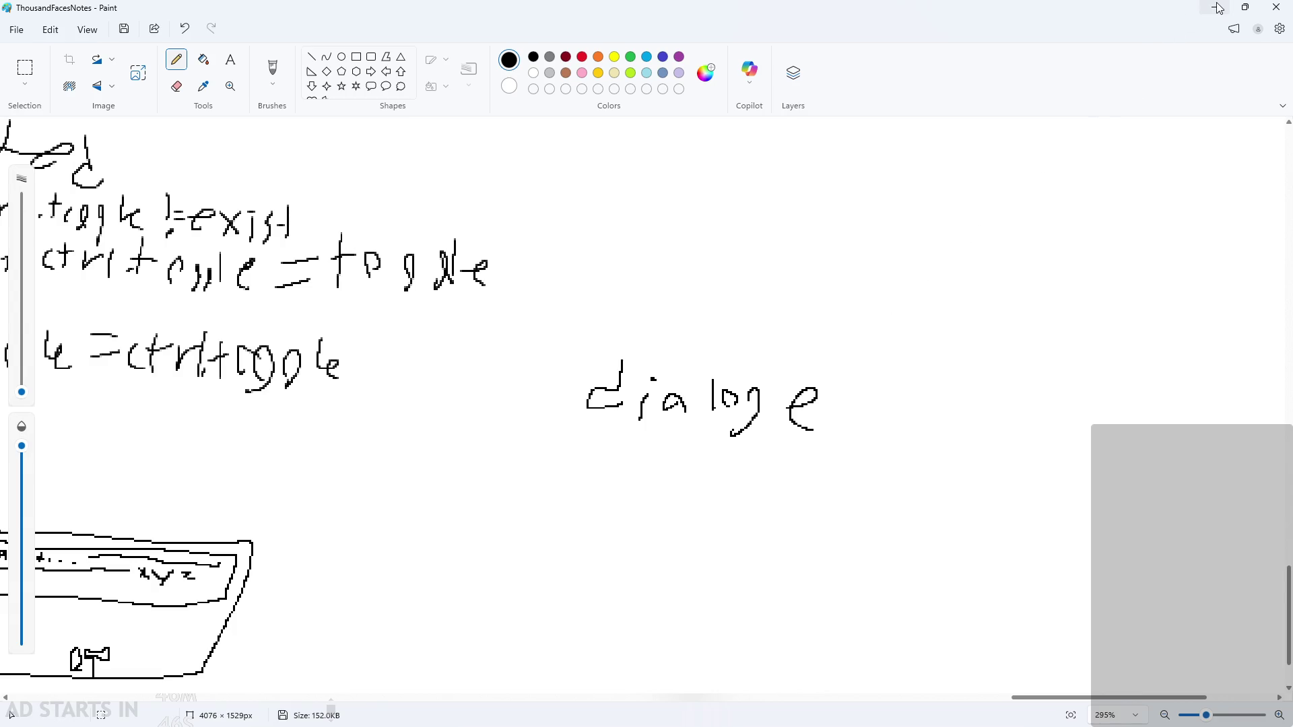
drag(773, 389, 790, 385)
Add a short stroke lower in the notes and undo a stray stroke in the right box
scroll(845, 671, left, 10)
scroll(845, 671, down, 3)
scroll(875, 687, up, 3)
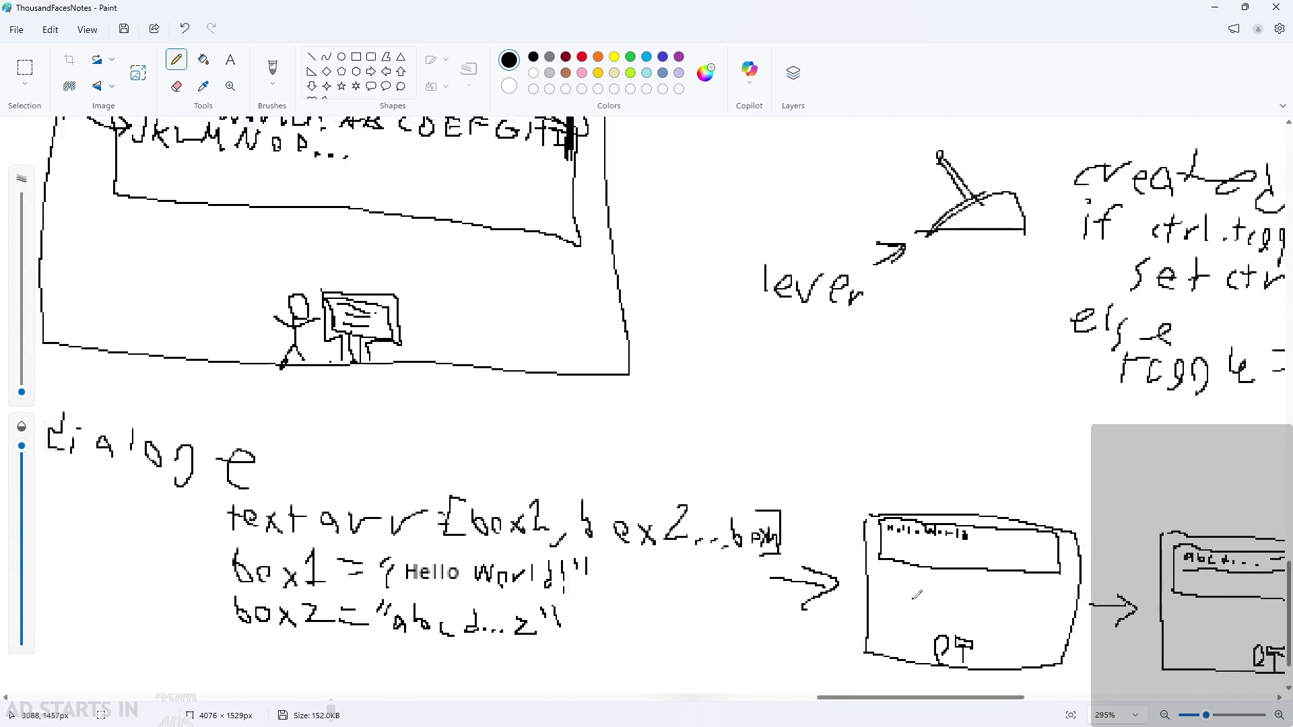
drag(926, 705, 966, 700)
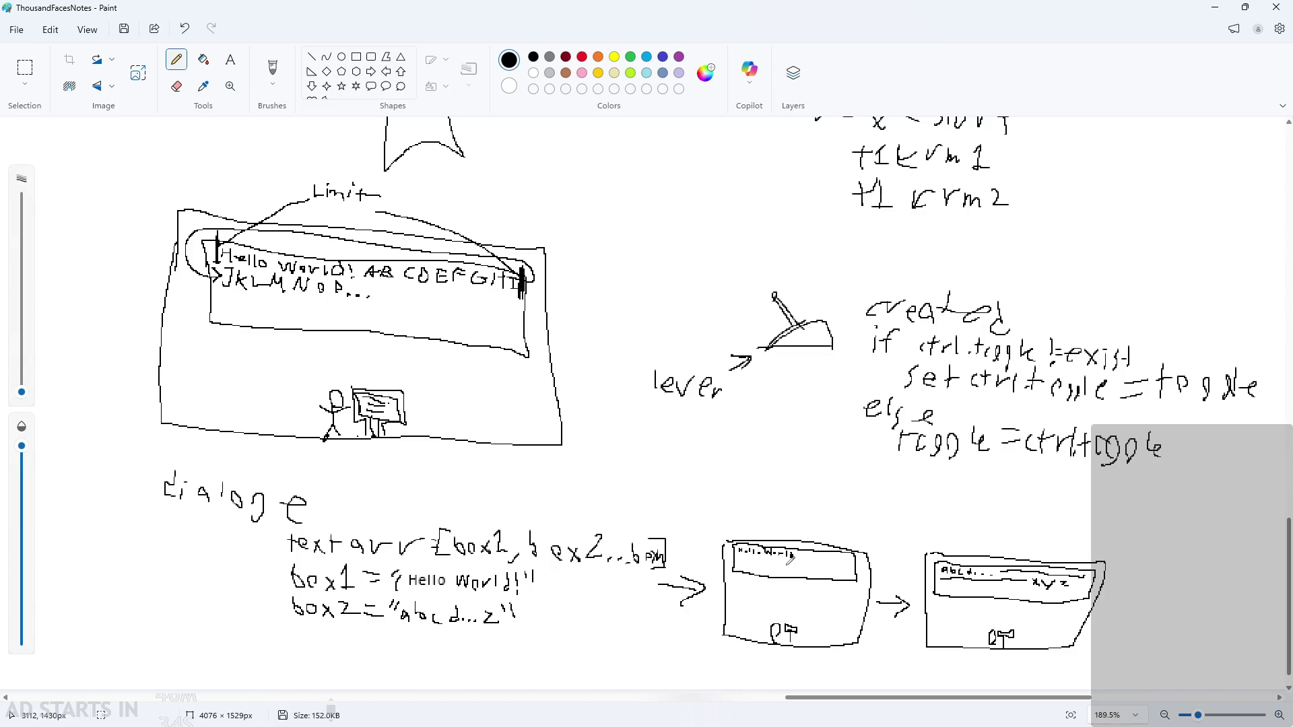
ctrl+scroll(804, 564, up, 2)
scroll(803, 606, up, 5)
scroll(803, 632, down, 10)
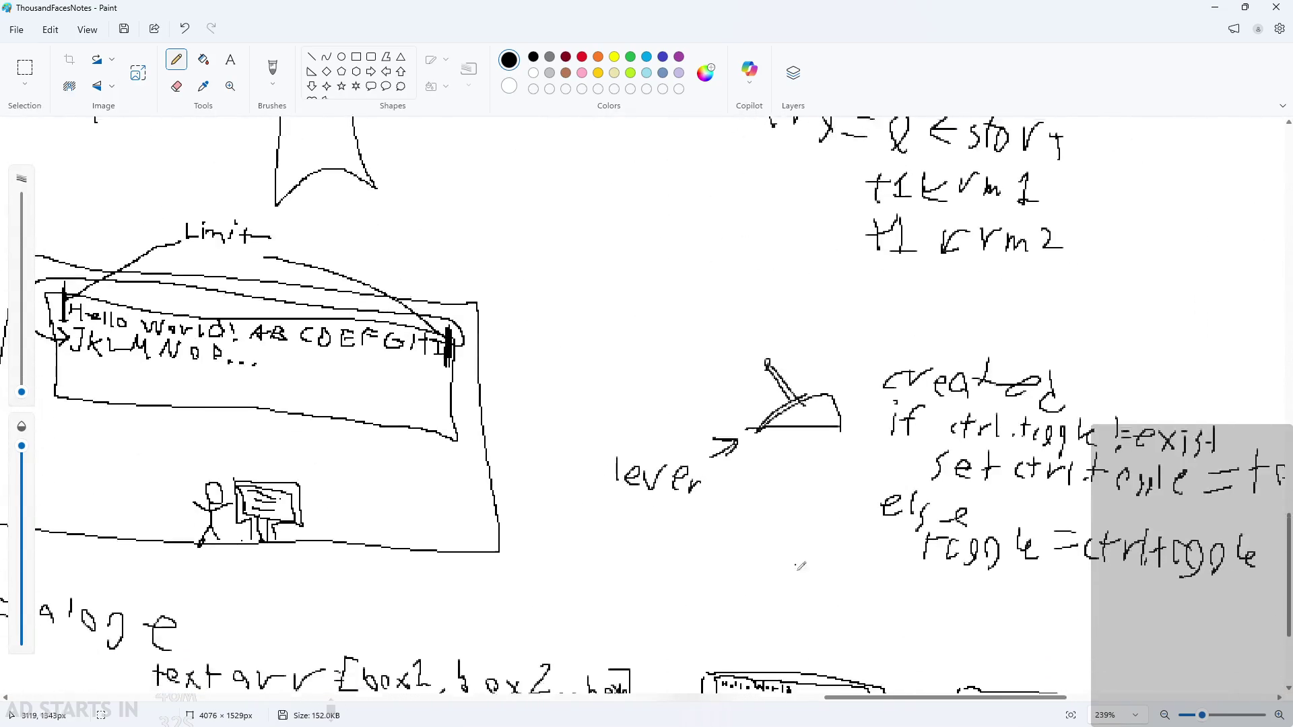
ctrl+scroll(974, 532, up, 1)
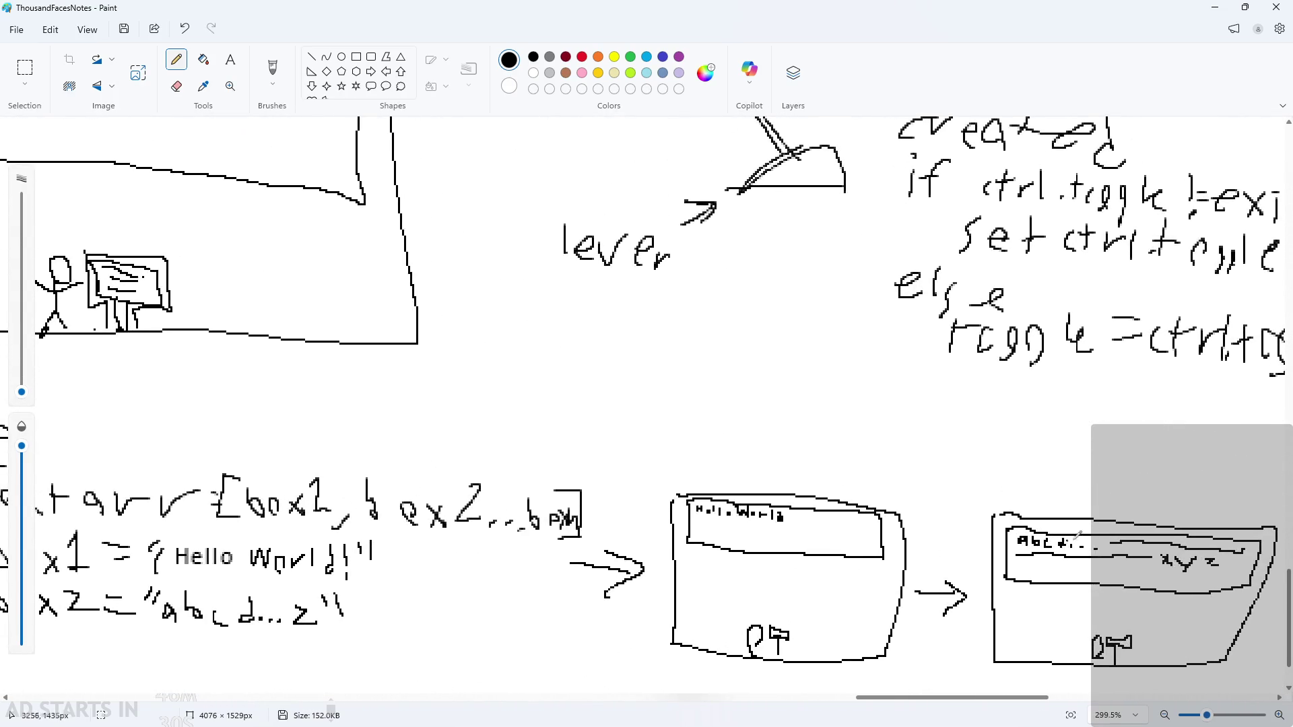
drag(1247, 549, 1247, 570)
key(ctrl+z)
Draw another short stroke near the bottom of the notes, then minimize Paint
ctrl+scroll(701, 422, down, 6)
scroll(701, 421, up, 2)
ctrl+scroll(188, 274, up, 8)
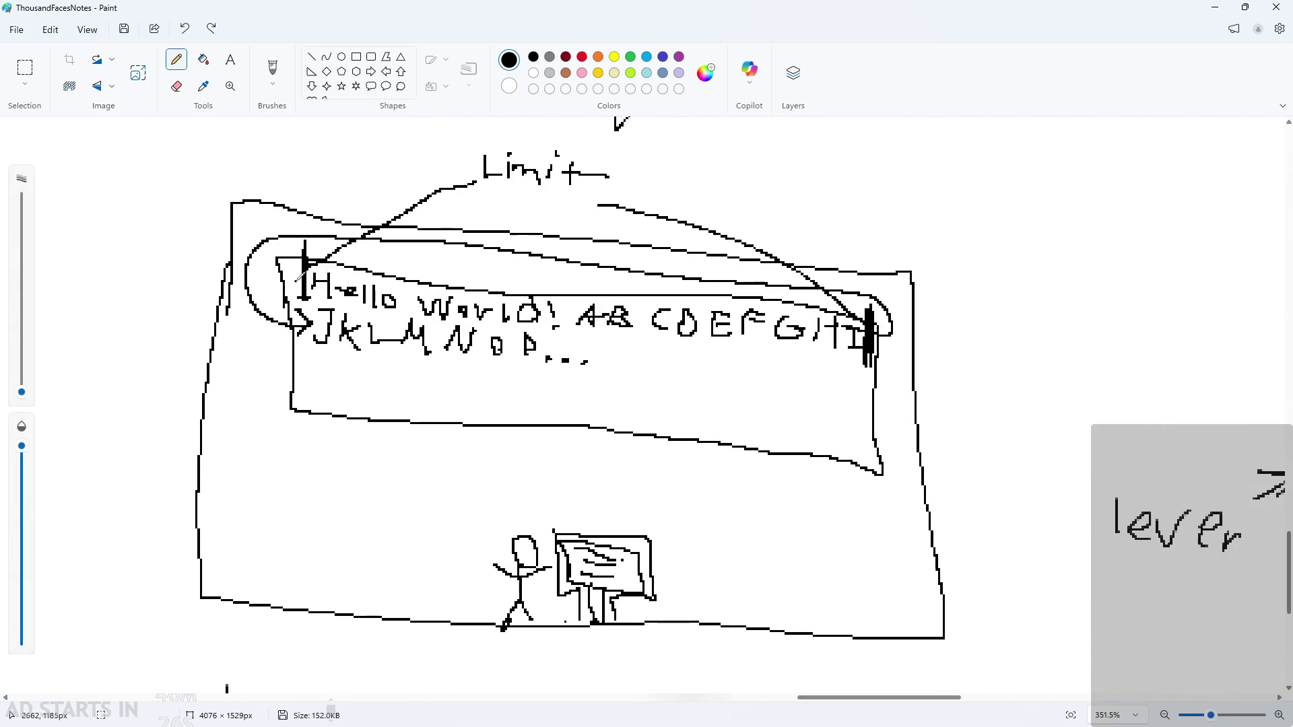
ctrl+scroll(435, 313, down, 6)
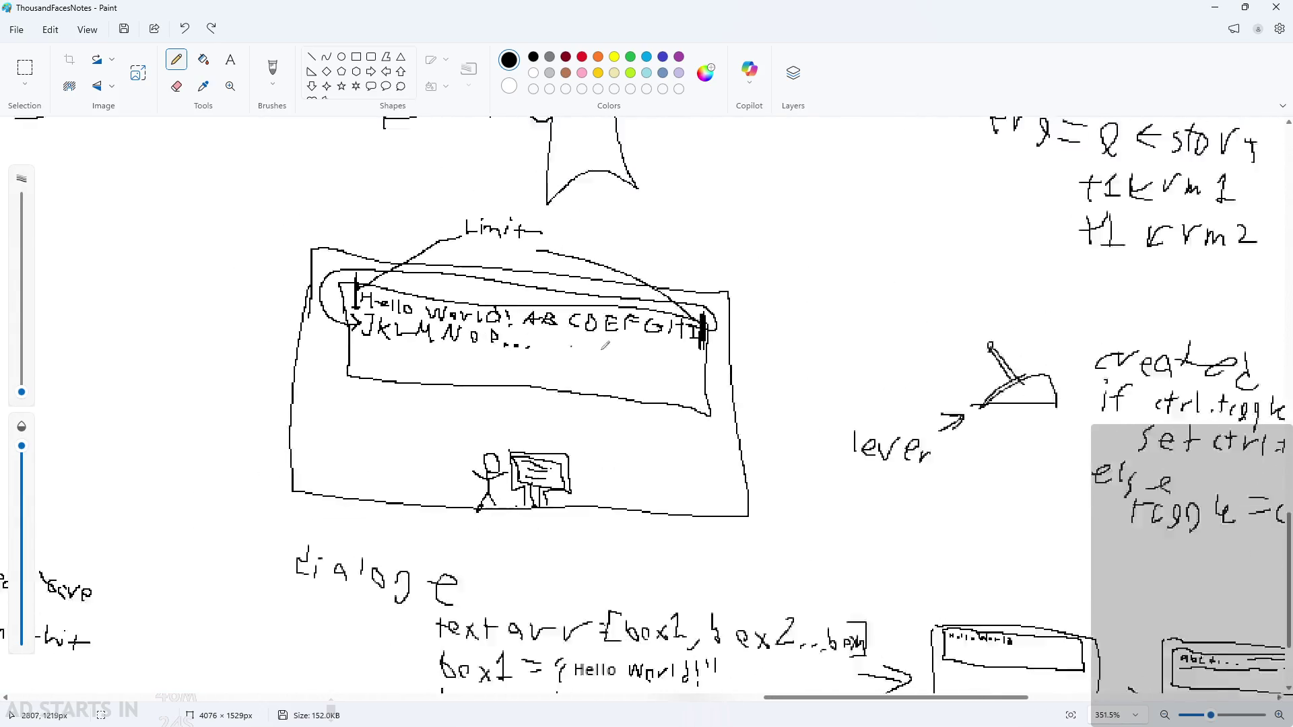
drag(978, 697, 1000, 696)
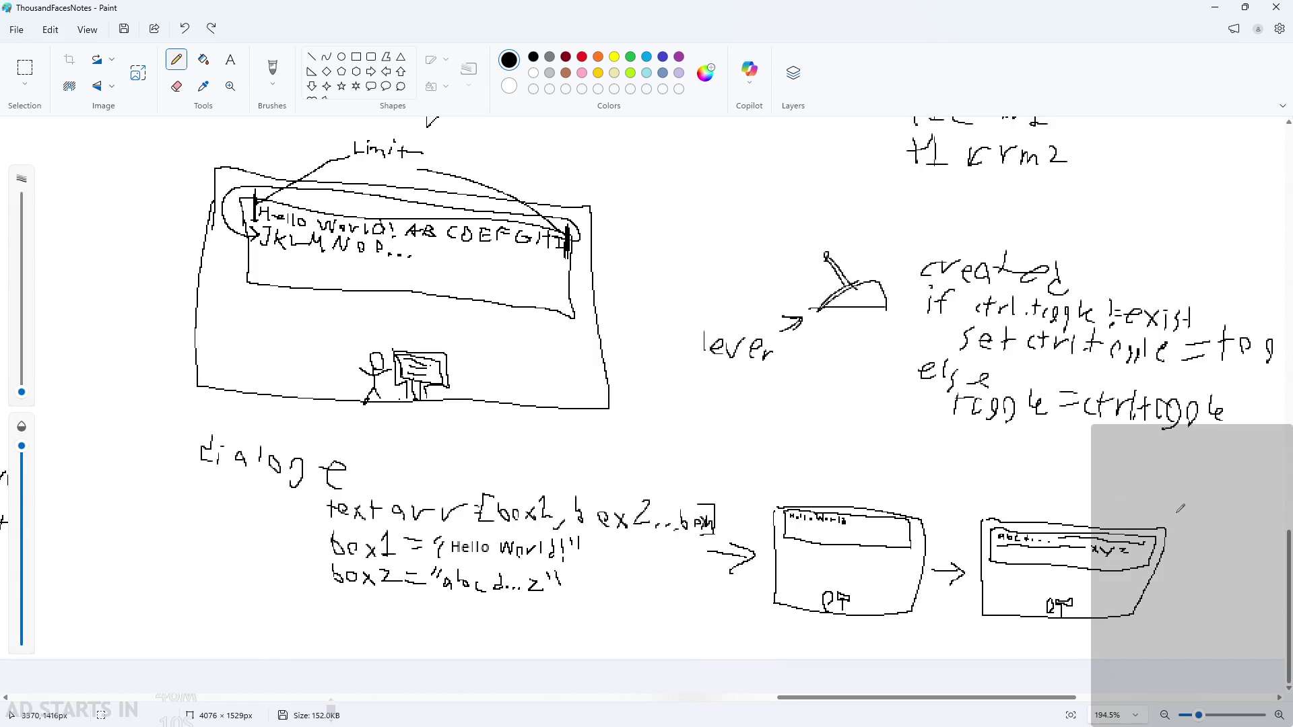
click(1219, 10)
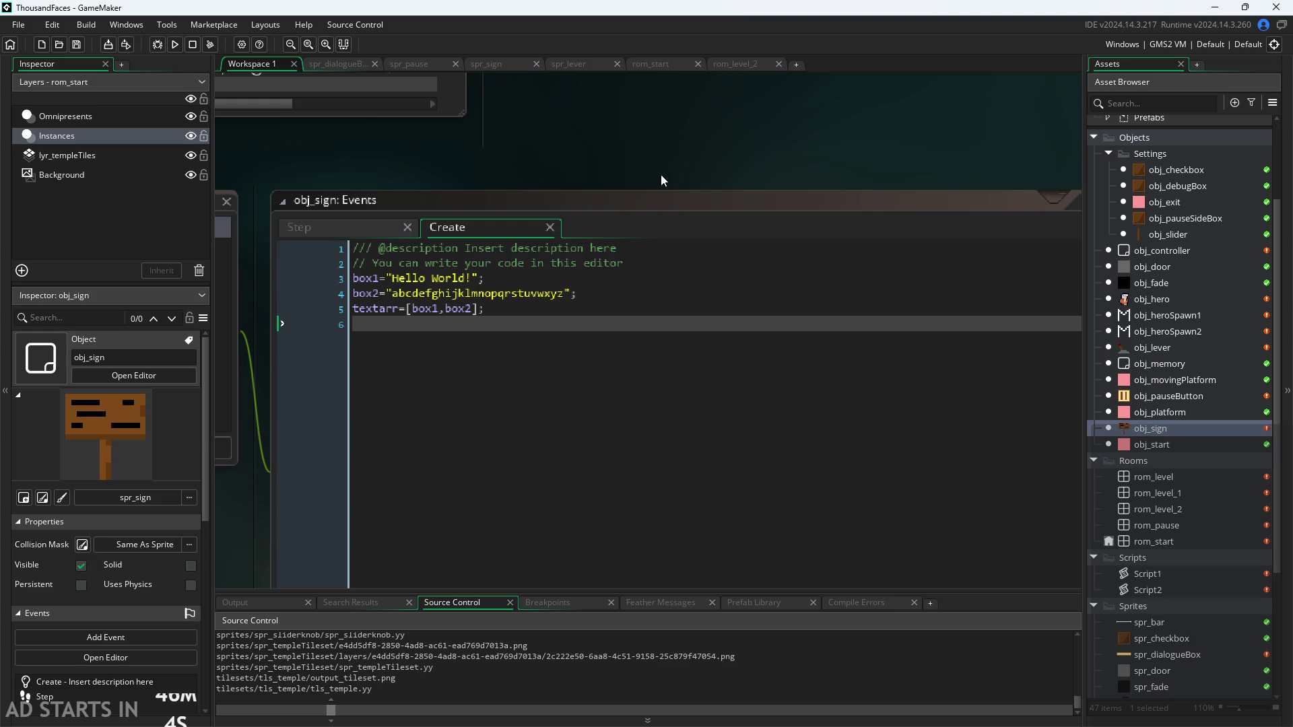
Put the cursor back on the line after textarr in obj_sign's Create code
click(987, 288)
key(Down)
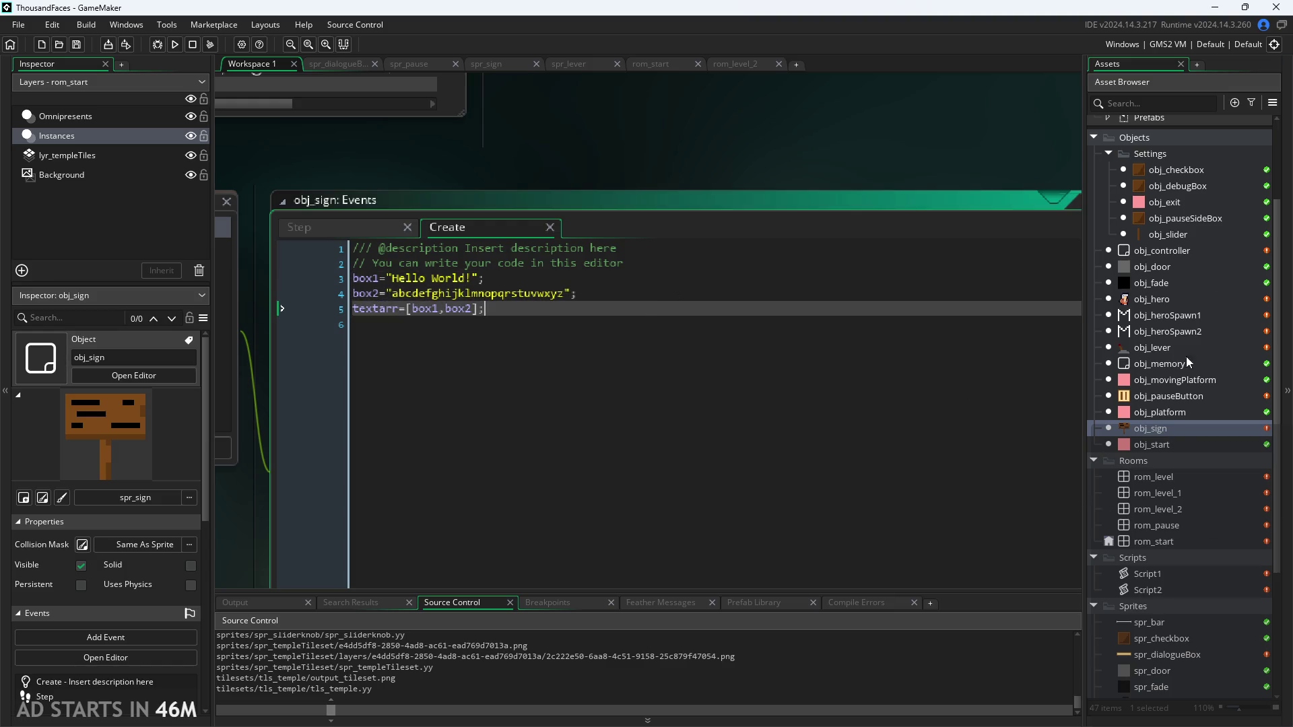
scroll(1163, 575, up, 5)
scroll(1170, 544, down, 7)
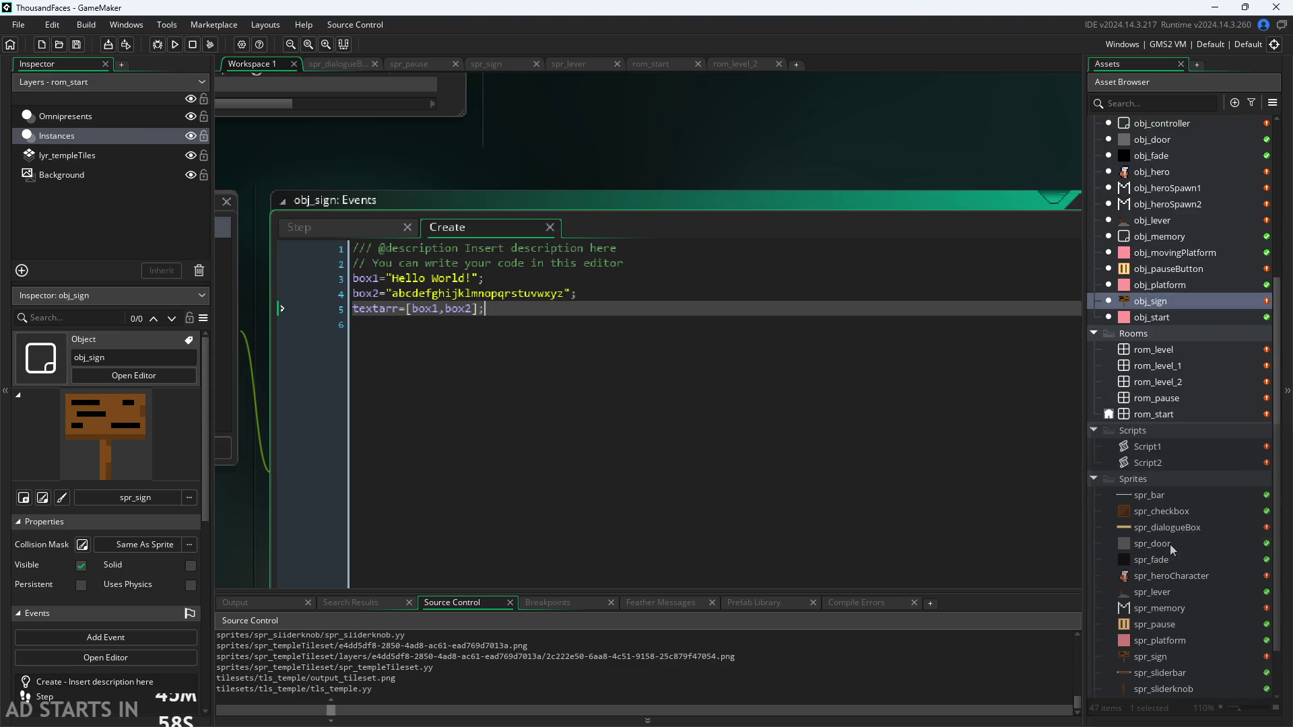
scroll(1170, 544, down, 2)
Open Font1 to check its Arial, Regular, size 12 settings, then open obj_controller
double_click(1154, 688)
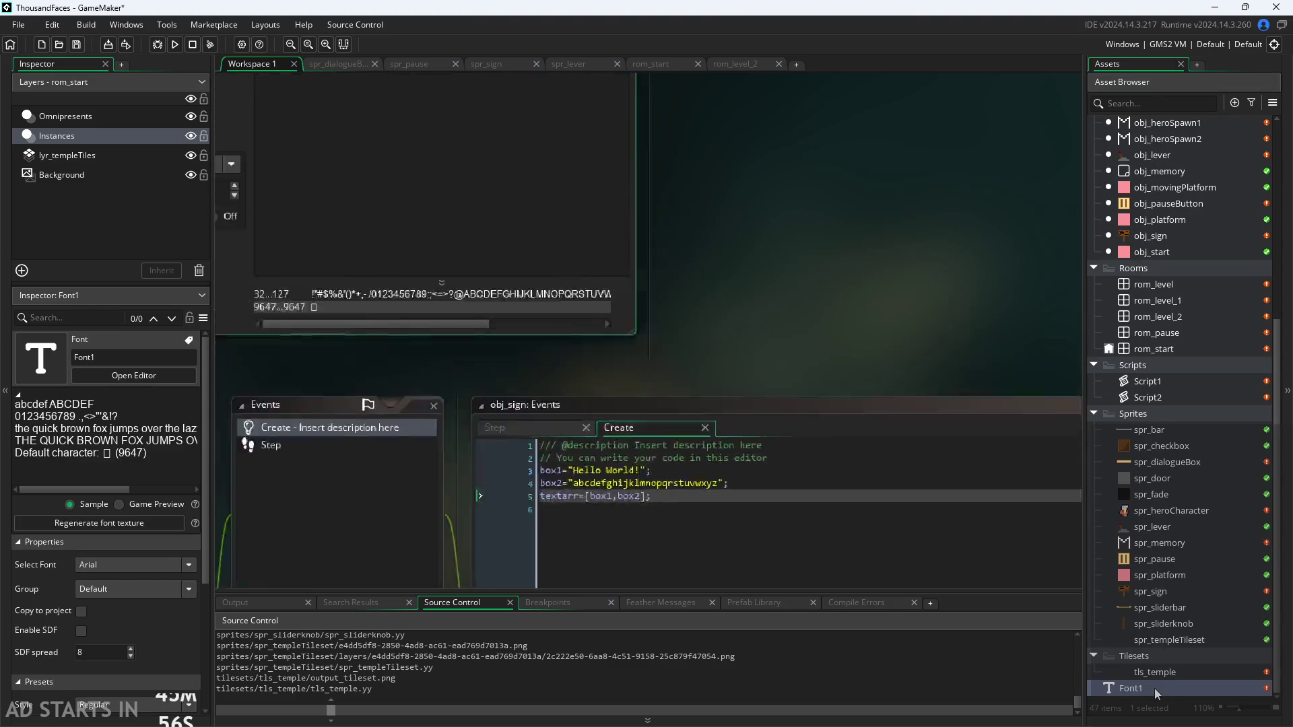
drag(868, 372, 941, 342)
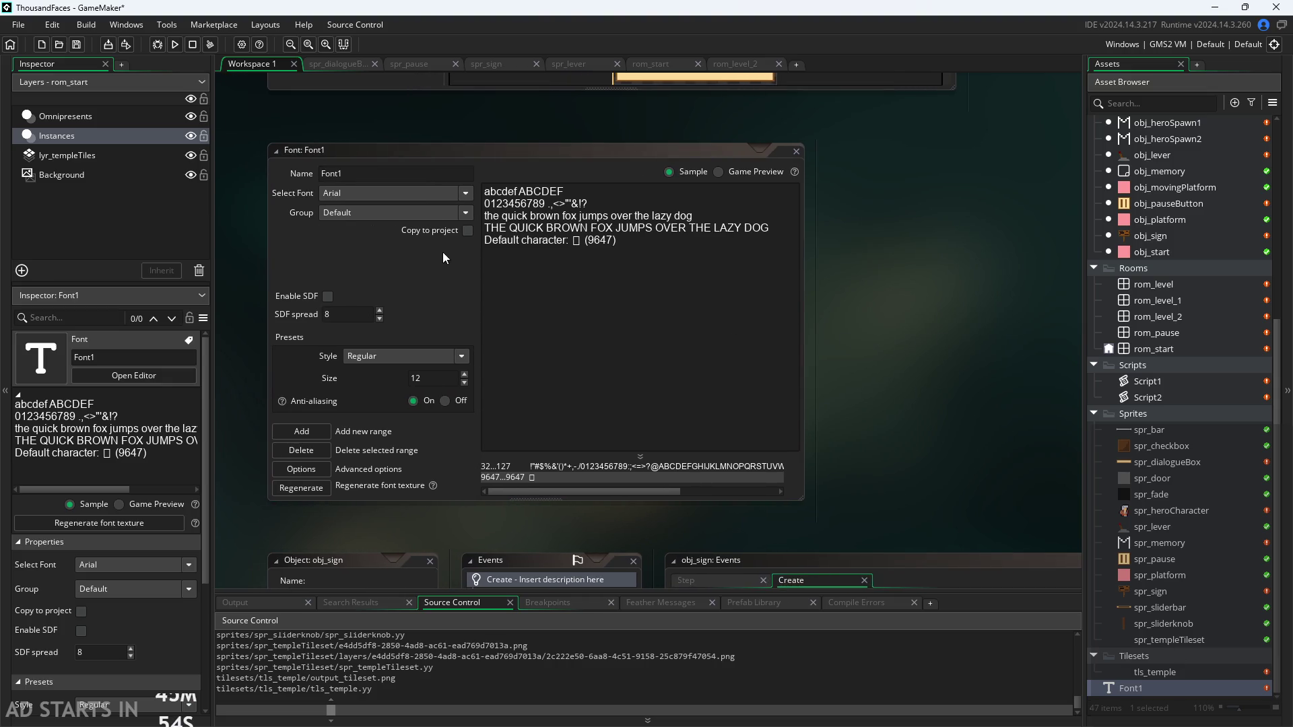
click(517, 216)
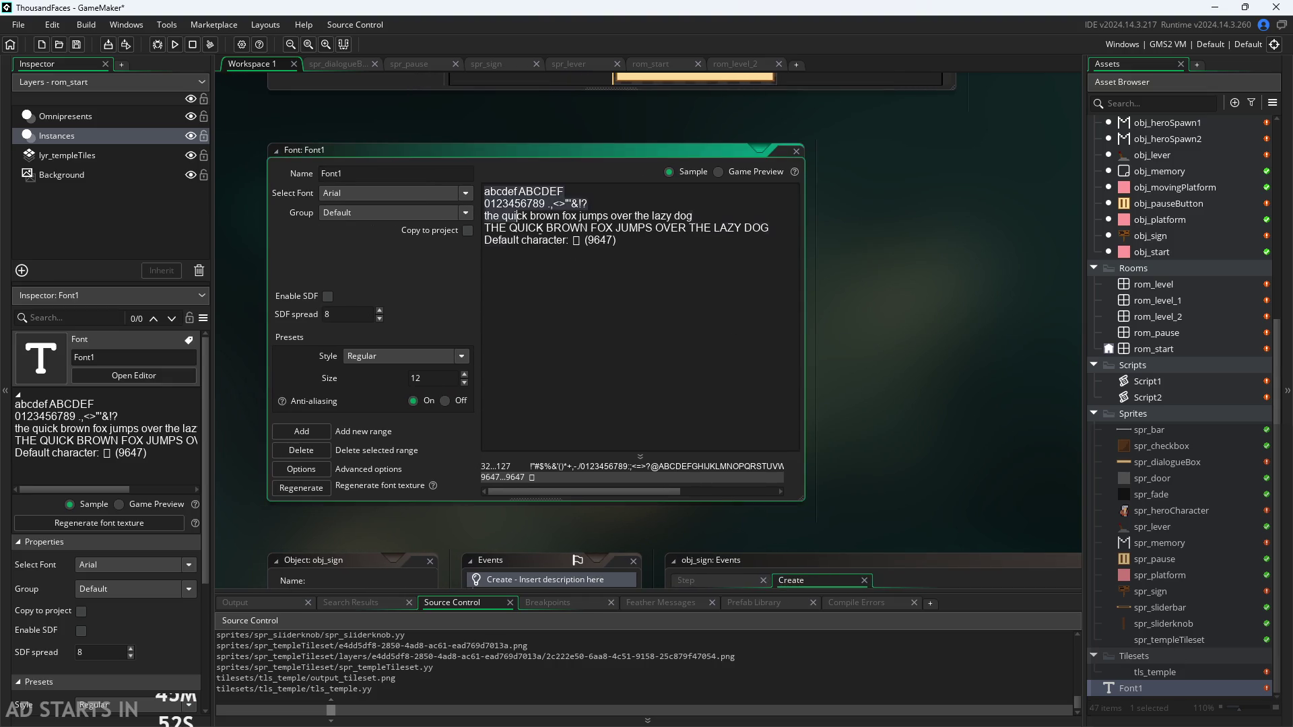
ctrl+scroll(708, 239, up, 3)
mouse_move(449, 153)
mouse_down()
mouse_move(633, 245)
mouse_move(488, 245)
mouse_up()
click(628, 144)
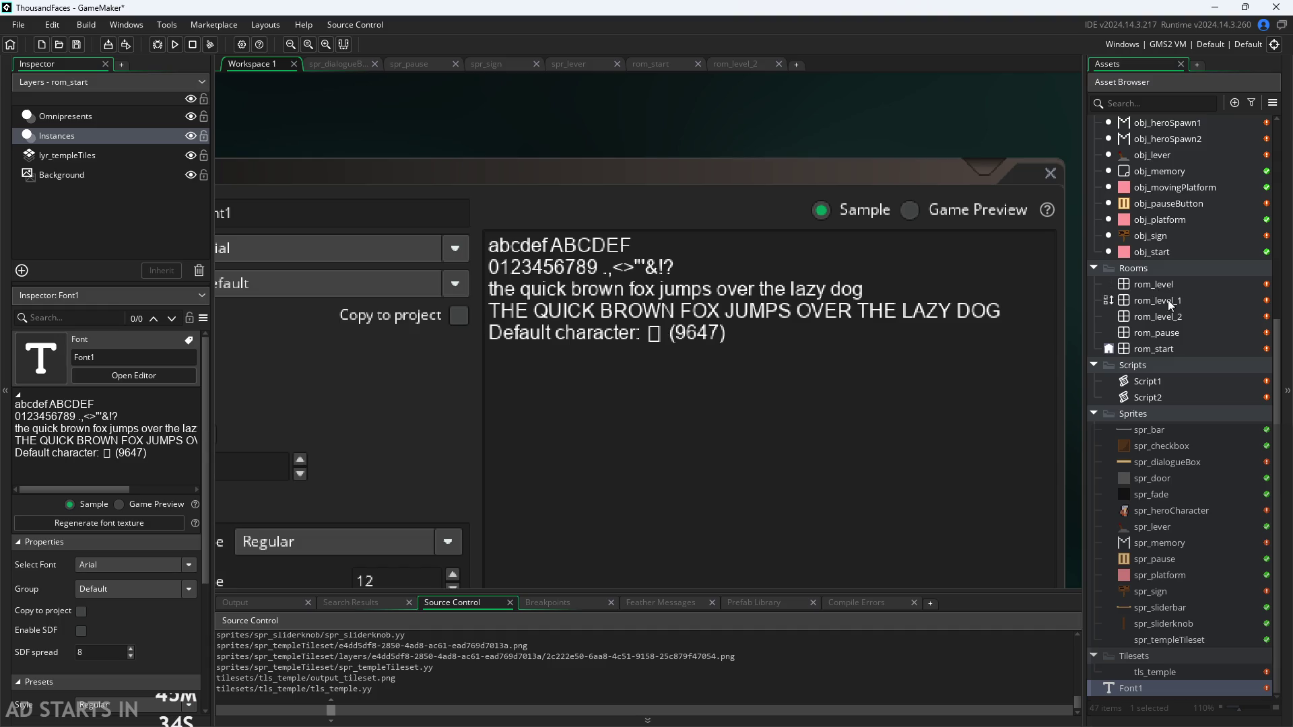
scroll(1168, 334, up, 5)
scroll(1152, 290, up, 2)
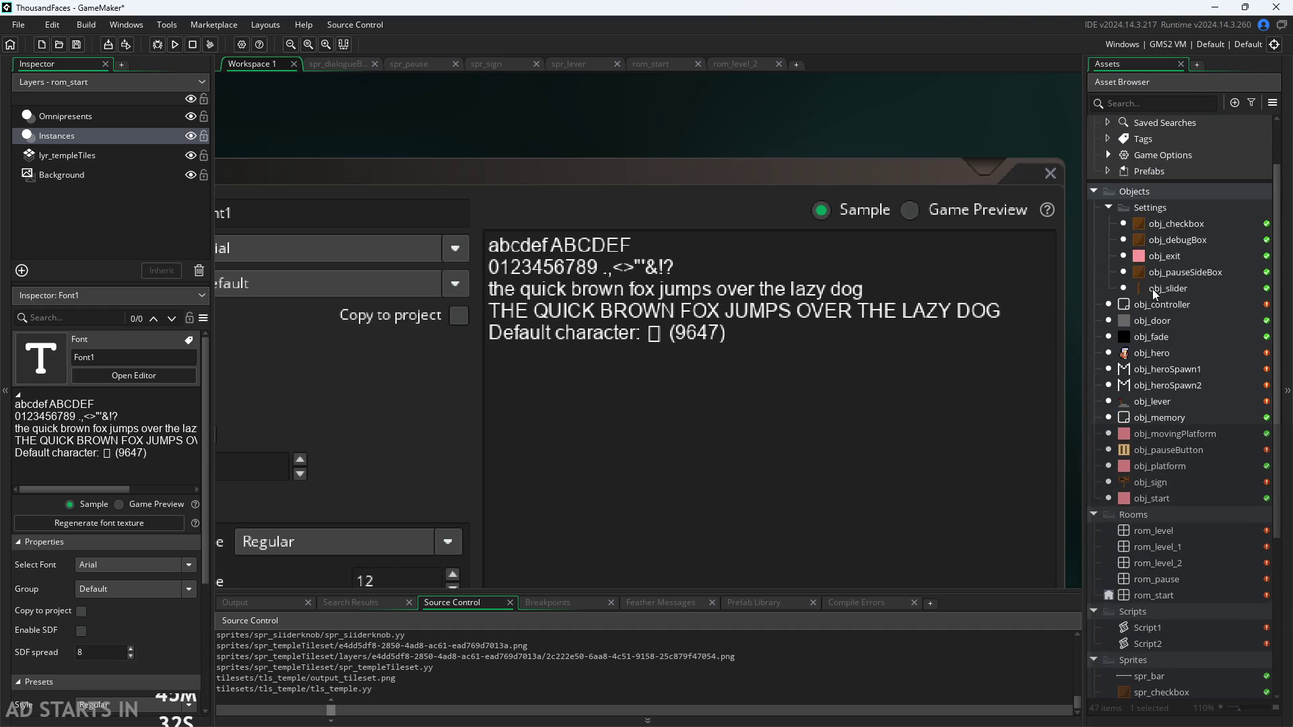
double_click(1163, 306)
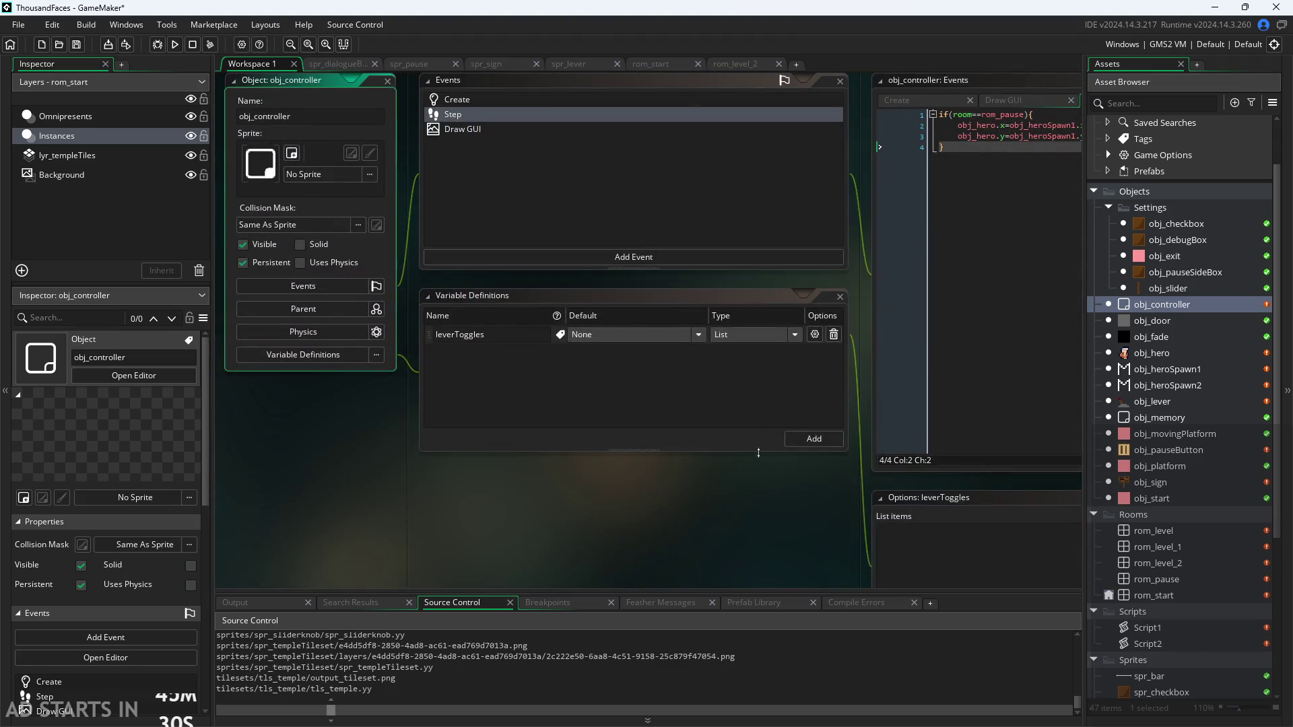
Review obj_controller's editors, then reopen obj_sign to show its box1, box2 and textarr code
drag(801, 314, 774, 367)
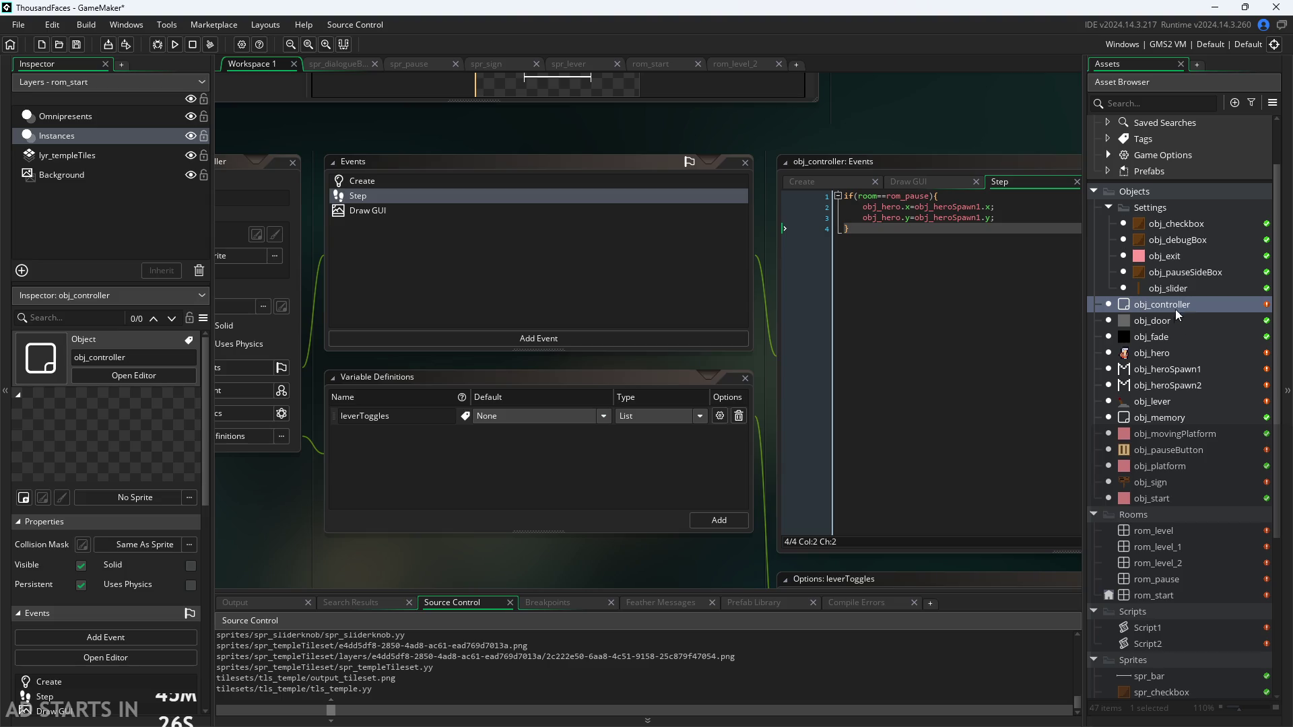
double_click(1165, 480)
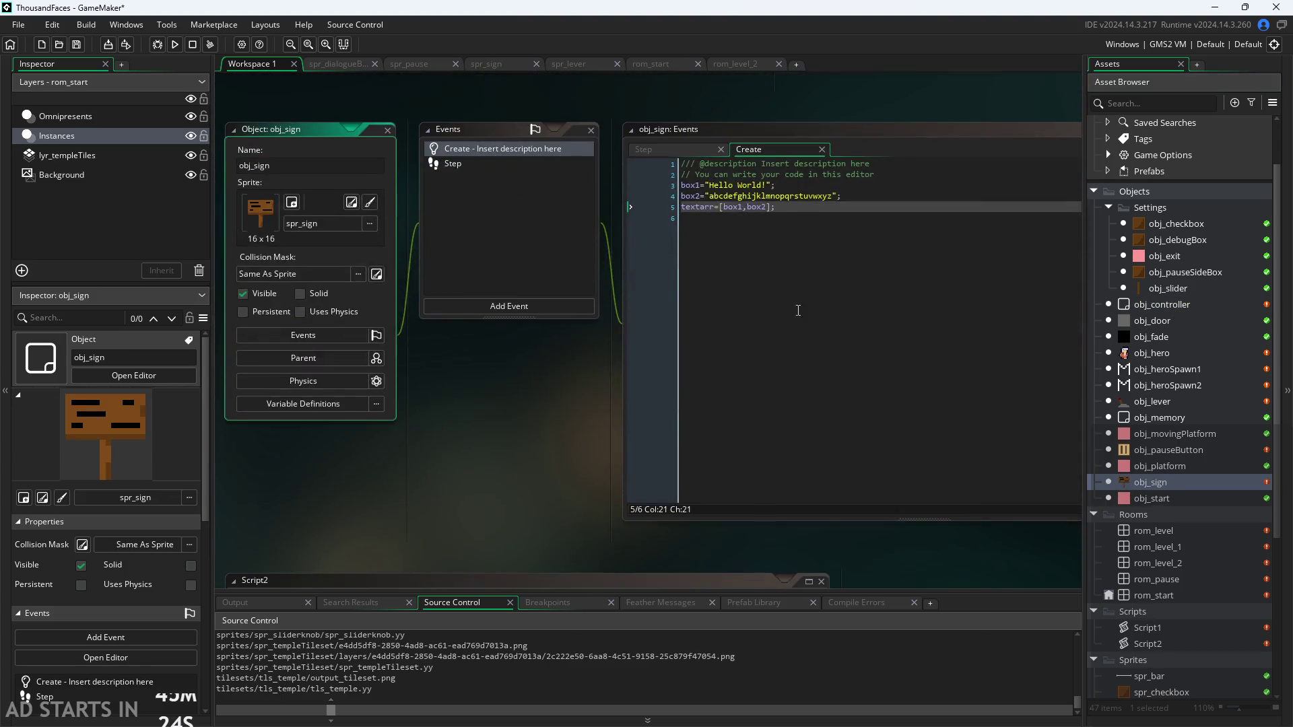
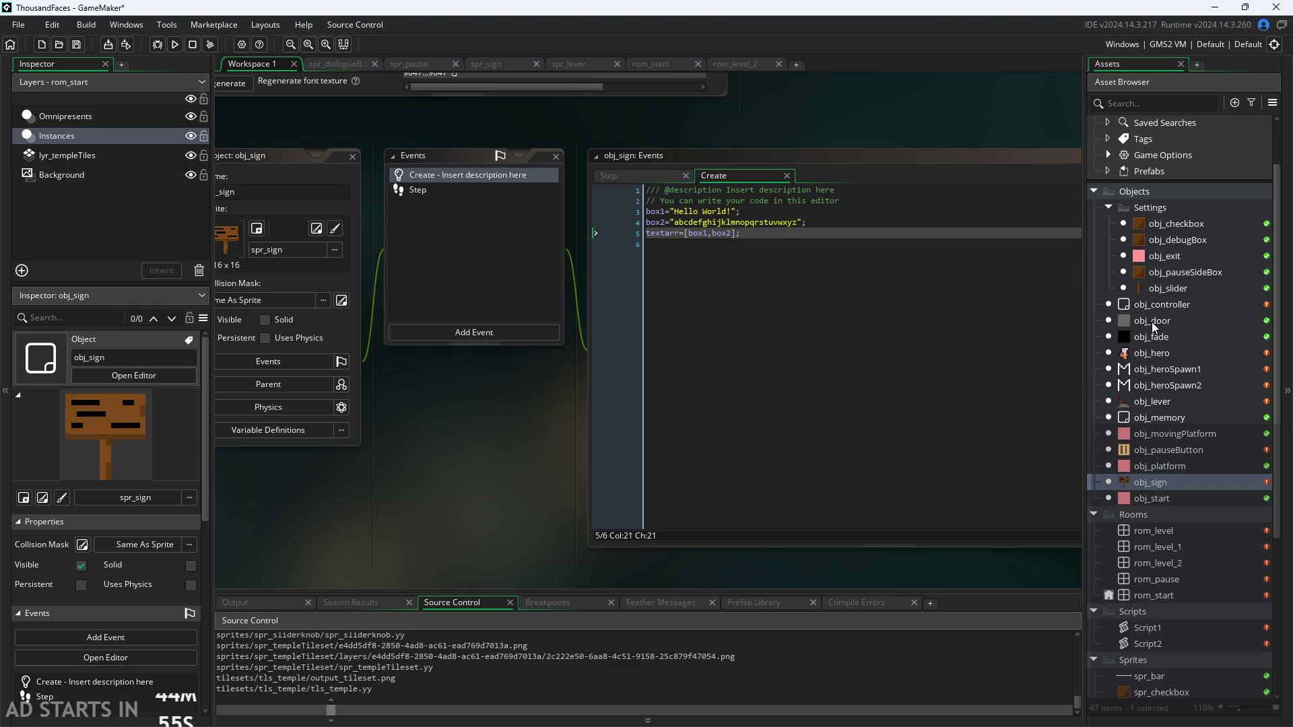
Review obj_sign's Create code defining box1, box2 and textarr, checking the box2 line
mouse_move(531, 451)
mouse_down()
mouse_move(514, 464)
mouse_move(577, 452)
mouse_move(499, 453)
mouse_up()
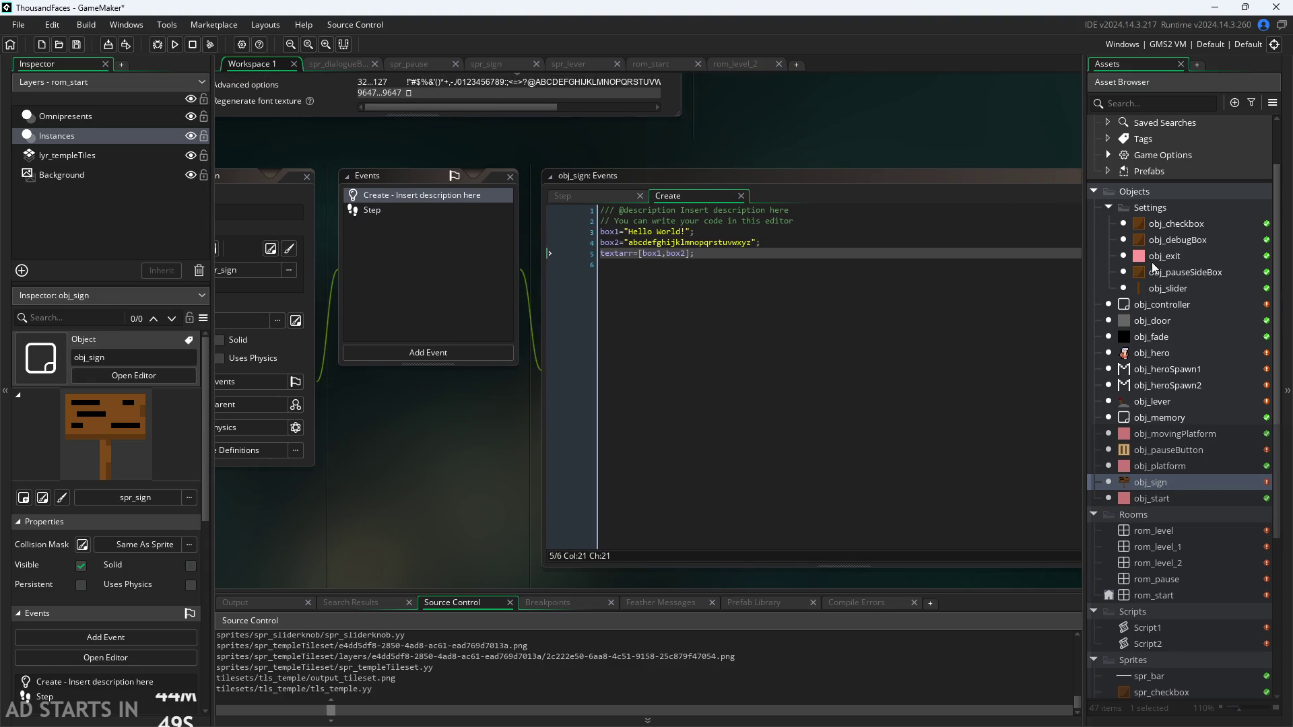
click(794, 244)
scroll(620, 235, up, 4)
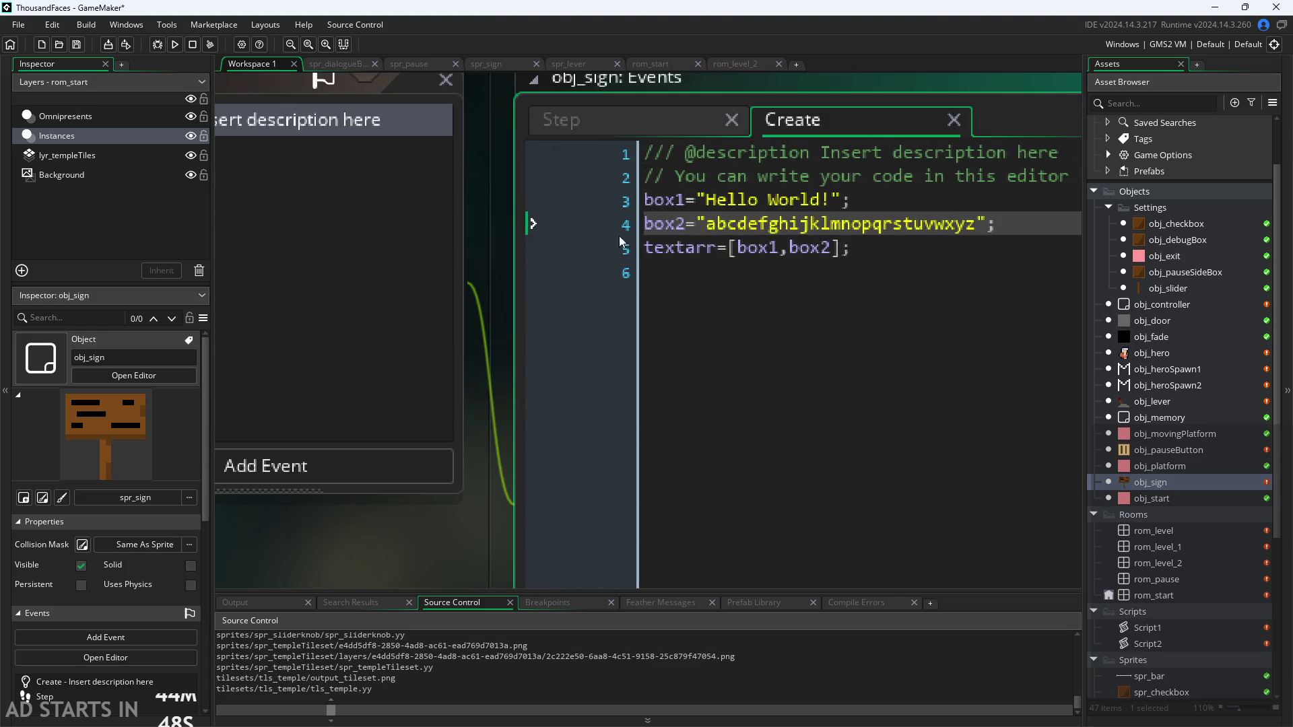
scroll(665, 204, down, 2)
click(665, 205)
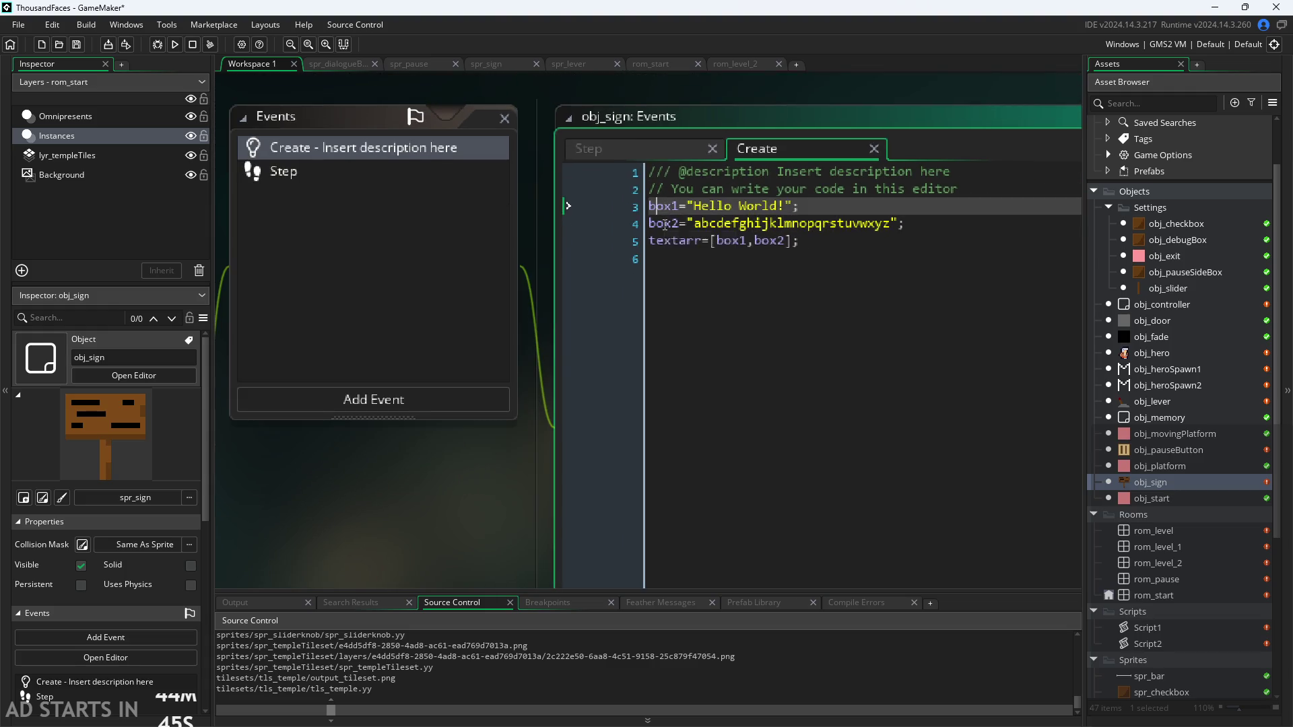
click(664, 224)
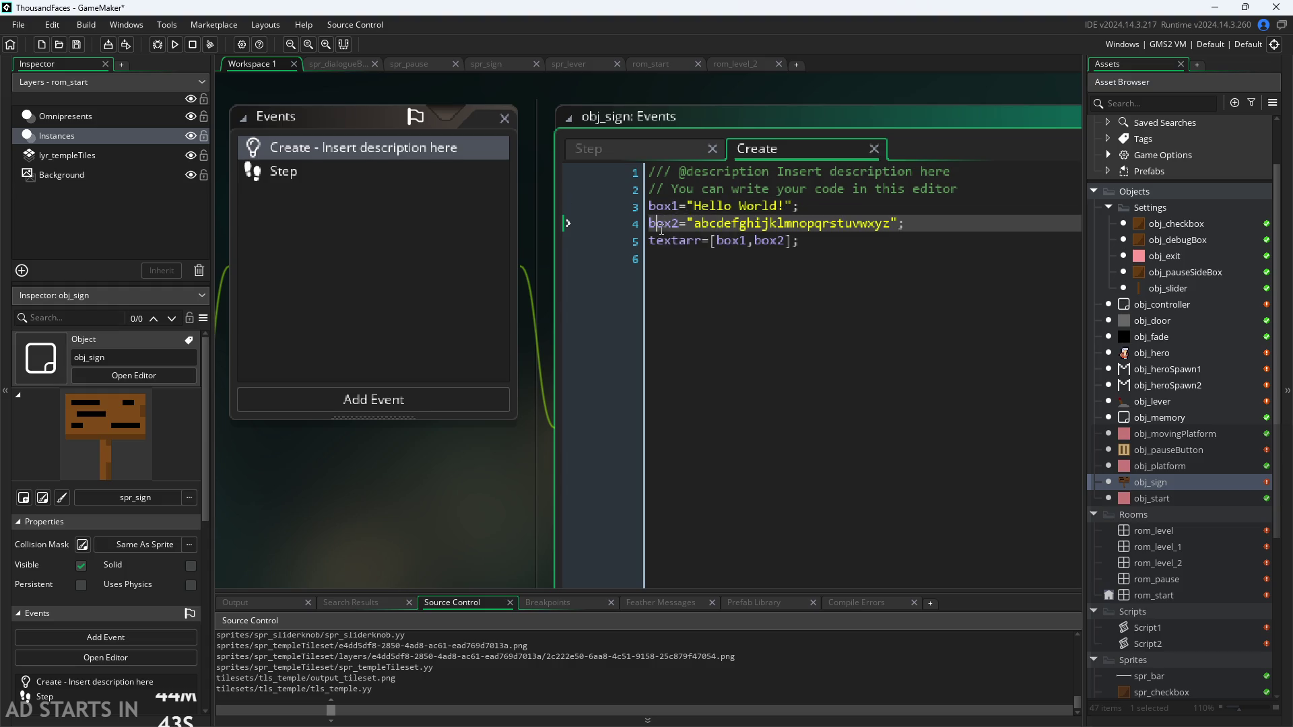
Zoom the workspace out and bring up the Objects group's context menu
scroll(534, 349, down, 1)
drag(536, 346, 438, 406)
scroll(437, 406, down, 1)
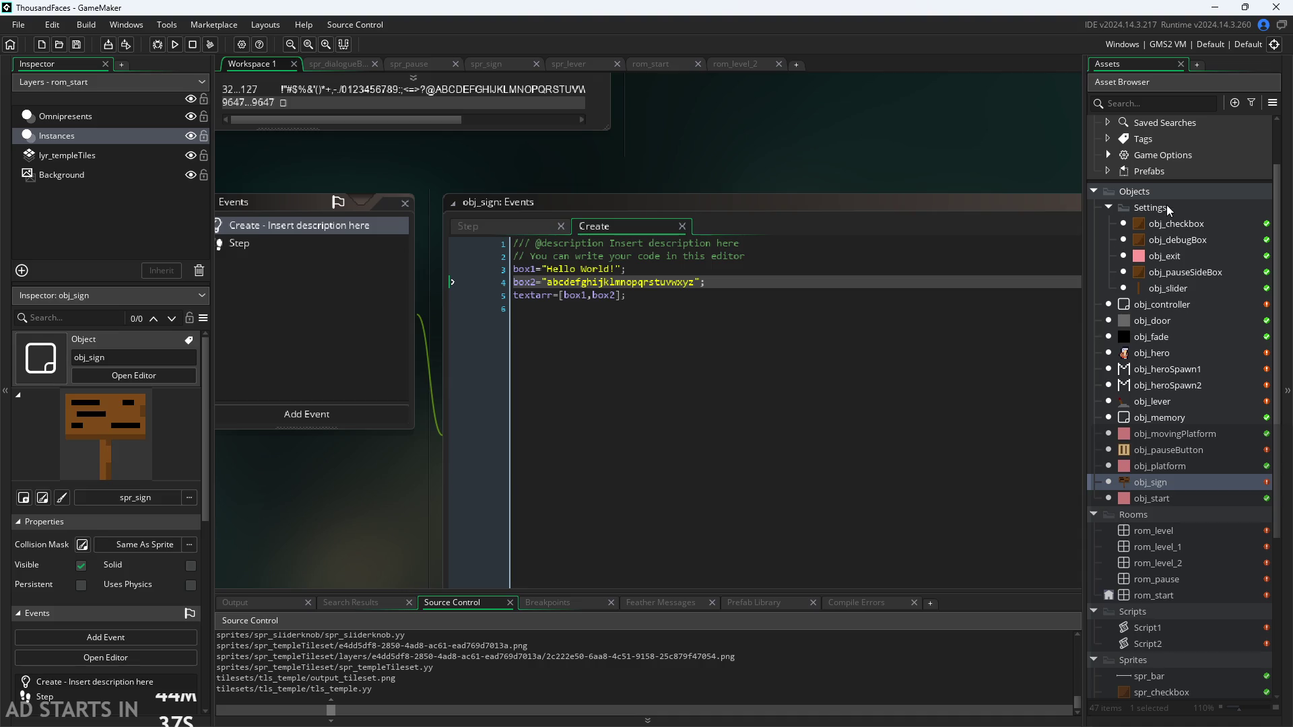
right_click(1156, 190)
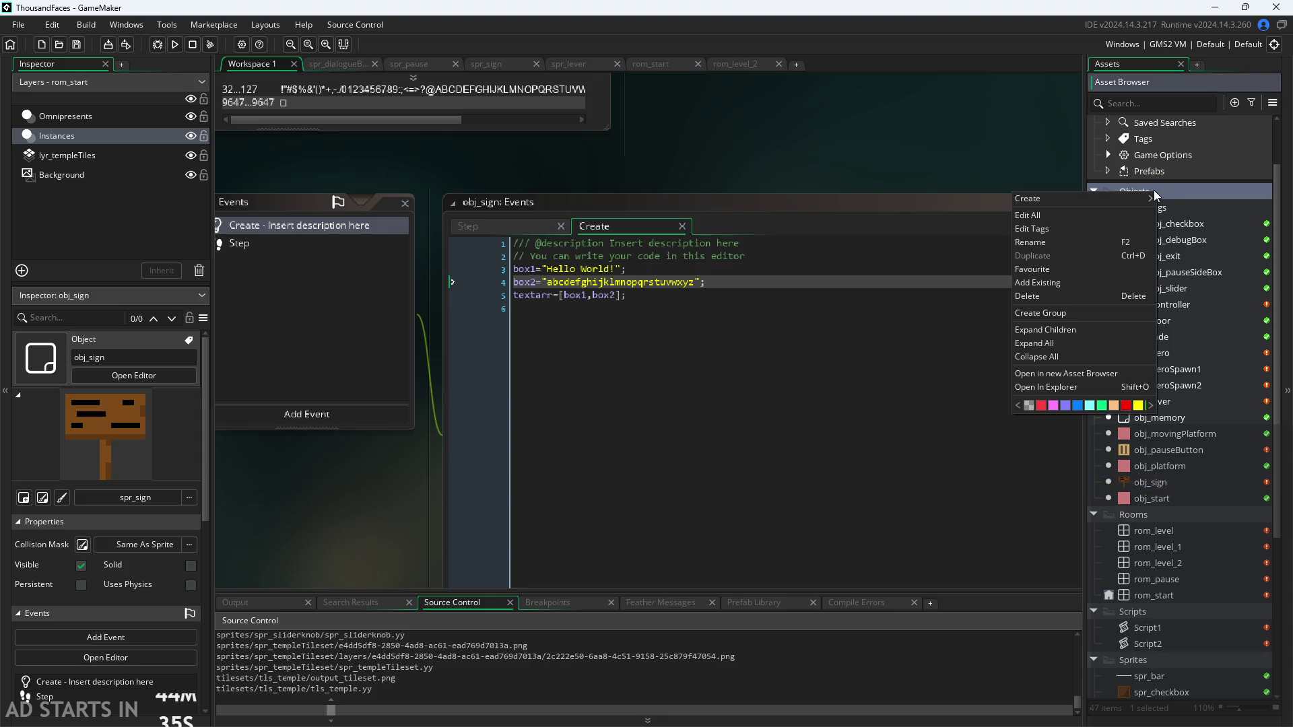
Create a new object in the Objects group and rename it from Object19 to obj_dialogue
mouse_move(1117, 201)
click(1183, 266)
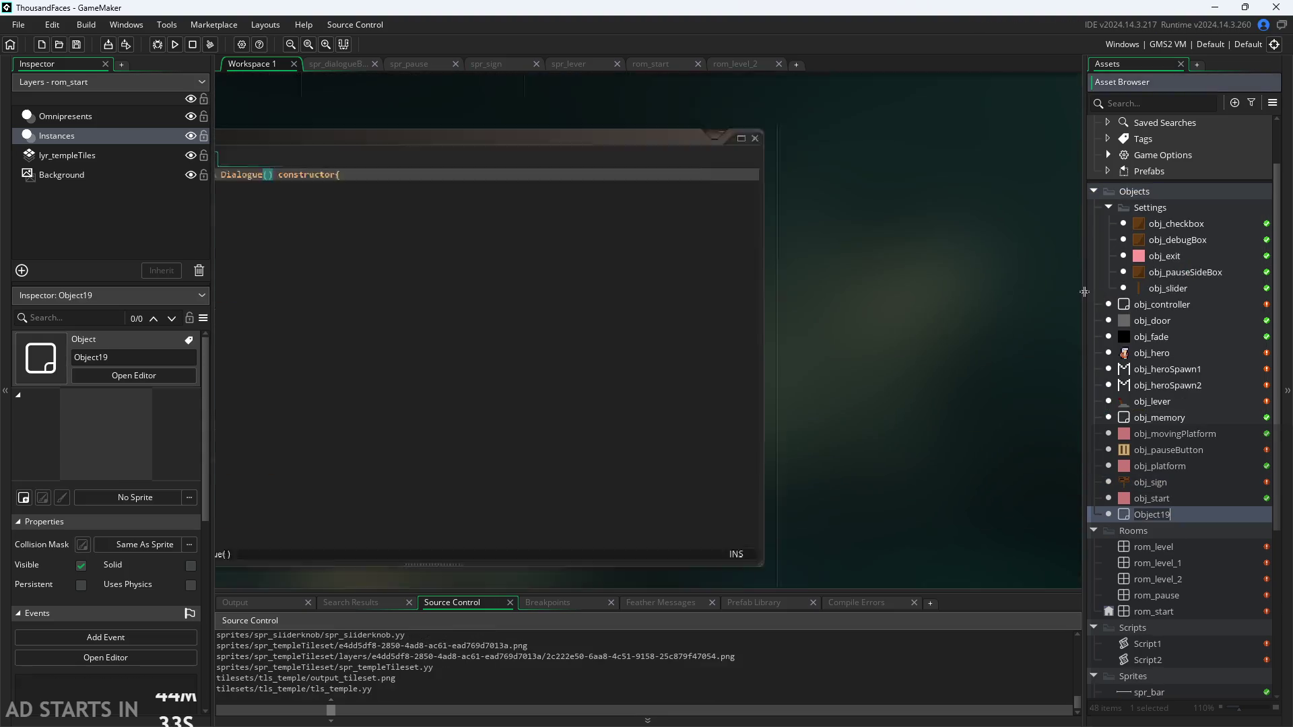
key(ctrl+a)
text(obj_dialogue)
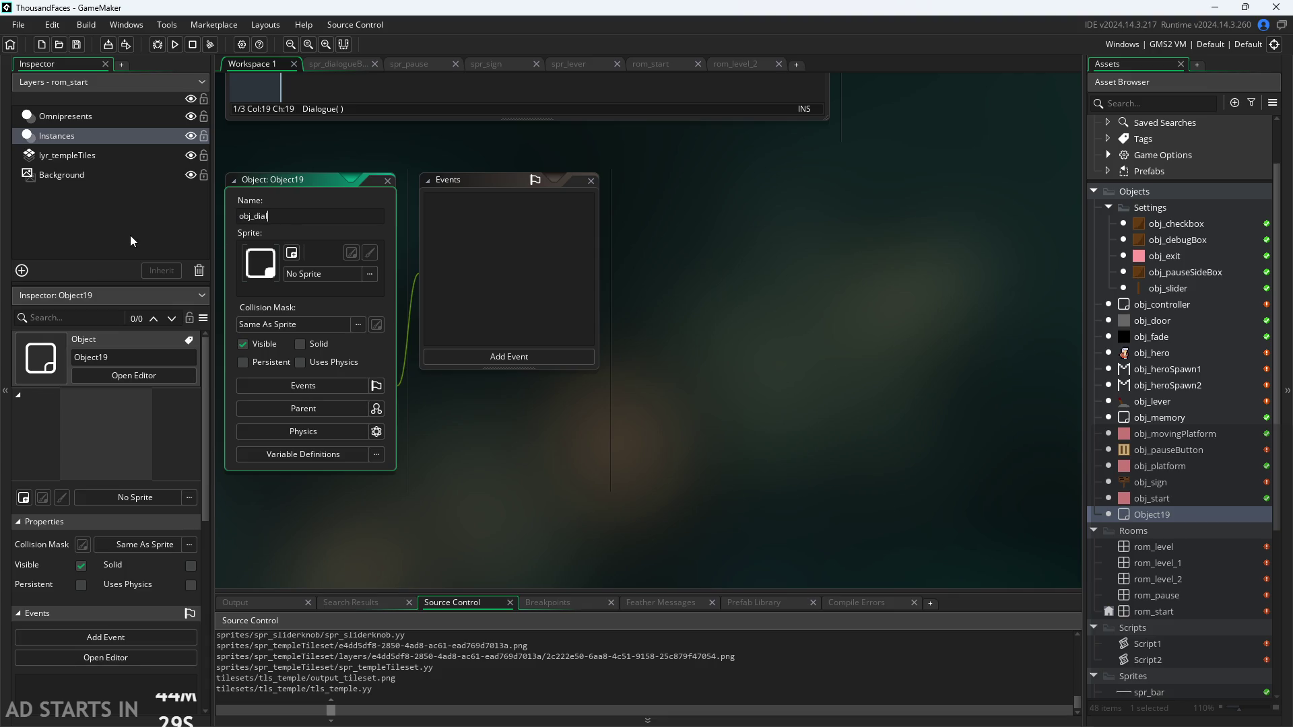
key(Return)
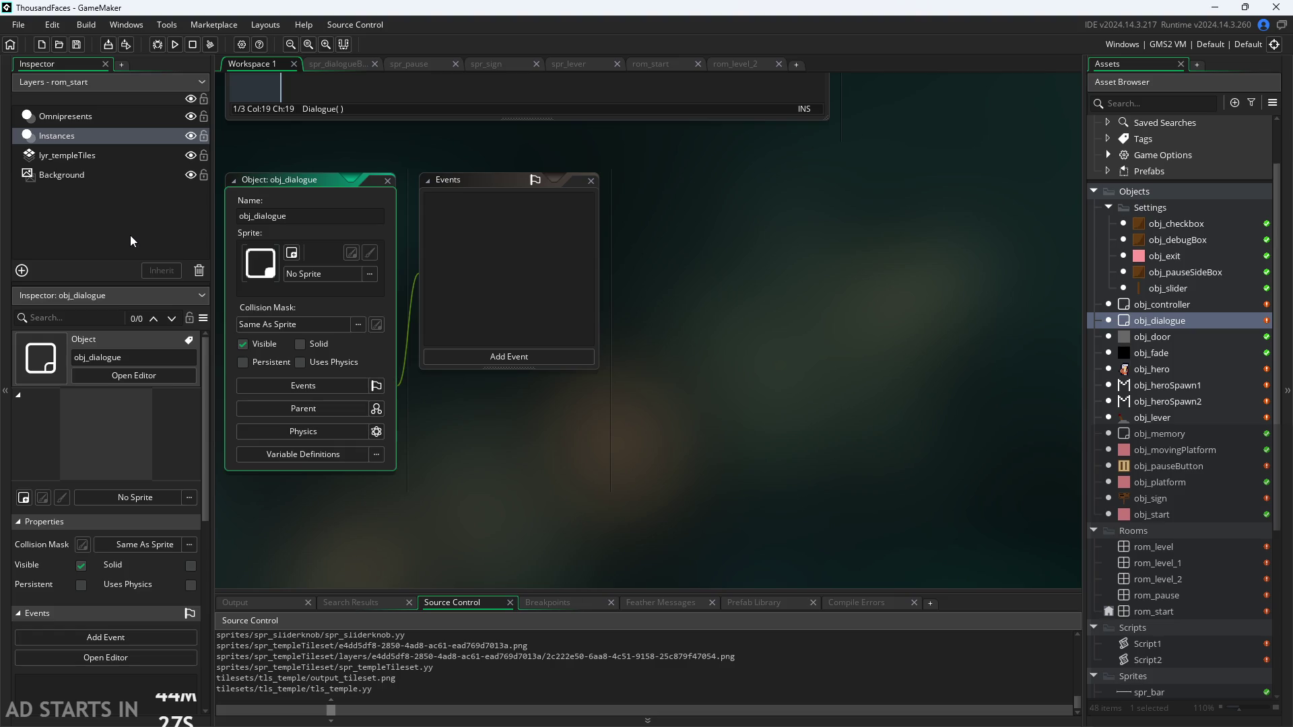
Assign spr_dialogueBox from the Sprites folder as obj_dialogue's sprite
click(527, 357)
click(318, 274)
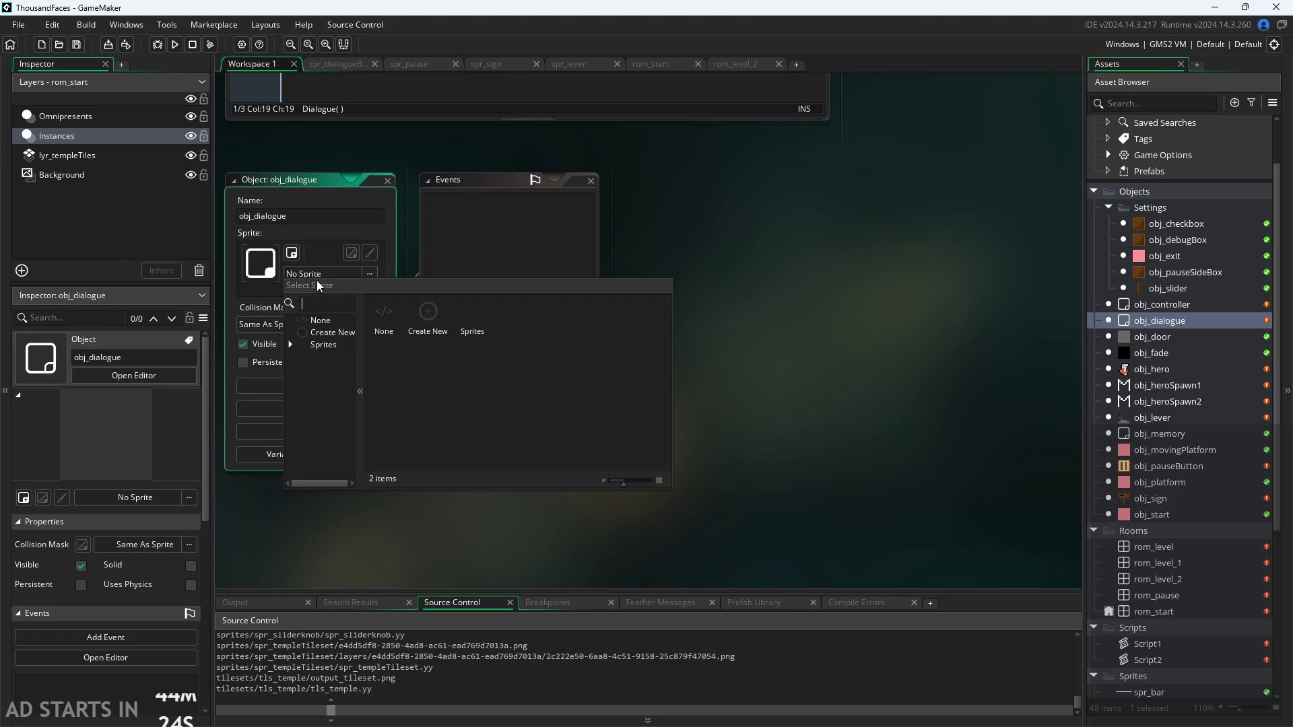
click(317, 345)
scroll(321, 394, down, 2)
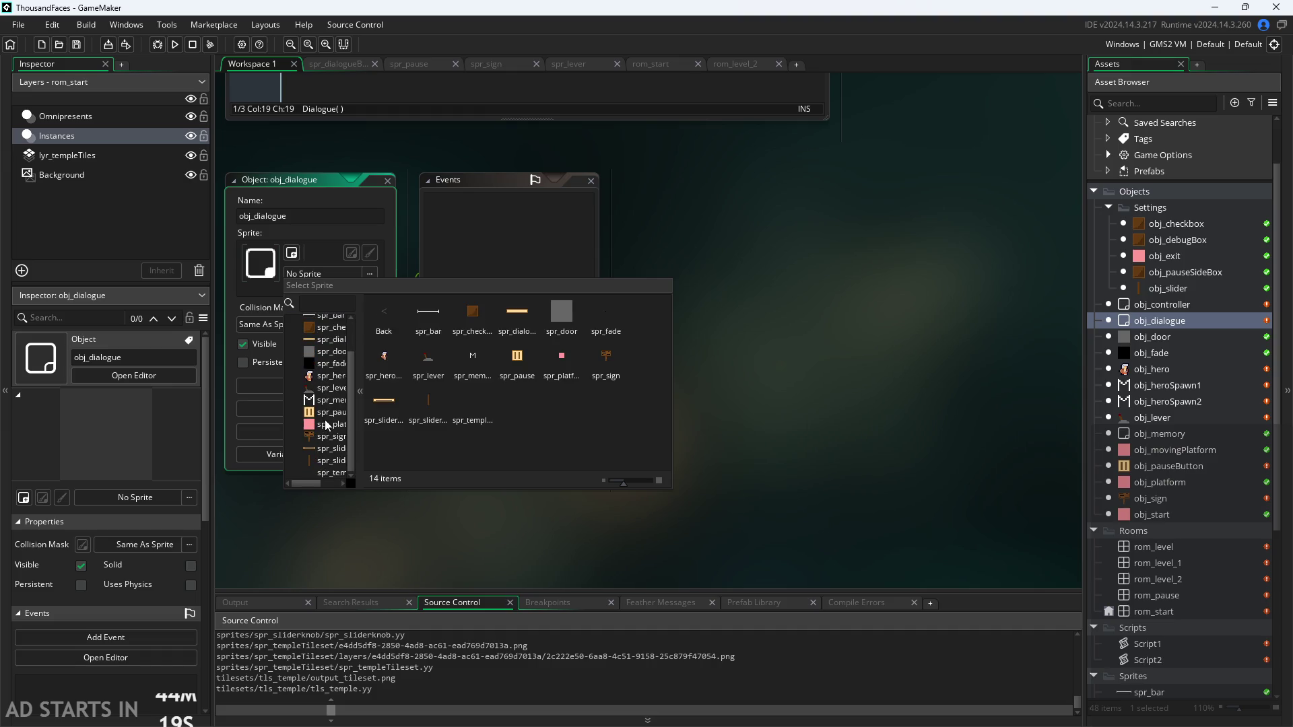
scroll(309, 383, up, 3)
click(310, 381)
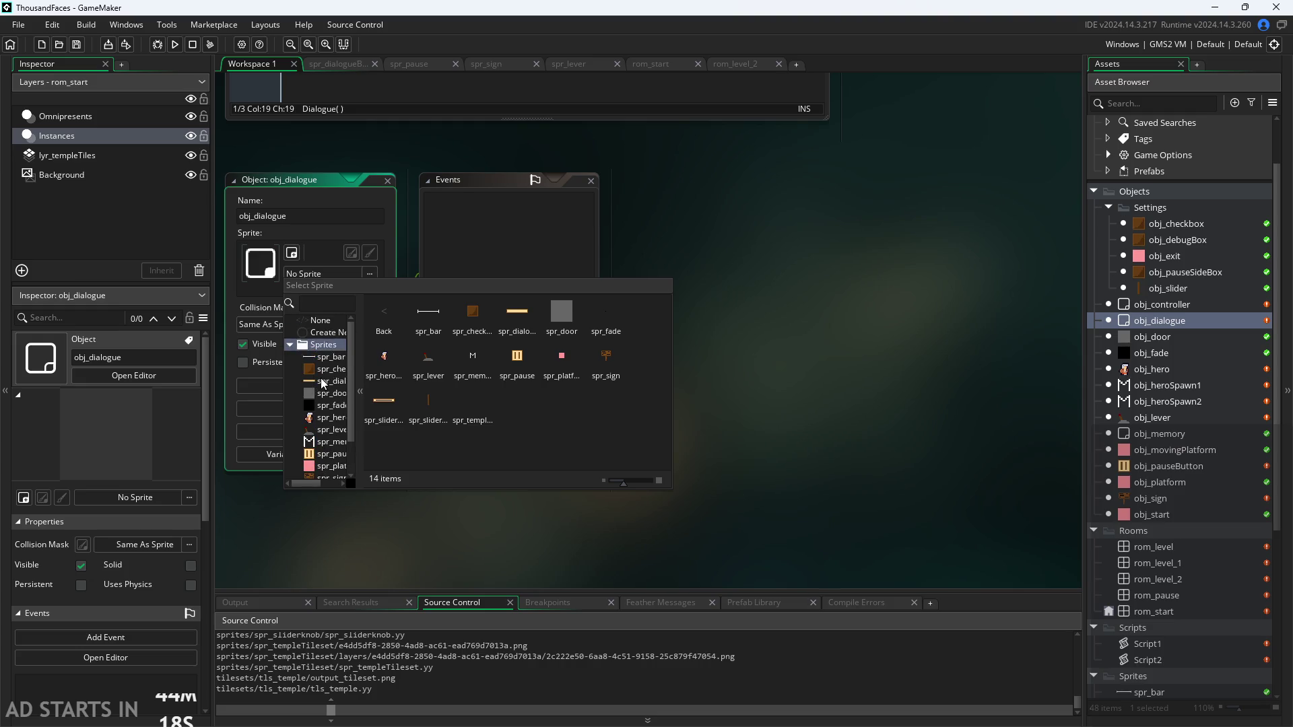
click(507, 357)
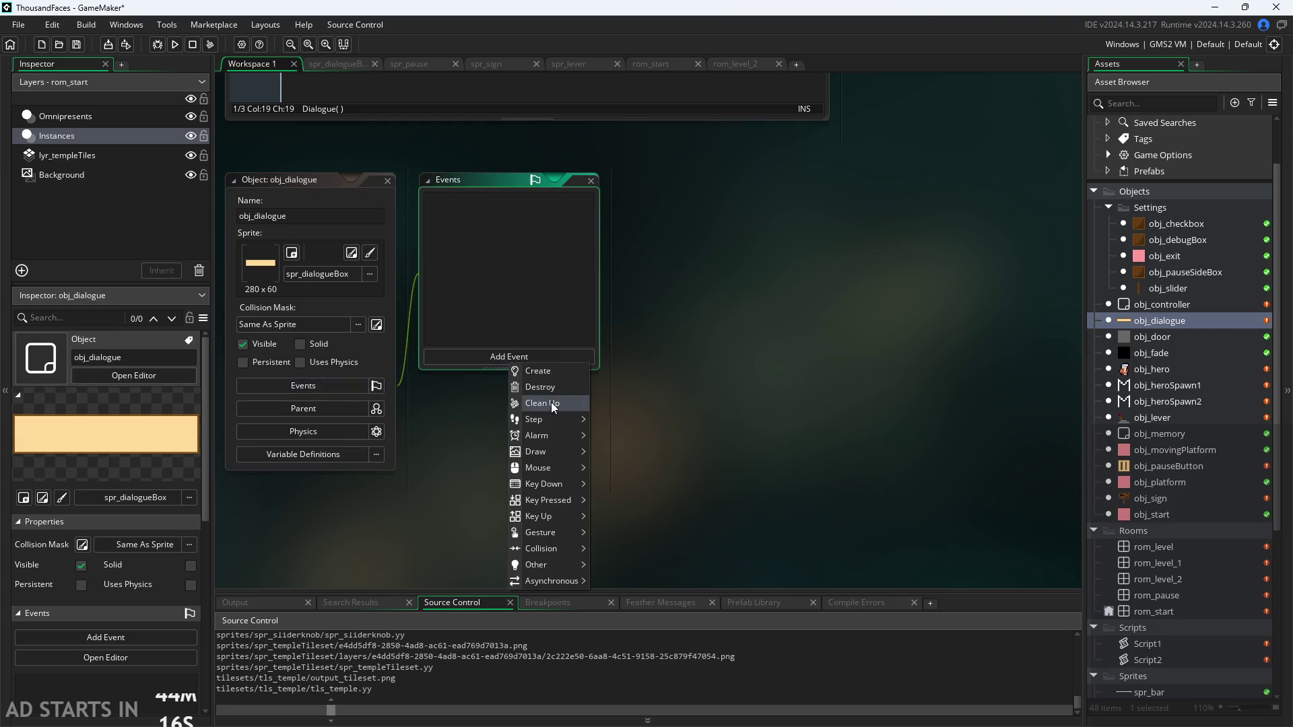
Replace obj_dialogue's default Create comments with x=20; and y=20; on two lines
click(548, 397)
key(ctrl+a)
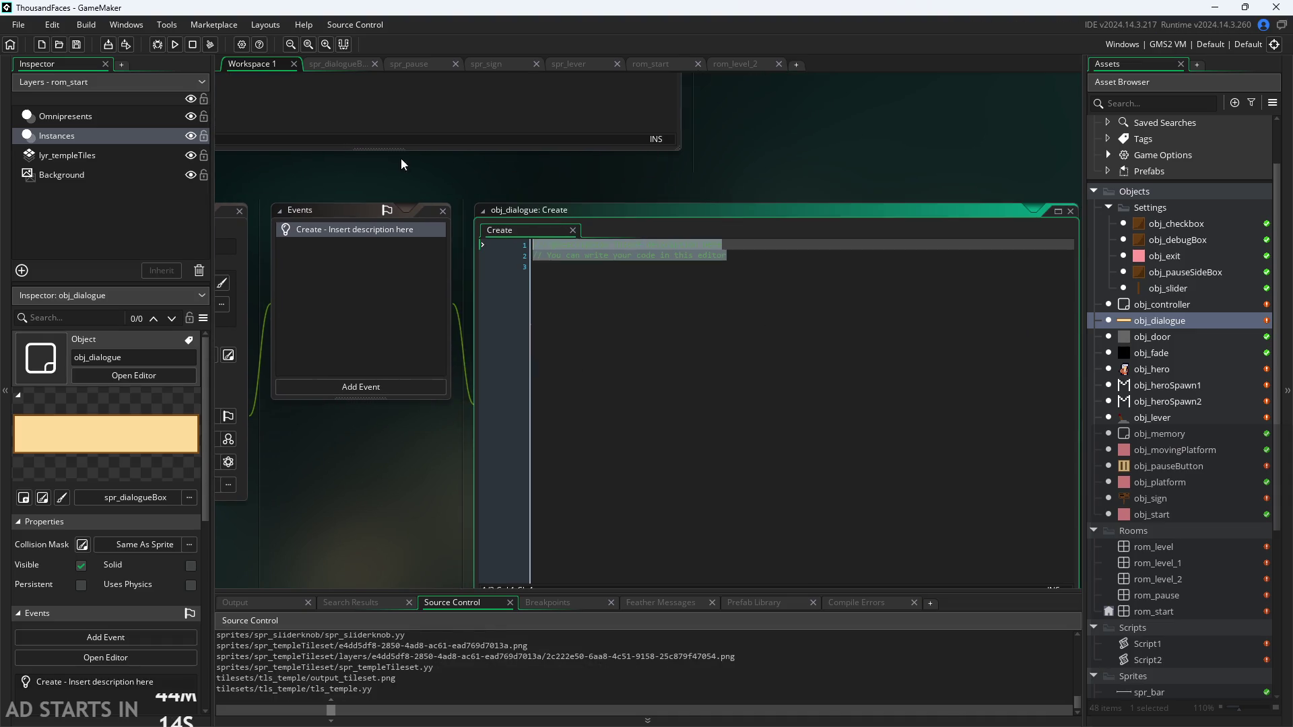
key(BackSpace)
text(x=)
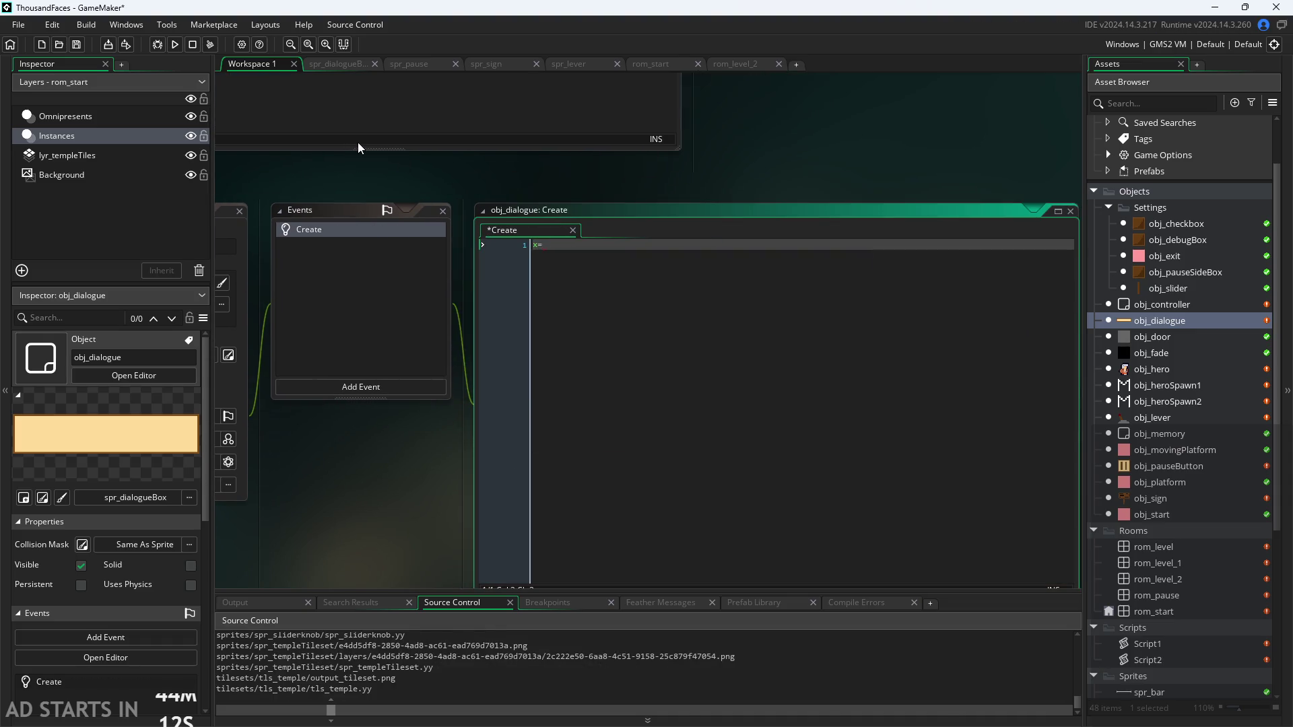
text(20)
key(Return)
key(Up)
text(;)
key(Return)
text(y=)
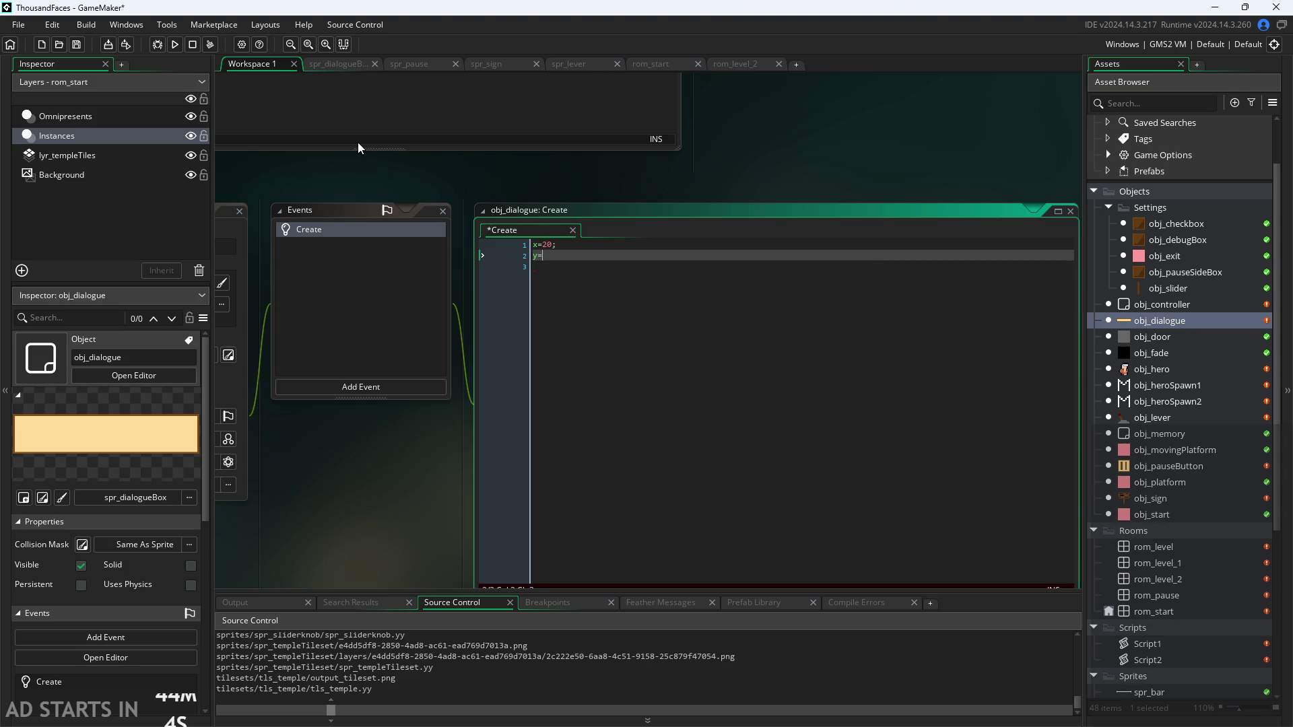
text(20;)
drag(677, 161, 905, 127)
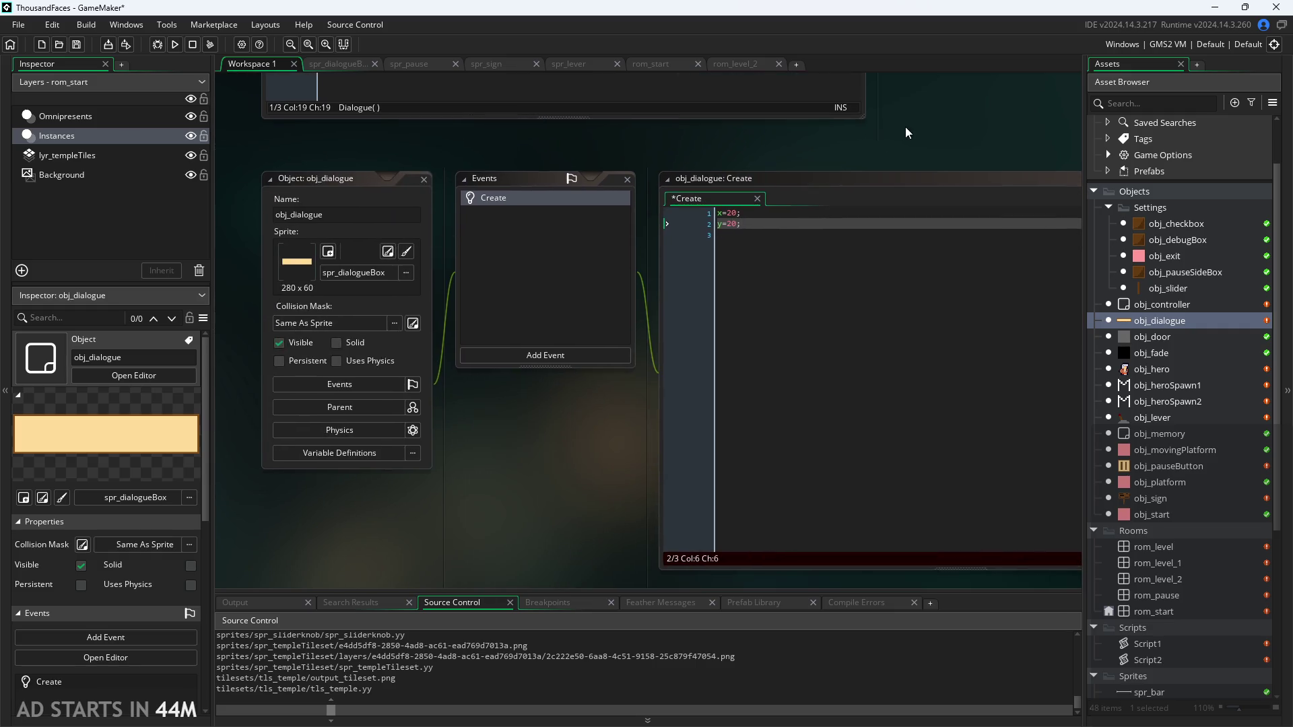
scroll(812, 171, down, 1)
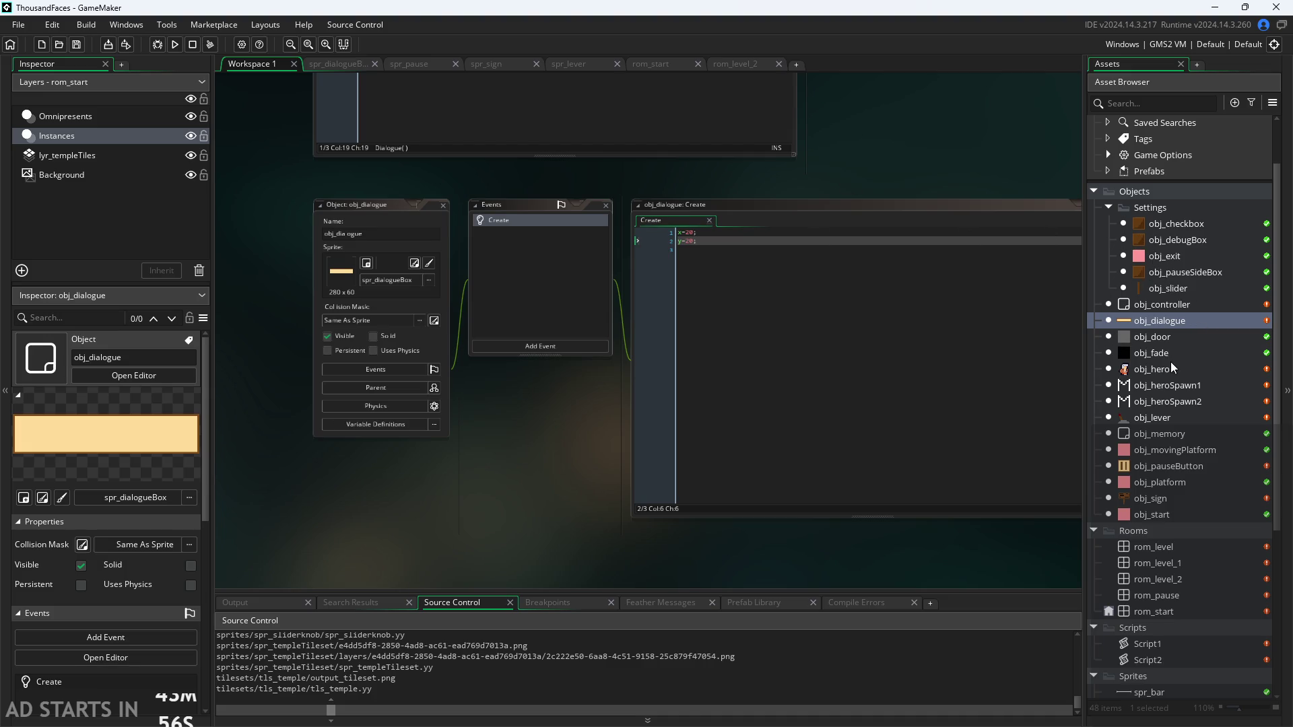
Select obj_sign and bring its Step event code into view
click(1150, 498)
scroll(907, 316, down, 3)
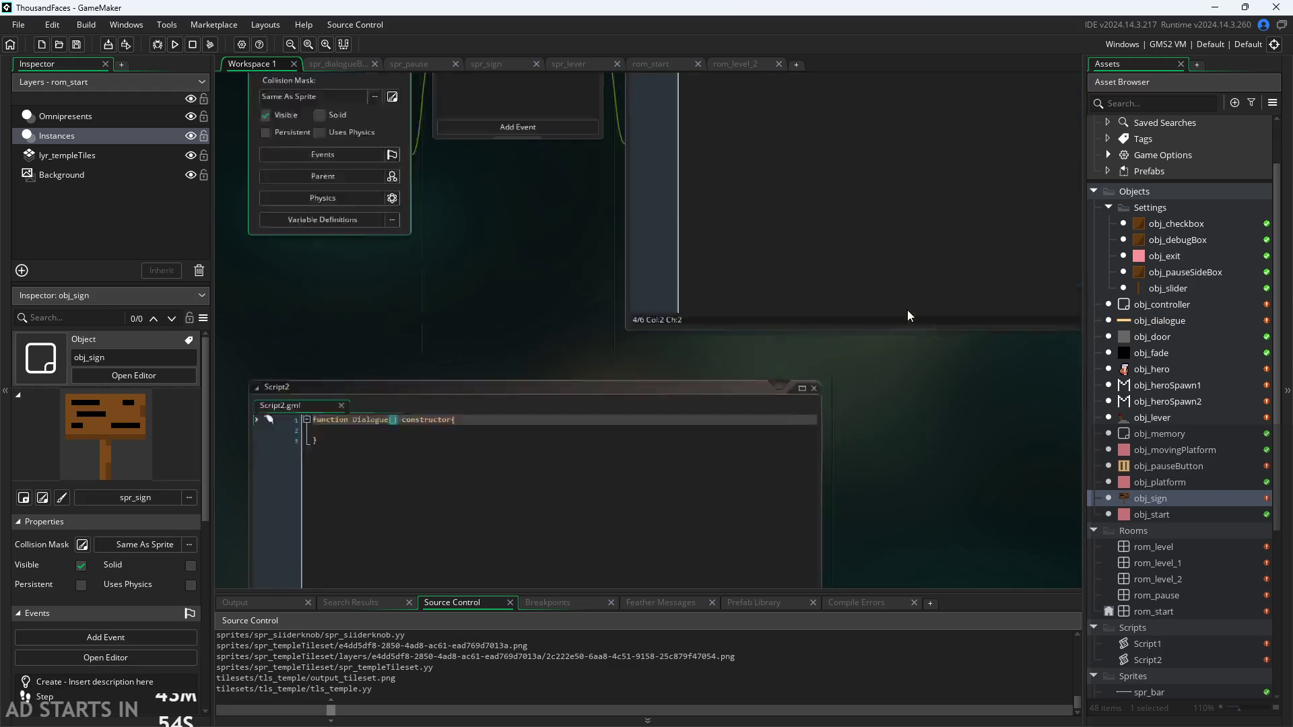
scroll(525, 372, up, 3)
drag(525, 371, 447, 462)
click(583, 223)
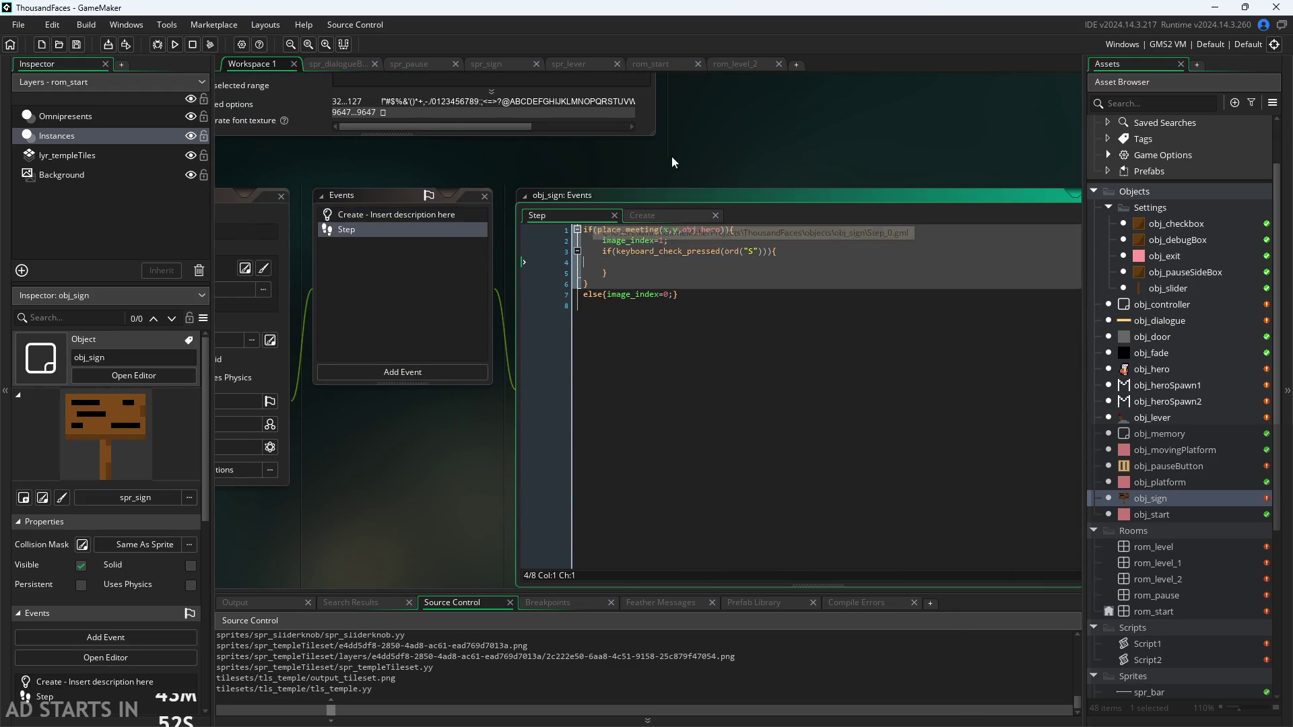
Inspect obj_sign's S key check and else branch, then open obj_controller's editor
scroll(713, 144, up, 2)
click(774, 321)
scroll(442, 544, down, 2)
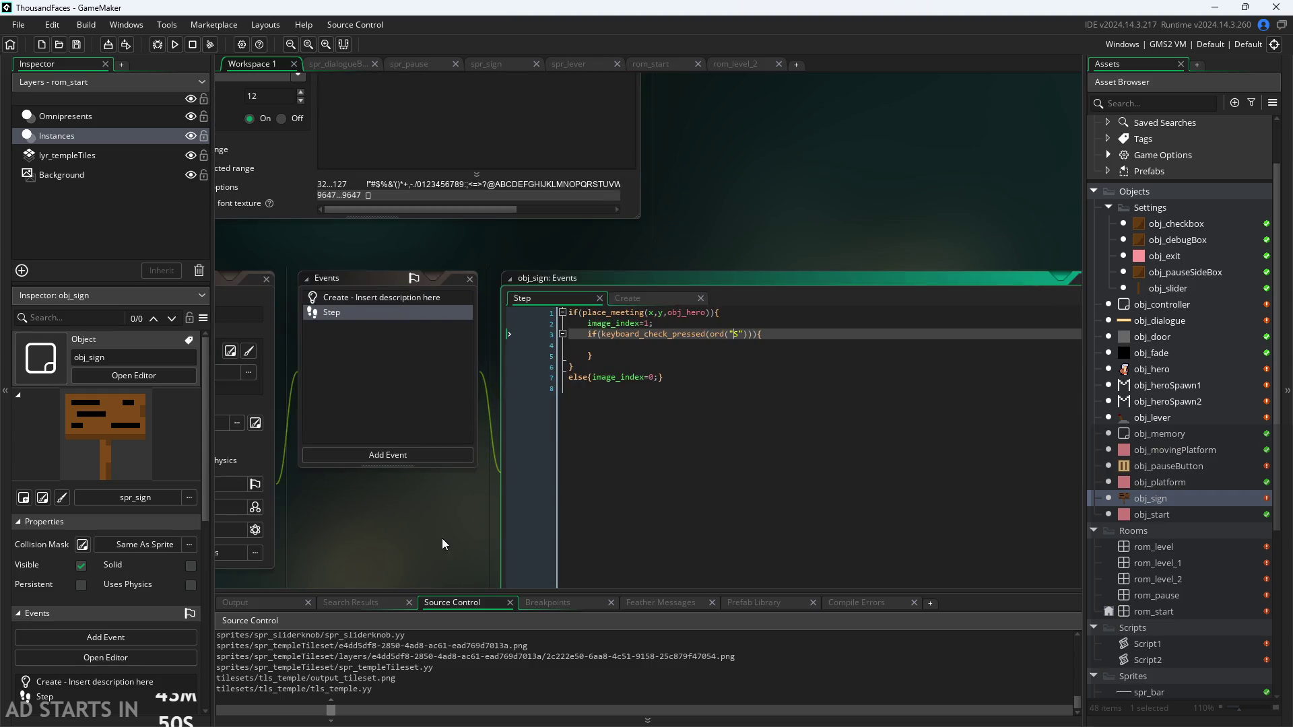
drag(442, 542, 565, 470)
click(842, 311)
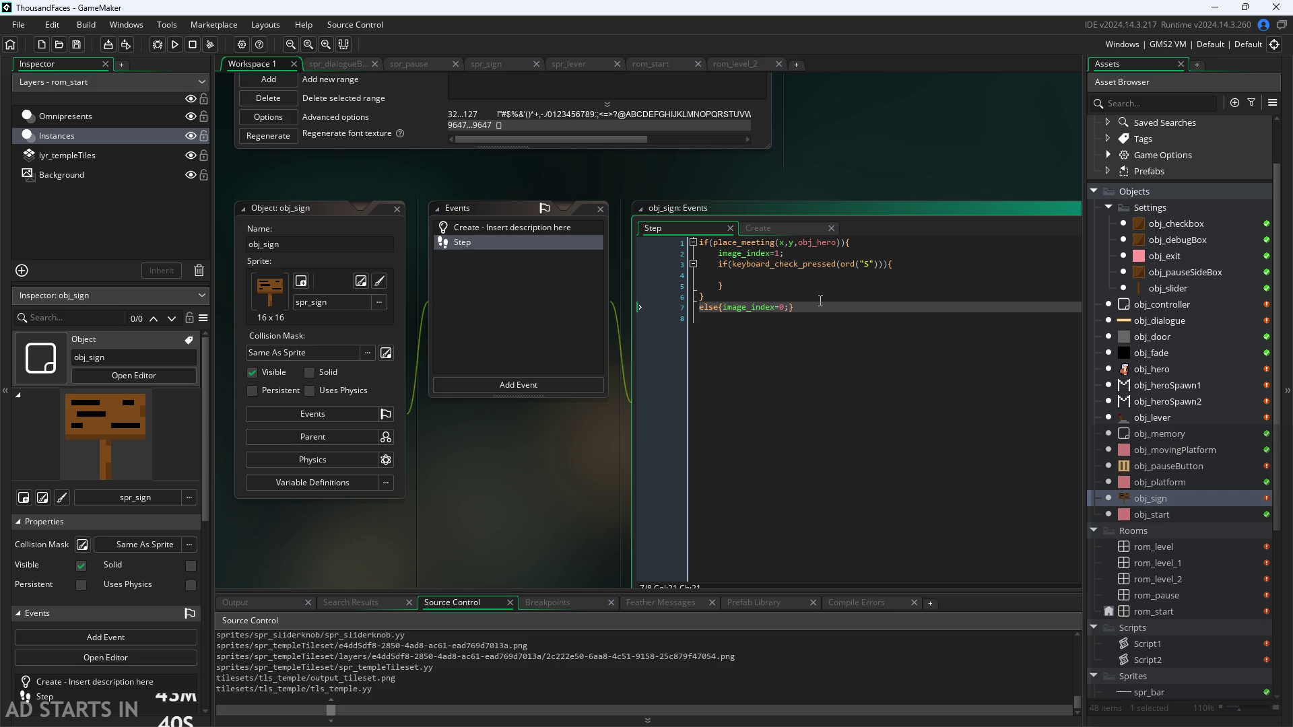
double_click(1185, 305)
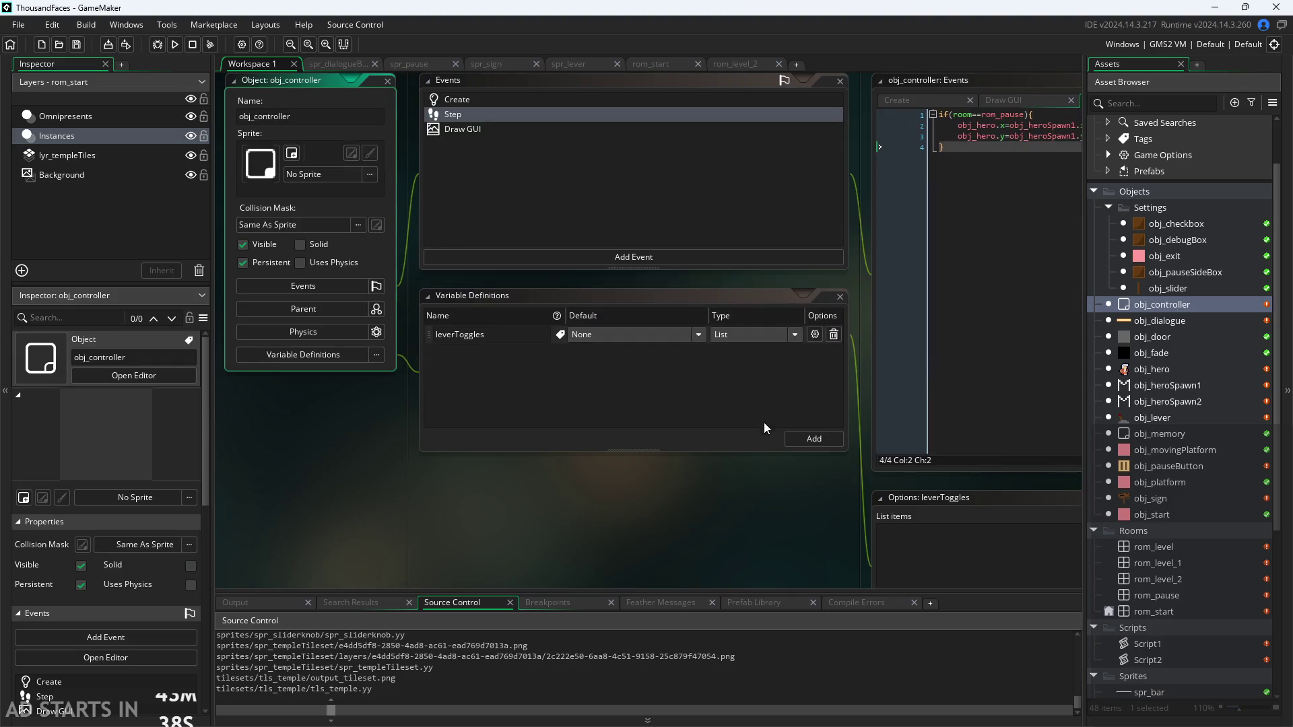
Add global.paused=false; at the end of obj_controller's Create code, then open obj_hero
click(678, 172)
click(799, 316)
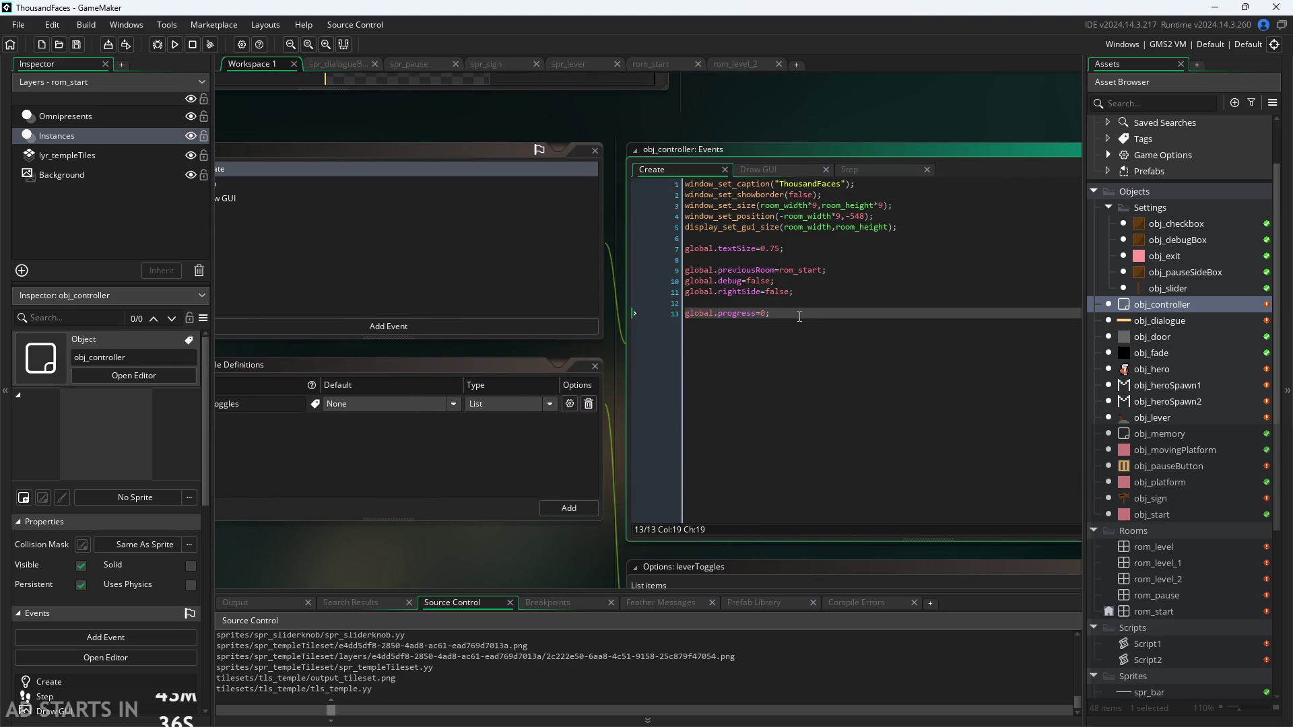
key(Return)
key(Return)
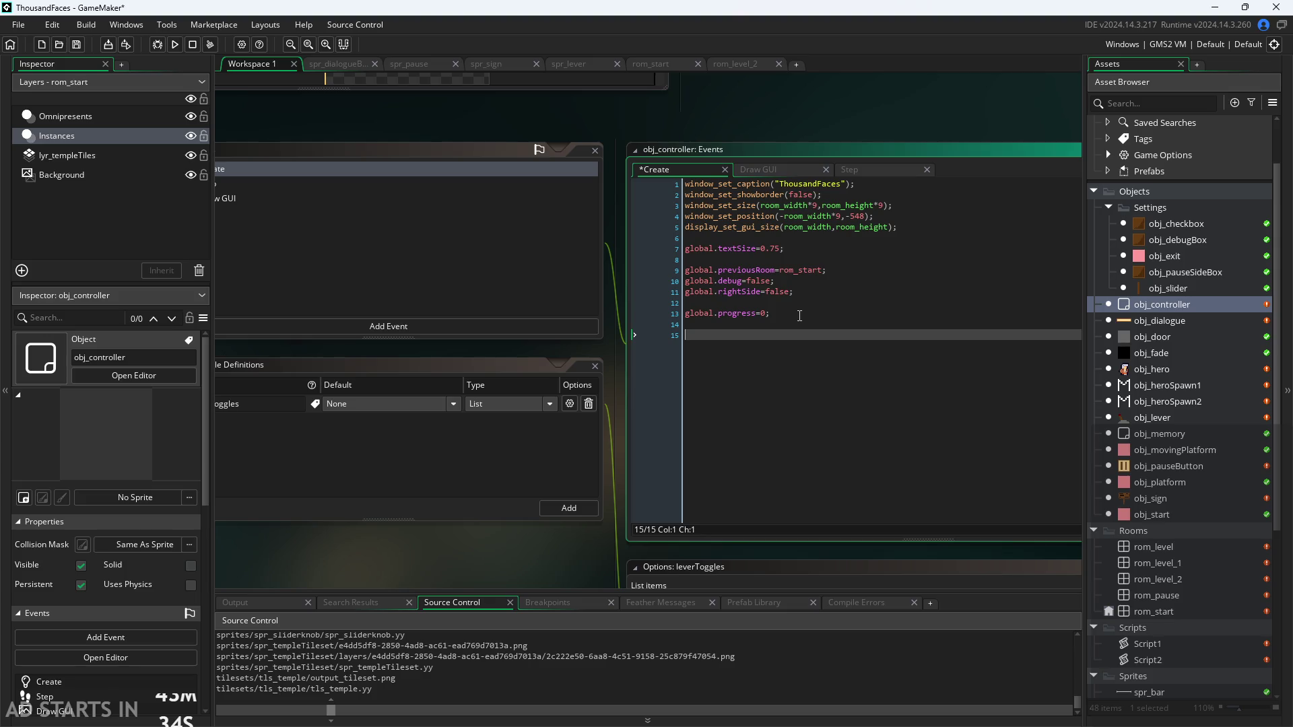
text(global.pause)
text(d=g)
key(BackSpace)
text(false;)
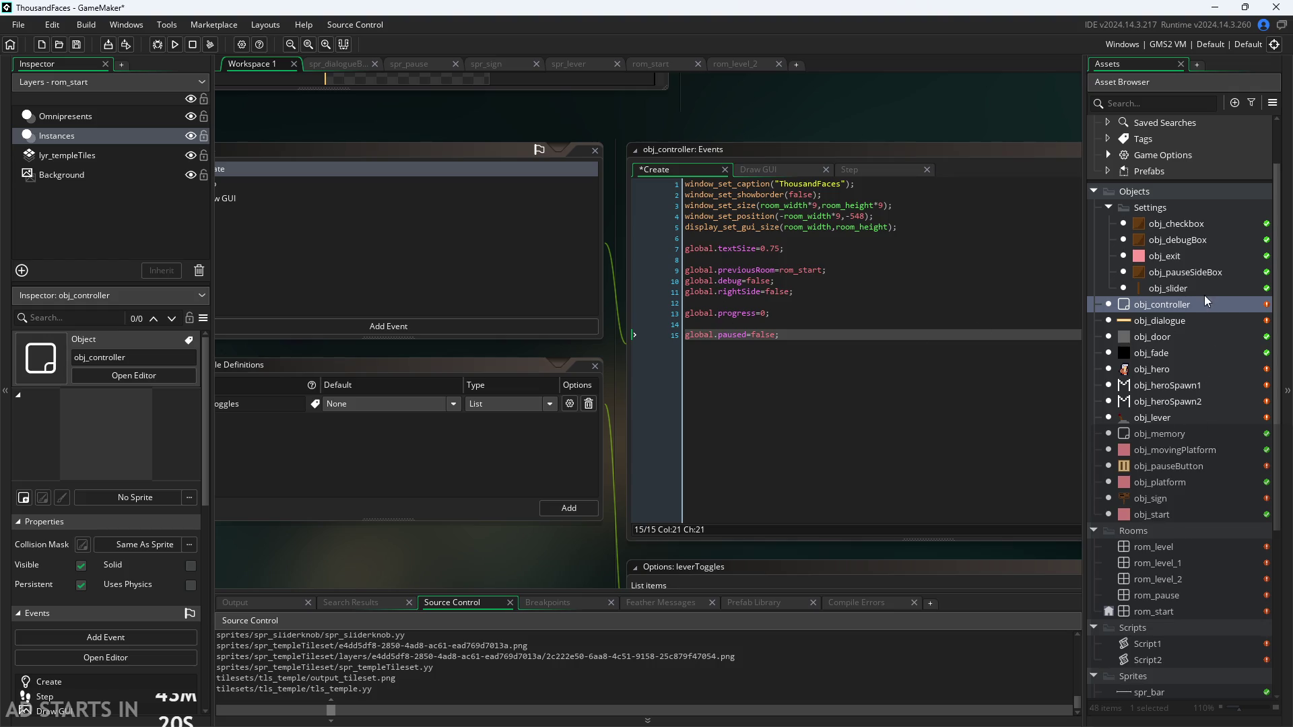
double_click(1185, 369)
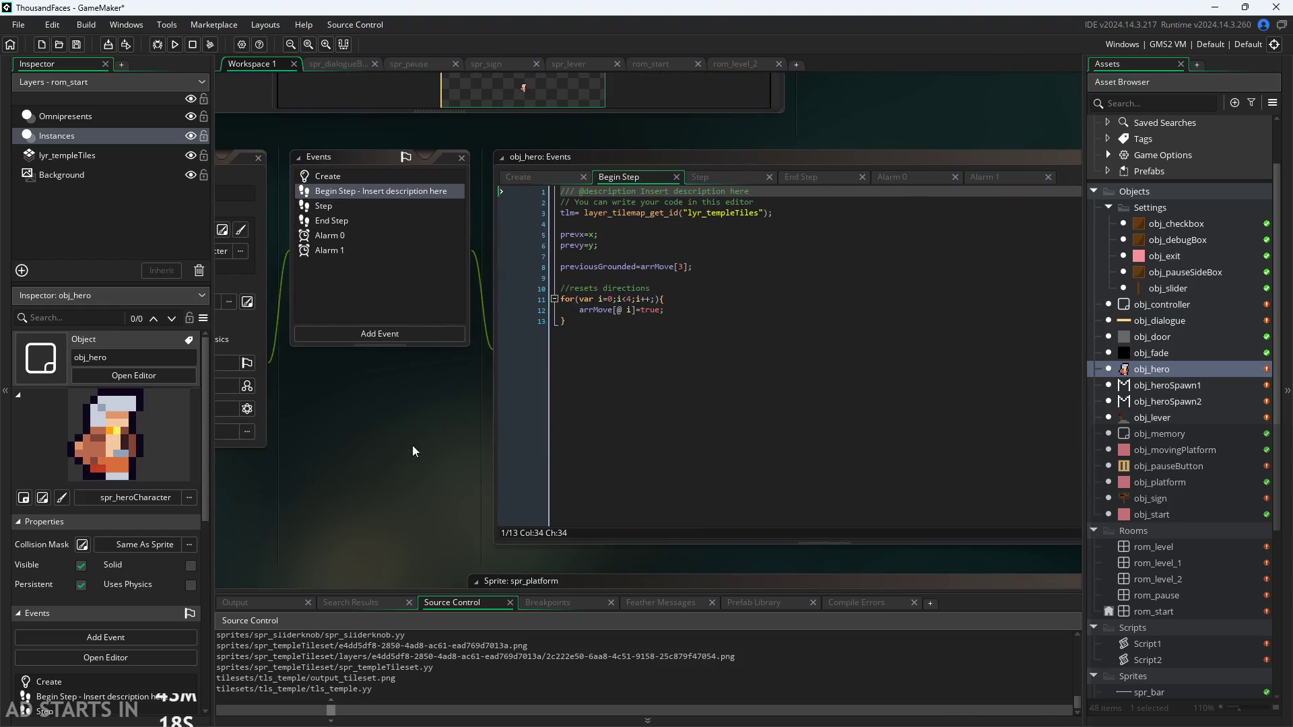
Open obj_hero's Step event and scroll down to the jumping section
click(569, 178)
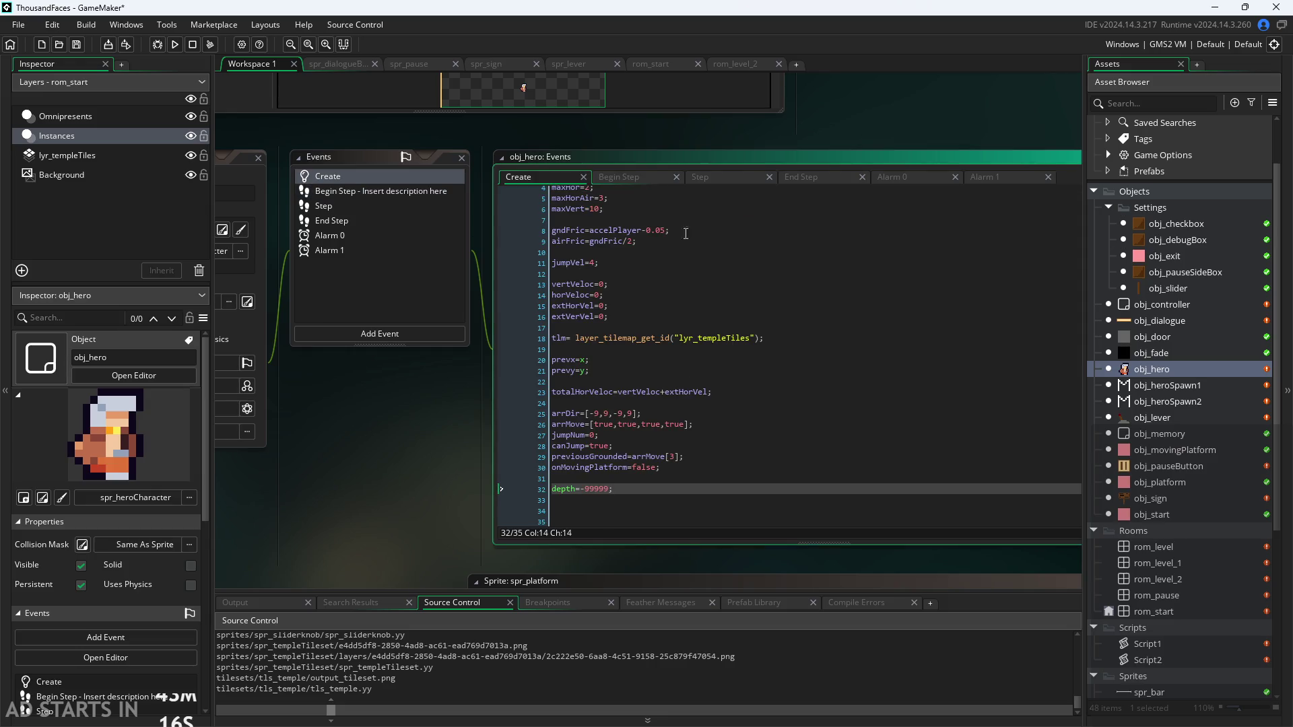
click(748, 176)
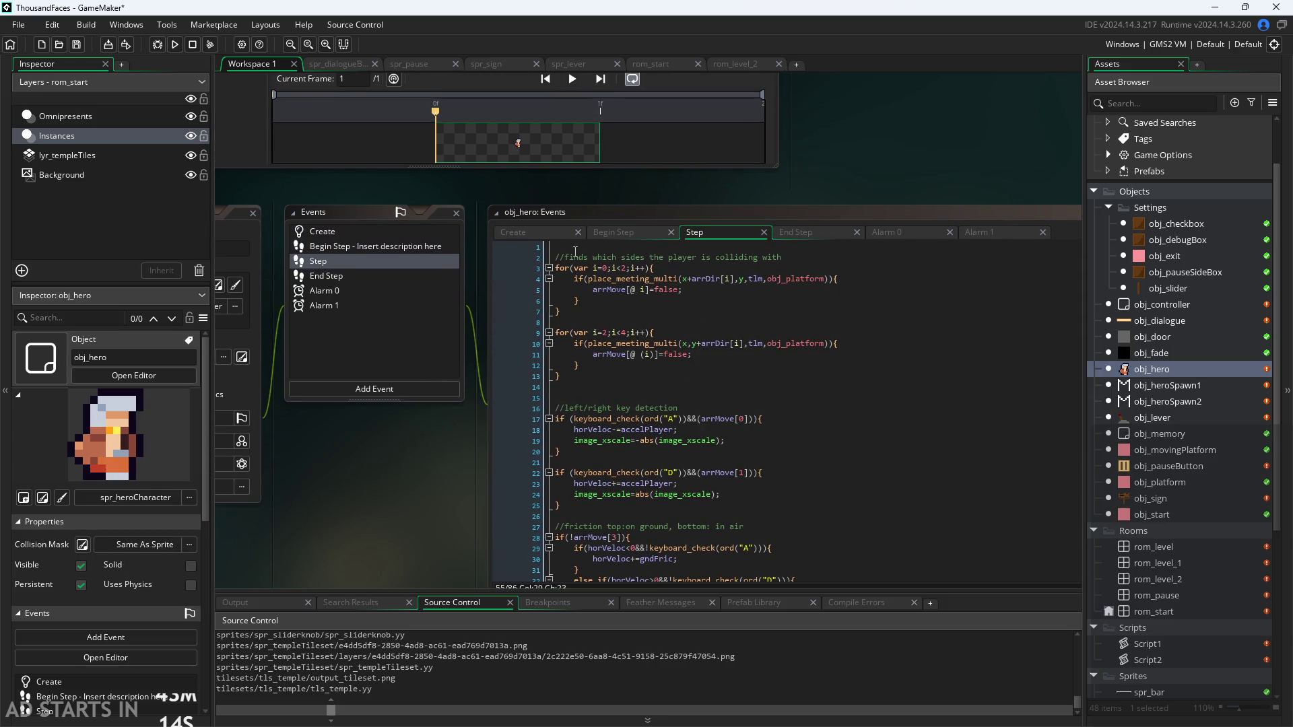
click(571, 246)
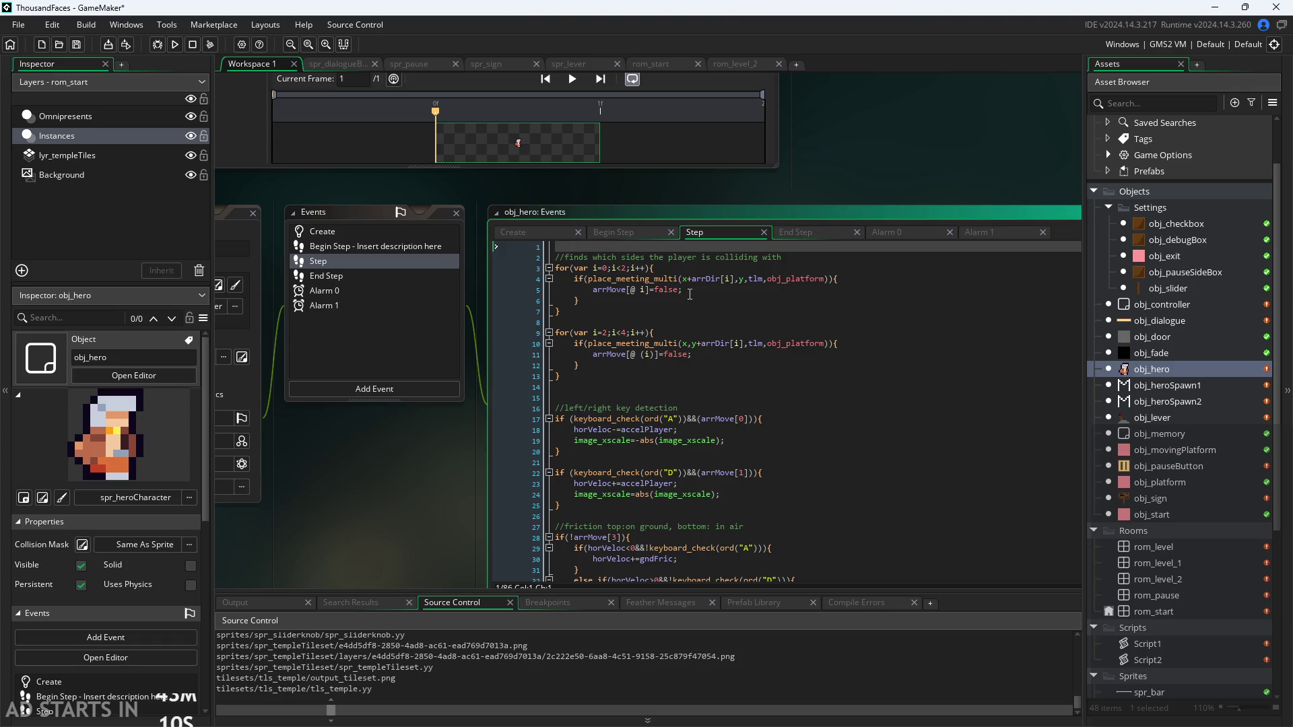
scroll(654, 307, down, 8)
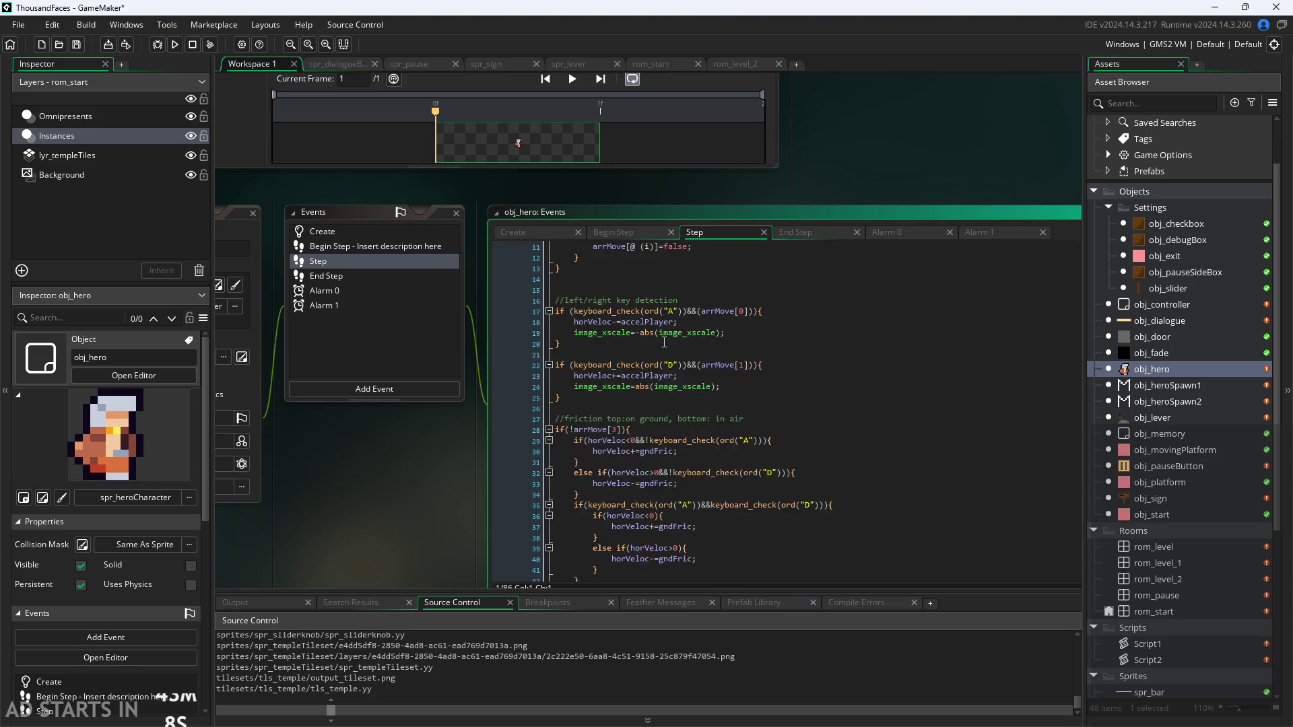
ctrl+scroll(424, 468, down, 3)
scroll(499, 418, down, 3)
scroll(471, 431, up, 3)
ctrl+scroll(410, 443, up, 3)
scroll(410, 443, down, 3)
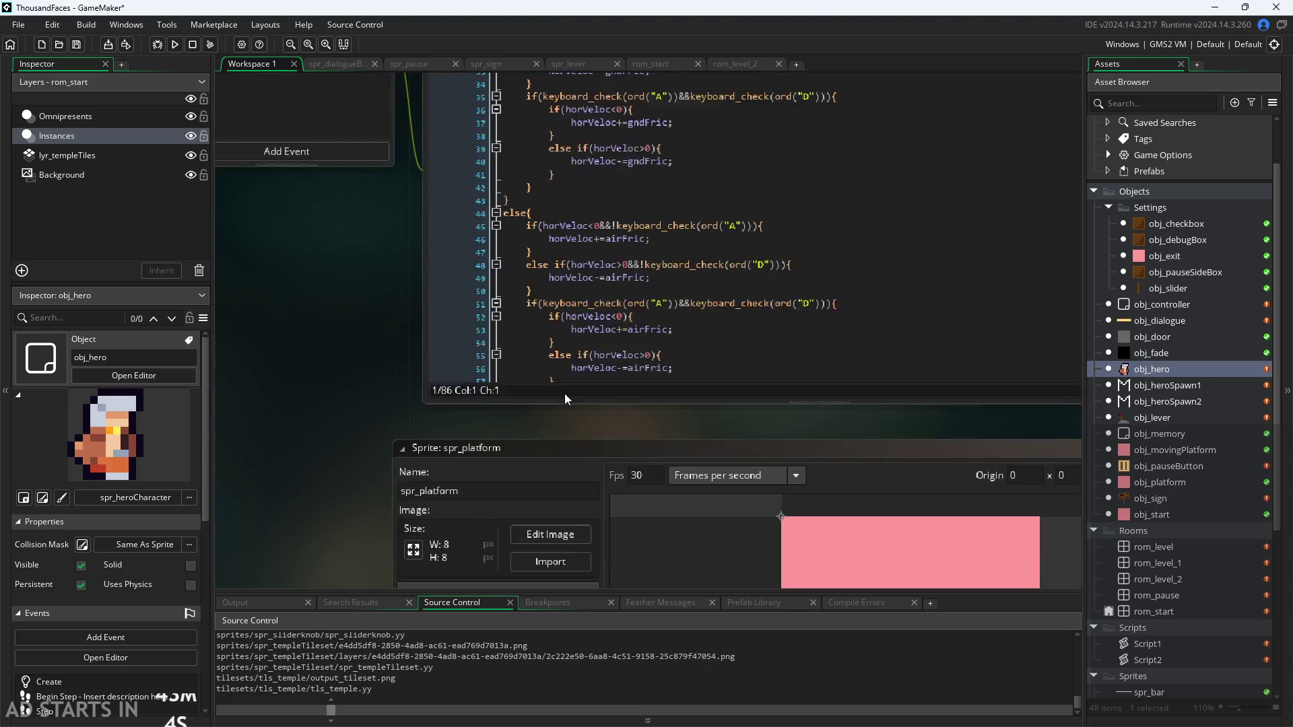
scroll(591, 382, down, 2)
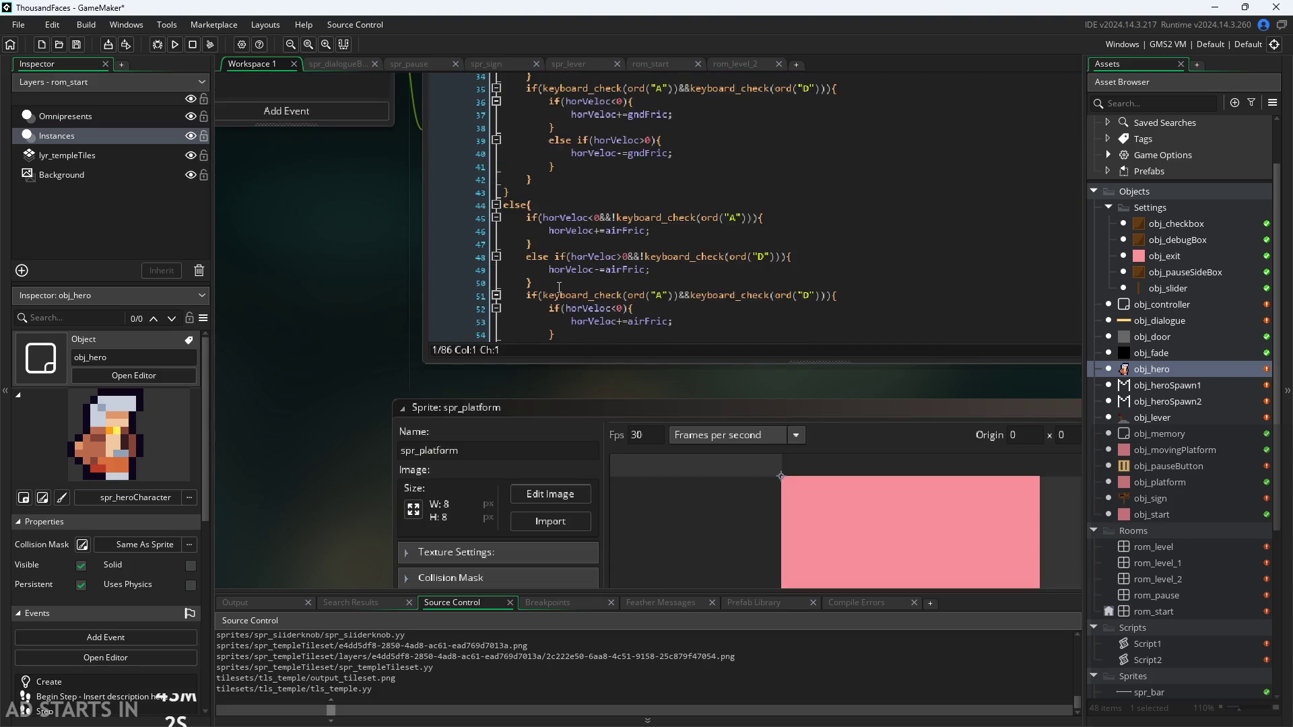
scroll(398, 390, down, 1)
scroll(573, 310, down, 6)
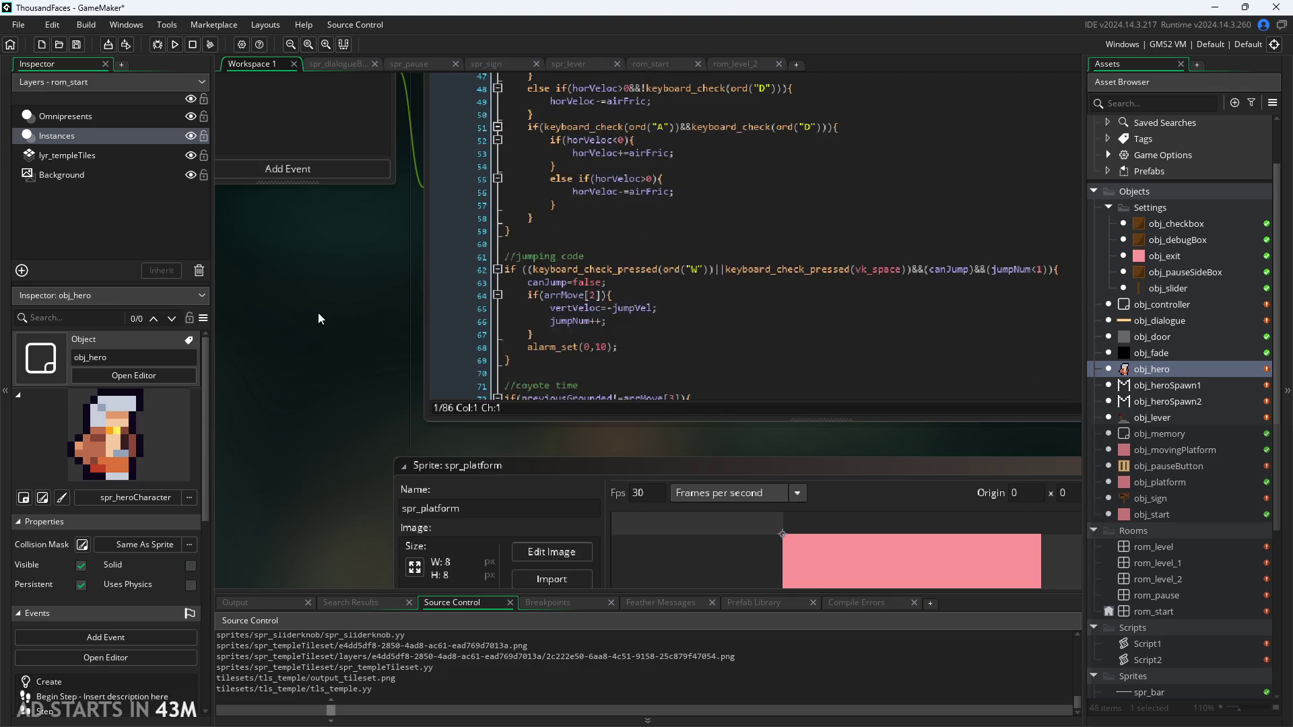
scroll(317, 313, up, 3)
scroll(568, 324, down, 1)
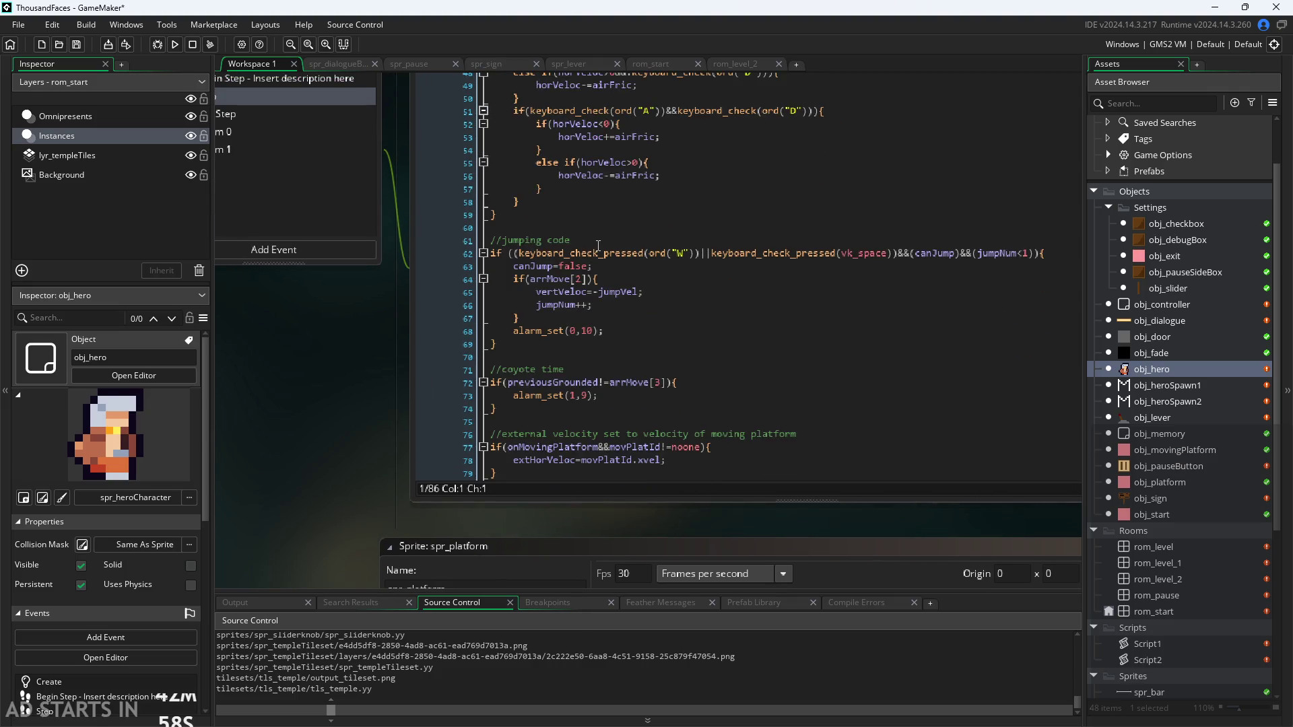
Append &&!global.paused inside the jump if-condition on line 62
click(598, 244)
click(604, 229)
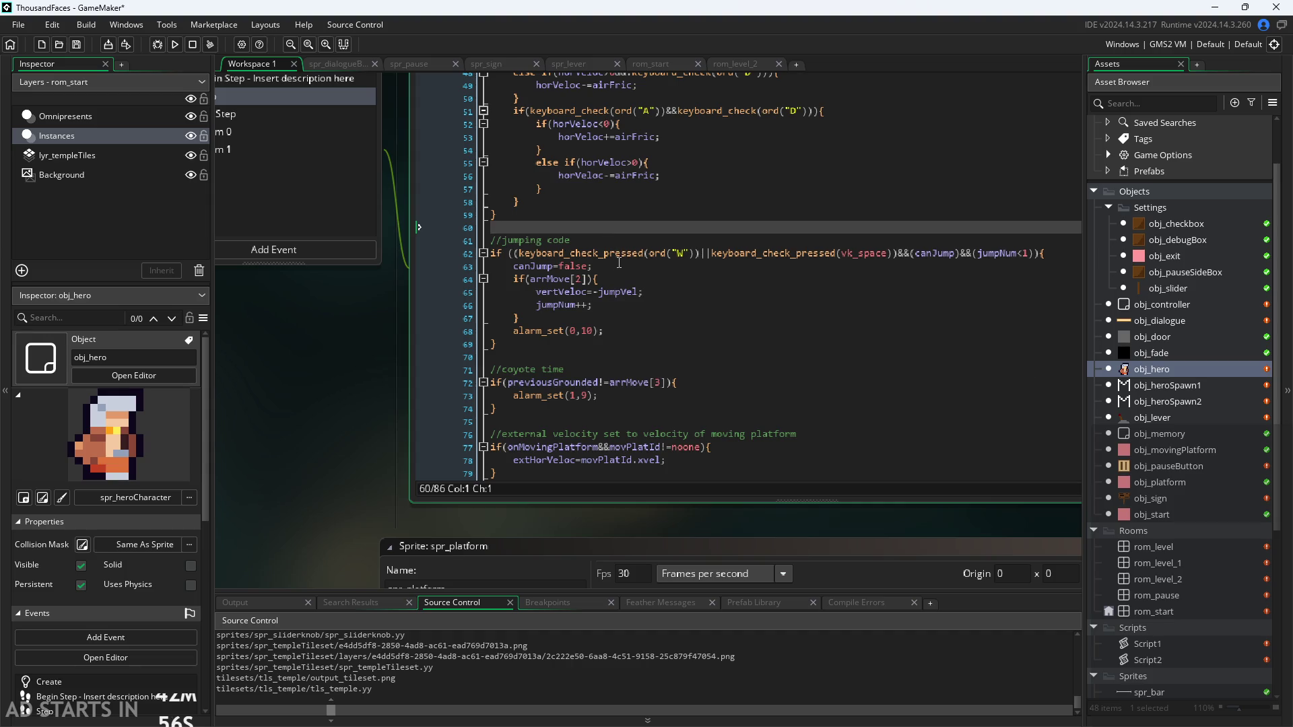
key(Down)
key(End)
key(Down)
key(Left)
key(Left)
key(Left)
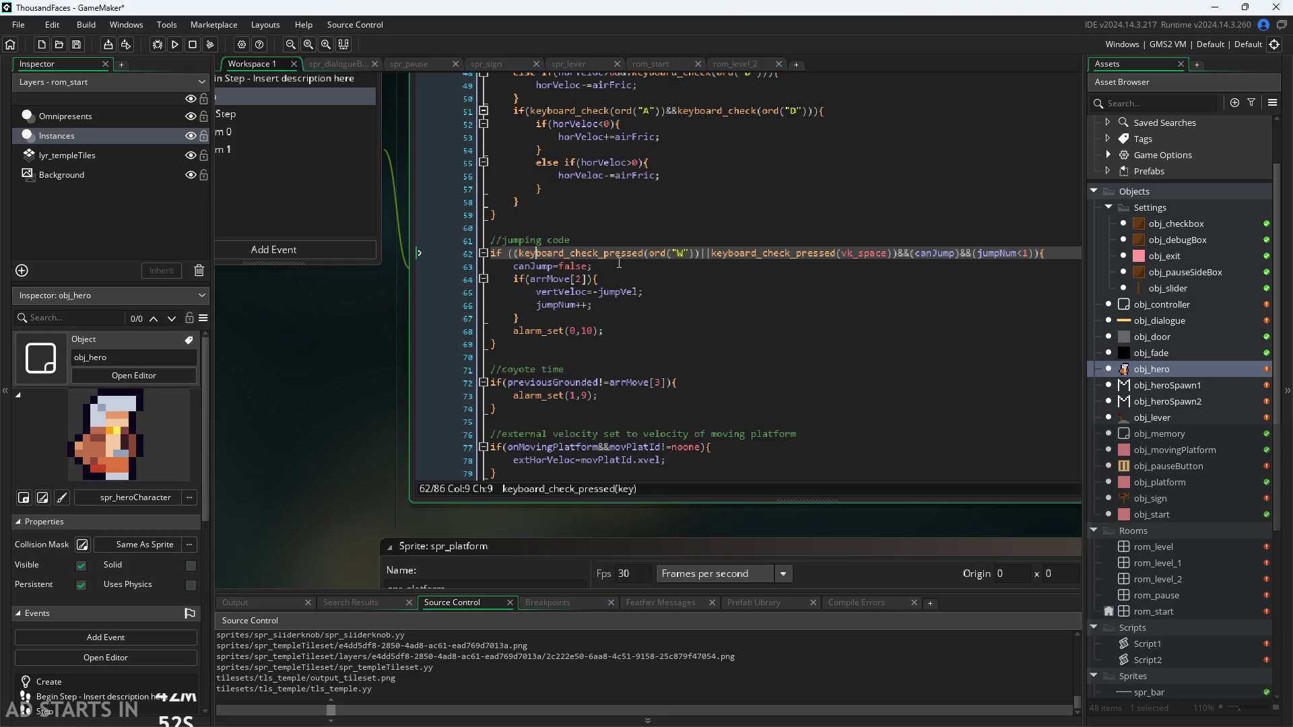
key(Left)
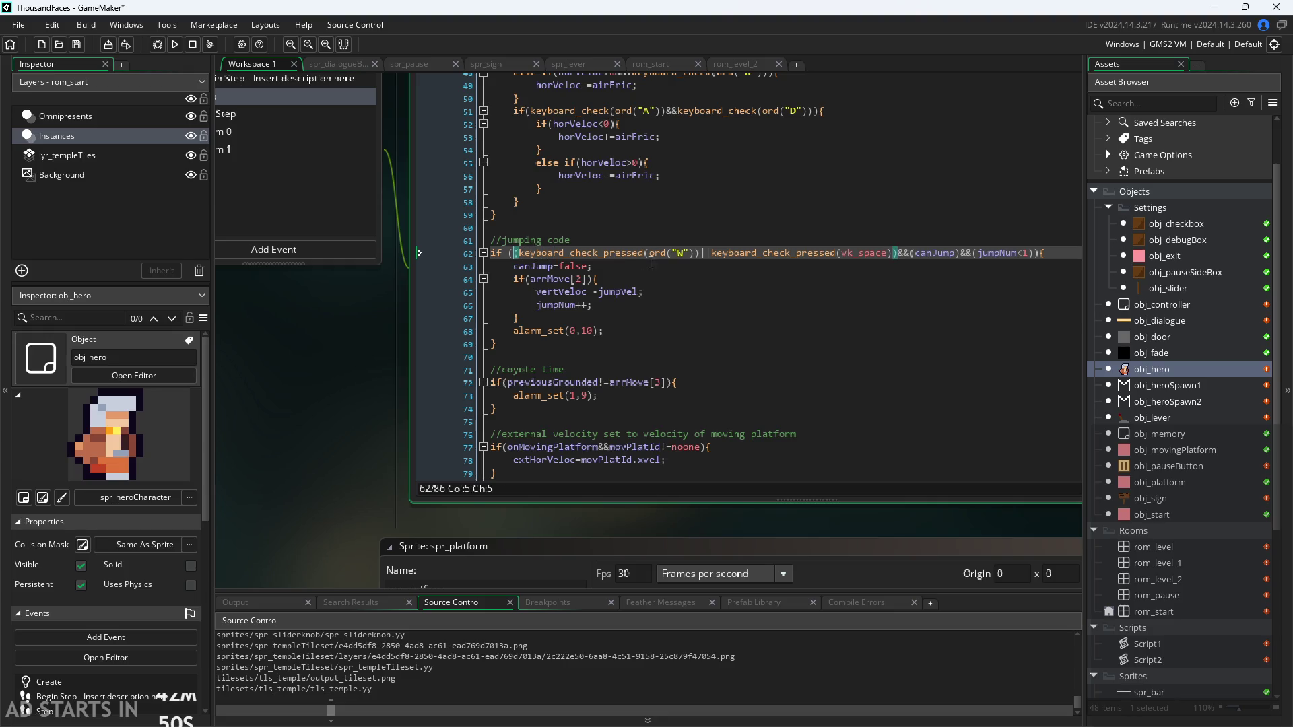
click(1037, 254)
text("*)
key(BackSpace)
key(BackSpace)
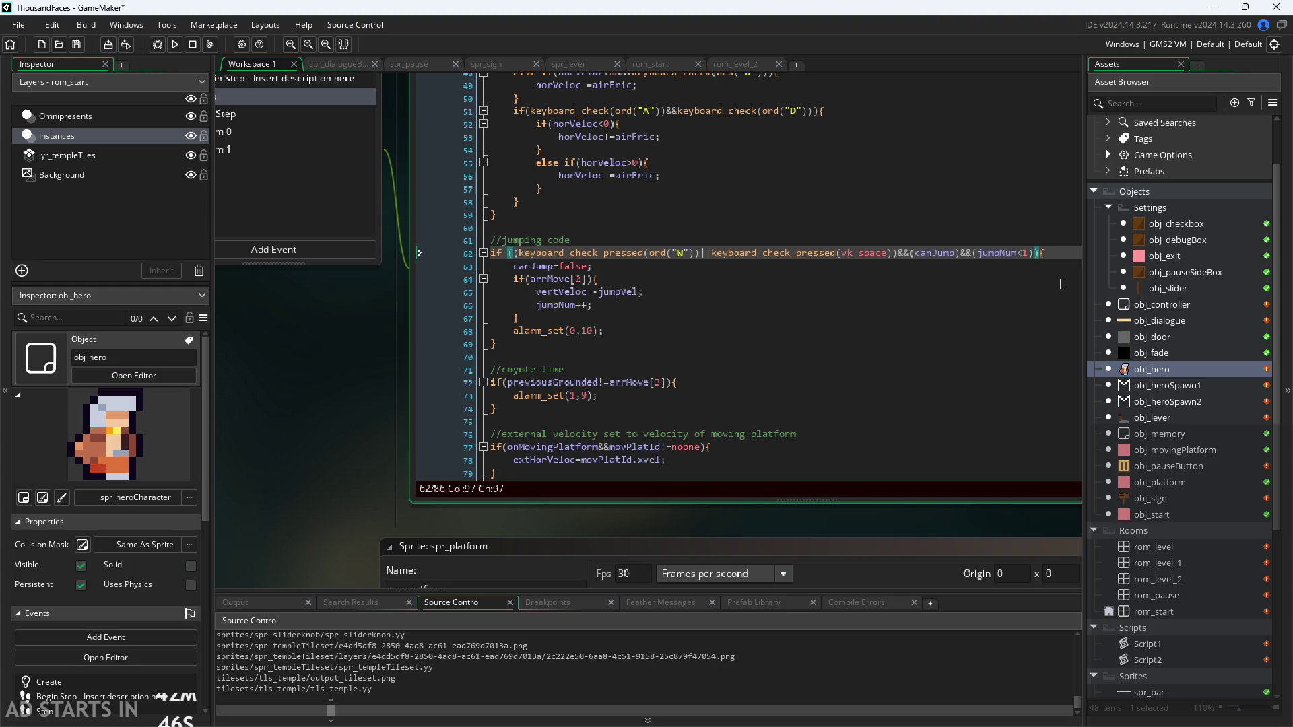
text(&&!)
text(glova)
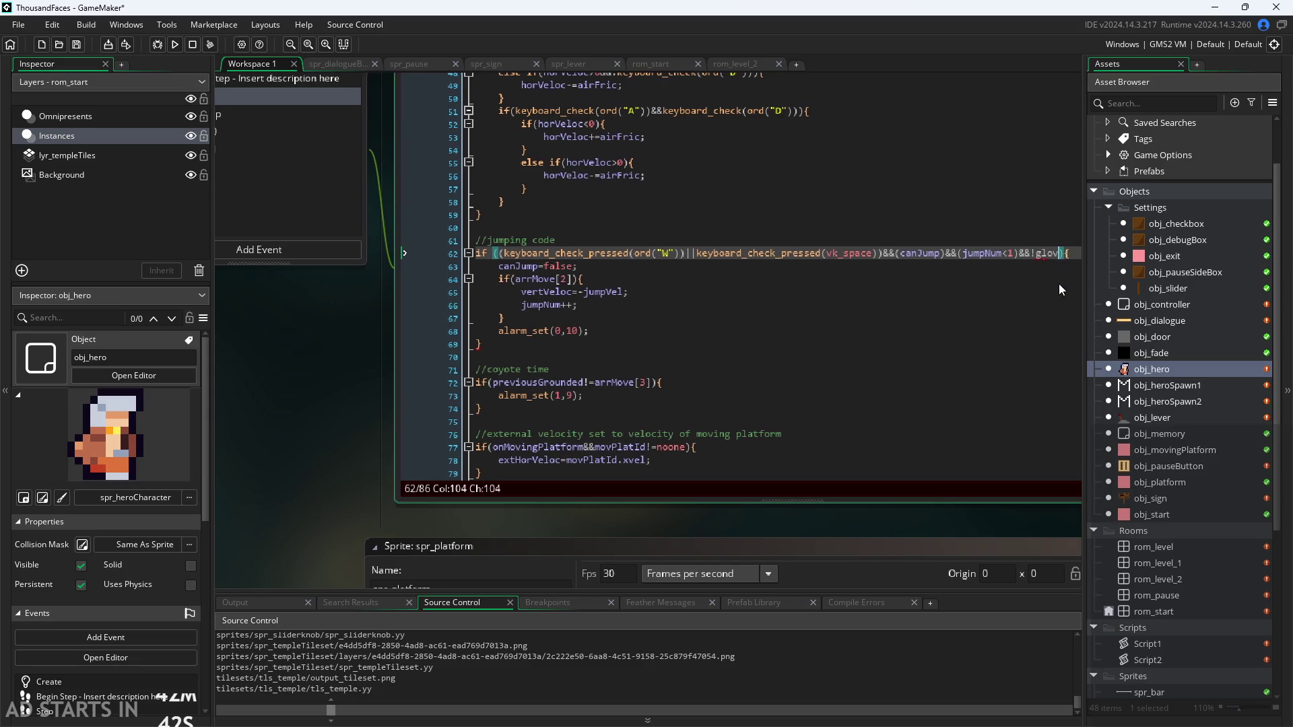
key(BackSpace)
text(c)
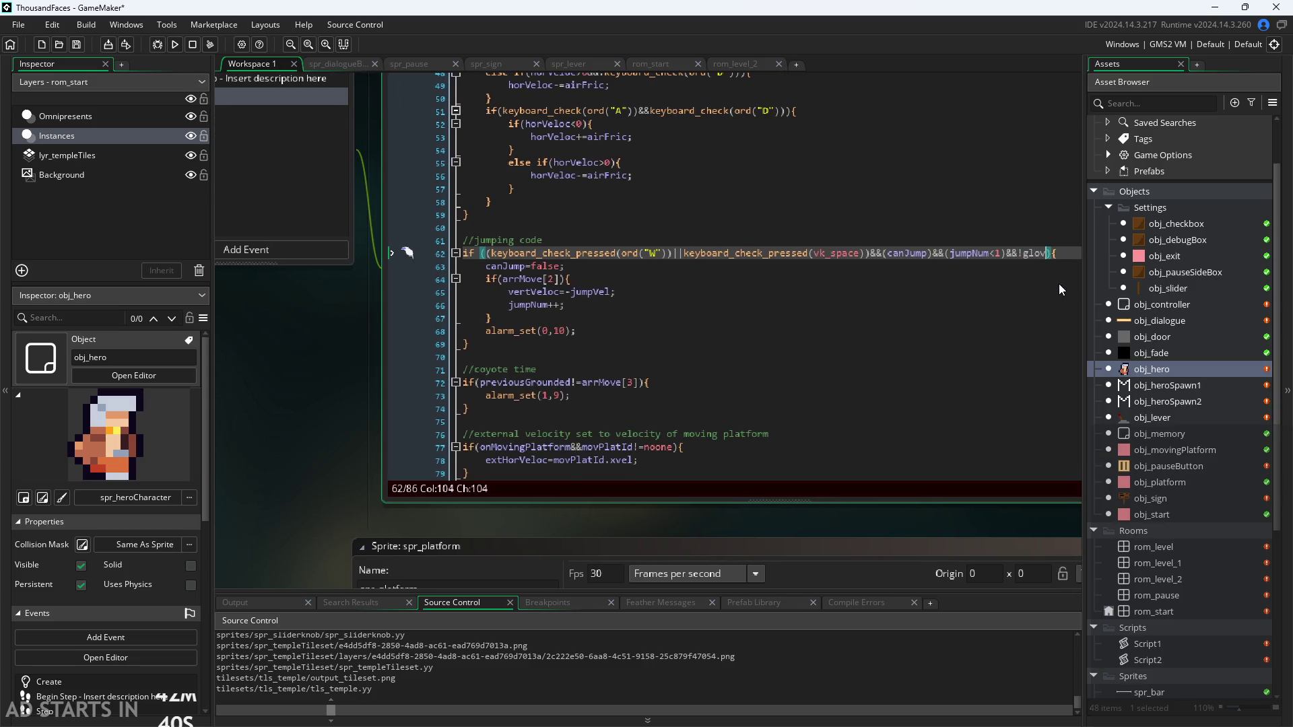
key(BackSpace)
text(bal)
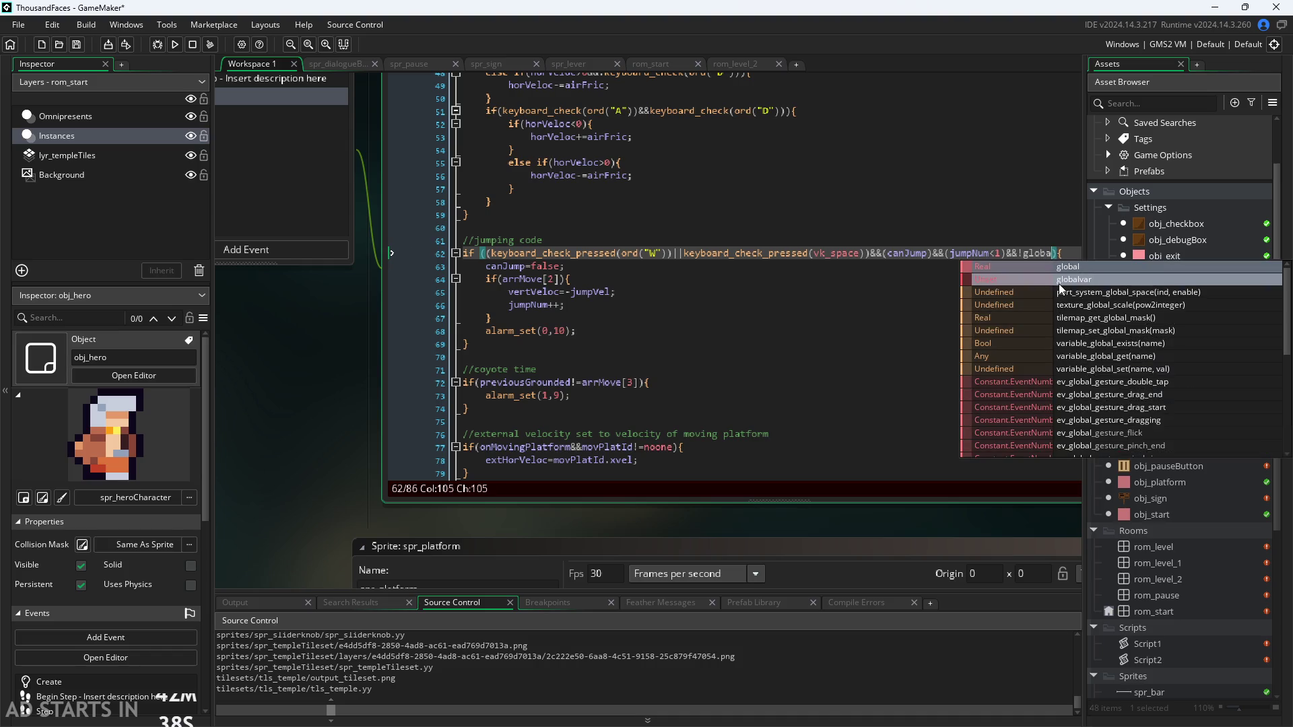
text(.paused)
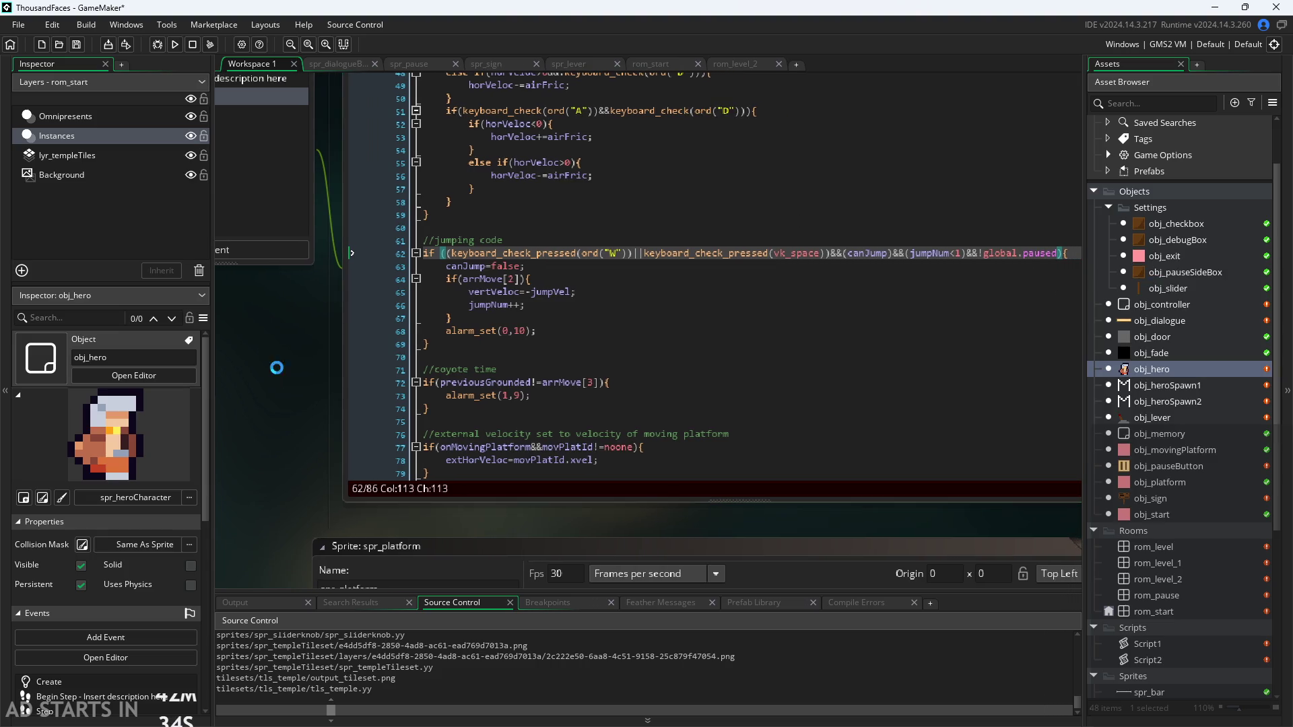
Check the new &&!global.paused condition on line 62 of the Step code
ctrl+scroll(332, 356, up, 2)
drag(816, 276, 940, 279)
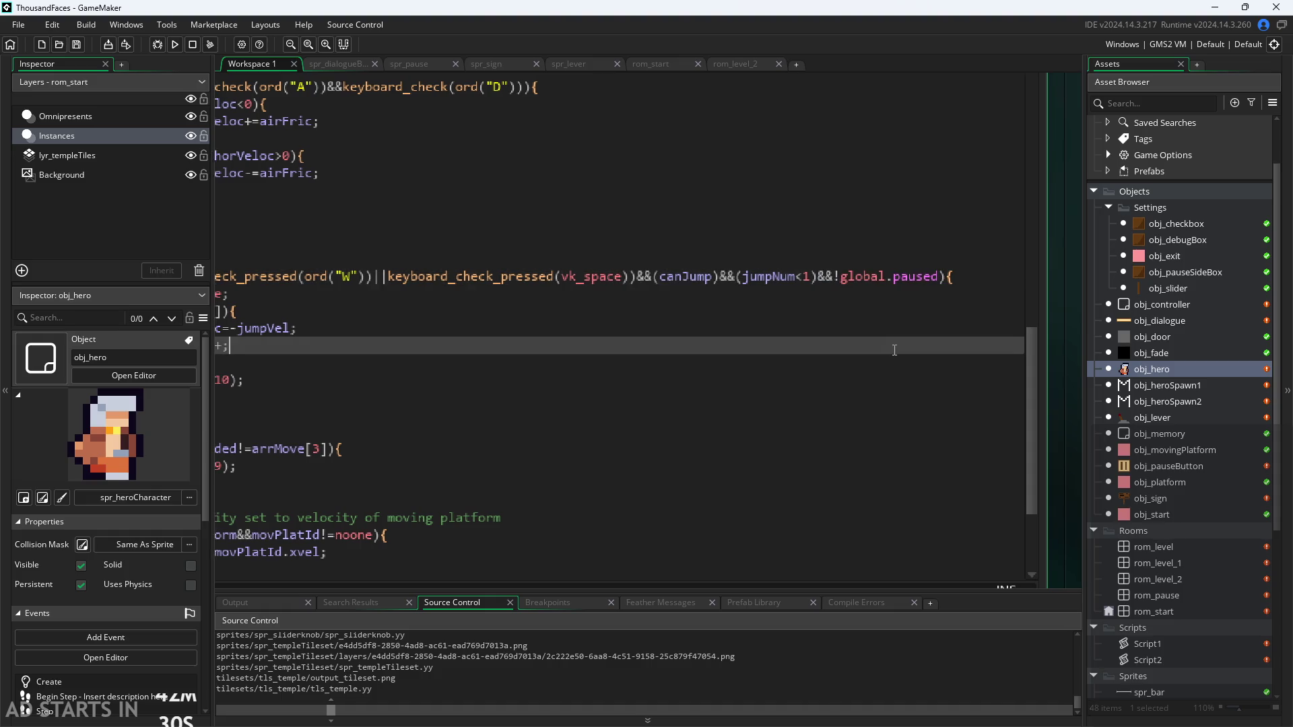
ctrl+scroll(570, 286, down, 2)
click(570, 286)
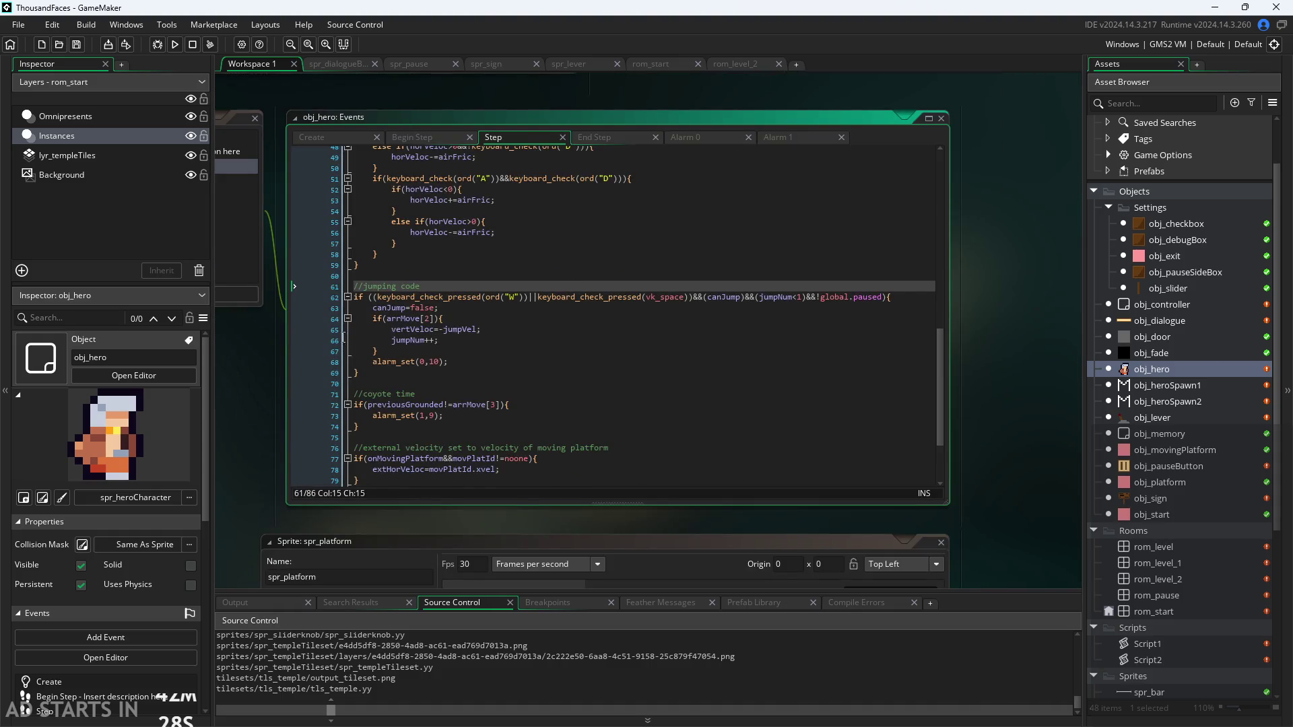
ctrl+scroll(326, 336, up, 2)
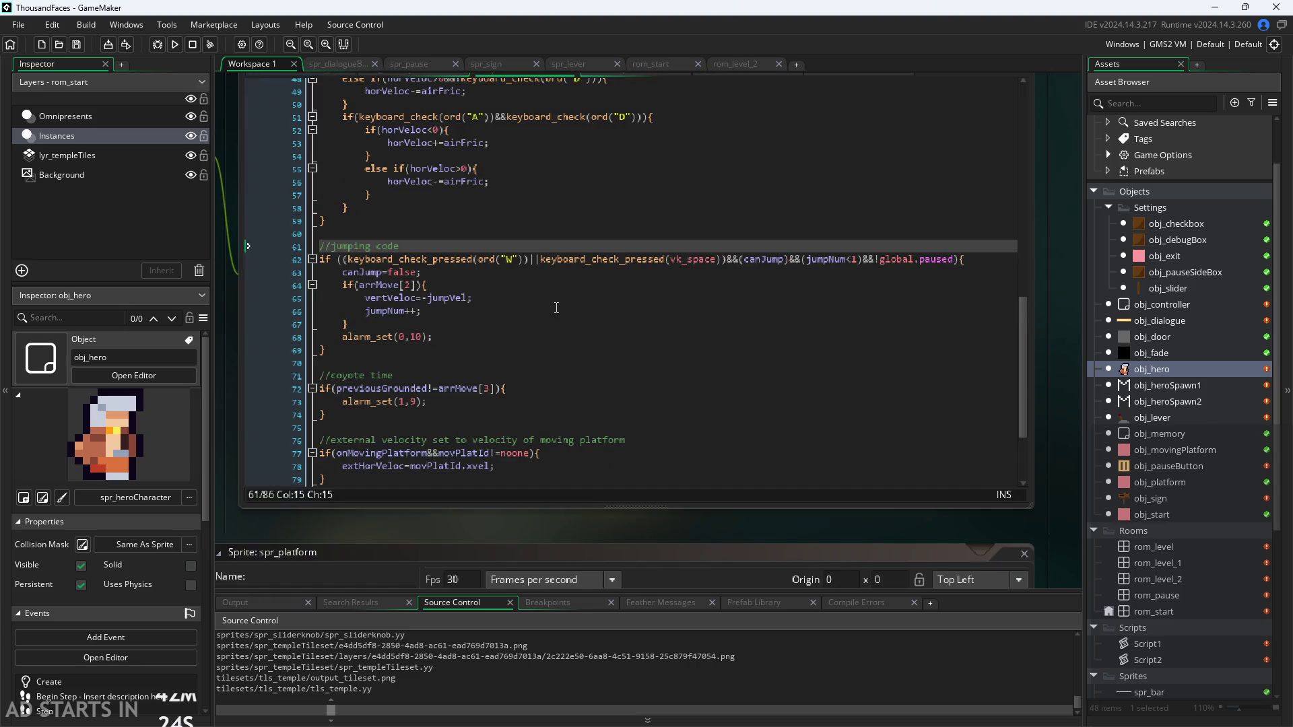
ctrl+scroll(423, 362, down, 1)
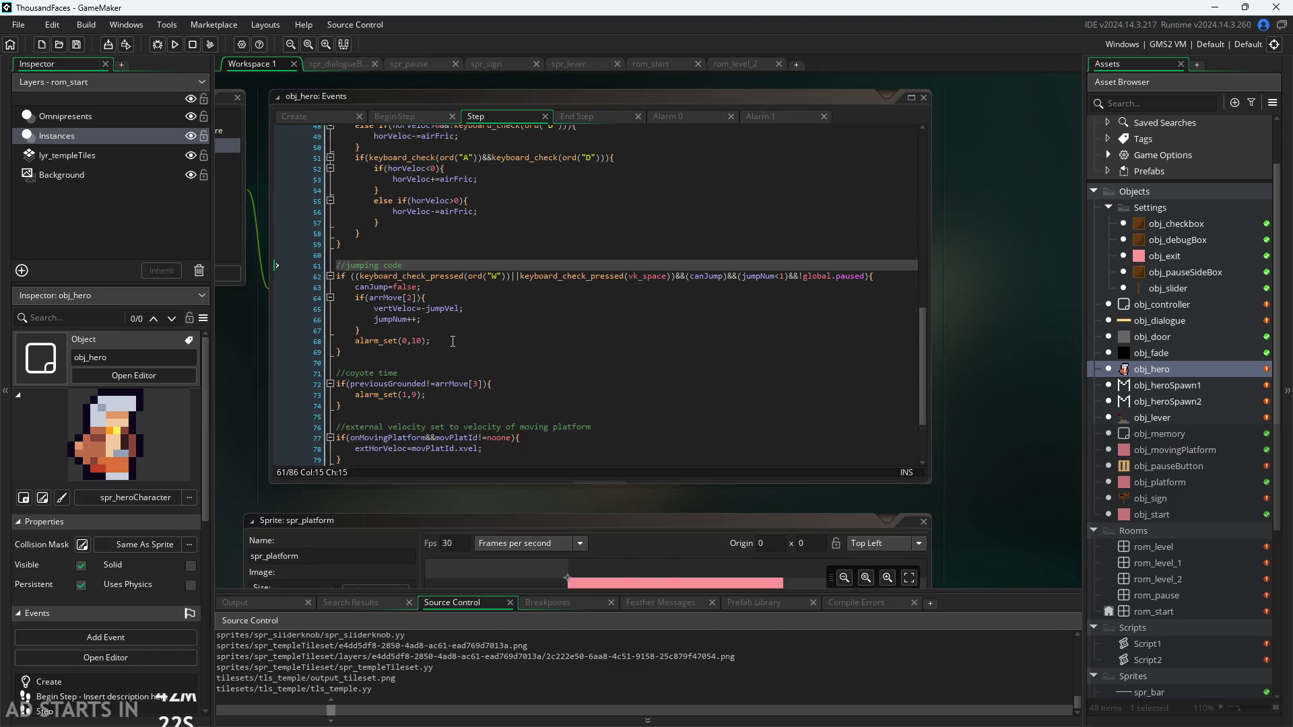
scroll(471, 343, down, 3)
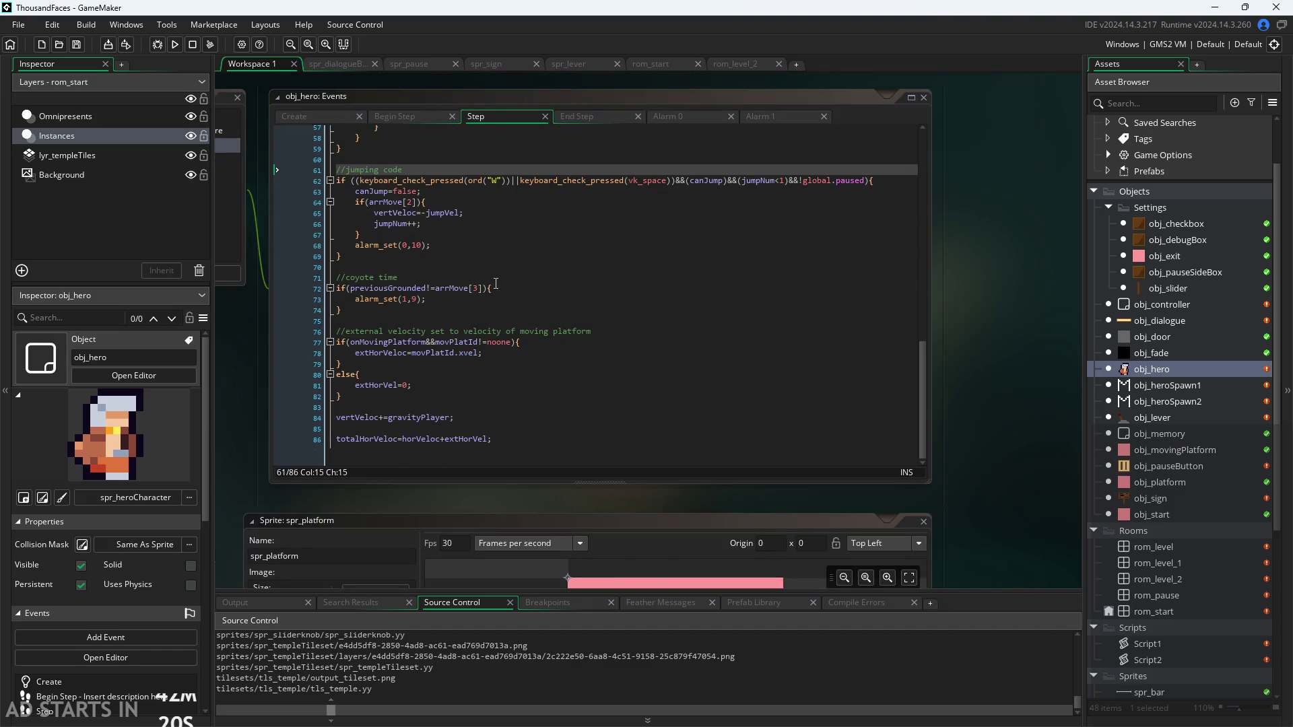
scroll(501, 278, up, 1)
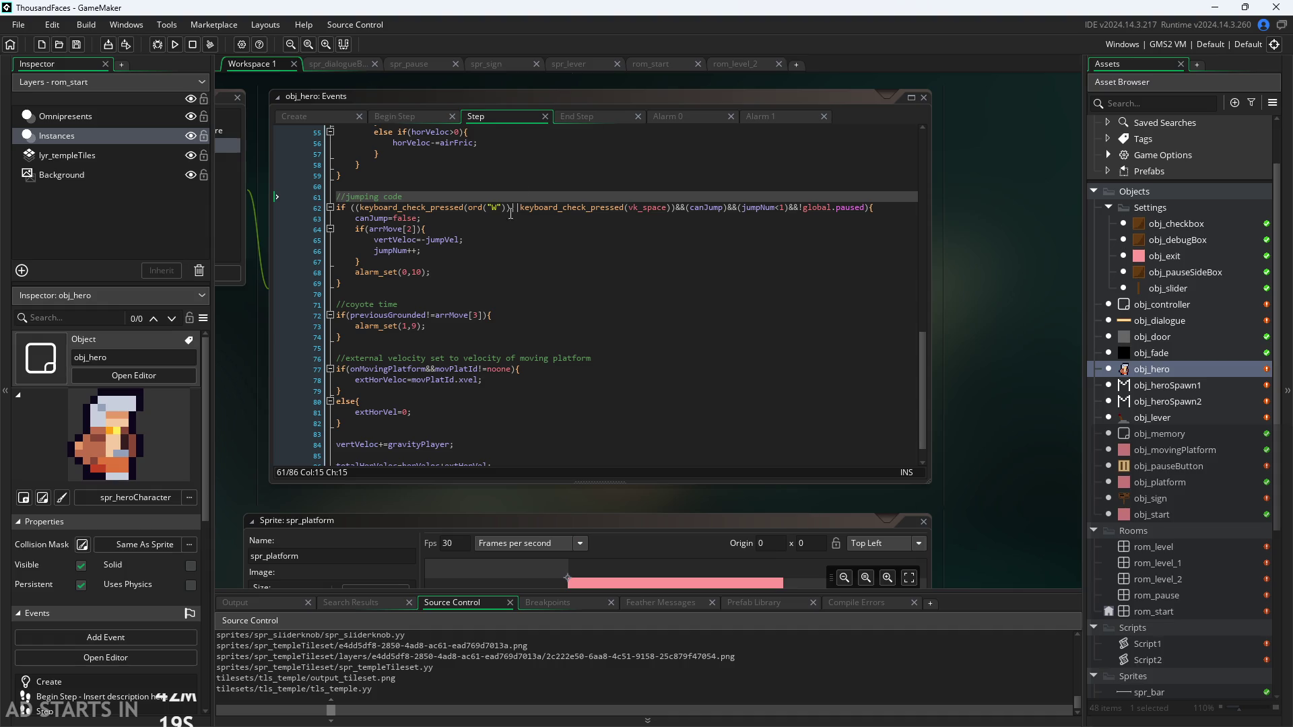
Compare obj_hero's End Step code with the tilemap id line in Begin Step
click(573, 122)
scroll(413, 250, up, 6)
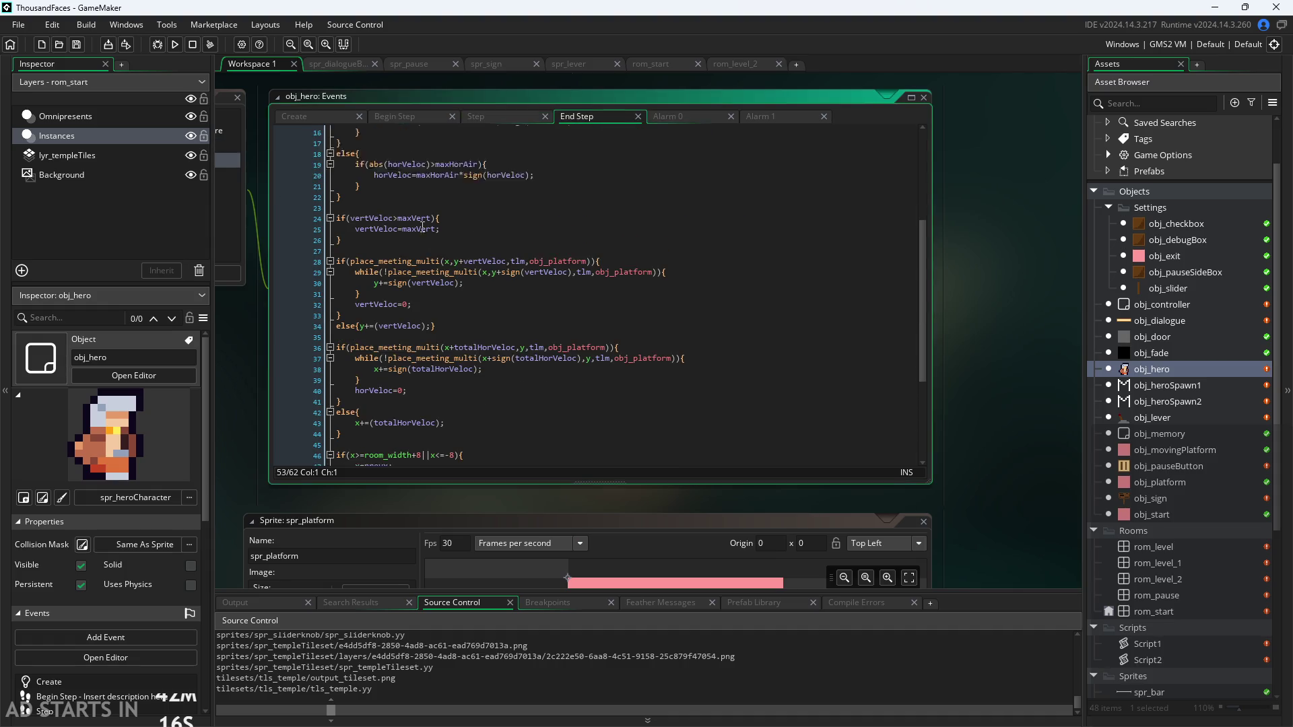
scroll(276, 350, up, 2)
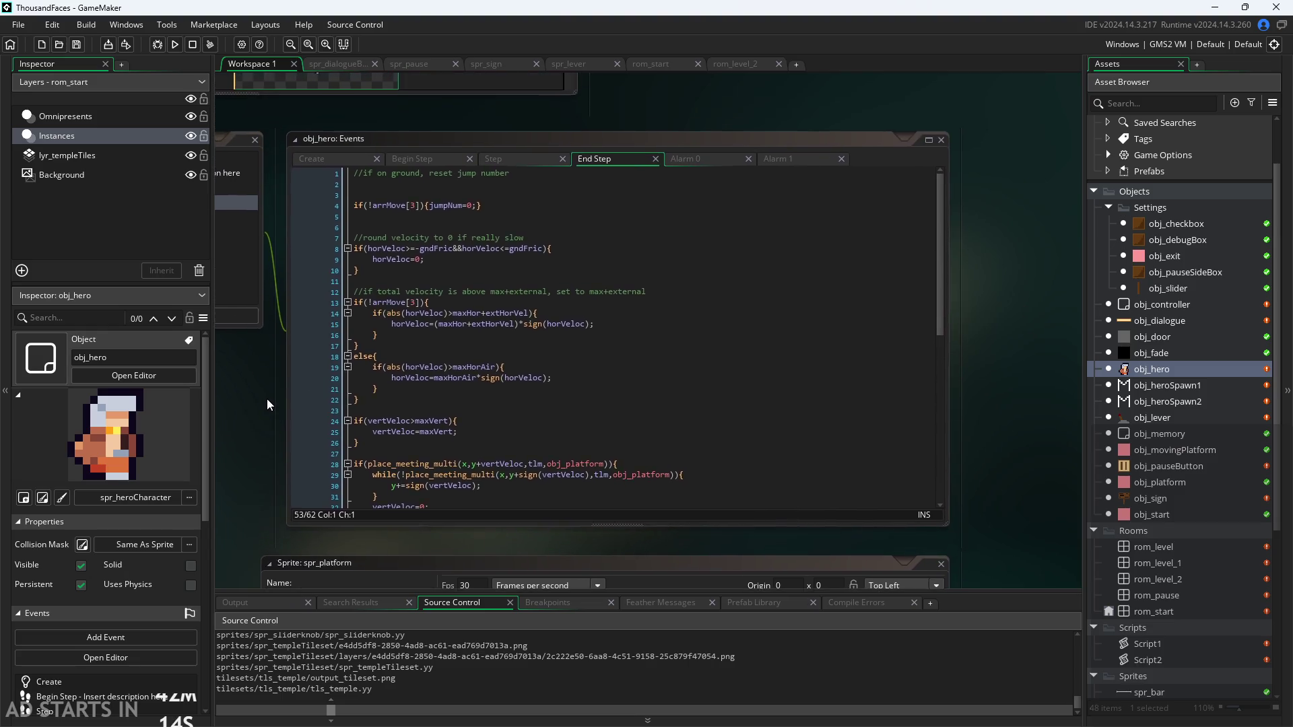
click(436, 105)
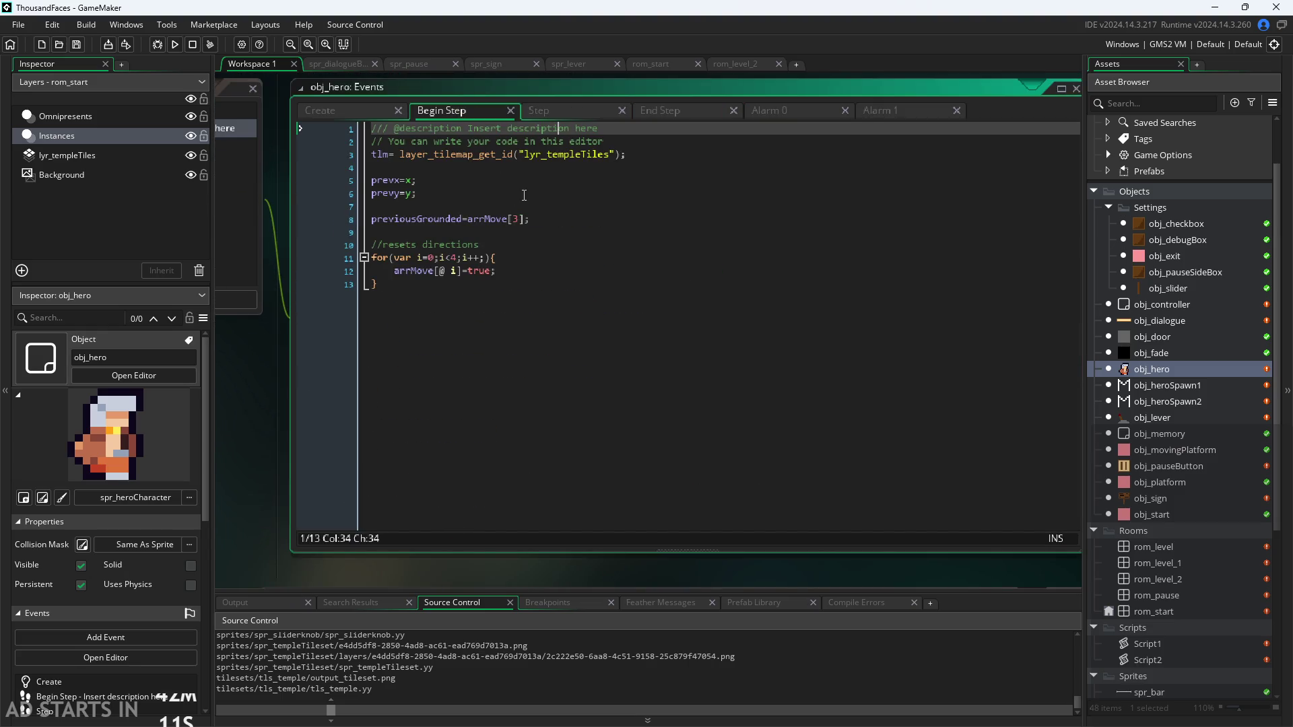
click(631, 155)
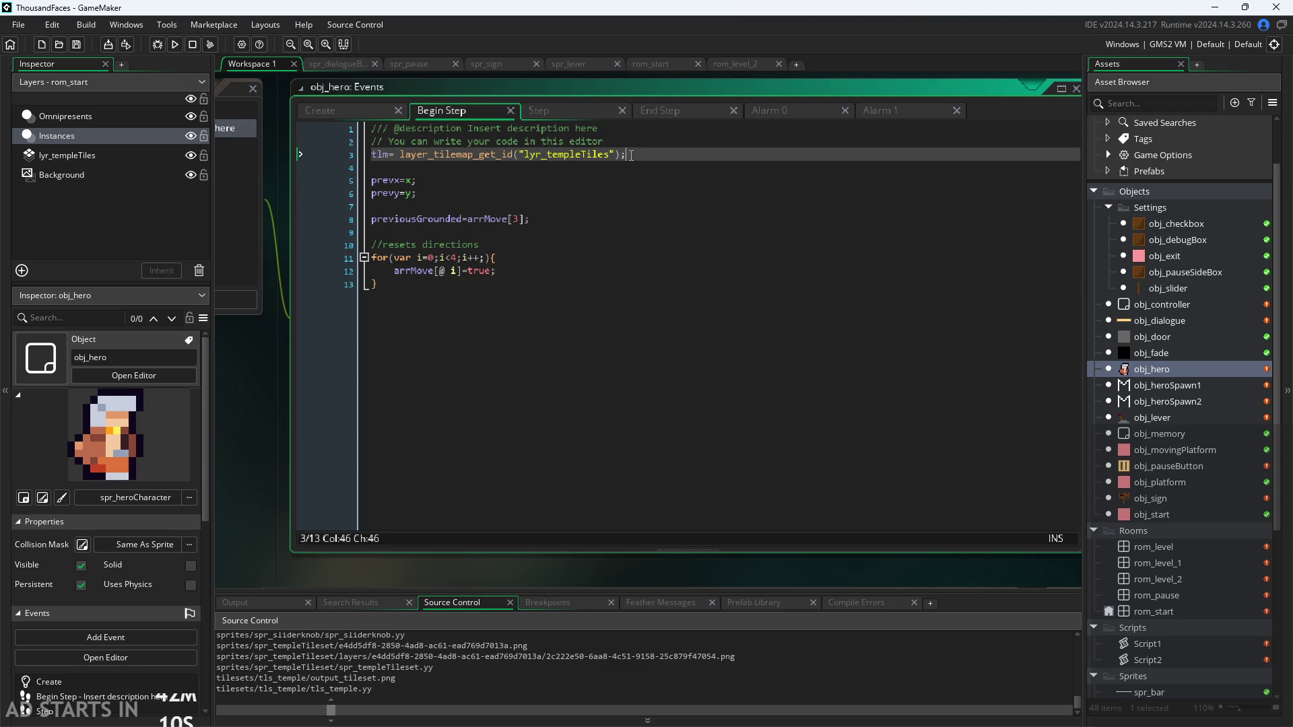
click(652, 115)
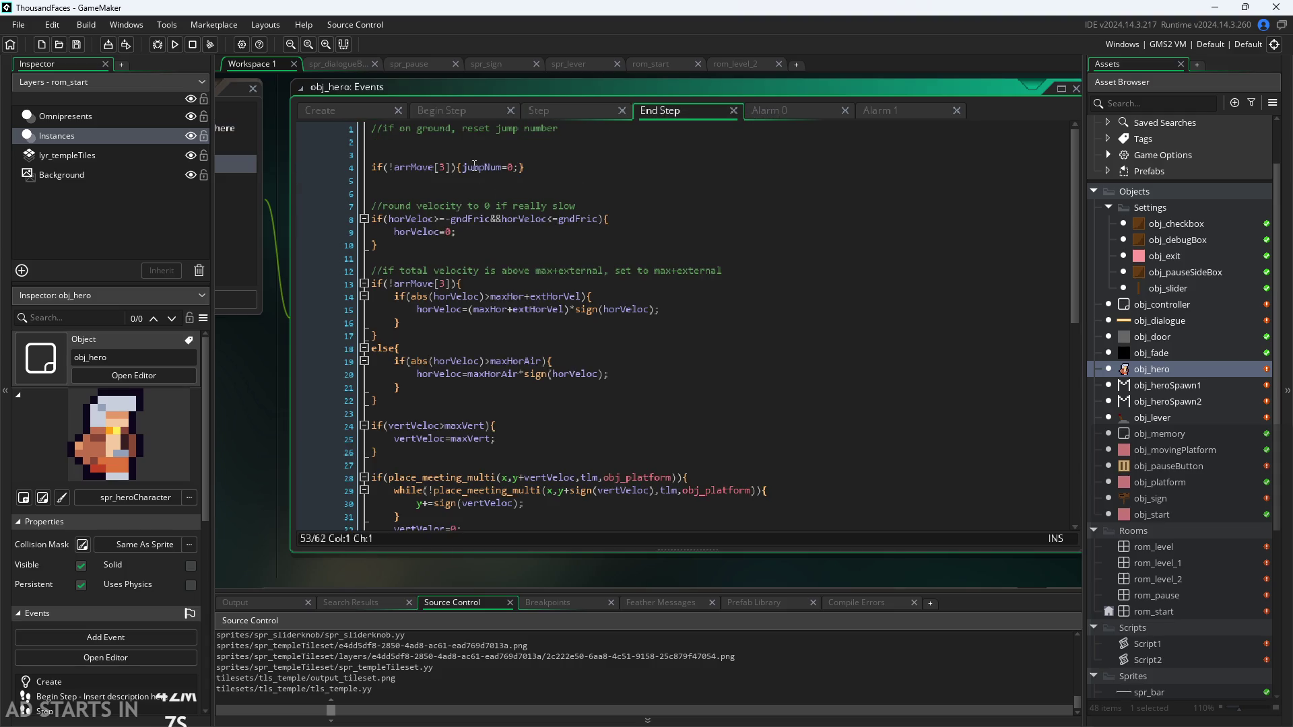
Try adding &&!global.paused to the End Step velocity rounding condition, then undo it
click(501, 246)
click(504, 221)
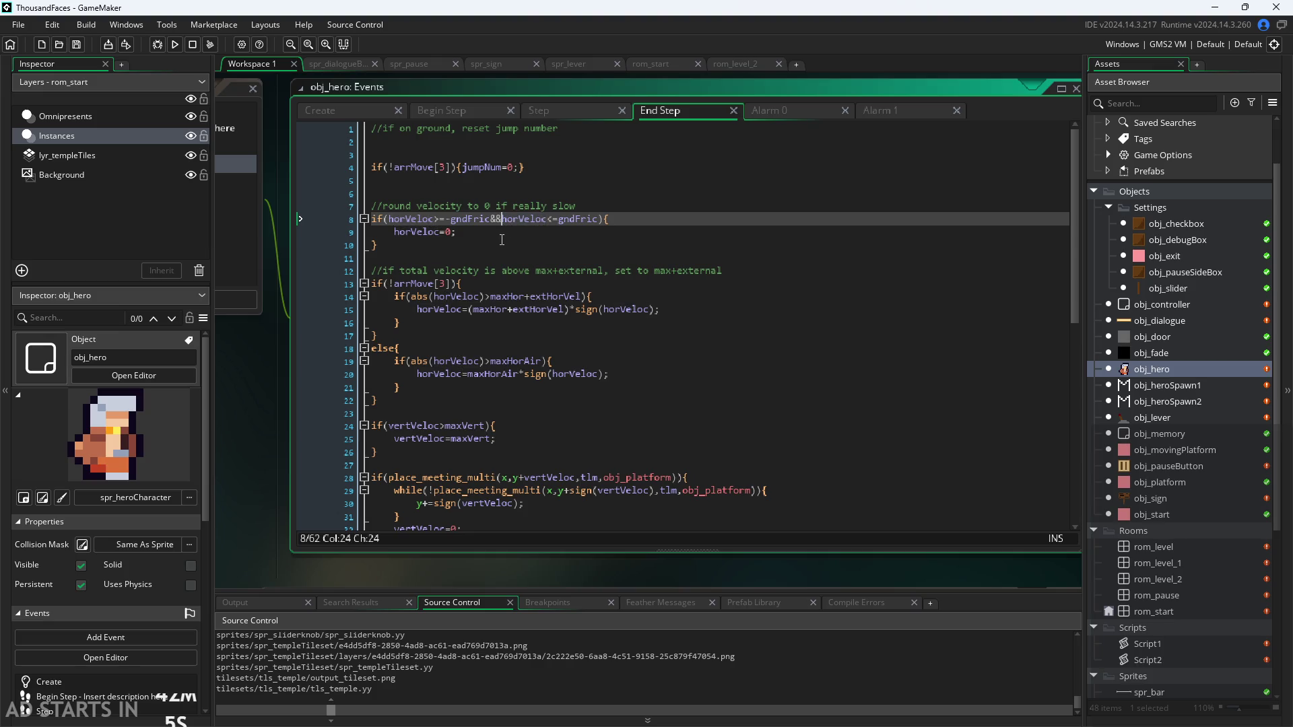
click(496, 247)
click(503, 234)
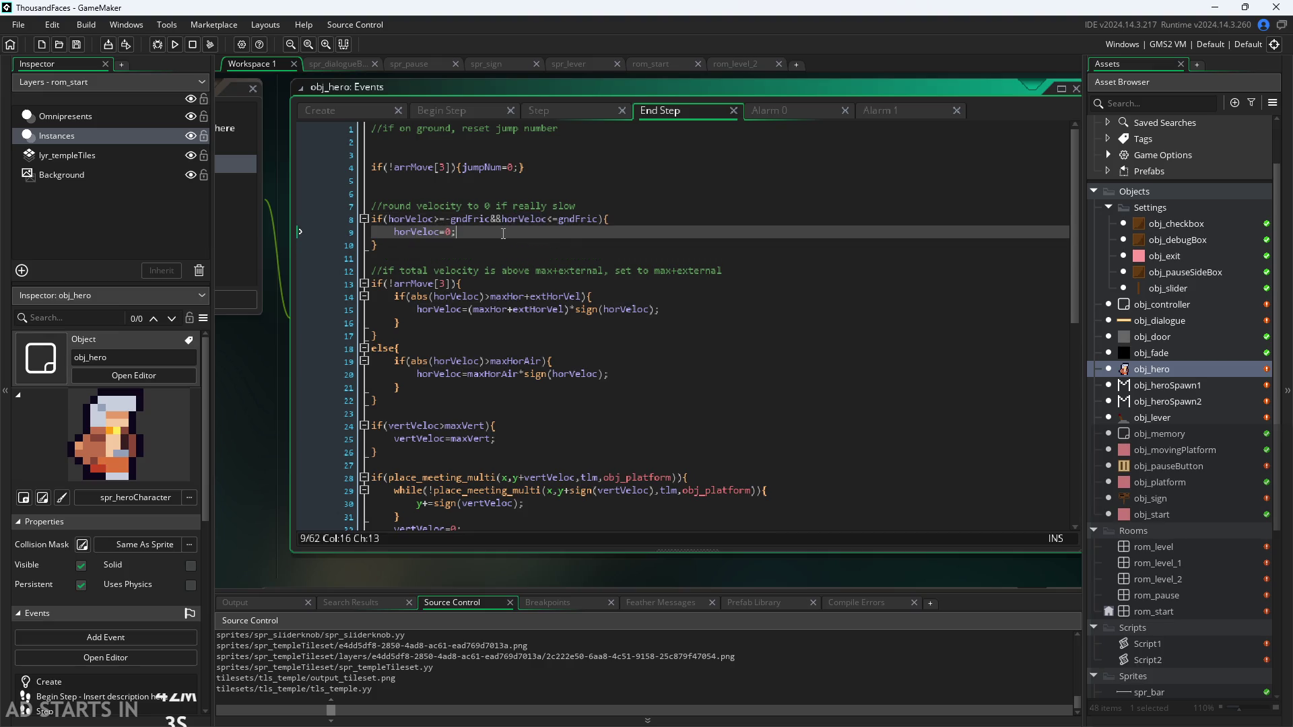
click(605, 220)
text(&&!global.paused)
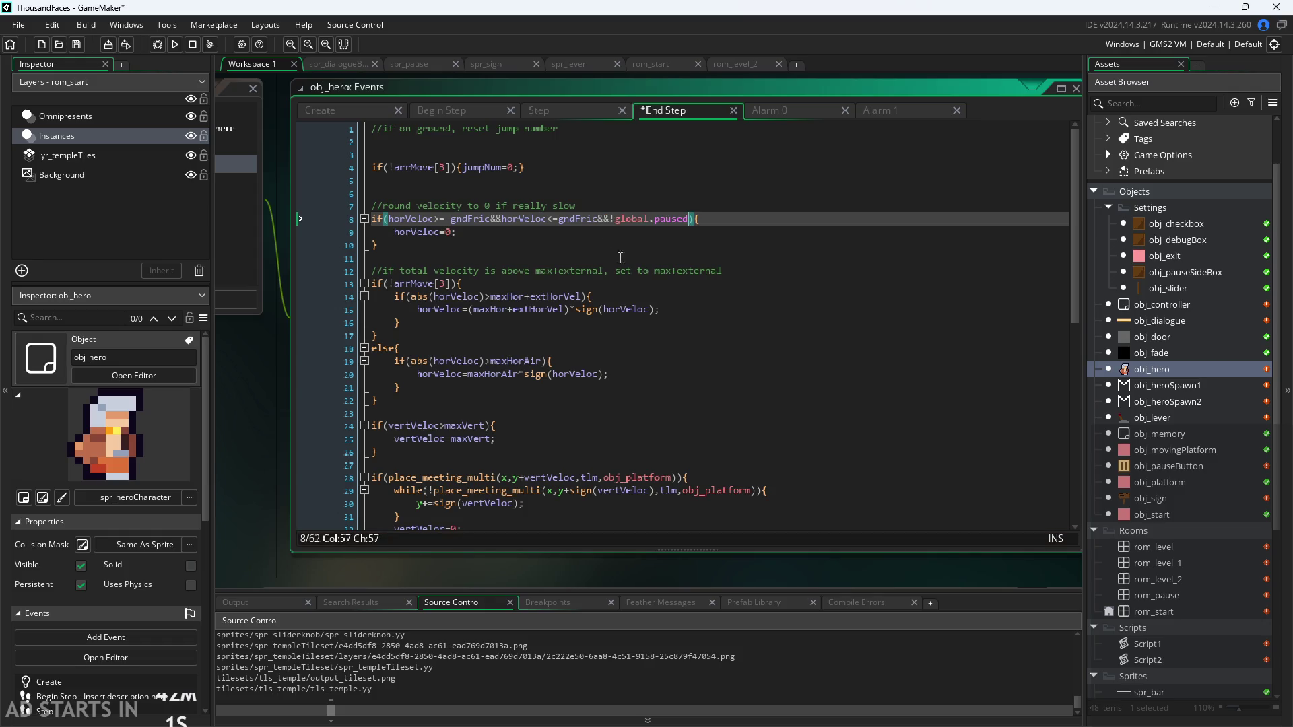
key(ctrl+z)
click(465, 180)
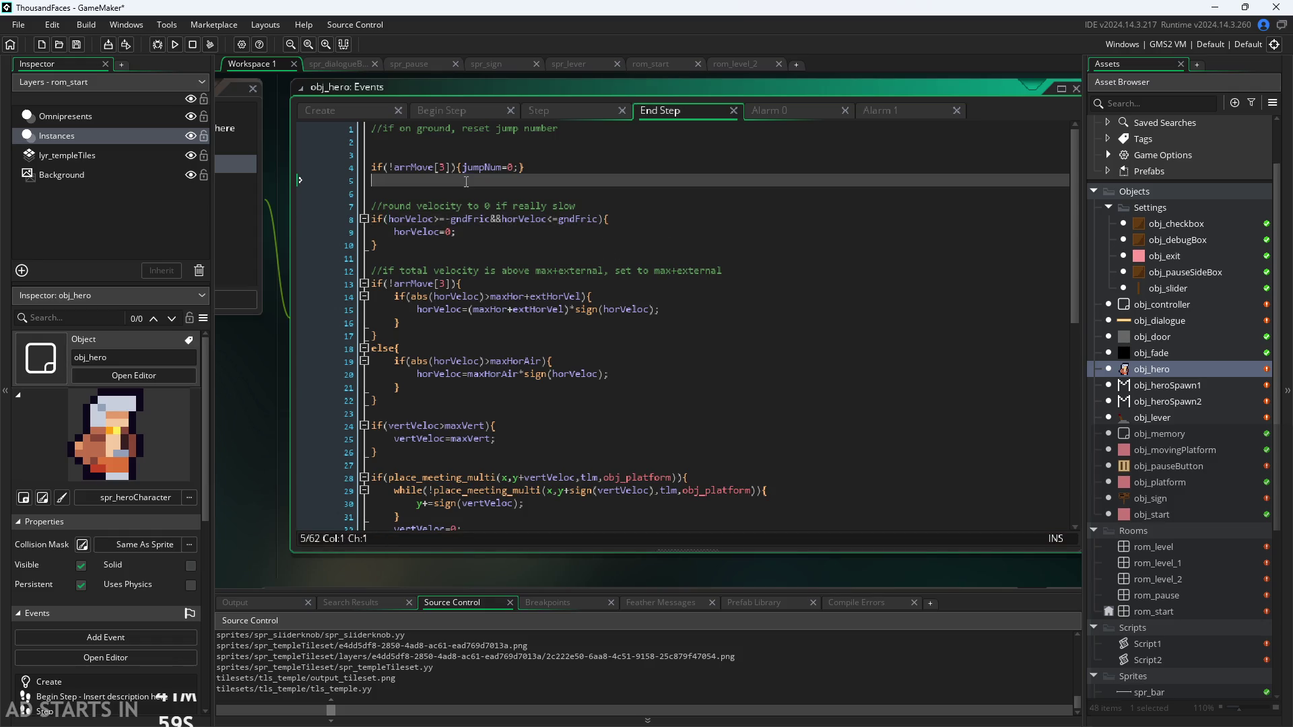
click(505, 195)
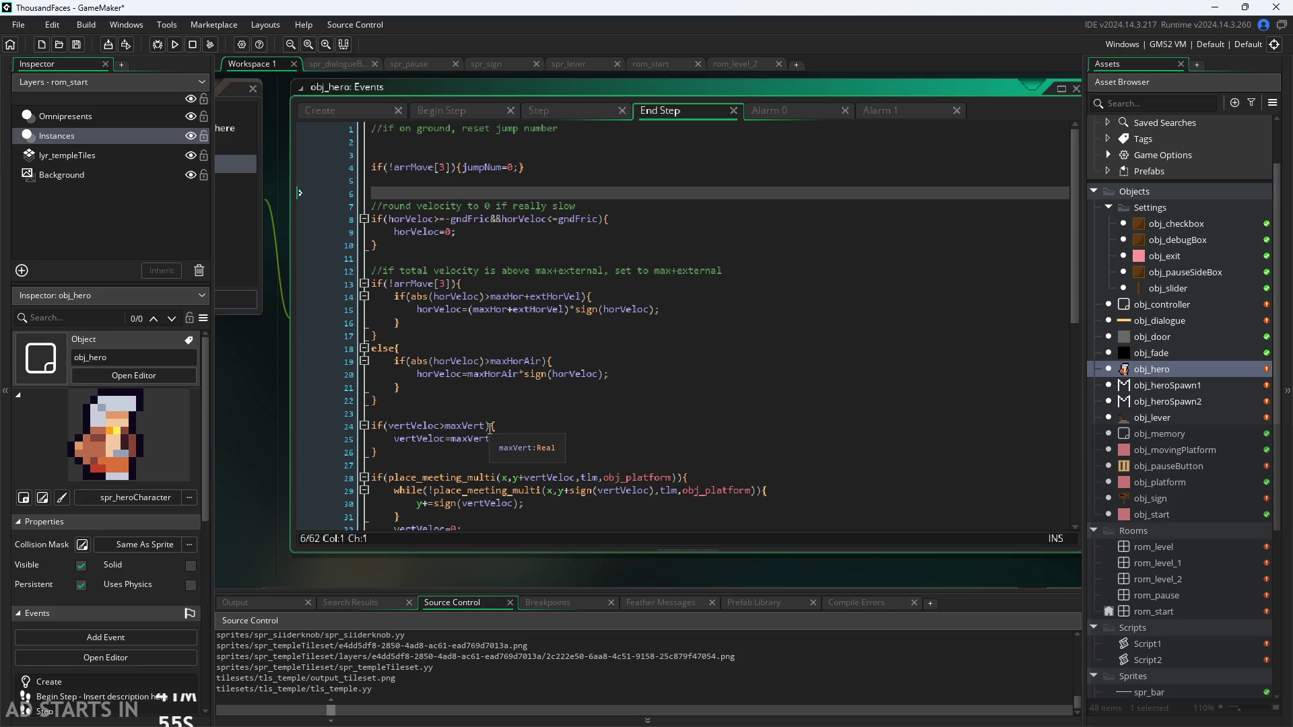
Delete both parentheses around vertVeloc on line 34, leaving else{y+=vertVeloc;}
scroll(502, 456, down, 1)
scroll(501, 457, down, 2)
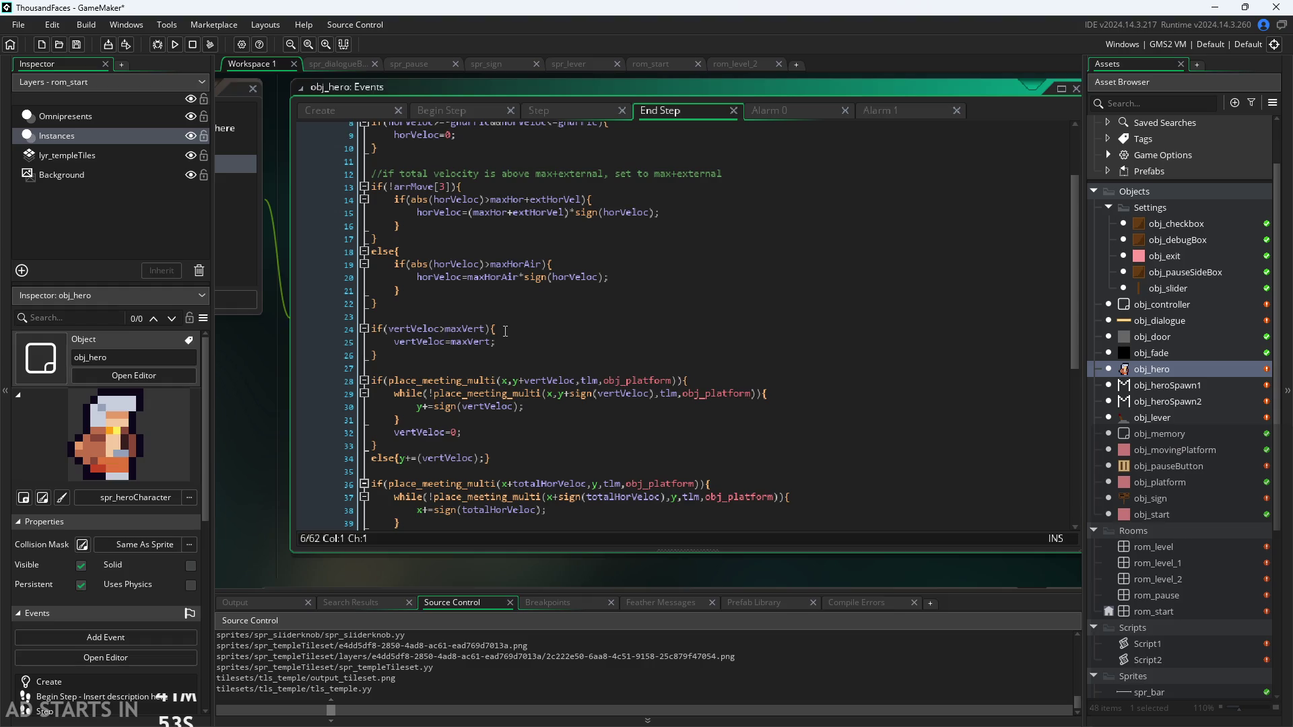
scroll(506, 329, down, 4)
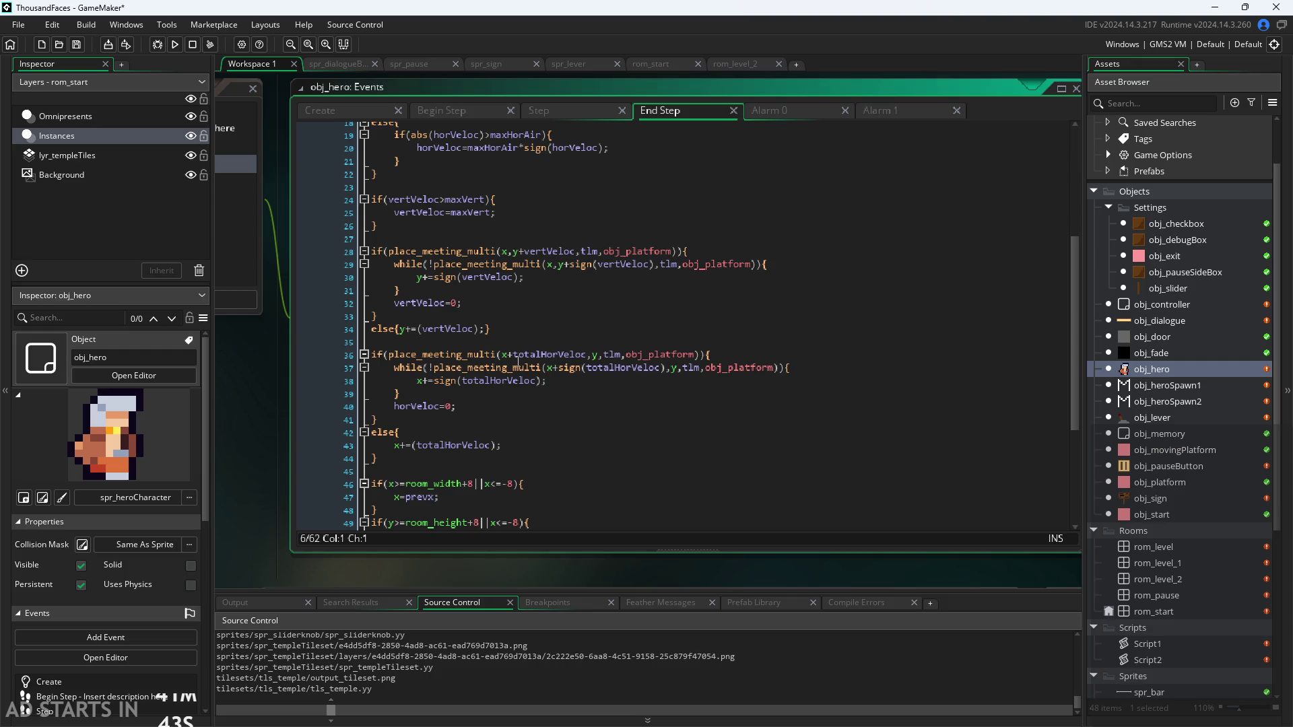
click(528, 330)
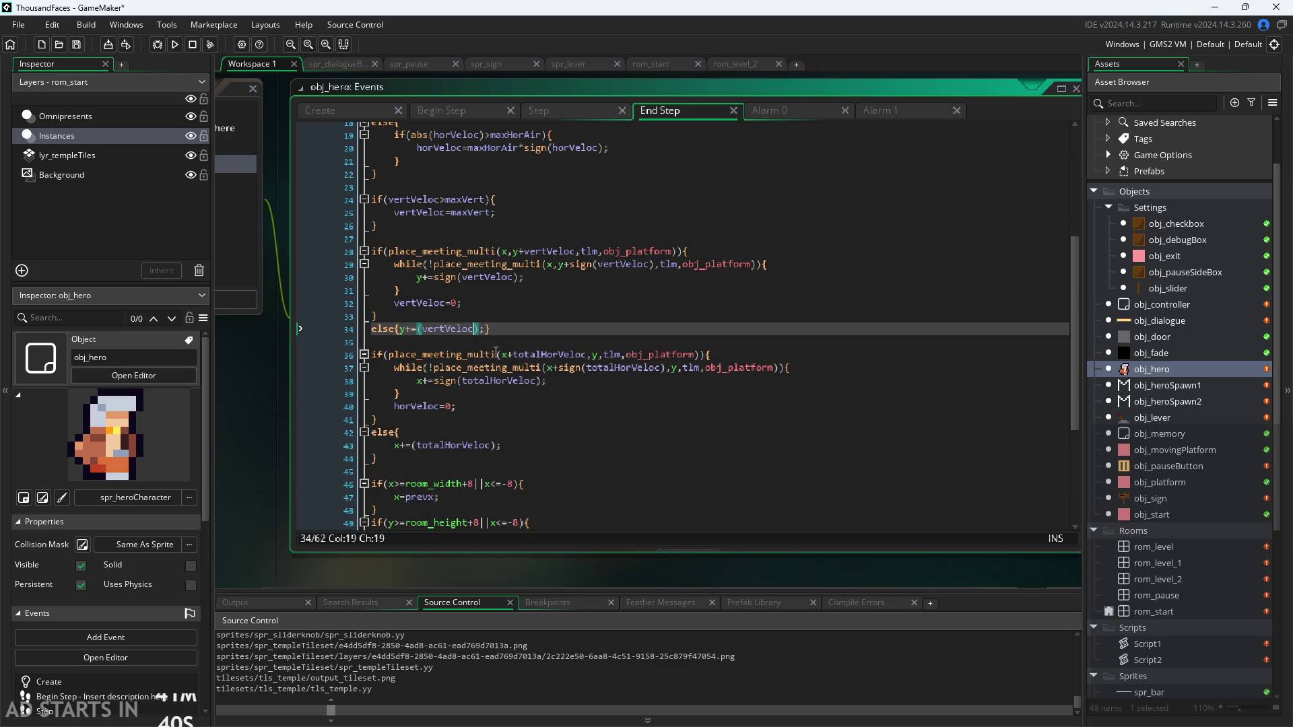
key(Left)
key(Left)
key(BackSpace)
click(422, 329)
key(BackSpace)
click(545, 328)
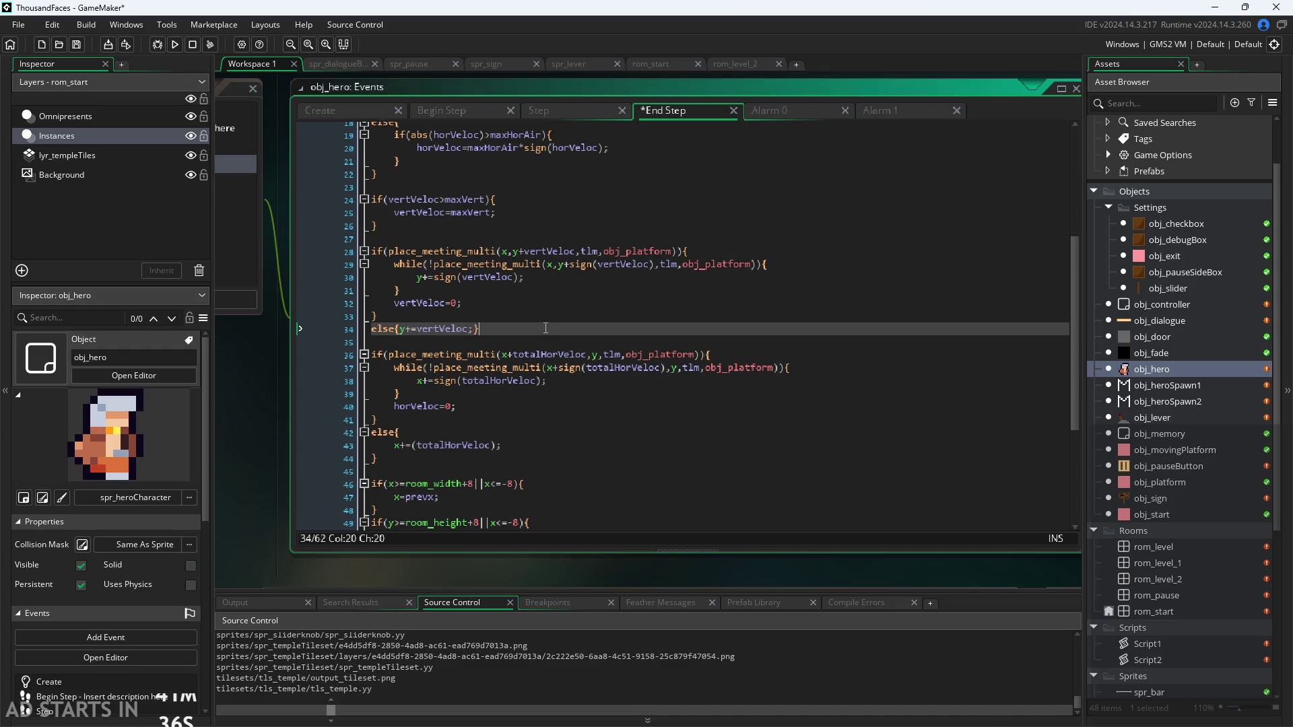
scroll(458, 248, down, 5)
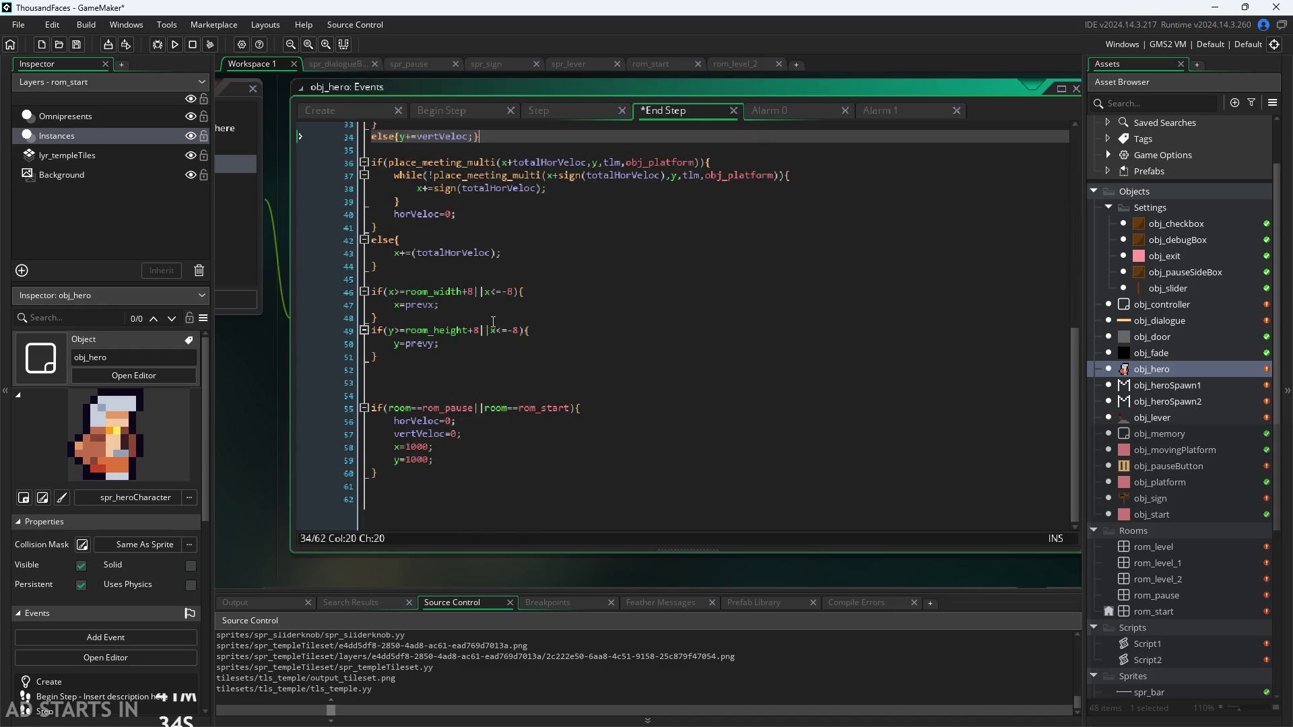
scroll(504, 347, up, 6)
scroll(504, 347, up, 5)
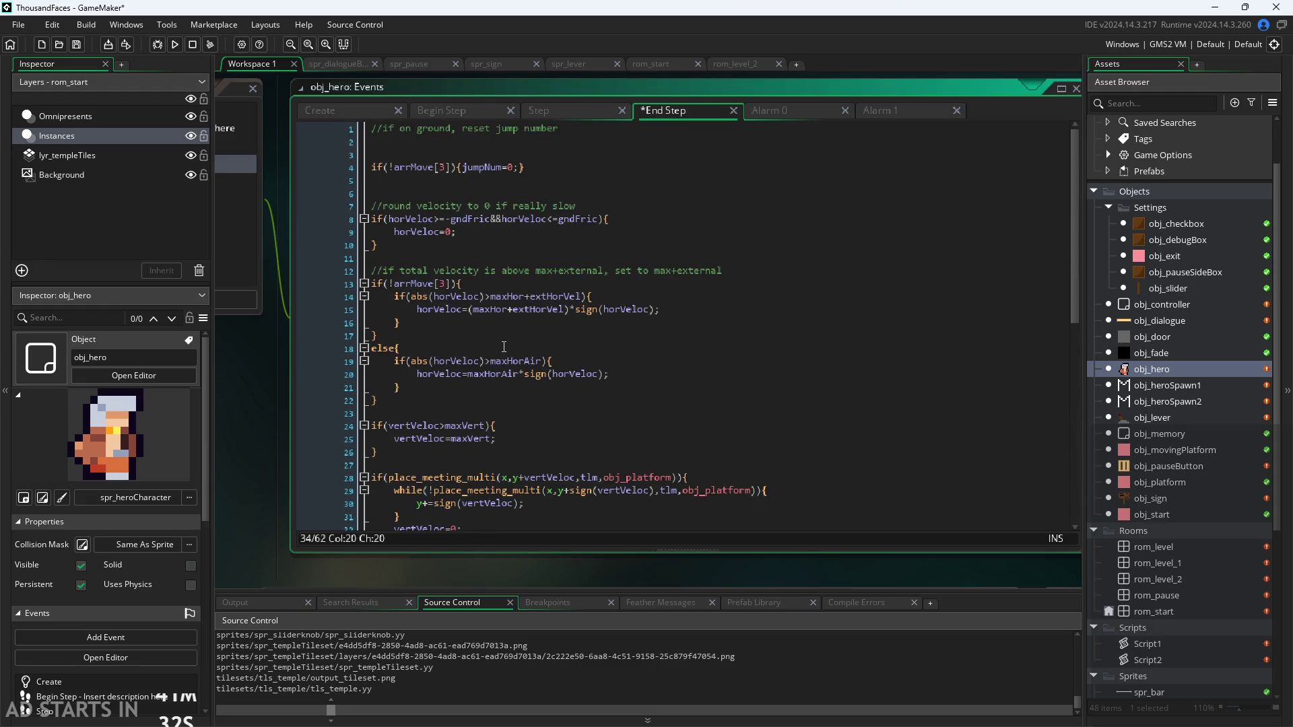
click(539, 110)
Append &&!global.paused to obj_hero's friction condition in the Step code
scroll(550, 341, up, 3)
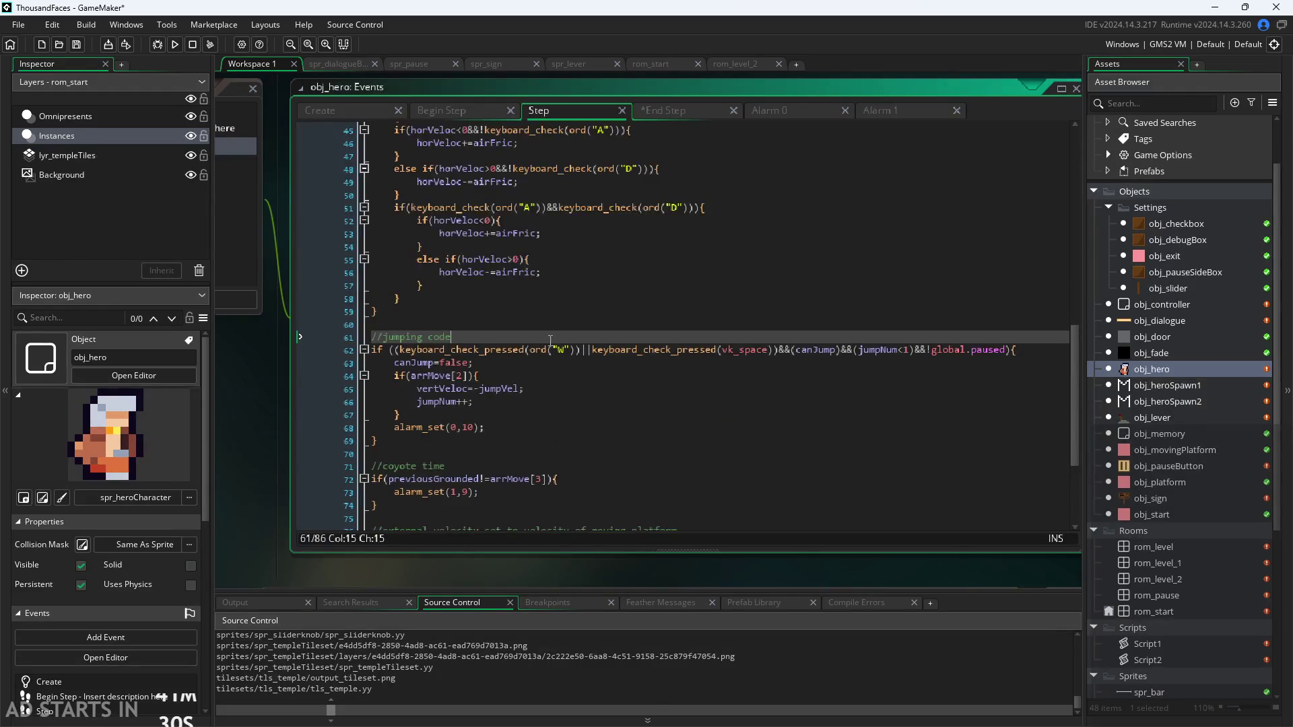
scroll(550, 340, up, 6)
scroll(556, 359, down, 1)
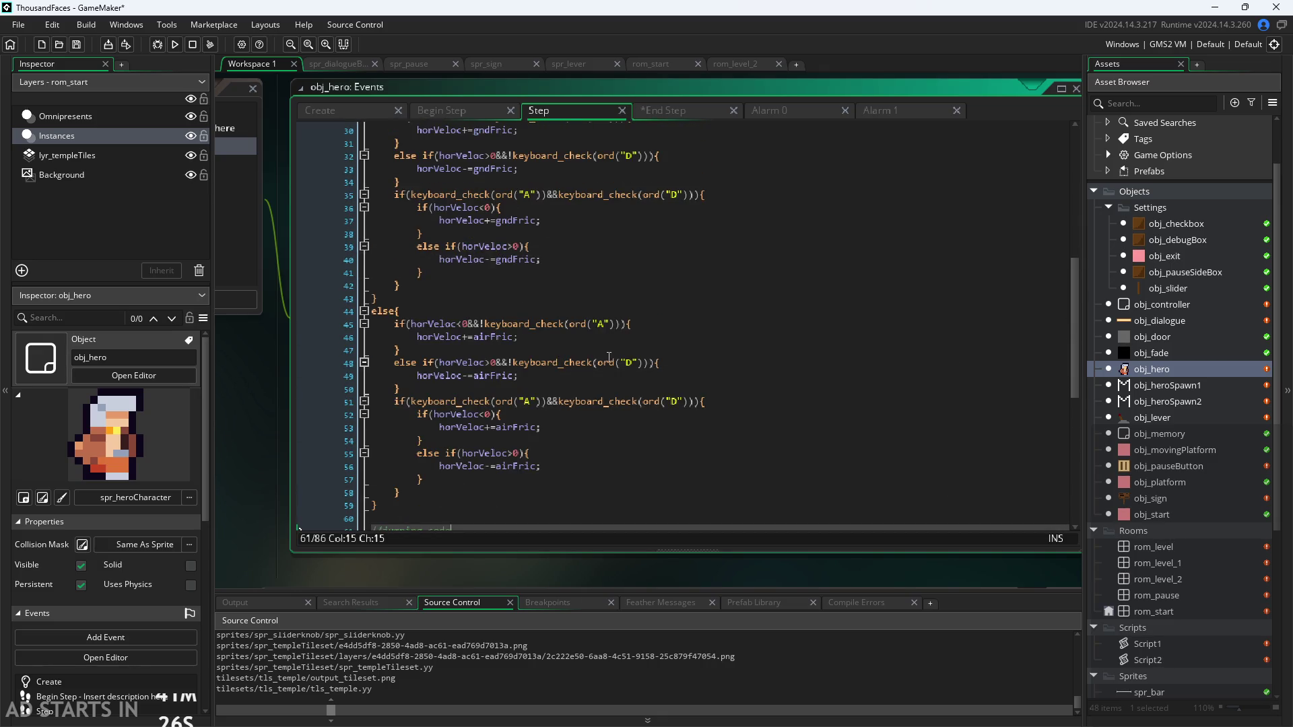
scroll(593, 437, up, 6)
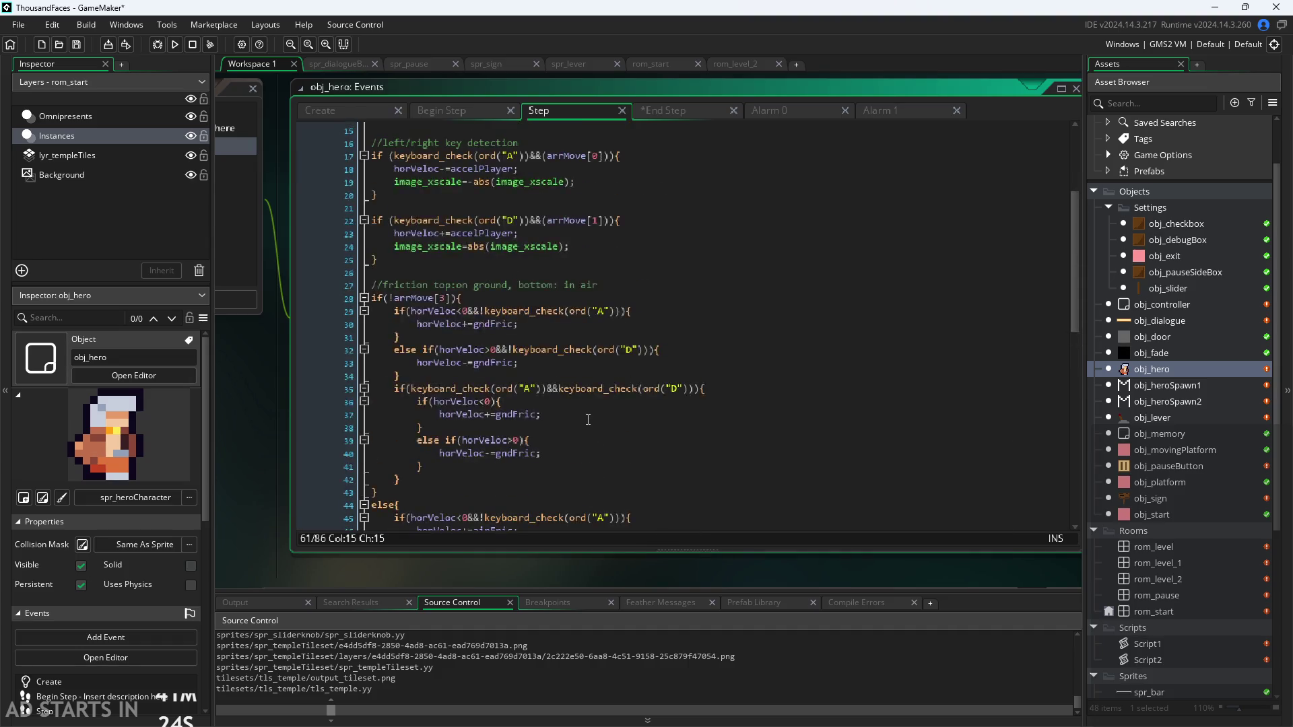
click(452, 329)
text(&&!global.paused)
click(663, 346)
Remove the &&!global.paused check again from the friction condition on line 28
scroll(663, 347, down, 3)
scroll(663, 347, down, 2)
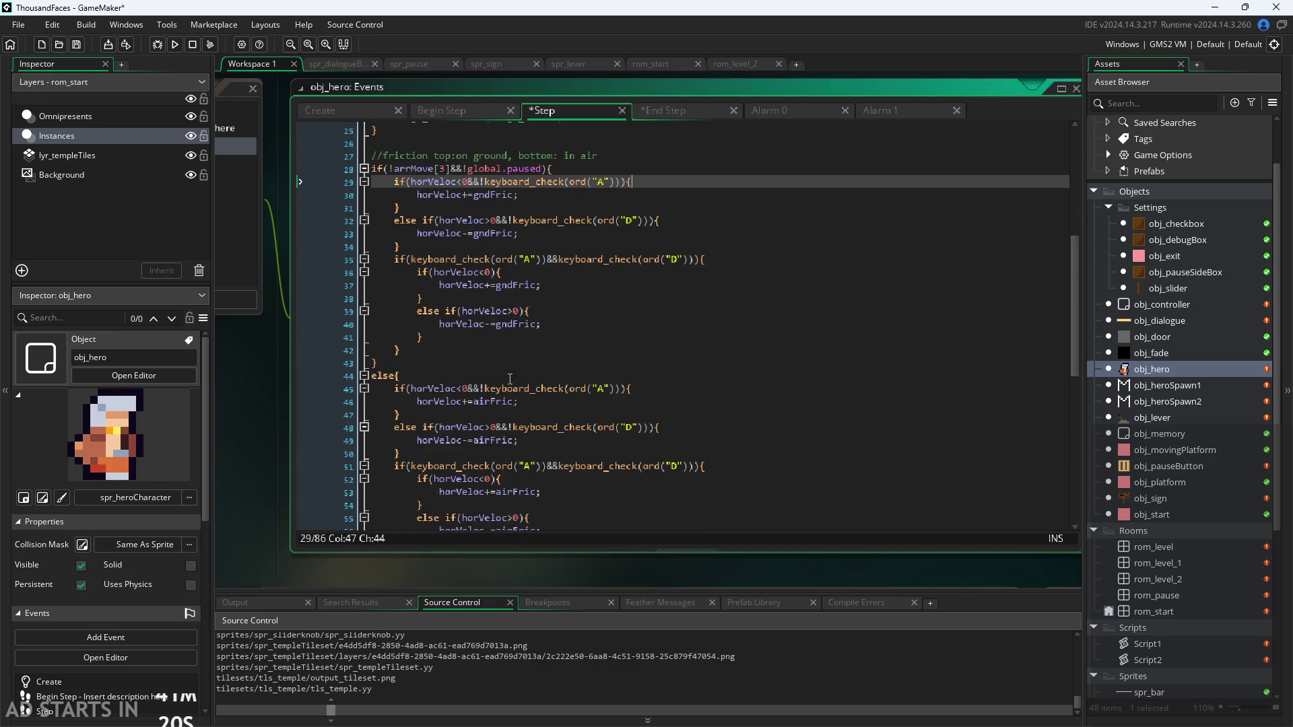
click(394, 379)
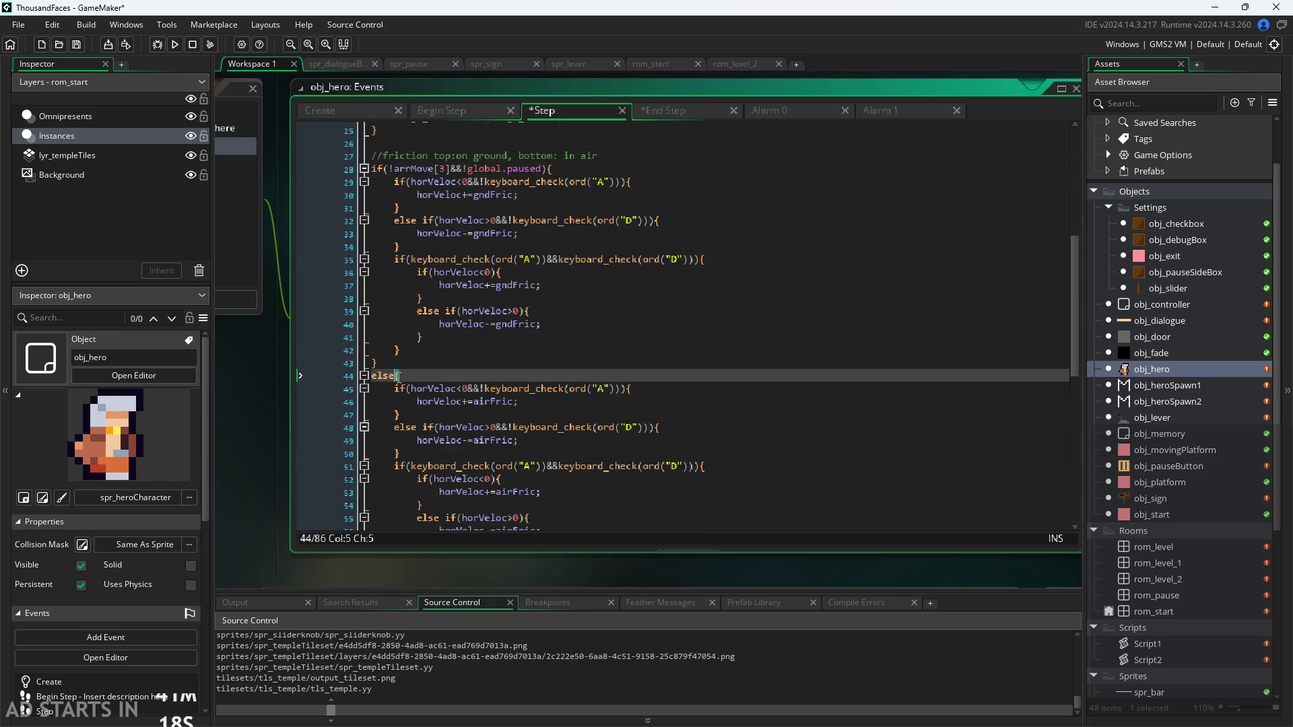
click(452, 167)
drag(451, 167, 542, 171)
key(ctrl+c)
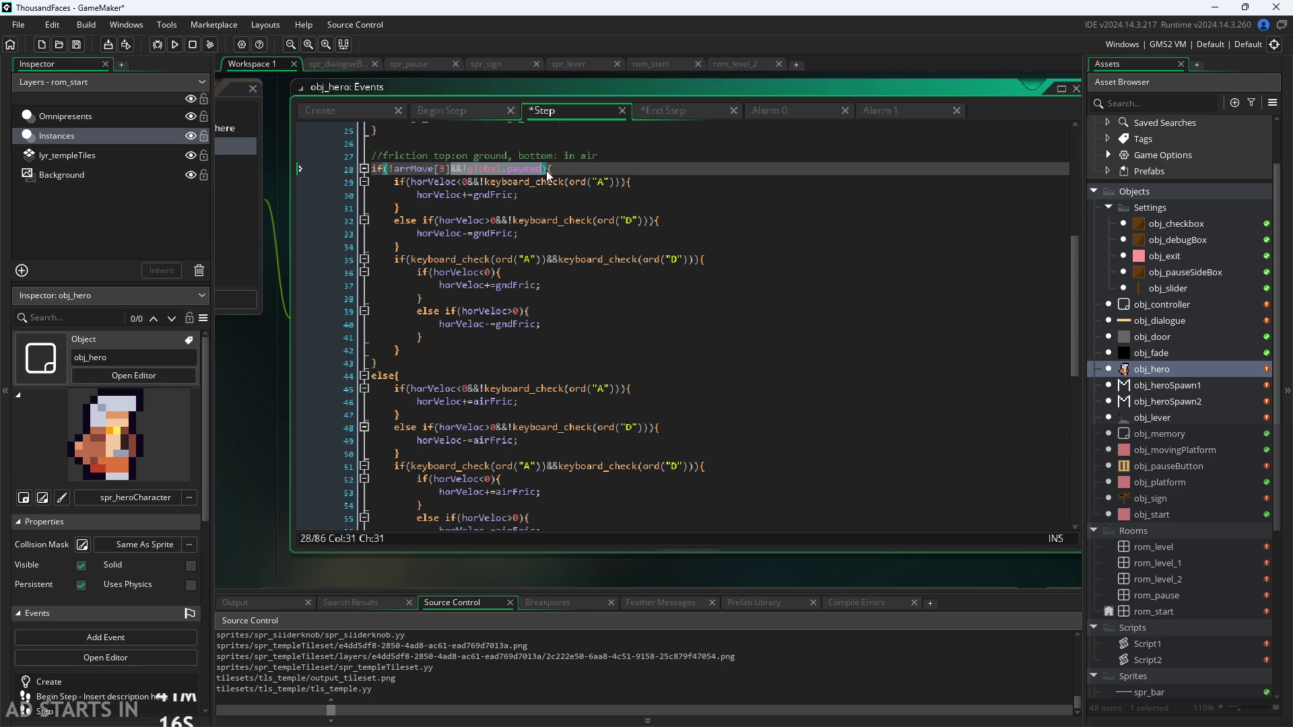
key(BackSpace)
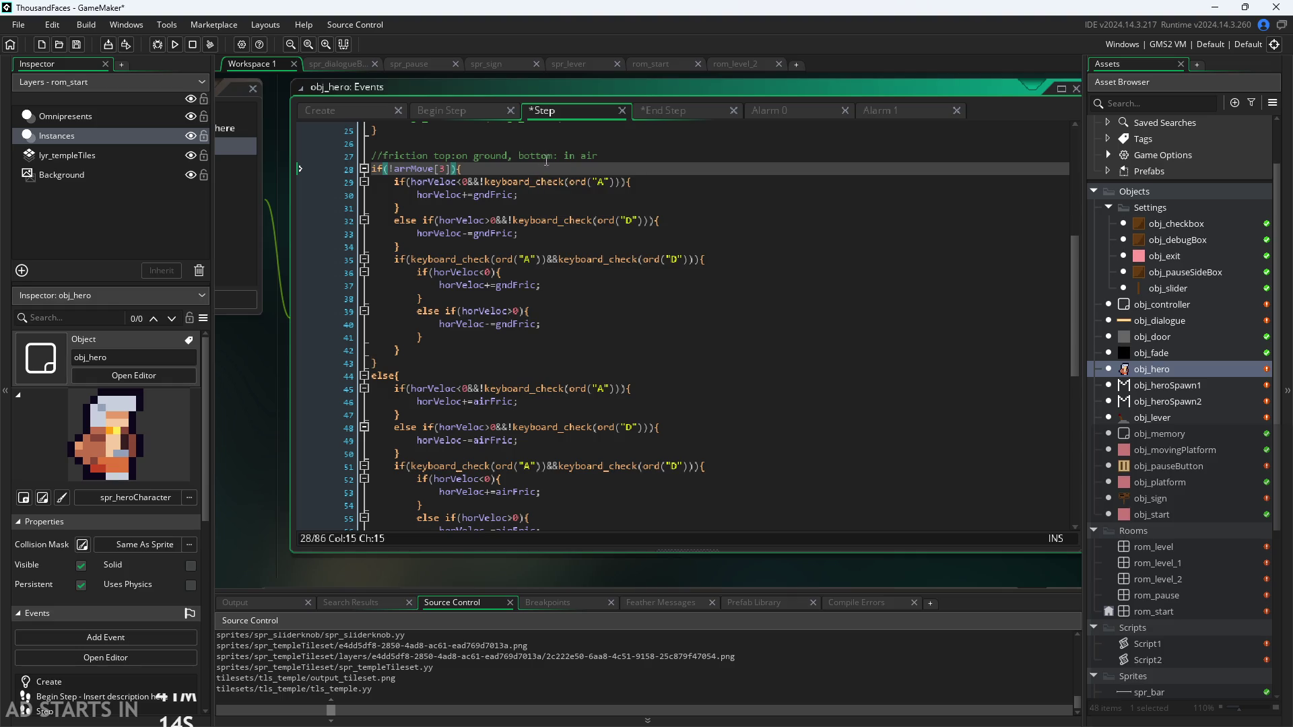
Open an if(!global.paused){ block on empty line 26 above the friction code
click(636, 144)
text(if()
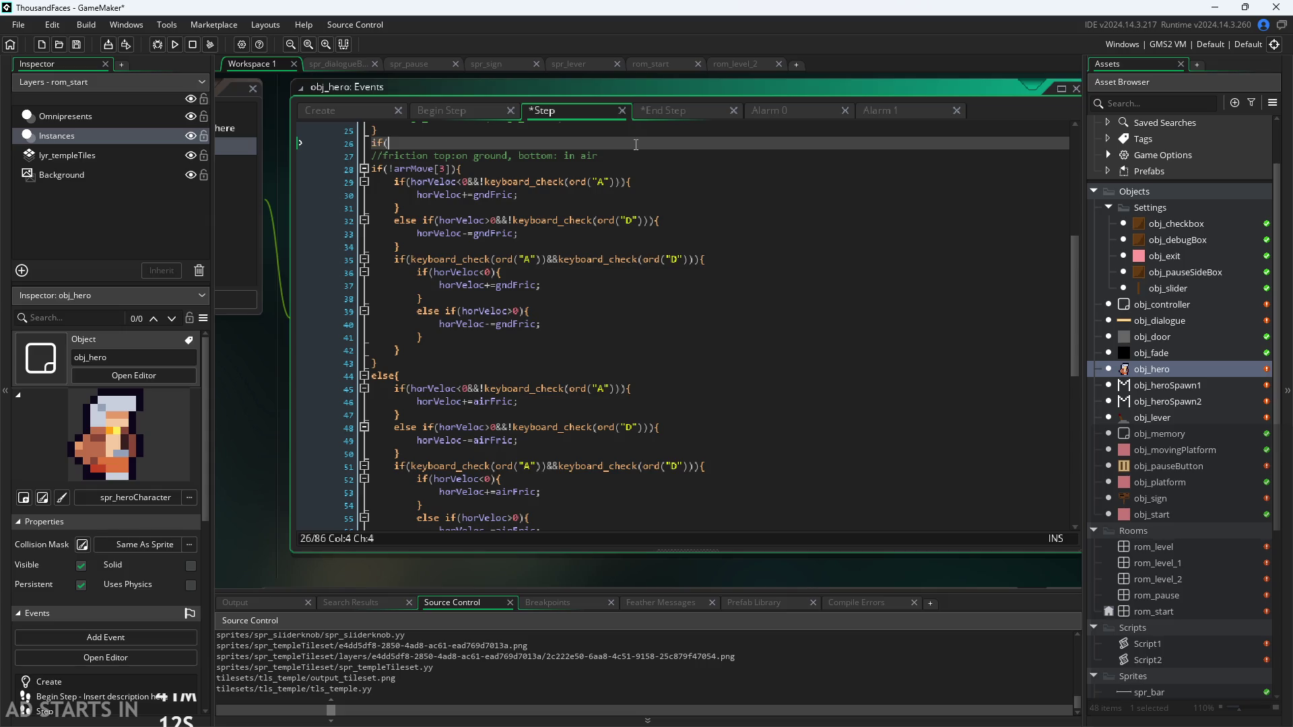
key(ctrl+v)
key(Left)
key(Left)
key(Left)
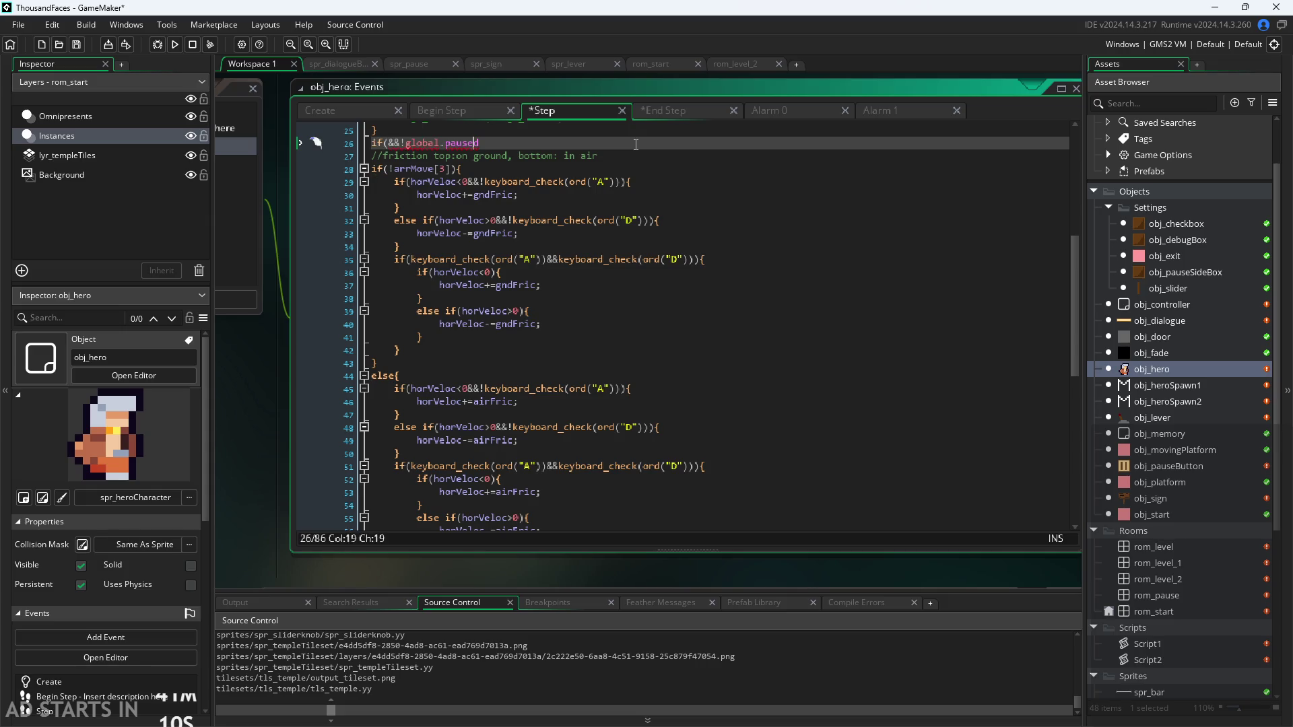
key(BackSpace)
key(BackSpace)
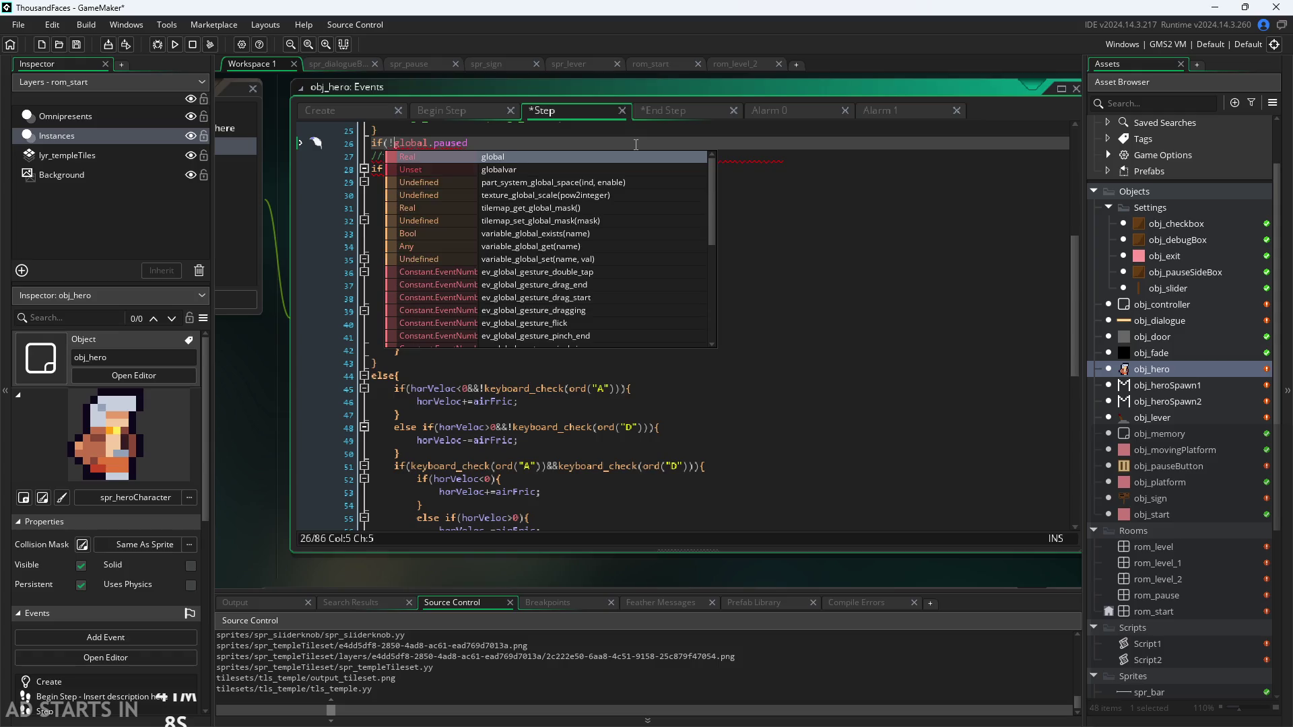
key(End)
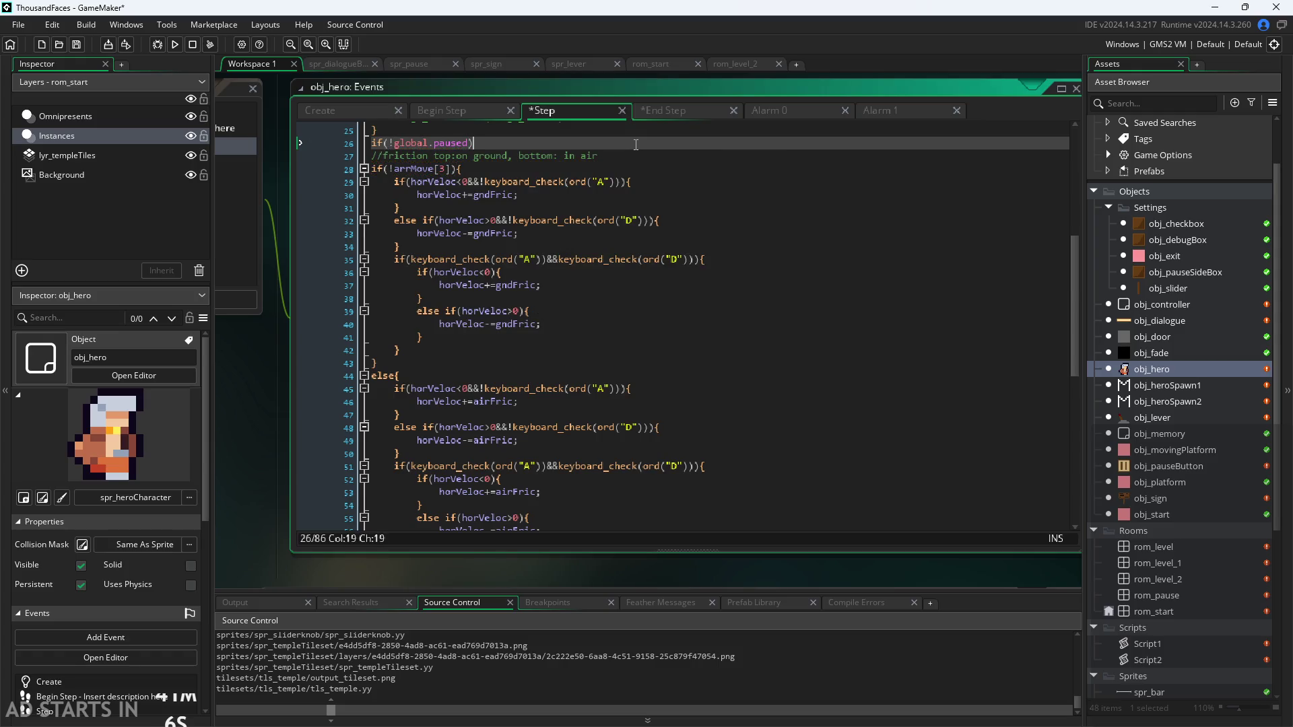
text({)
scroll(514, 314, down, 4)
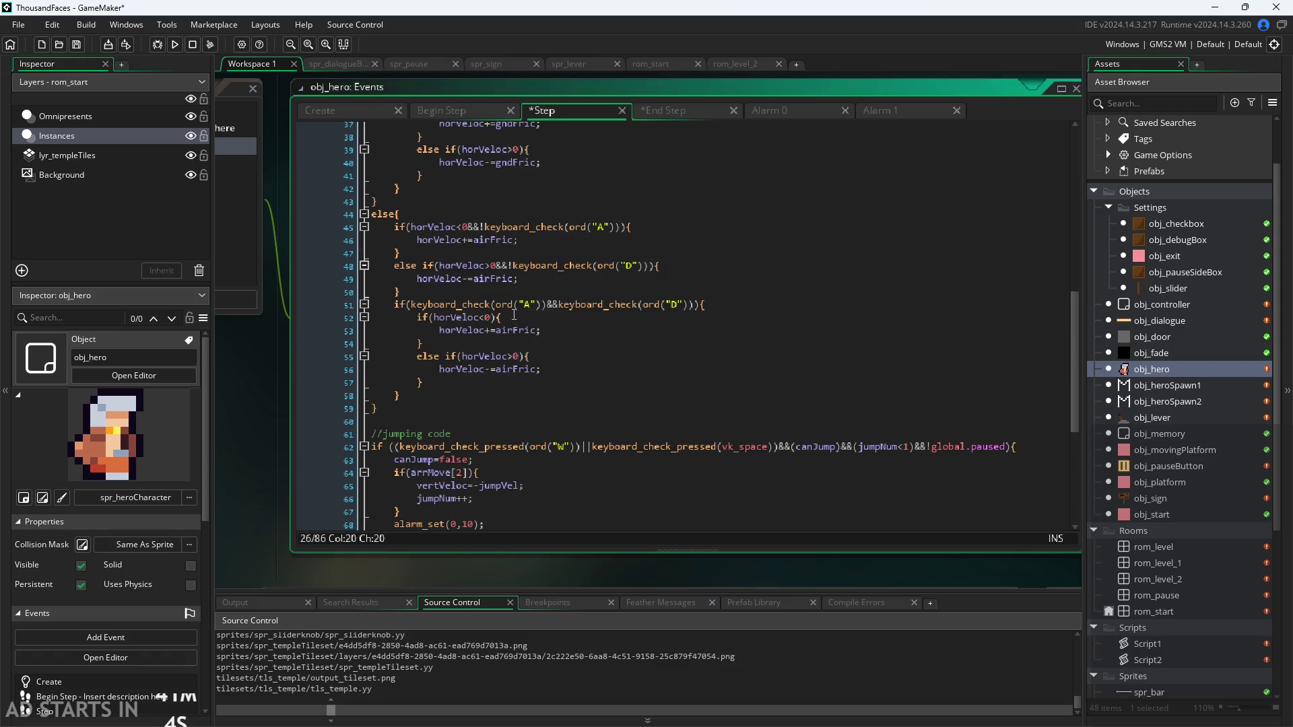
click(499, 416)
text(})
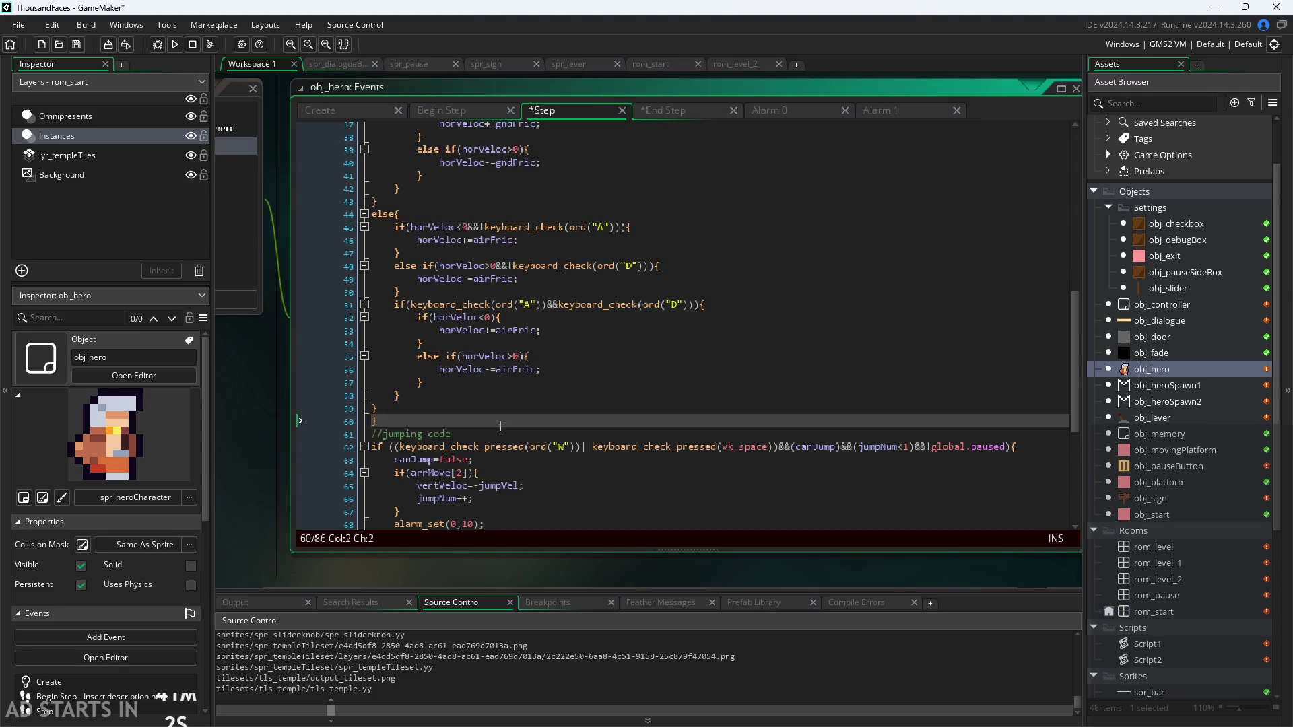
key(BackSpace)
Close the block with } after the jumping code and drop the jump's &&!global.paused
scroll(487, 431, down, 4)
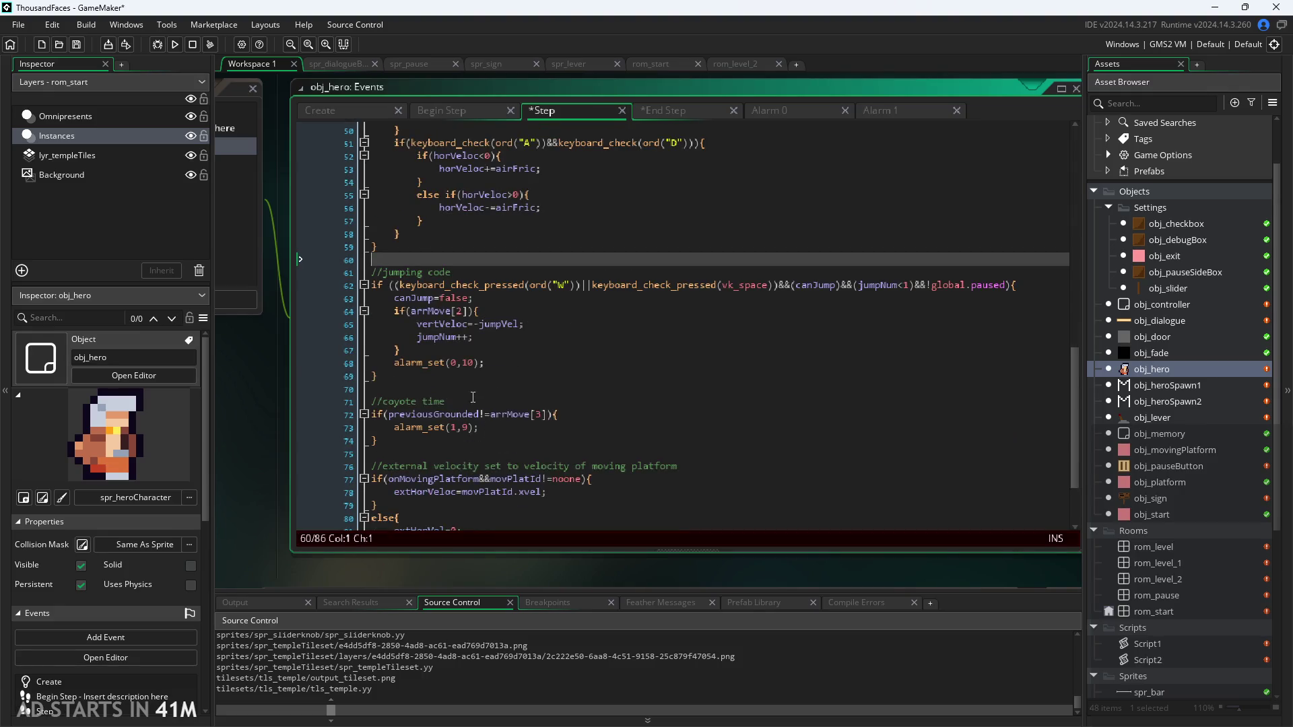
click(483, 377)
key(Return)
text(})
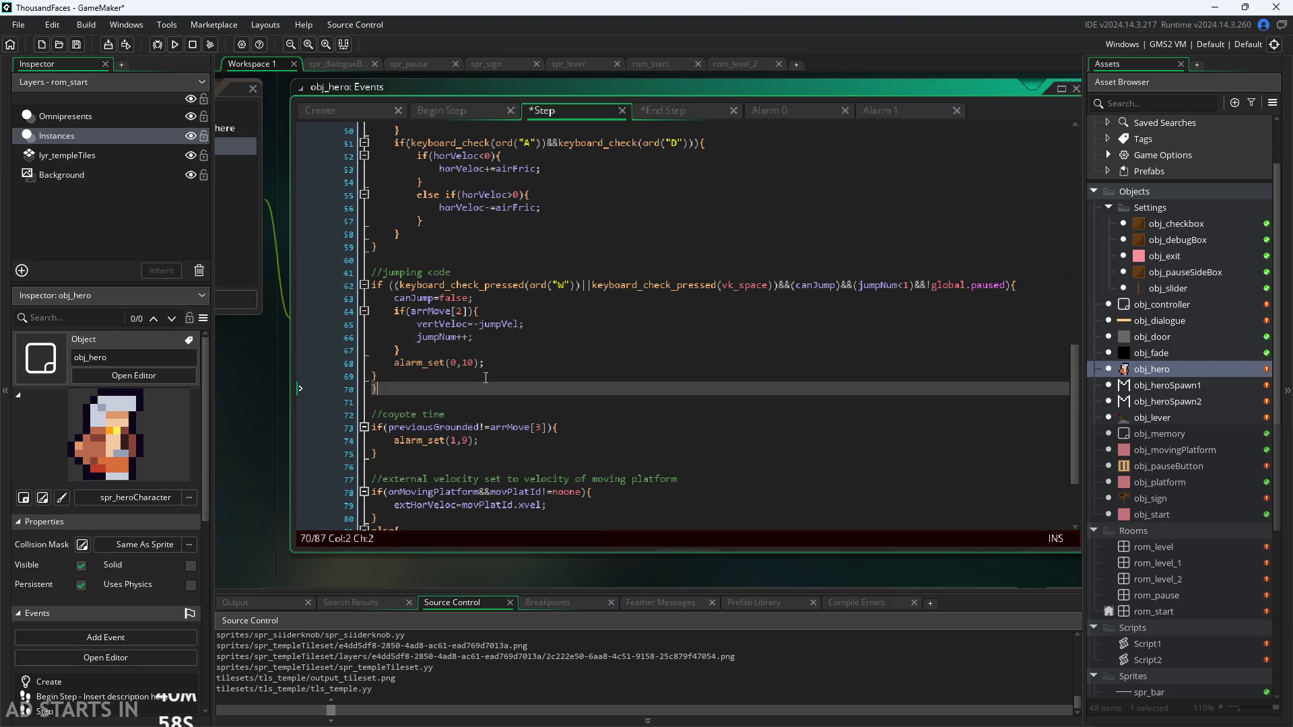
drag(918, 284, 1006, 289)
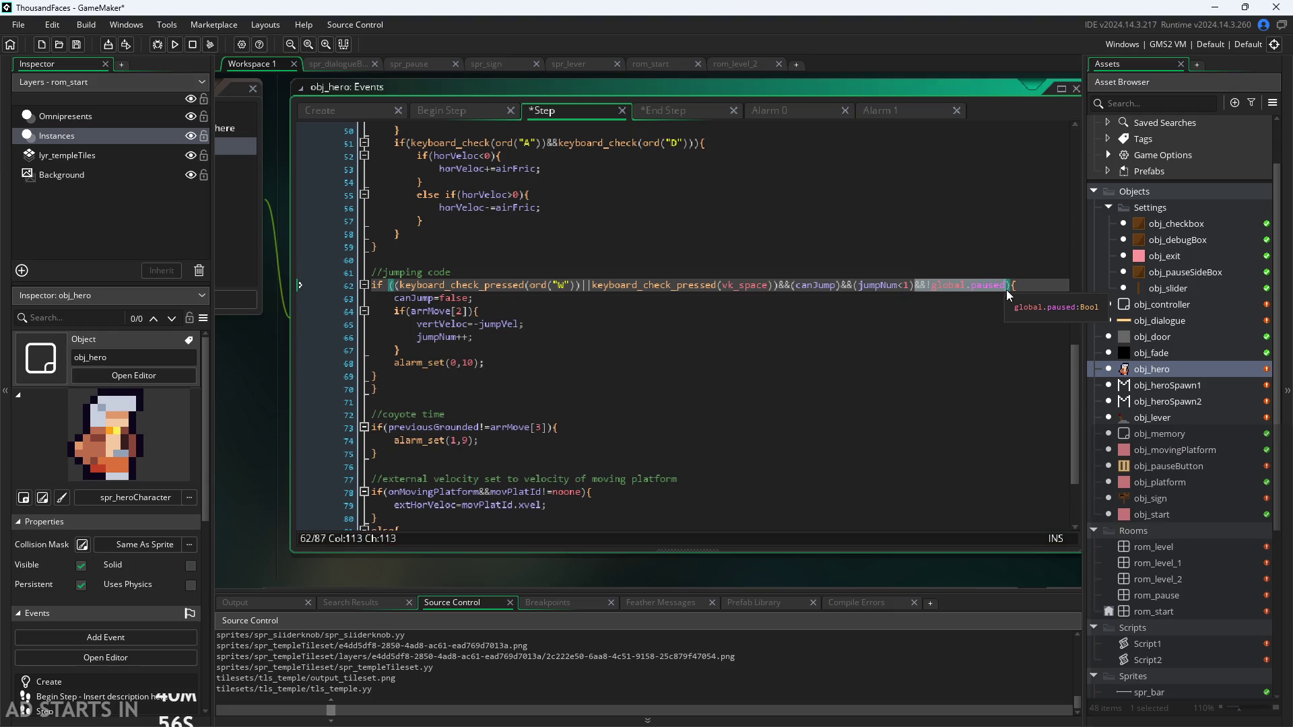
key(BackSpace)
click(758, 401)
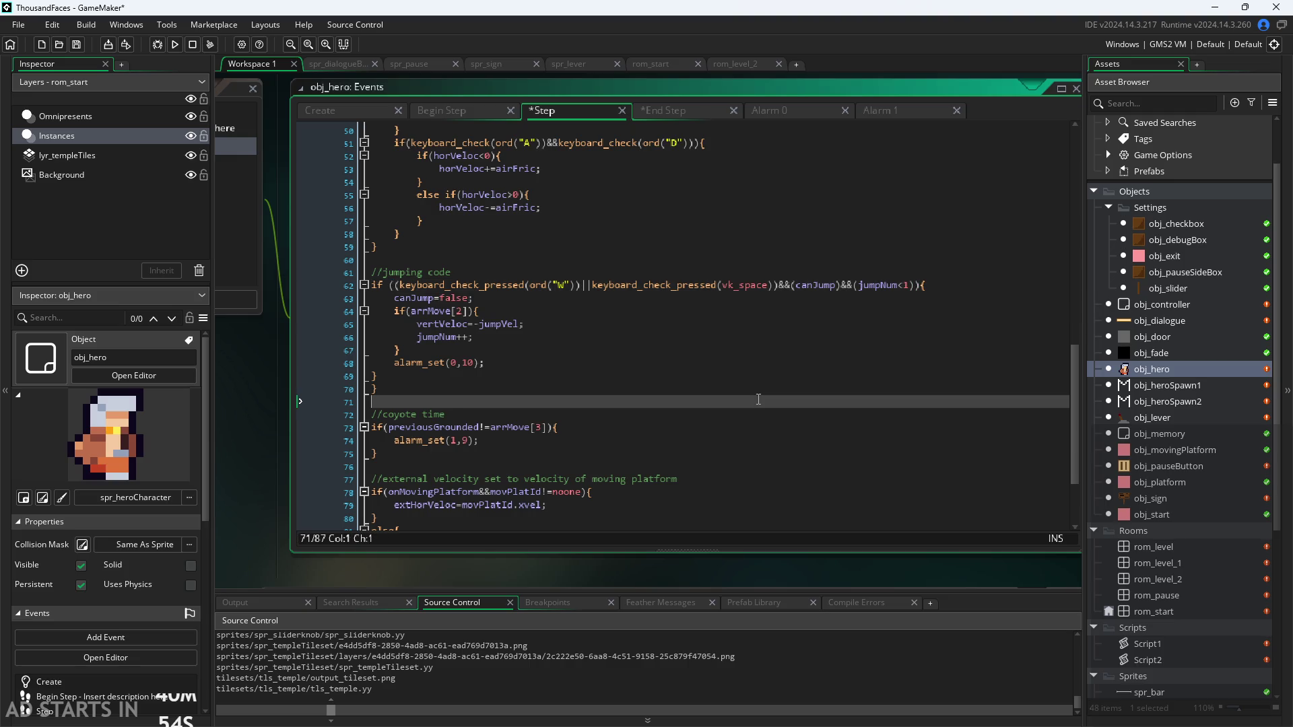
Move the if(!global.paused){ line up to line 15 above key detection and save
scroll(758, 400, up, 10)
scroll(758, 400, up, 3)
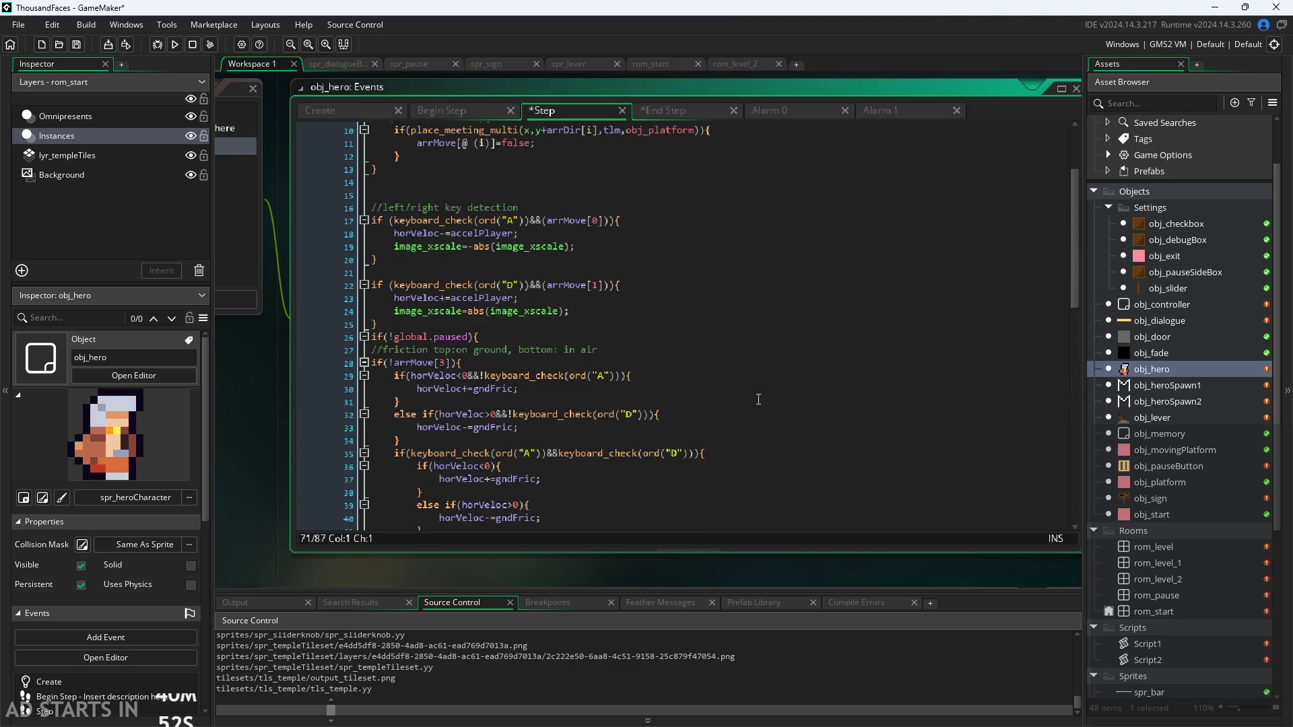
click(480, 337)
click(333, 349)
drag(333, 349, 329, 336)
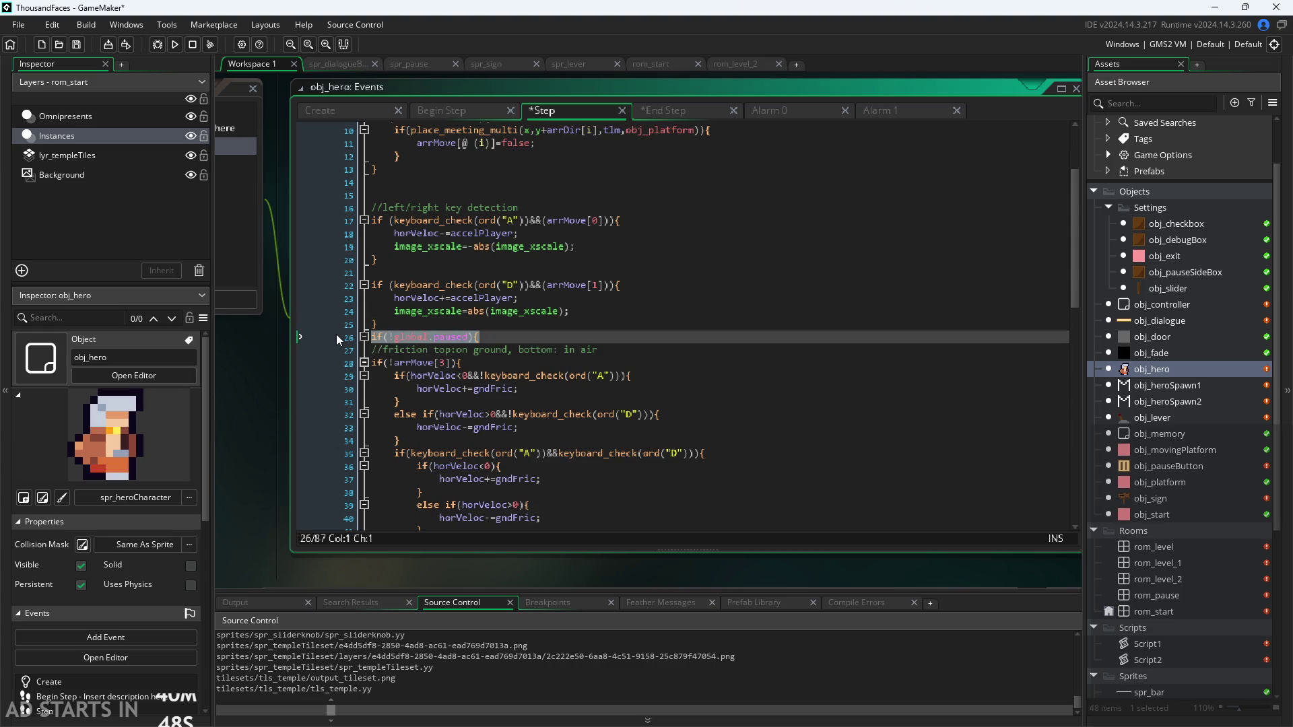
key(ctrl+x)
click(434, 192)
key(ctrl+v)
key(ctrl+s)
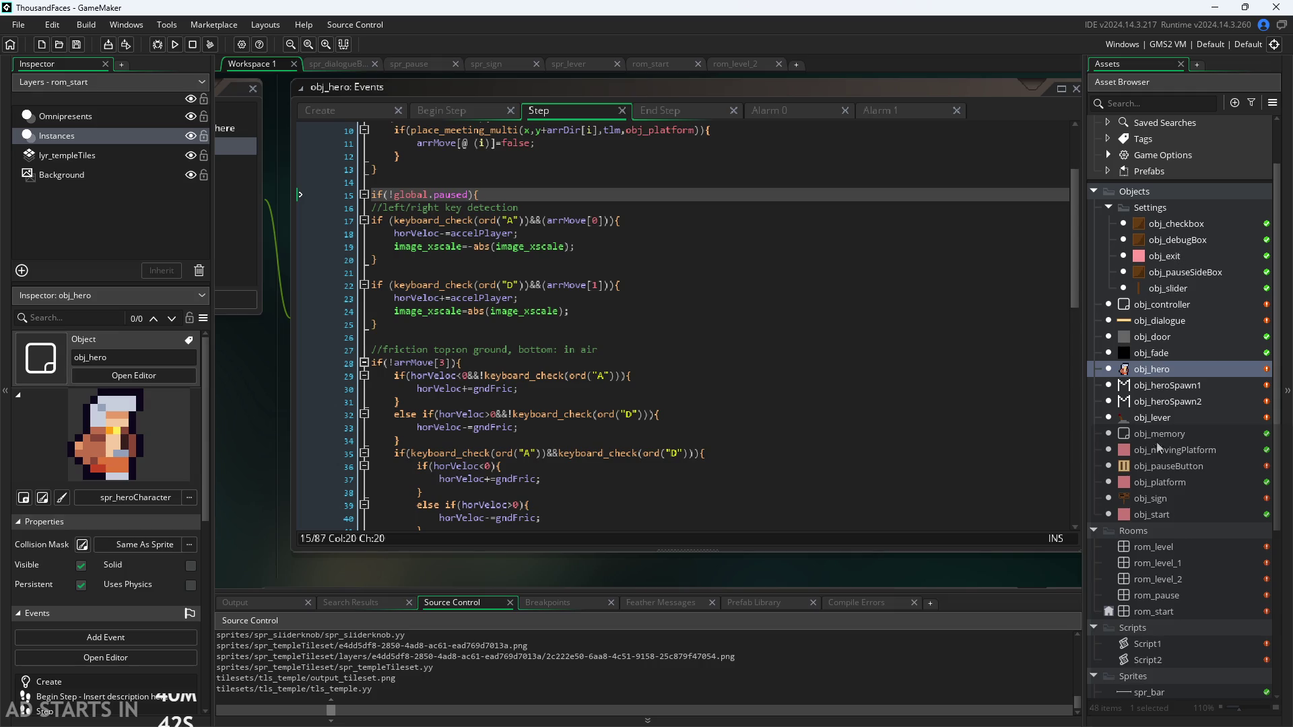
double_click(1171, 350)
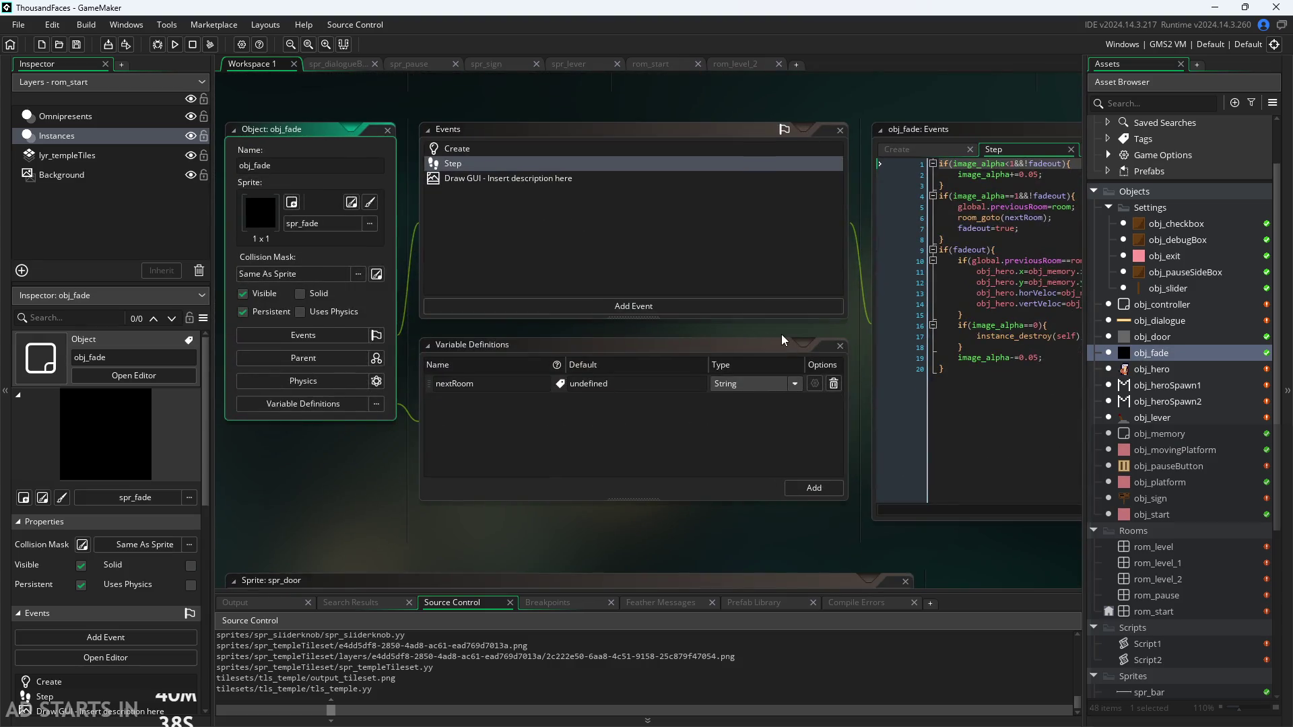
Make obj_fade's Create event set global.paused=true on a new line 12
click(663, 168)
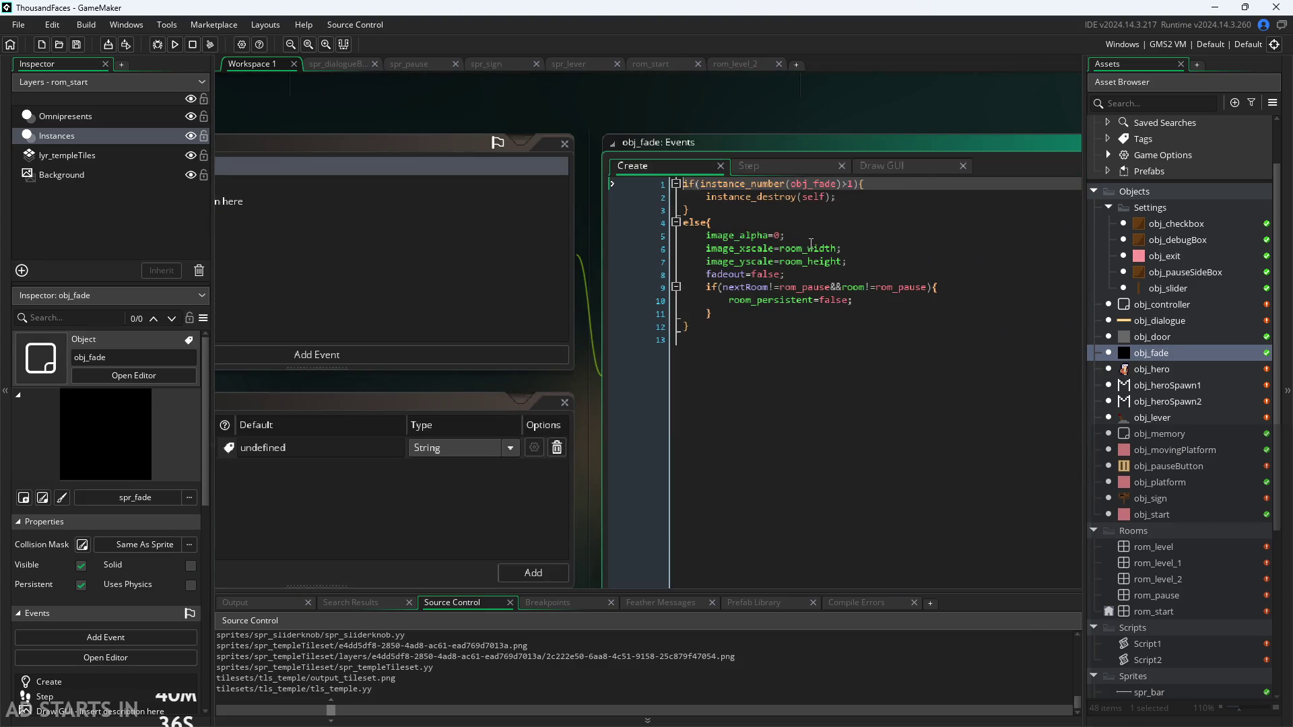
click(791, 321)
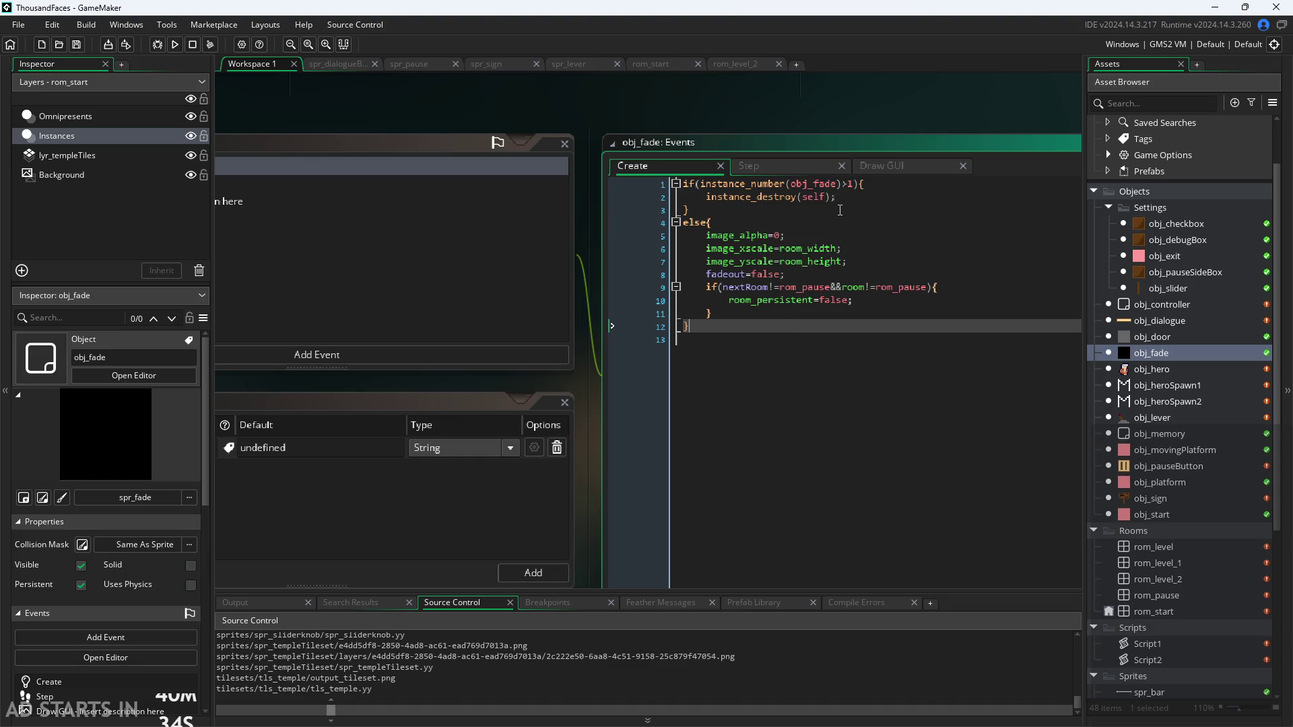
click(793, 312)
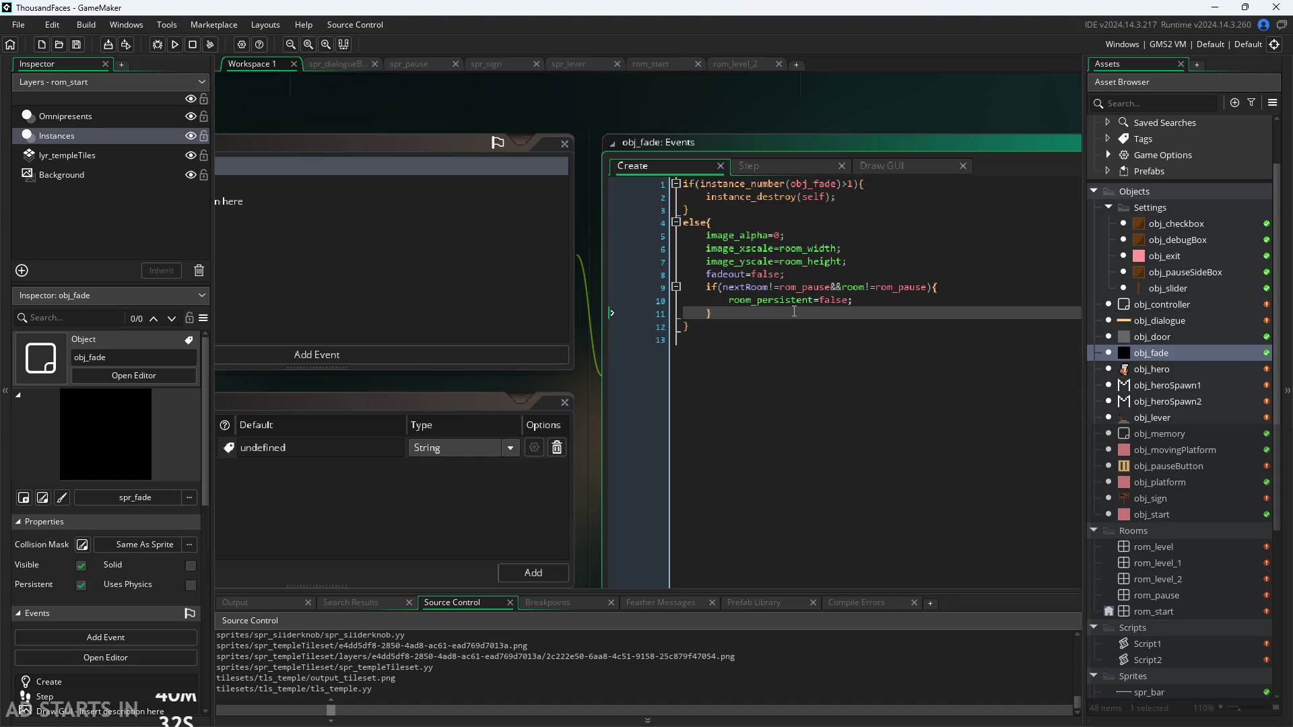
key(Return)
text(if(!global.paused){)
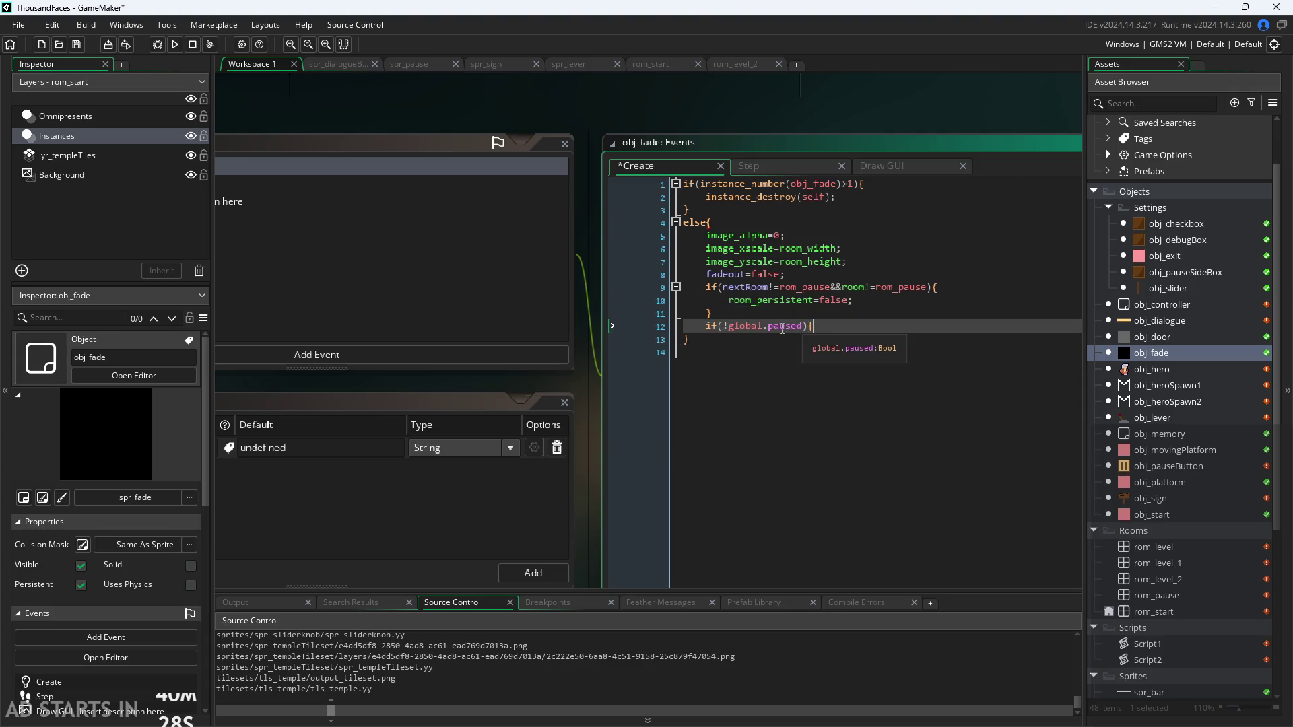
drag(727, 326, 705, 333)
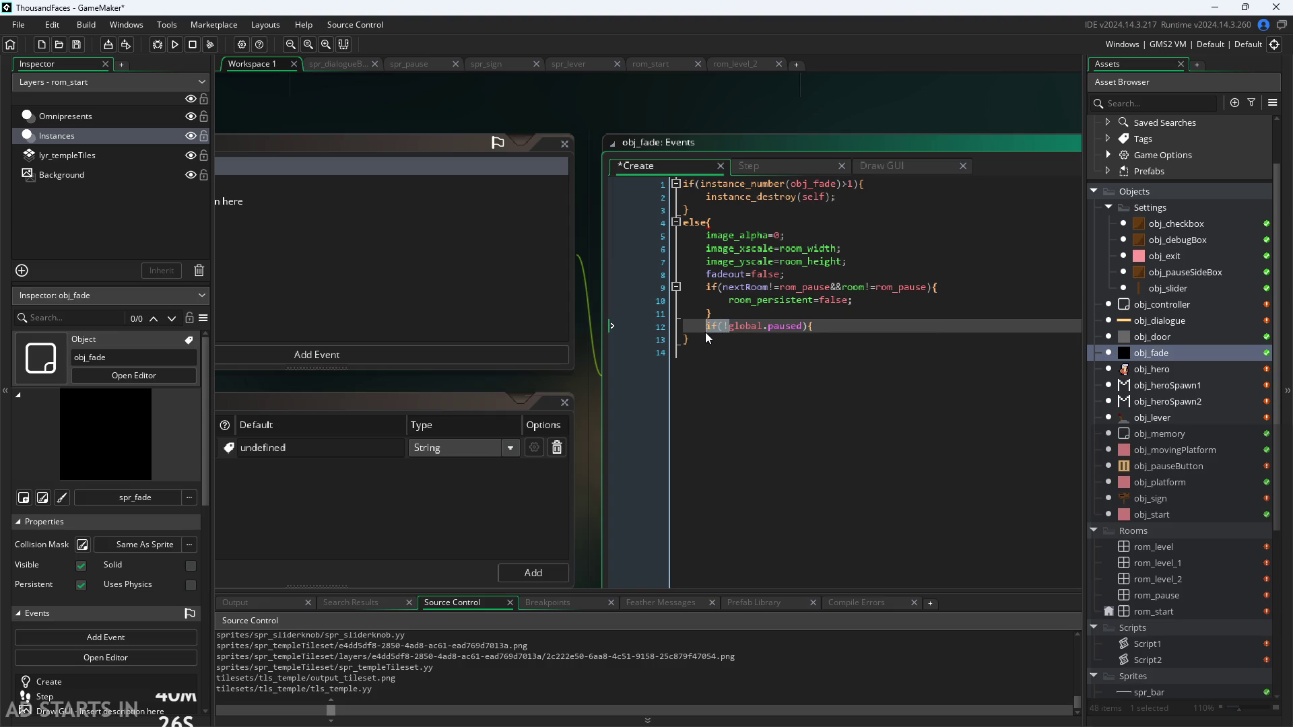
key(BackSpace)
click(784, 333)
key(BackSpace)
key(Delete)
text(=true;)
Add global.paused=false before instance_destroy in the fully faded Step block and save
click(782, 165)
click(832, 377)
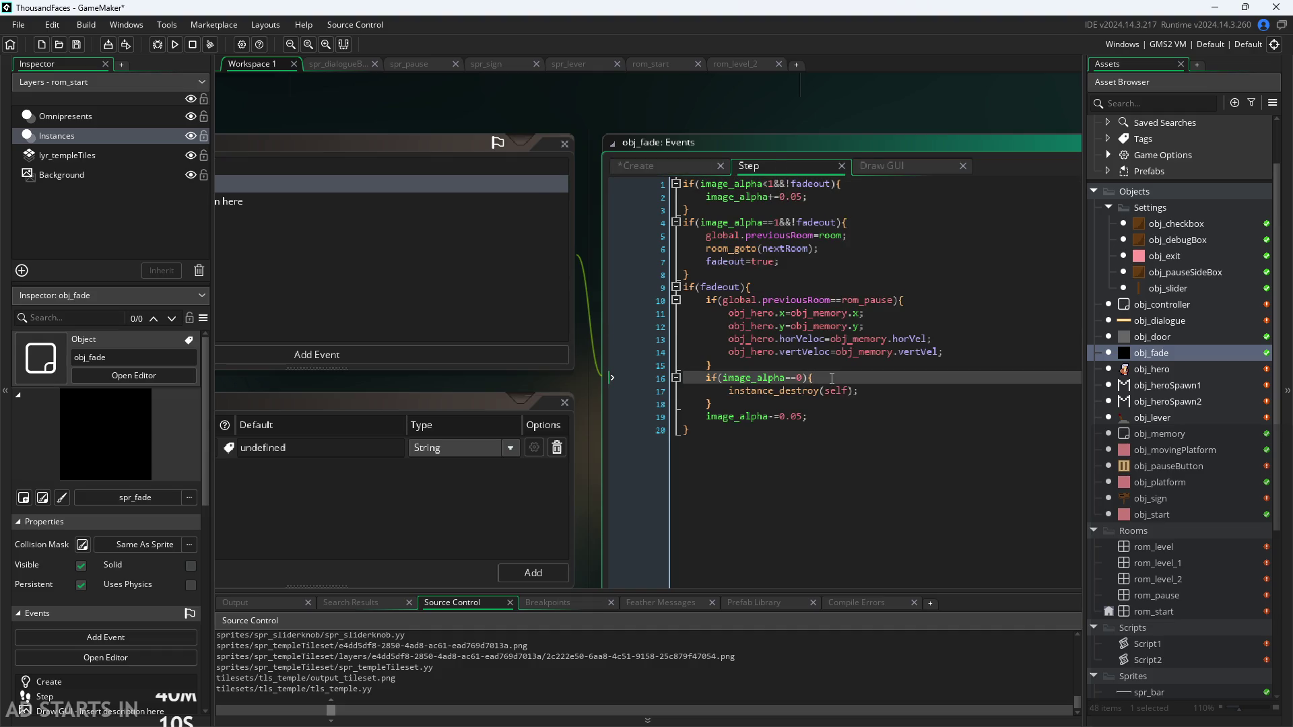
key(Return)
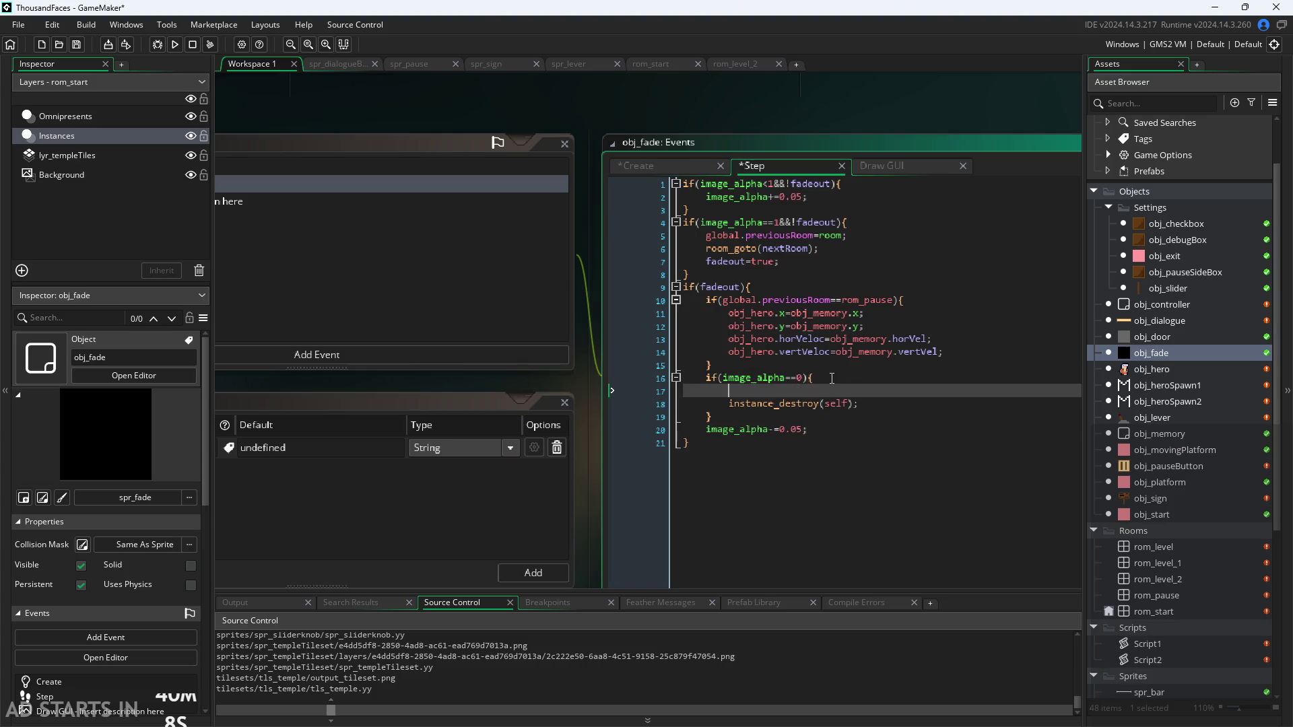
text(if(!global.paused){)
click(751, 391)
key(BackSpace)
key(BackSpace)
key(BackSpace)
click(810, 391)
key(BackSpace)
key(BackSpace)
text(=fal)
key(ctrl+s)
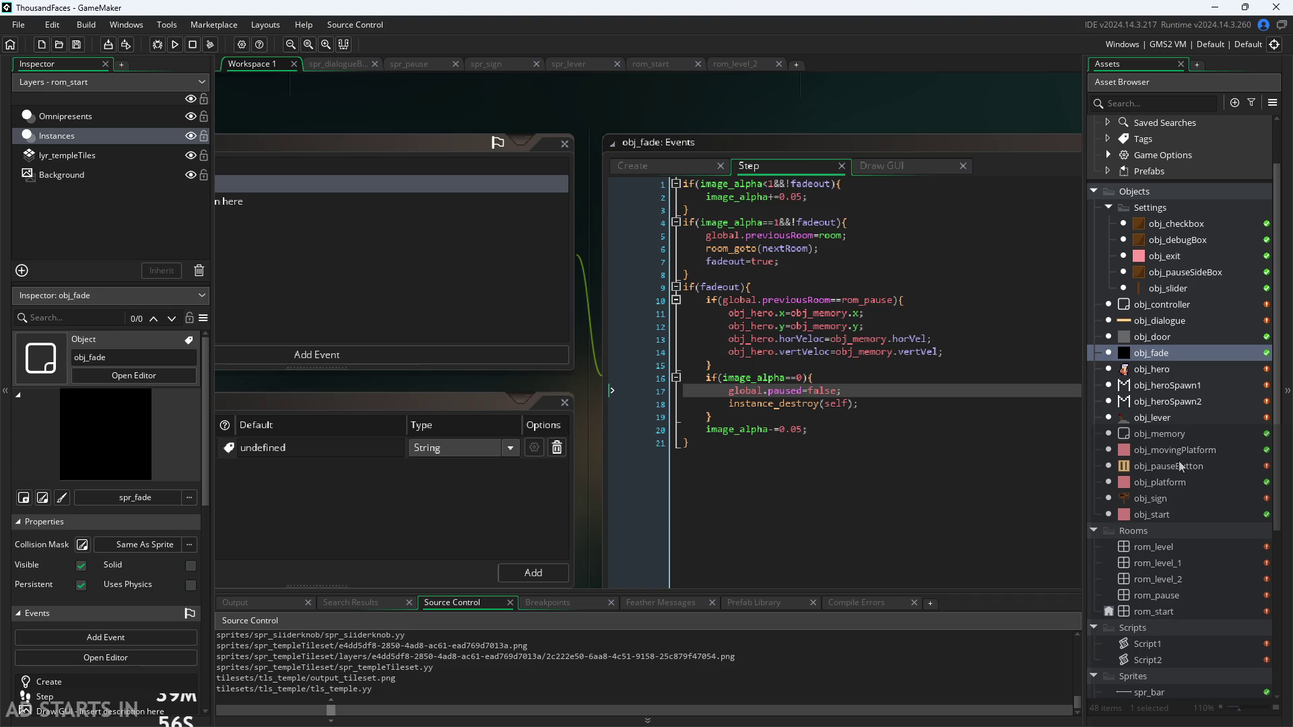
click(1173, 498)
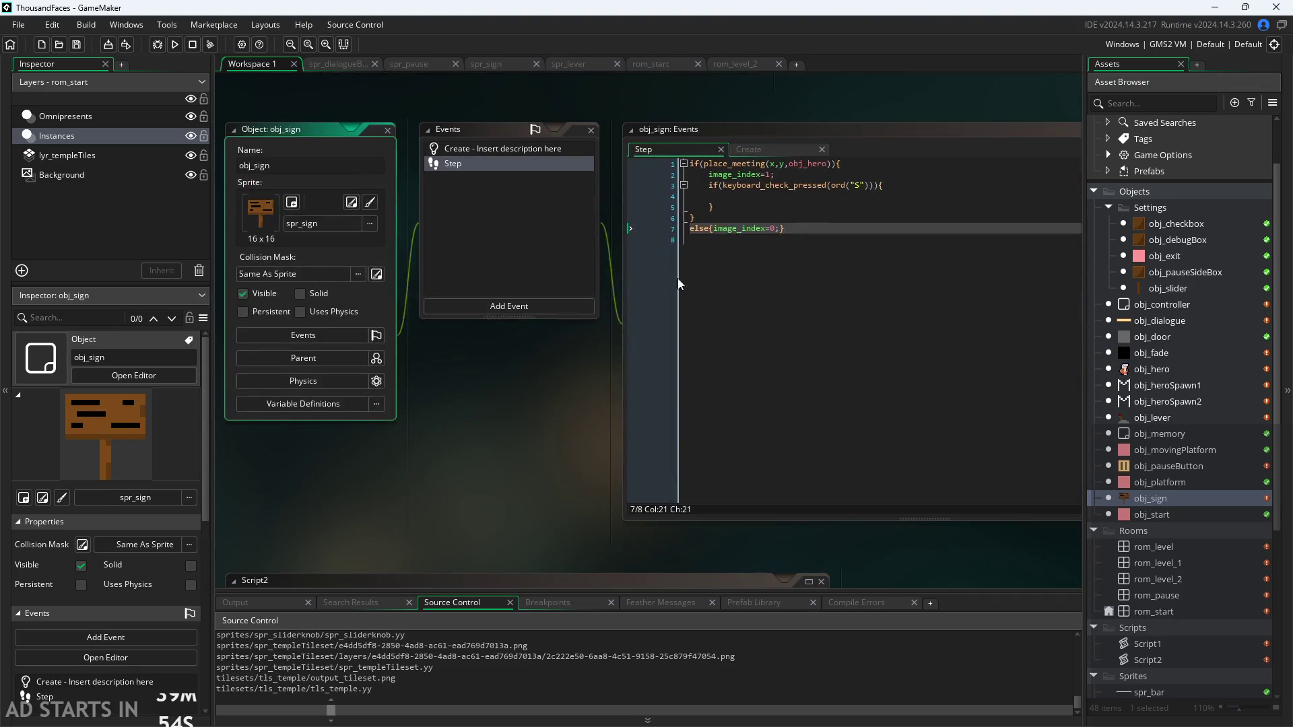
Add global.paused=true; as line 3 of obj_dialogue's Create event, after x=20 and y=20
scroll(677, 278, up, 3)
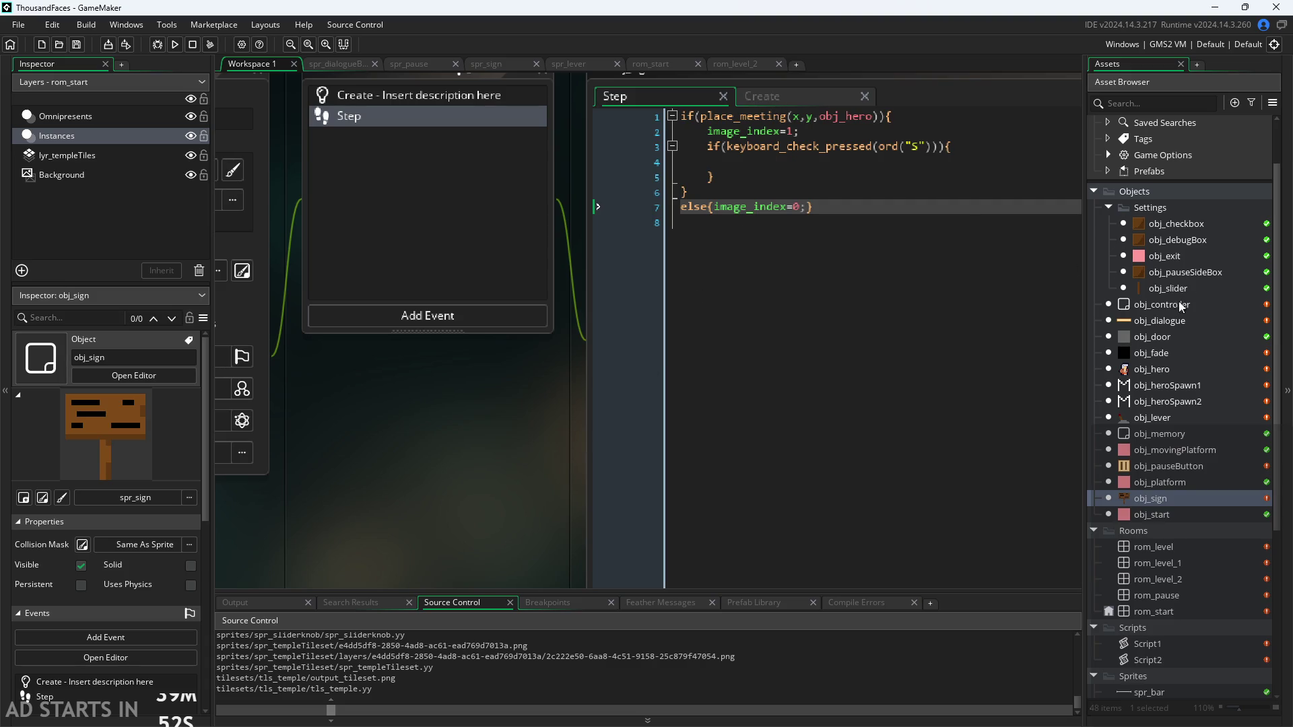
double_click(1160, 320)
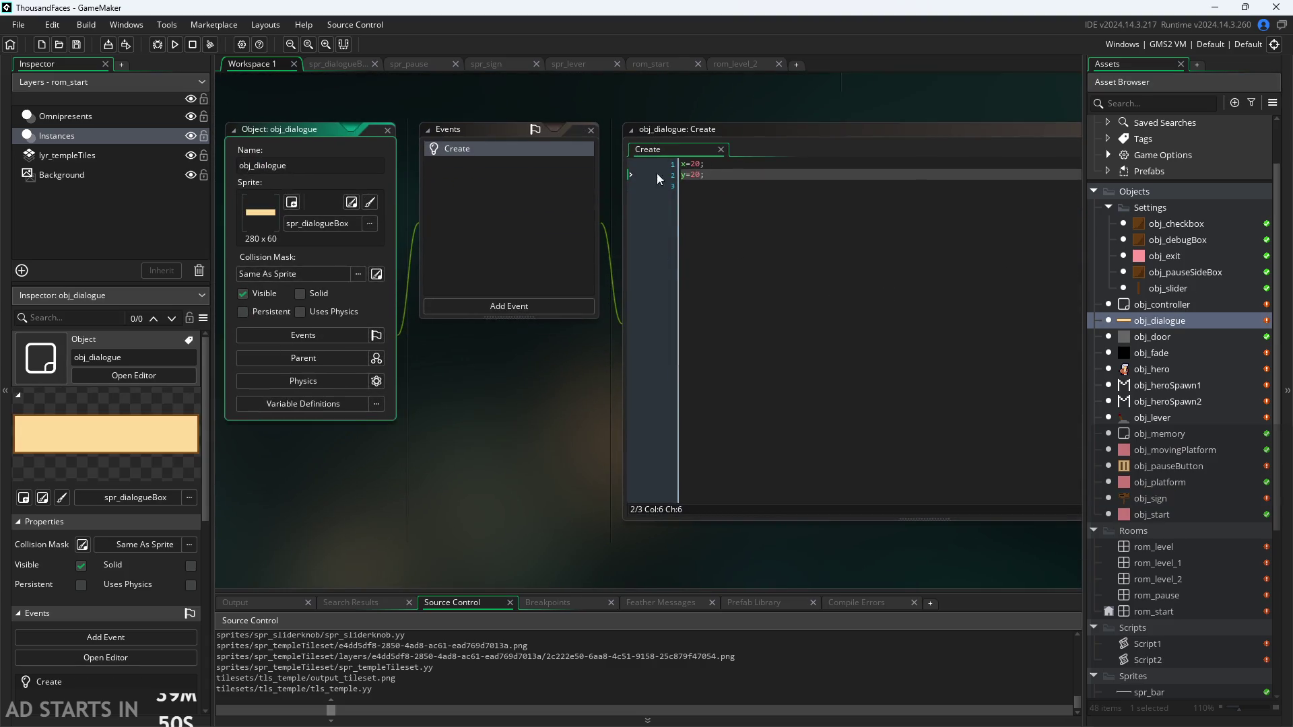
click(774, 175)
key(Return)
text(if(!global.paused){)
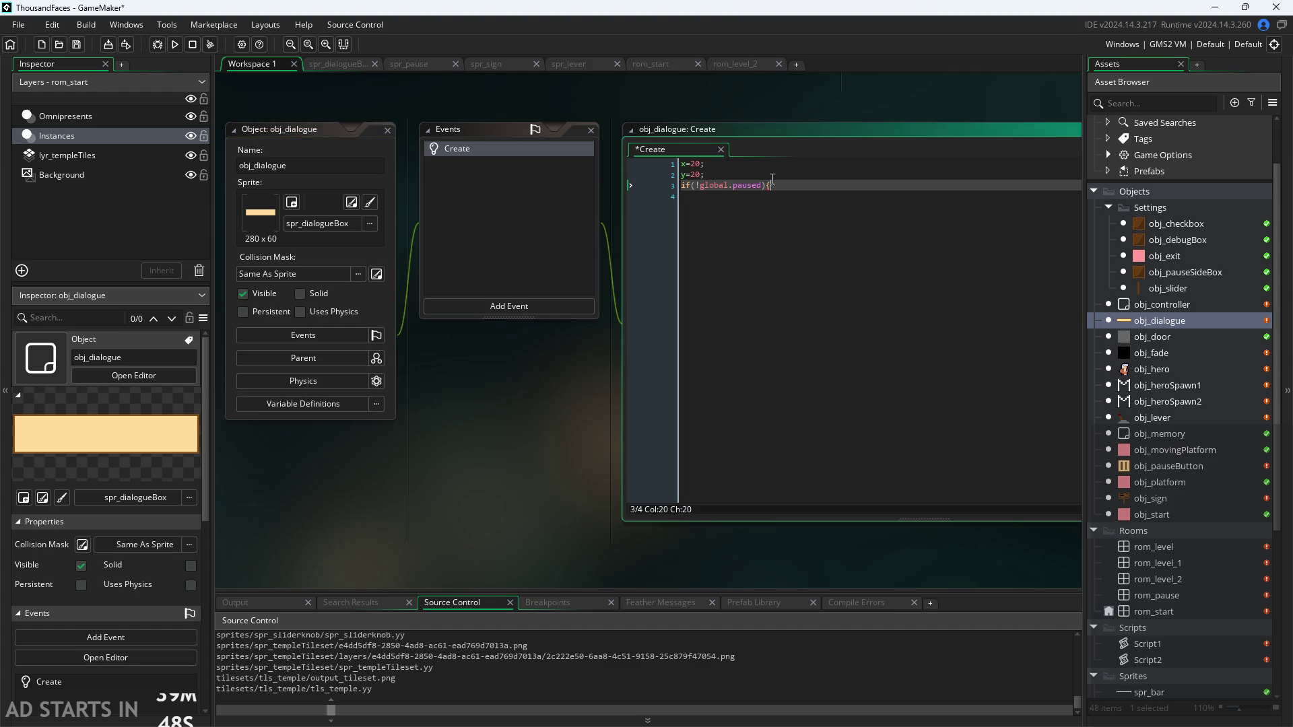
drag(788, 191, 613, 176)
key(Down)
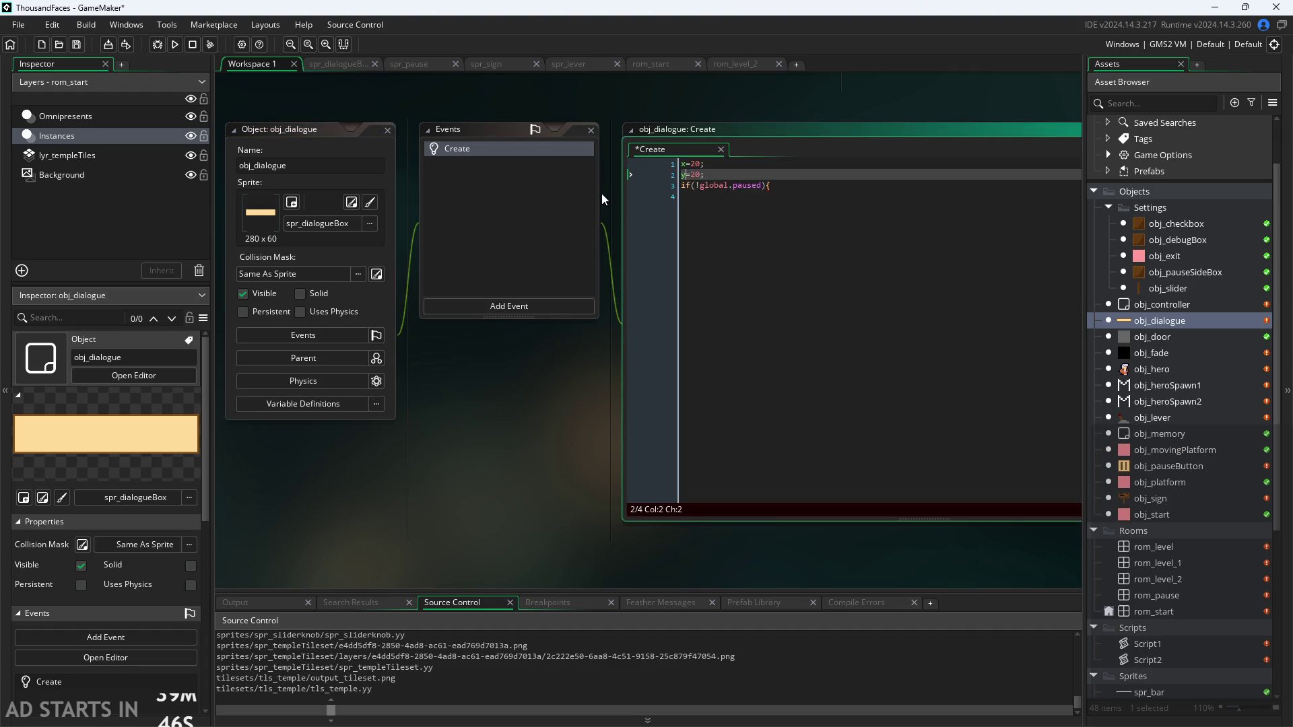
key(shift+Right)
key(shift+Right)
key(shift+Right)
key(BackSpace)
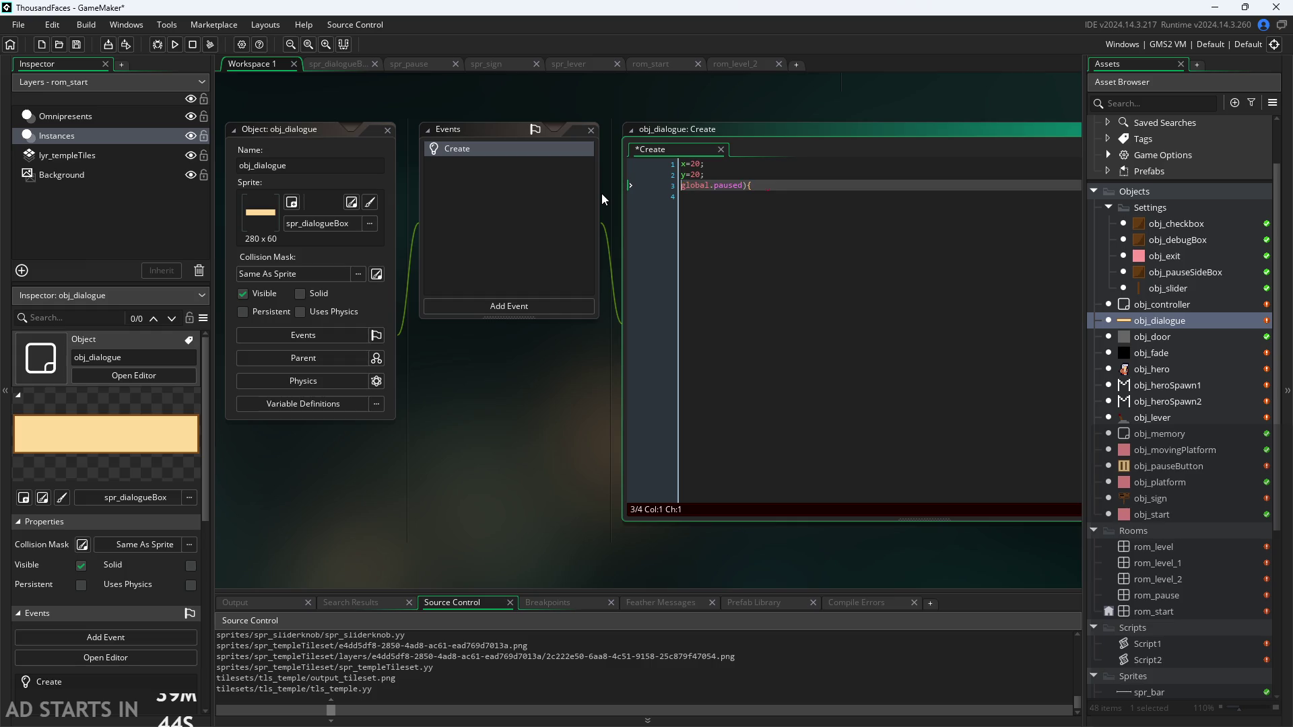
key(End)
key(BackSpace)
key(BackSpace)
text(=true;)
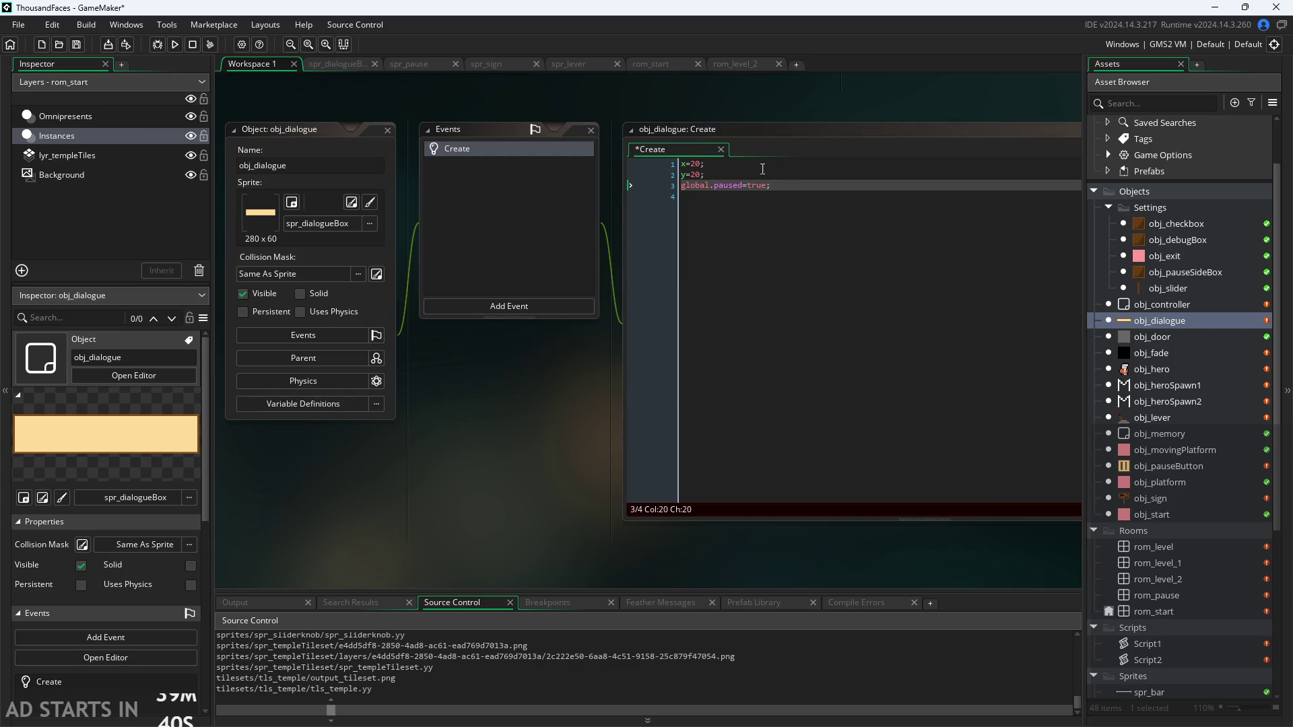
click(559, 307)
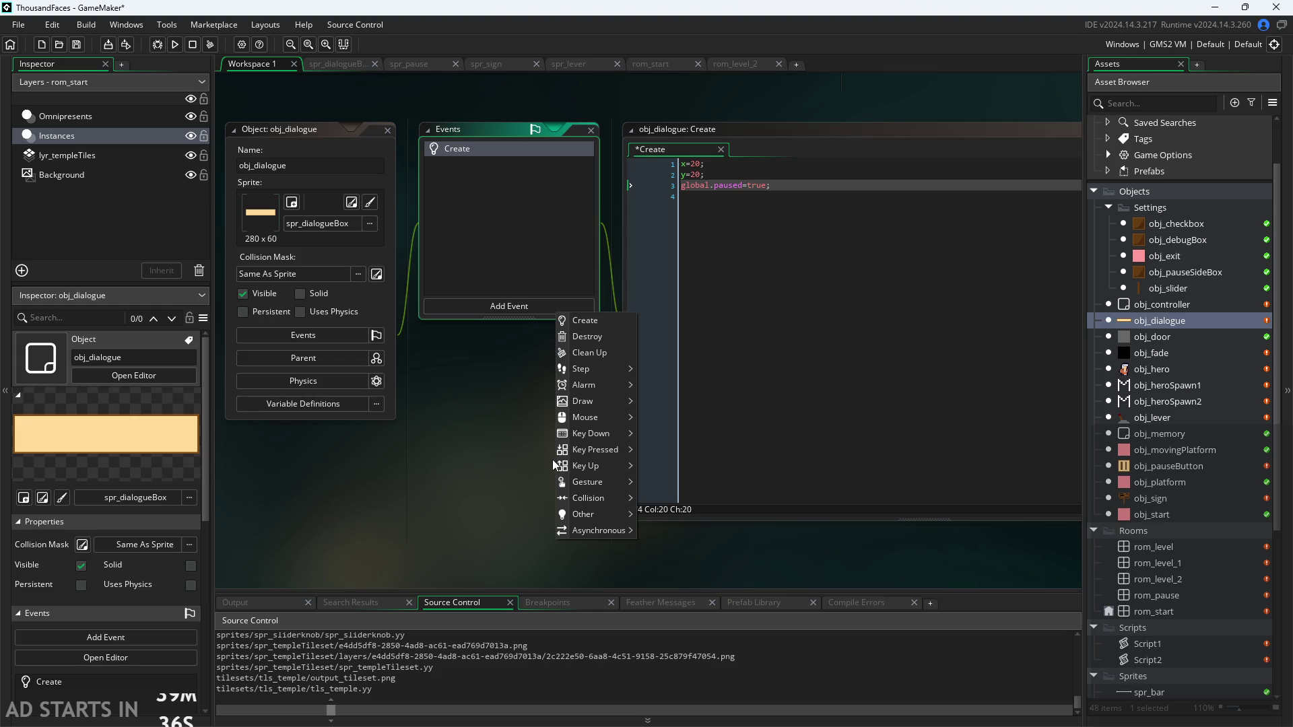
Add a Destroy event to obj_dialogue and write global.paused=false; in it
click(565, 335)
click(878, 192)
key(ctrl+a)
text(if(!global.paused){)
click(764, 165)
key(ctrl+a)
text(glboa.paused=fa)
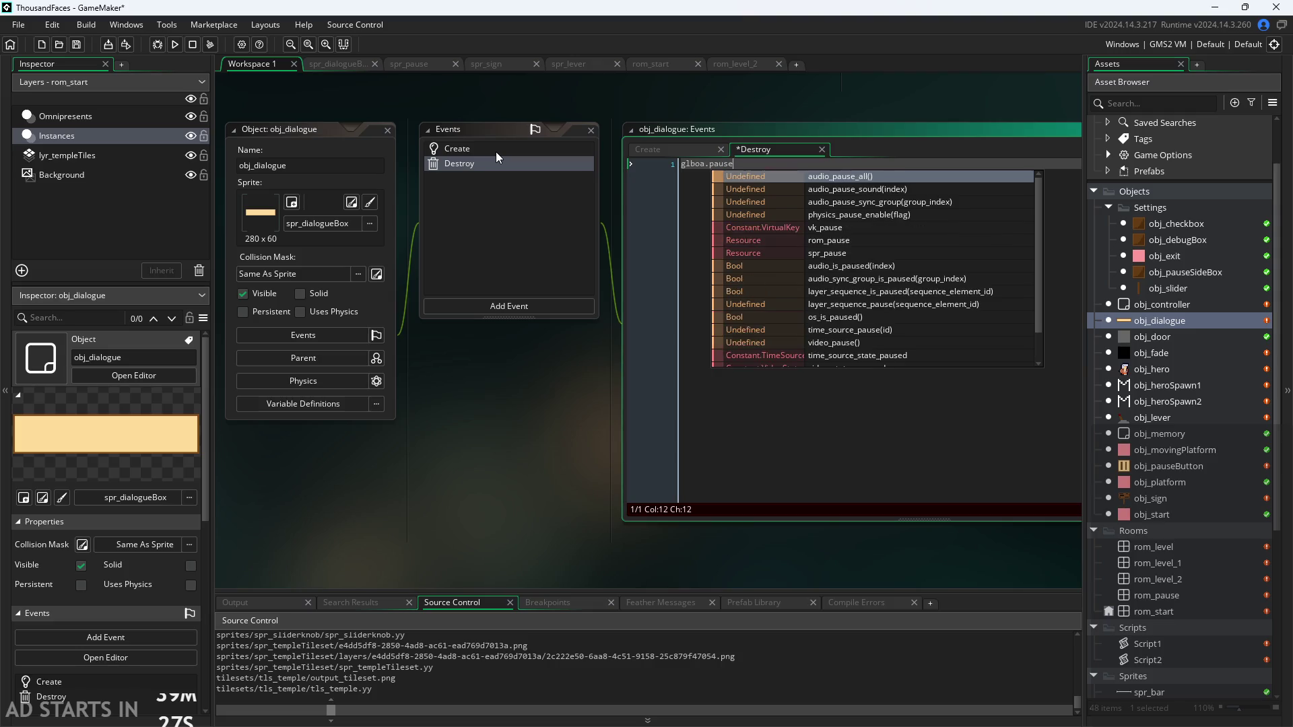
text(lse;)
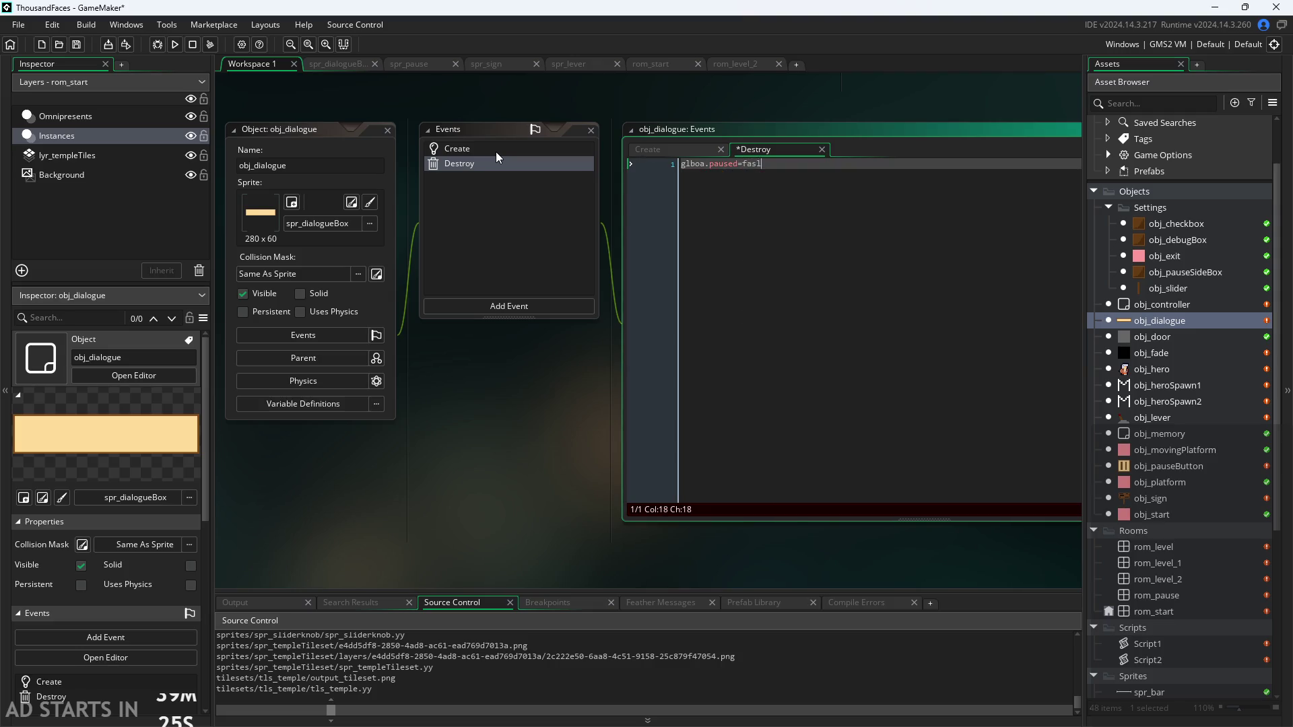
Fix the misspelled 'glboa' to global in the Destroy code and save it
click(698, 165)
key(BackSpace)
text(b)
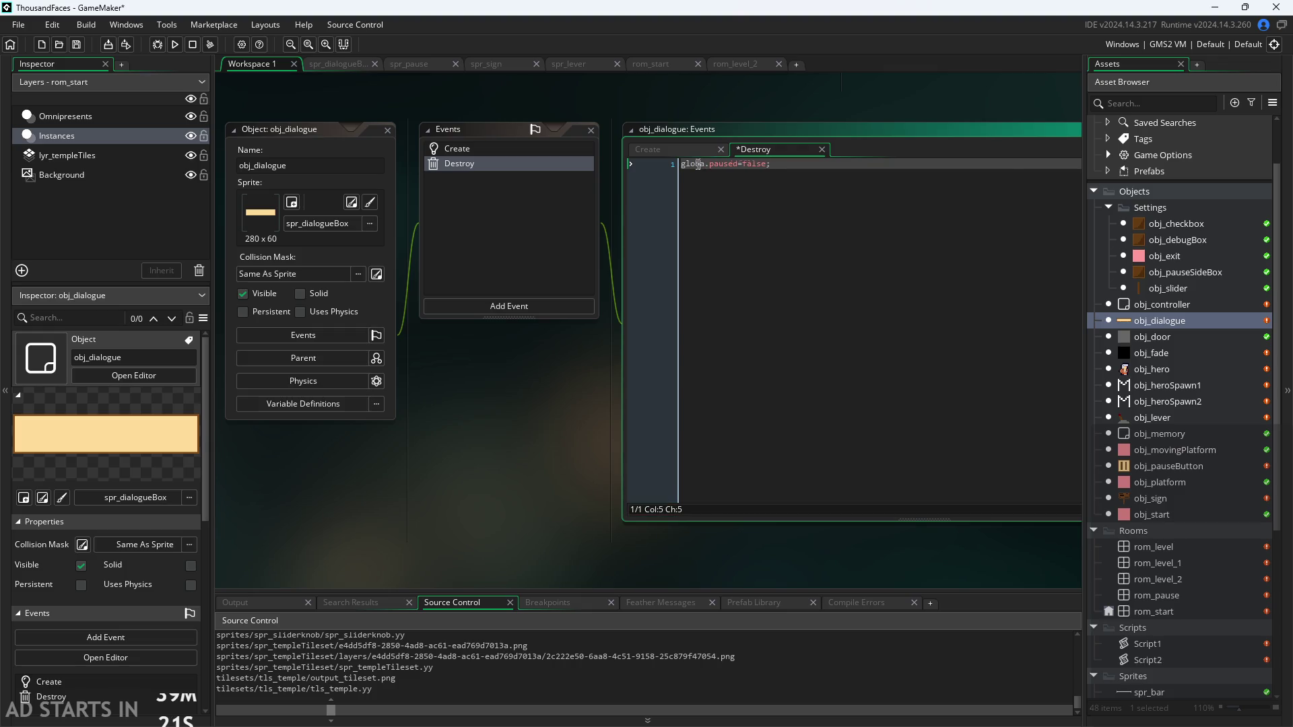
key(Right)
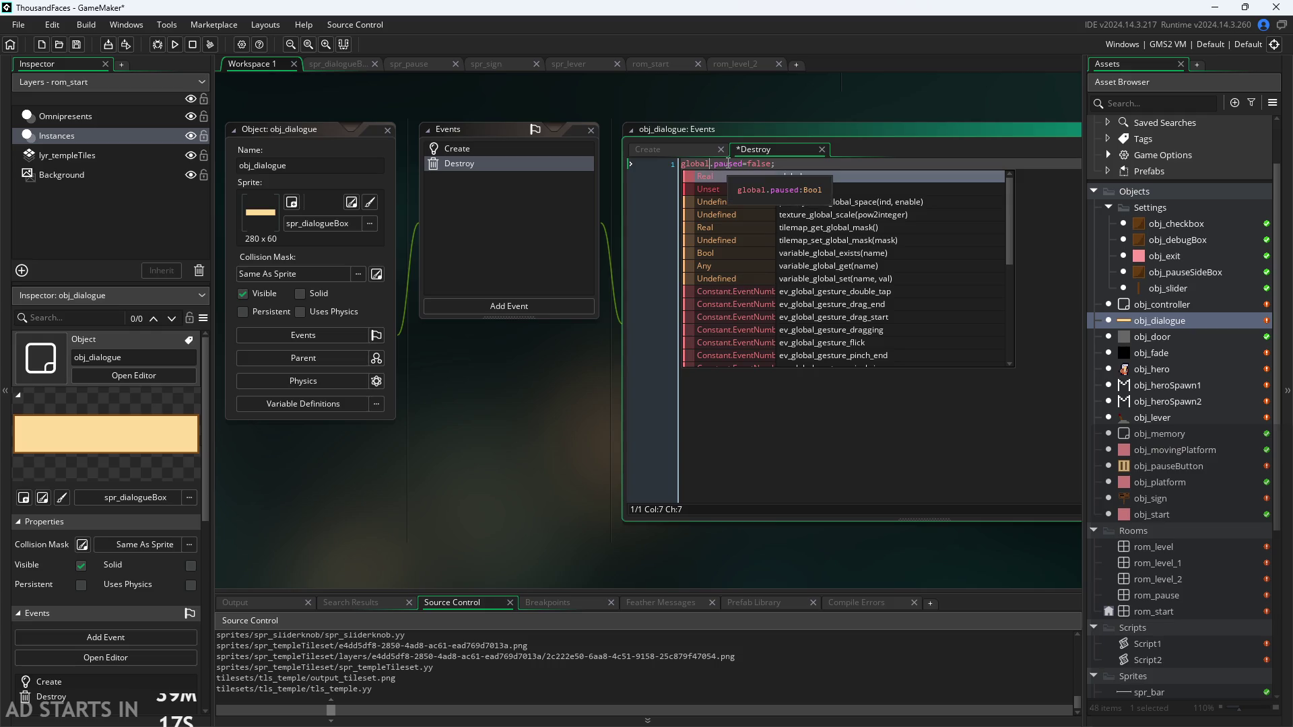
click(744, 166)
key(BackSpace)
key(BackSpace)
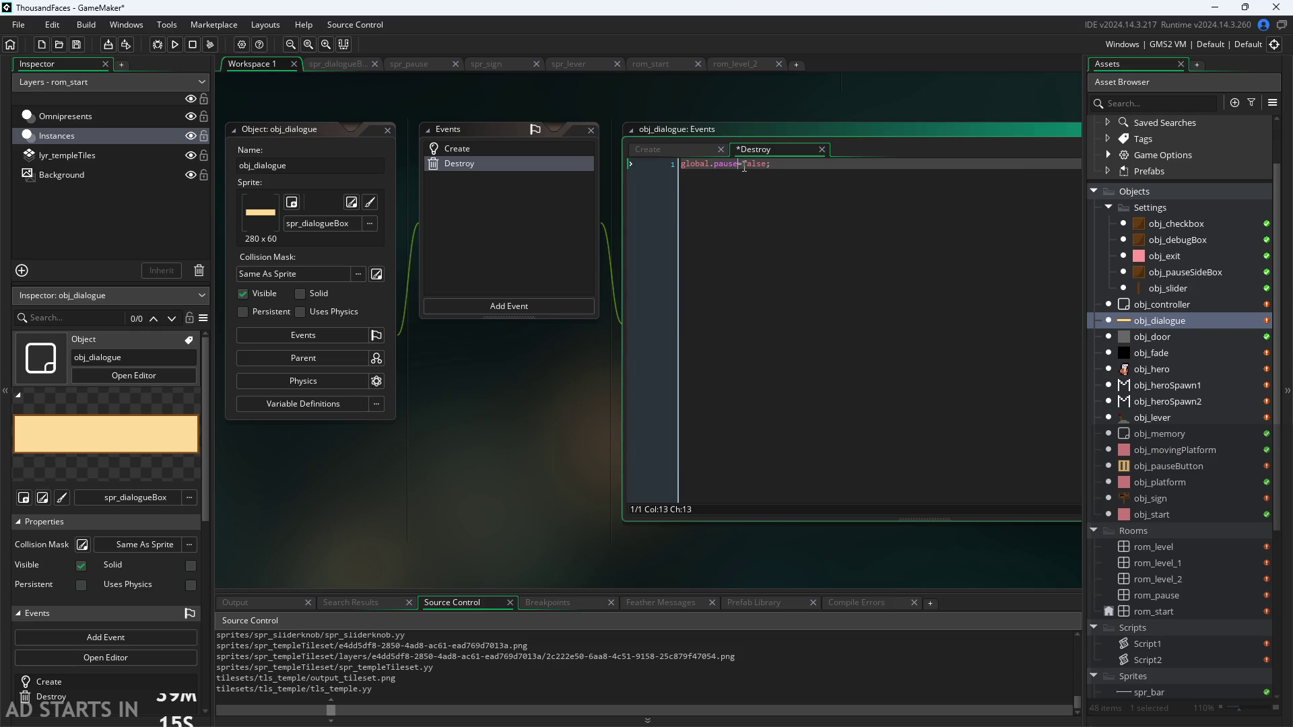
key(Return)
click(632, 459)
key(ctrl+s)
Add a Step event to obj_dialogue and clear its template comments
click(525, 305)
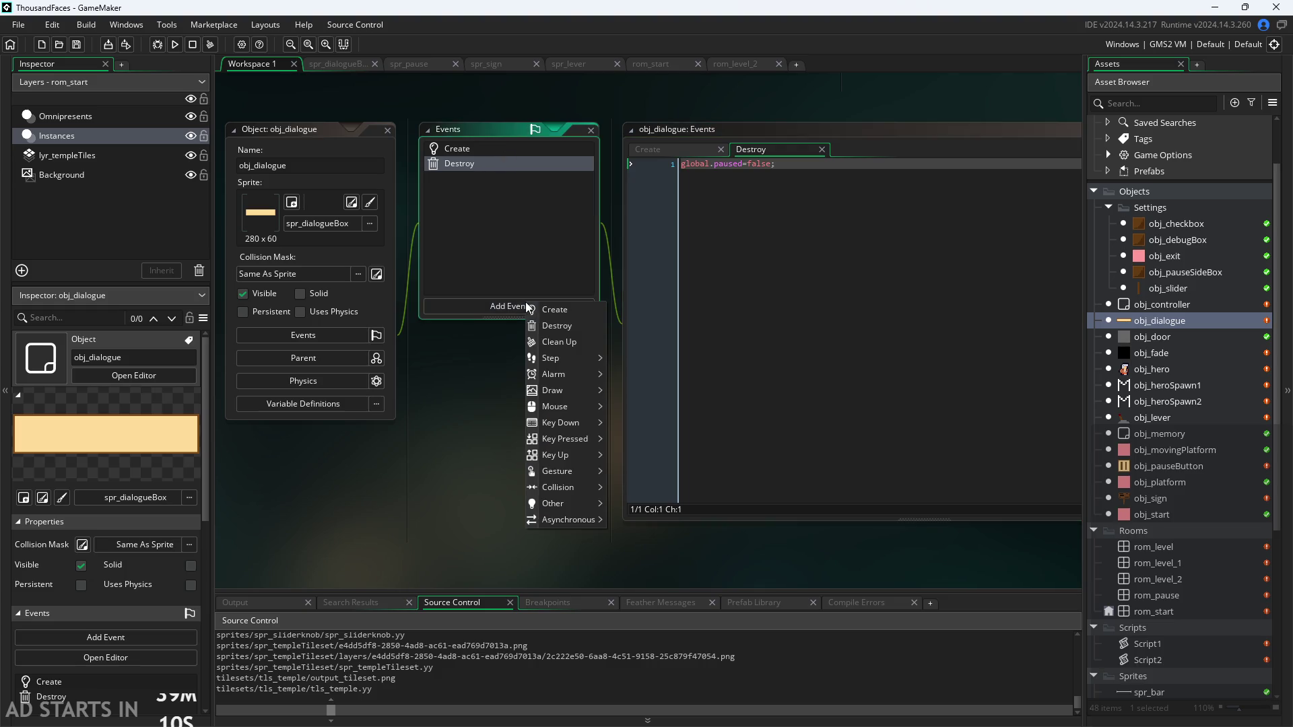
mouse_move(572, 361)
click(616, 358)
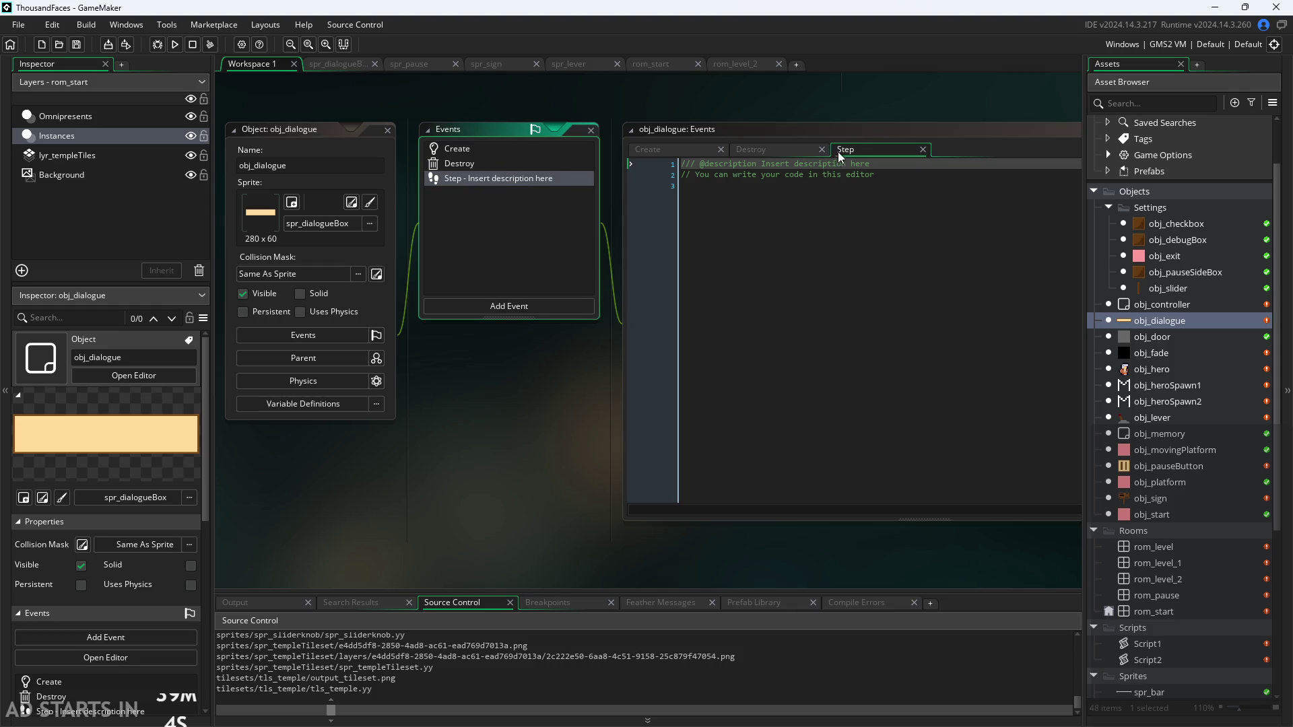
drag(838, 152, 747, 151)
drag(848, 196, 408, 143)
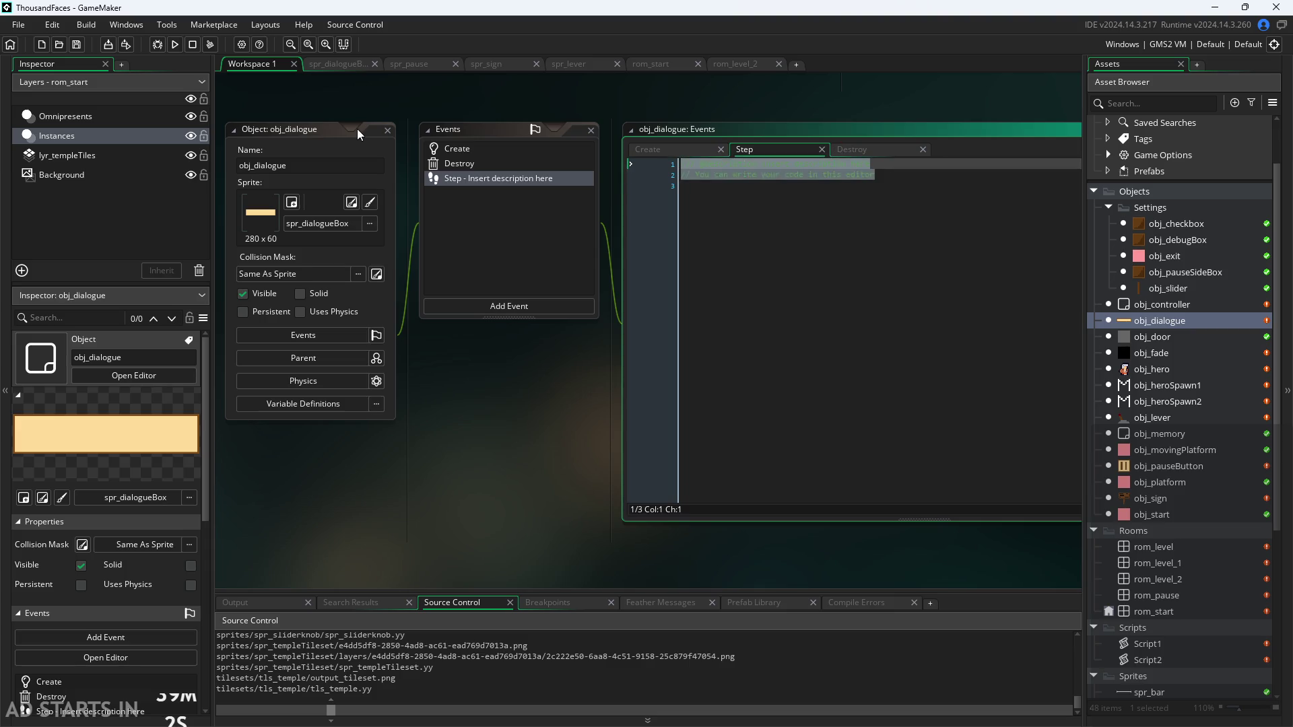
key(BackSpace)
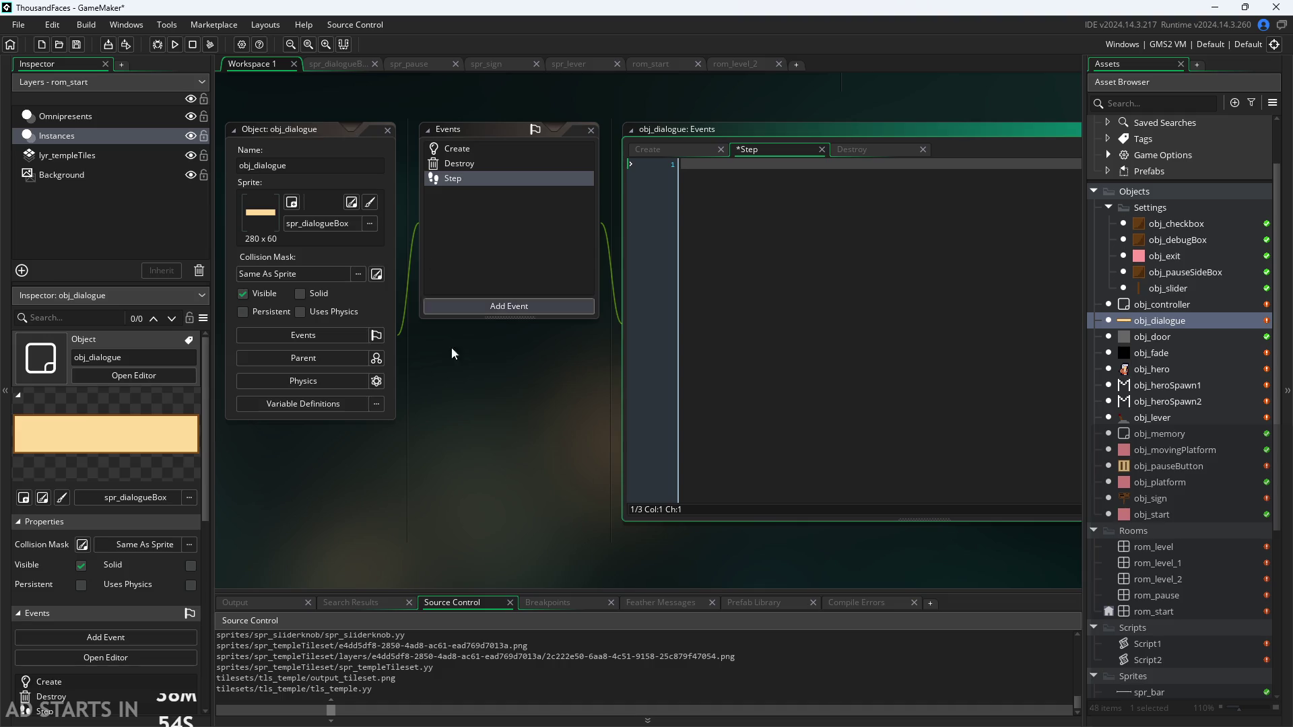
click(471, 377)
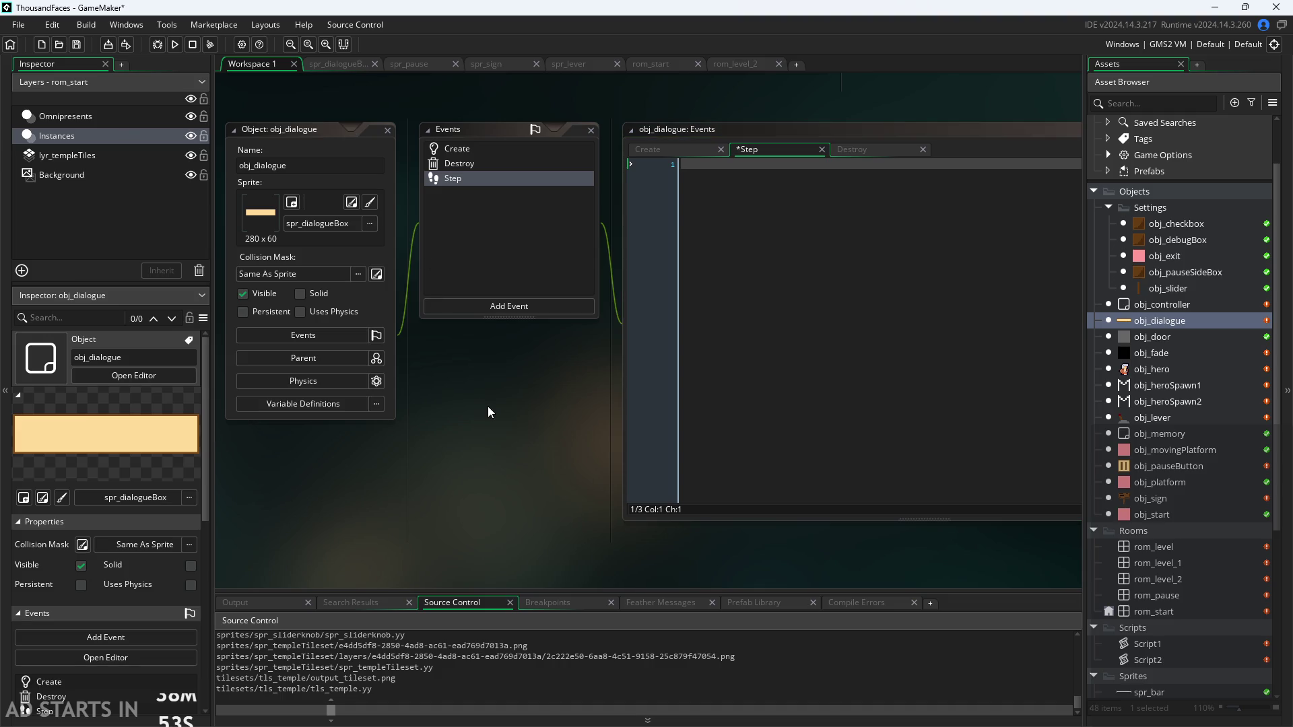
Run the game, then pause and resume it while the hero hops up the blocks
click(179, 48)
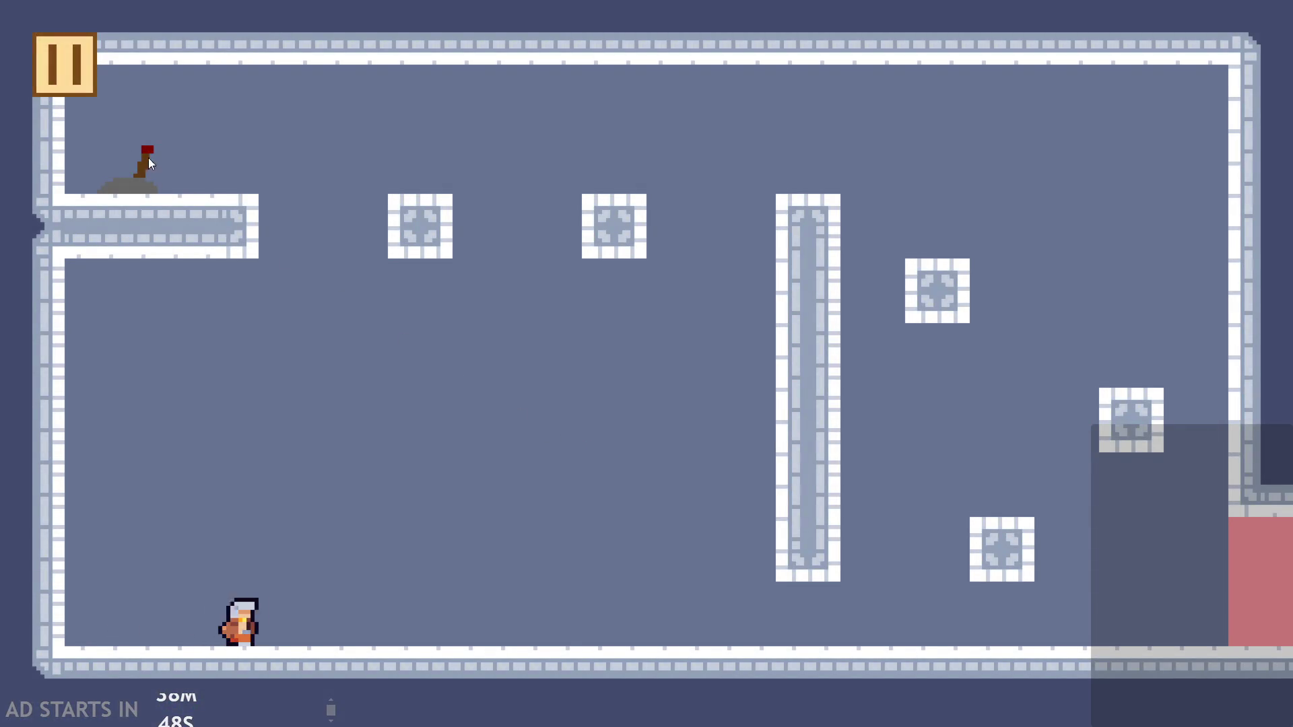
click(74, 86)
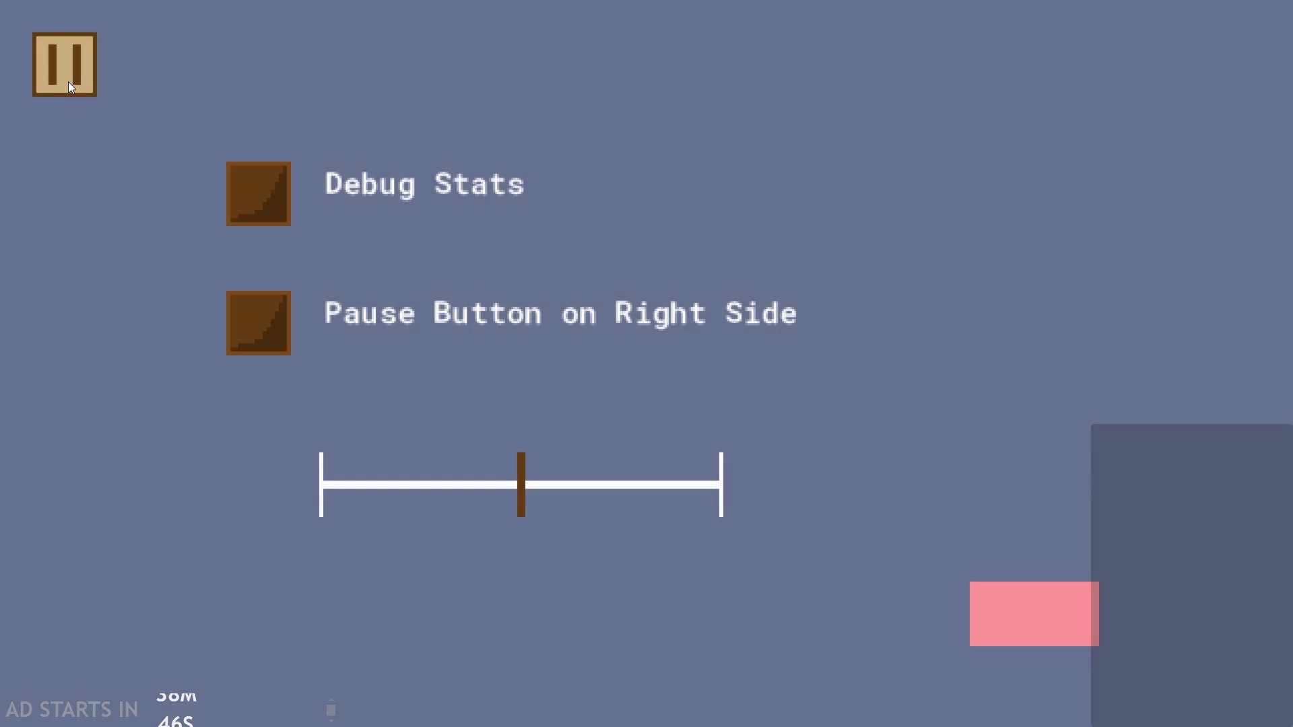
click(90, 71)
key(Right)
key(Up)
key(Up)
key(Left)
key(Up)
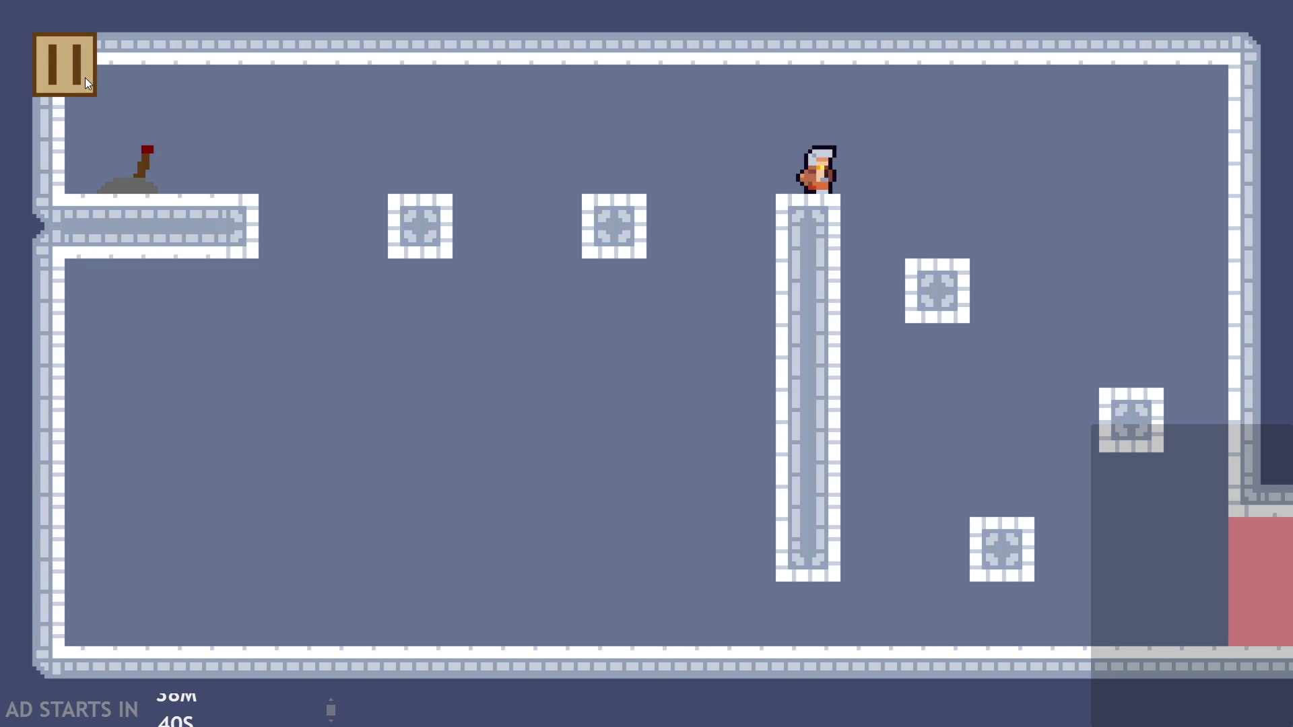
click(68, 64)
click(66, 62)
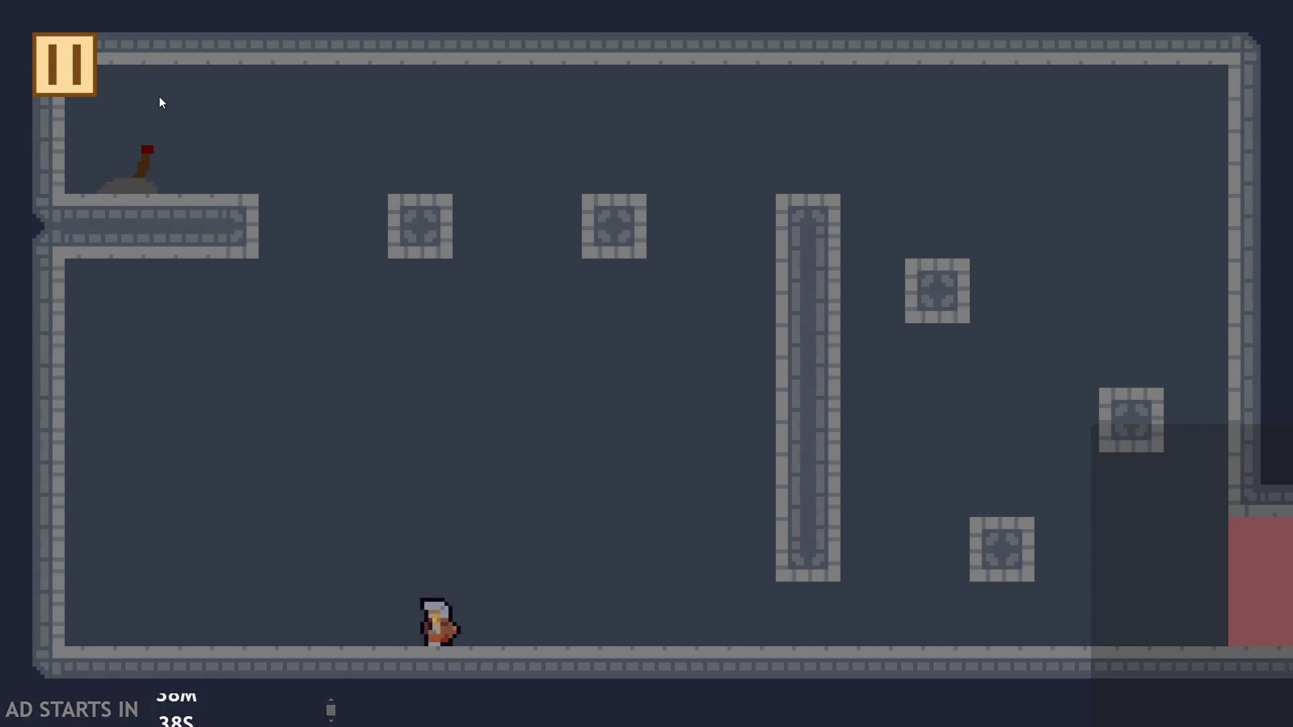
Pause and resume again with the hero mid-jump, then close the game
key(Right)
key(Up)
key(Right)
key(Up)
key(Up)
key(Left)
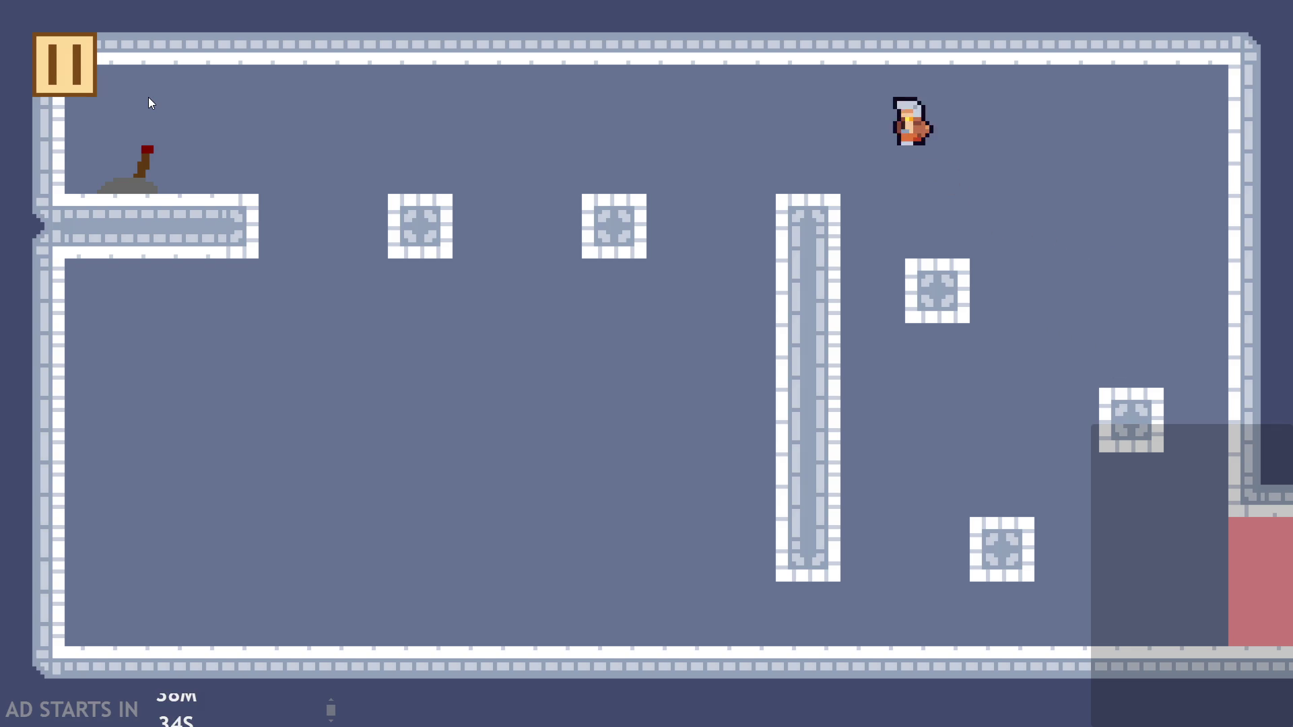
key(Up)
click(94, 72)
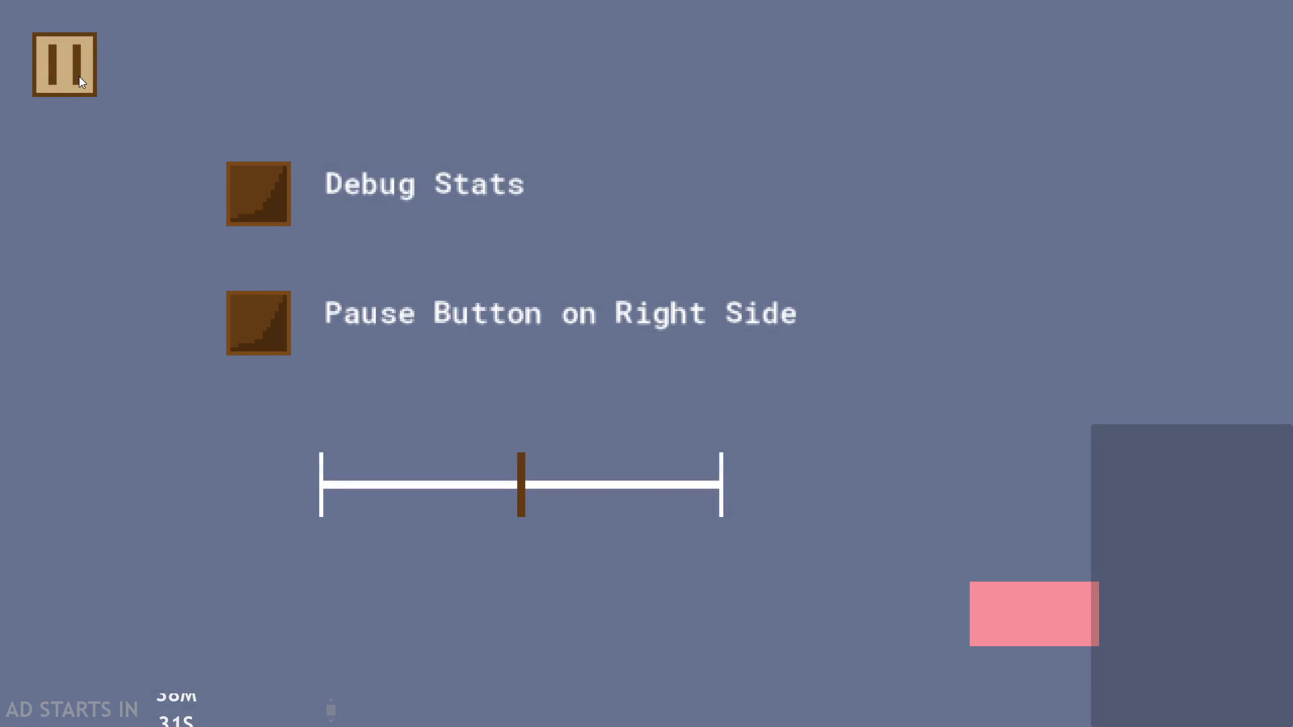
click(79, 77)
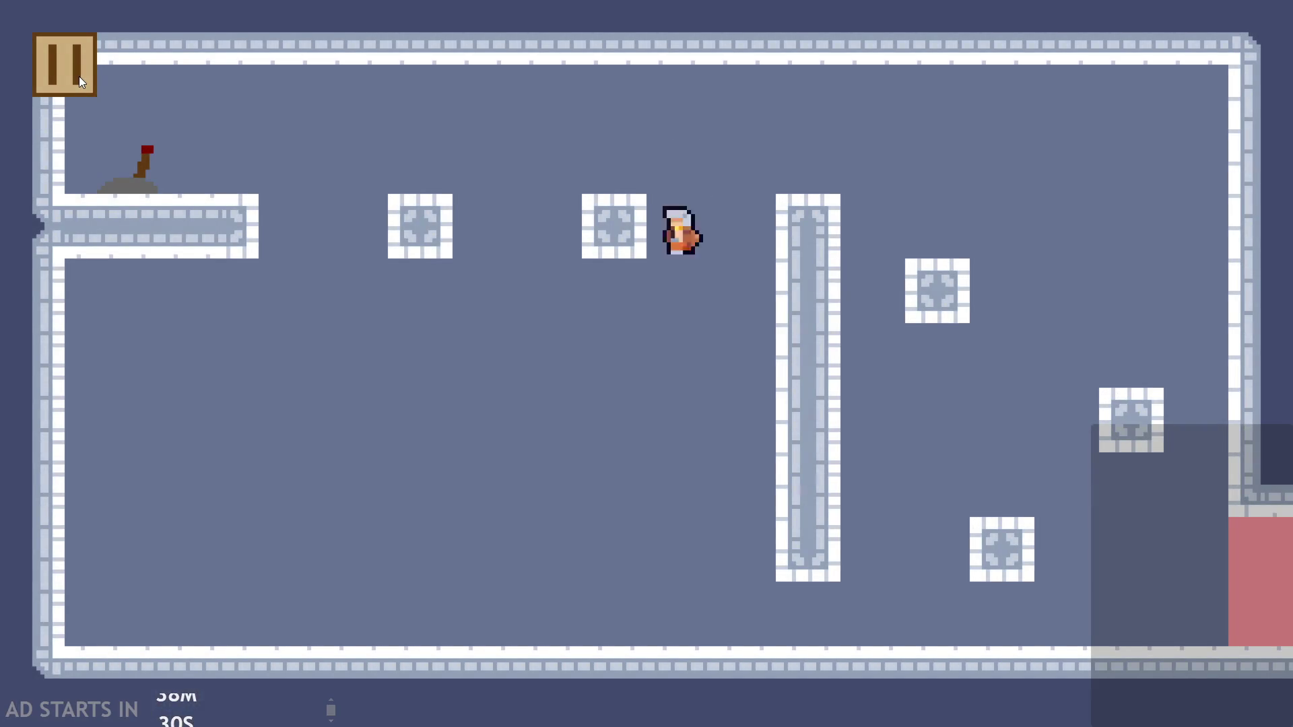
click(79, 75)
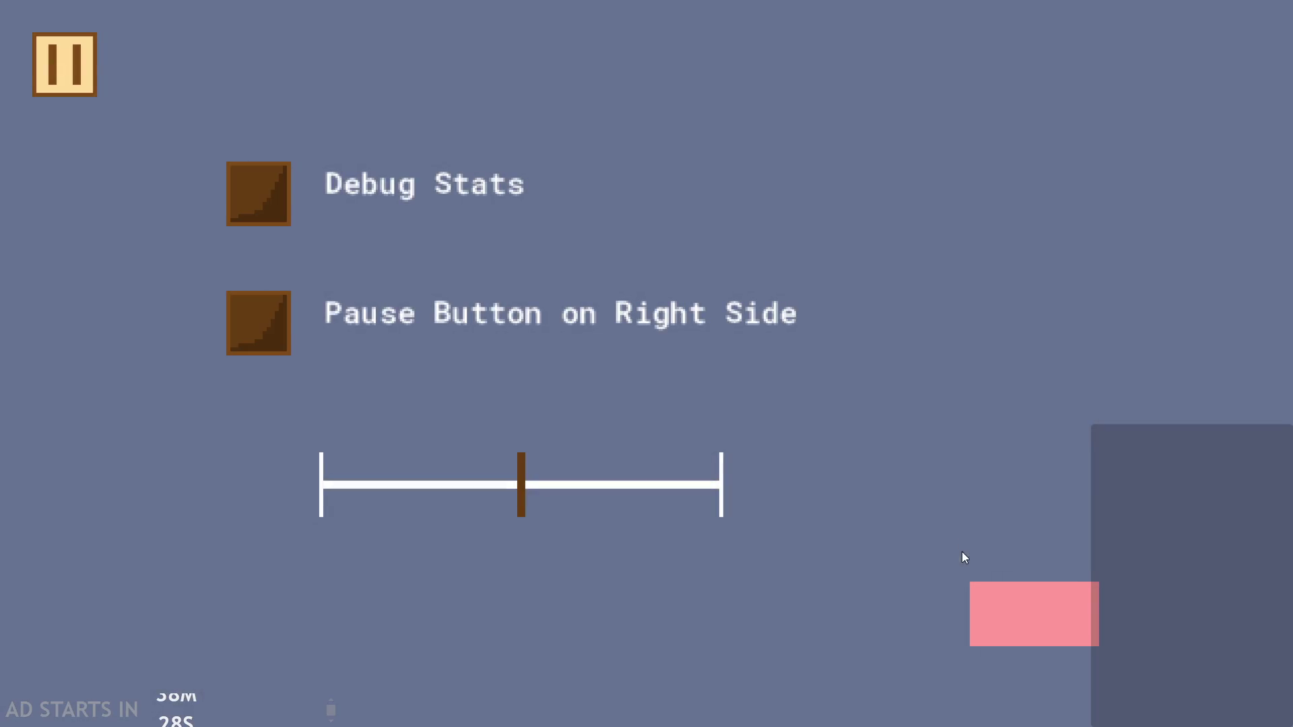
click(996, 605)
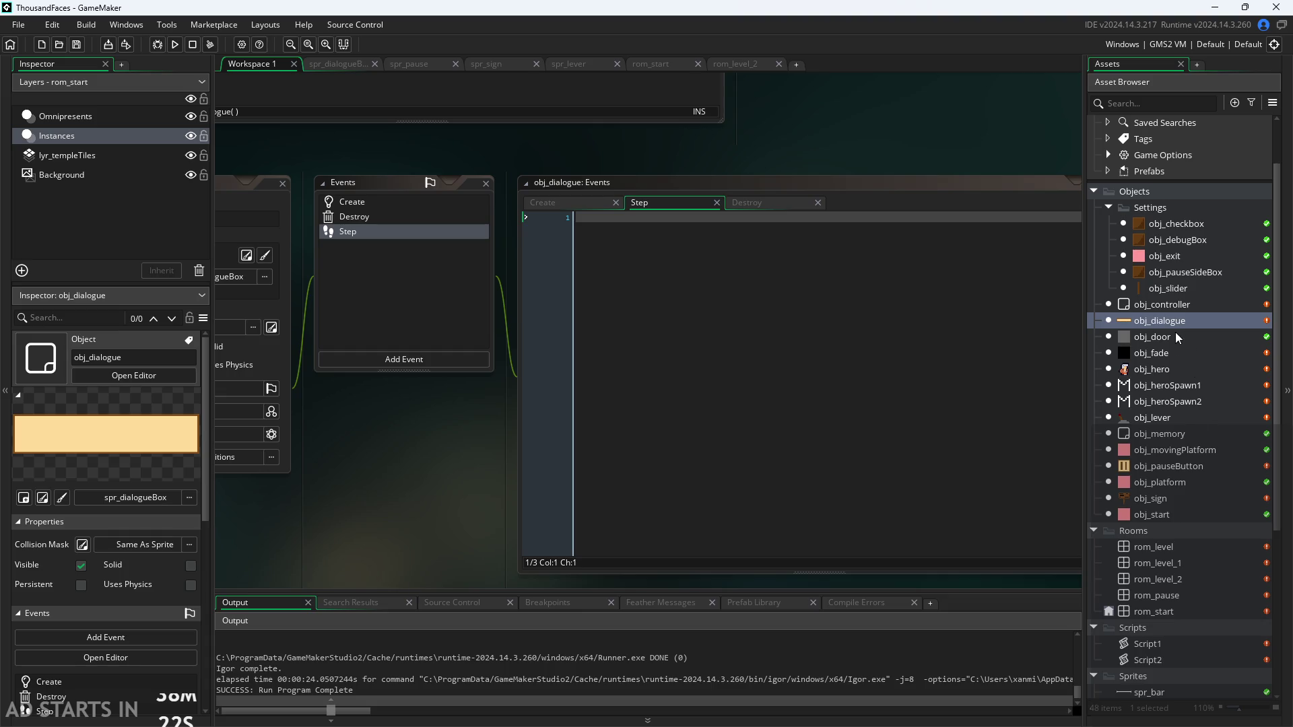
Delete the check on line 15 of obj_hero's Step and paste if(!global.paused){ at line 1
double_click(1173, 371)
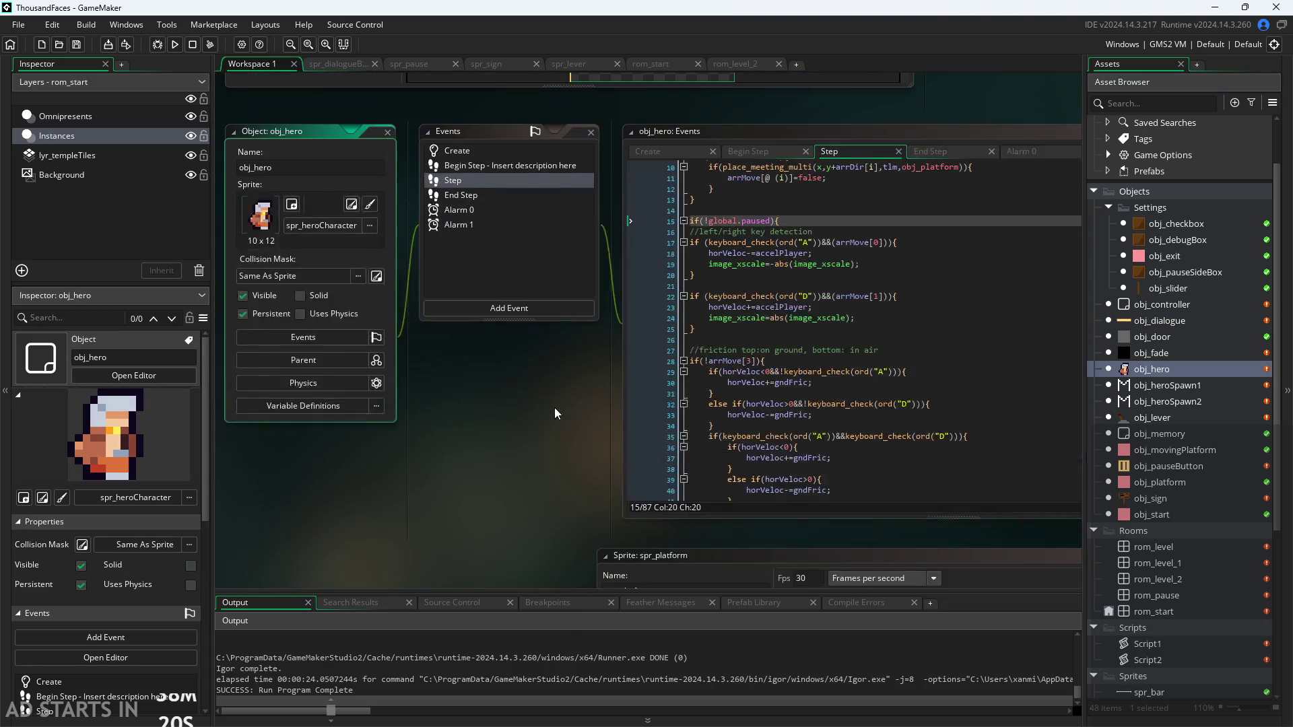
triple_click(709, 261)
key(ctrl+c)
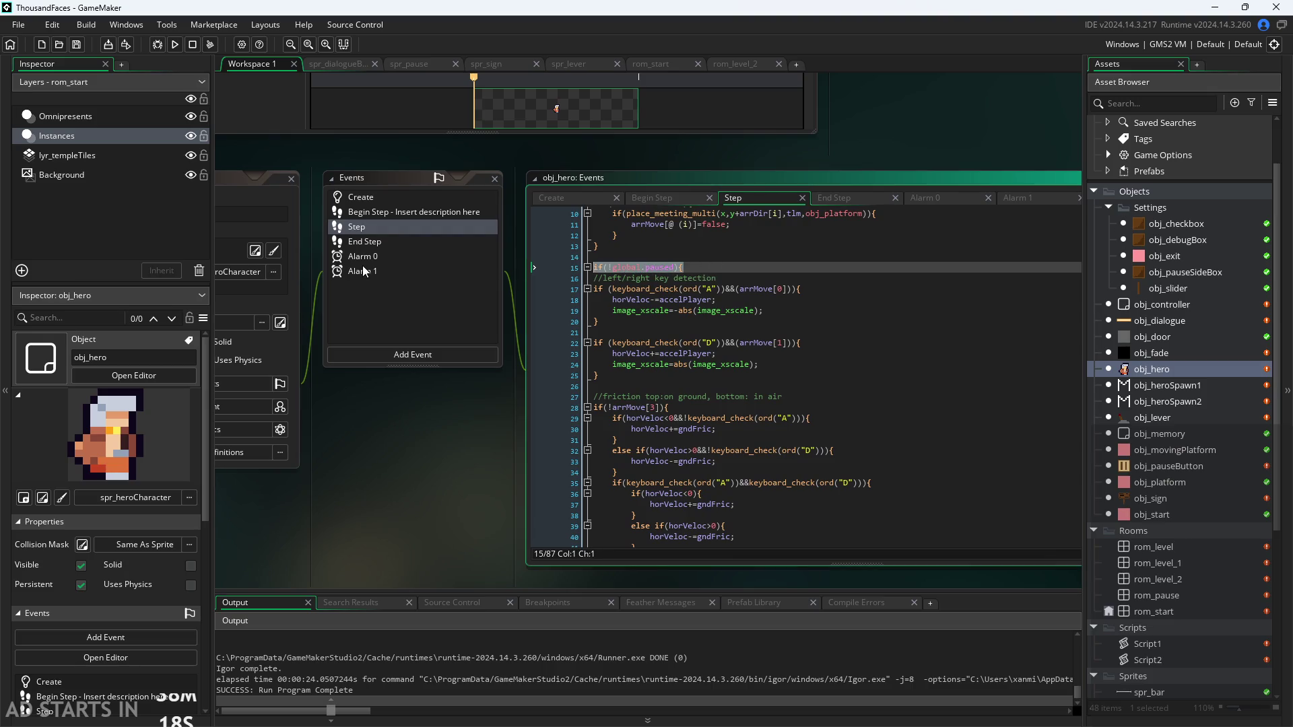
key(Delete)
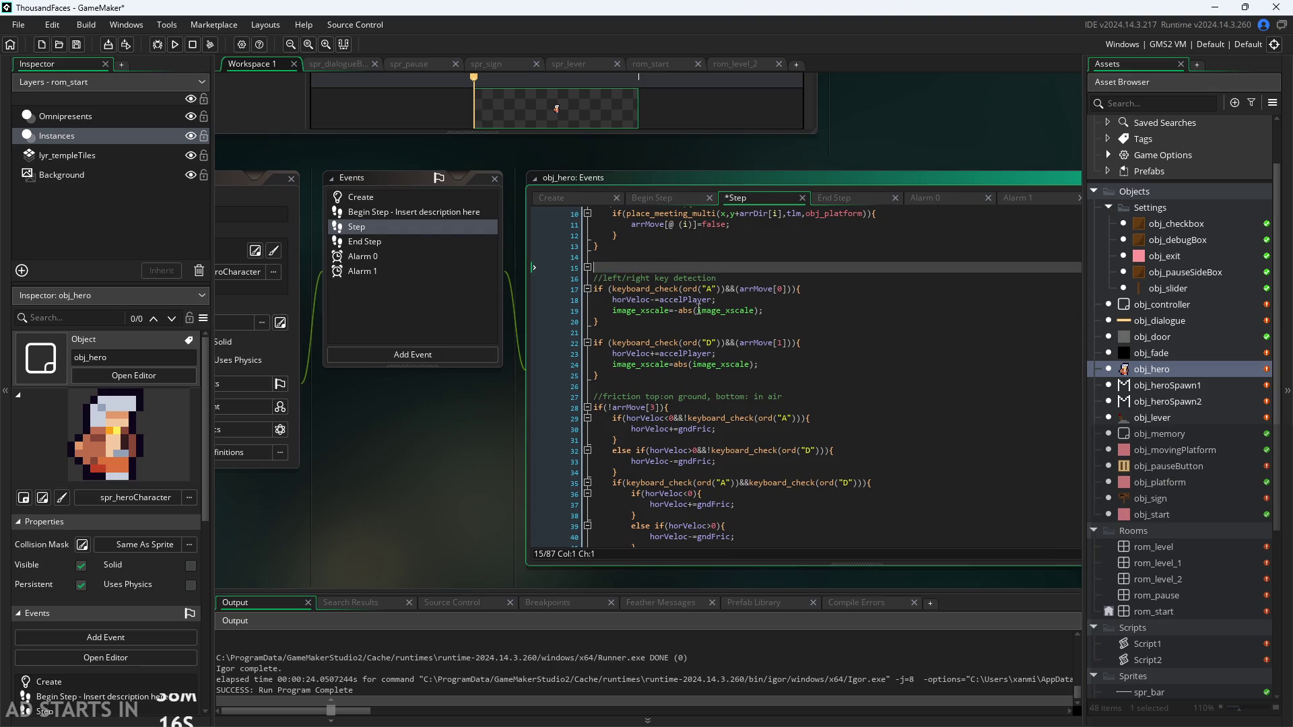
scroll(670, 351, down, 5)
click(669, 351)
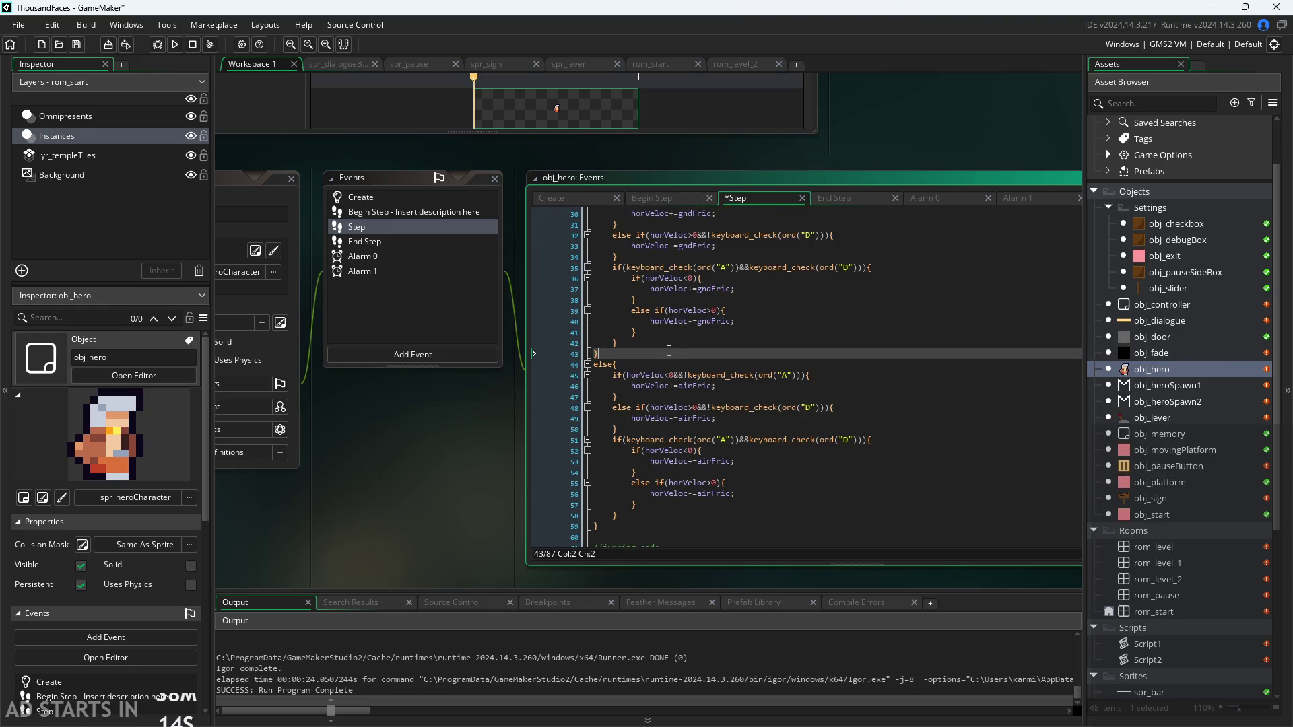
scroll(668, 350, down, 3)
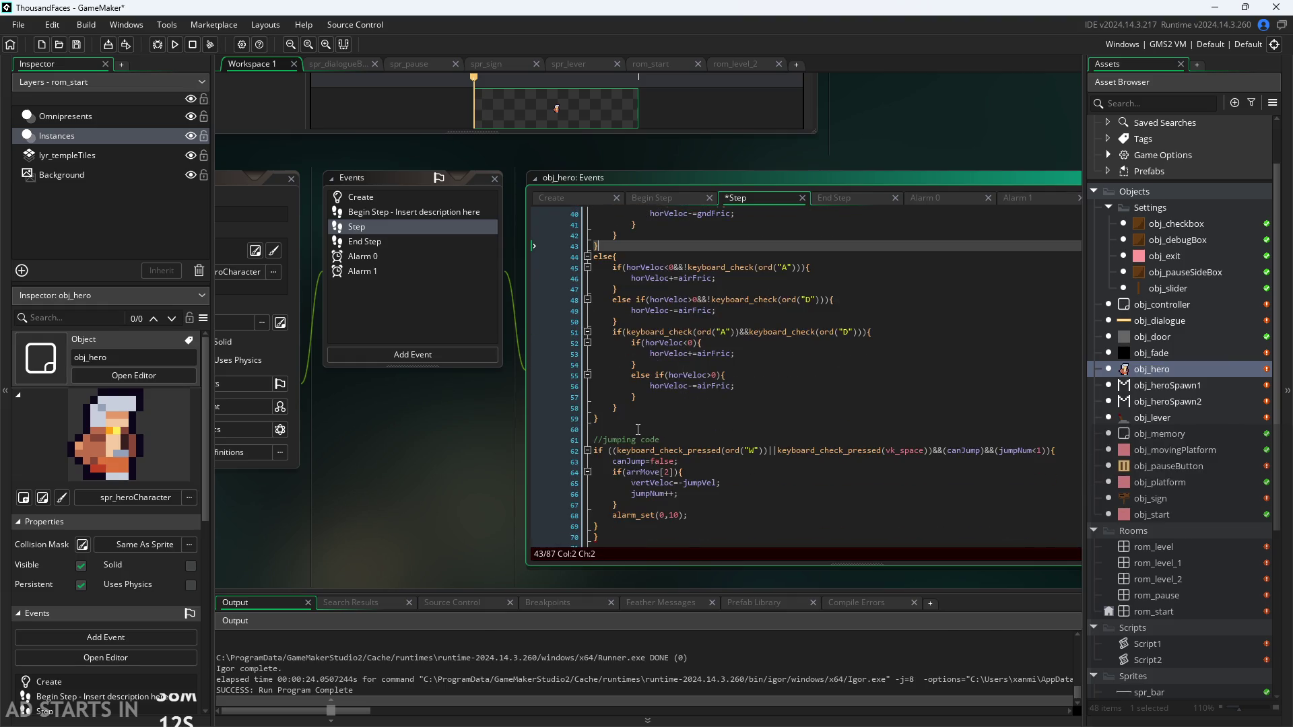
click(636, 420)
scroll(637, 420, down, 4)
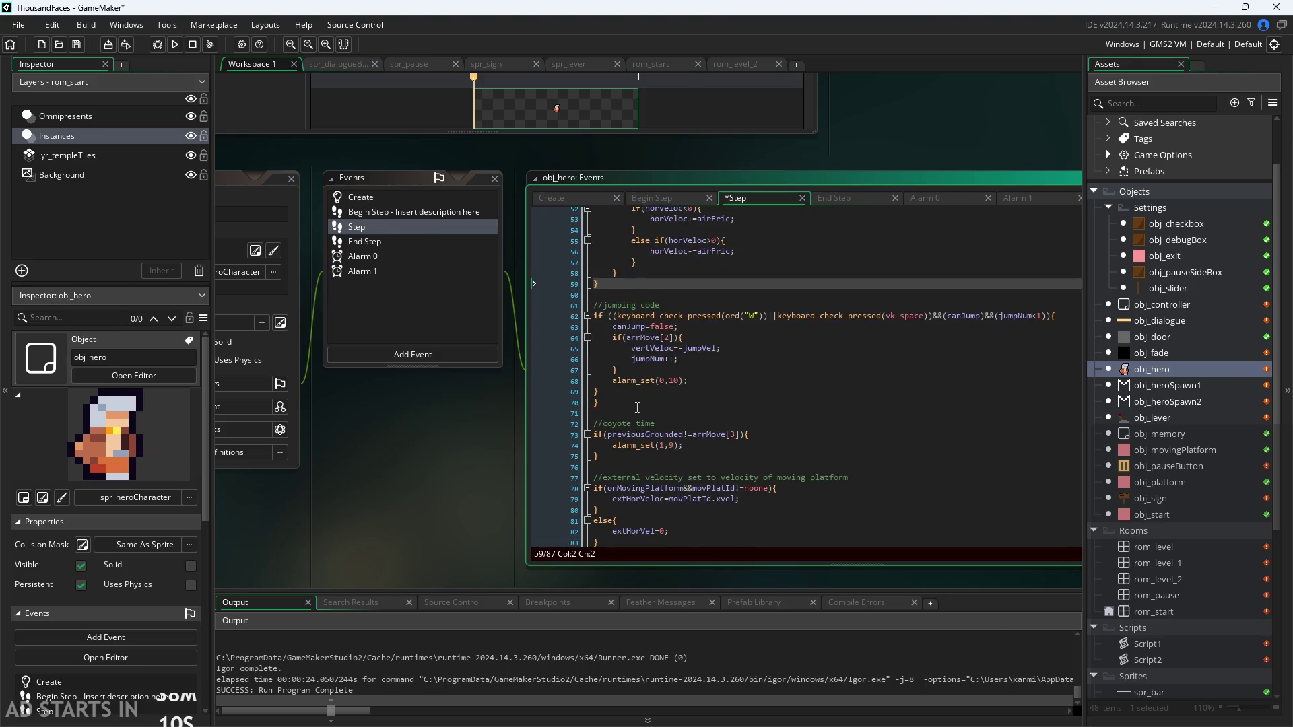
click(637, 406)
scroll(708, 373, up, 15)
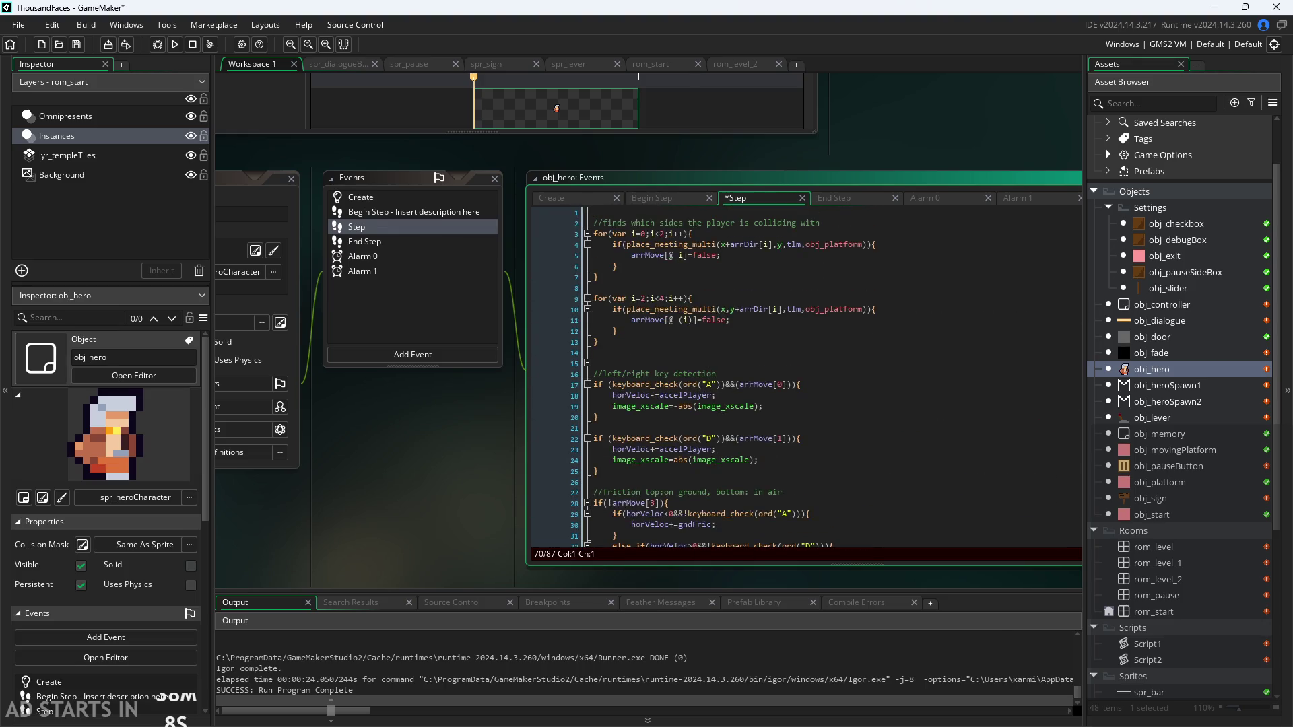
click(604, 213)
key(ctrl+v)
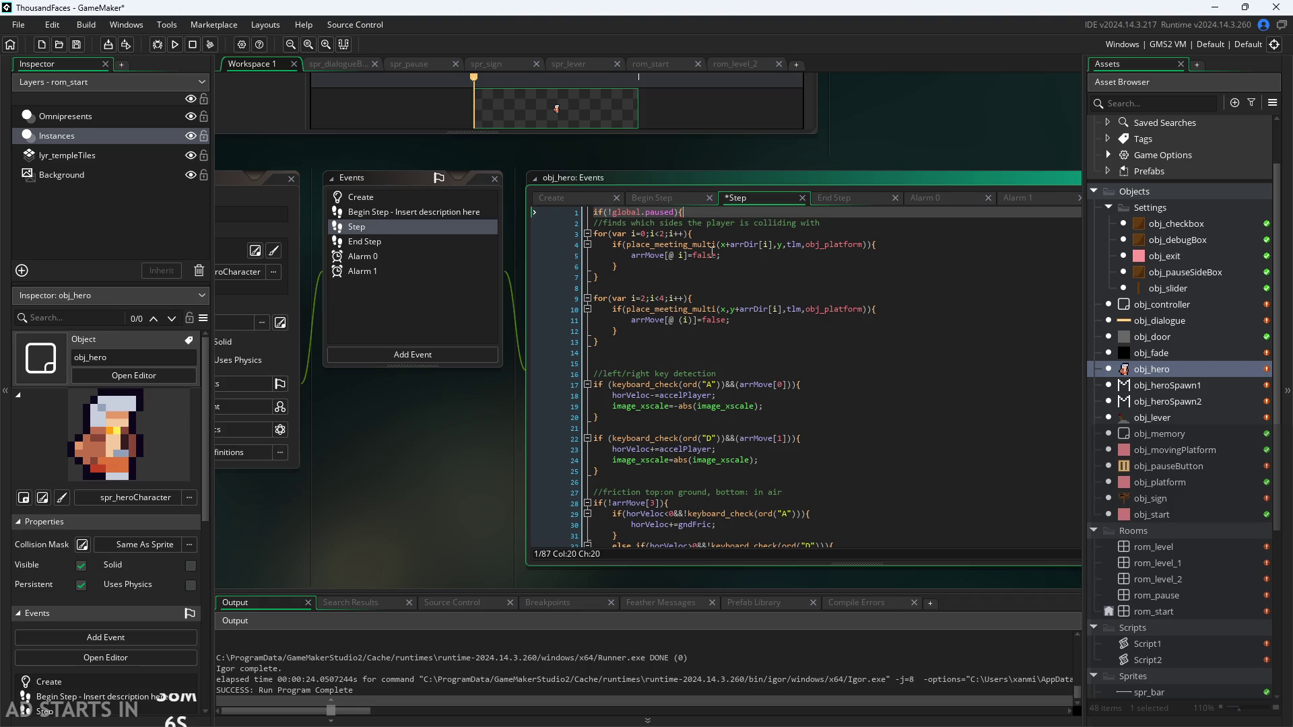
Close the not-paused block after the last line of the Step code
drag(474, 458, 182, 436)
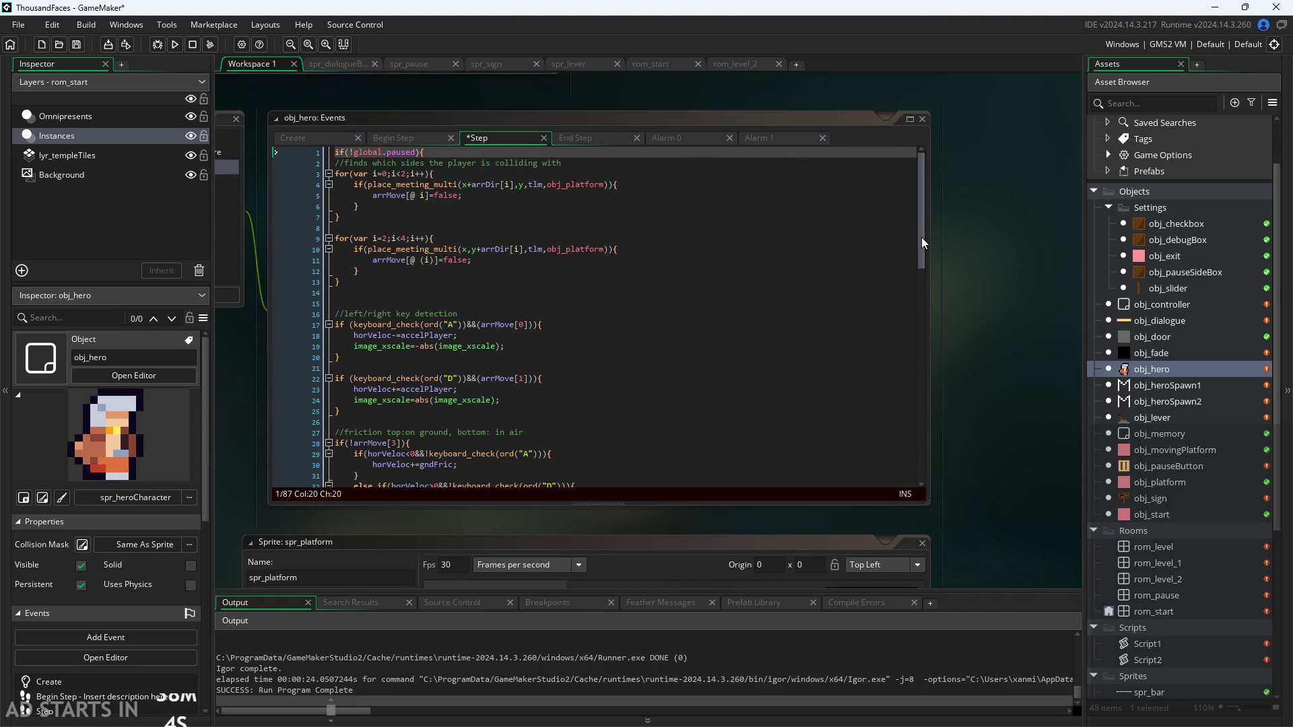
drag(921, 237, 921, 447)
click(442, 461)
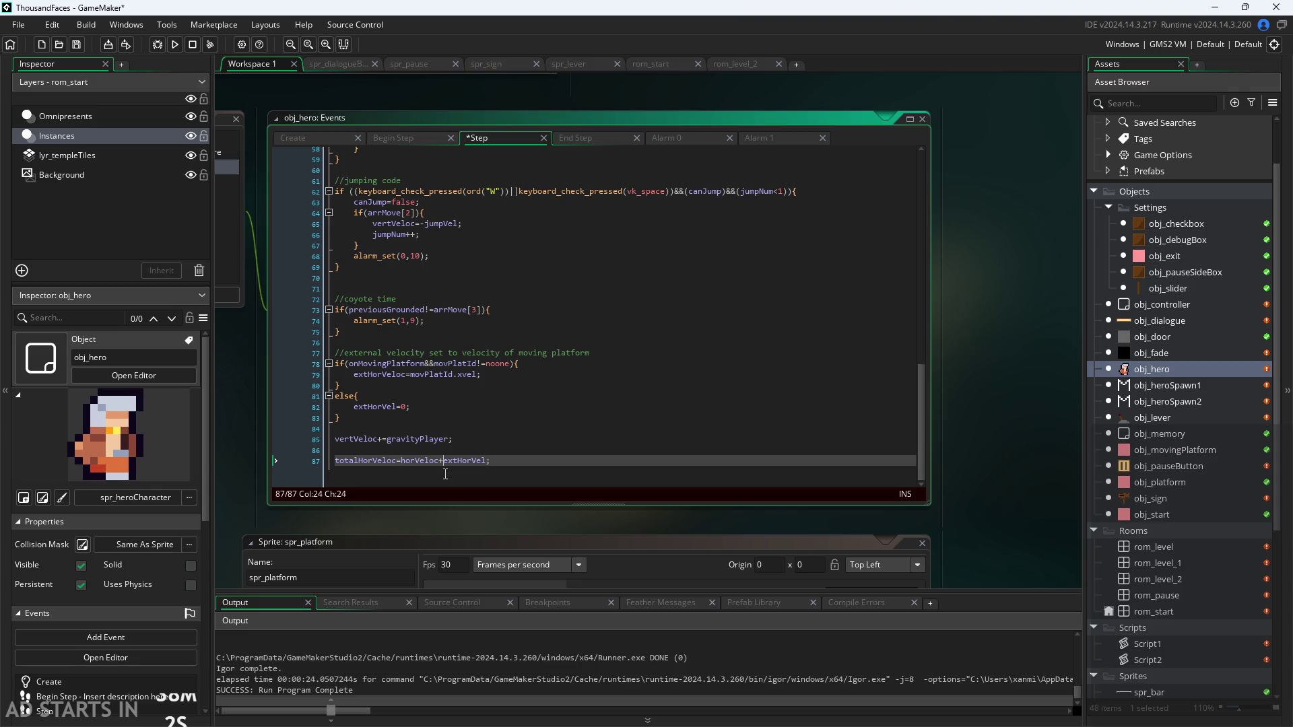
key(Return)
Close the previous block and wrap obj_hero's End Step code in if(!global.paused){ … }
text(})
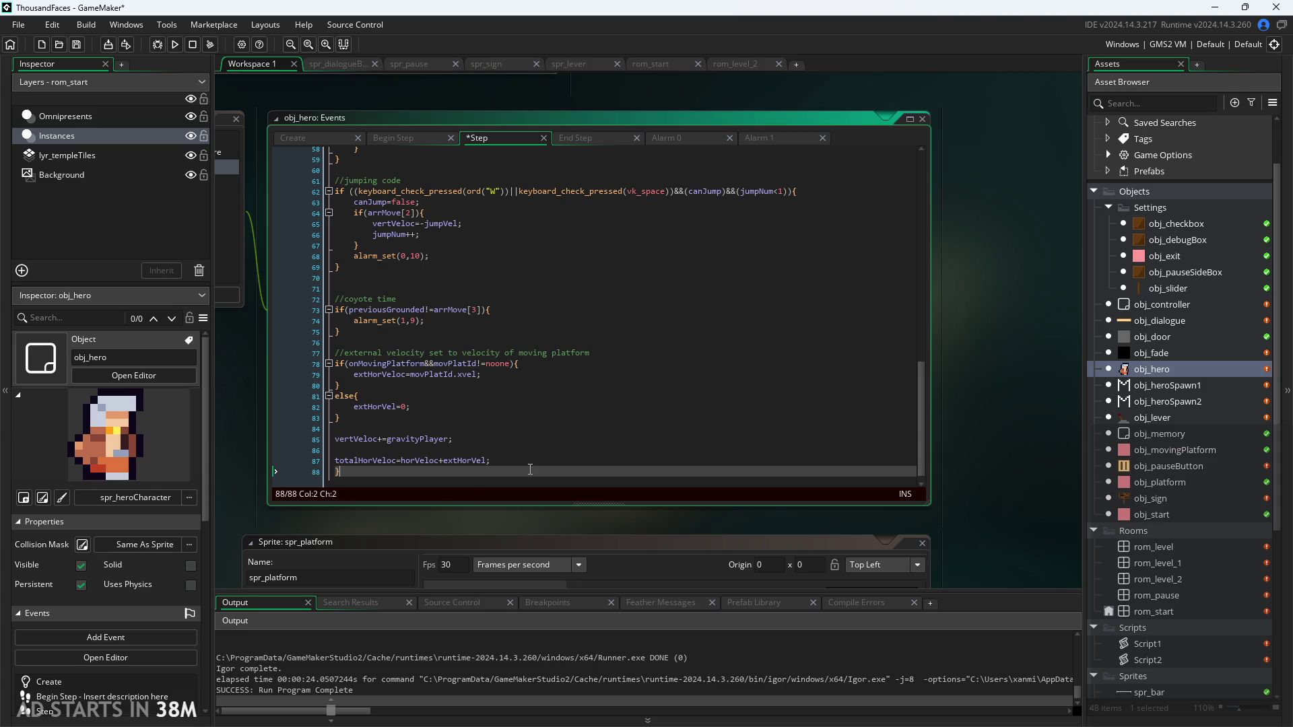
click(590, 137)
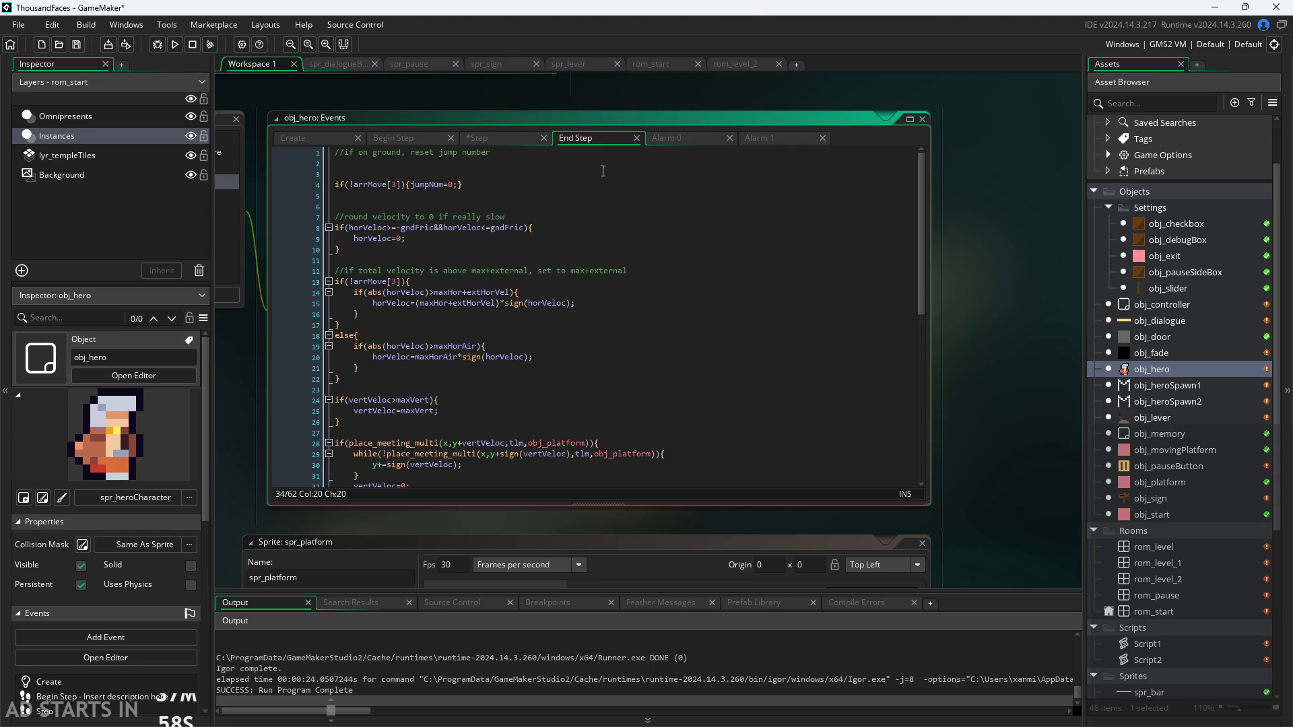
click(336, 155)
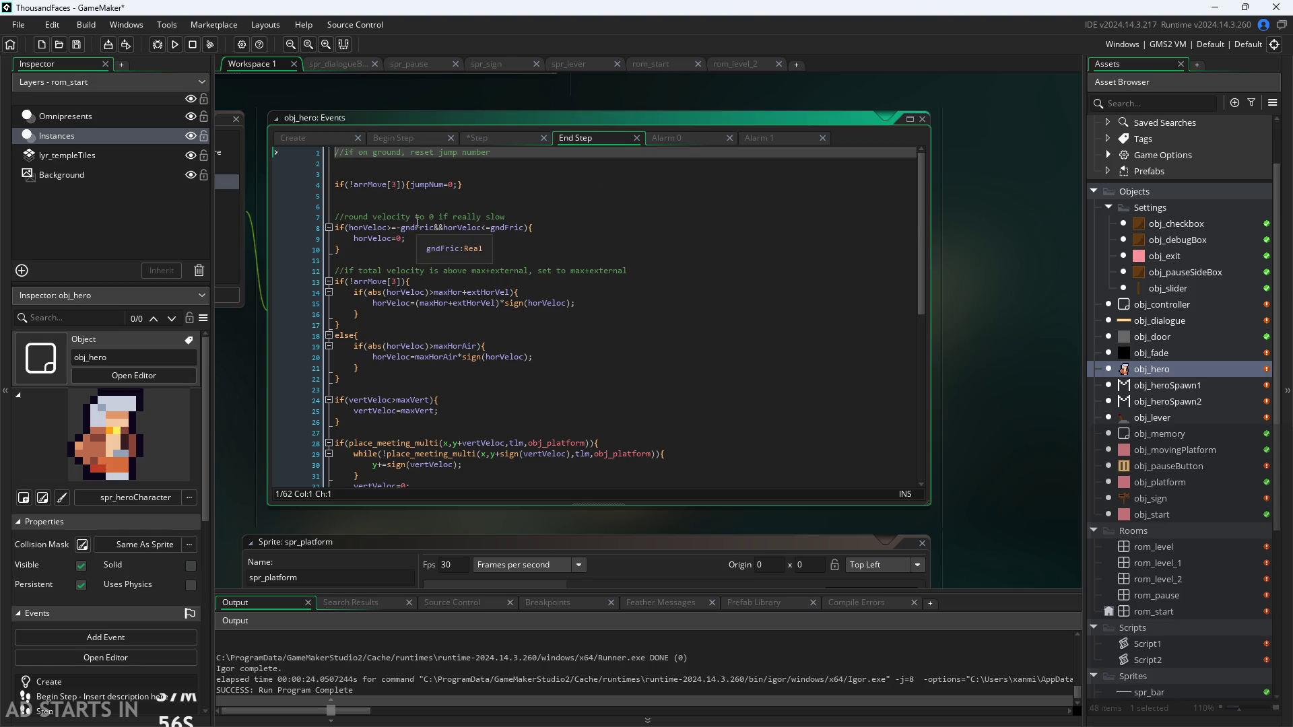
key(Down)
key(Down)
key(Up)
key(Up)
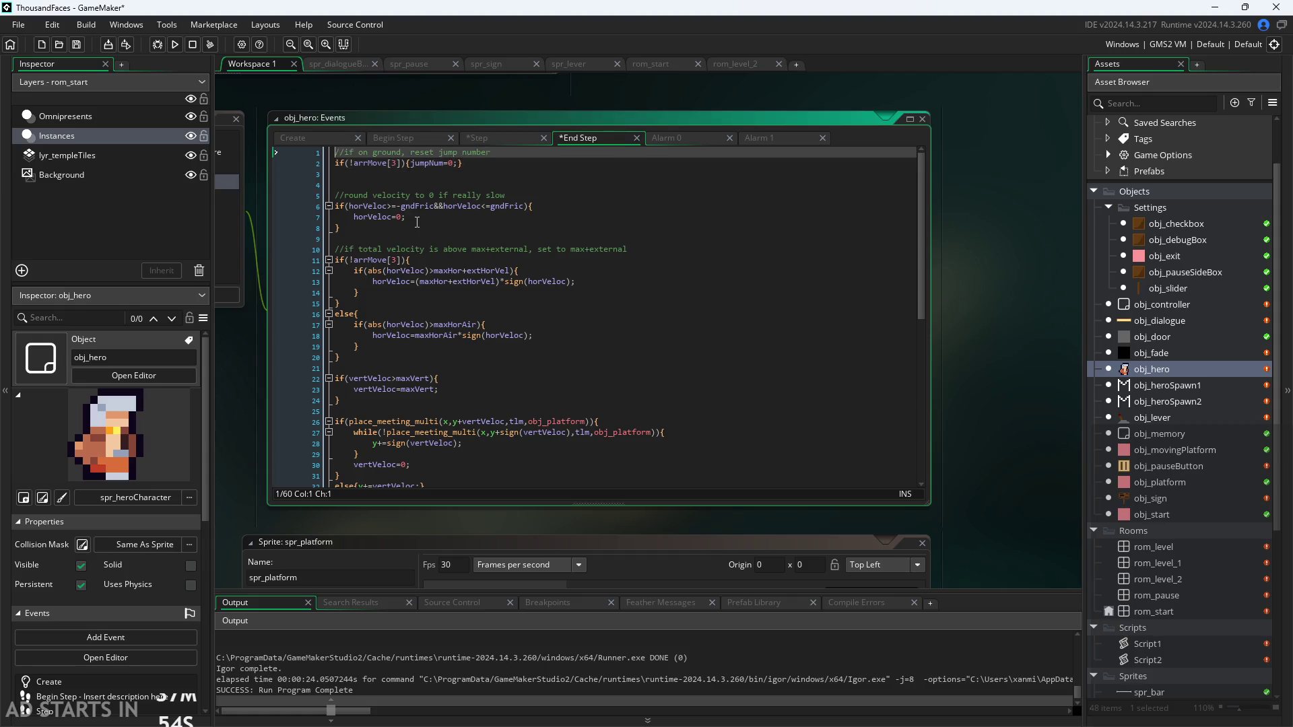
key(alt+Down)
key(alt+Down)
key(Up)
key(Up)
text(if(!global.paused){)
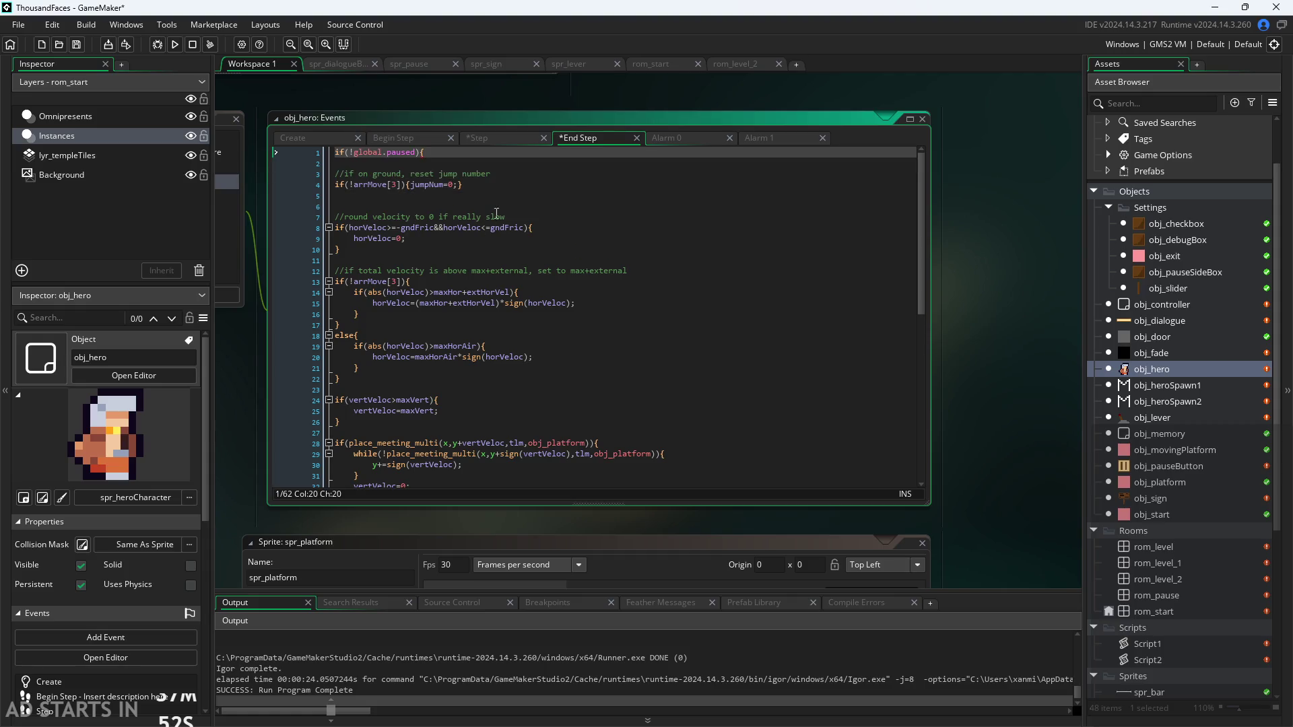
drag(919, 253, 539, 511)
click(485, 471)
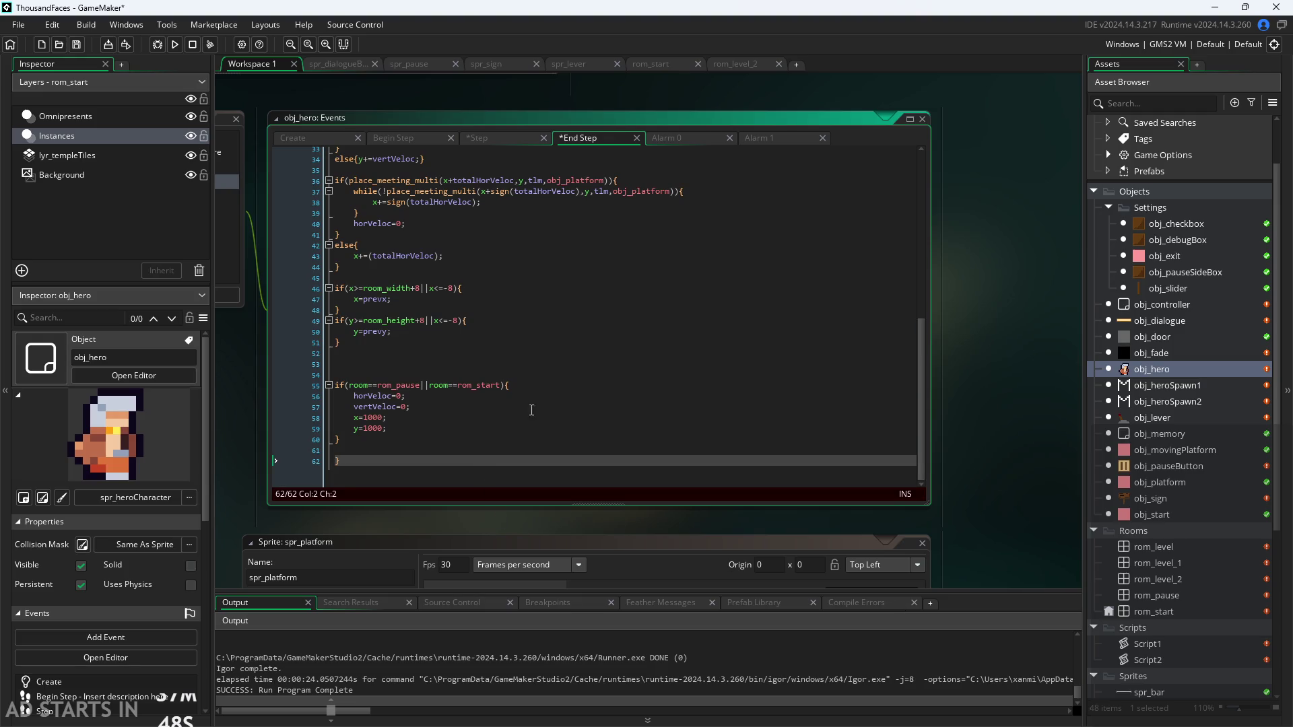
Wrap Begin Step code after line 2 in if(!global.paused){ … }, save all, and run the game
click(491, 138)
click(407, 137)
scroll(354, 176, up, 2)
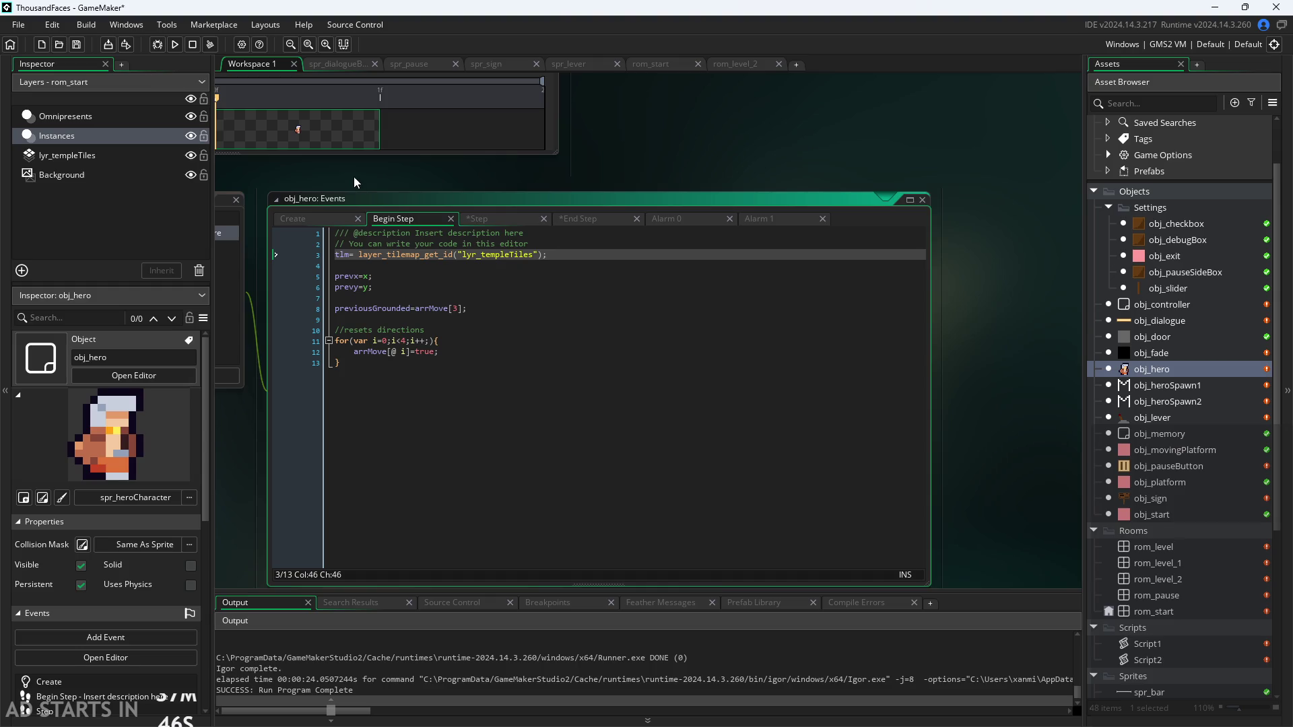
click(562, 238)
click(570, 241)
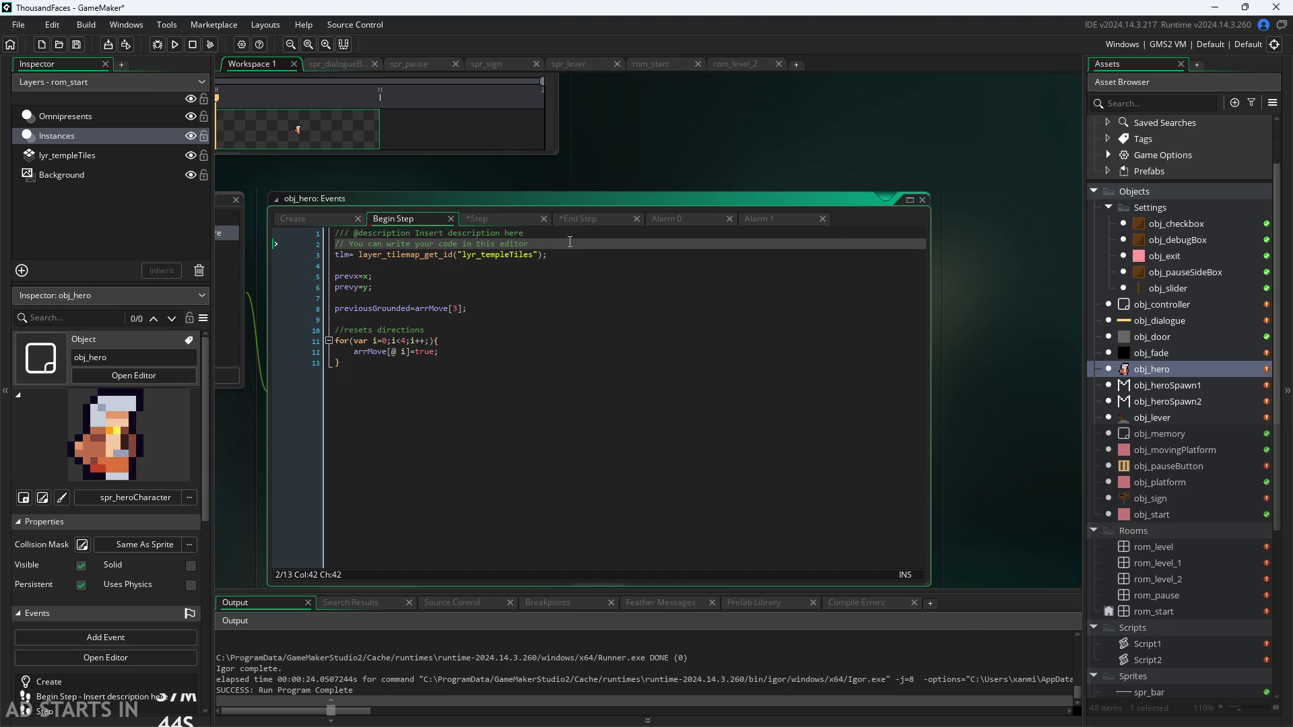
key(Return)
text(if(!global.paused){)
click(436, 389)
key(Return)
text(})
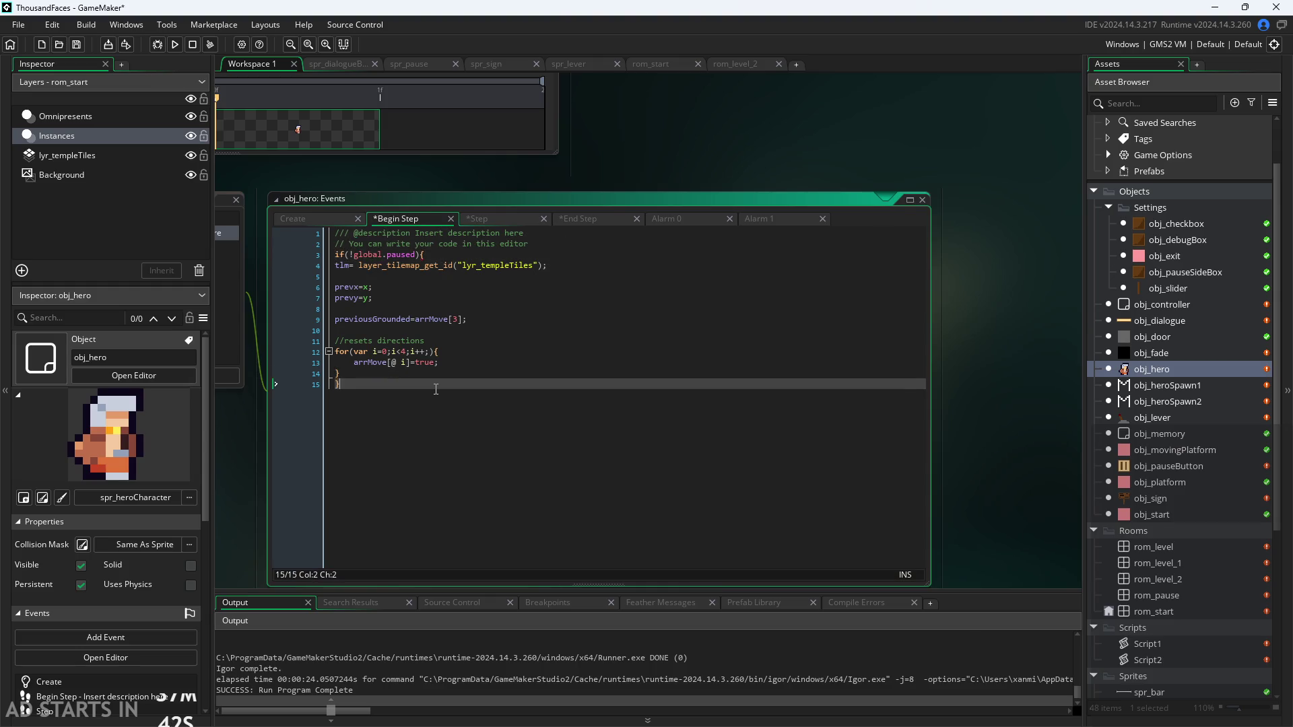
key(ctrl+s)
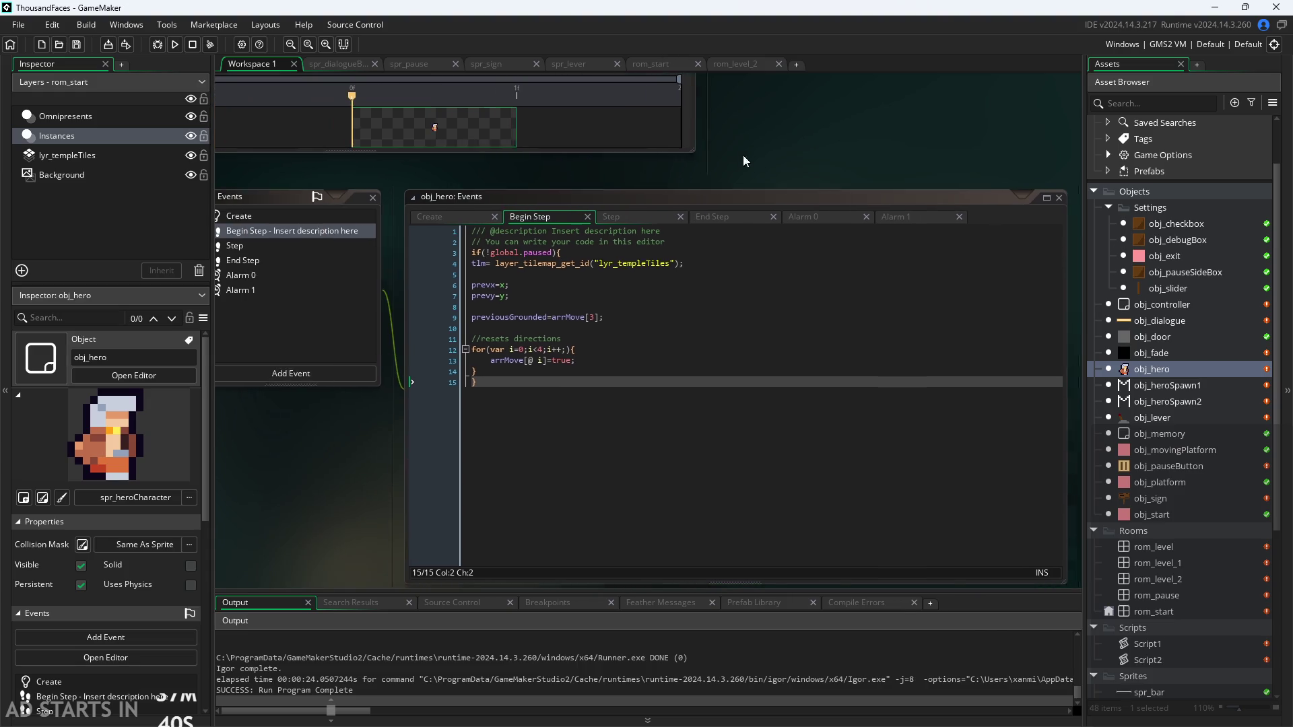
click(173, 44)
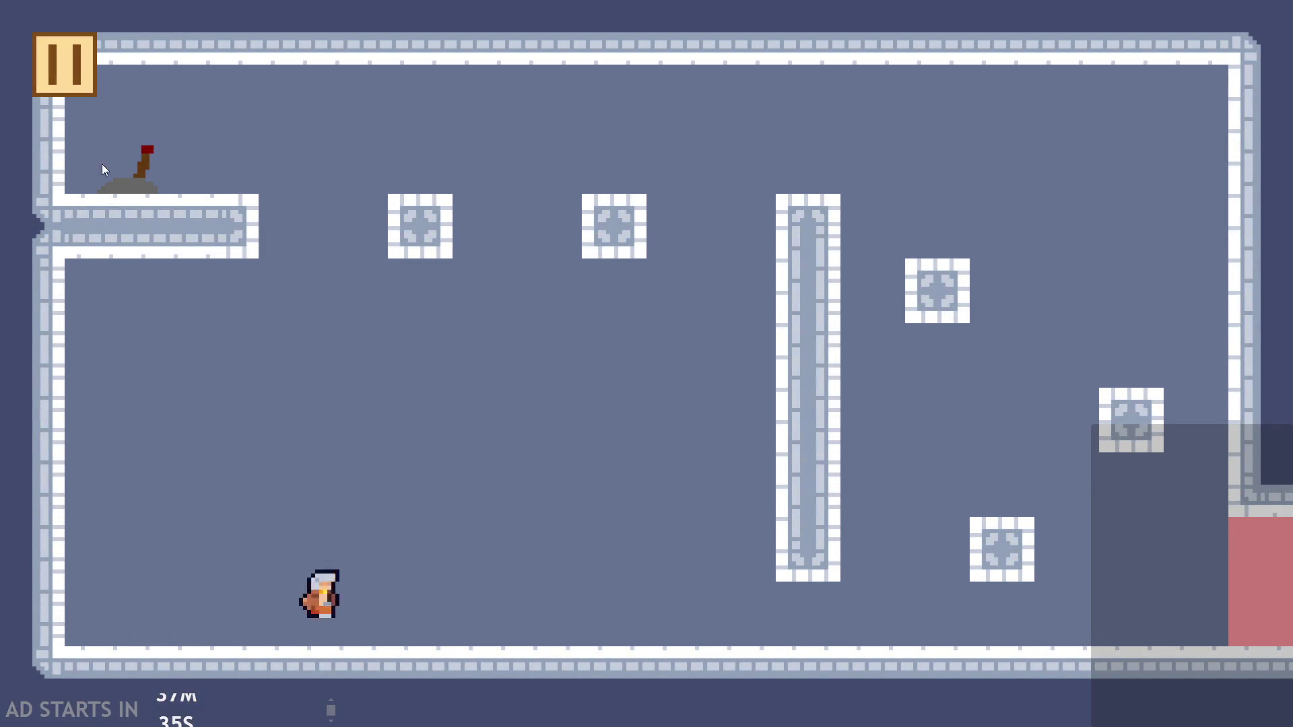
Pause and resume the game while walking the hero left and right and jumping onto the blocks
click(54, 79)
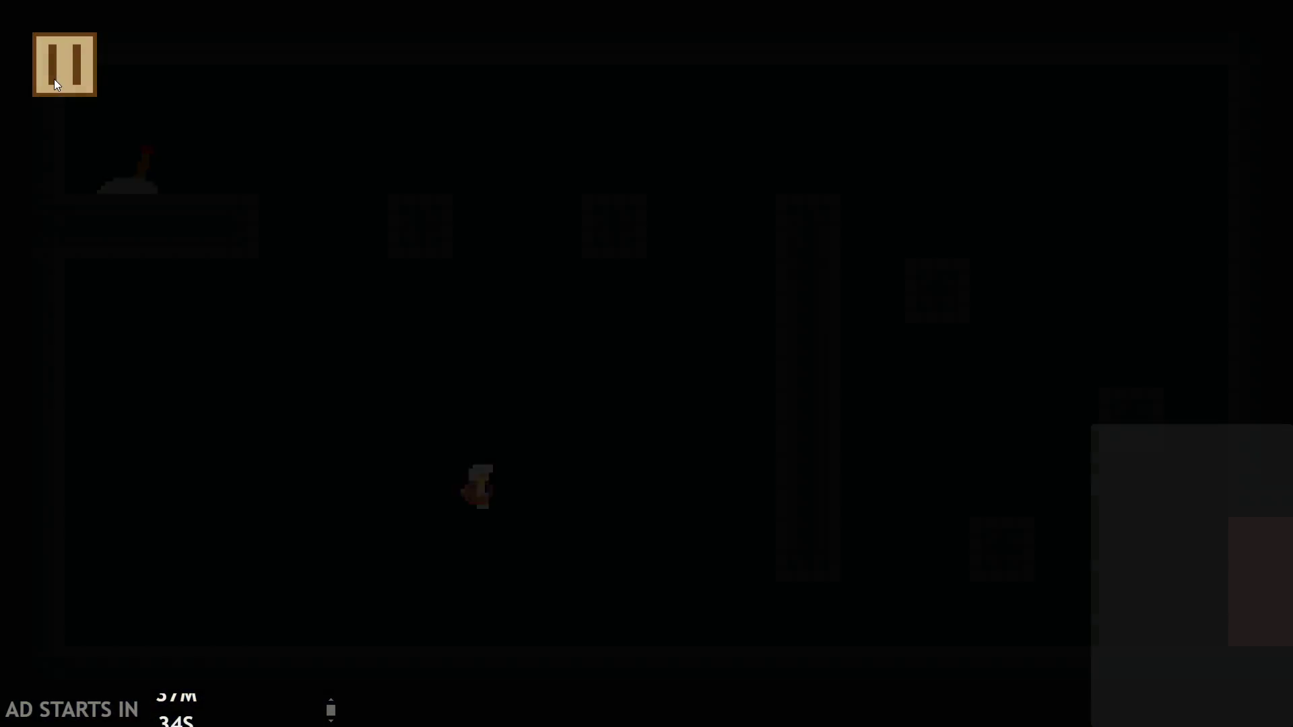
click(1015, 588)
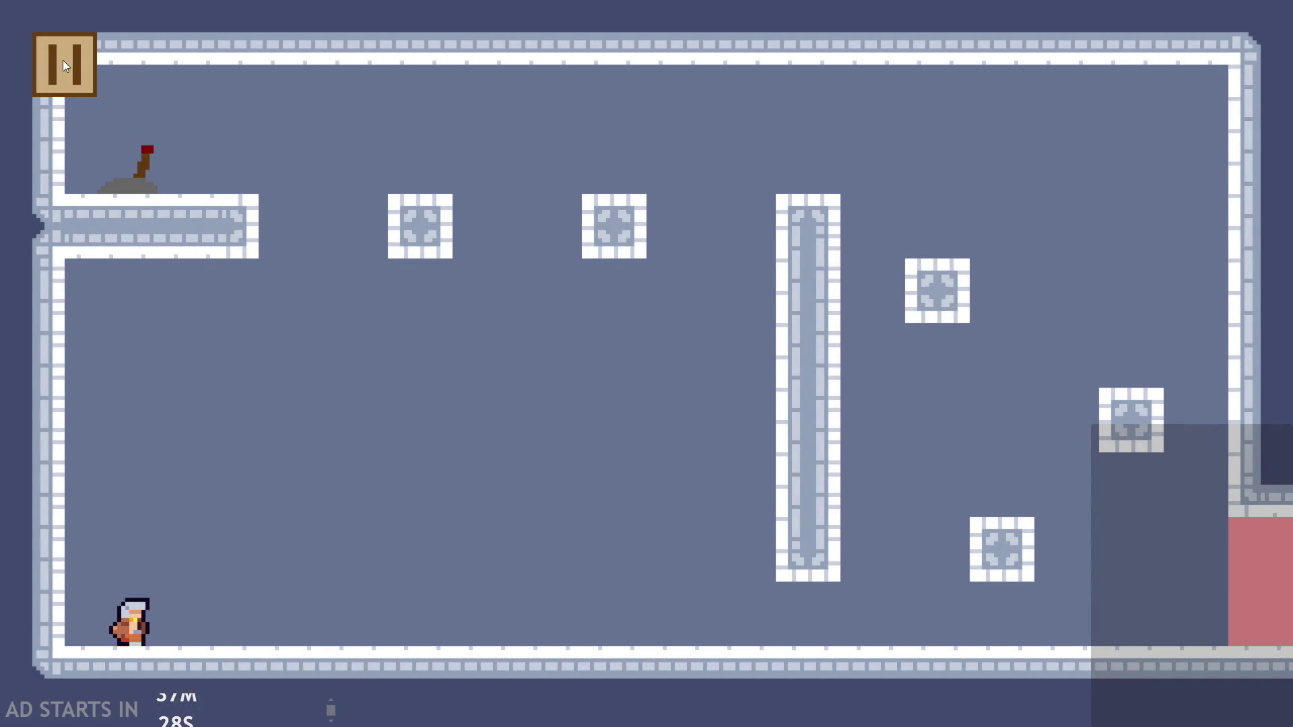
click(56, 65)
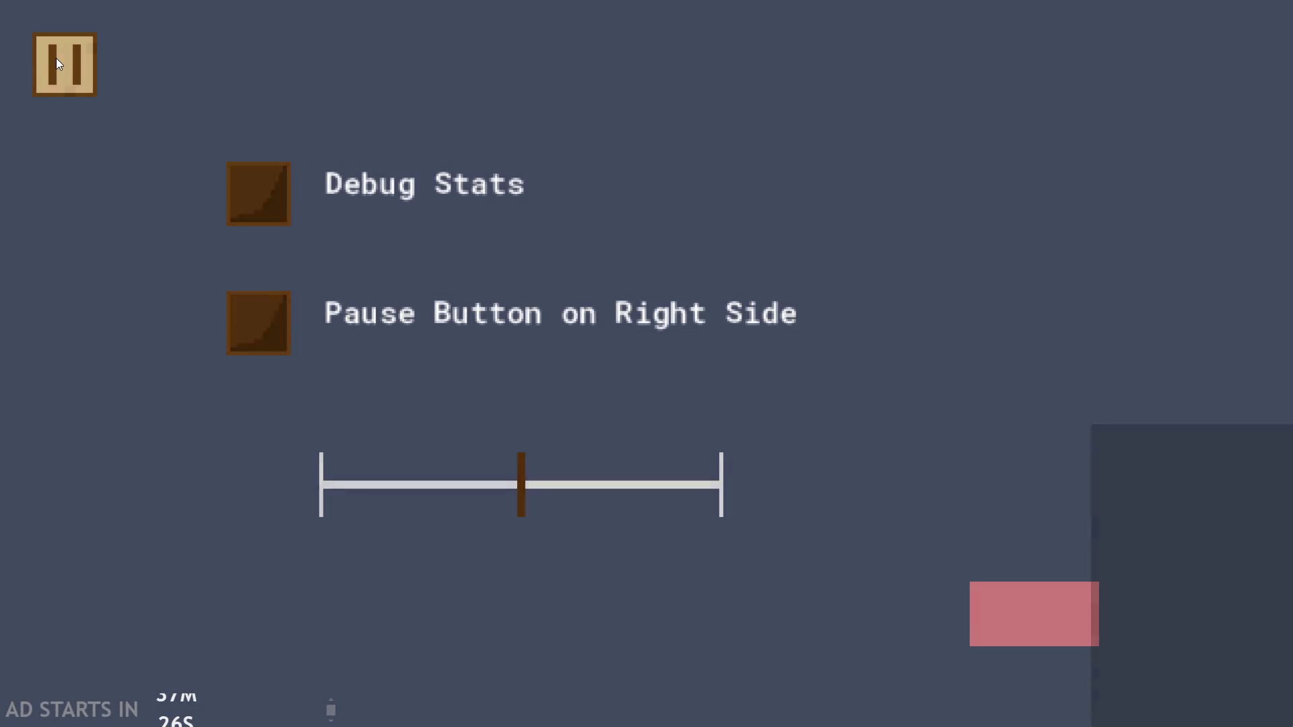
click(57, 64)
key(Right)
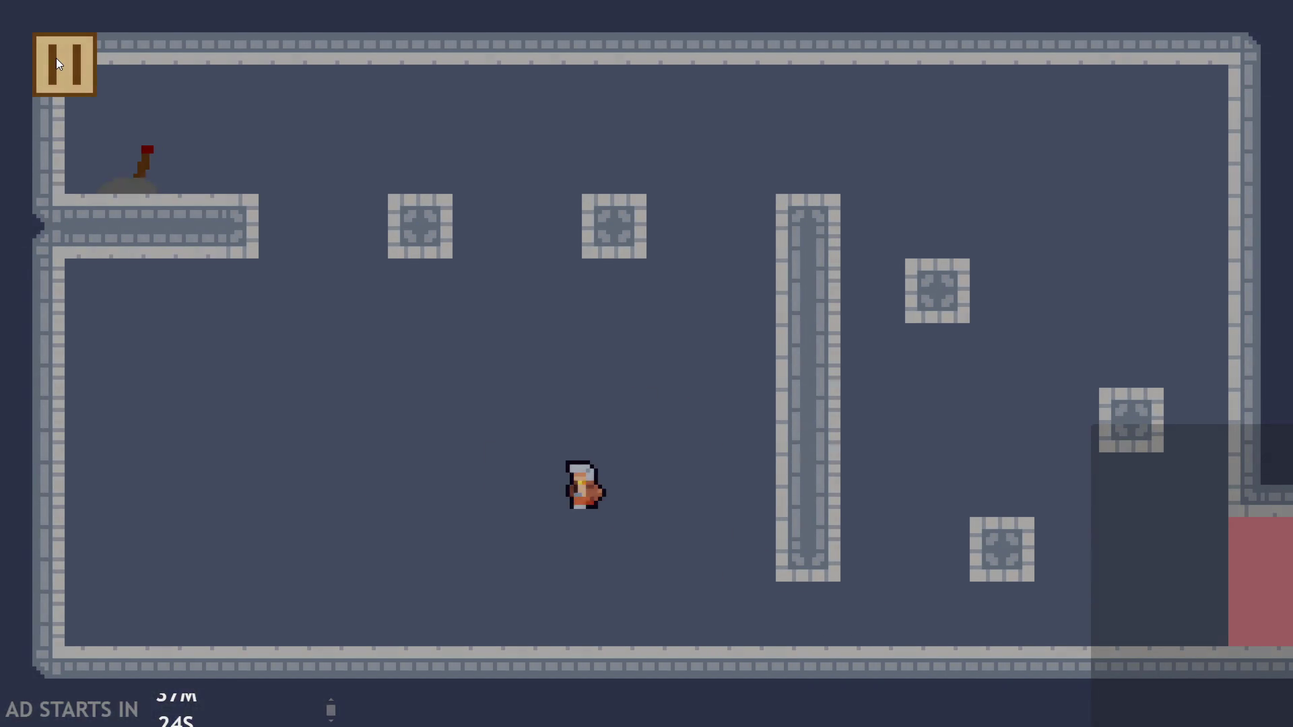
click(56, 64)
click(57, 64)
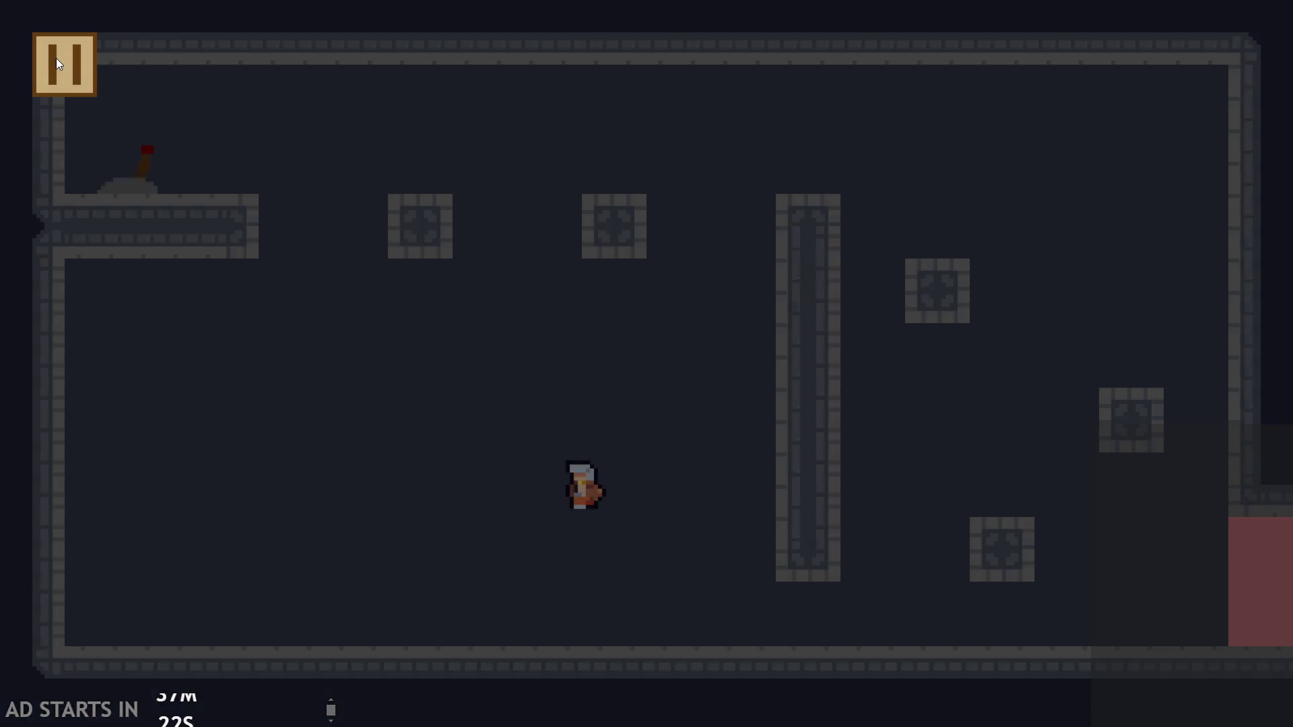
key(Left)
key(Up)
click(56, 60)
click(56, 59)
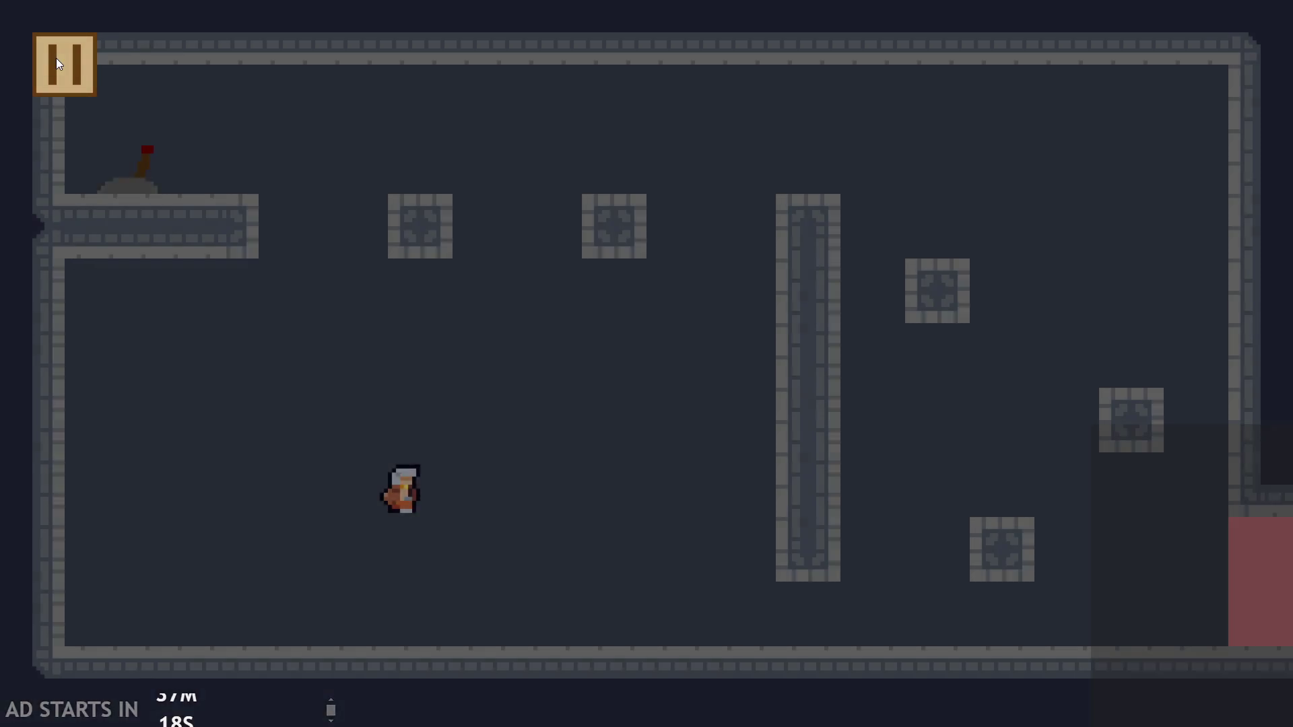
key(Right)
key(Up)
key(Up)
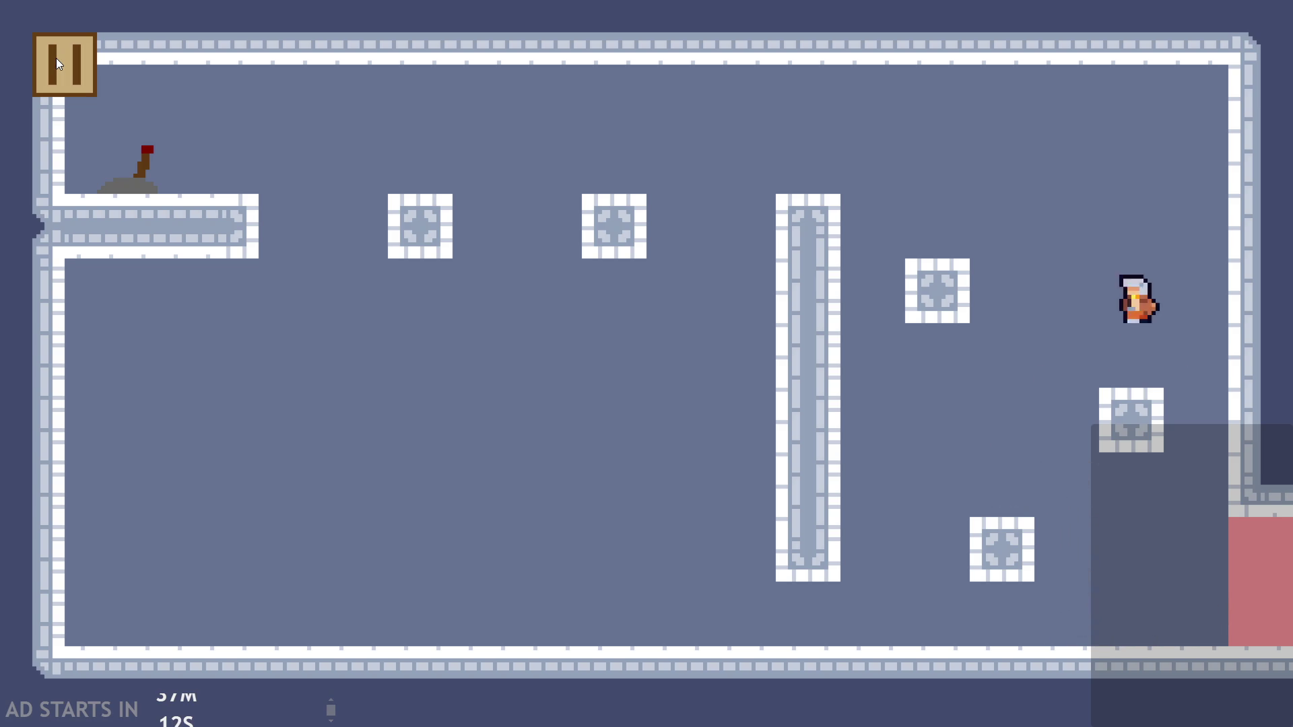
key(Left)
Toggle pause and resume repeatedly, including mid-jump, to check the hero freezes correctly
click(55, 58)
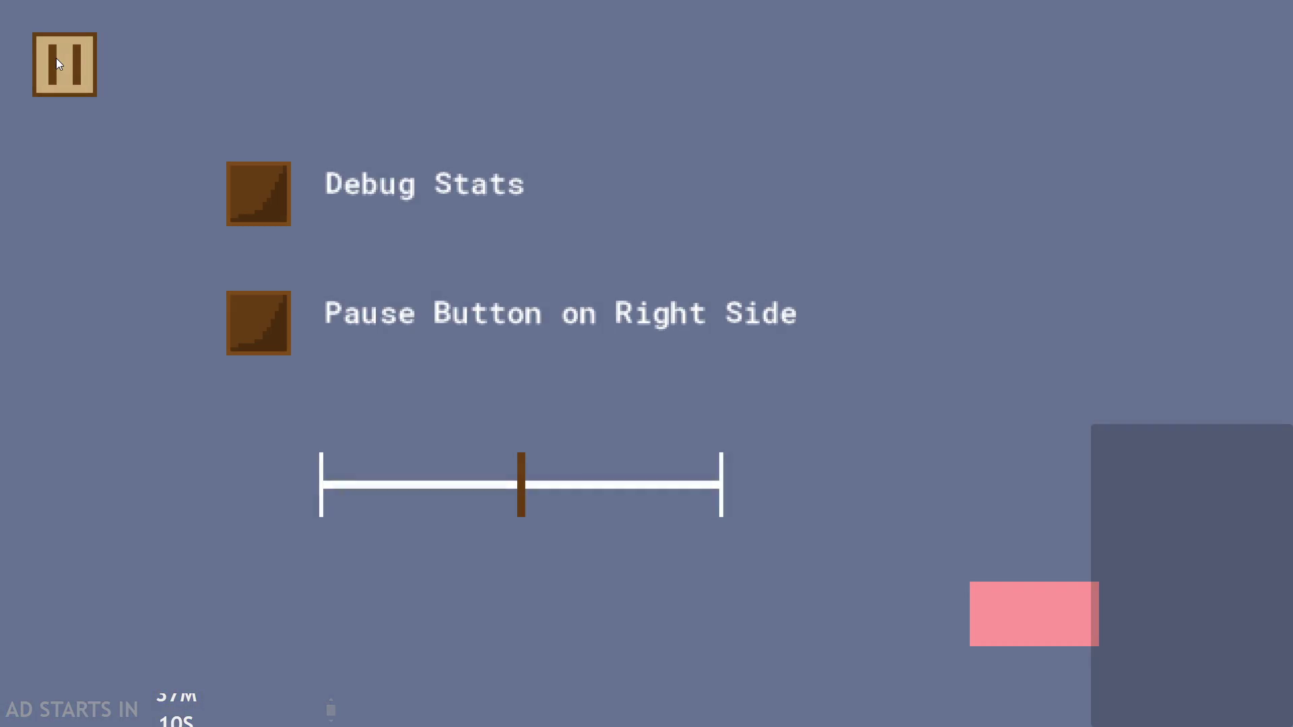
click(56, 58)
click(55, 58)
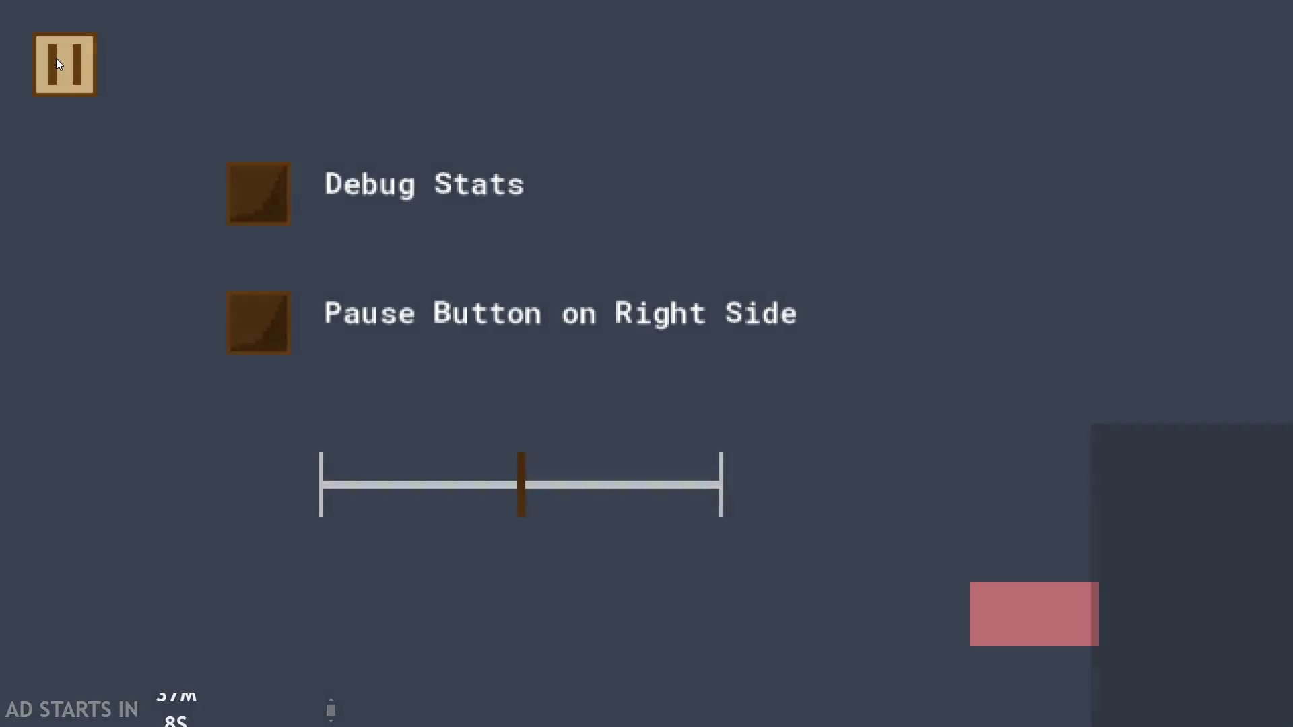
click(55, 58)
click(57, 64)
click(57, 63)
click(57, 61)
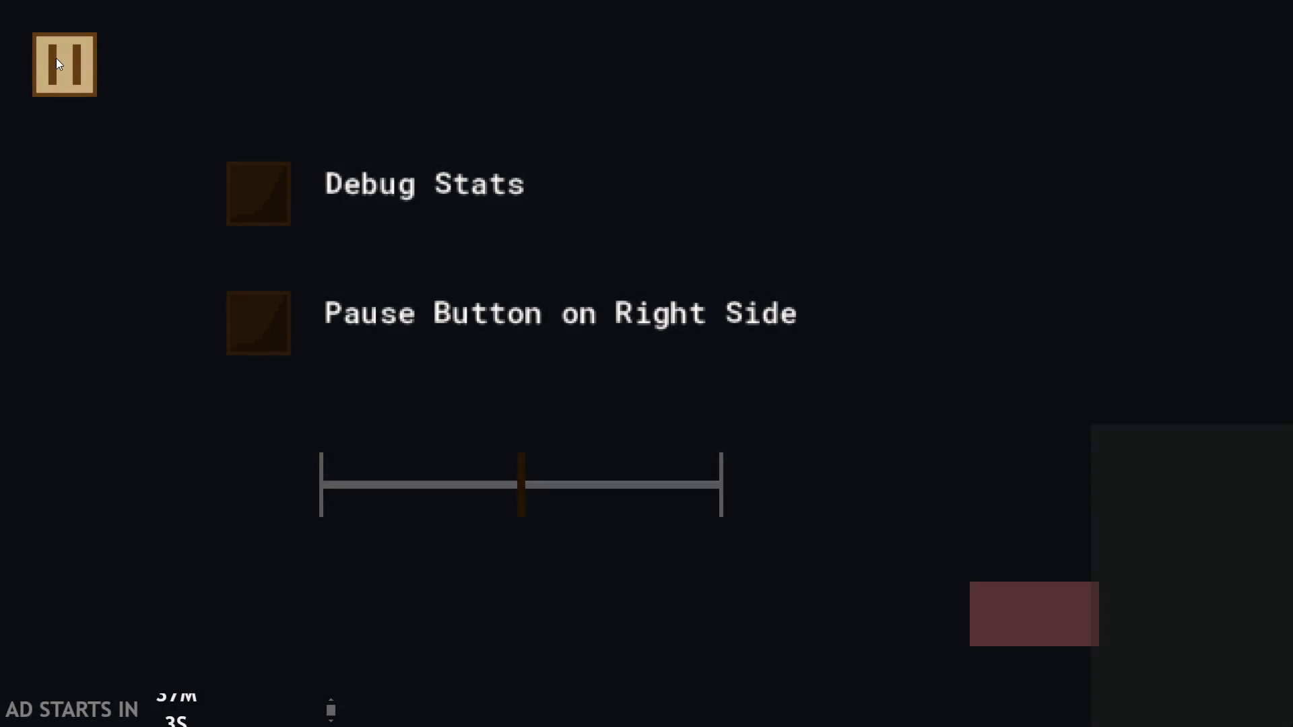
click(57, 60)
click(56, 61)
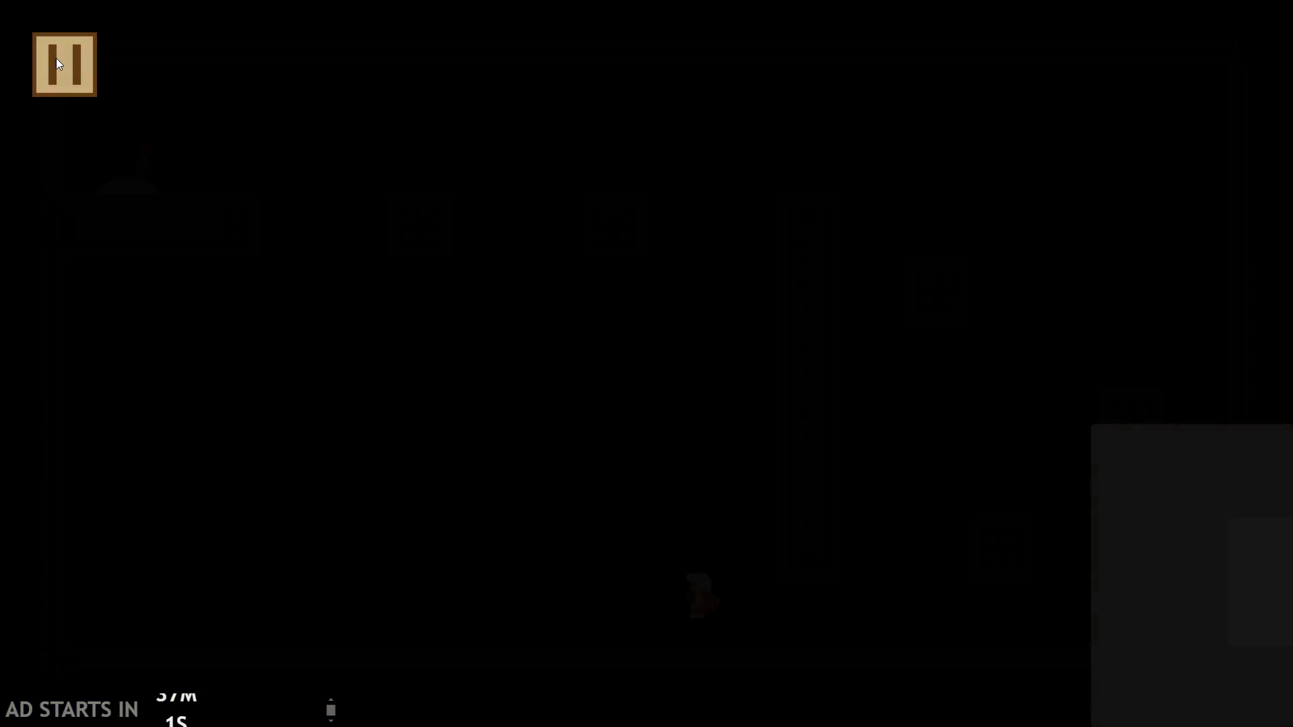
click(56, 60)
click(56, 61)
click(56, 61)
click(57, 61)
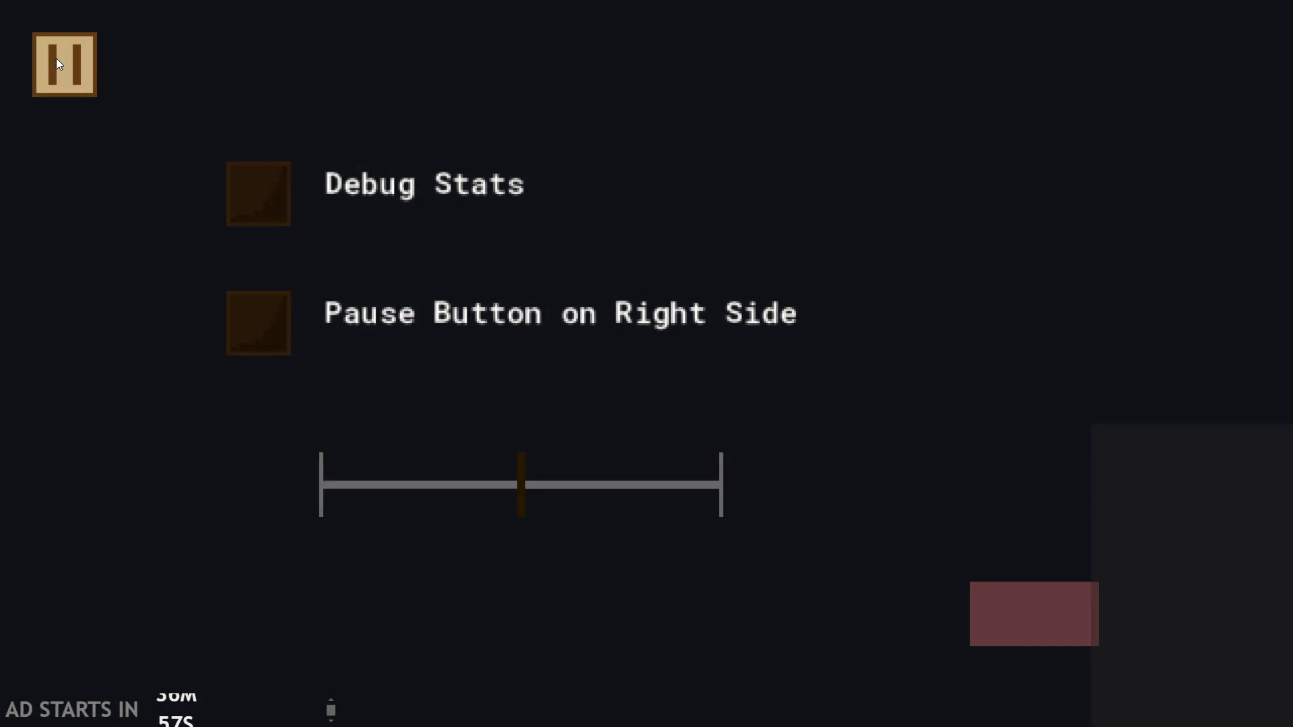
click(56, 60)
click(56, 61)
click(57, 60)
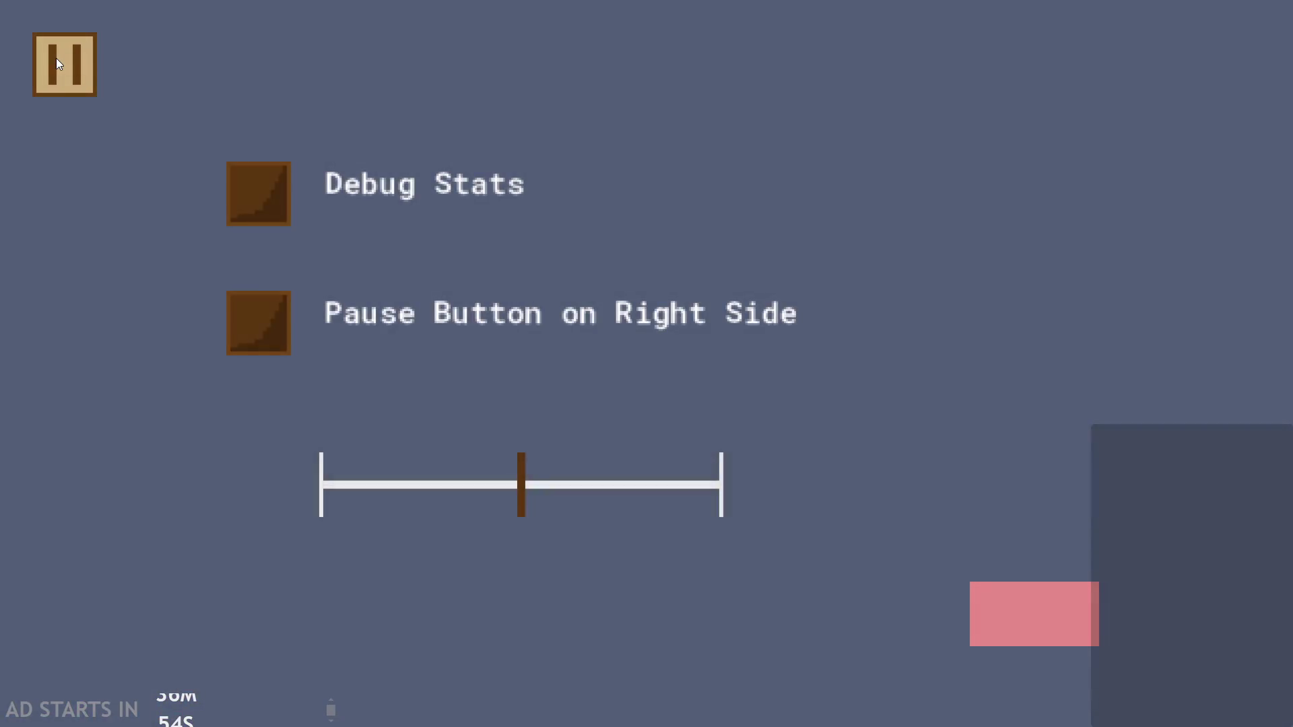
click(57, 60)
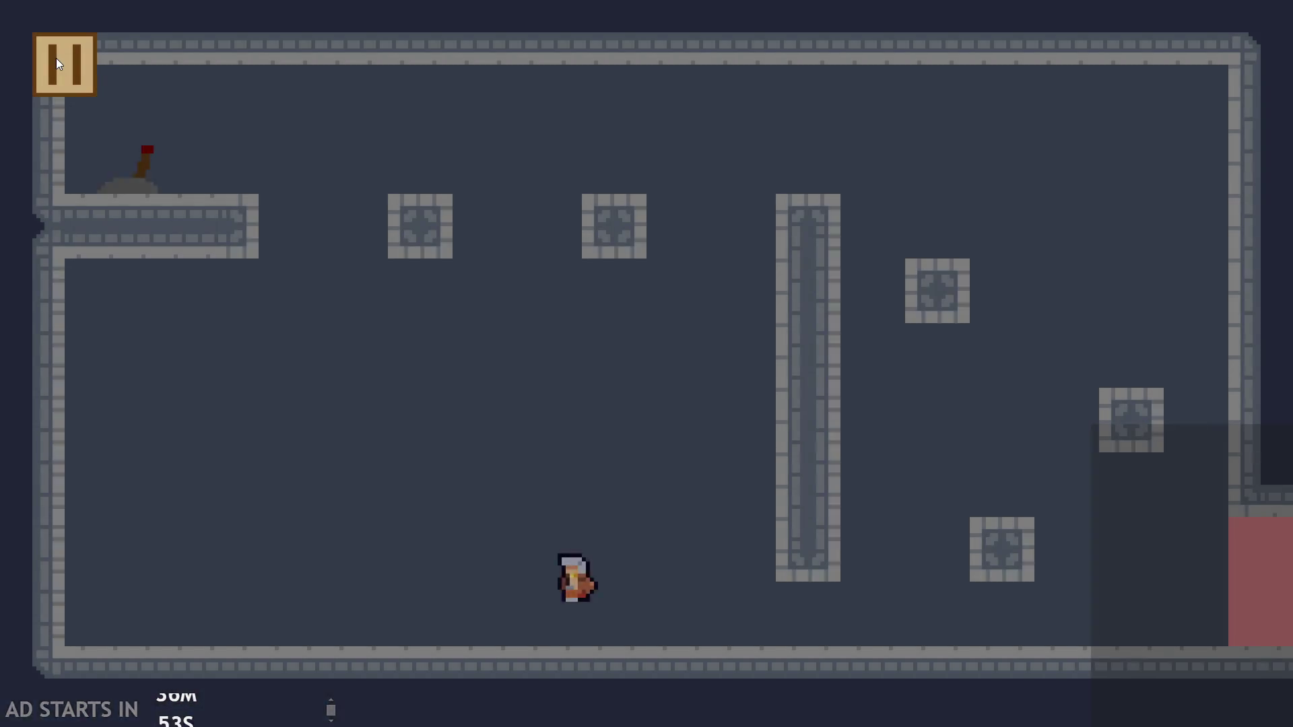
click(57, 61)
Pause and resume a few more times, open the pause settings screen, and exit the game to the editor
click(59, 59)
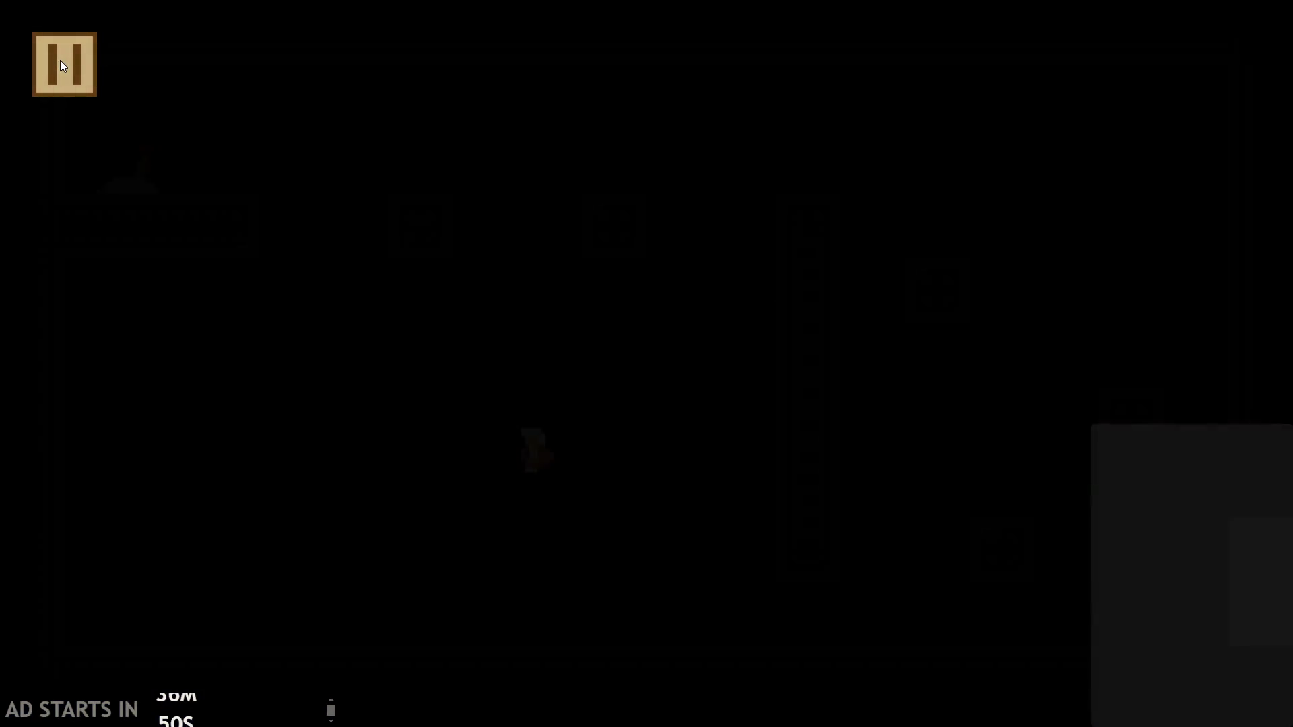
click(60, 60)
click(60, 60)
click(59, 60)
click(60, 59)
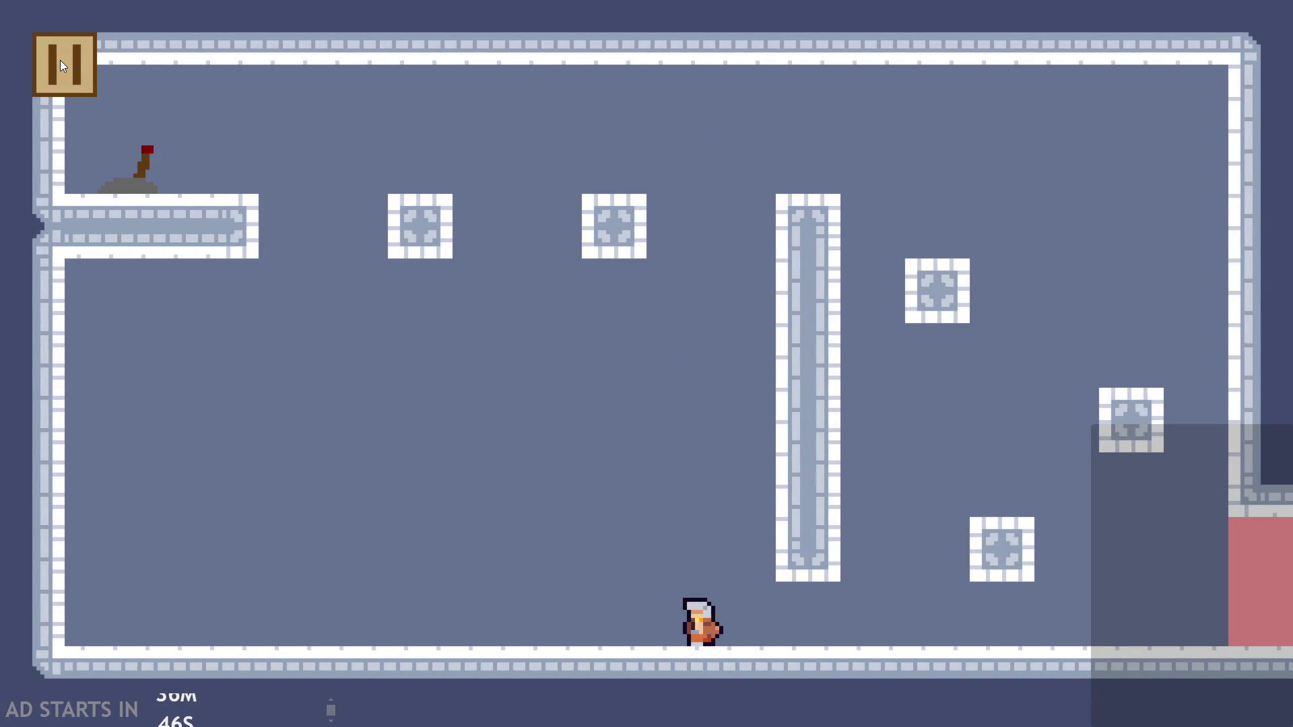
click(60, 60)
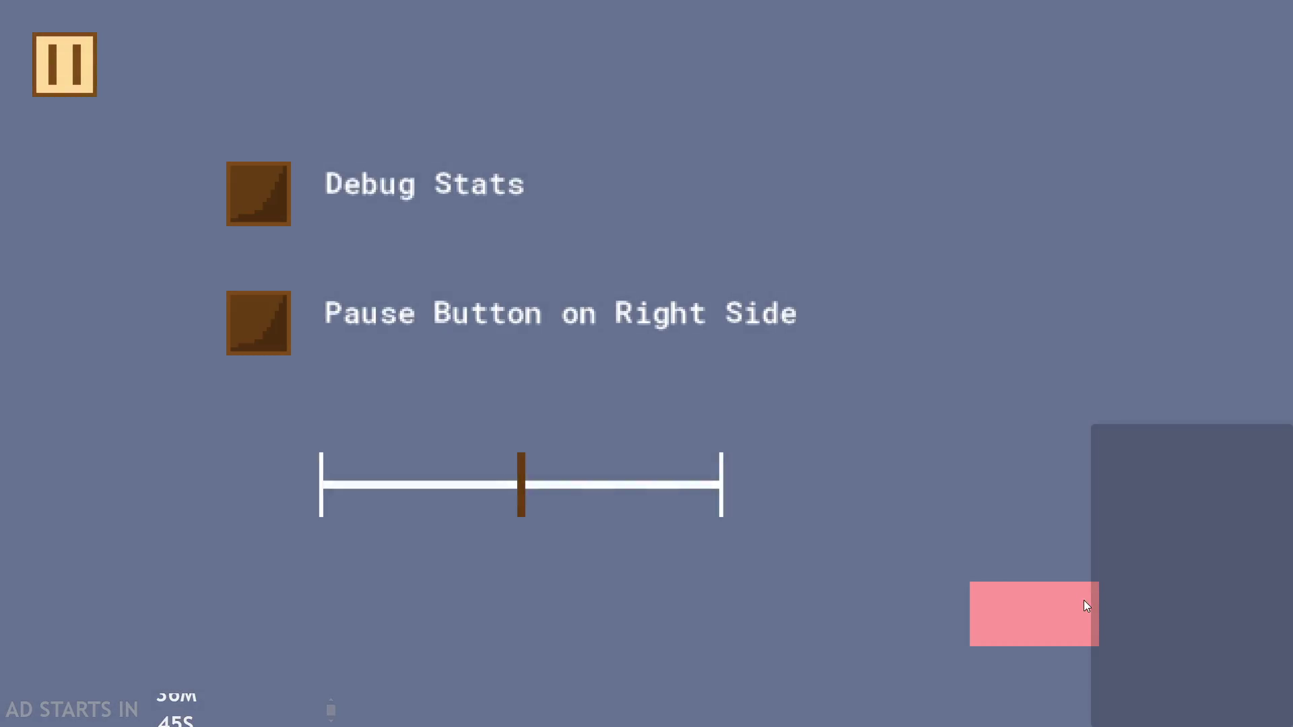
click(1086, 605)
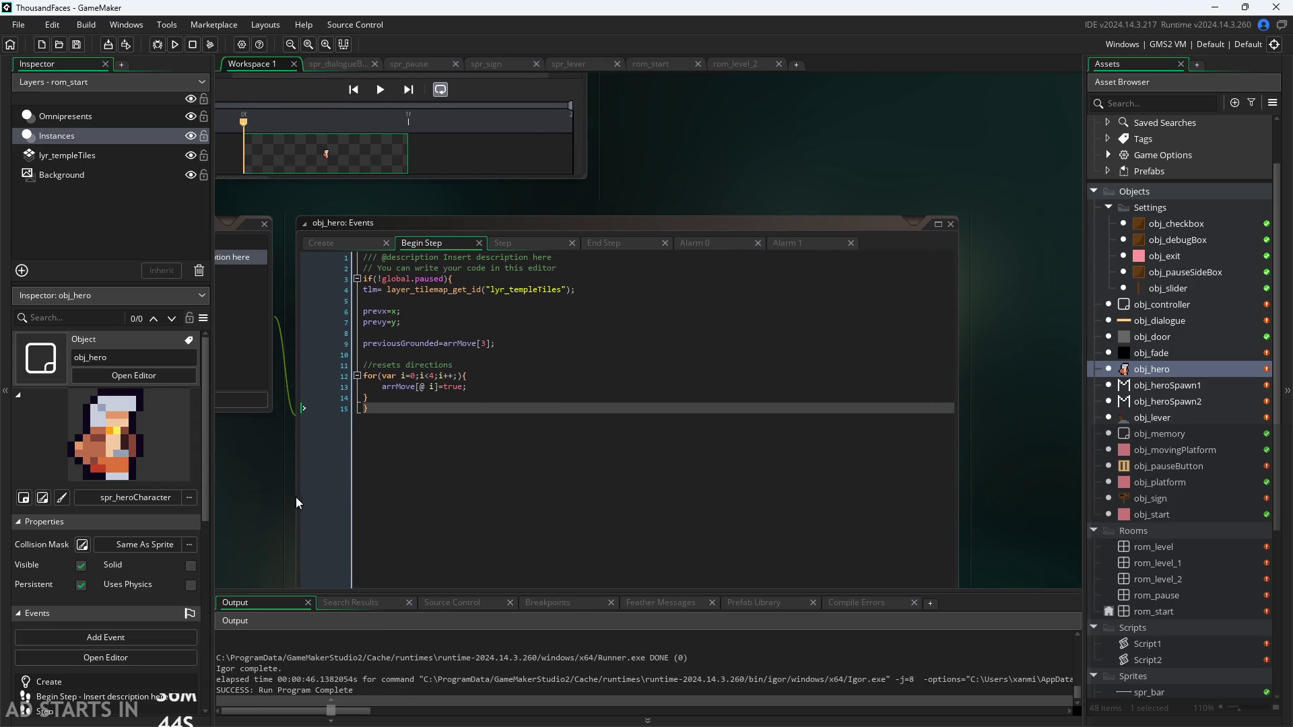
Look over obj_hero's Step code and the Begin Step for-loop's closing brace, then run the game again
scroll(357, 465, up, 2)
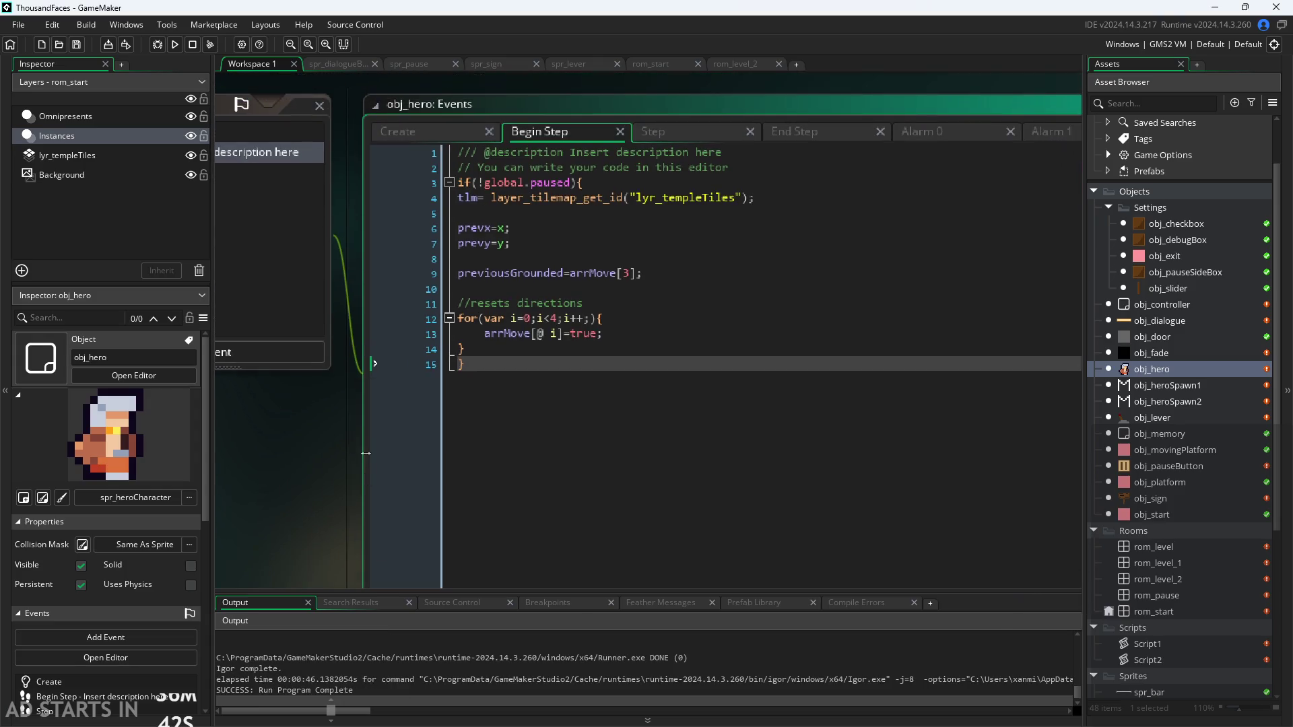
click(657, 132)
scroll(746, 193, down, 1)
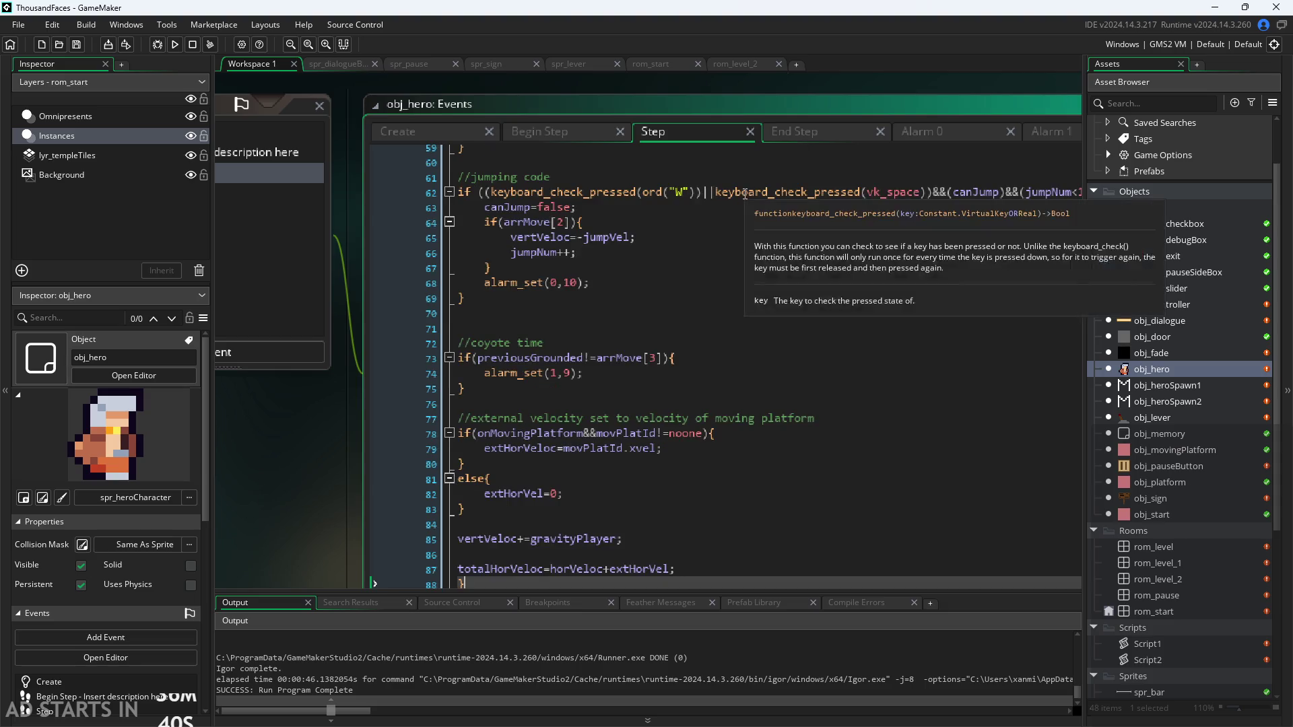
mouse_move(321, 439)
mouse_down()
mouse_move(286, 390)
mouse_move(275, 434)
mouse_up()
scroll(458, 174, up, 6)
click(491, 117)
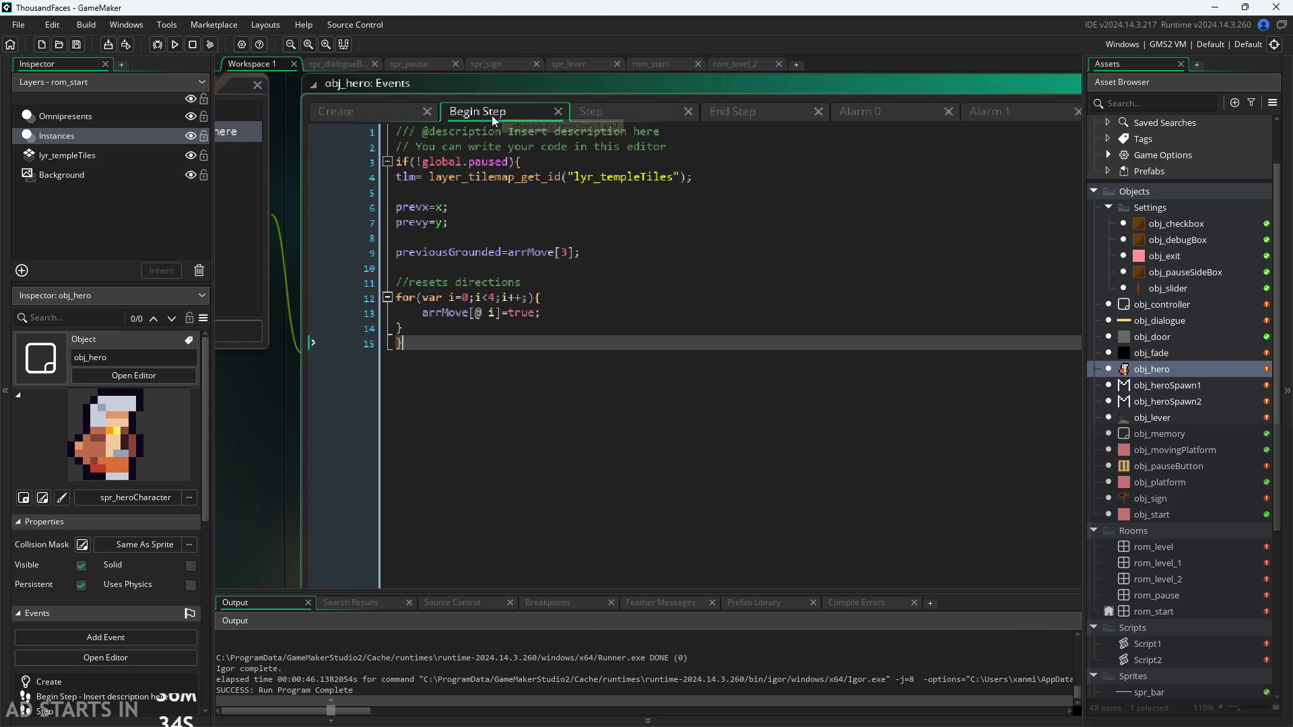
click(452, 326)
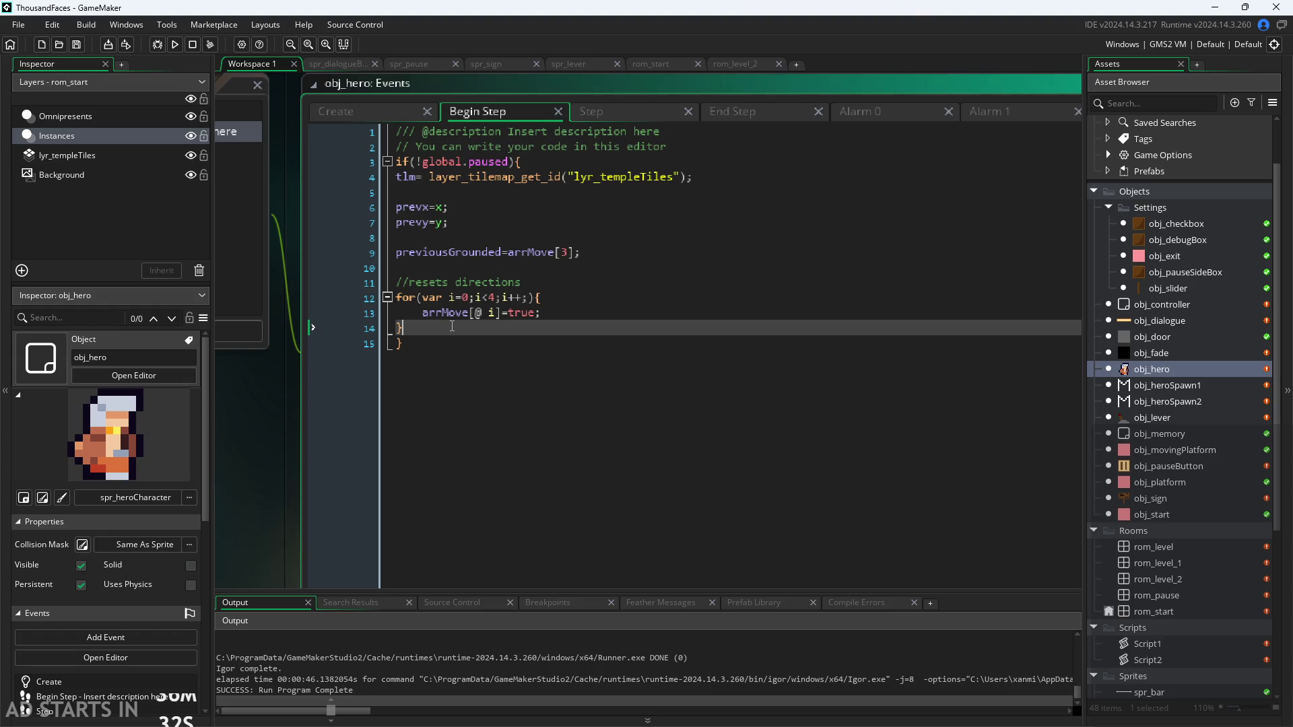
ctrl+scroll(265, 402, down, 4)
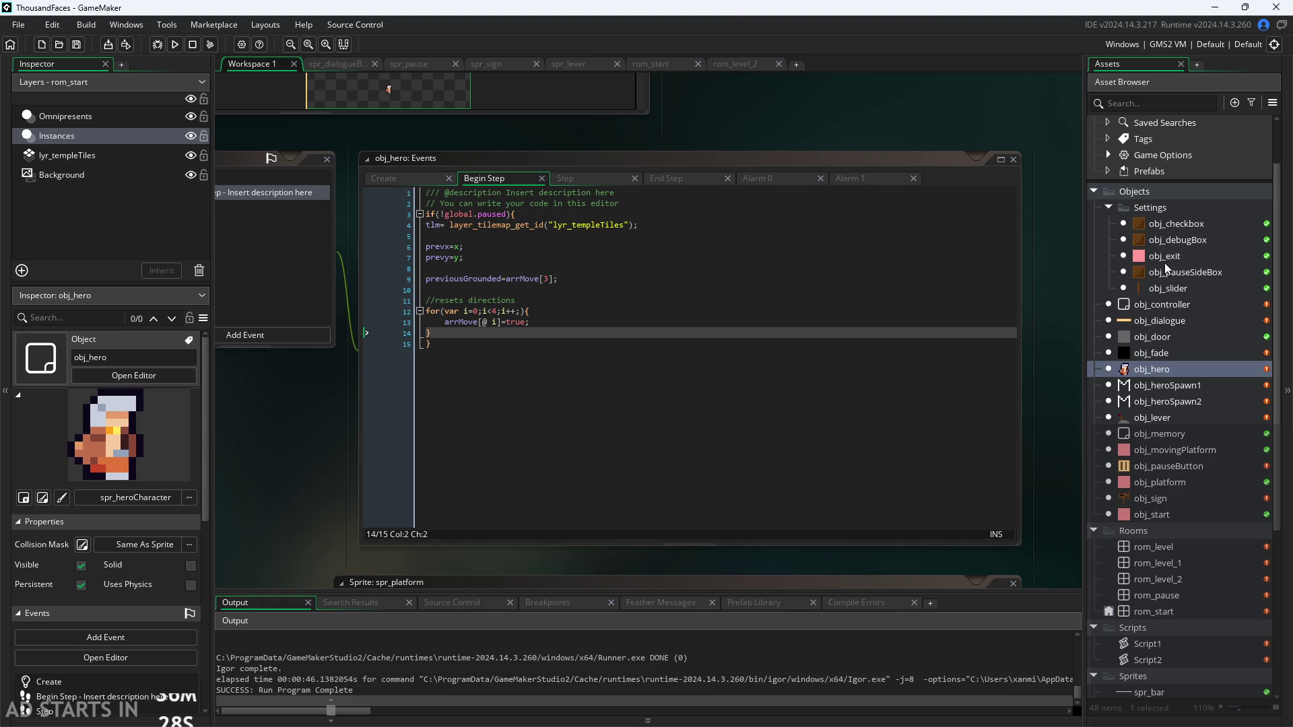
click(175, 44)
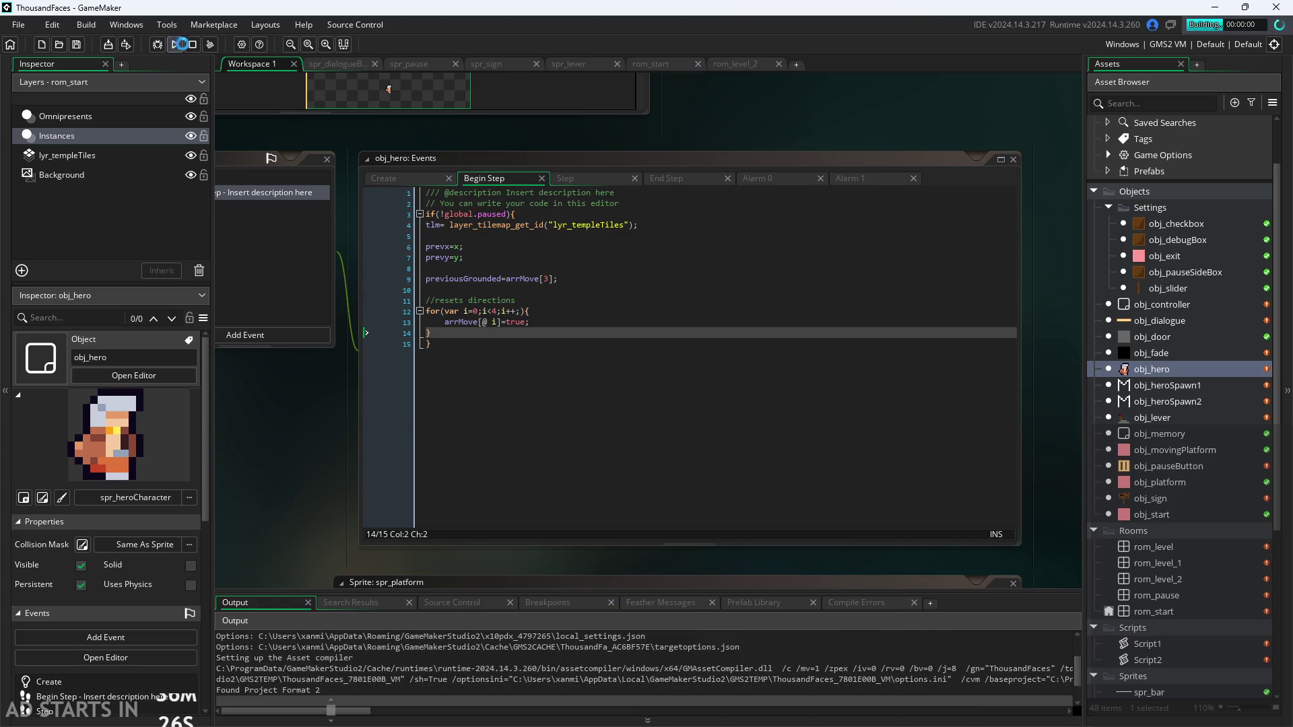
Turn on Debug Stats and Pause Button on Right Side in the game settings, then enter the level
key(Escape)
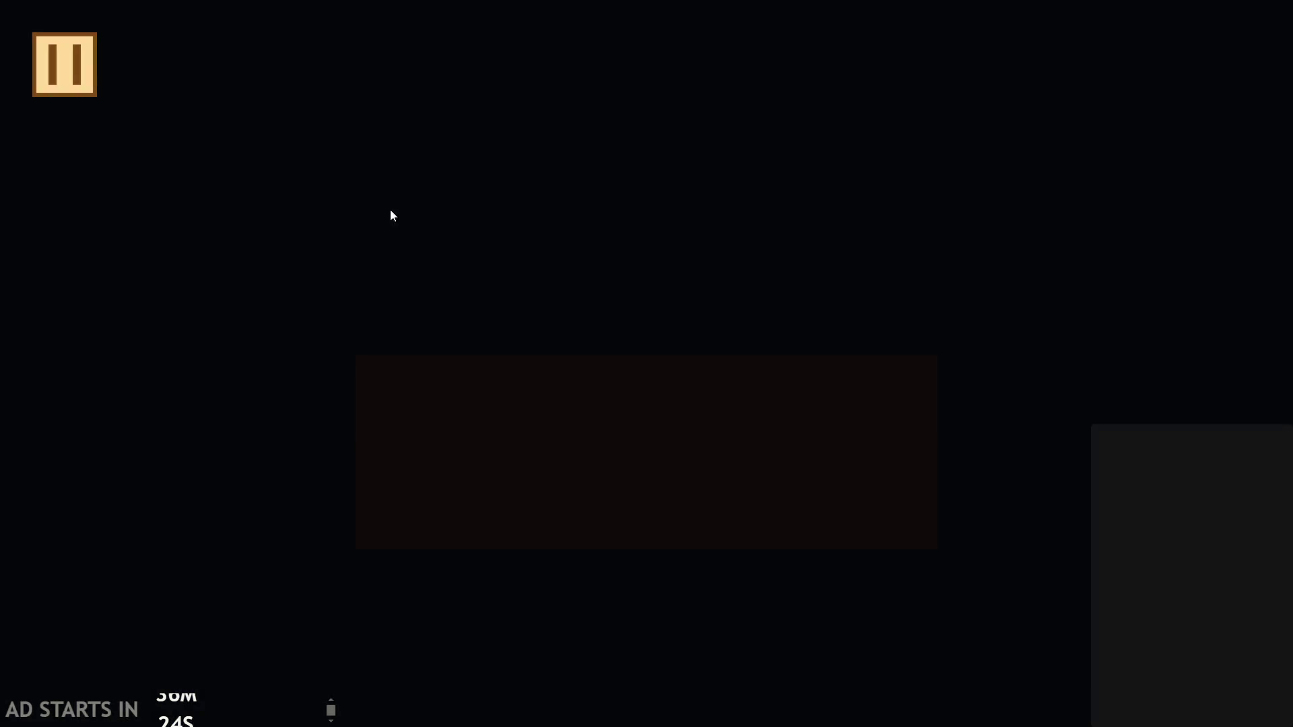
click(258, 194)
click(260, 340)
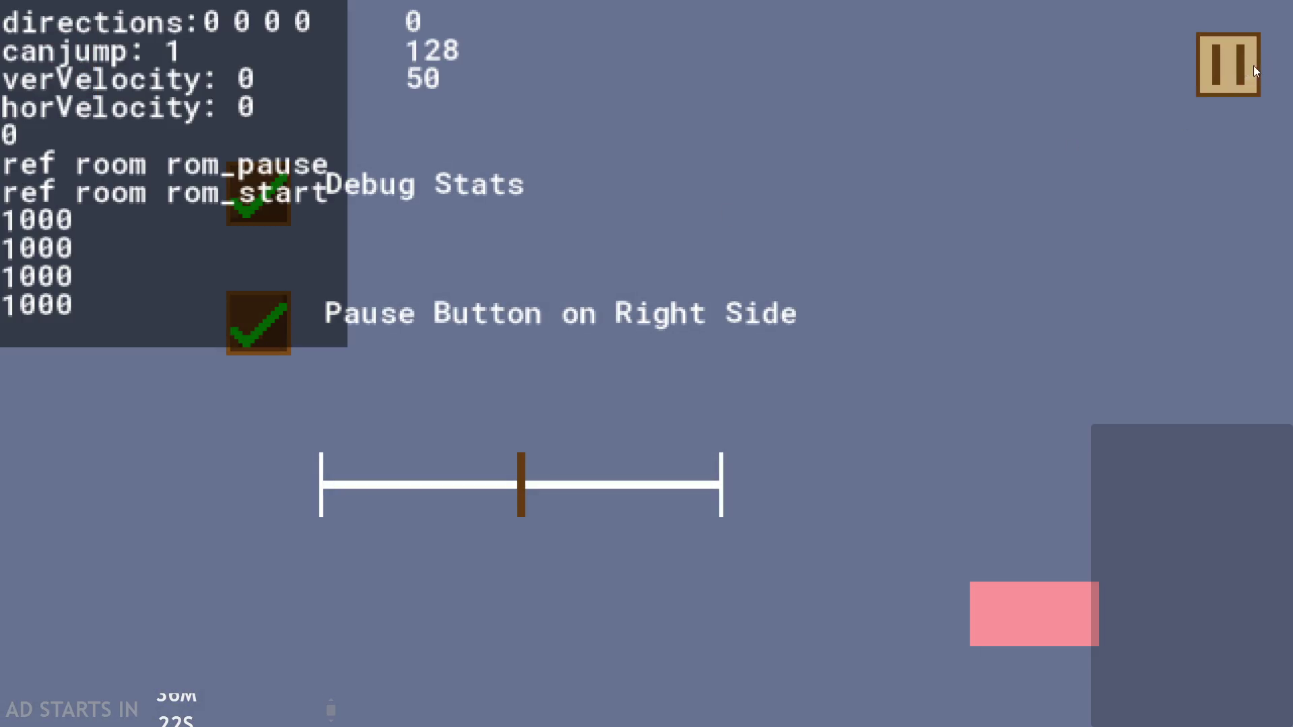
click(1232, 82)
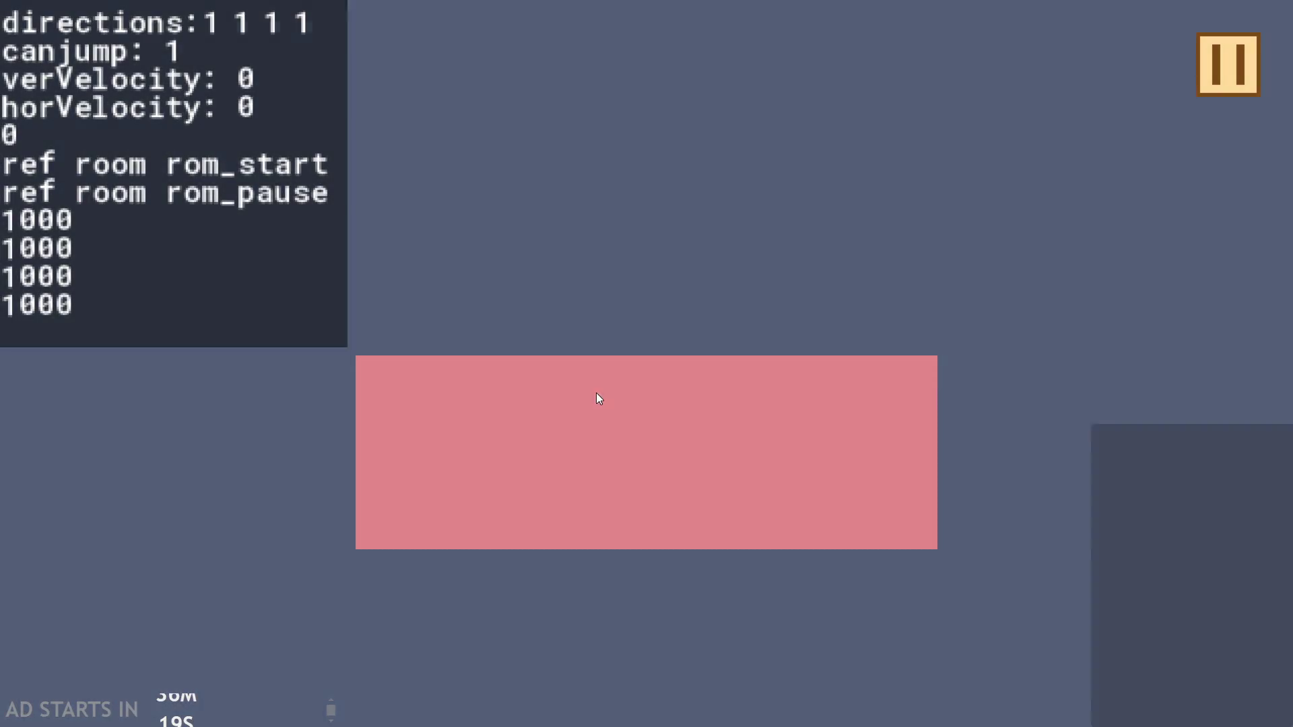
click(599, 398)
Walk and jump, pausing and resuming mid-air to check the hero's position holds, then exit the game
key(Right)
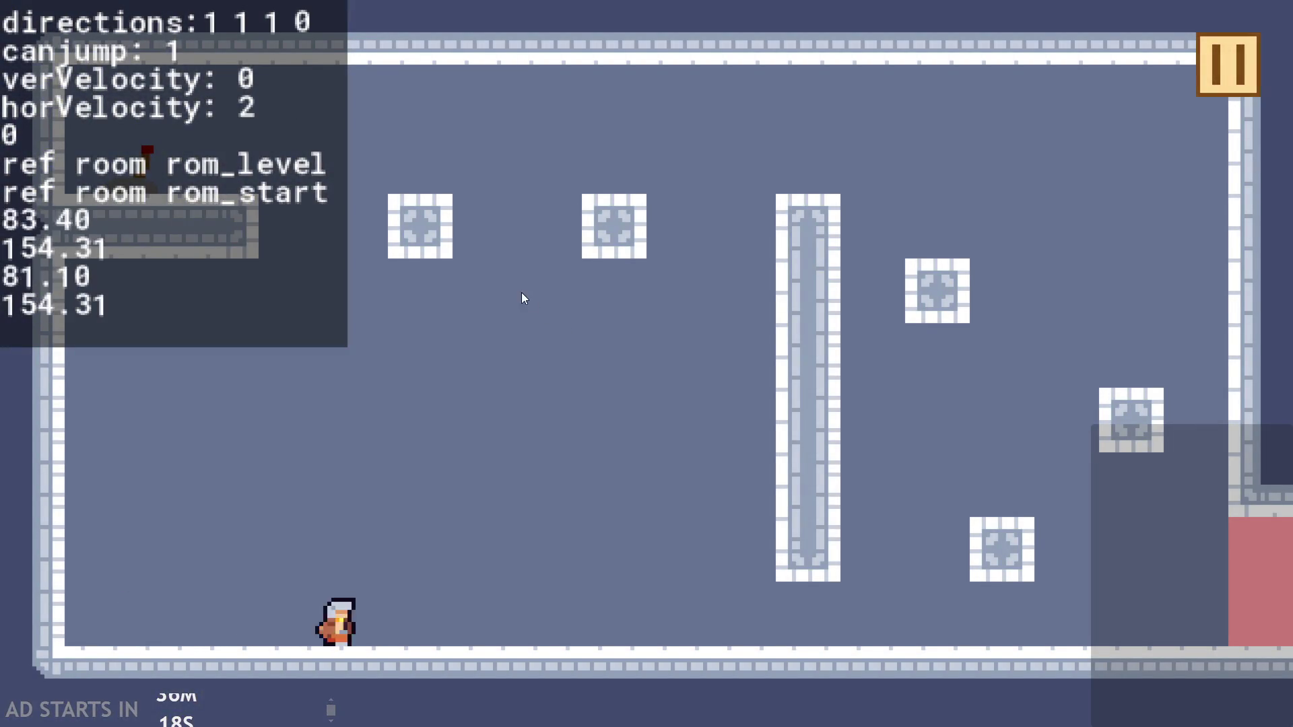
click(1235, 80)
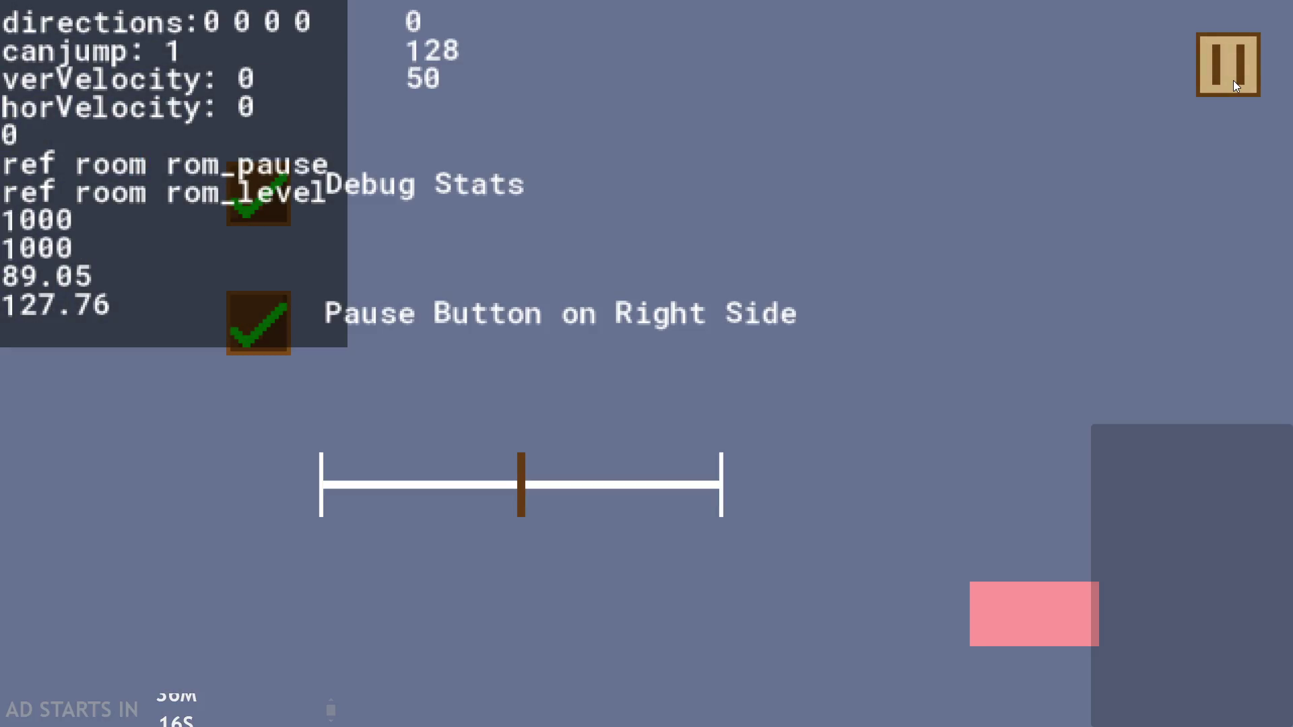
click(1233, 79)
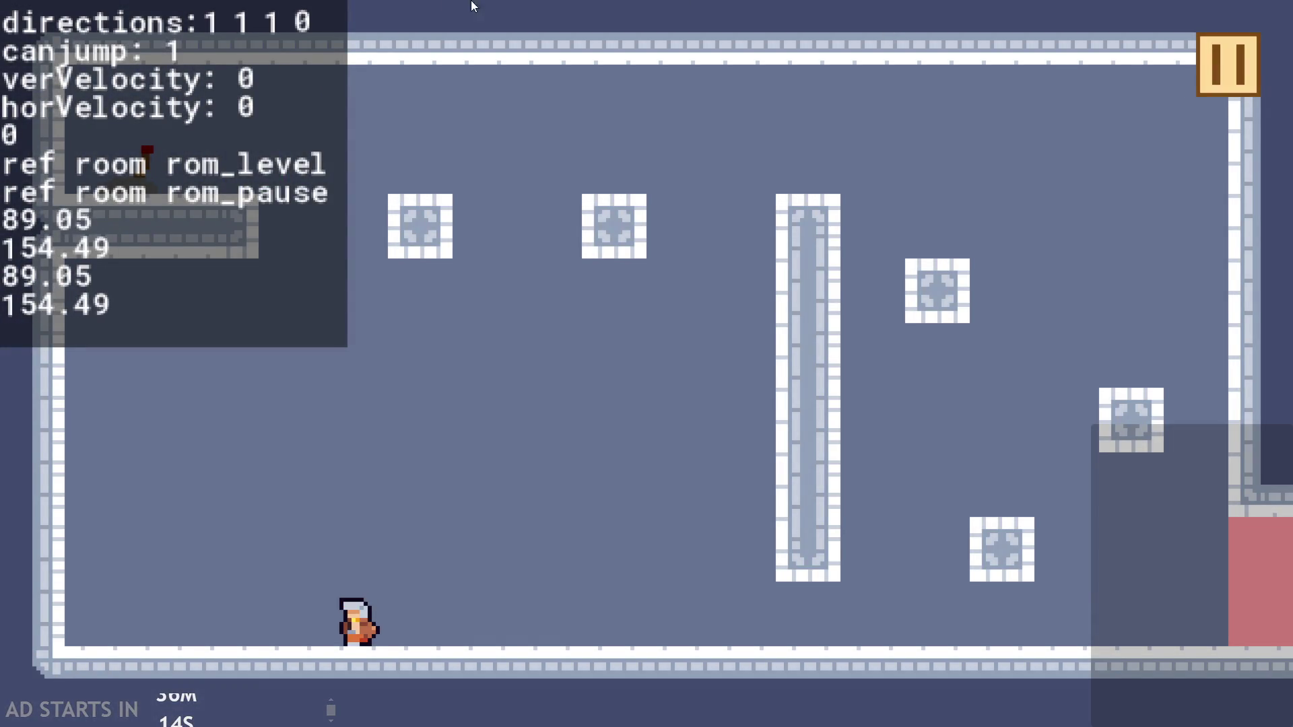
click(1226, 59)
click(1226, 59)
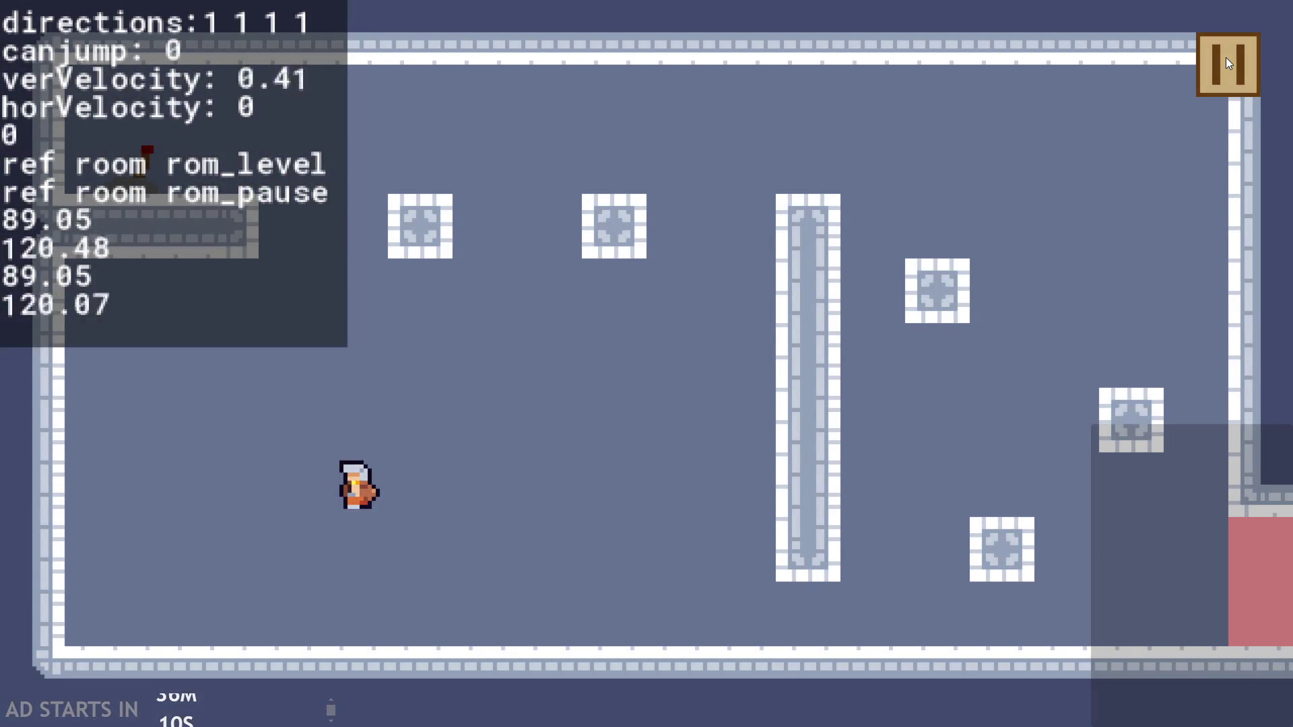
click(1226, 58)
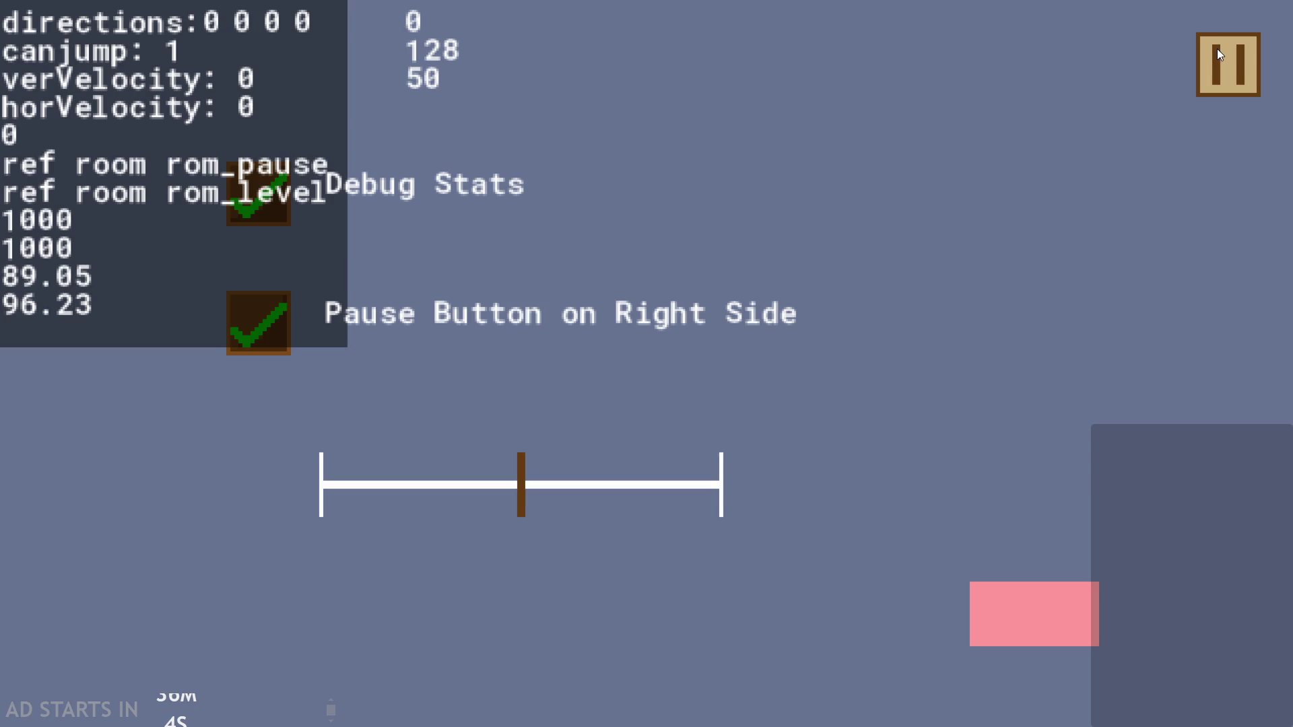
click(1220, 72)
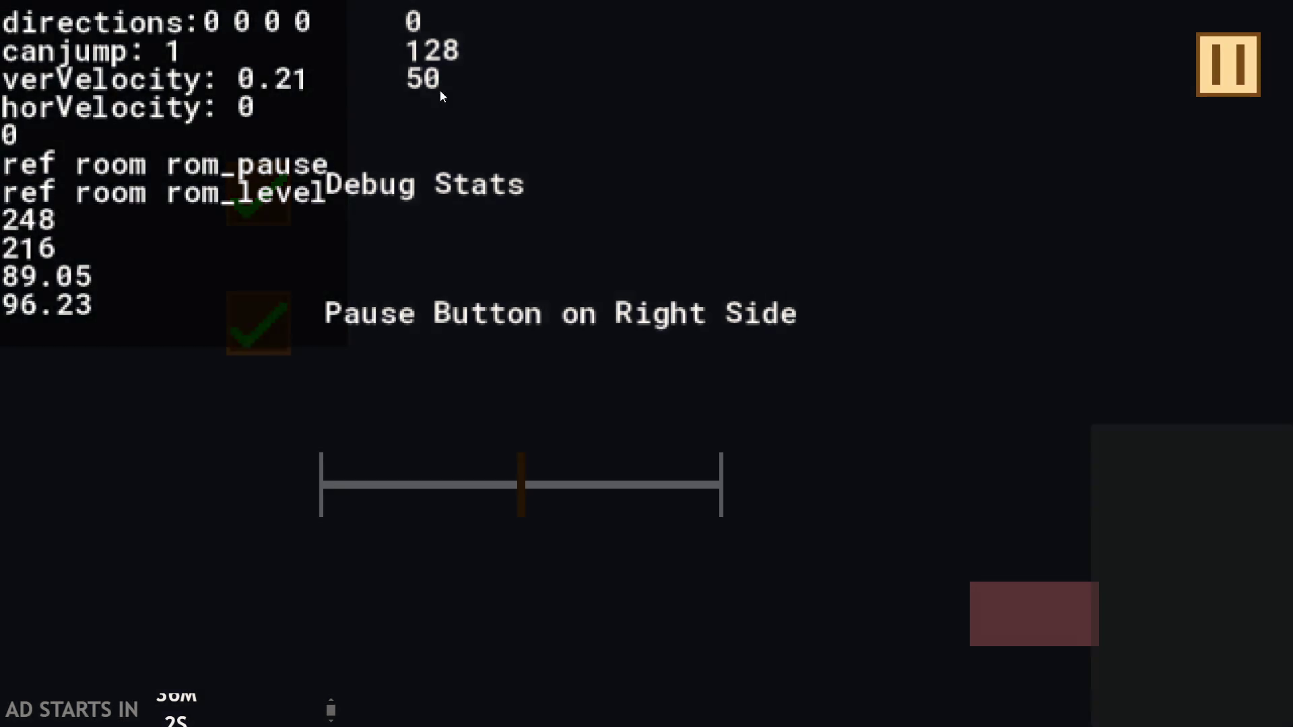
key(Escape)
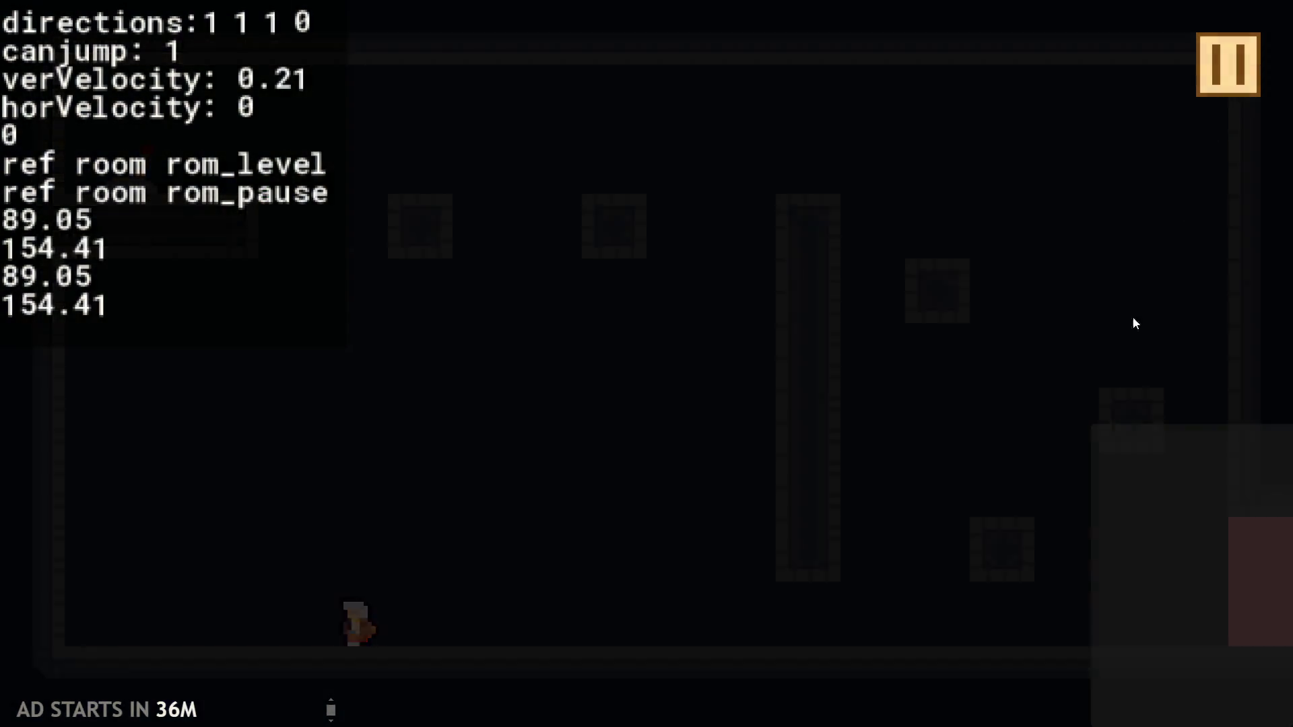
click(1043, 611)
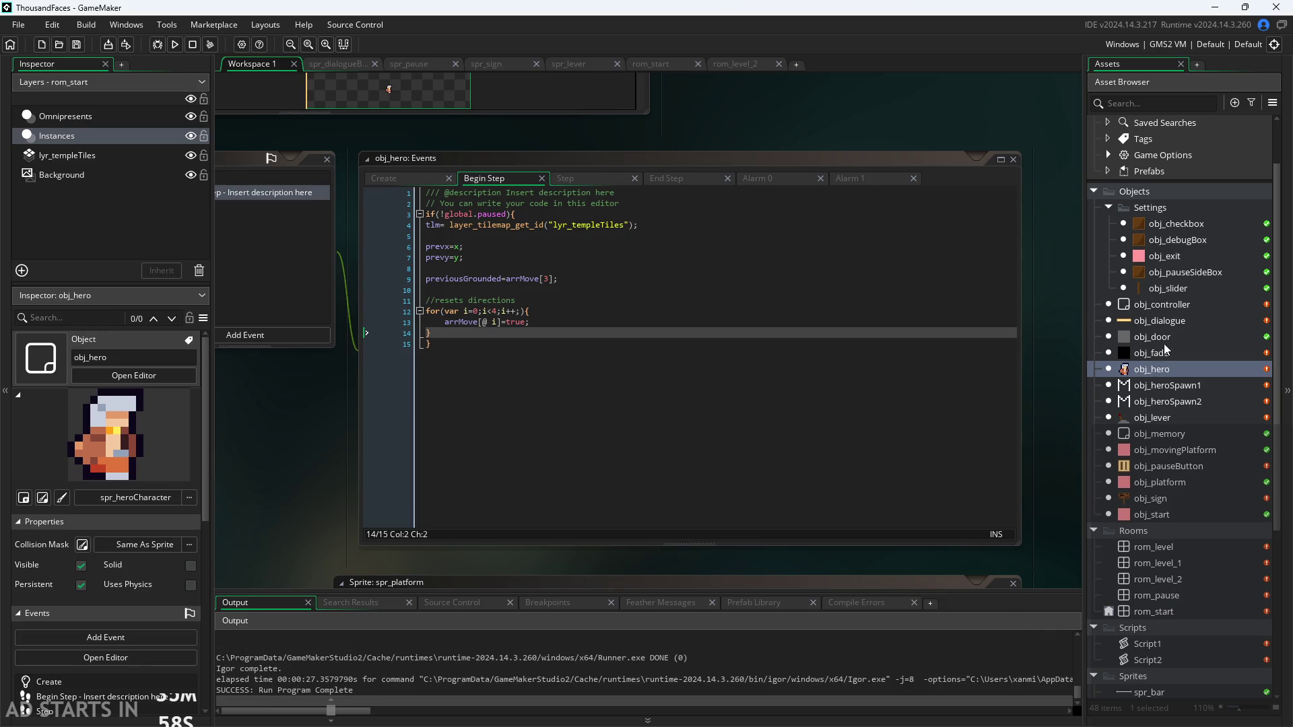
In obj_memory's Step event, add a line 6 after line 5 reading jumpnum=obj_h
double_click(1161, 434)
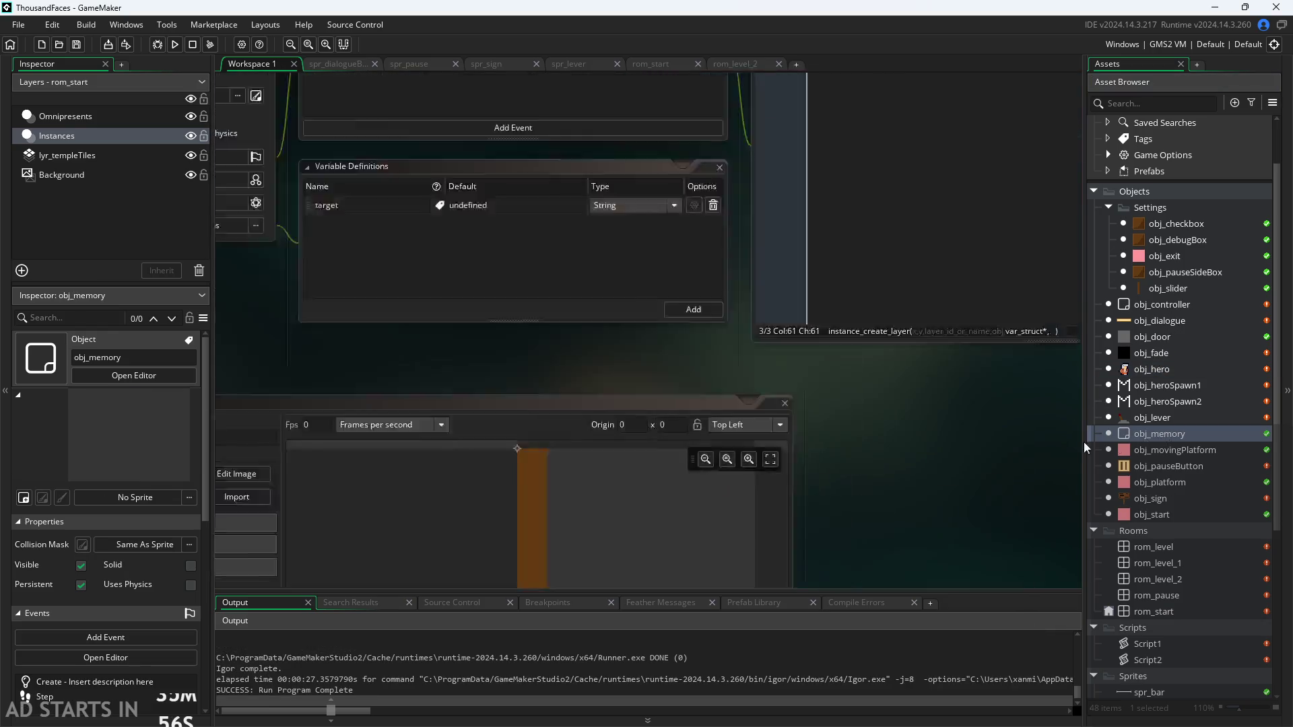
scroll(737, 339, up, 2)
click(882, 176)
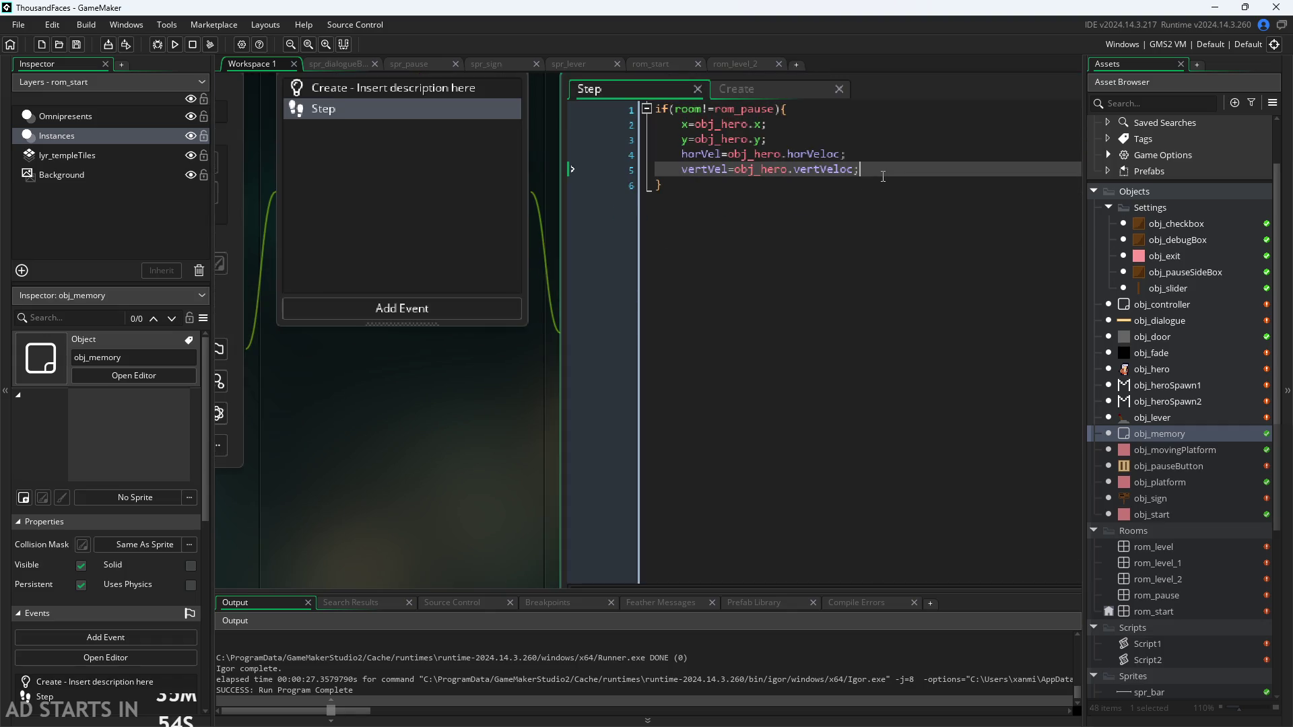
key(Return)
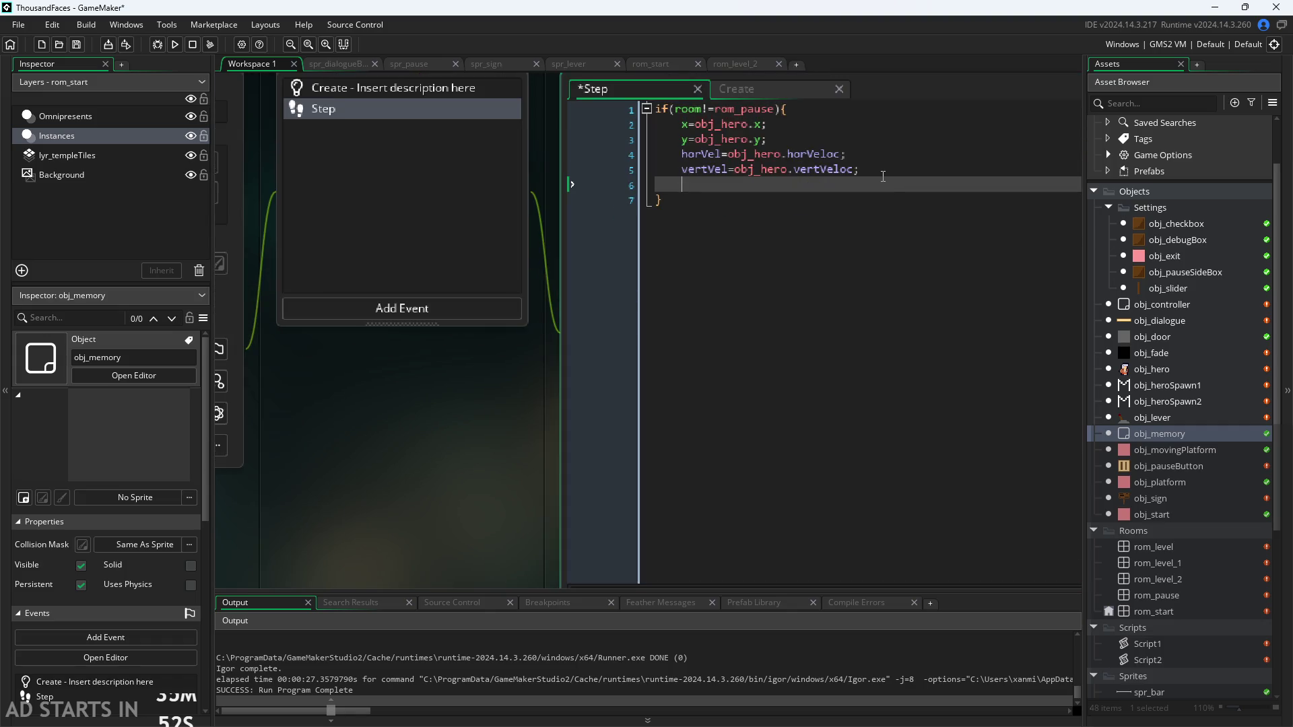
text(jump)
key(BackSpace)
key(BackSpace)
key(BackSpace)
text(jumpnum)
key(BackSpace)
text(=)
key(End)
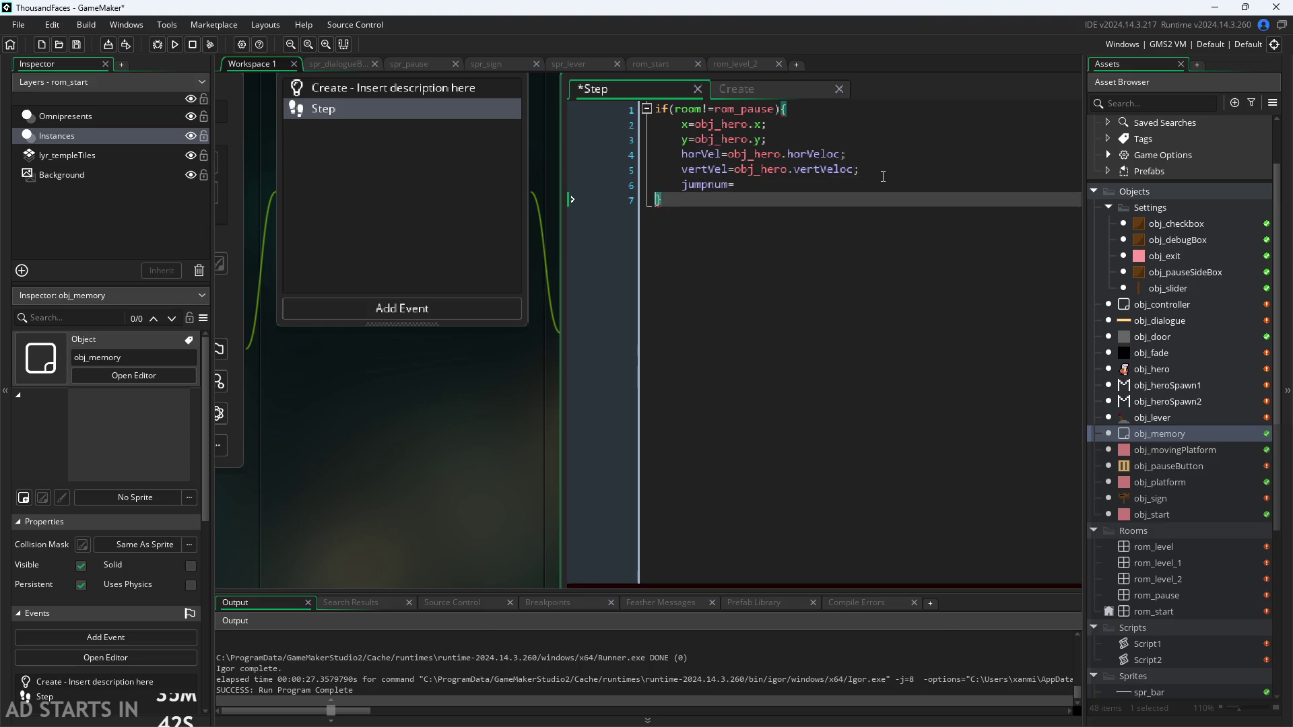
text(obj_h)
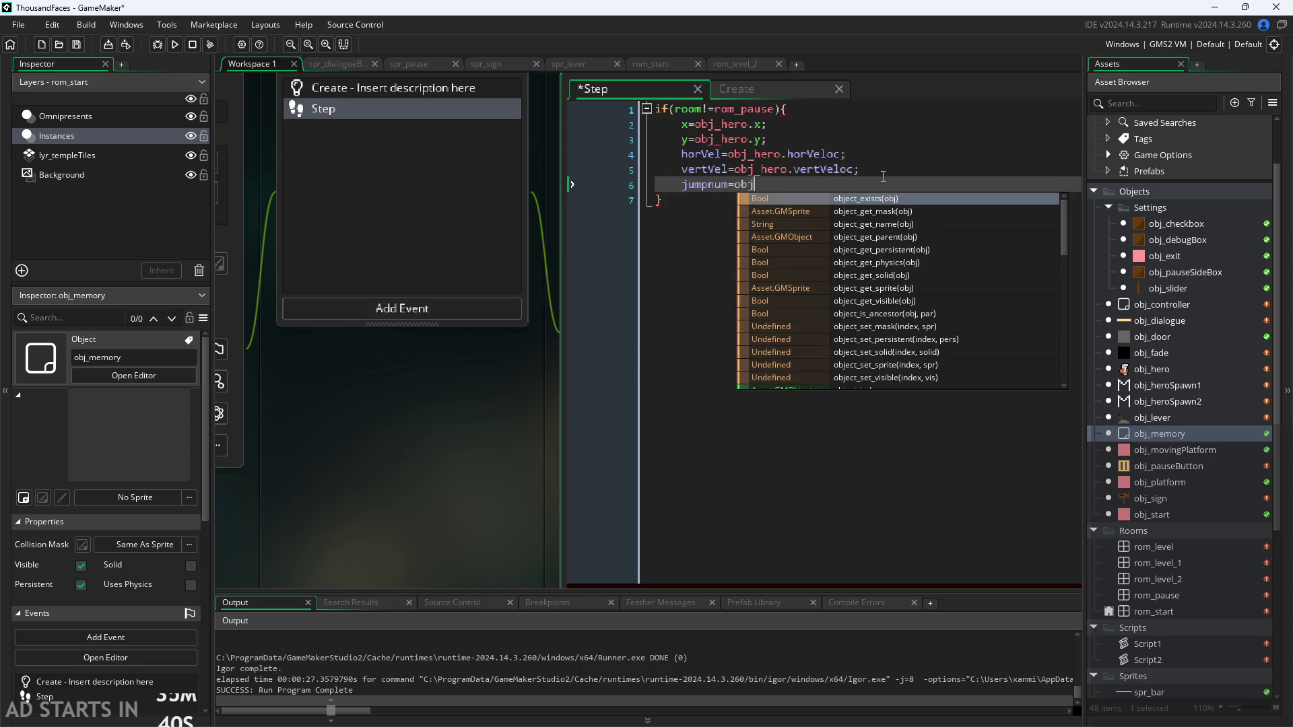